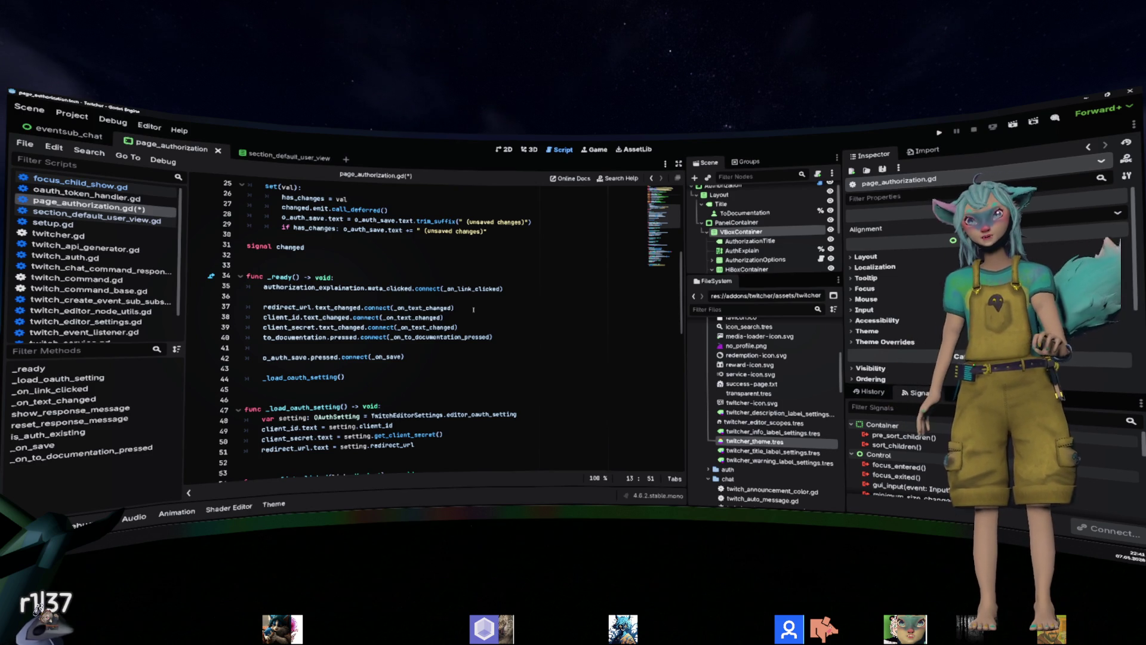
Check lines 37 and 41 of page_authorization.gd, then view the Editor Support scene in 2D.
{"action": "left_click", "coordinate": [471, 308]}
{"action": "scroll", "coordinate": [499, 331], "scroll_direction": "down", "scroll_amount": 1}
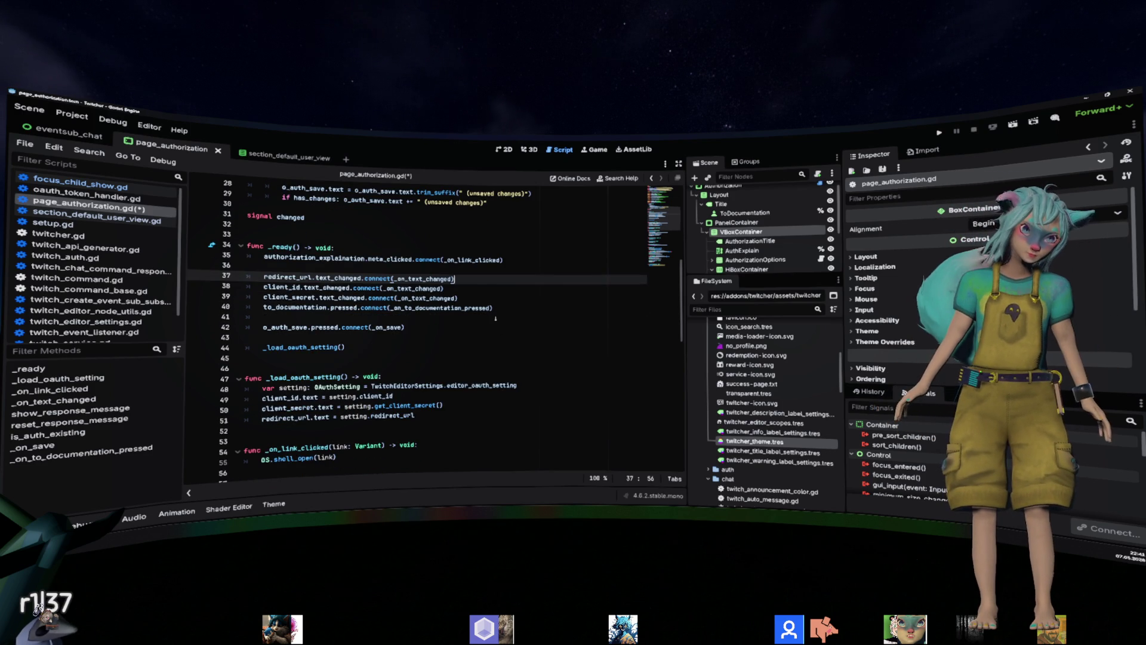
{"action": "left_click", "coordinate": [495, 318]}
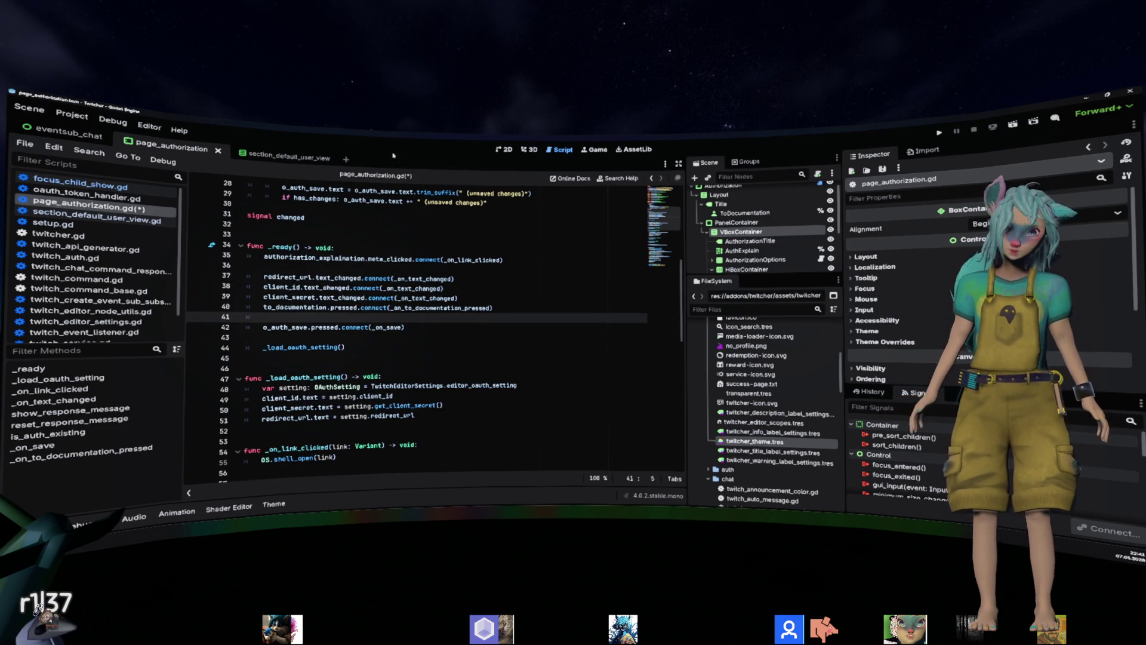
{"action": "left_click", "coordinate": [504, 149]}
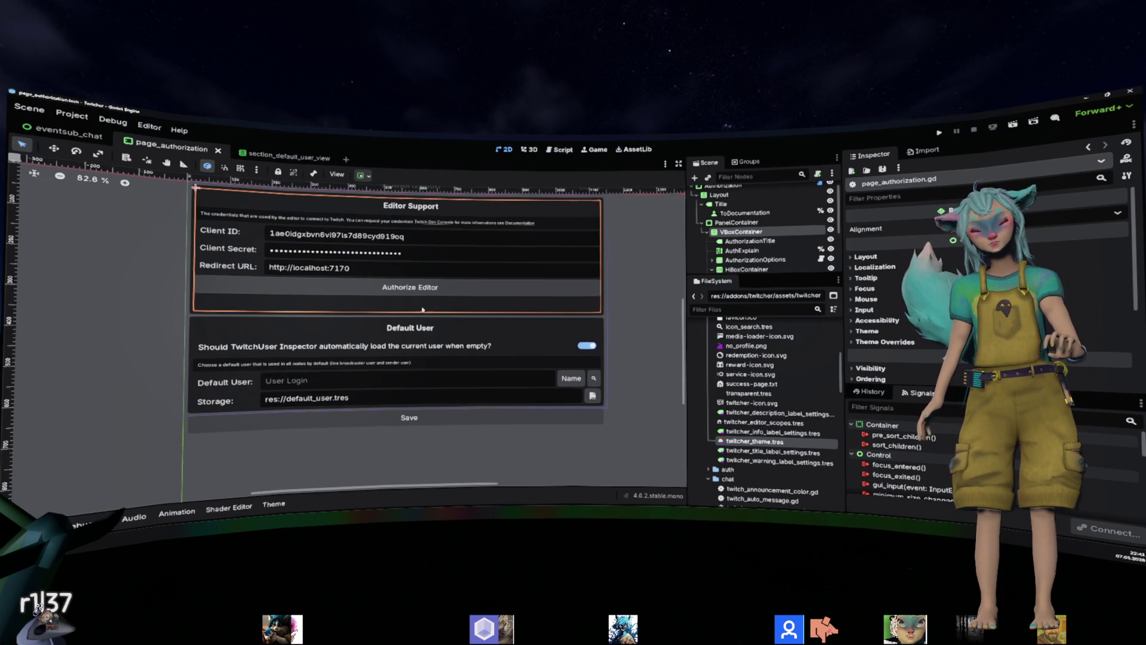
Select and frame the TestResponse label, check the Authorize Editor button, then return to the script.
{"action": "left_click", "coordinate": [247, 305]}
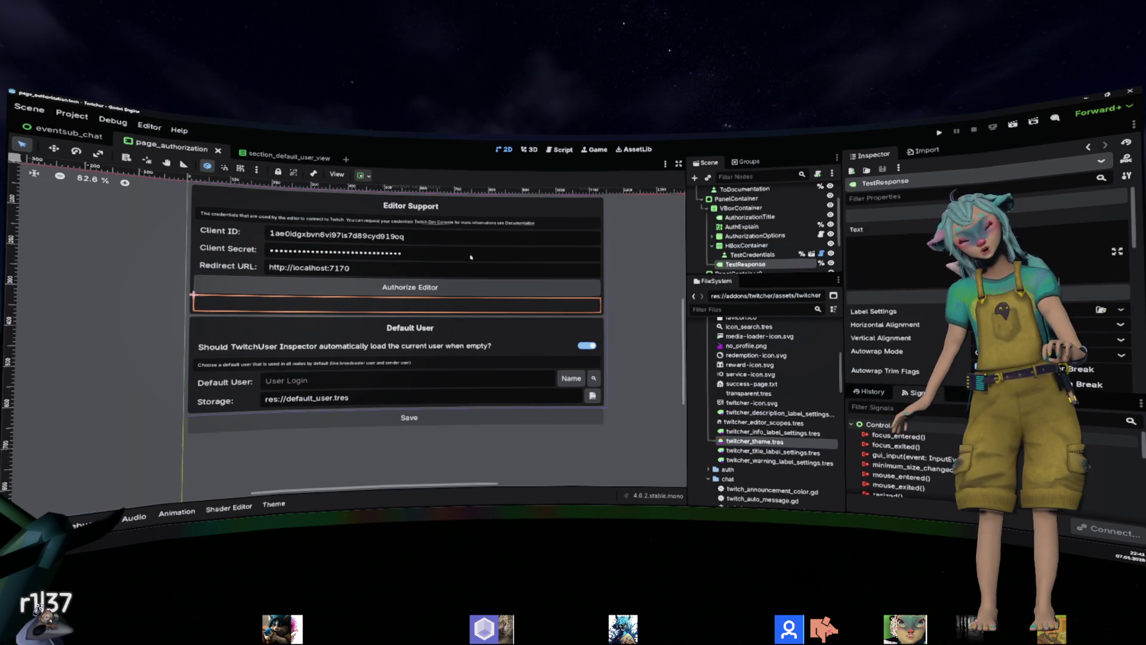
{"action": "key", "text": "f"}
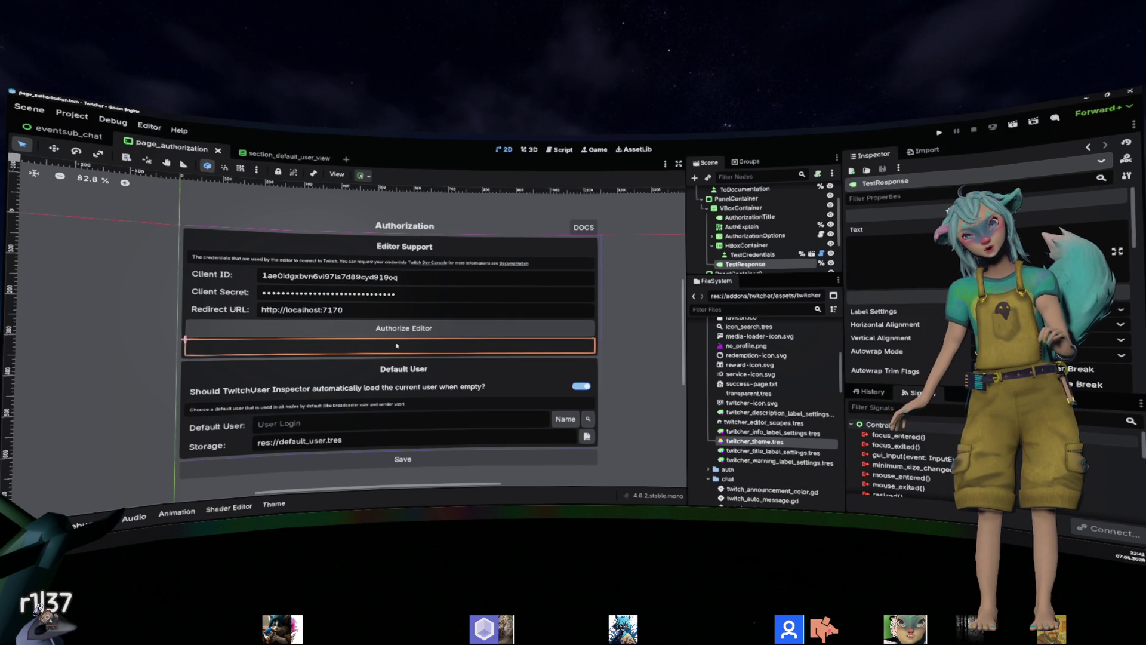
{"action": "left_click", "coordinate": [411, 330]}
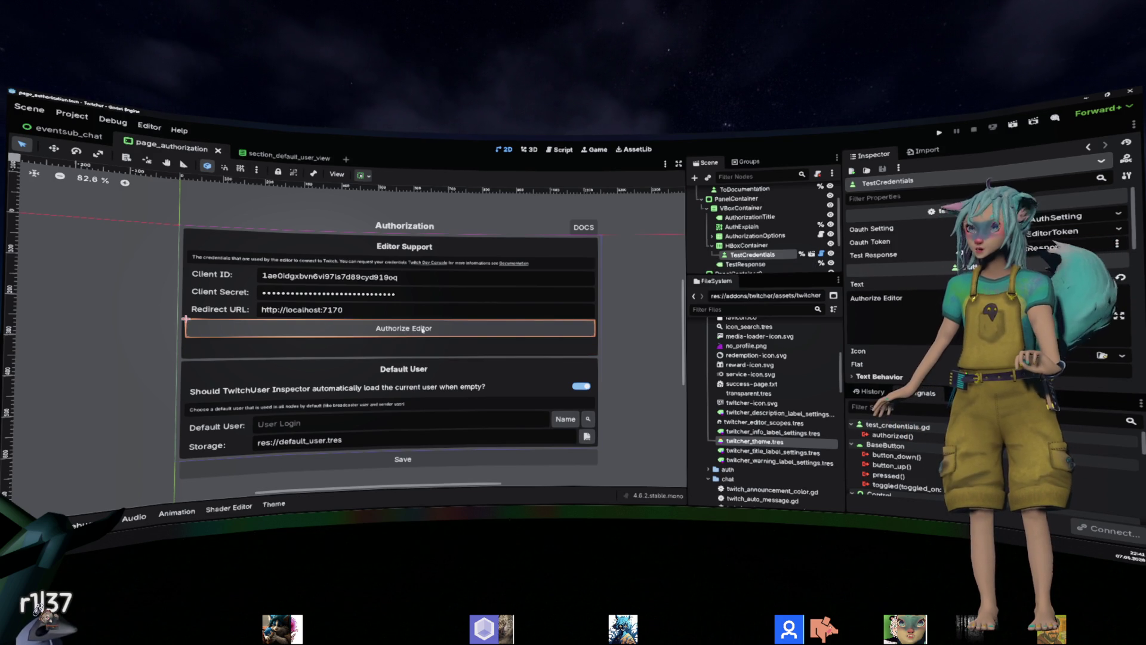
{"action": "left_click", "coordinate": [366, 344]}
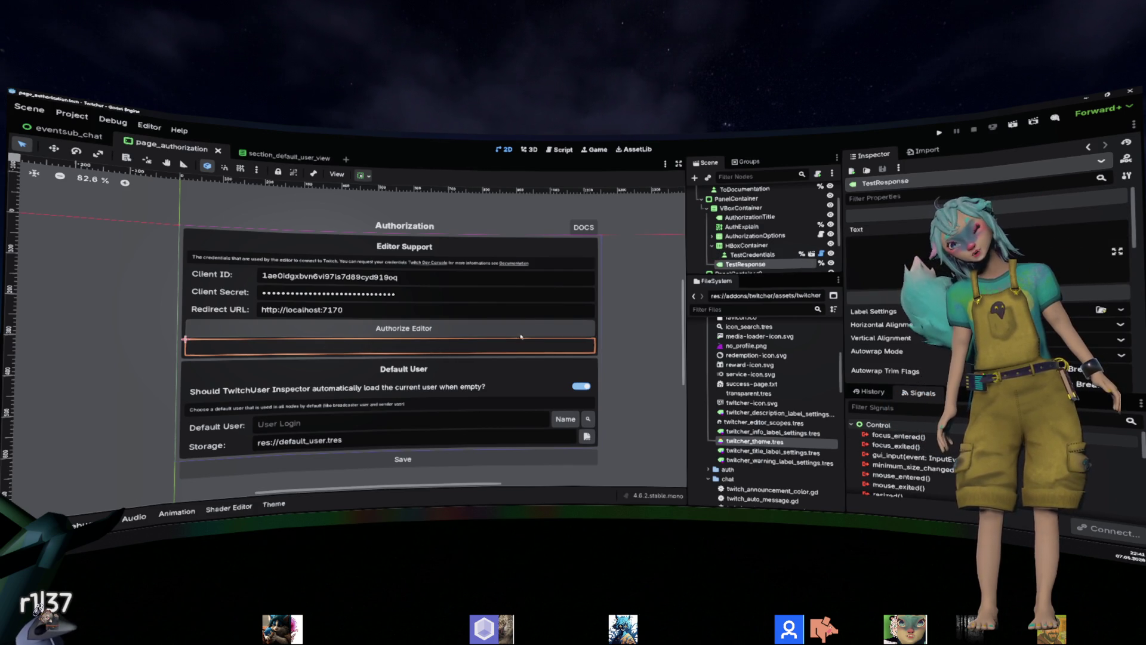
{"action": "scroll", "coordinate": [821, 199], "scroll_direction": "up", "scroll_amount": 3}
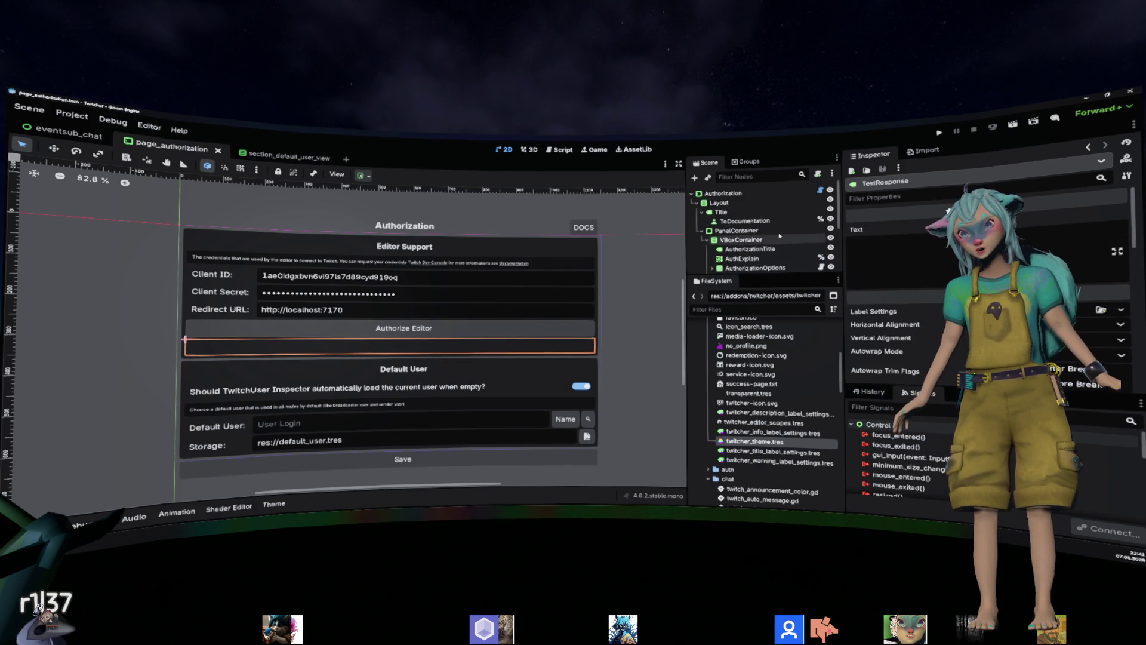
{"action": "left_click", "coordinate": [820, 189]}
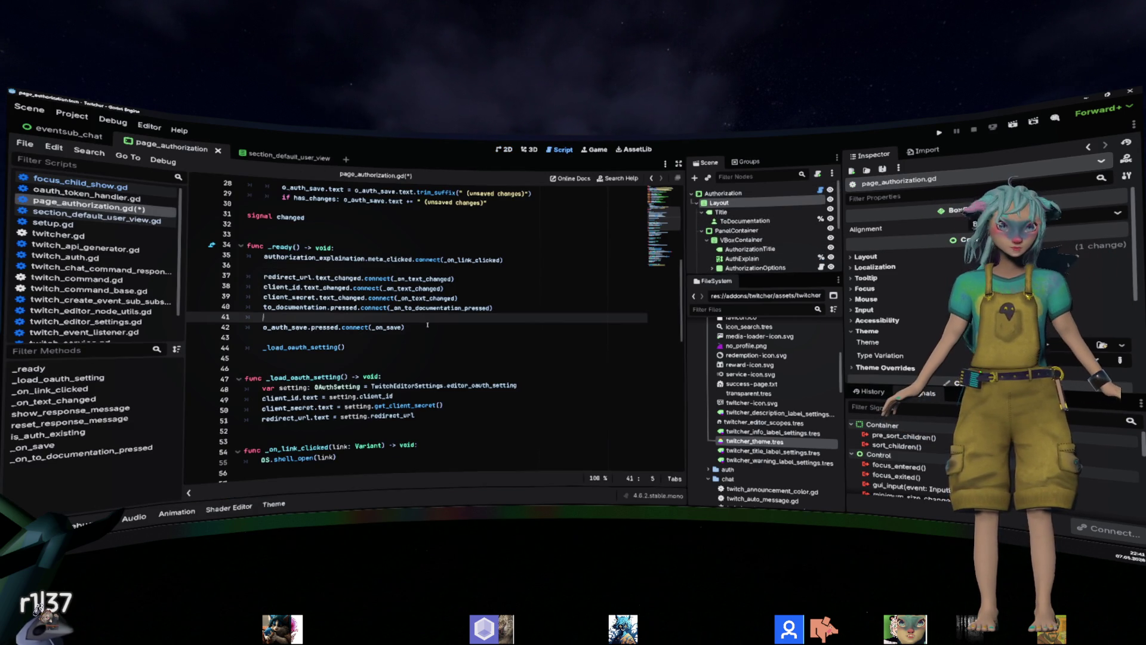
Review _load_oauth_setting and add blank line 53 after the redirect_url assignment.
{"action": "left_click", "coordinate": [428, 325]}
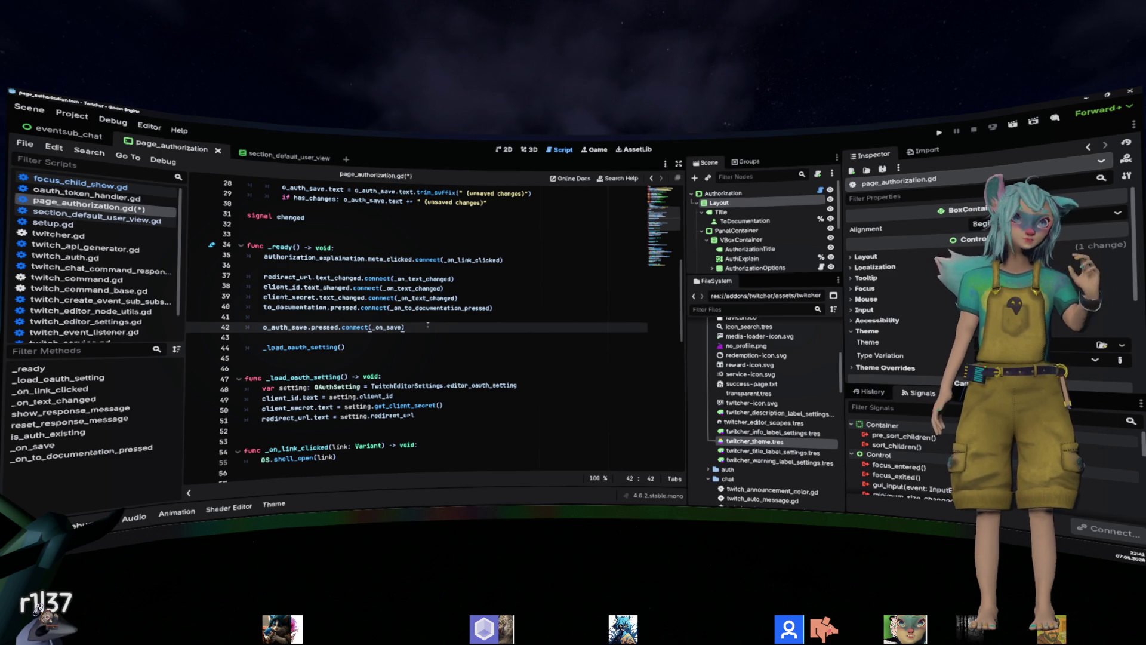
{"action": "scroll", "coordinate": [427, 325], "scroll_direction": "up", "scroll_amount": 8}
{"action": "scroll", "coordinate": [431, 322], "scroll_direction": "down", "scroll_amount": 11}
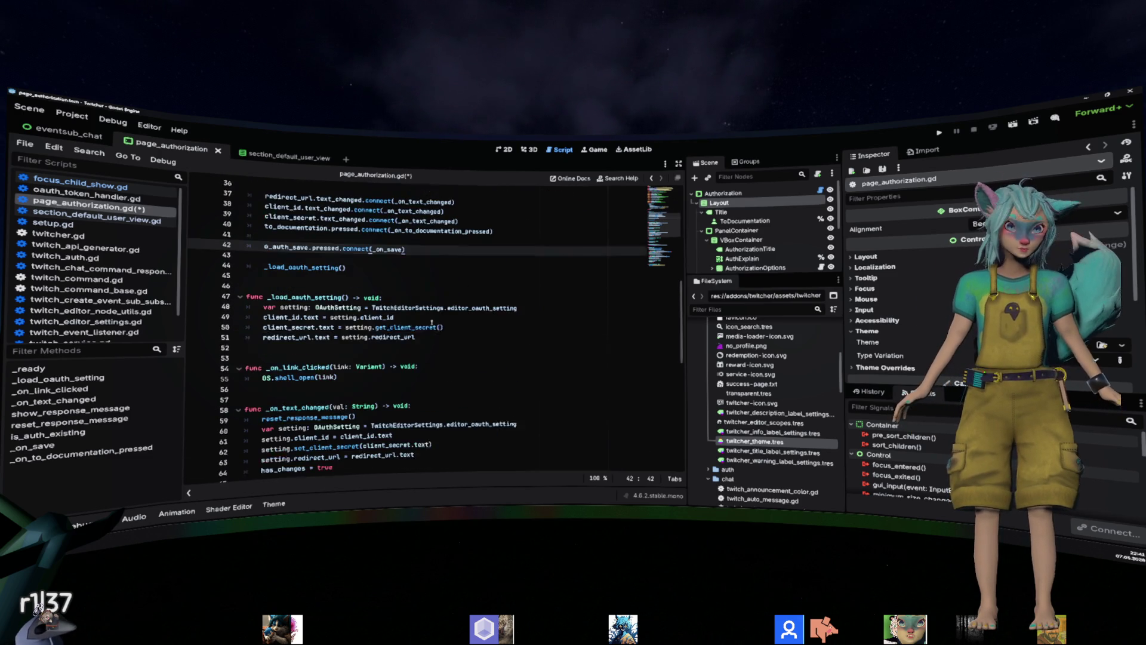
{"action": "left_click", "coordinate": [429, 327]}
{"action": "left_click", "coordinate": [375, 306]}
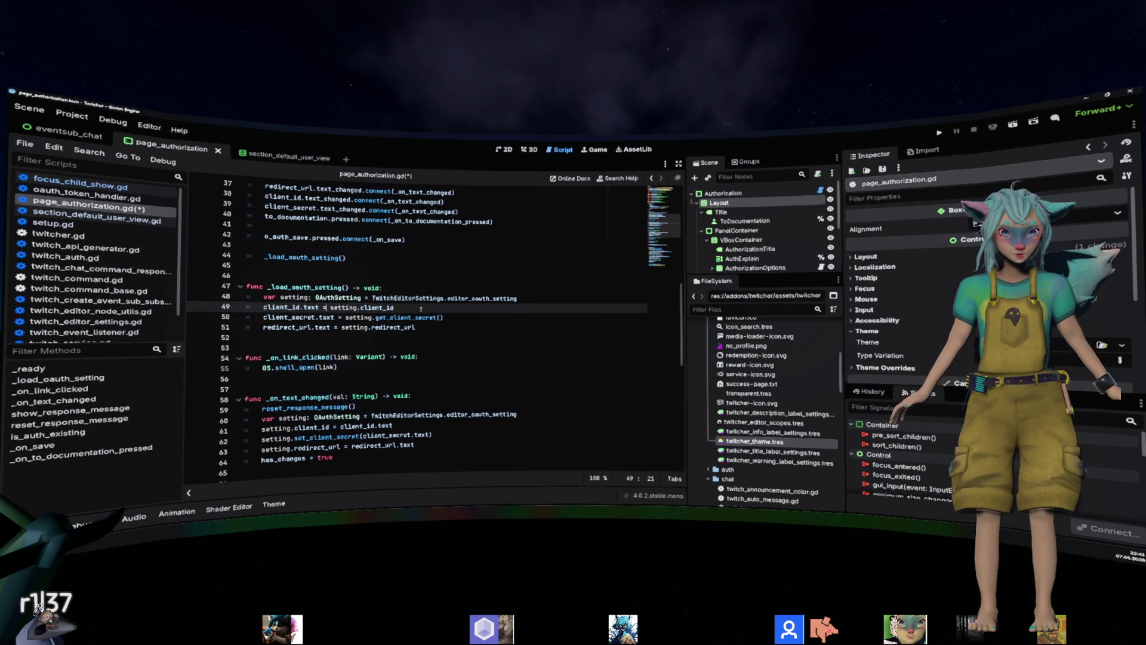
{"action": "double_click", "coordinate": [412, 297]}
{"action": "left_click", "coordinate": [425, 274]}
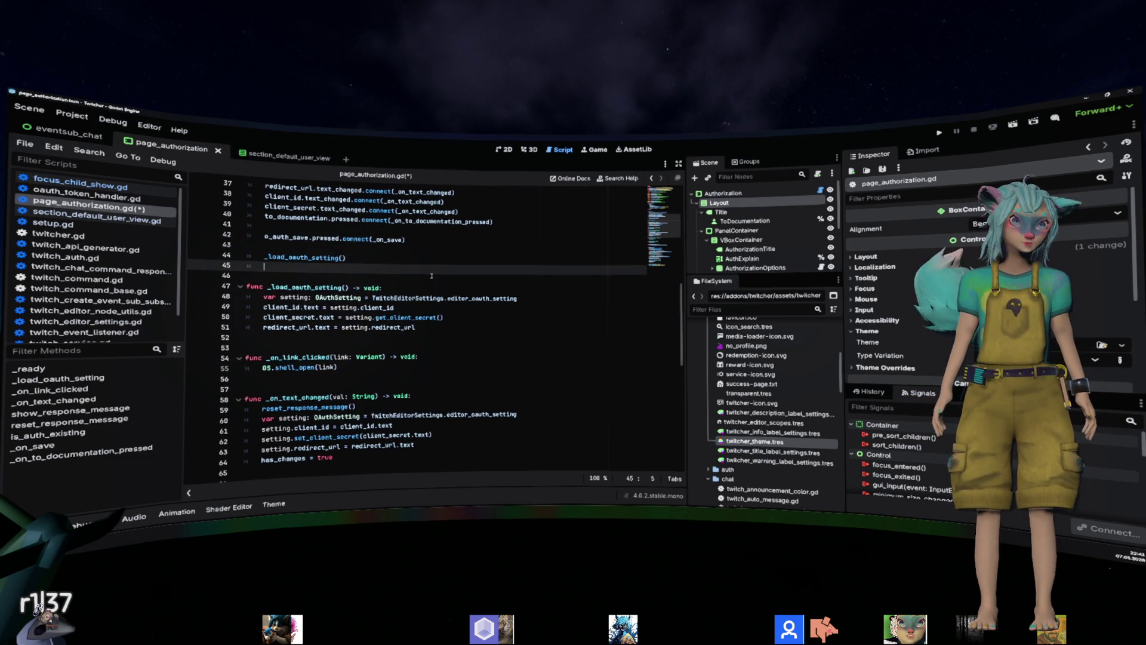
{"action": "key", "text": "Down"}
{"action": "key", "text": "Down"}
{"action": "key", "text": "Down"}
{"action": "key", "text": "End"}
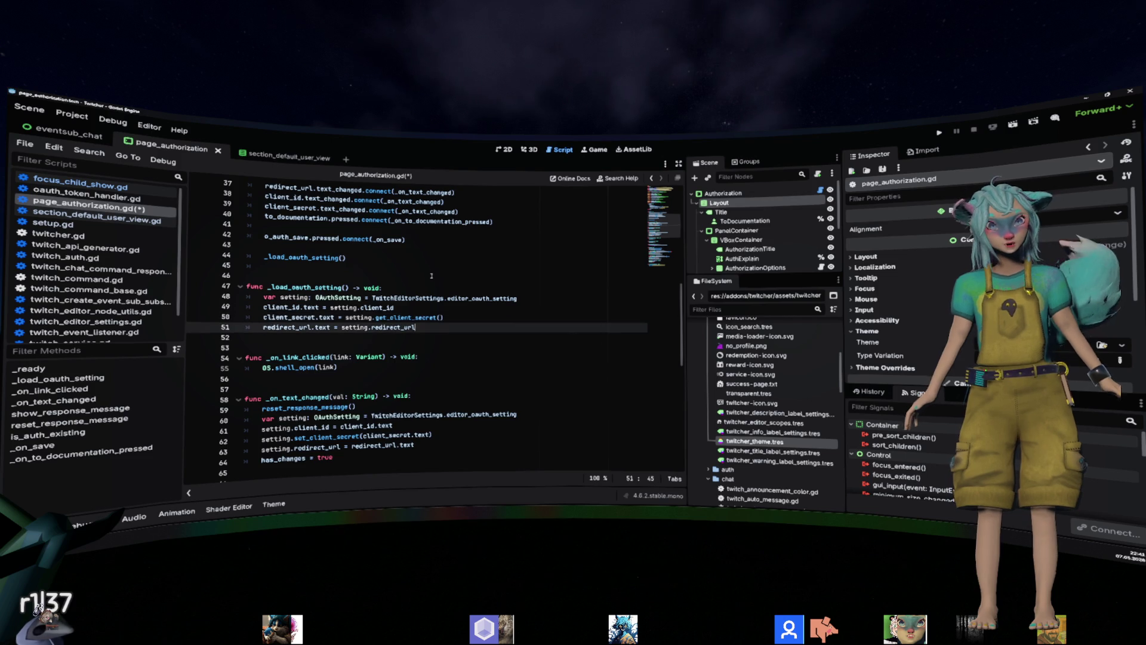
{"action": "key", "text": "Return"}
{"action": "key", "text": "Return"}
Start the line test_response.text = with a draft message string.
{"action": "type", "text": "_respo"}
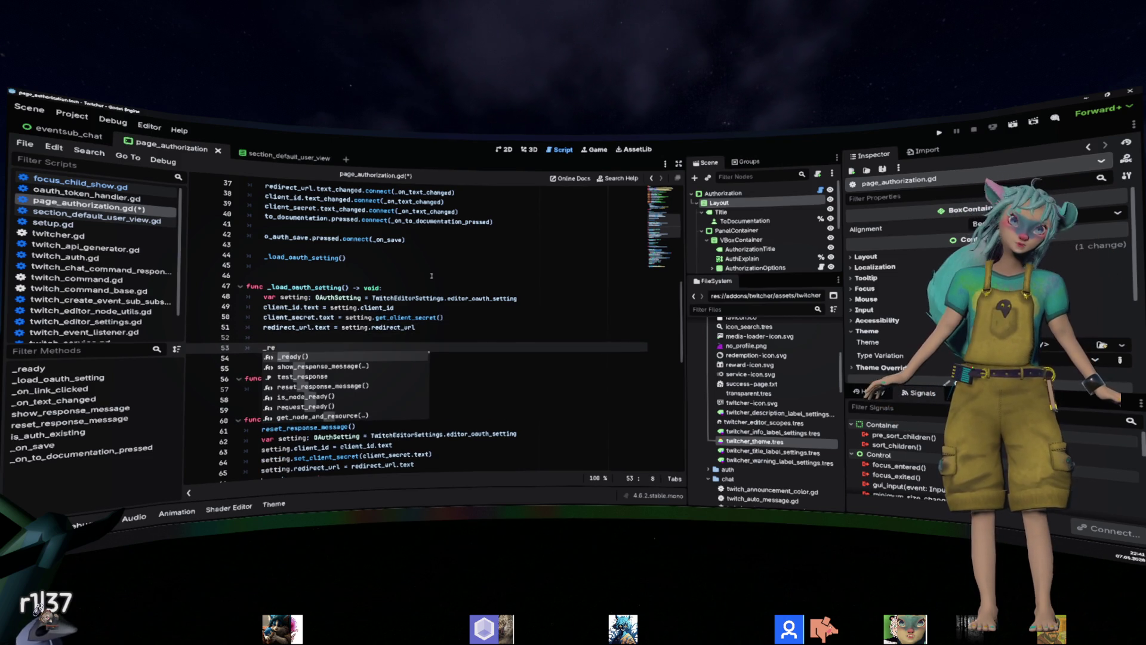
{"action": "key", "text": "Down"}
{"action": "key", "text": "Return"}
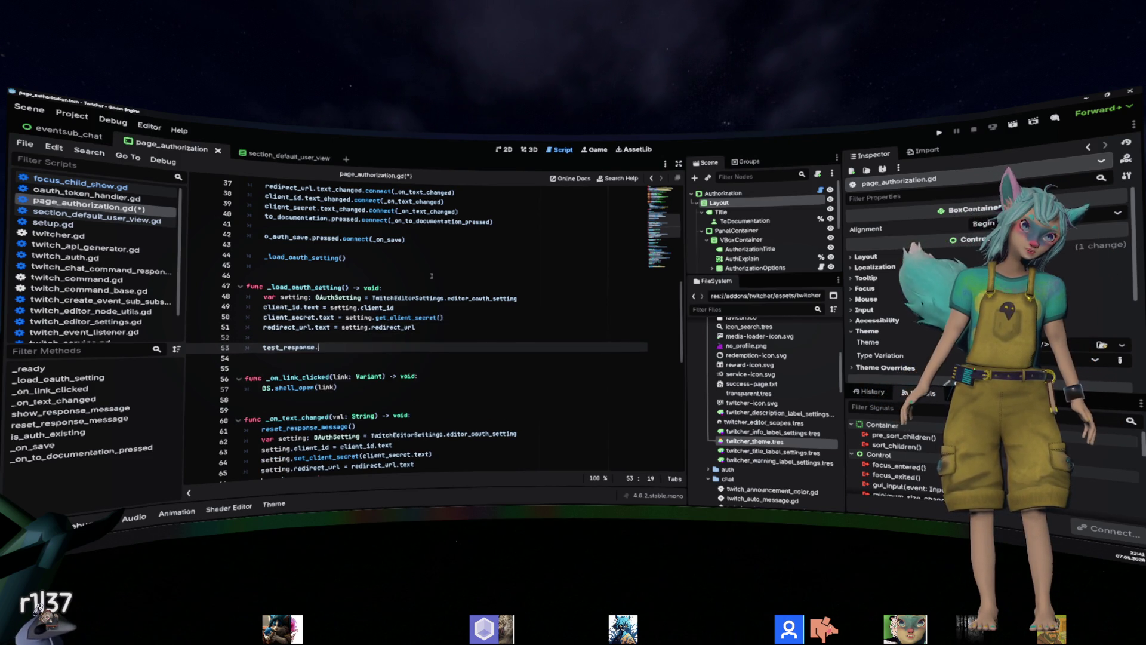
{"action": "type", "text": ".t"}
{"action": "type", "text": "e"}
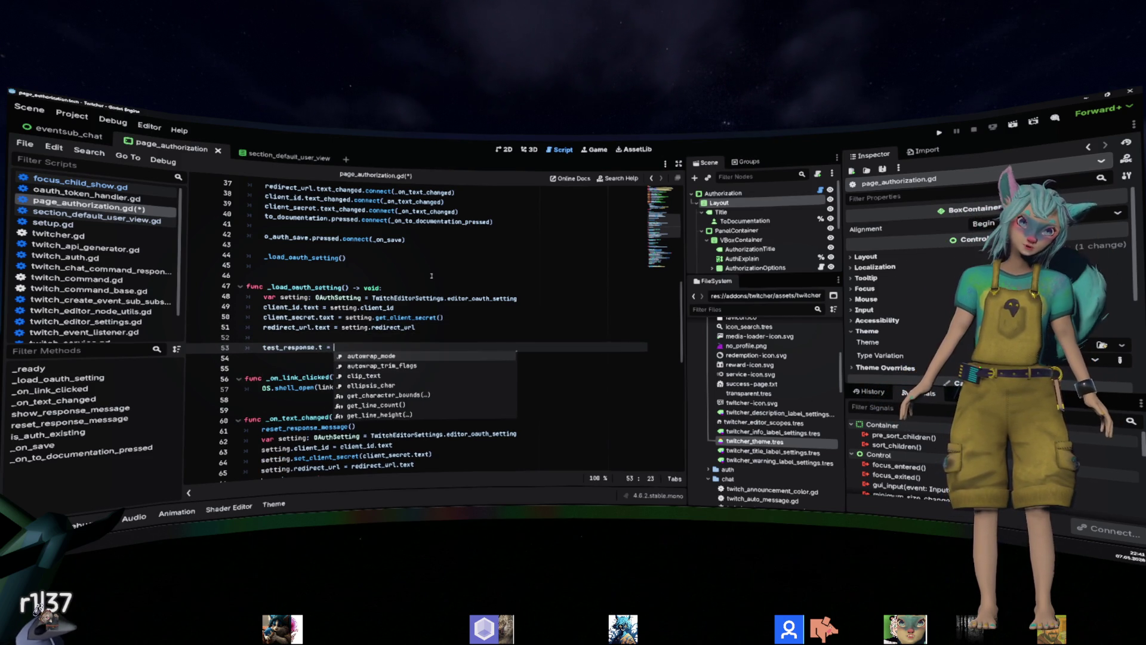
{"action": "type", "text": "x"}
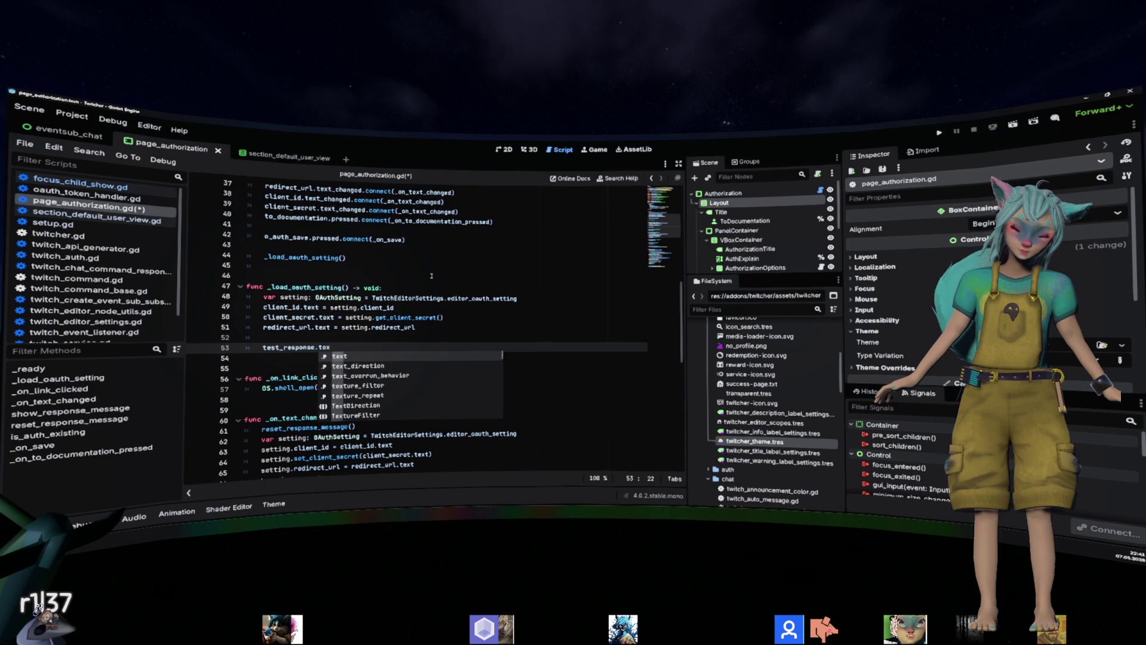
{"action": "type", "text": "t = "}
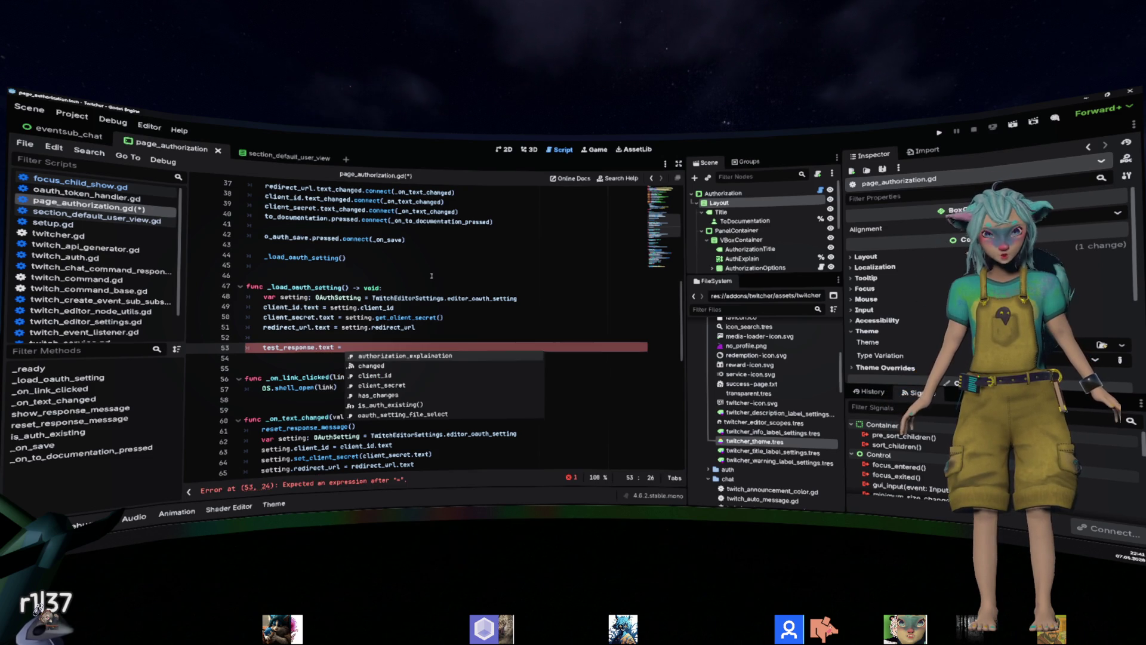
{"action": "type", "text": "\""}
{"action": "type", "text": "Token"}
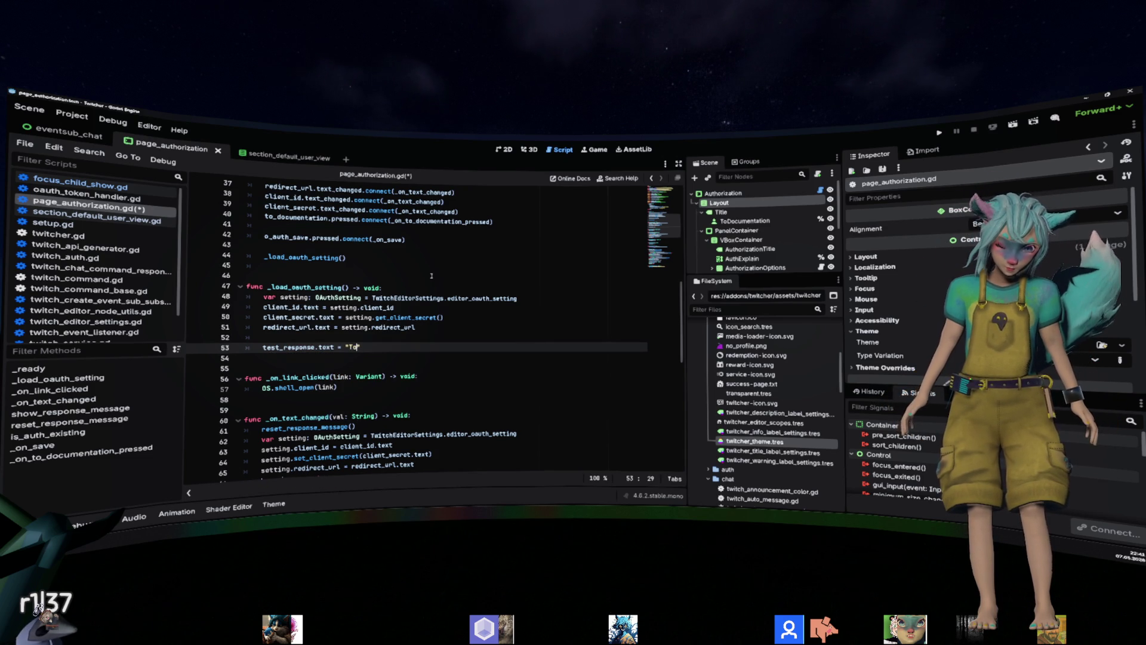
{"action": "key", "text": "ctrl+shift+Left"}
{"action": "type", "text": "Auth"}
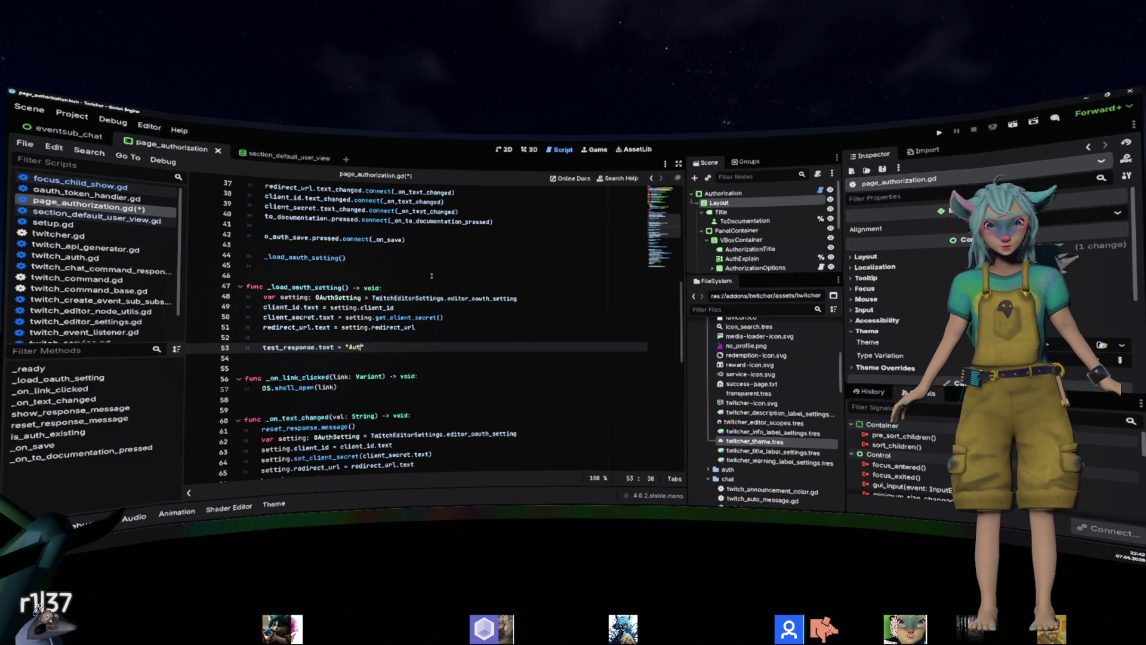
{"action": "key", "text": "ctrl+shift+Left"}
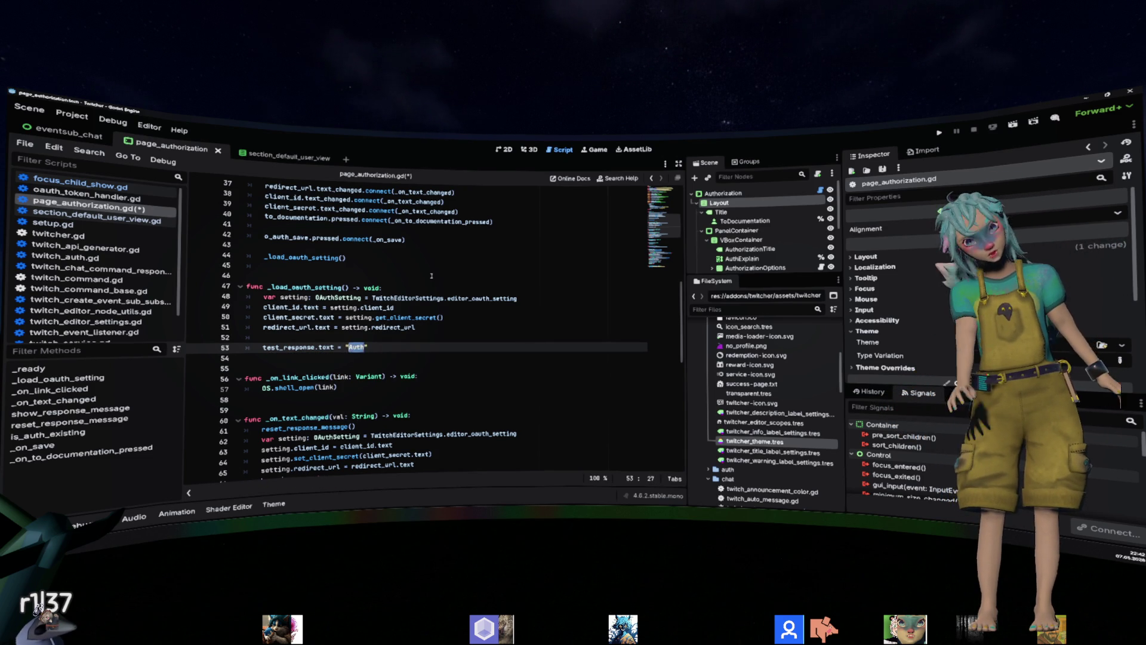
{"action": "type", "text": "Credentials Valid."}
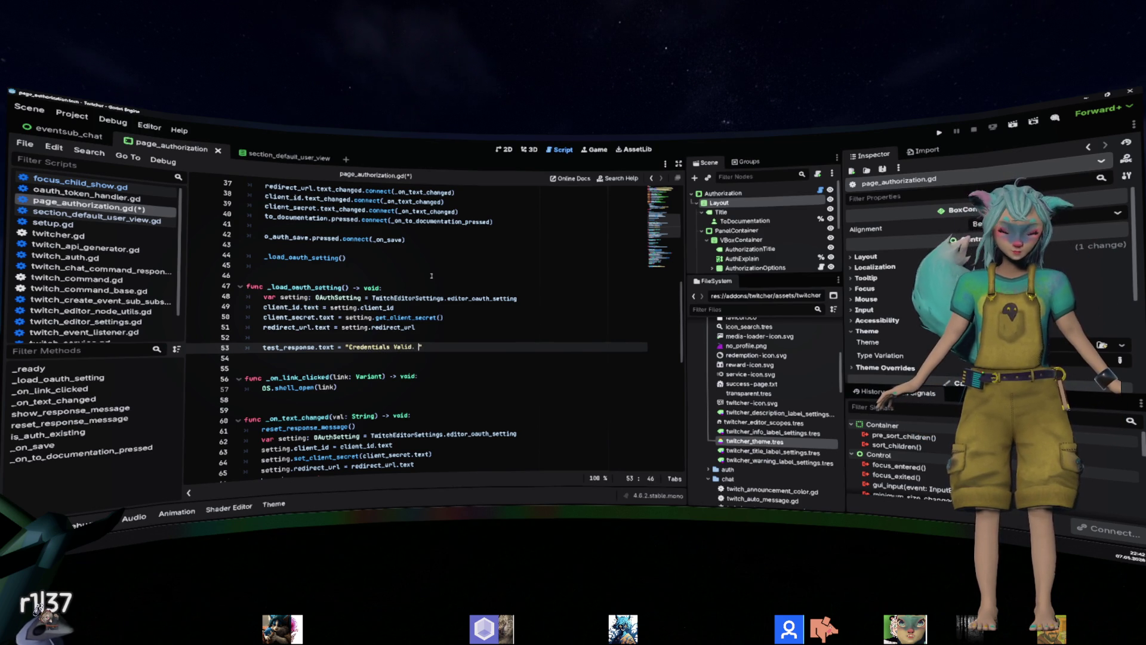
Reword the string to "Credentials still valid".
{"action": "key", "text": "BackSpace"}
{"action": "key", "text": "Left"}
{"action": "key", "text": "Left"}
{"action": "key", "text": "Left"}
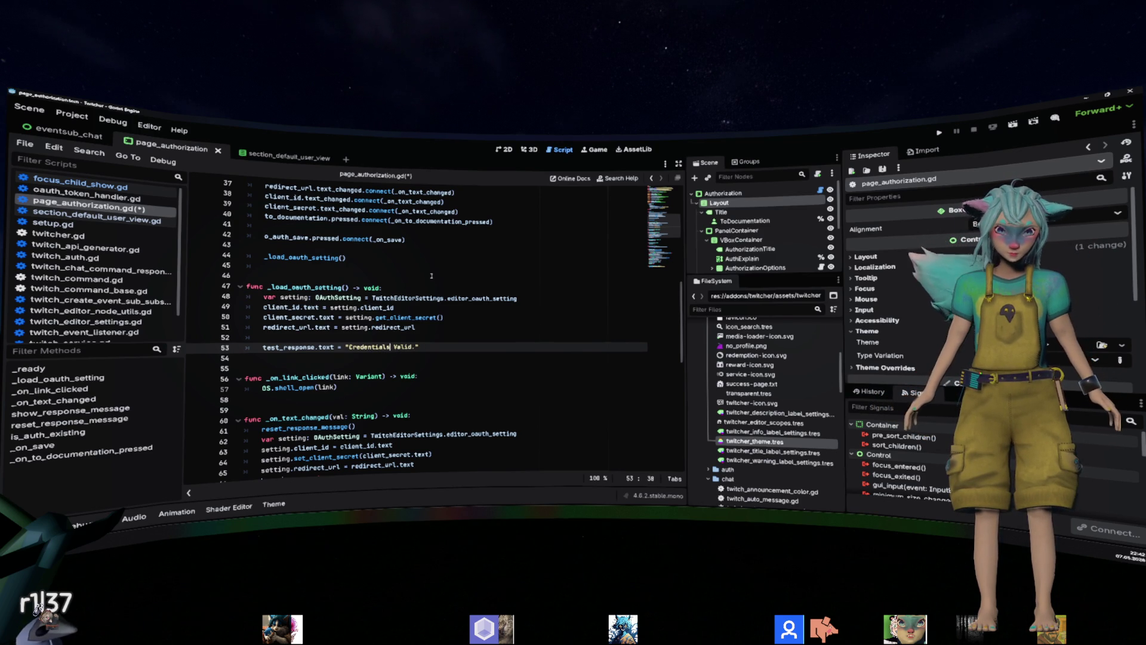
{"action": "type", "text": "still"}
{"action": "key", "text": "Right"}
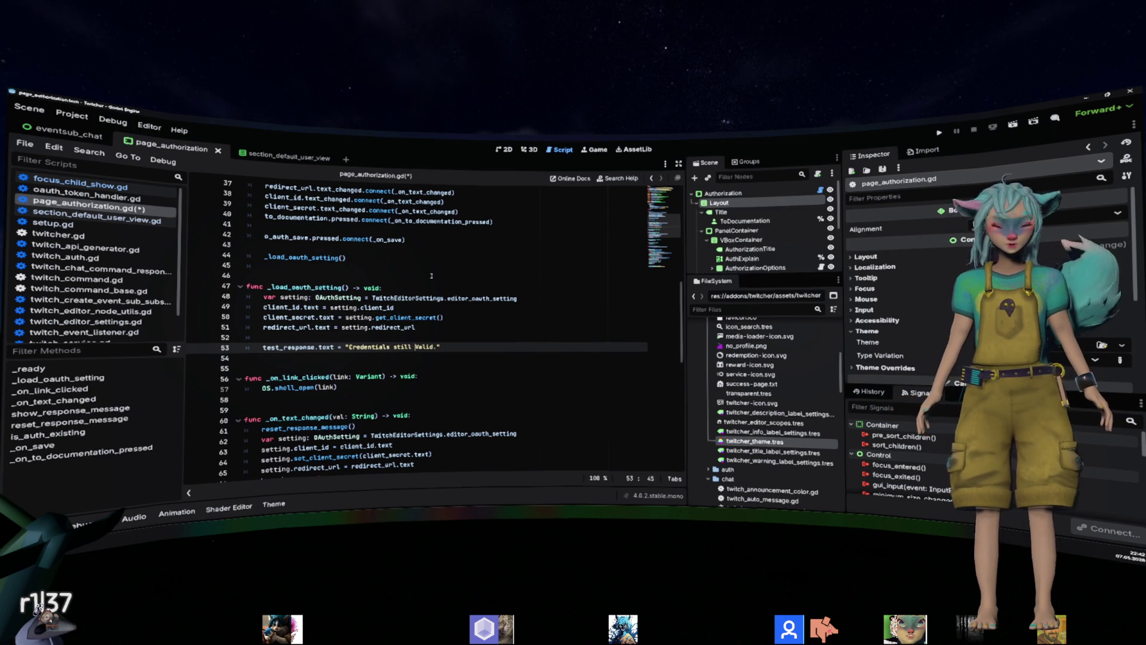
{"action": "key", "text": "Delete"}
{"action": "type", "text": "v"}
{"action": "key", "text": "Right"}
{"action": "key", "text": "Right"}
{"action": "key", "text": "Right"}
{"action": "key", "text": "Delete"}
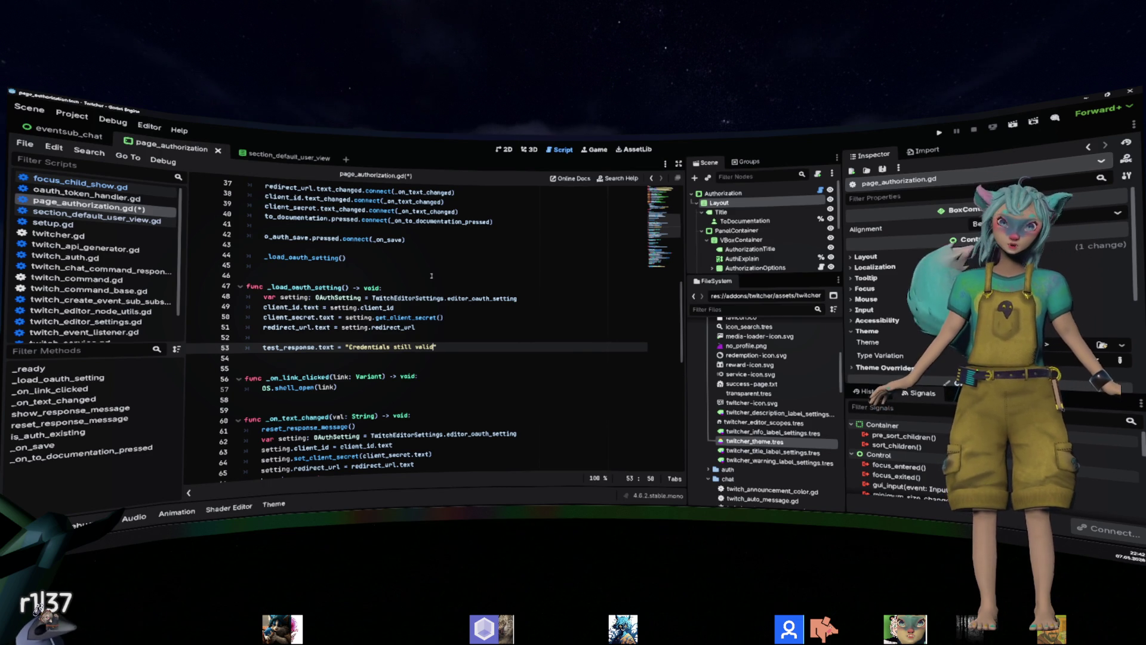
{"action": "key", "text": "Right"}
Append the condition TwitchEditorSettings.editor_oauth_token, replacing a mistyped game_oauth_token.
{"action": "type", "text": "TwitchEditorSettings"}
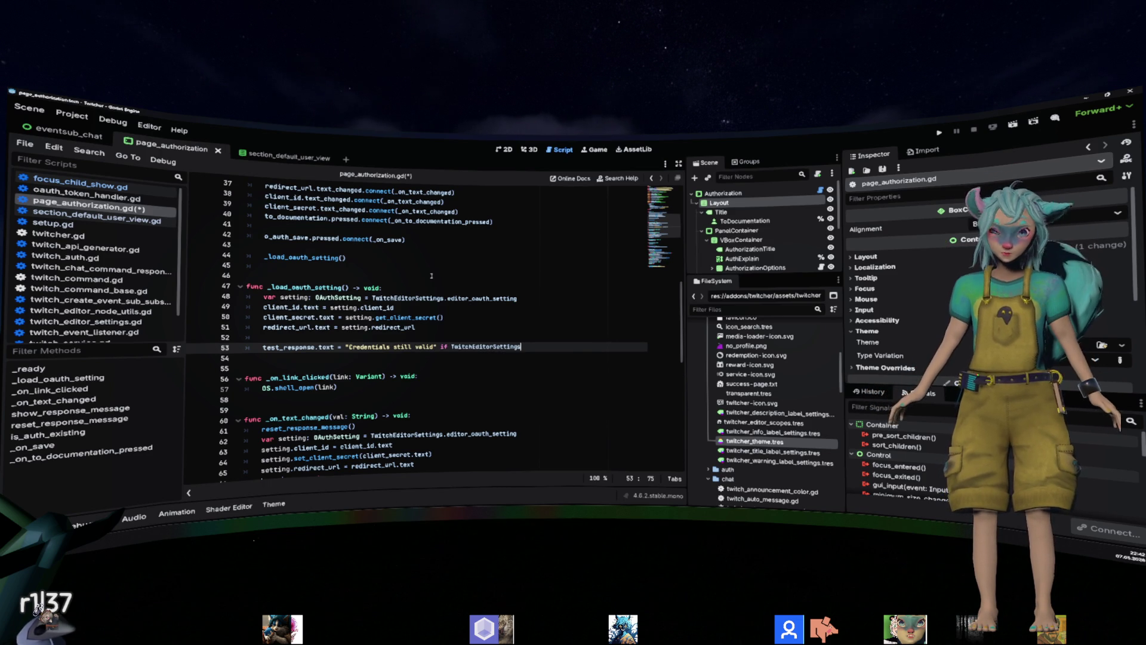
{"action": "type", "text": ".game_oauth_token."}
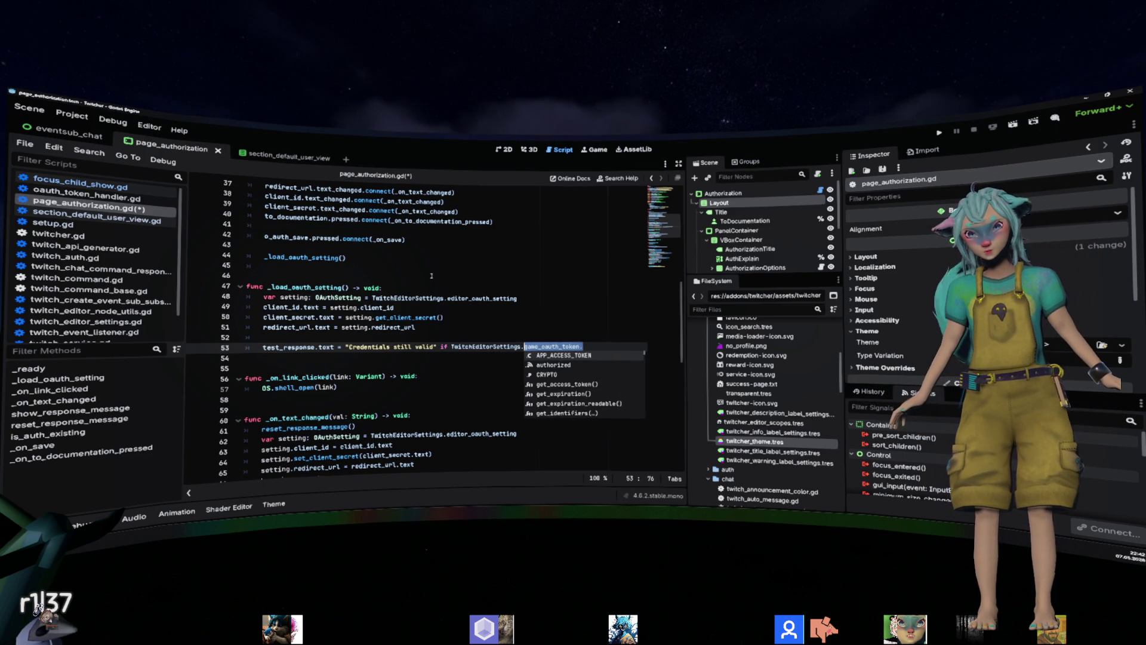
{"action": "key", "text": "ctrl+z"}
{"action": "type", "text": "edi"}
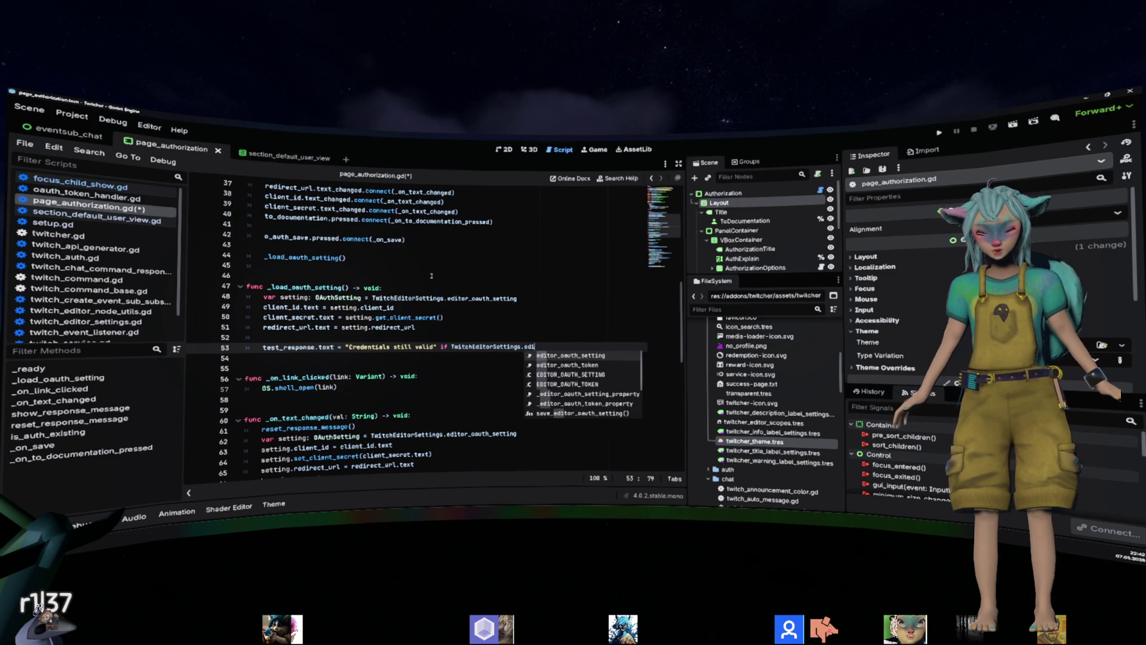
{"action": "key", "text": "Down"}
{"action": "key", "text": "Return"}
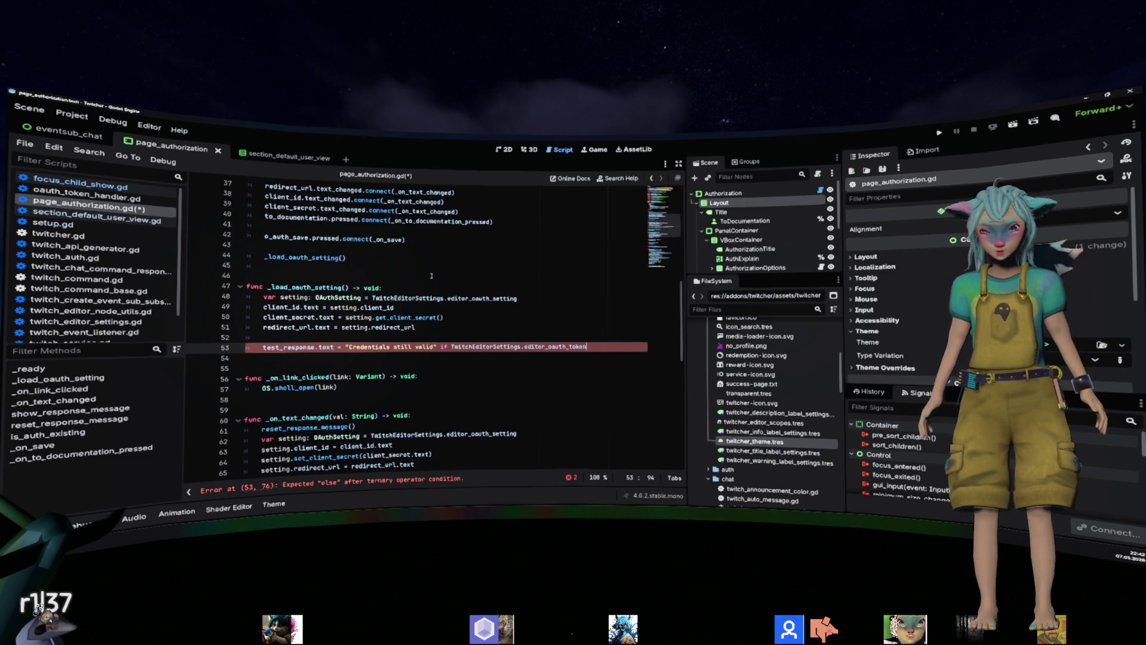
{"action": "type", "text": "."}
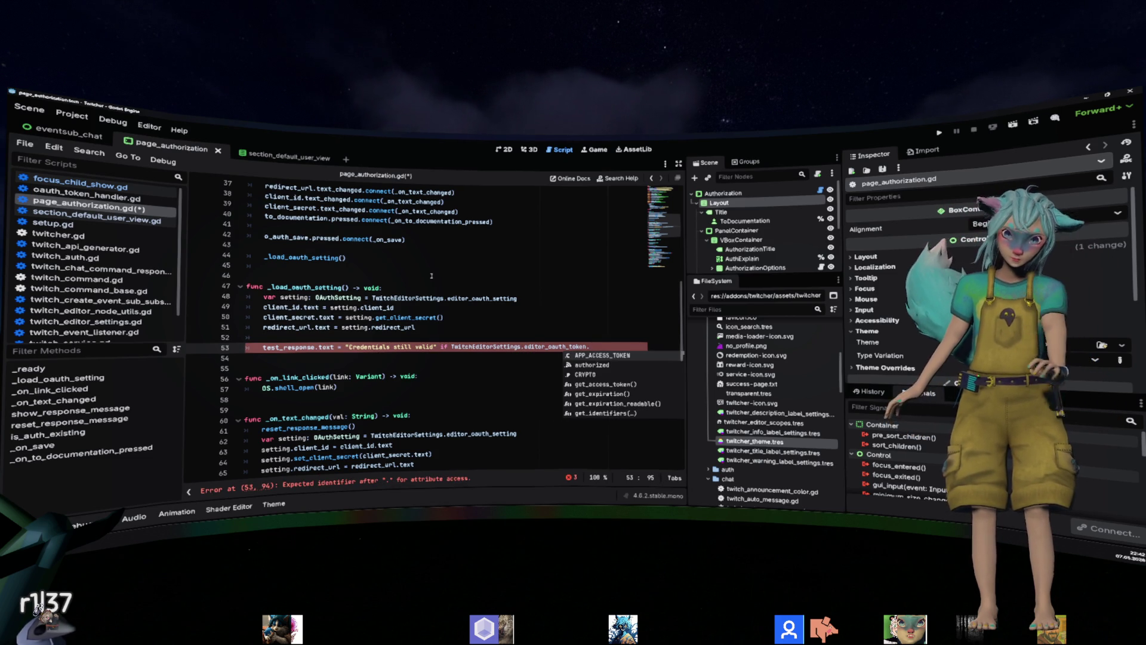
{"action": "type", "text": "is"}
Complete the ternary with else "" and use is_token_valid as its condition.
{"action": "key", "text": "Return"}
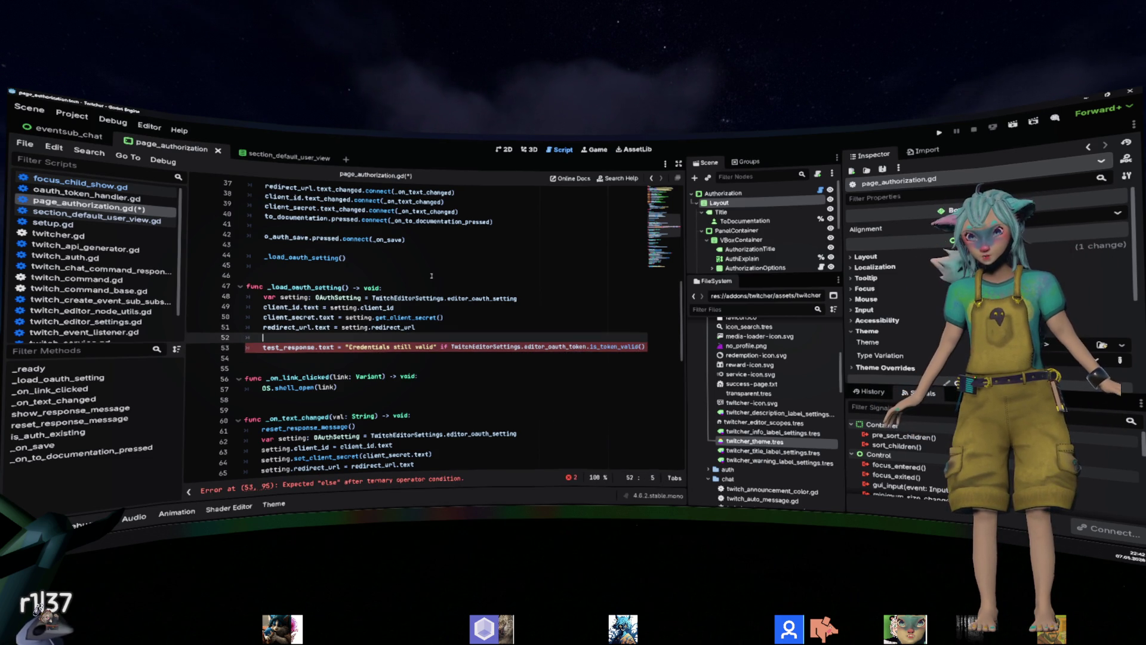
{"action": "type", "text": "else \"\""}
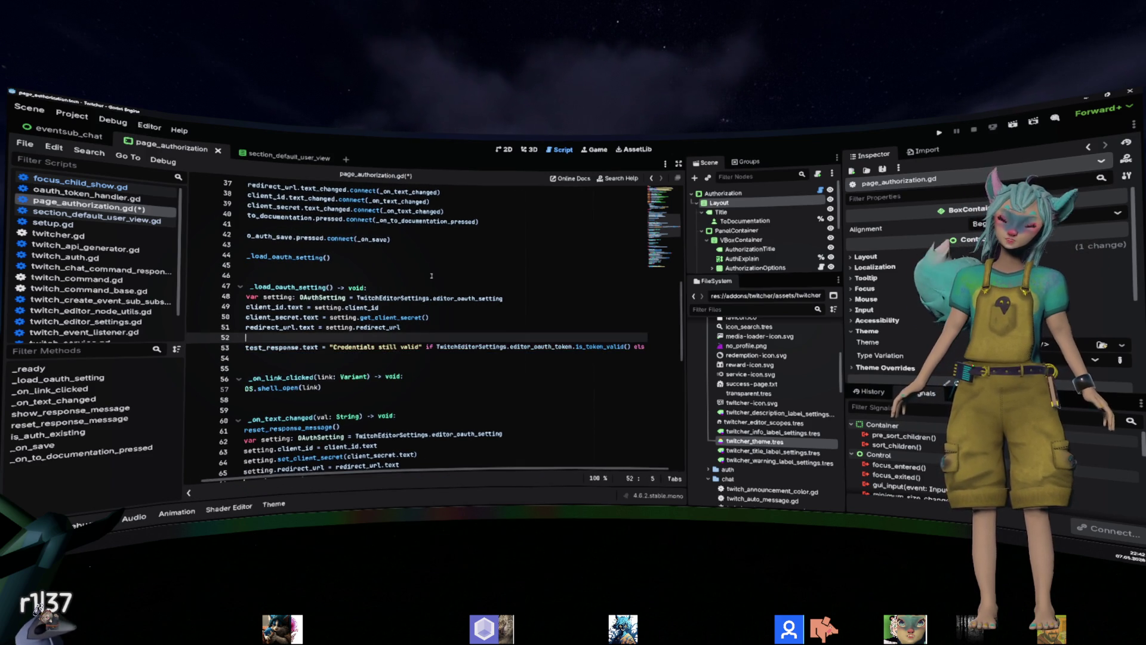
{"action": "key", "text": "ctrl+Right"}
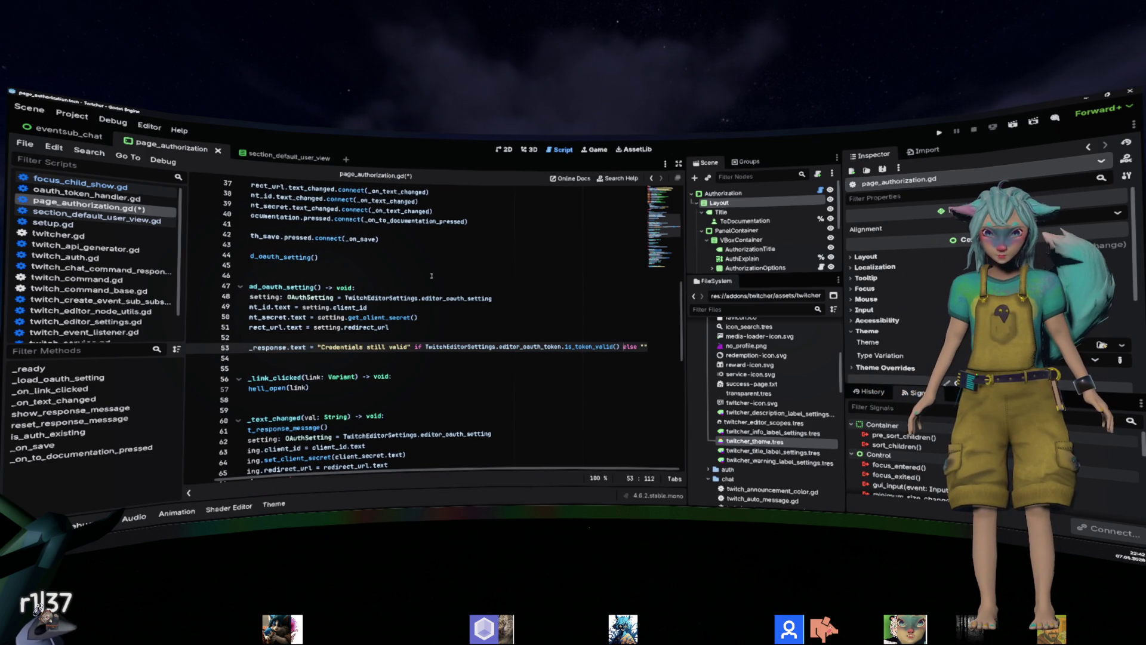
{"action": "key", "text": "ctrl+shift+Left"}
{"action": "key", "text": "ctrl+shift+Left"}
{"action": "key", "text": "ctrl+shift+Left"}
{"action": "type", "text": "is"}
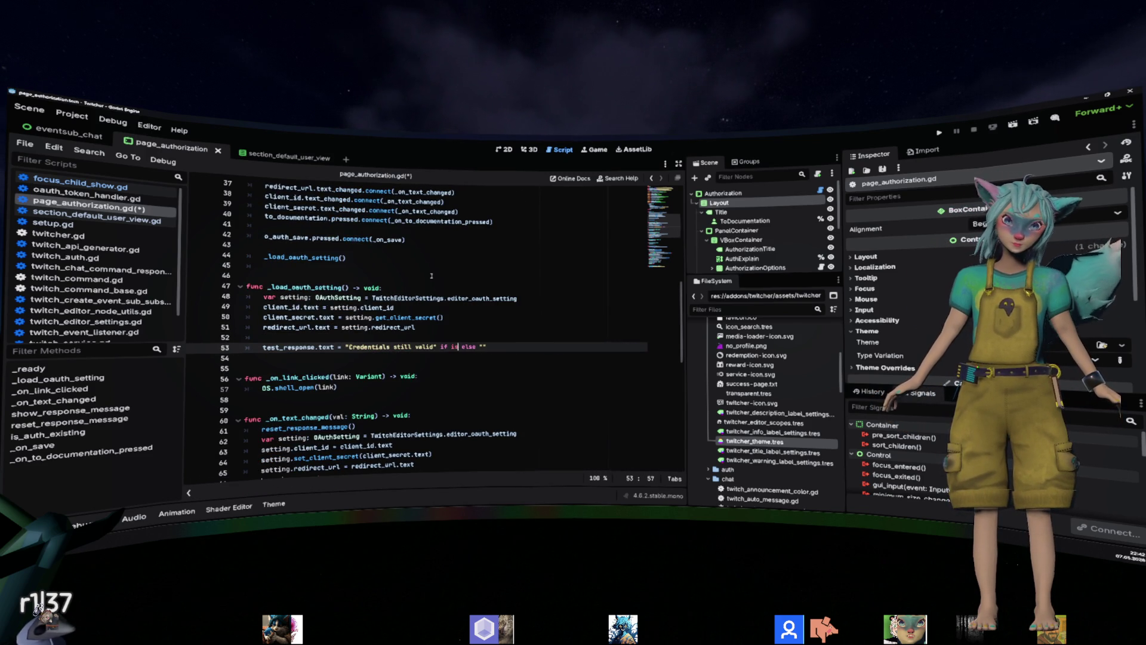
{"action": "type", "text": "_token_valid"}
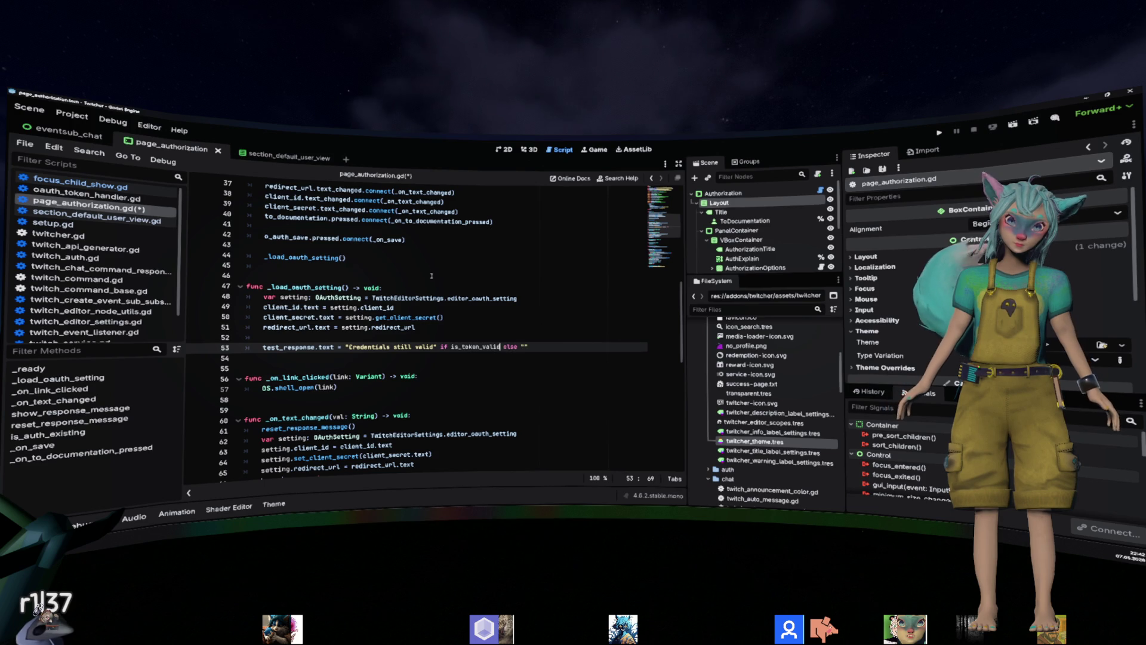
Declare var is_token_valid: bool holding the token check above it, and save.
{"action": "key", "text": "ctrl+shift+Return"}
{"action": "type", "text": "var is_tok"}
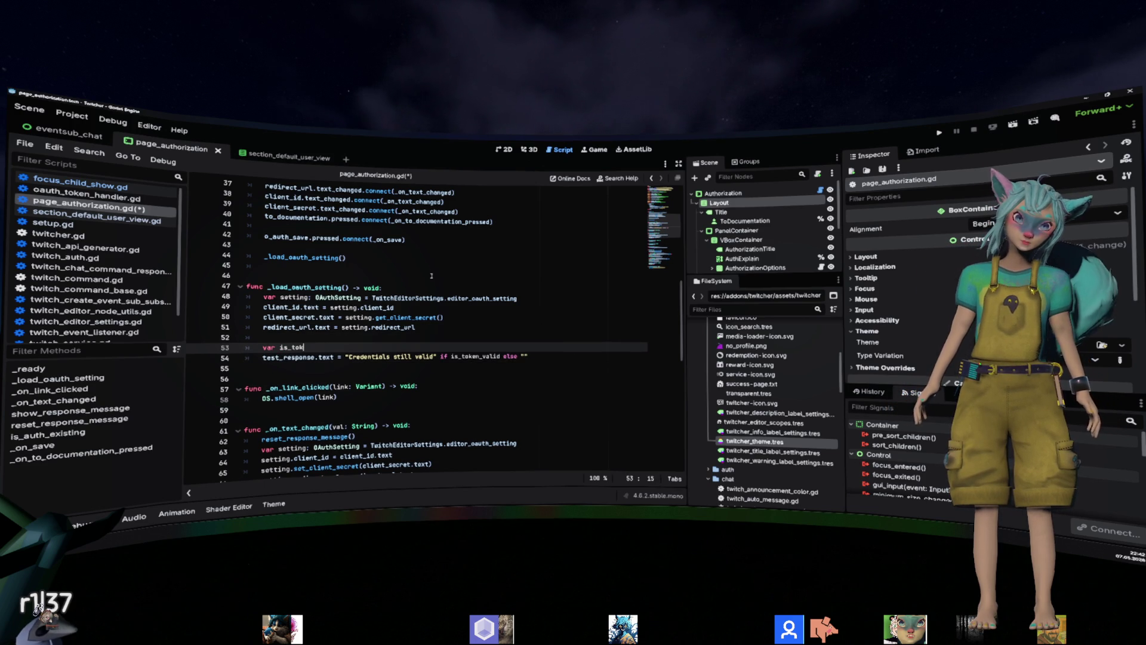
{"action": "type", "text": "en_valid ="}
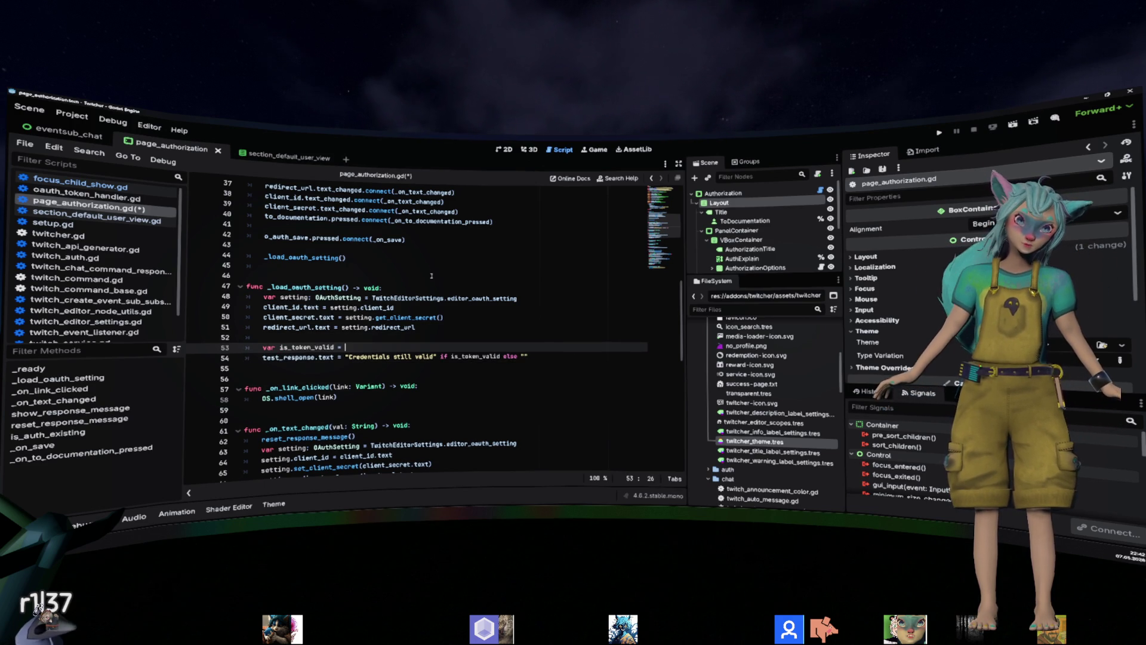
{"action": "type", "text": "TwitchEditorSettings.editor_oauth_token.is_token_valid()"}
{"action": "key", "text": "ctrl+Right"}
{"action": "type", "text": ": bool"}
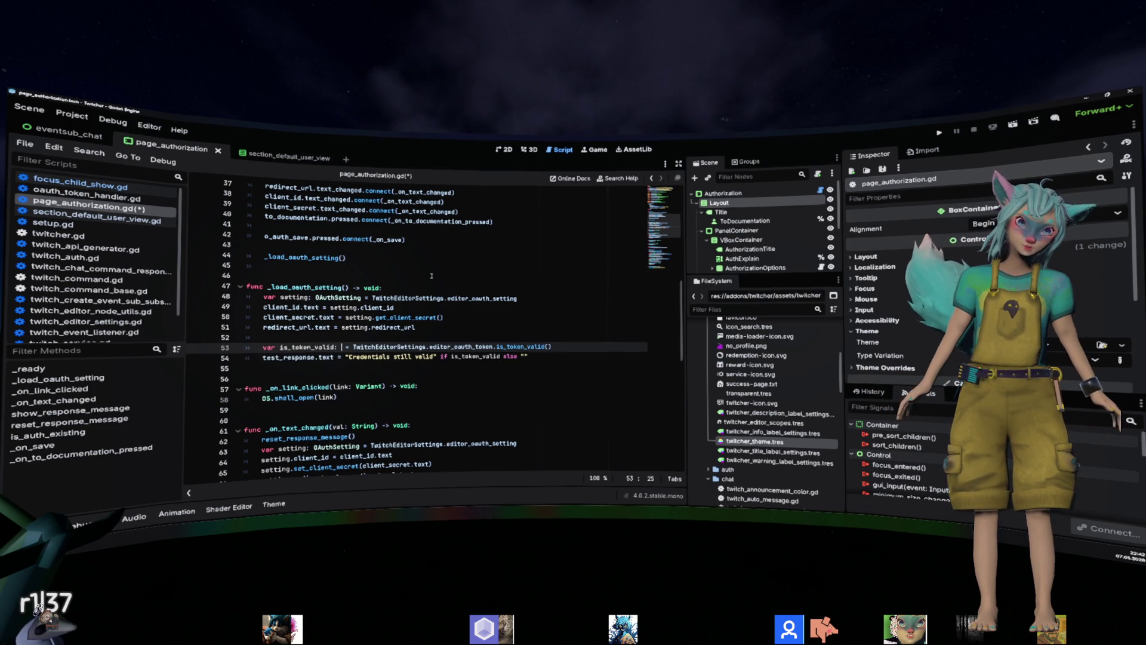
{"action": "left_click", "coordinate": [431, 266]}
{"action": "key", "text": "ctrl+s"}
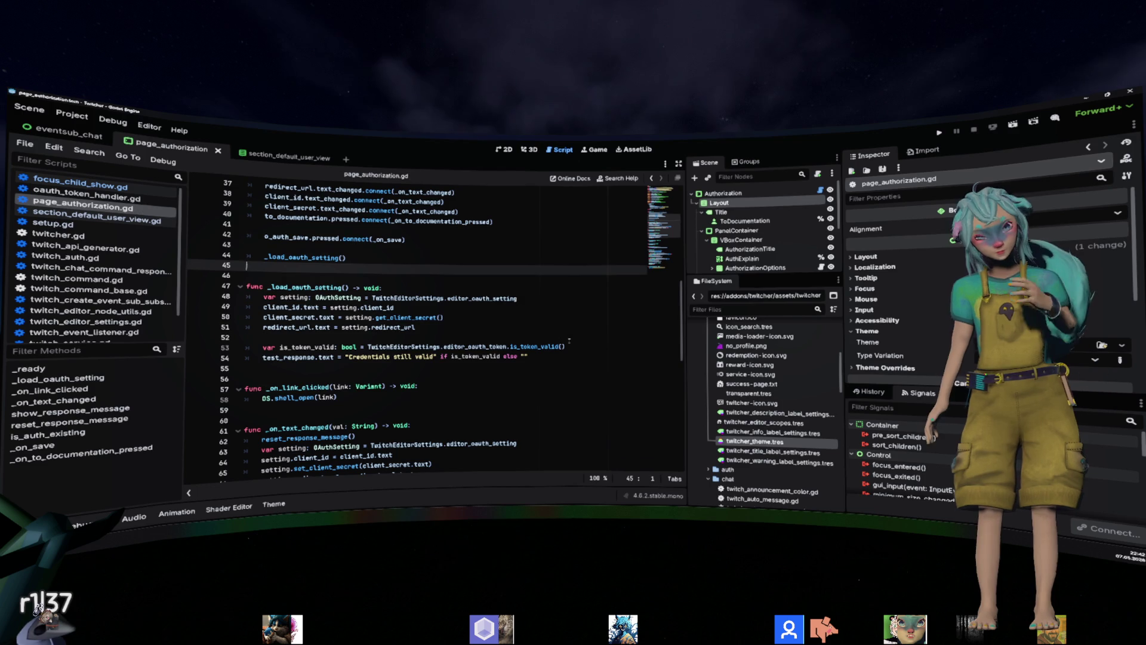
{"action": "left_click", "coordinate": [71, 115]}
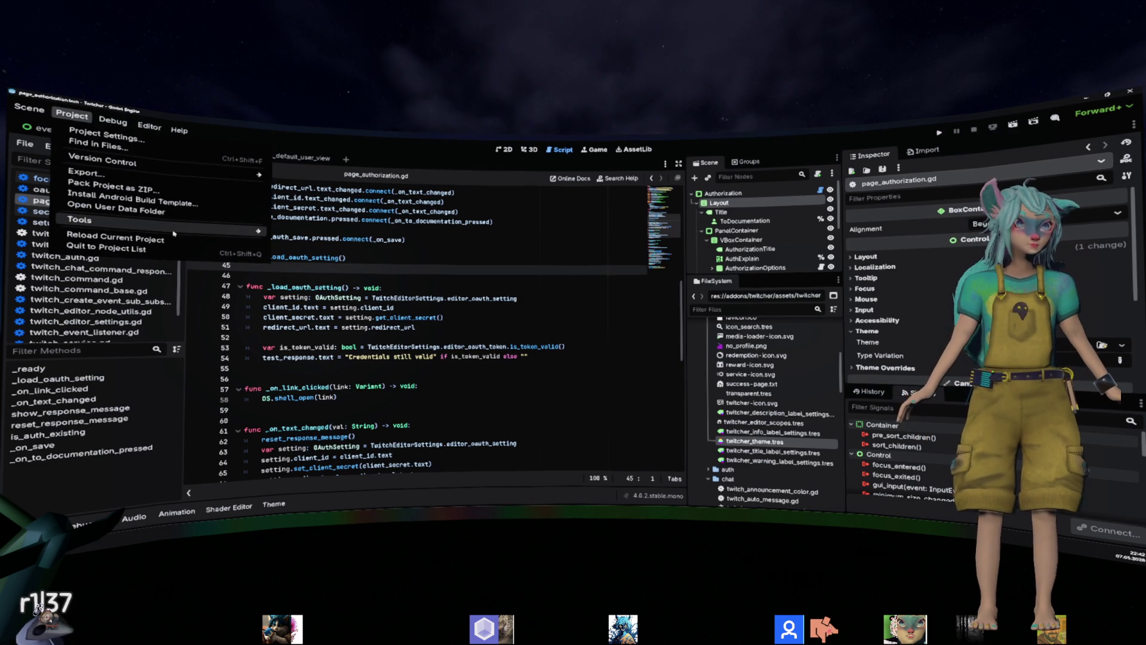
Open Setup Twitcher briefly, close it, and review the _ready code around line 36.
{"action": "mouse_move", "coordinate": [149, 226]}
{"action": "left_click", "coordinate": [306, 280]}
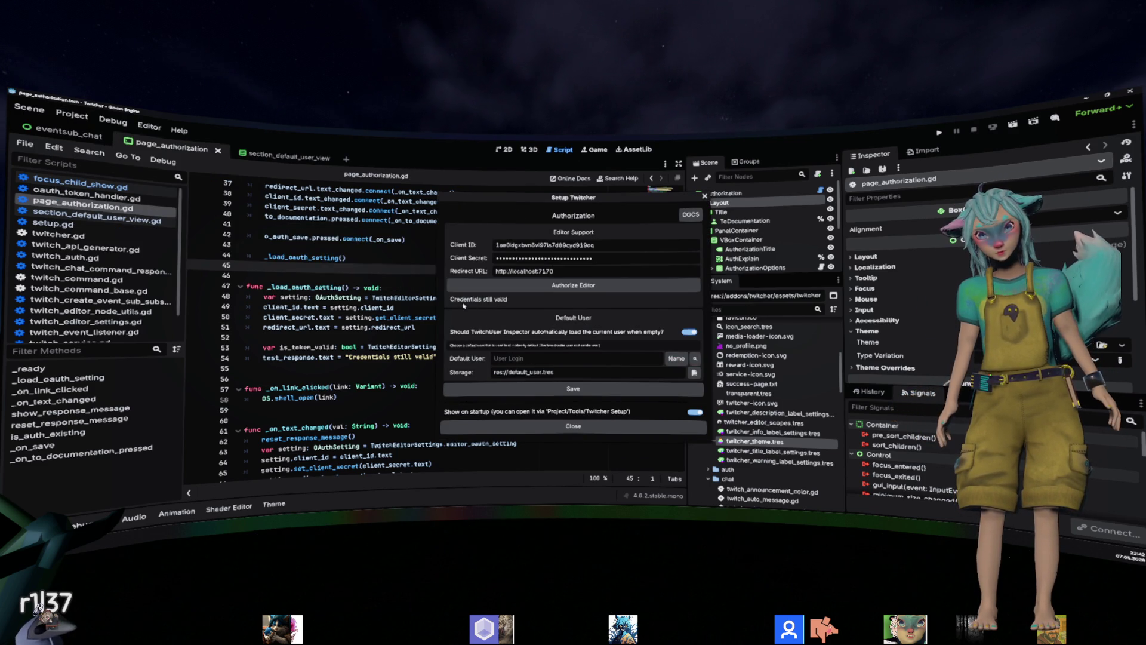
{"action": "left_click", "coordinate": [703, 196]}
{"action": "scroll", "coordinate": [478, 315], "scroll_direction": "down", "scroll_amount": 8}
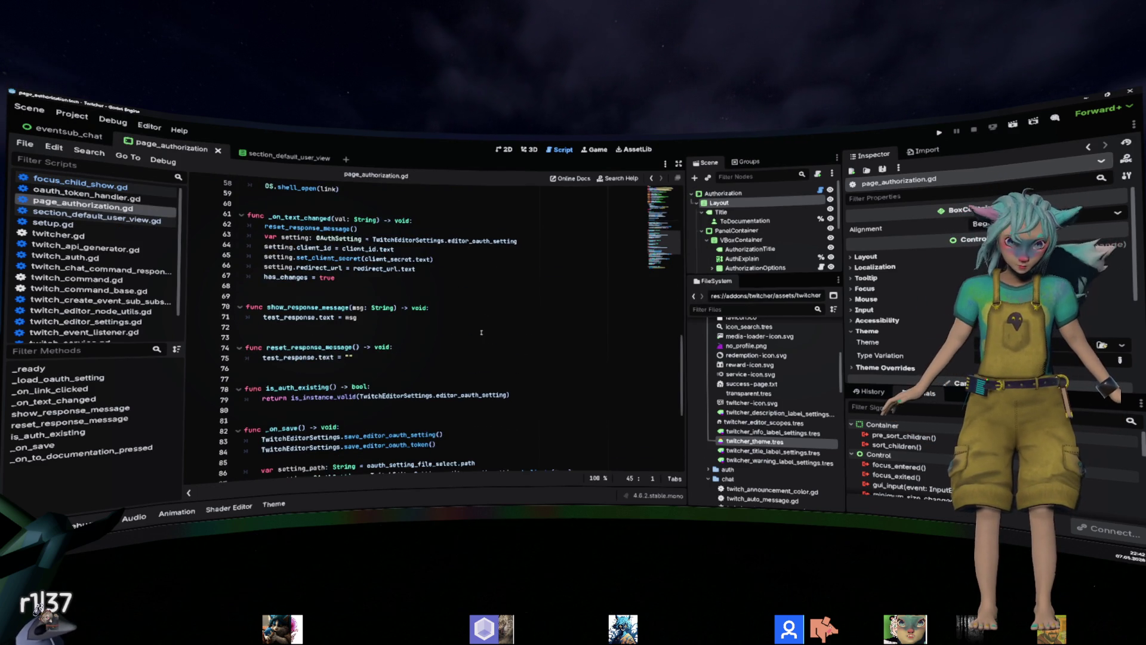
{"action": "scroll", "coordinate": [477, 314], "scroll_direction": "down", "scroll_amount": 6}
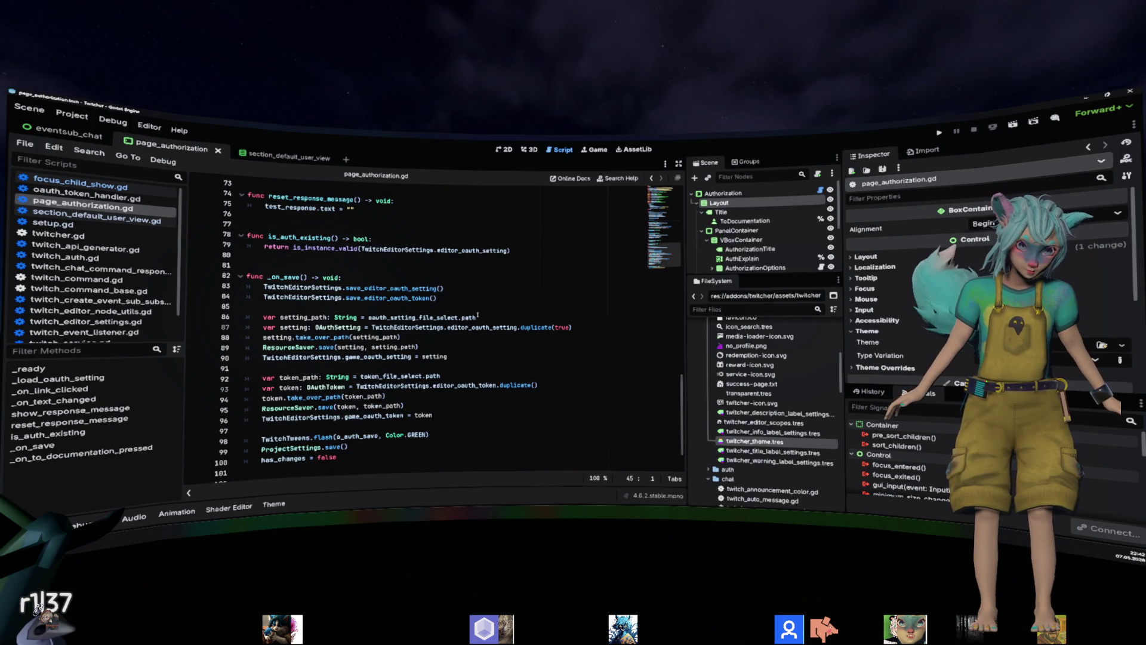
{"action": "scroll", "coordinate": [477, 314], "scroll_direction": "up", "scroll_amount": 18}
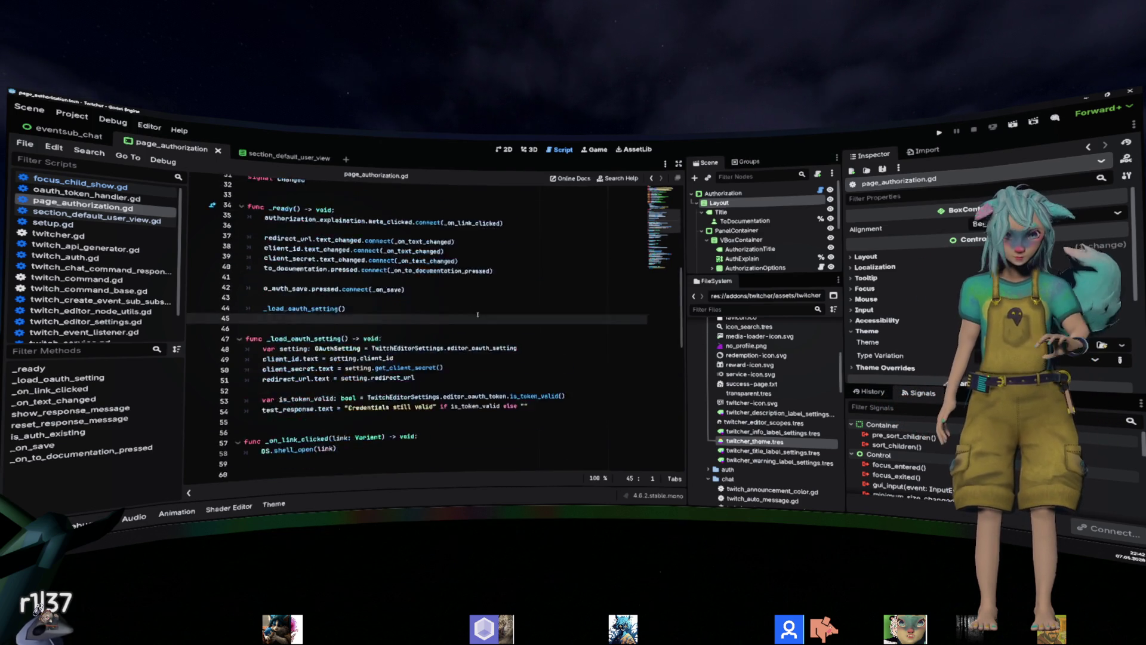
{"action": "left_click", "coordinate": [478, 315]}
{"action": "scroll", "coordinate": [477, 314], "scroll_direction": "down", "scroll_amount": 1}
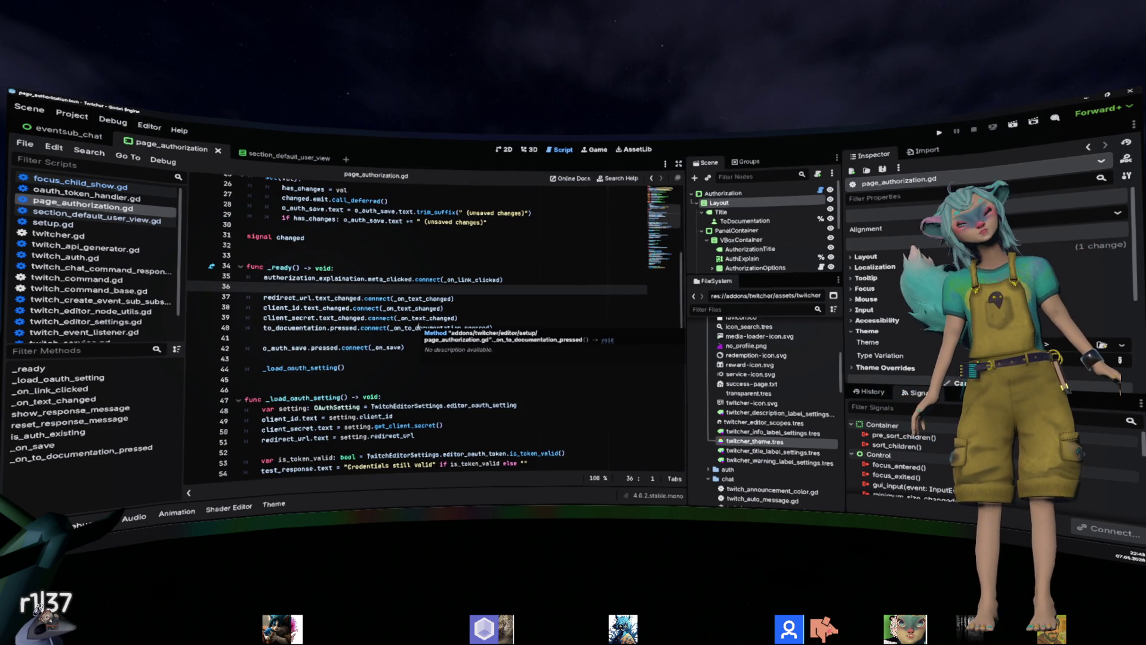
Reopen Setup Twitcher and authorize the editor so credentials report valid.
{"action": "left_click", "coordinate": [72, 115]}
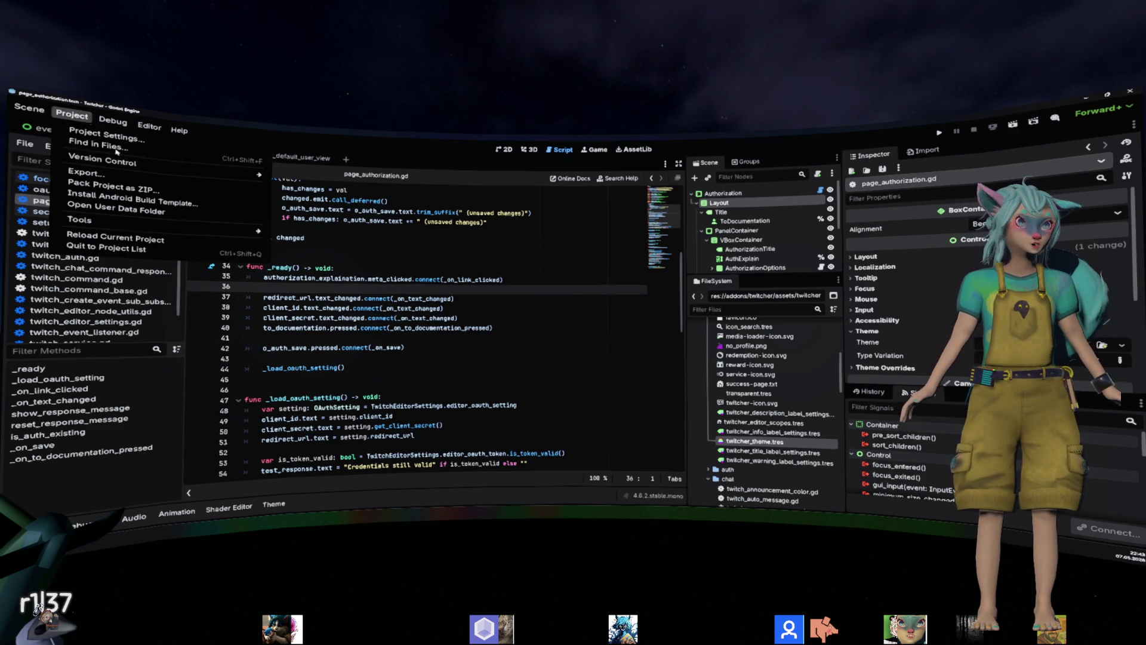
{"action": "mouse_move", "coordinate": [251, 231]}
{"action": "left_click", "coordinate": [304, 281]}
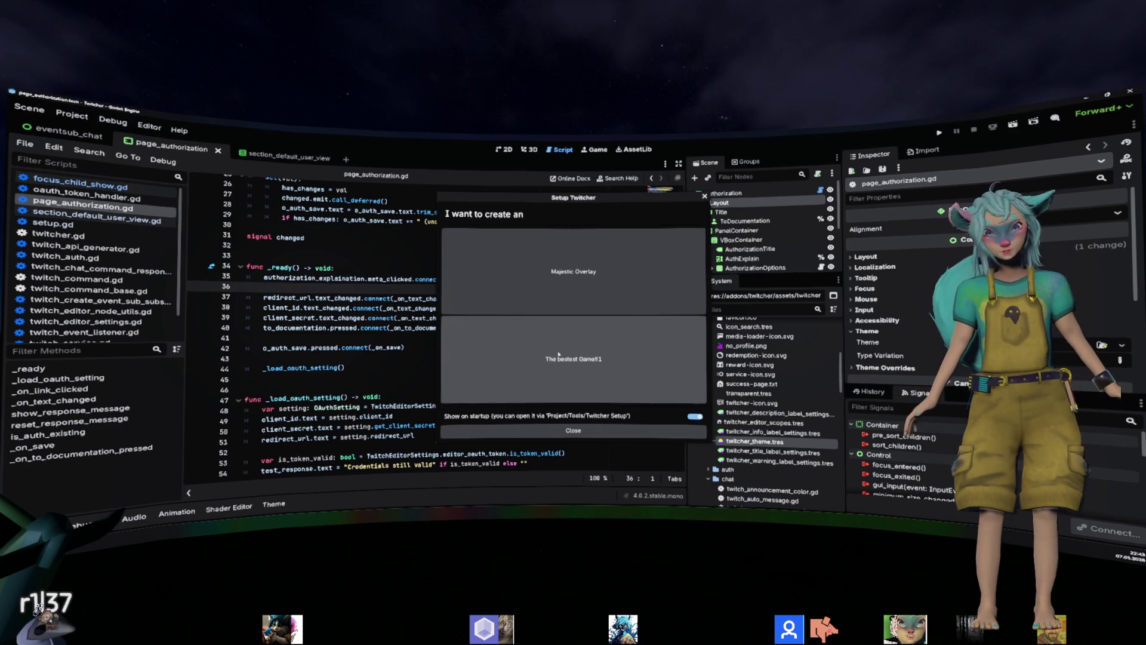
{"action": "left_click", "coordinate": [567, 285]}
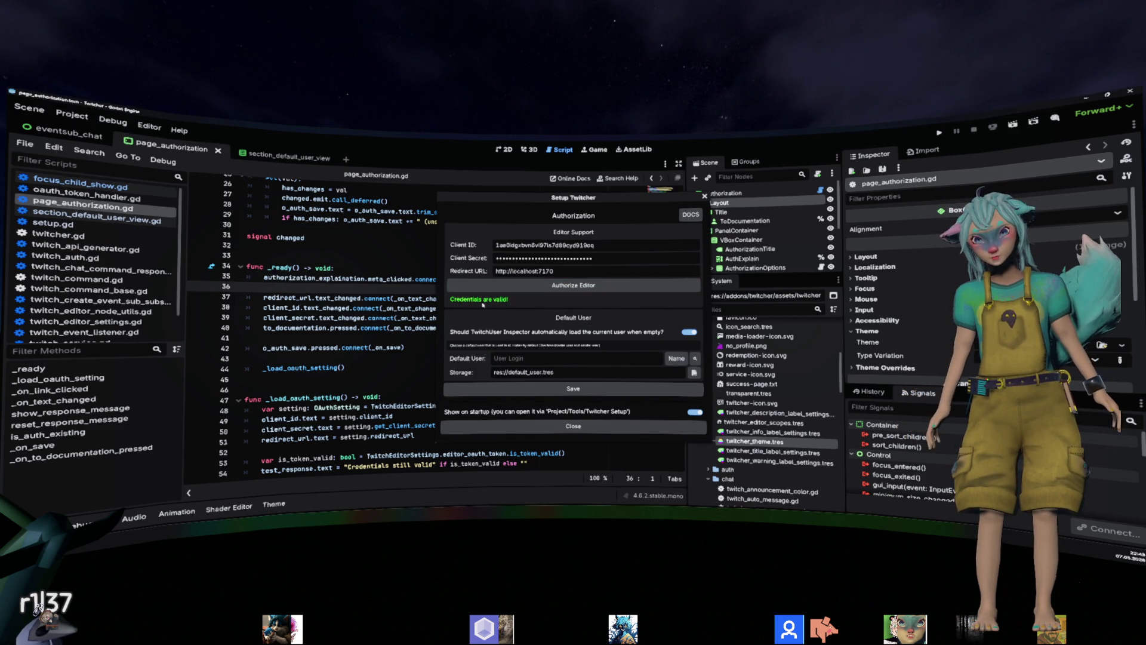
Close the setup dialog and open the TestCredentials scene from the scene tree.
{"action": "left_click", "coordinate": [704, 197]}
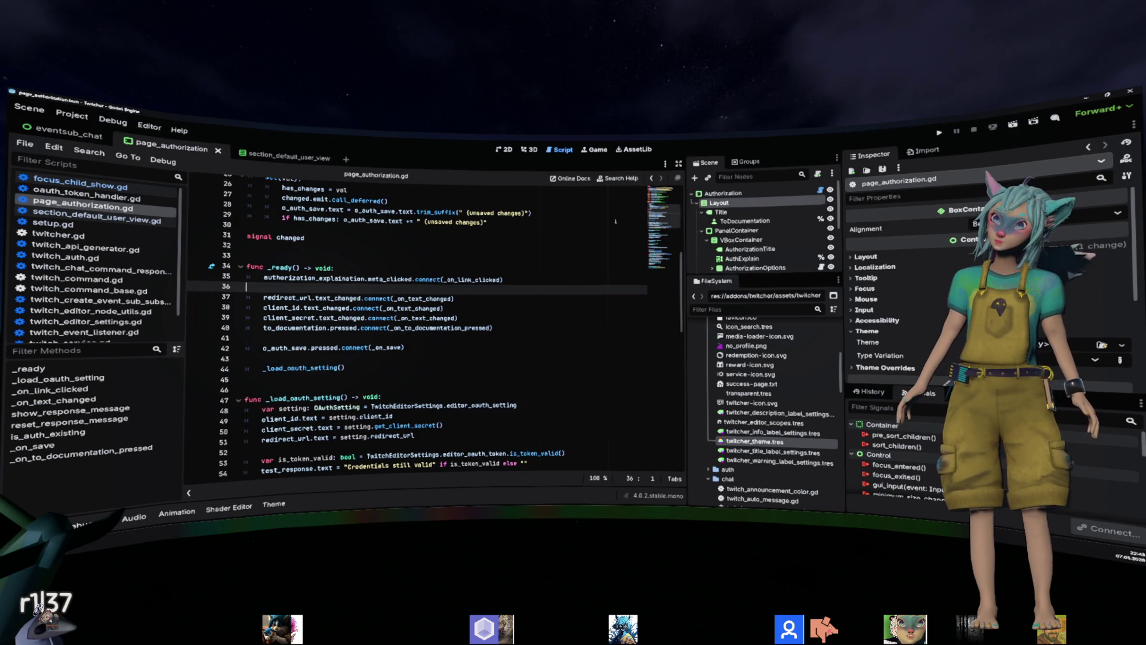
{"action": "scroll", "coordinate": [330, 330], "scroll_direction": "down", "scroll_amount": 1}
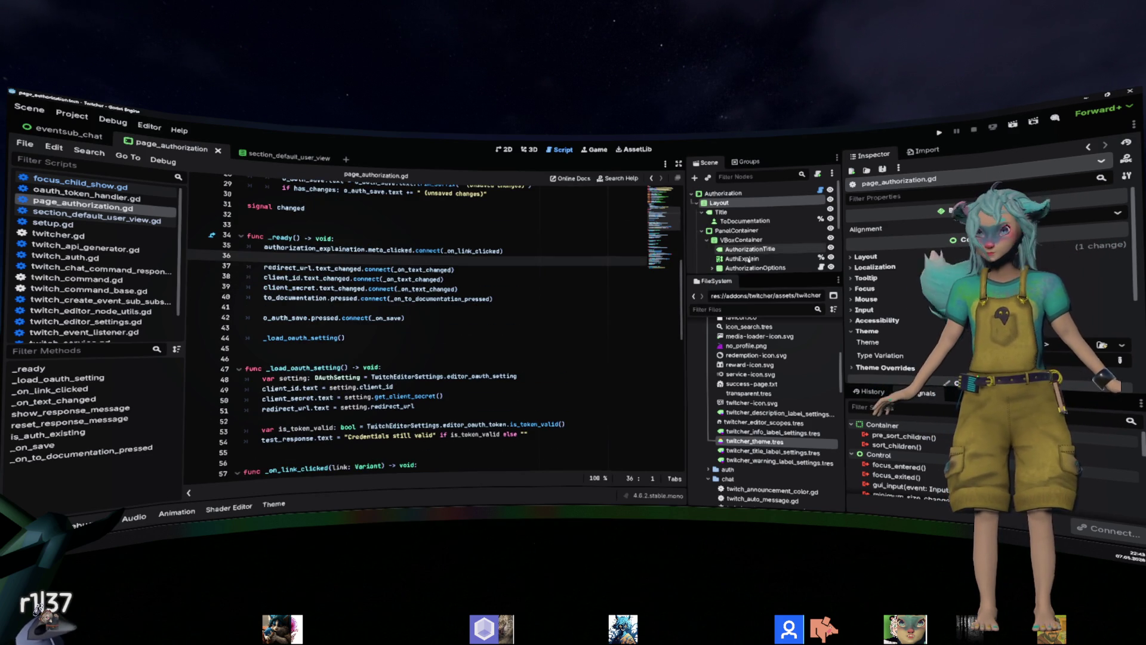
{"action": "scroll", "coordinate": [776, 227], "scroll_direction": "down", "scroll_amount": 2}
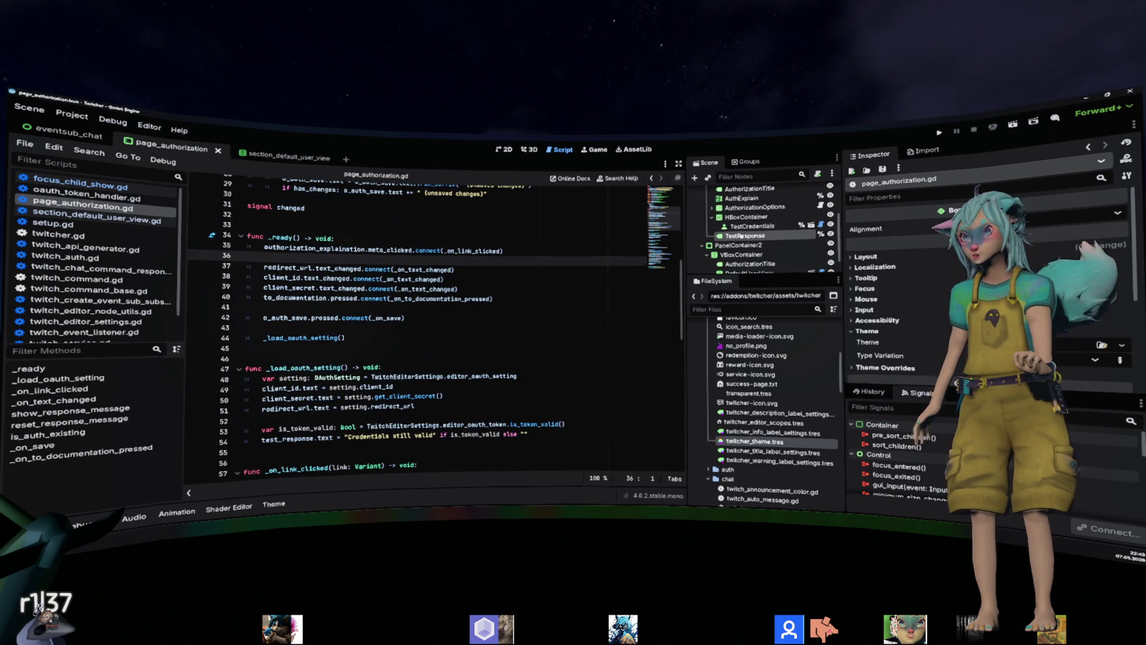
{"action": "left_click", "coordinate": [746, 216]}
{"action": "double_click", "coordinate": [749, 226]}
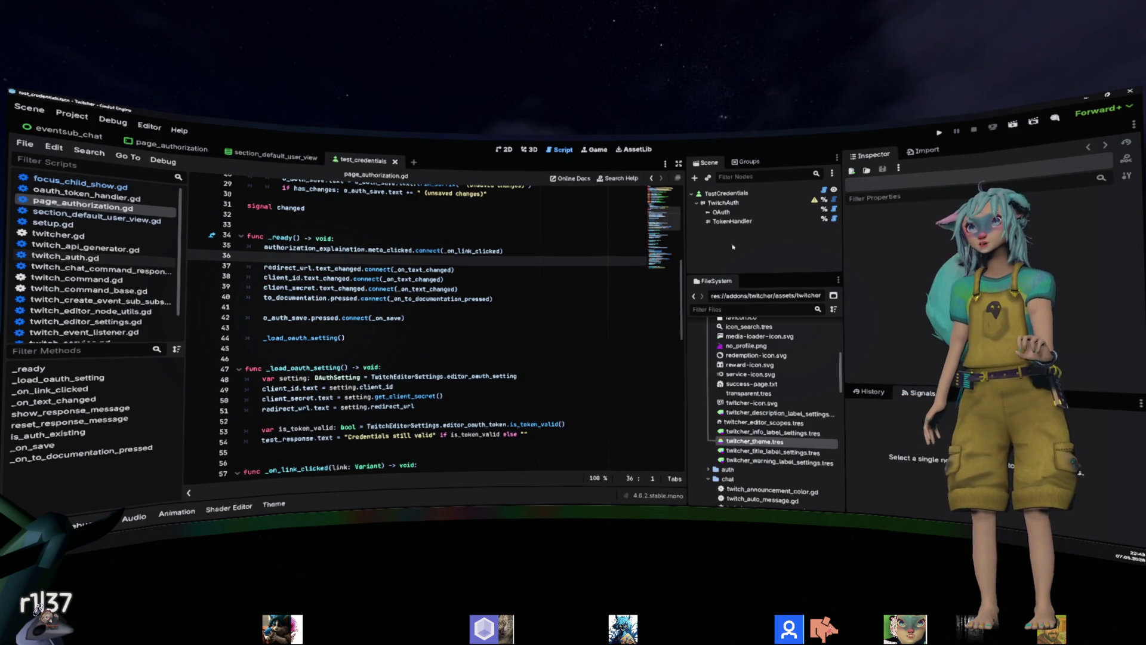
Scroll through page_authorization.gd, inspecting line 98.
{"action": "scroll", "coordinate": [481, 299], "scroll_direction": "down", "scroll_amount": 15}
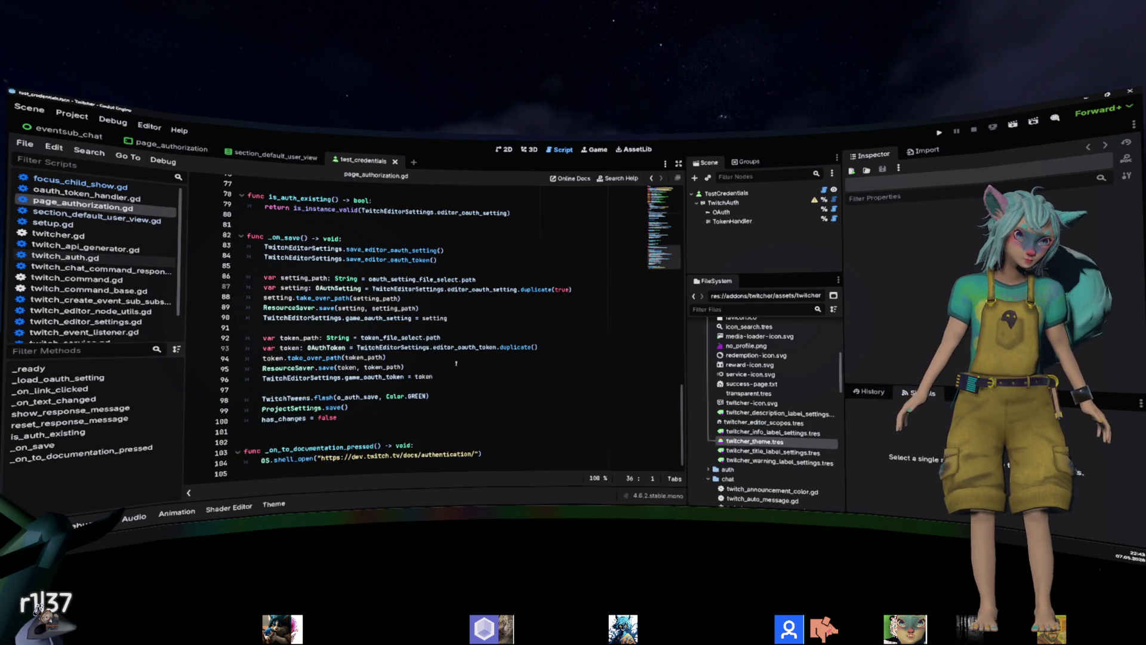
{"action": "left_click", "coordinate": [453, 396]}
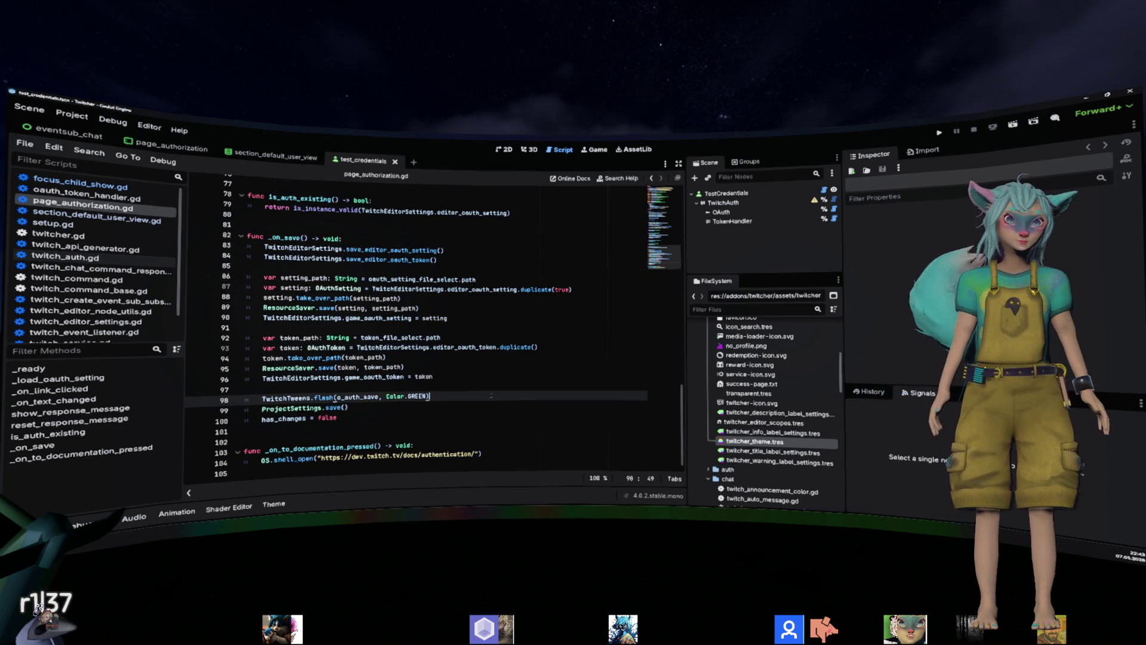
{"action": "key", "text": "shift+Home"}
{"action": "key", "text": "End"}
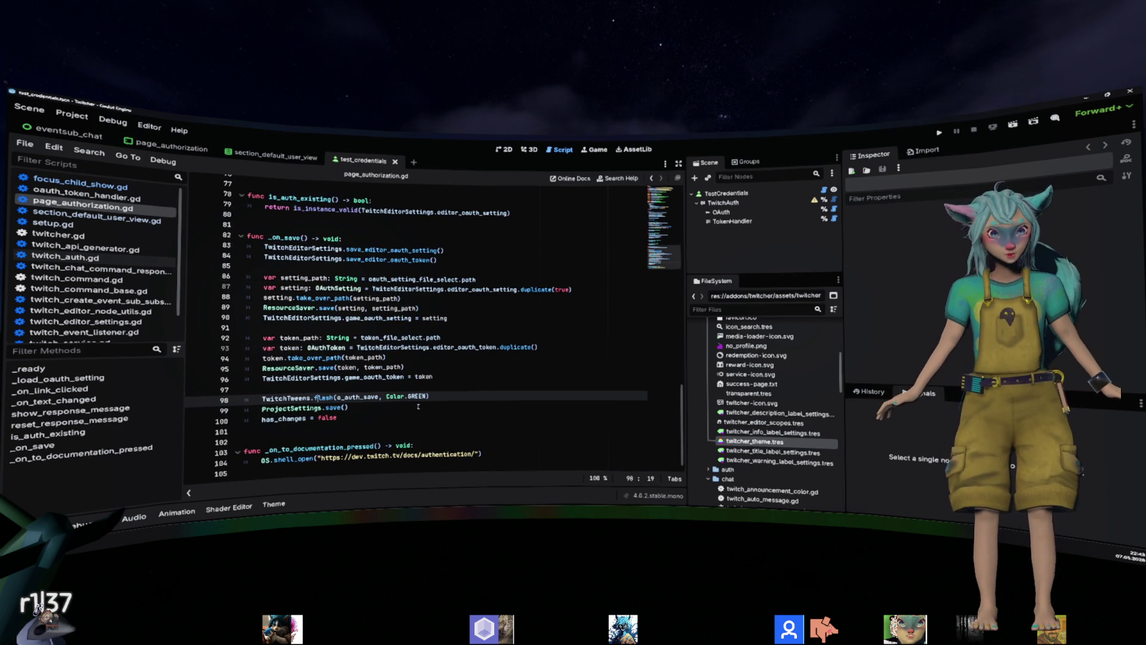
{"action": "scroll", "coordinate": [436, 391], "scroll_direction": "up", "scroll_amount": 4}
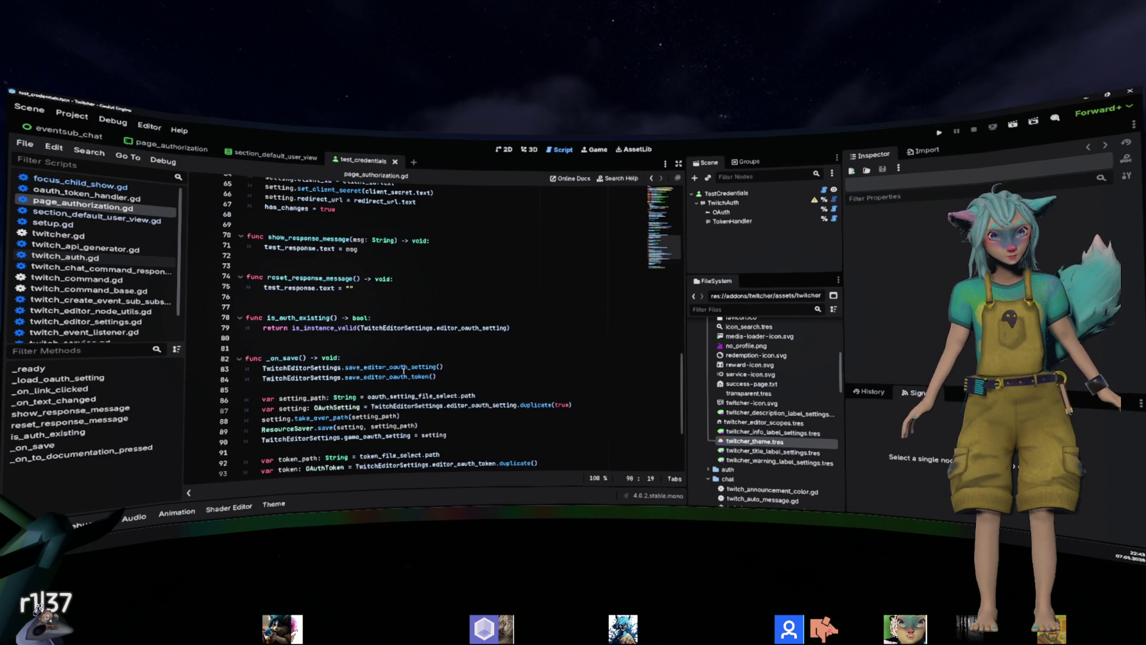
{"action": "scroll", "coordinate": [460, 317], "scroll_direction": "up", "scroll_amount": 3}
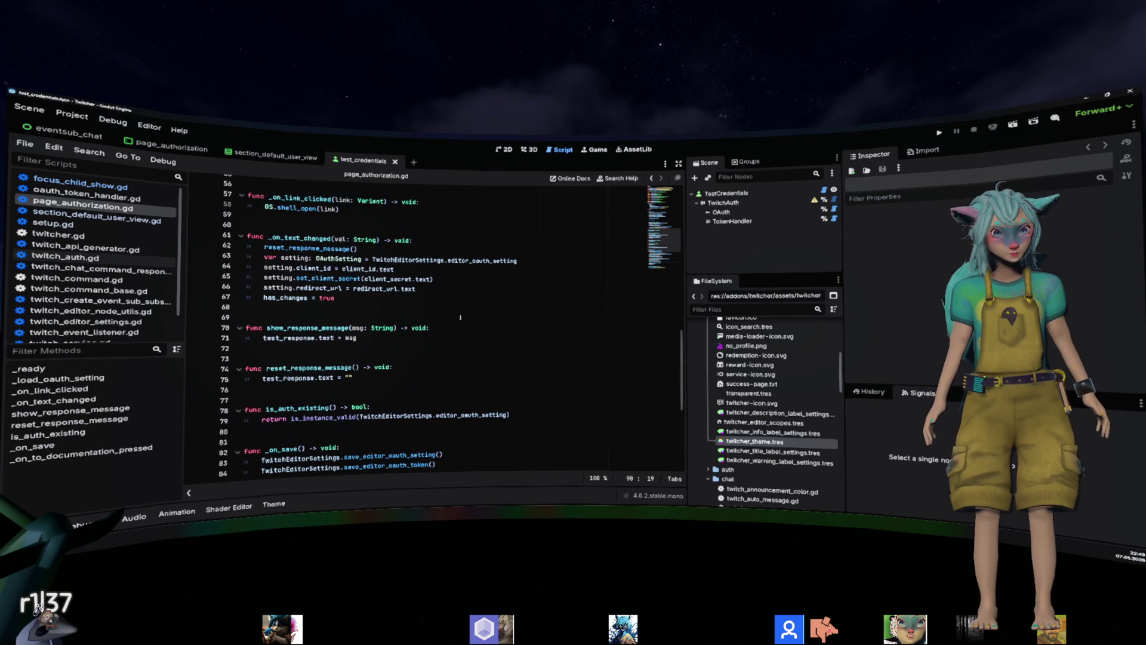
{"action": "scroll", "coordinate": [460, 317], "scroll_direction": "up", "scroll_amount": 4}
{"action": "scroll", "coordinate": [360, 409], "scroll_direction": "down", "scroll_amount": 3}
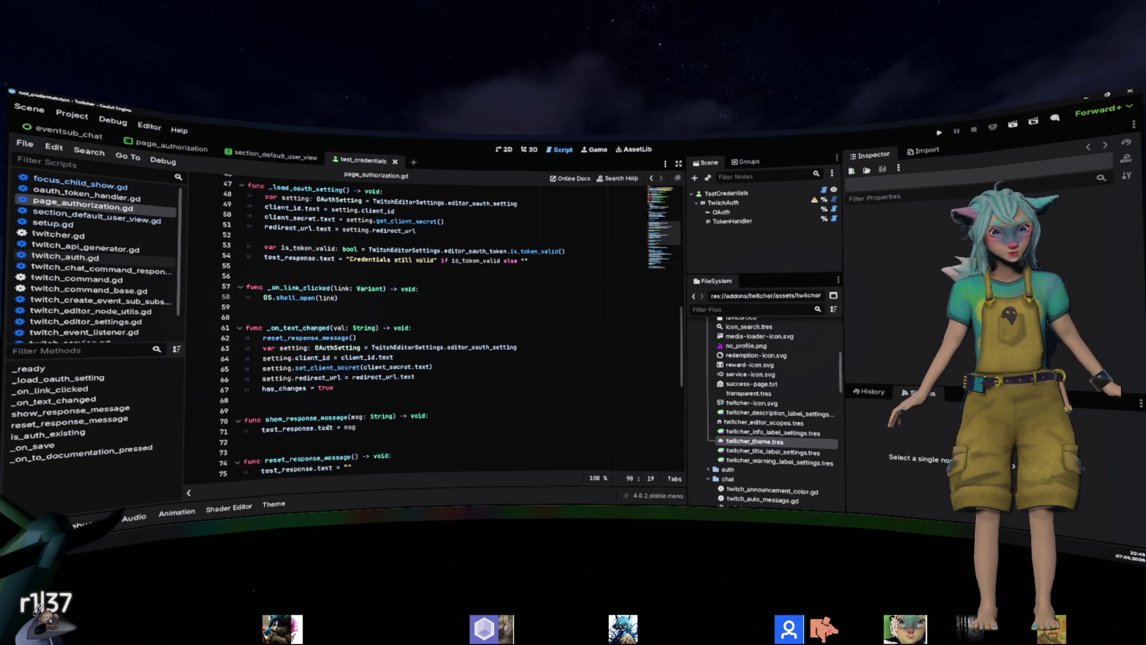
Search the script for show_response_message usages, then close the find bar.
{"action": "left_click", "coordinate": [360, 409]}
{"action": "left_click", "coordinate": [383, 367]}
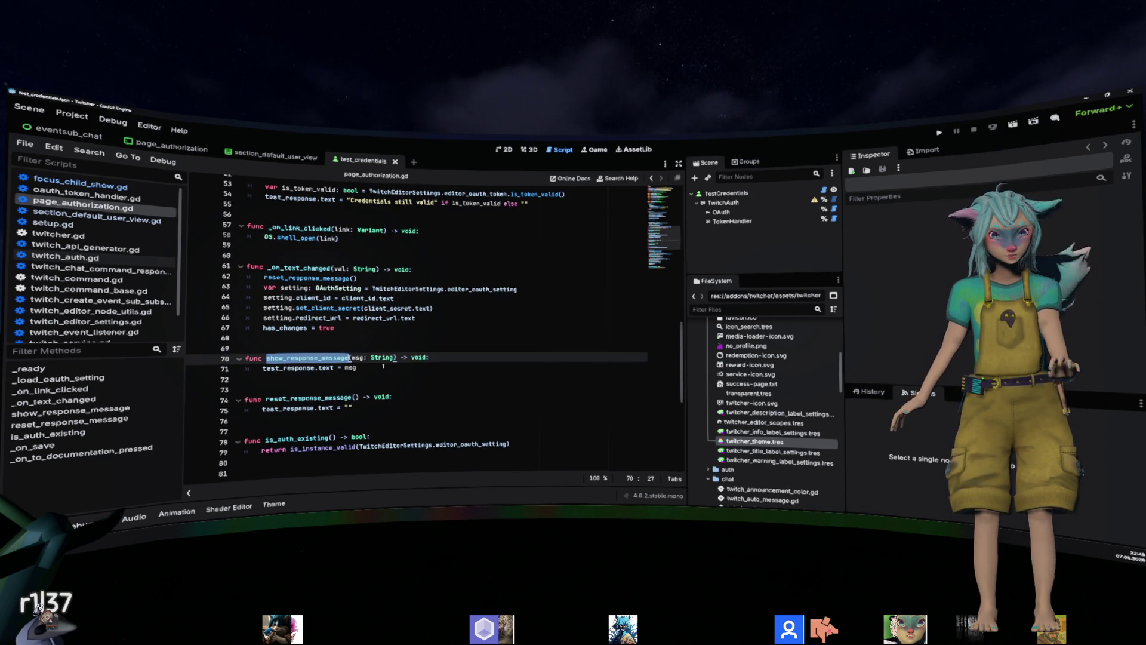
{"action": "key", "text": "ctrl+f"}
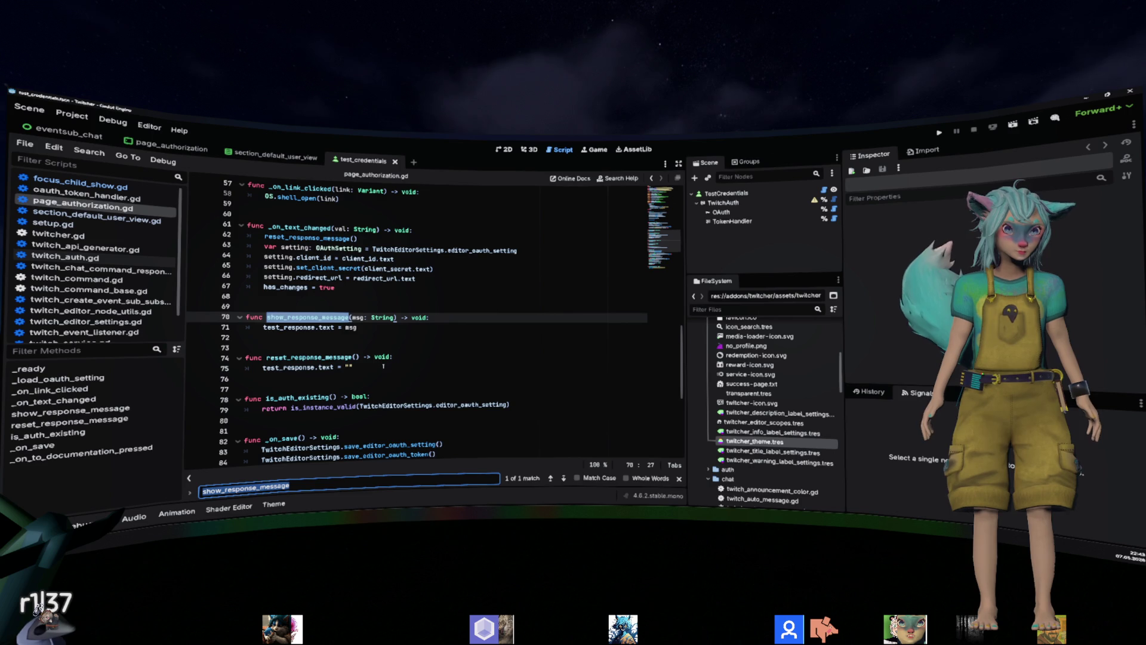
{"action": "key", "text": "Escape"}
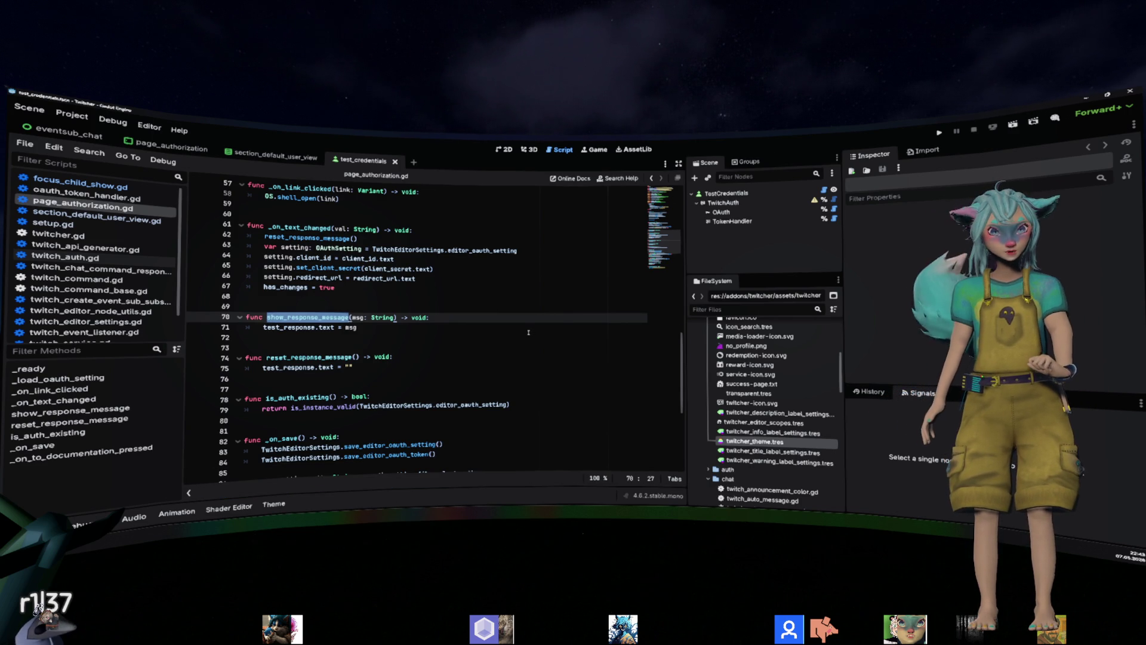
{"action": "scroll", "coordinate": [529, 333], "scroll_direction": "up", "scroll_amount": 3}
{"action": "scroll", "coordinate": [528, 333], "scroll_direction": "up", "scroll_amount": 2}
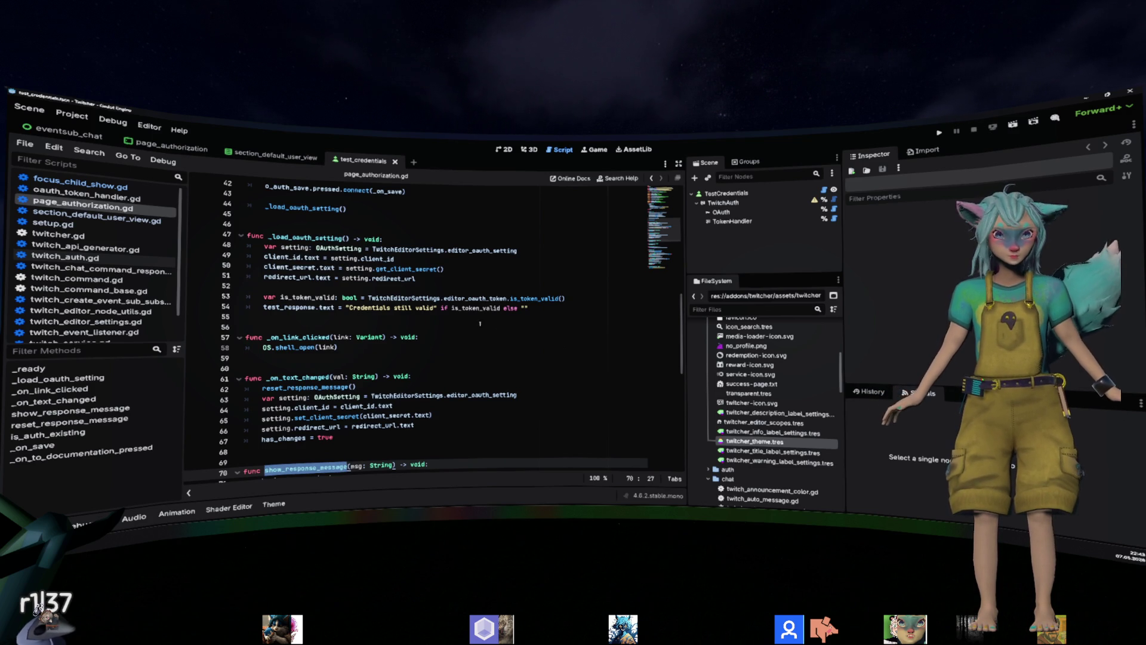
Open the TestCredentials script and review the red flash call, else branch, and _set_test_response.
{"action": "left_click", "coordinate": [824, 191]}
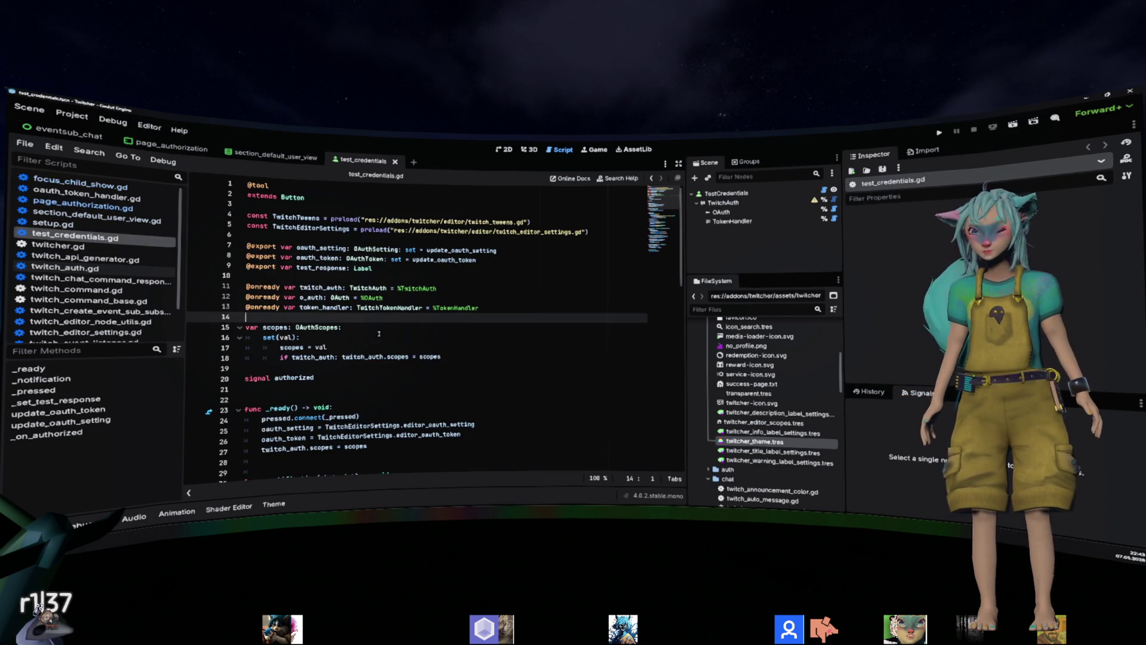
{"action": "scroll", "coordinate": [405, 310], "scroll_direction": "down", "scroll_amount": 14}
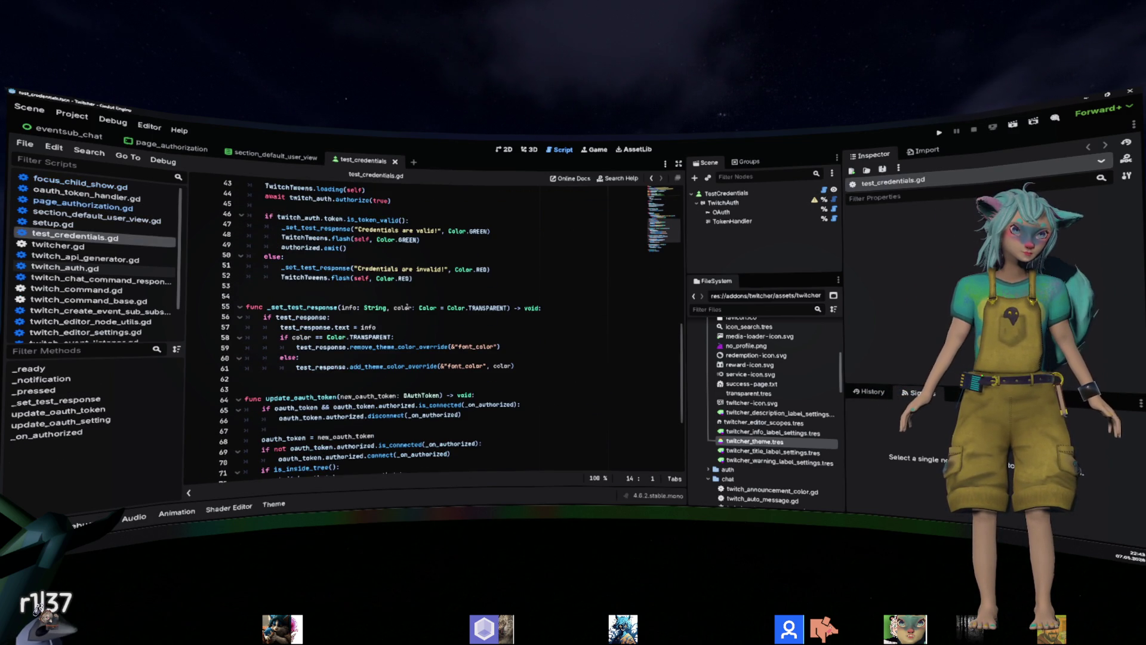
{"action": "left_click", "coordinate": [334, 278]}
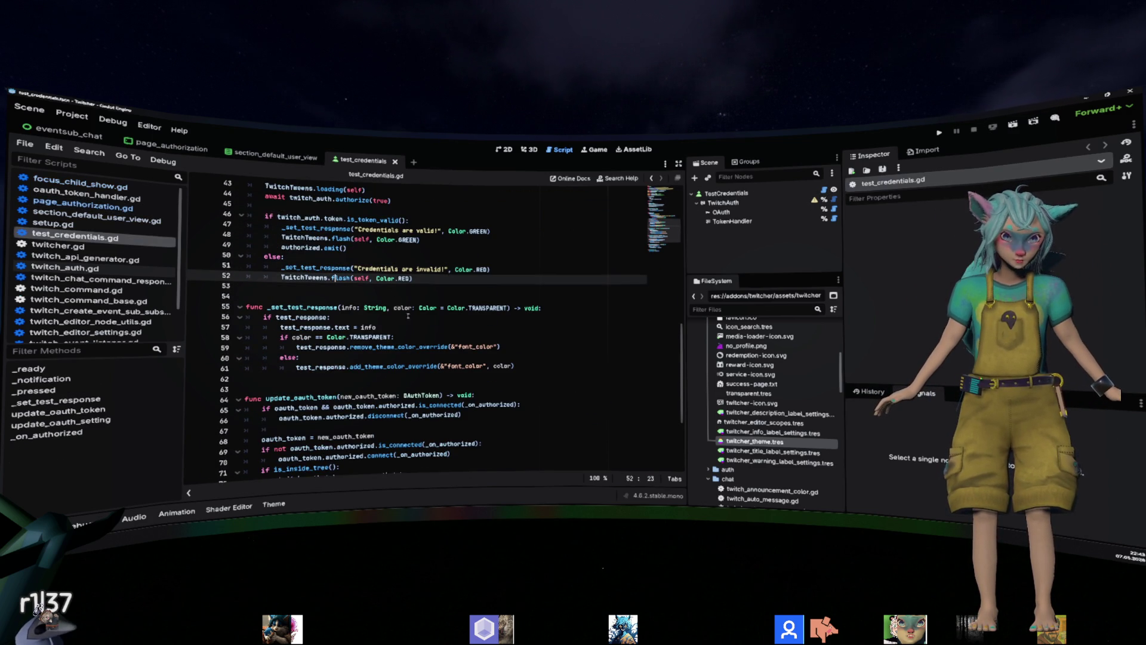
{"action": "left_click", "coordinate": [479, 359]}
{"action": "double_click", "coordinate": [475, 365]}
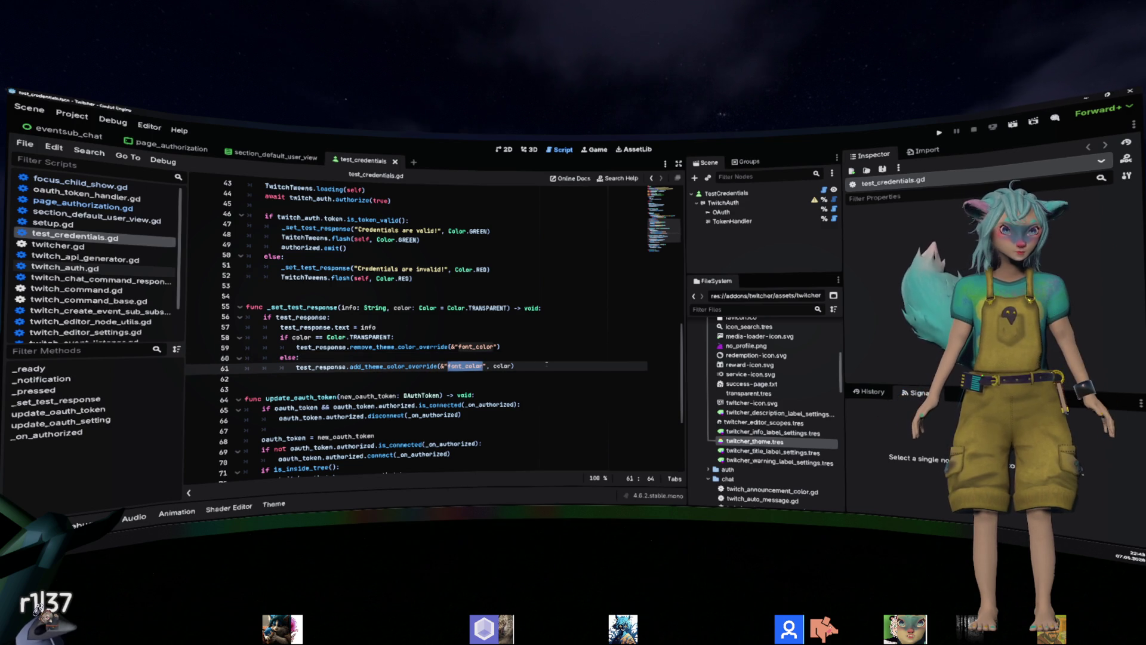
{"action": "double_click", "coordinate": [297, 308]}
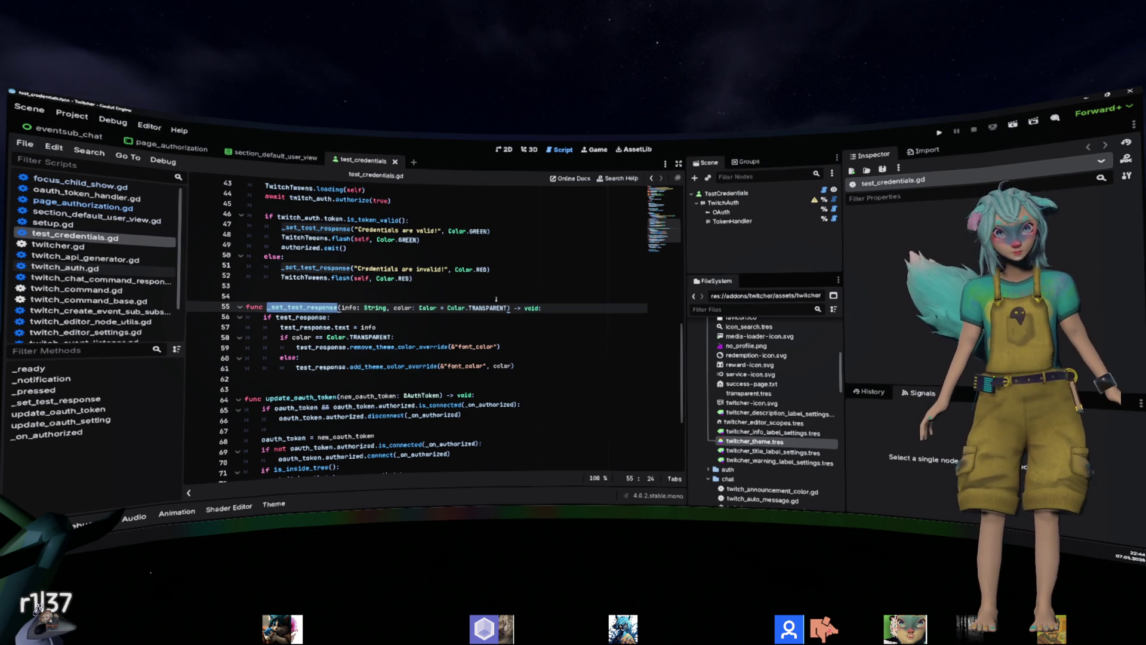
{"action": "scroll", "coordinate": [496, 298], "scroll_direction": "up", "scroll_amount": 1}
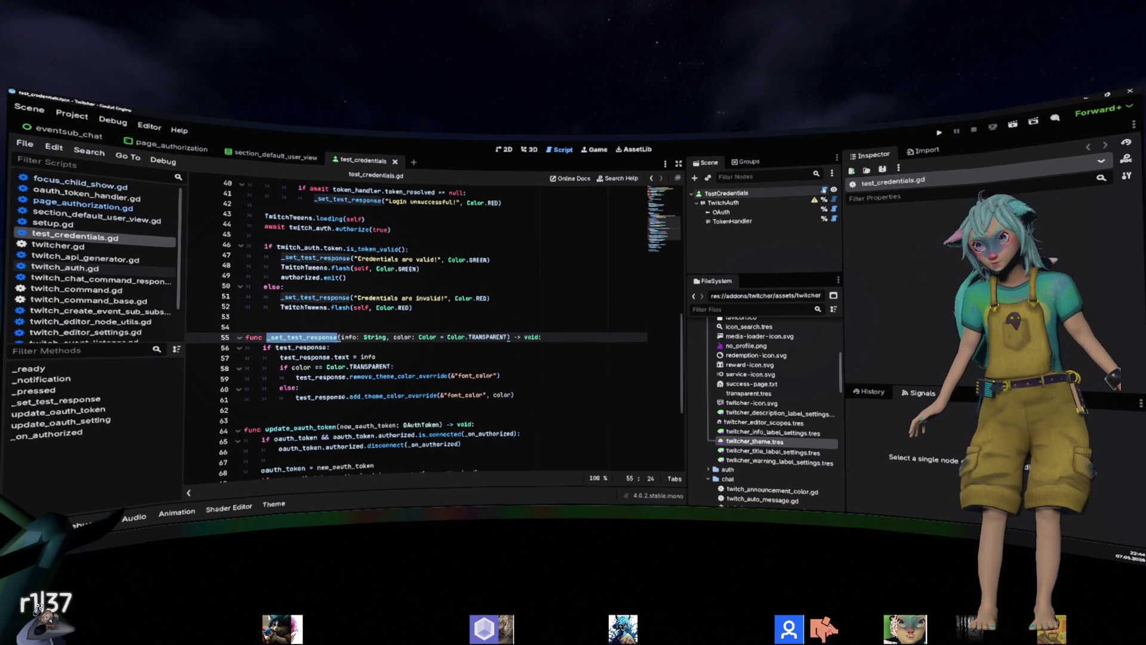
Rename all _set_test_response occurrences to set_test_response and save test_credentials.gd.
{"action": "double_click", "coordinate": [302, 257]}
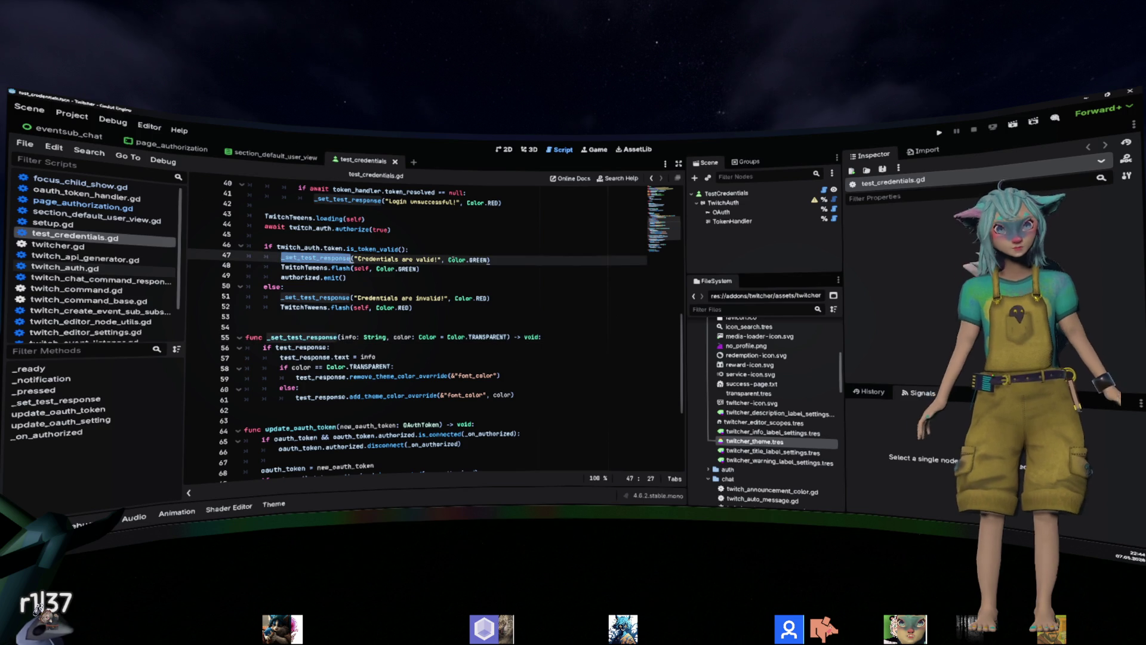
{"action": "key", "text": "ctrl+d"}
{"action": "key", "text": "ctrl+d"}
{"action": "key", "text": "ctrl+d"}
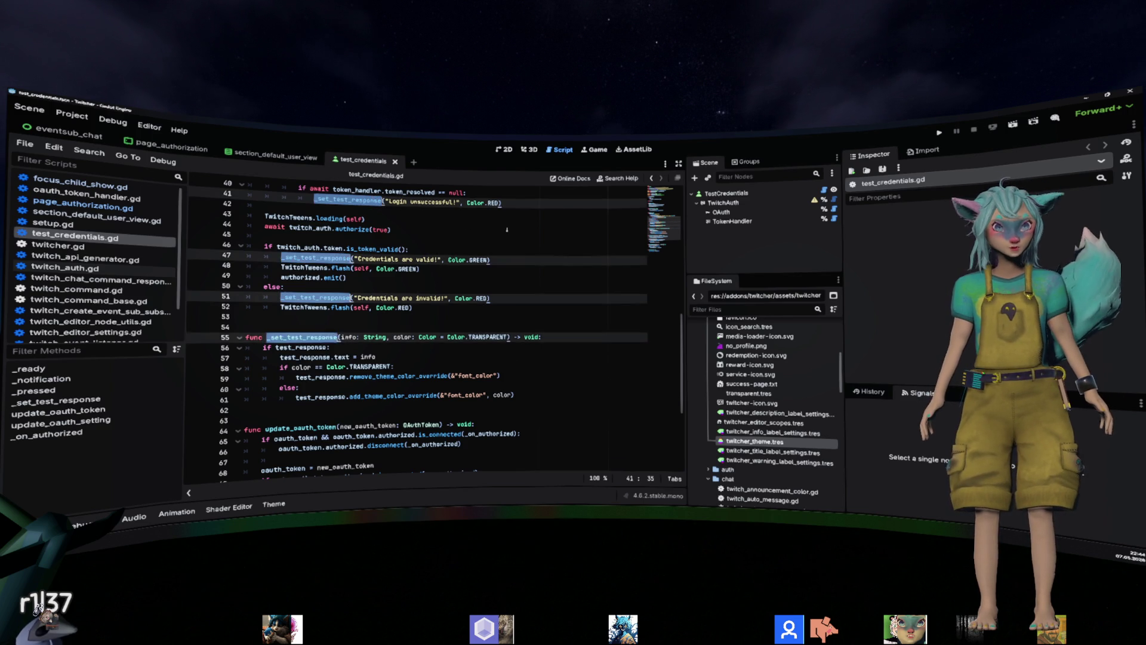
{"action": "key", "text": "Left"}
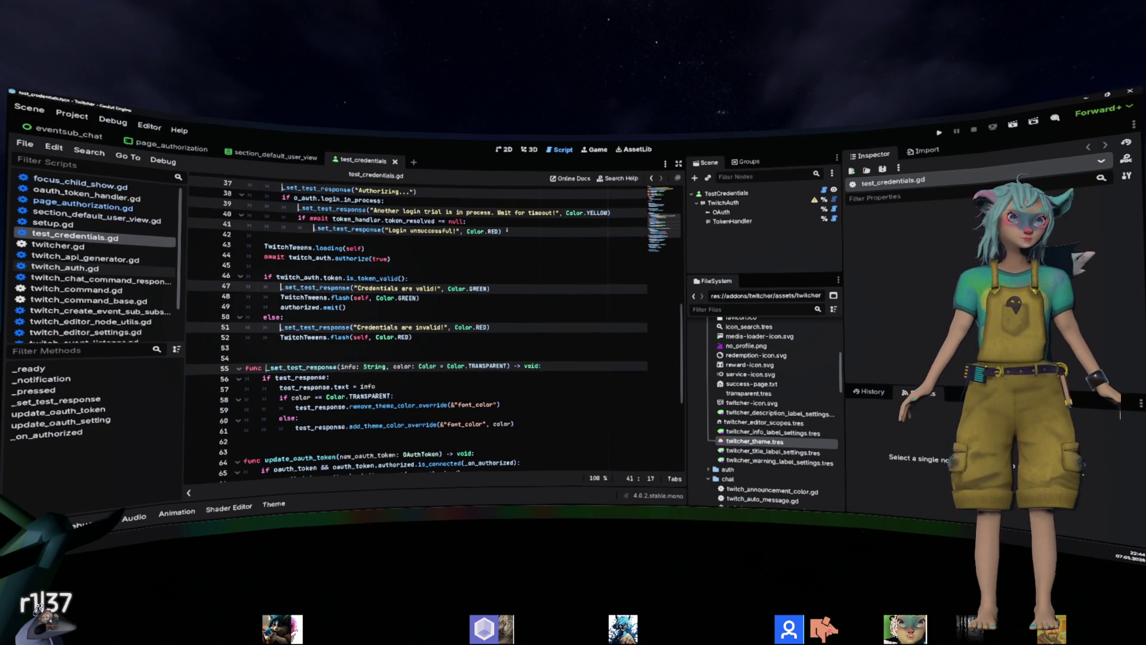
{"action": "key", "text": "Delete"}
{"action": "left_click", "coordinate": [523, 257]}
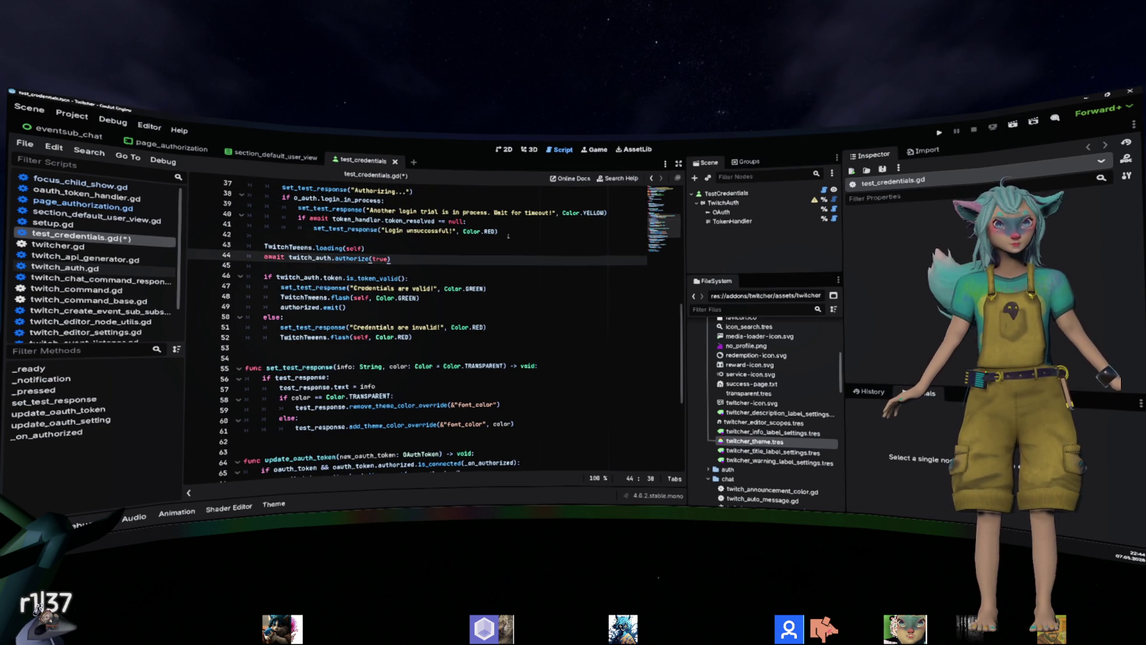
{"action": "left_click", "coordinate": [495, 287]}
{"action": "key", "text": "shift+Home"}
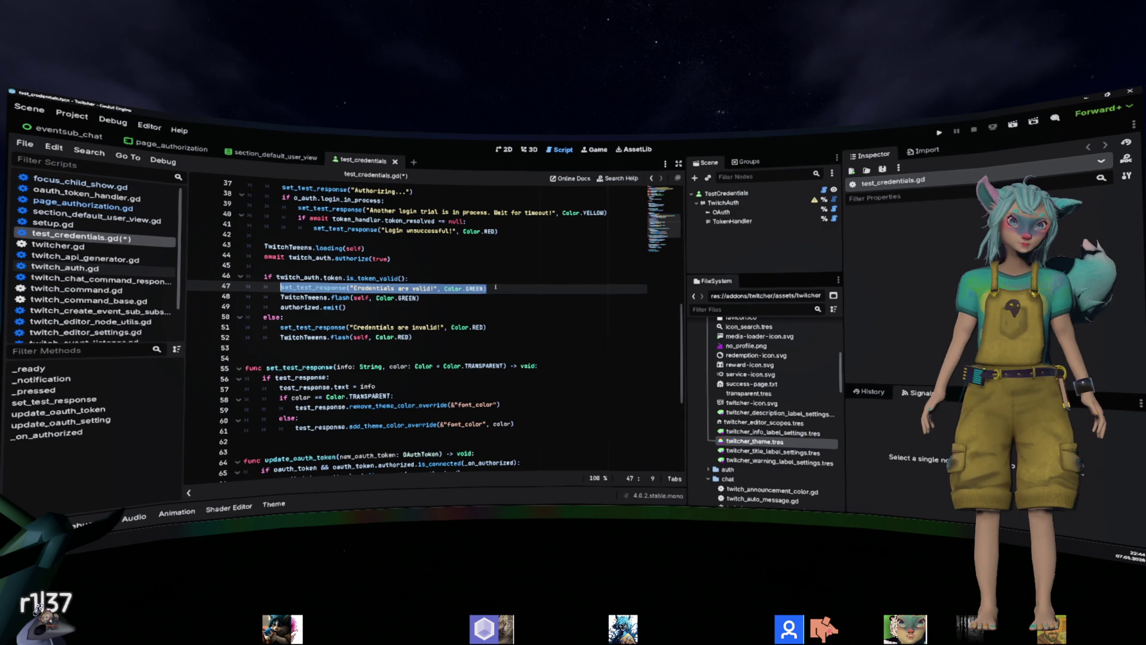
{"action": "key", "text": "ctrl+s"}
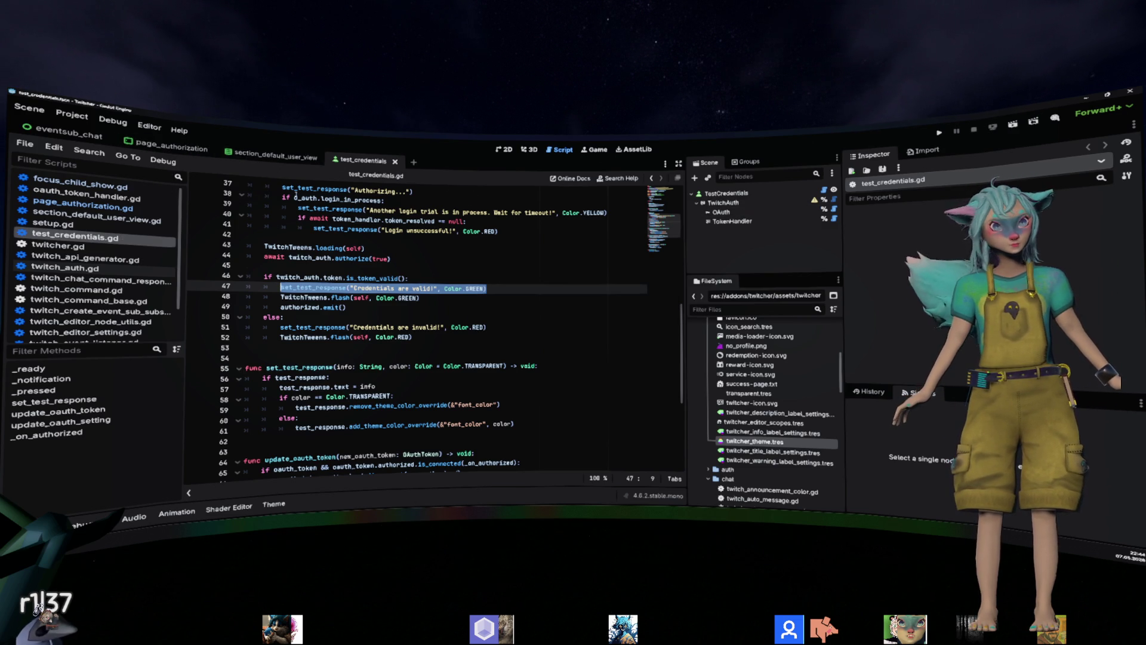
{"action": "mouse_move", "coordinate": [297, 195]}
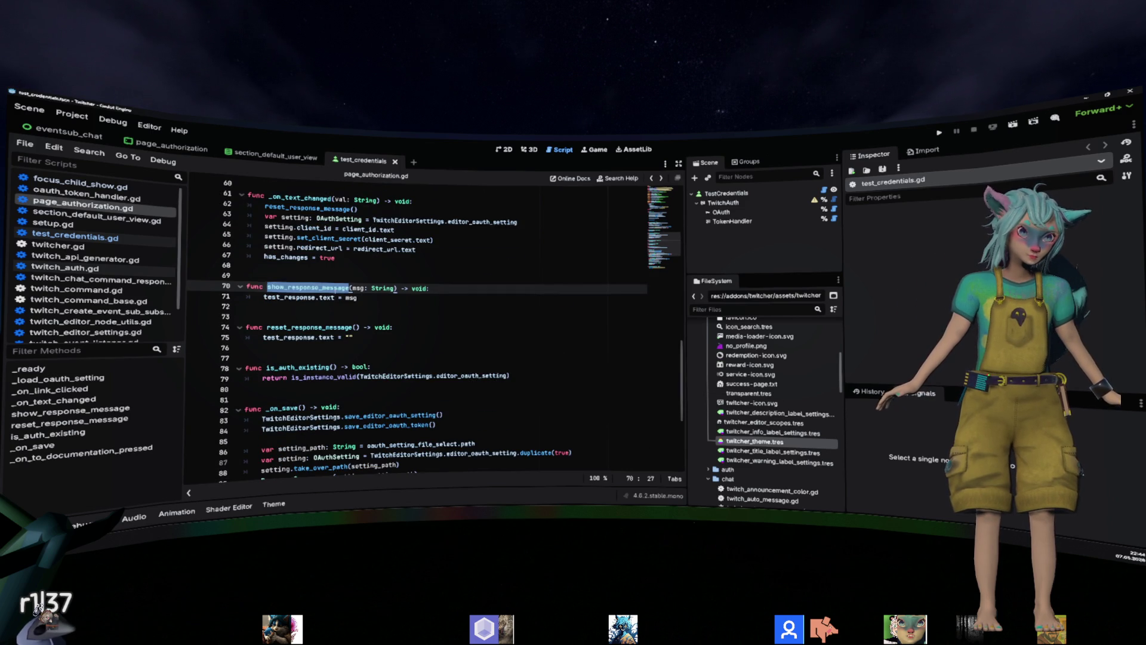
Open a blank line 53 above the test_response line, discarding a half-typed 'test_response.' entry.
{"action": "scroll", "coordinate": [336, 289], "scroll_direction": "up", "scroll_amount": 7}
{"action": "left_click", "coordinate": [415, 343]}
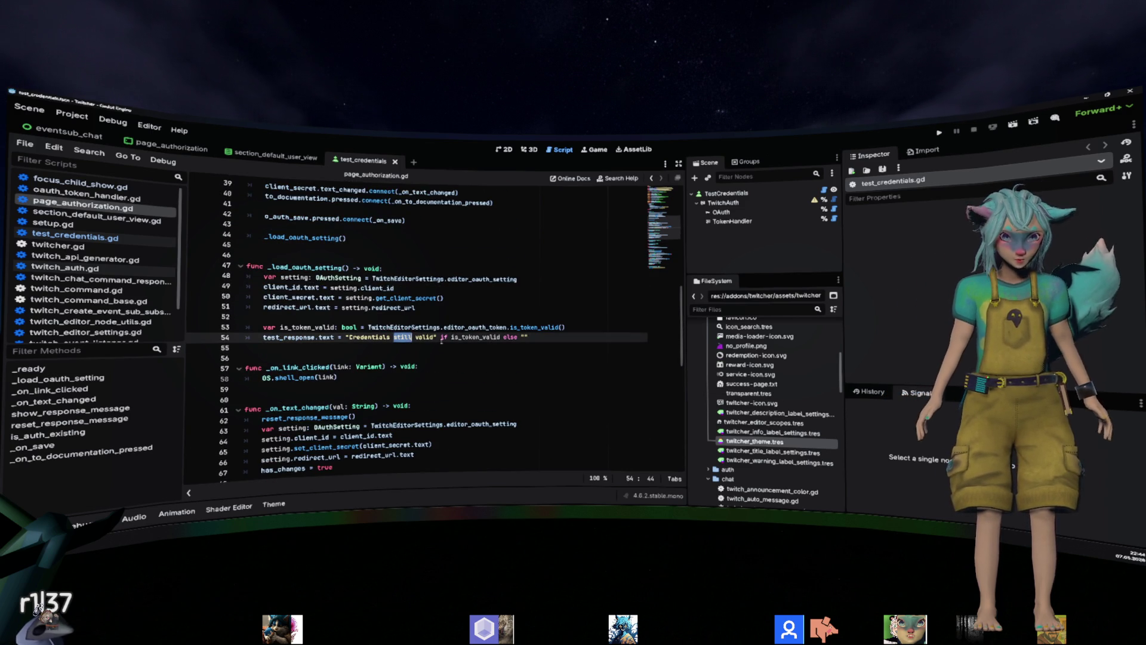
{"action": "left_click", "coordinate": [599, 327]}
{"action": "key", "text": "Delete"}
{"action": "key", "text": "Return"}
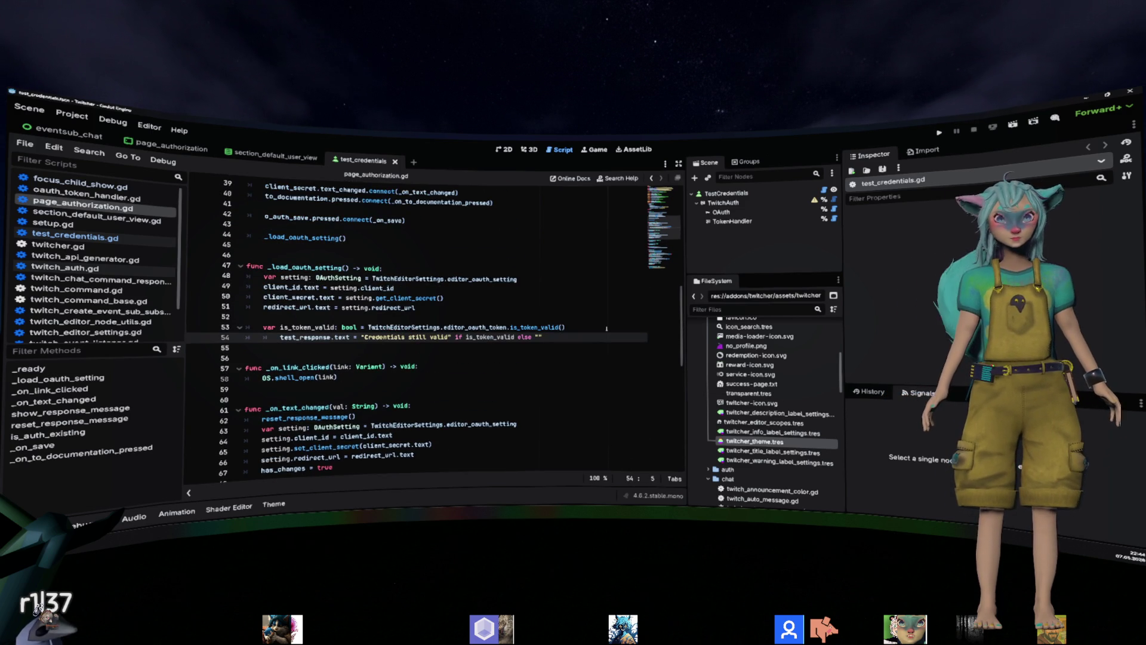
{"action": "key", "text": "Delete"}
{"action": "key", "text": "Return"}
{"action": "key", "text": "Up"}
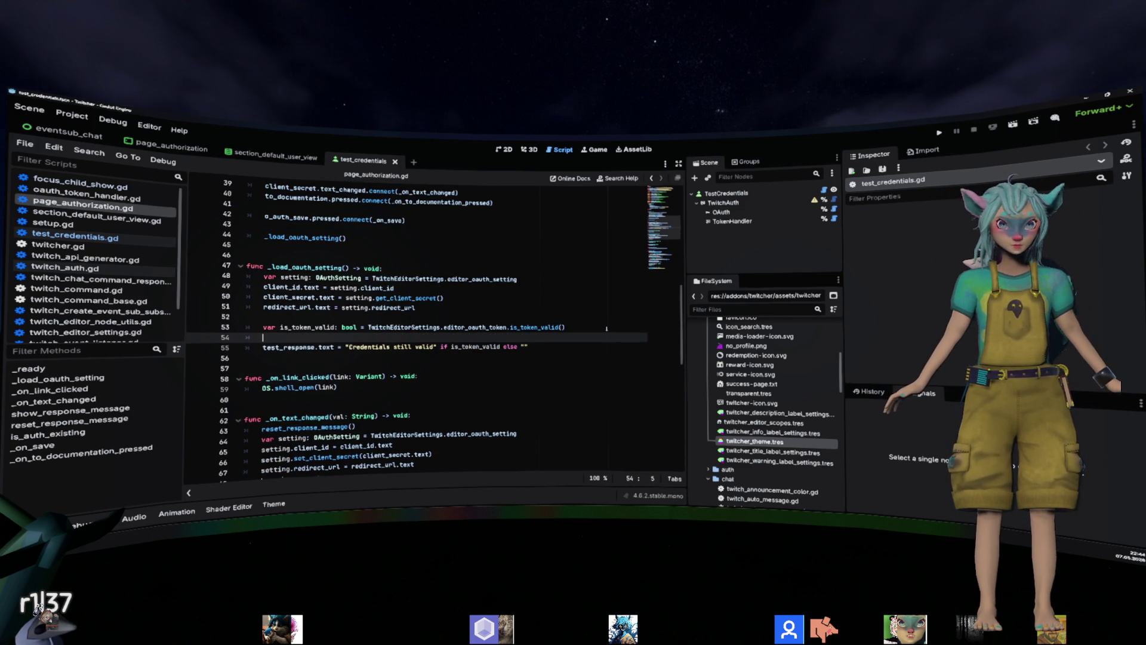
{"action": "type", "text": "test_response."}
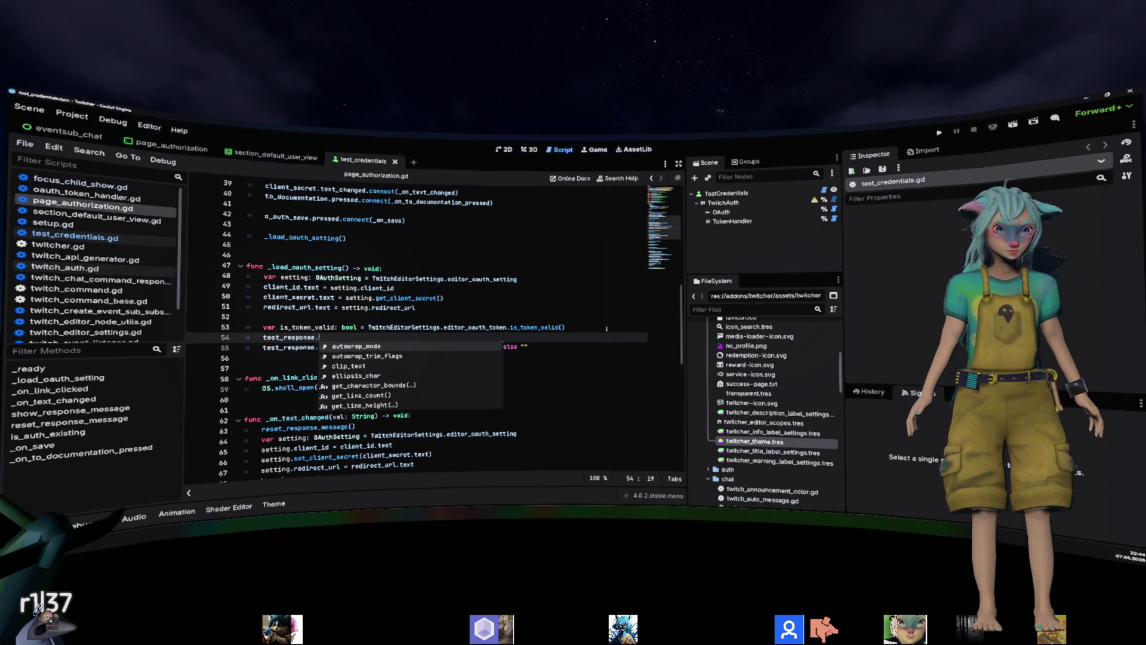
{"action": "key", "text": "ctrl+BackSpace"}
{"action": "key", "text": "ctrl+BackSpace"}
{"action": "key", "text": "ctrl+BackSpace"}
Check the test_credentials declaration on line 22 and delete the empty line 41.
{"action": "scroll", "coordinate": [606, 327], "scroll_direction": "up", "scroll_amount": 12}
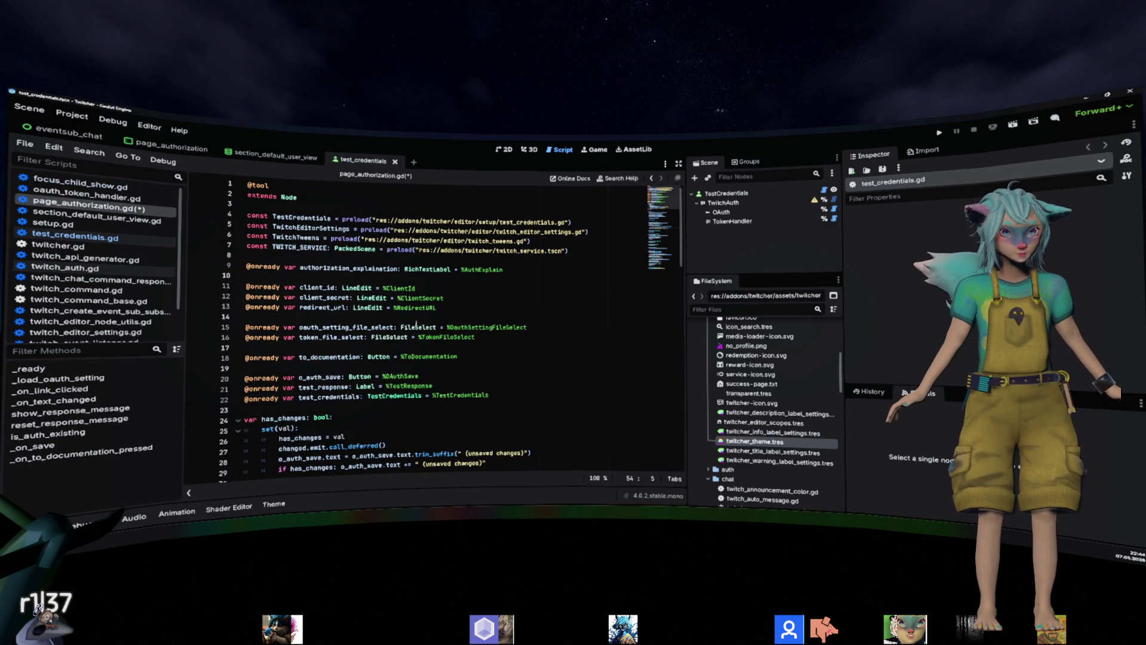
{"action": "left_click", "coordinate": [370, 396]}
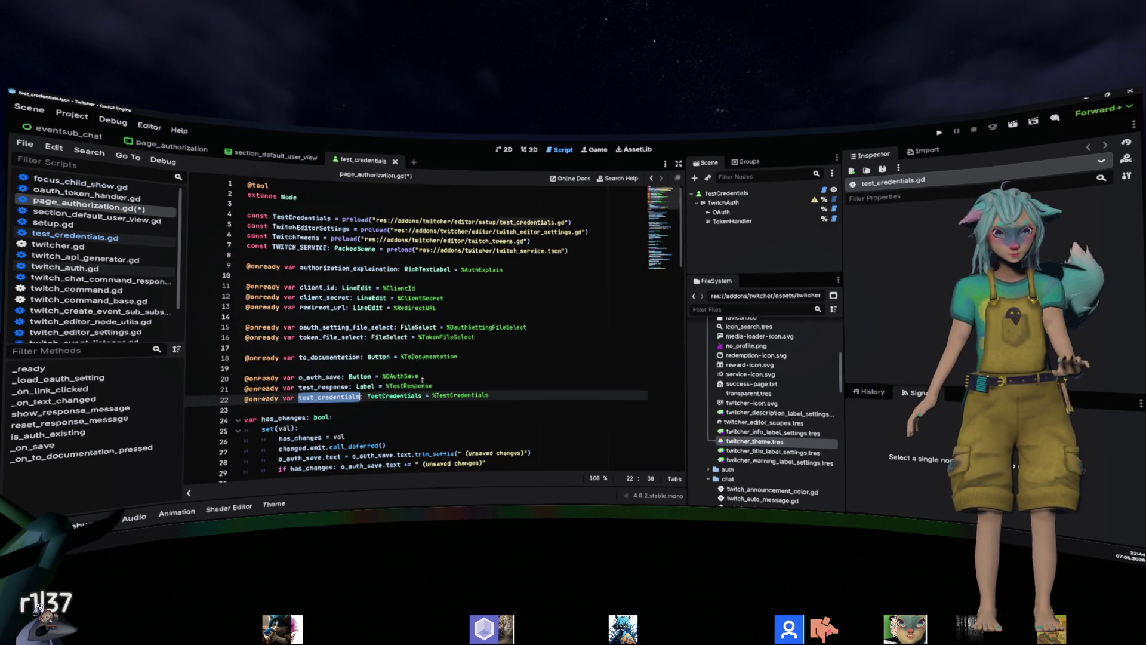
{"action": "scroll", "coordinate": [358, 370], "scroll_direction": "down", "scroll_amount": 11}
{"action": "left_click", "coordinate": [336, 256]}
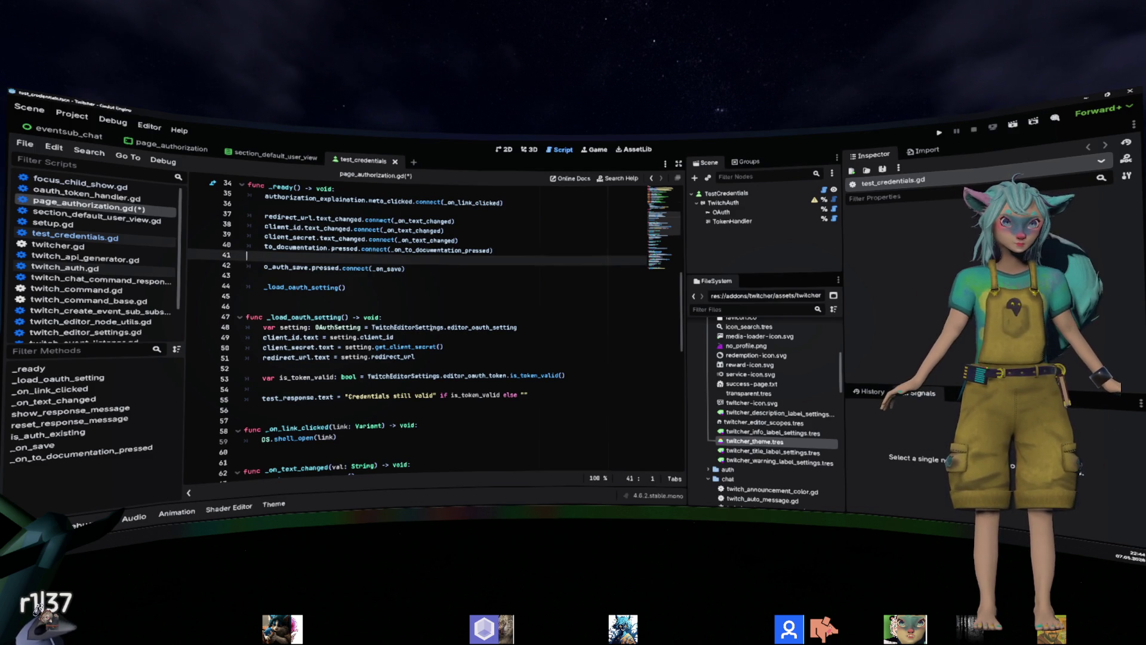
{"action": "key", "text": "BackSpace"}
Start a test_credentials.set_test_response call on blank line 53.
{"action": "left_click", "coordinate": [338, 379]}
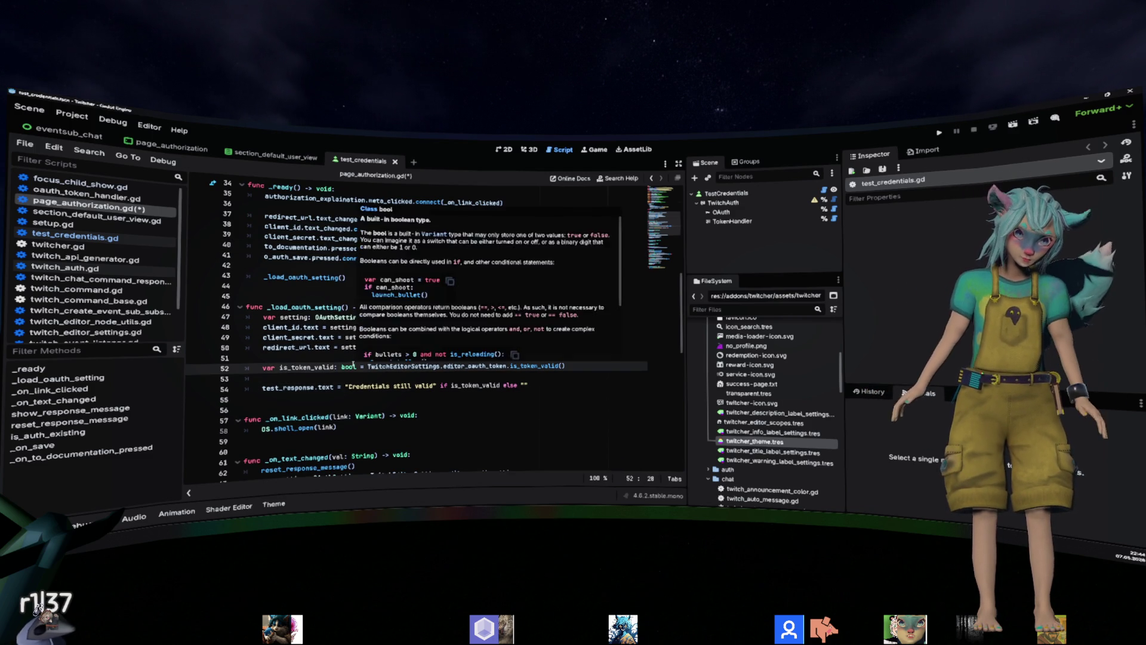
{"action": "type", "text": "test_credentials."}
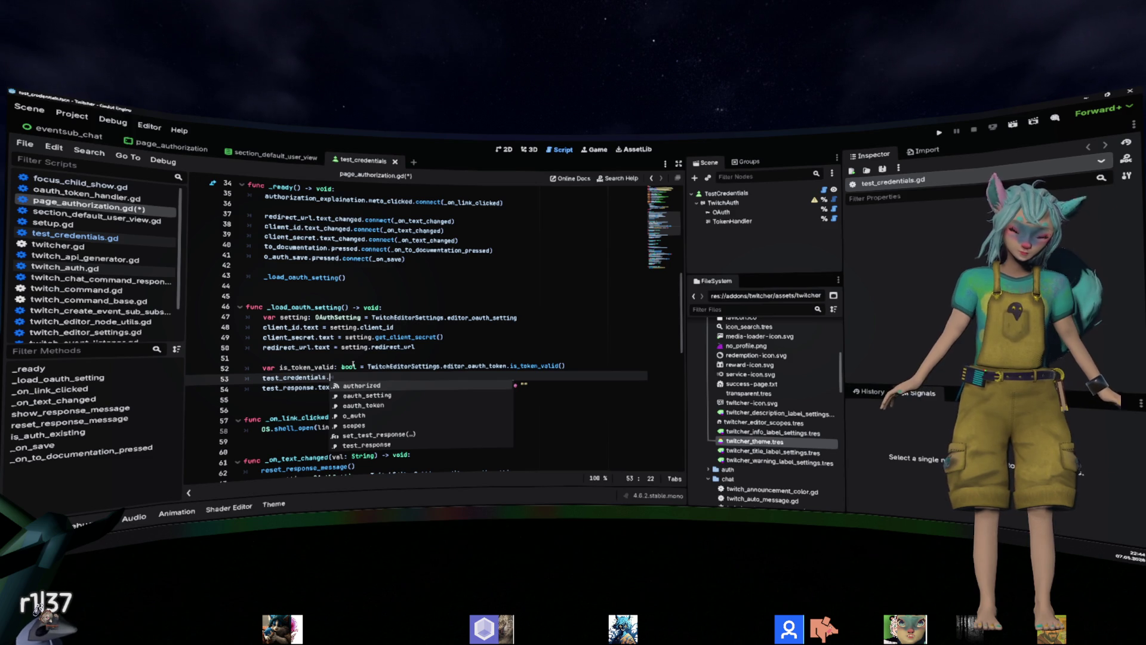
{"action": "key", "text": "Down"}
{"action": "key", "text": "Down"}
{"action": "key", "text": "Down"}
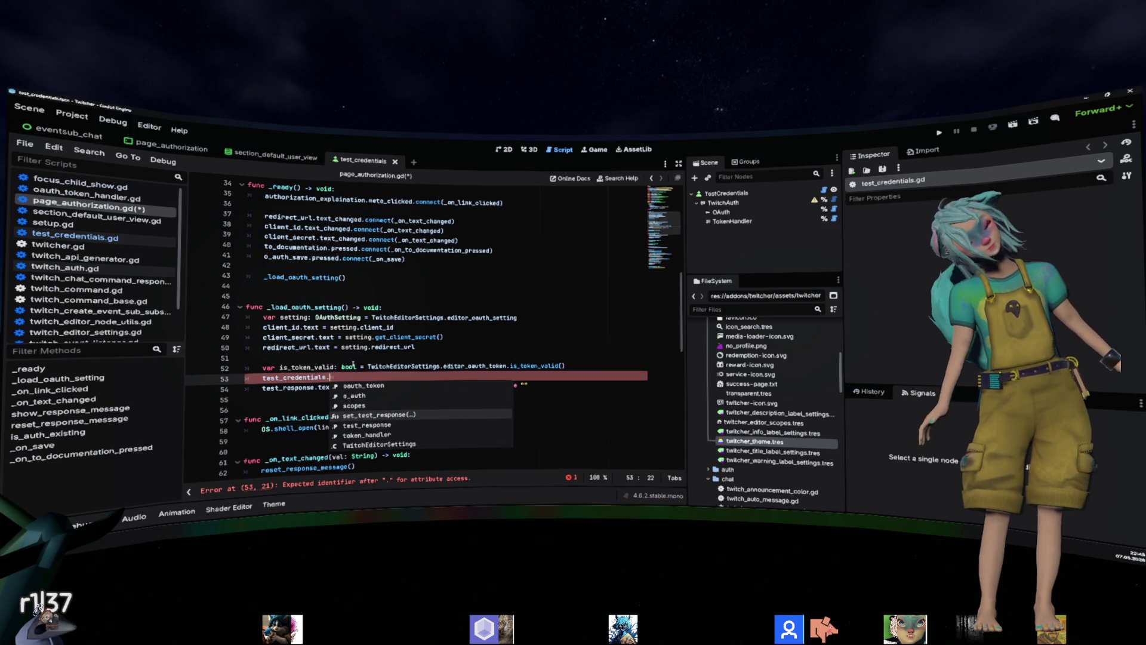
{"action": "key", "text": "Return"}
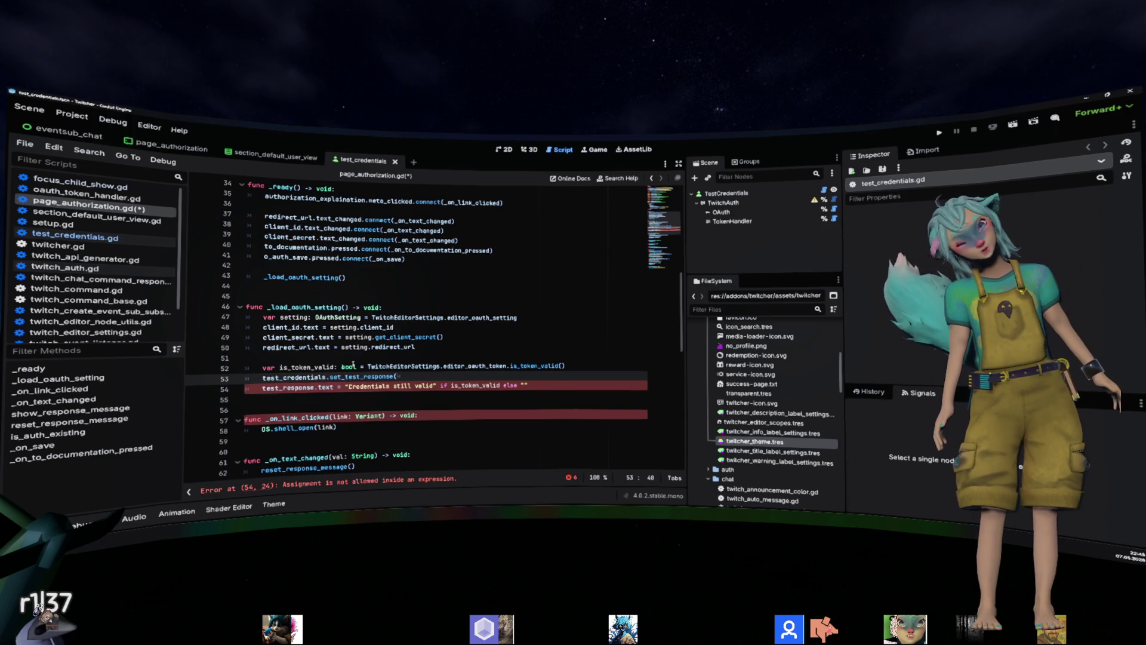
Move the 'Credentials still valid' message into the call and add Color.GREEN as its colour.
{"action": "key", "text": "Down"}
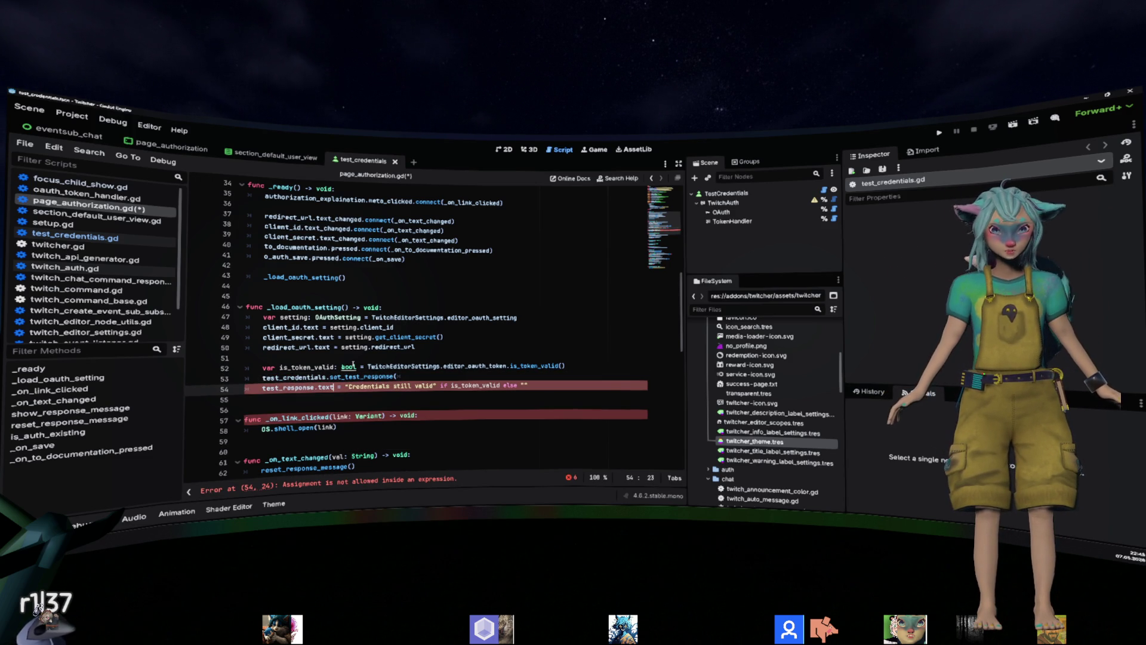
{"action": "key", "text": "ctrl+shift+Right"}
{"action": "key", "text": "ctrl+shift+Right"}
{"action": "key", "text": "ctrl+shift+Right"}
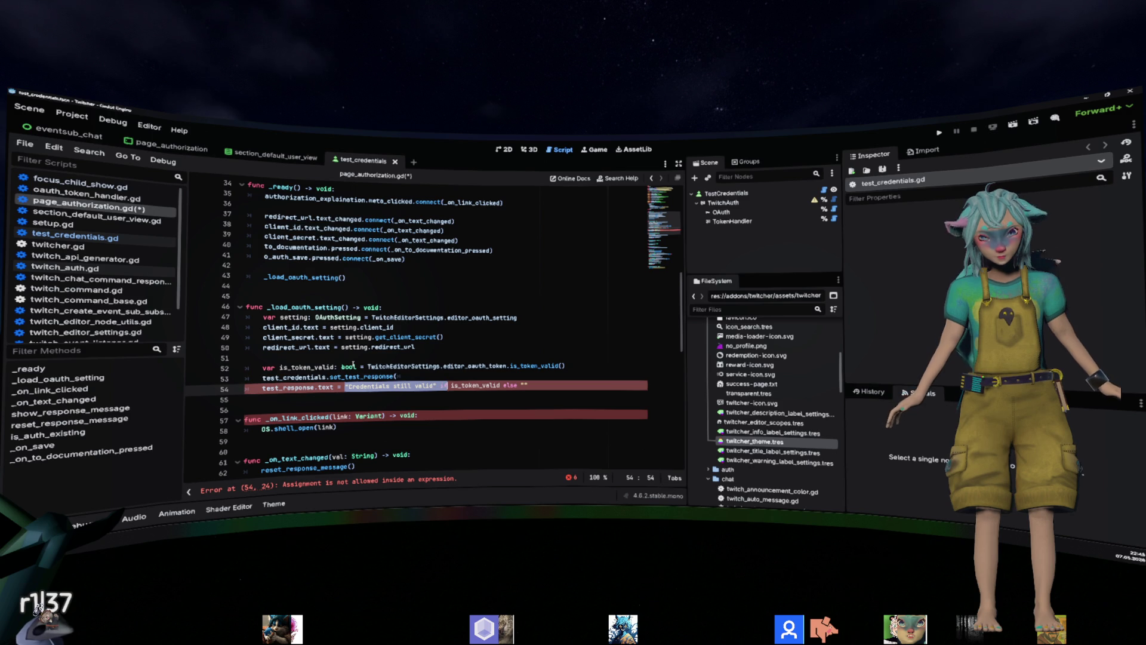
{"action": "key", "text": "ctrl+shift+Left"}
{"action": "key", "text": "ctrl+x"}
{"action": "key", "text": "Up"}
{"action": "key", "text": "End"}
{"action": "key", "text": "ctrl+v"}
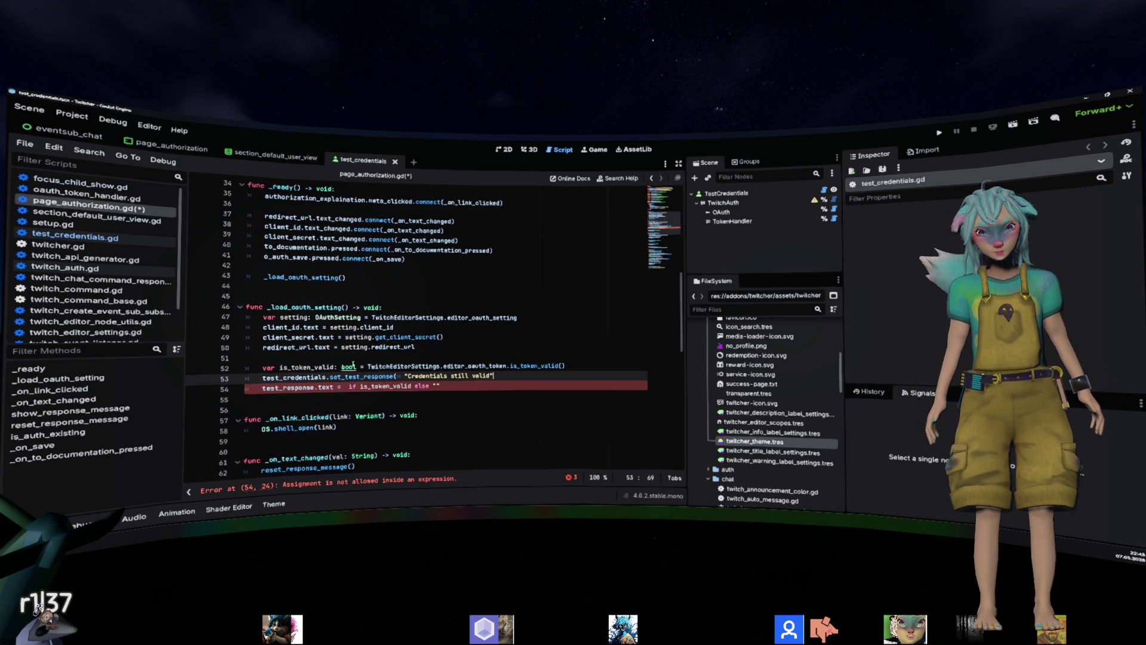
{"action": "key", "text": "ctrl+Left"}
{"action": "key", "text": "ctrl+Left"}
{"action": "key", "text": "ctrl+Left"}
{"action": "key", "text": "BackSpace"}
{"action": "key", "text": "End"}
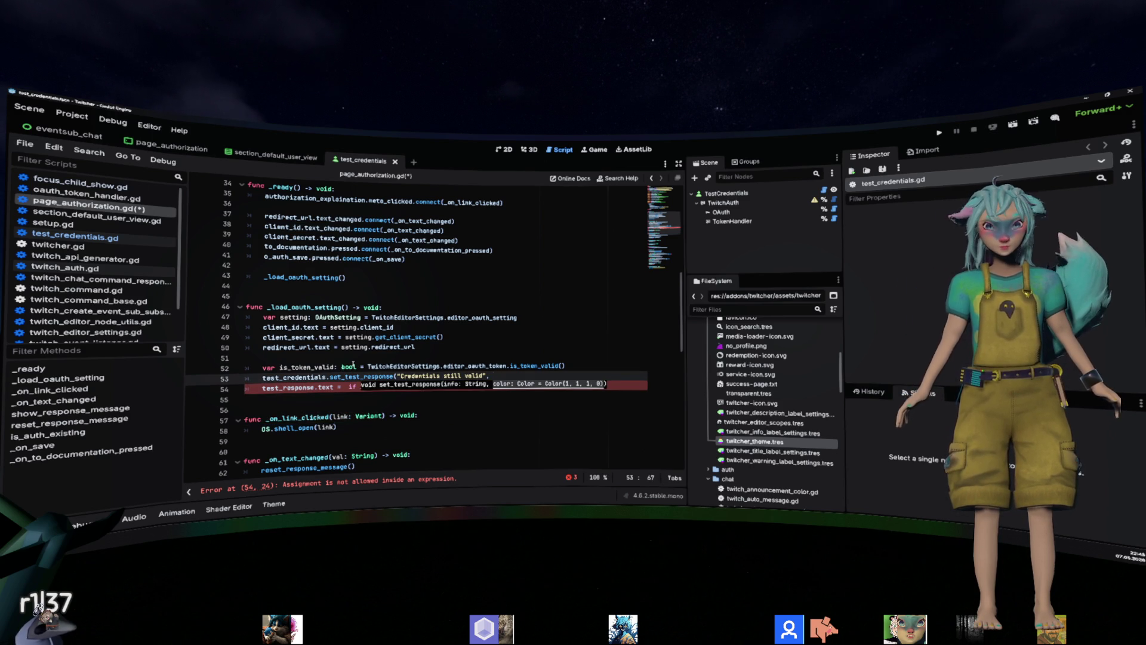
{"action": "type", "text": "or.G"}
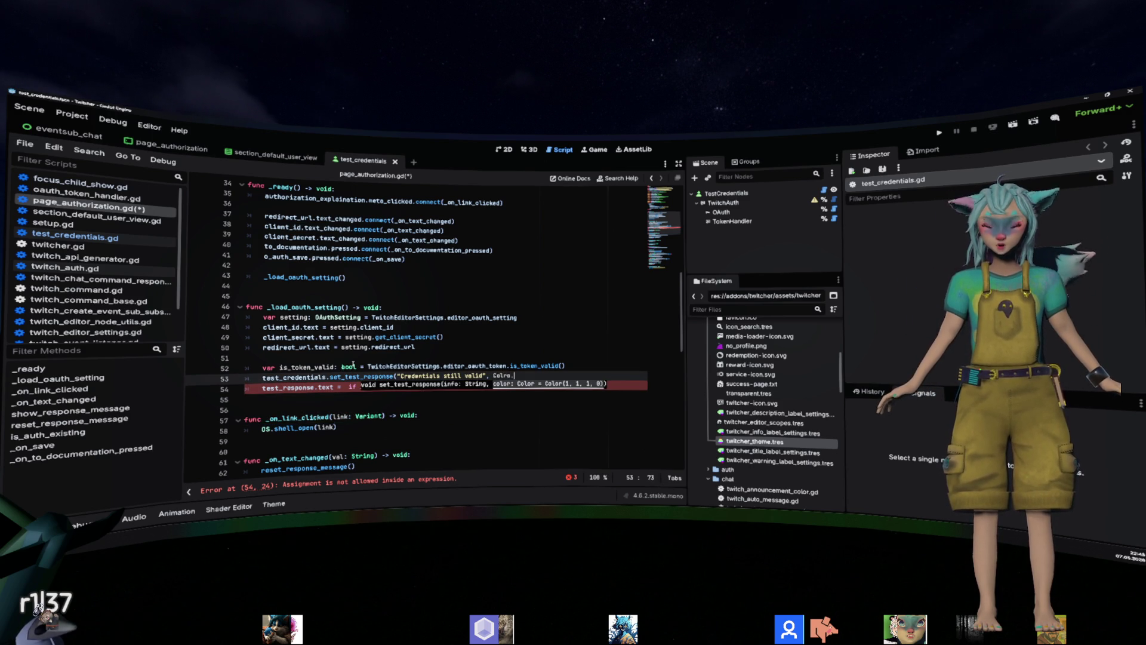
{"action": "type", "text": "RENN"}
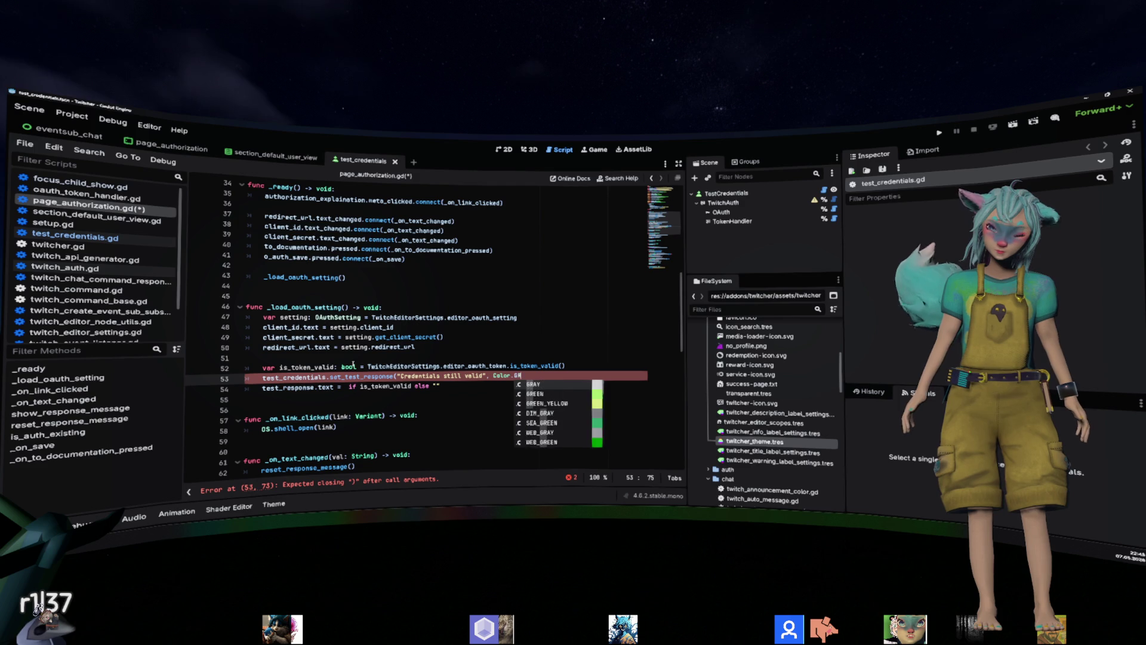
{"action": "key", "text": "BackSpace"}
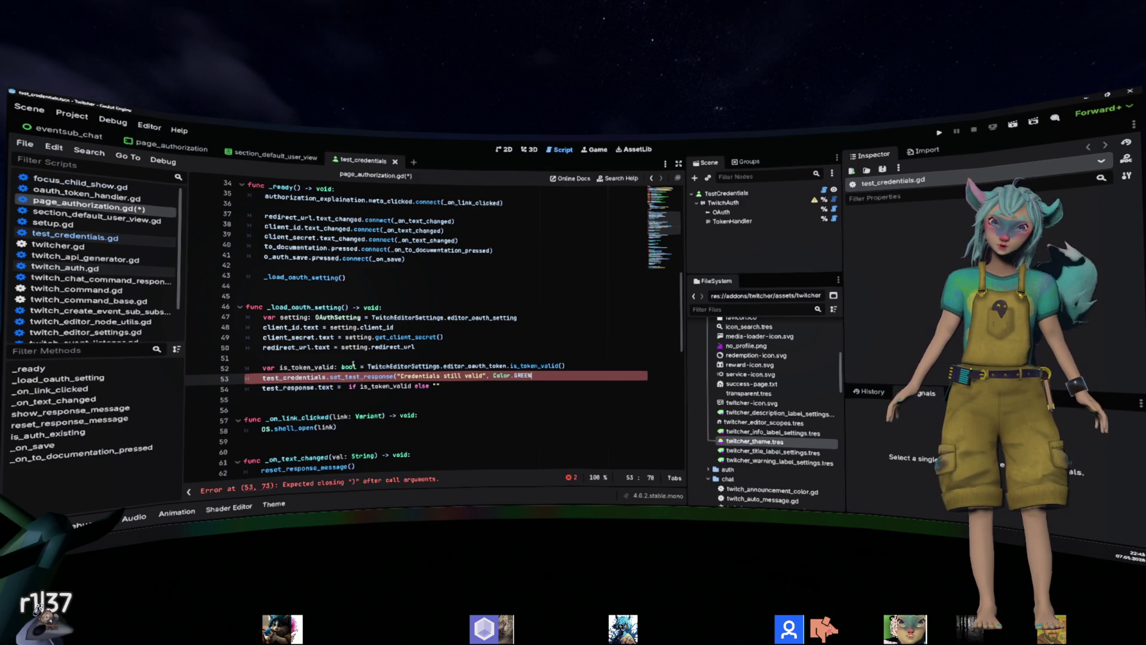
{"action": "type", "text": "EN"}
{"action": "key", "text": "Return"}
Move 'if is_token_valid:' onto its own line above the call and indent the call under it.
{"action": "key", "text": "ctrl+shift+Left"}
{"action": "key", "text": "ctrl+shift+Left"}
{"action": "key", "text": "ctrl+shift+Left"}
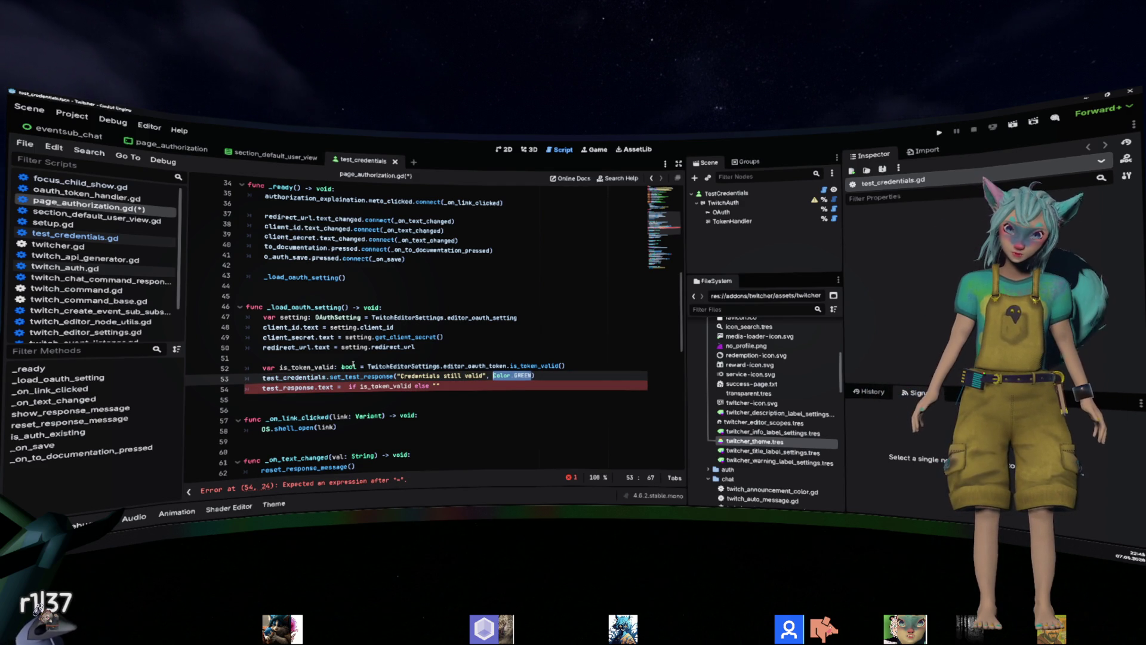
{"action": "key", "text": "Down"}
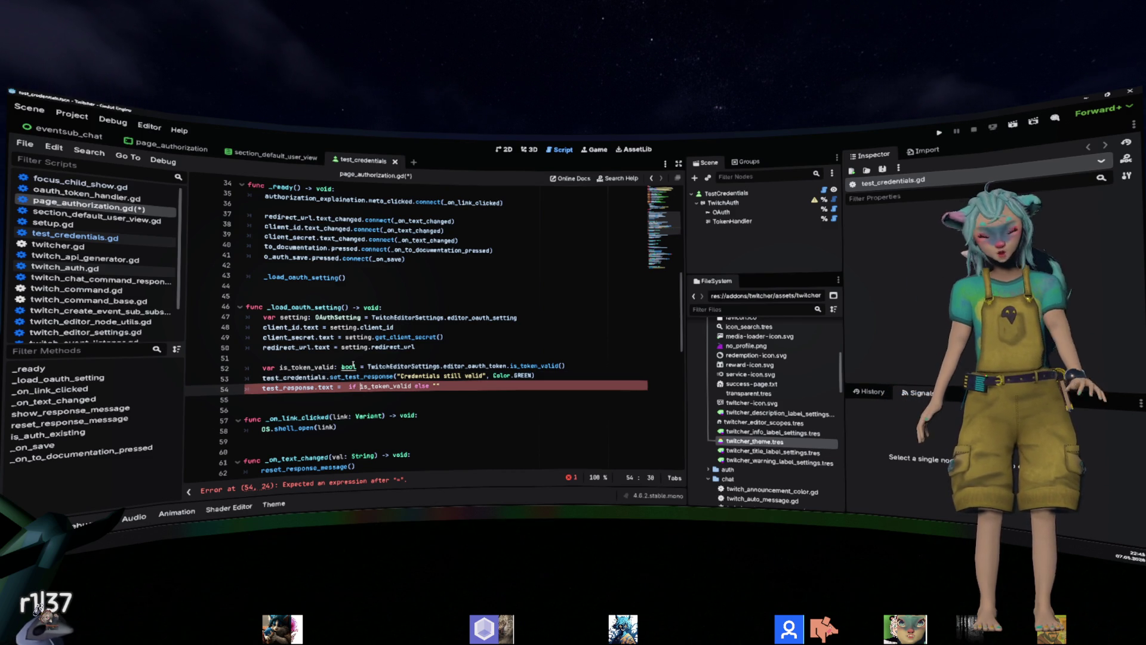
{"action": "key", "text": "ctrl+Left"}
{"action": "key", "text": "ctrl+shift+Right"}
{"action": "key", "text": "ctrl+shift+Right"}
{"action": "key", "text": "ctrl+x"}
{"action": "key", "text": "Up"}
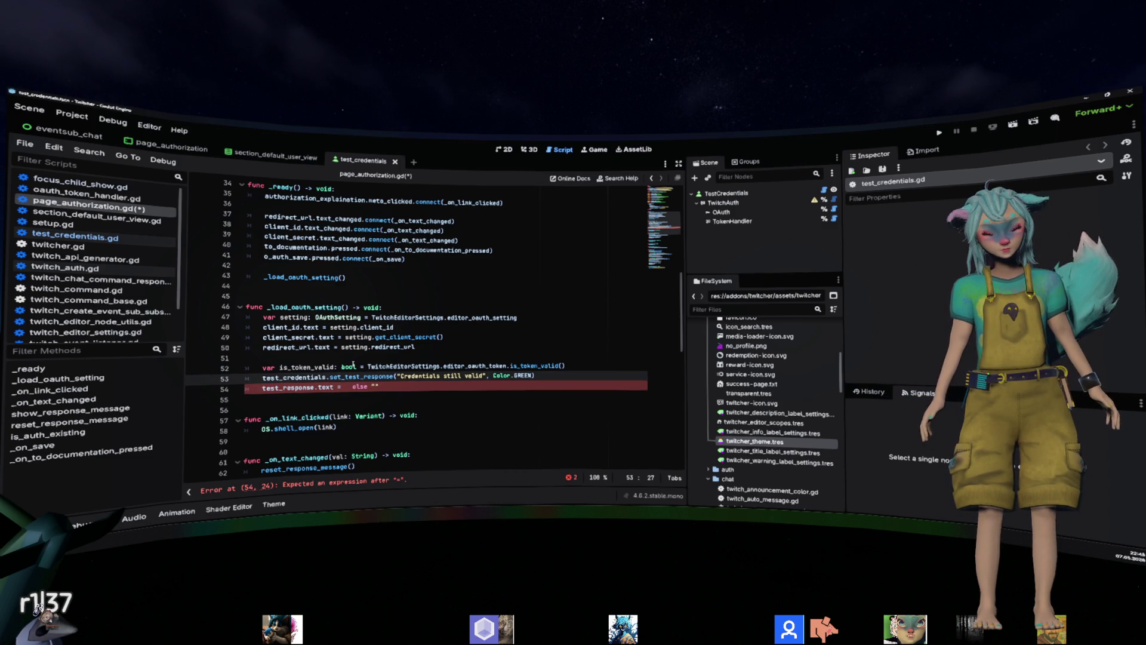
{"action": "key", "text": "Home"}
{"action": "key", "text": "Return"}
{"action": "key", "text": "Up"}
{"action": "key", "text": "ctrl+v"}
{"action": "type", "text": ":"}
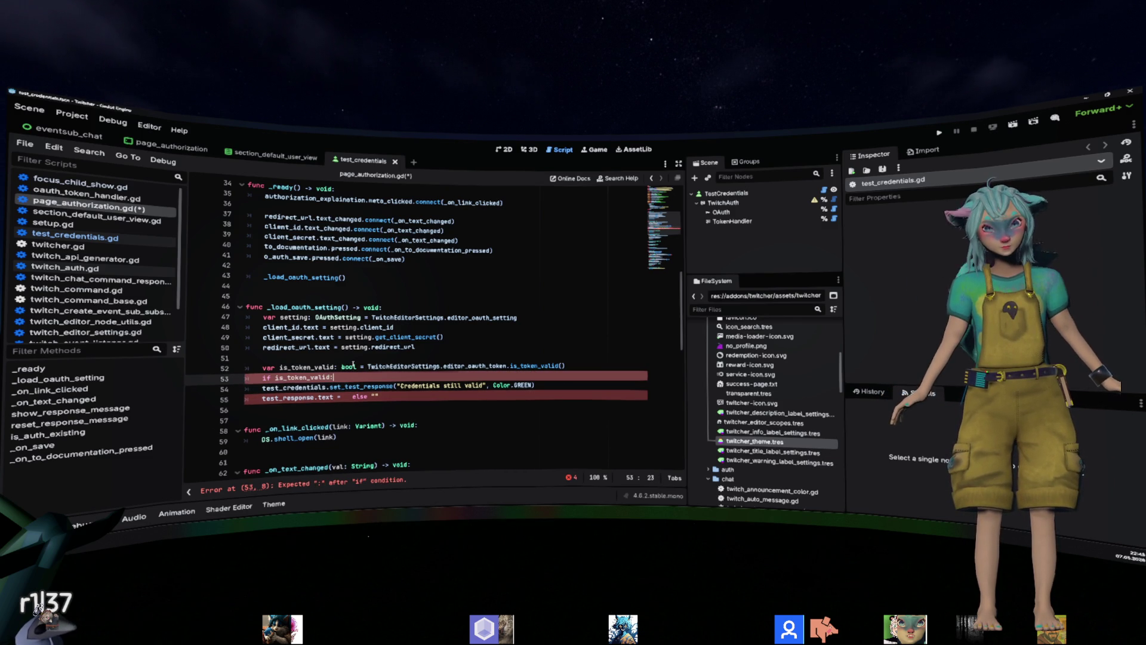
{"action": "key", "text": "Down"}
{"action": "key", "text": "Home"}
{"action": "key", "text": "Tab"}
Delete the leftover test_response line and save page_authorization.gd.
{"action": "key", "text": "Down"}
{"action": "key", "text": "End"}
{"action": "key", "text": "shift+Home"}
{"action": "key", "text": "shift+Home"}
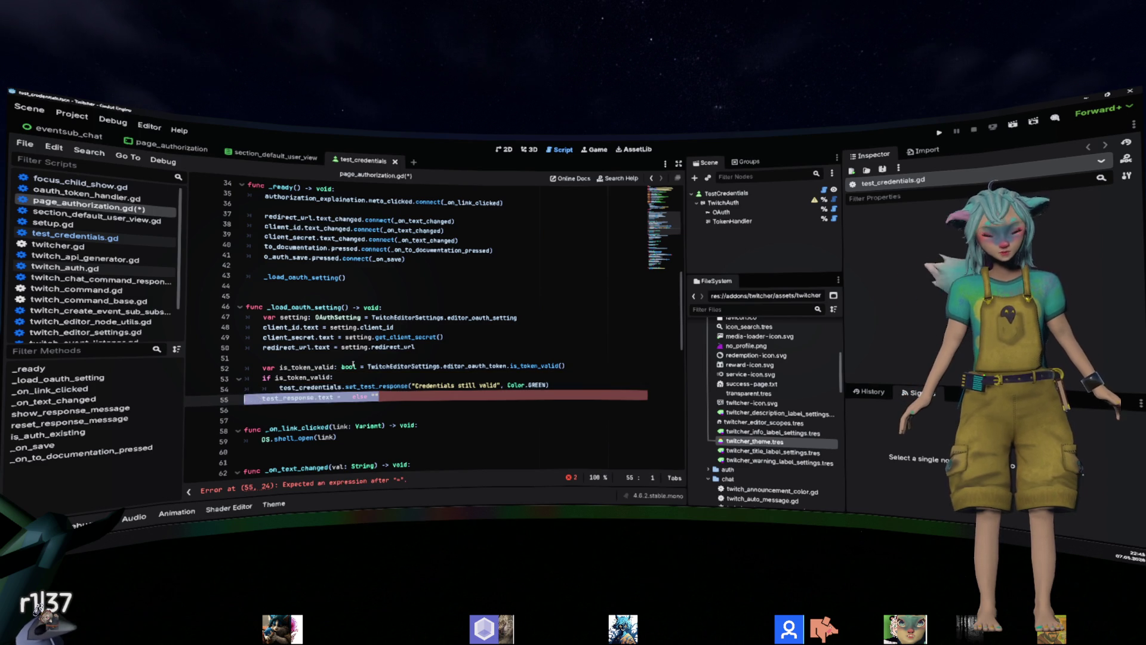
{"action": "key", "text": "BackSpace"}
{"action": "key", "text": "BackSpace"}
{"action": "key", "text": "ctrl+s"}
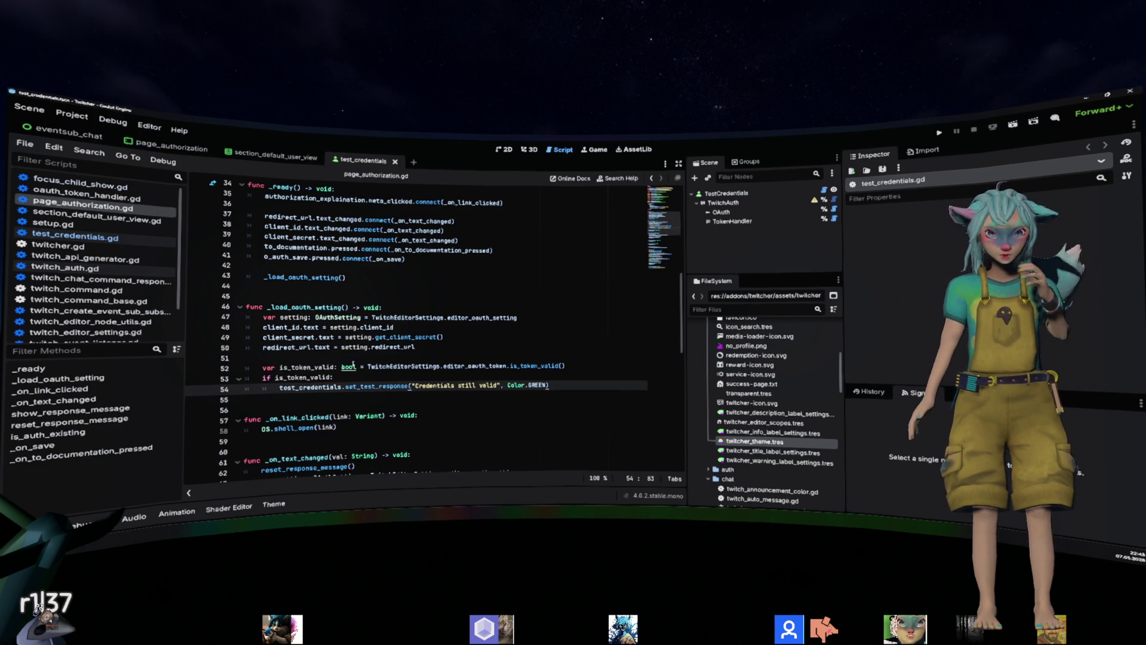
{"action": "left_click", "coordinate": [368, 346]}
Authorize the editor in Twitcher Setup with Majestic Overlay, then close it once the credentials are valid.
{"action": "left_click", "coordinate": [72, 115]}
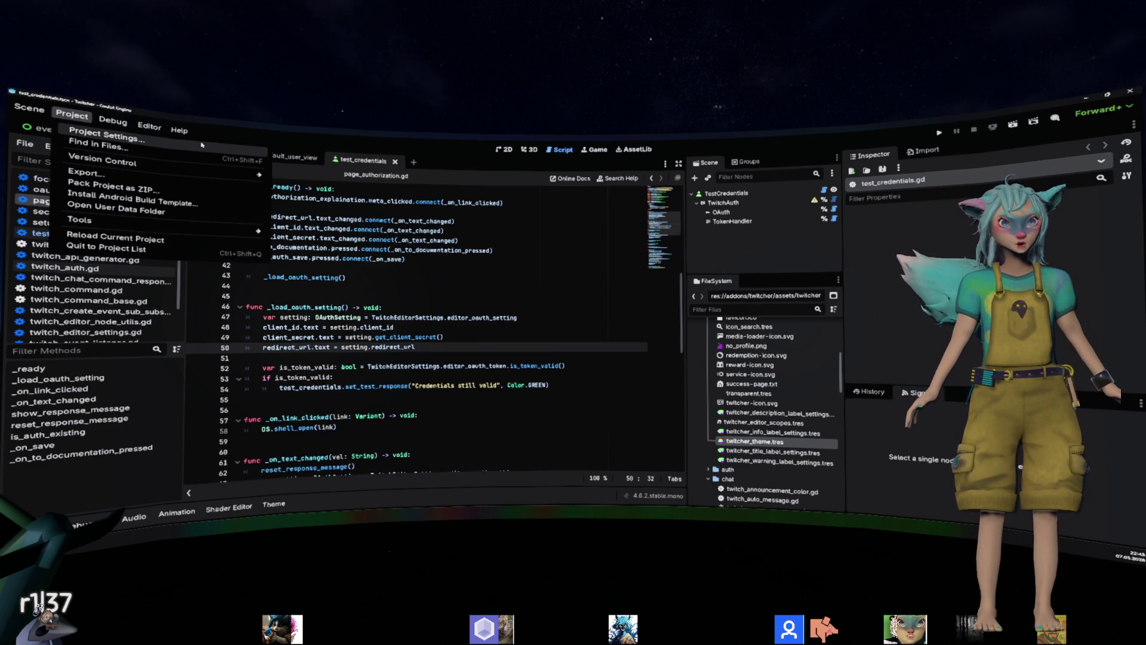
{"action": "mouse_move", "coordinate": [201, 227]}
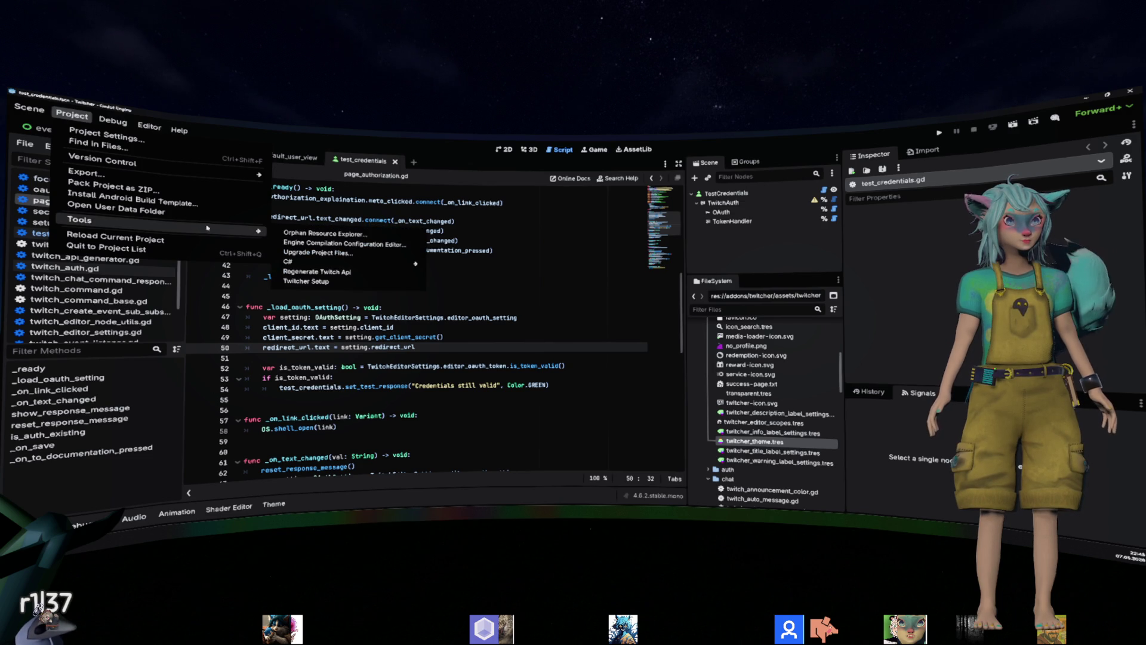
{"action": "left_click", "coordinate": [305, 281]}
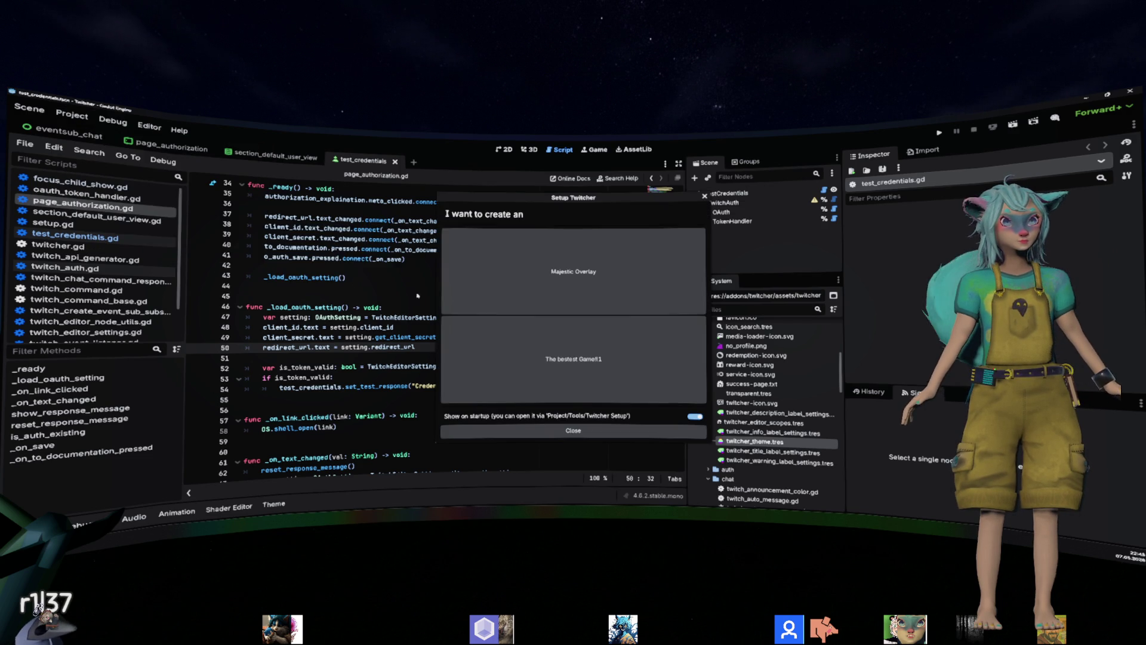
{"action": "left_click", "coordinate": [502, 292]}
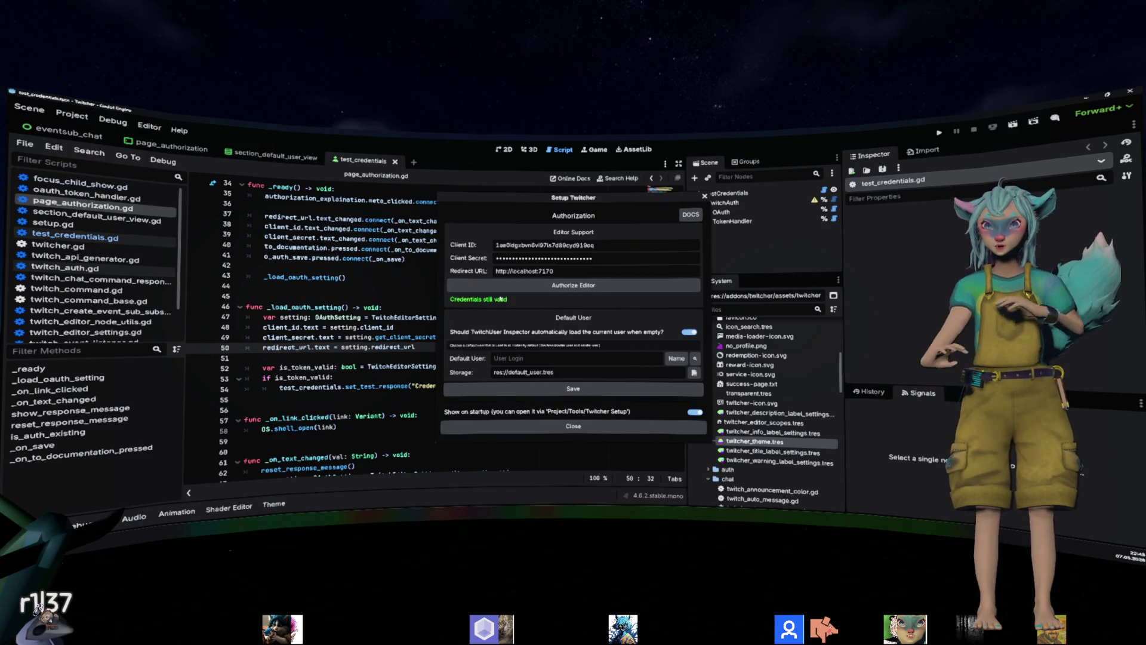
{"action": "left_click", "coordinate": [567, 285]}
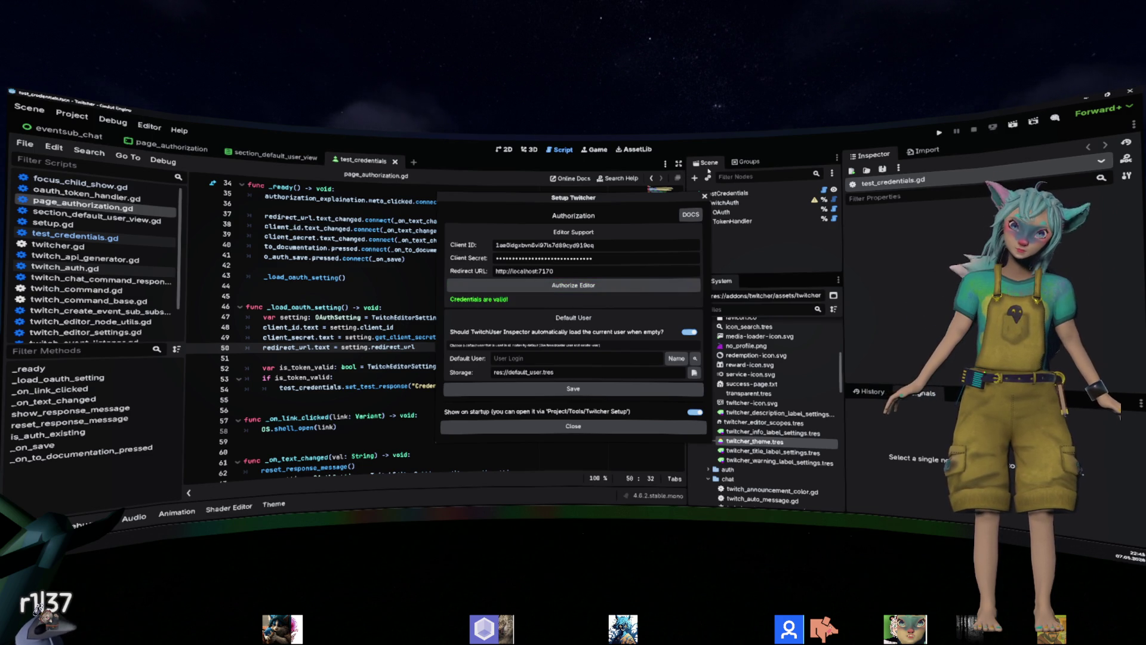
{"action": "left_click", "coordinate": [704, 195]}
{"action": "left_click", "coordinate": [515, 249]}
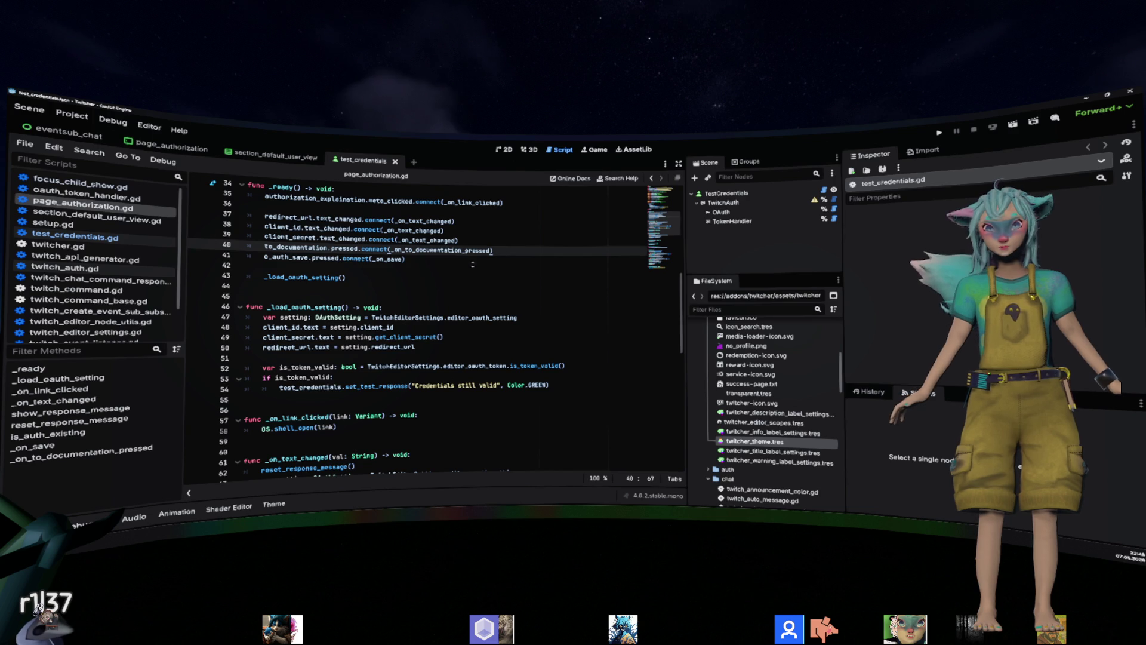
Review the _pressed handler in test_credentials.gd, then Ctrl+click login_in_process to open oauth.gd.
{"action": "key", "text": "Down"}
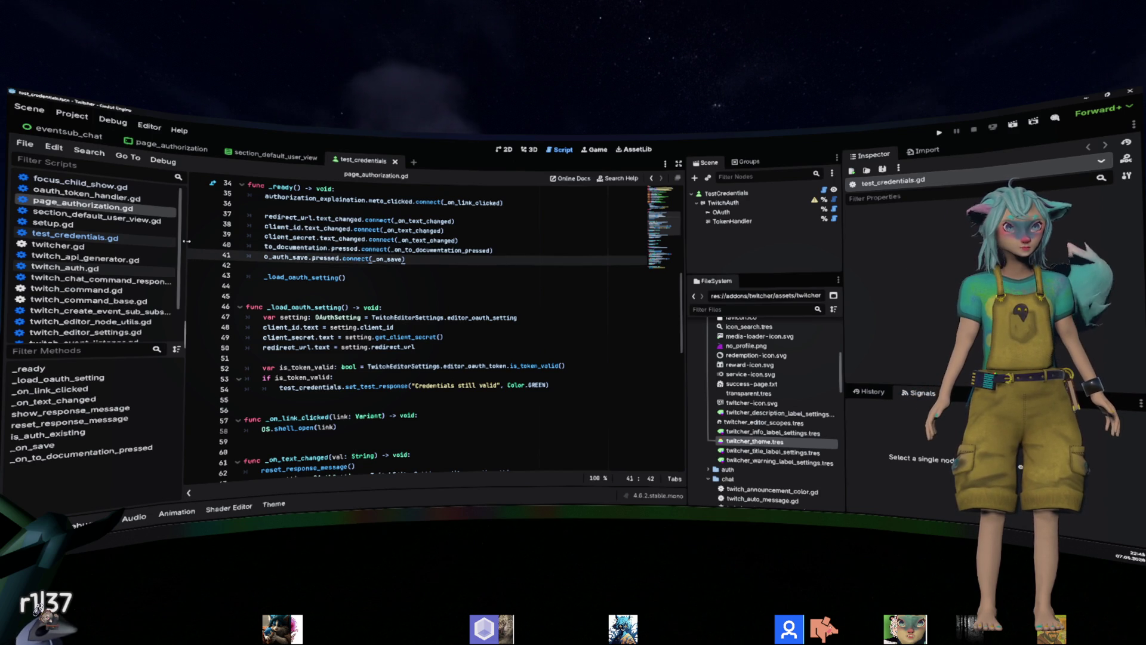
{"action": "key", "text": "alt+Left"}
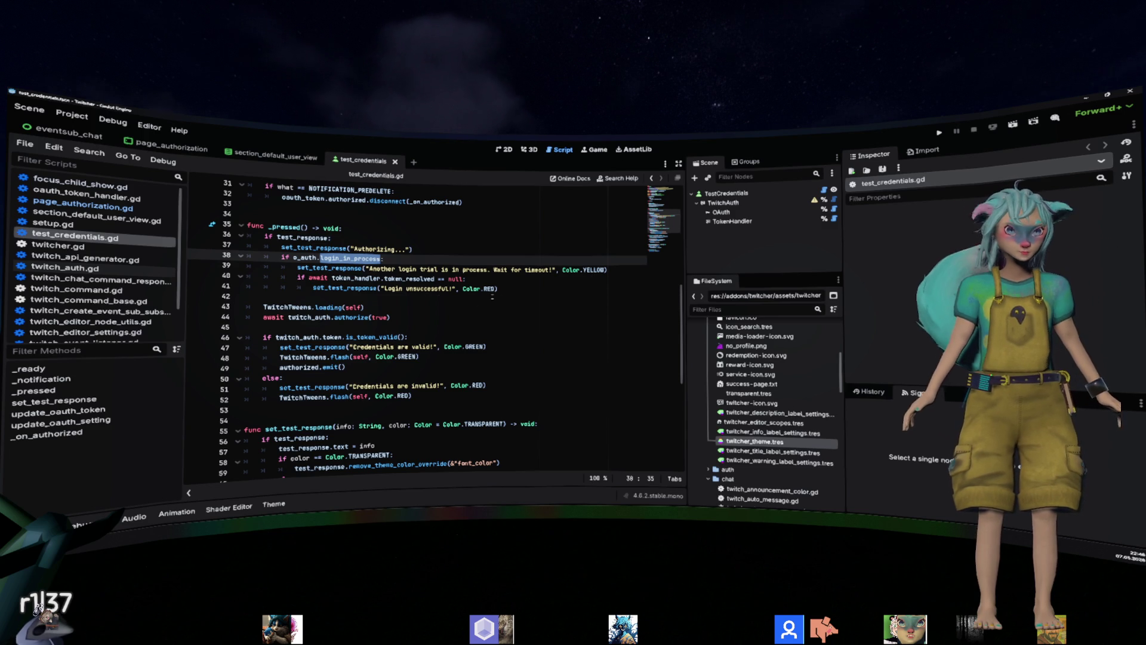
{"action": "scroll", "coordinate": [492, 297], "scroll_direction": "up", "scroll_amount": 1}
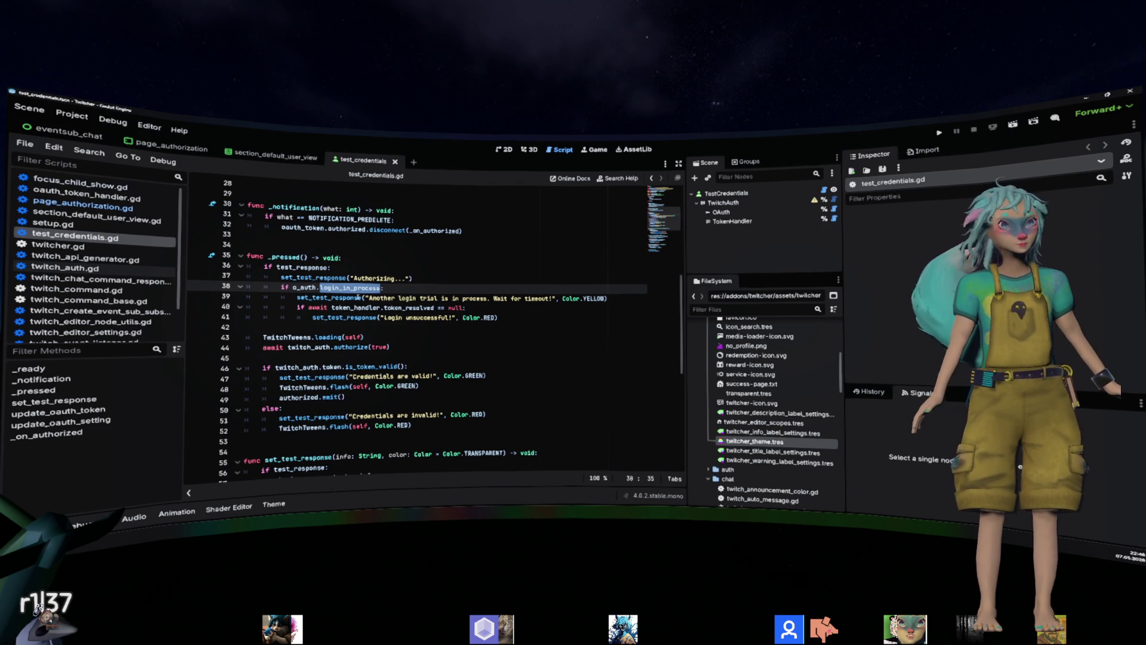
{"action": "left_click", "coordinate": [287, 257]}
{"action": "double_click", "coordinate": [287, 257]}
{"action": "scroll", "coordinate": [430, 287], "scroll_direction": "up", "scroll_amount": 7}
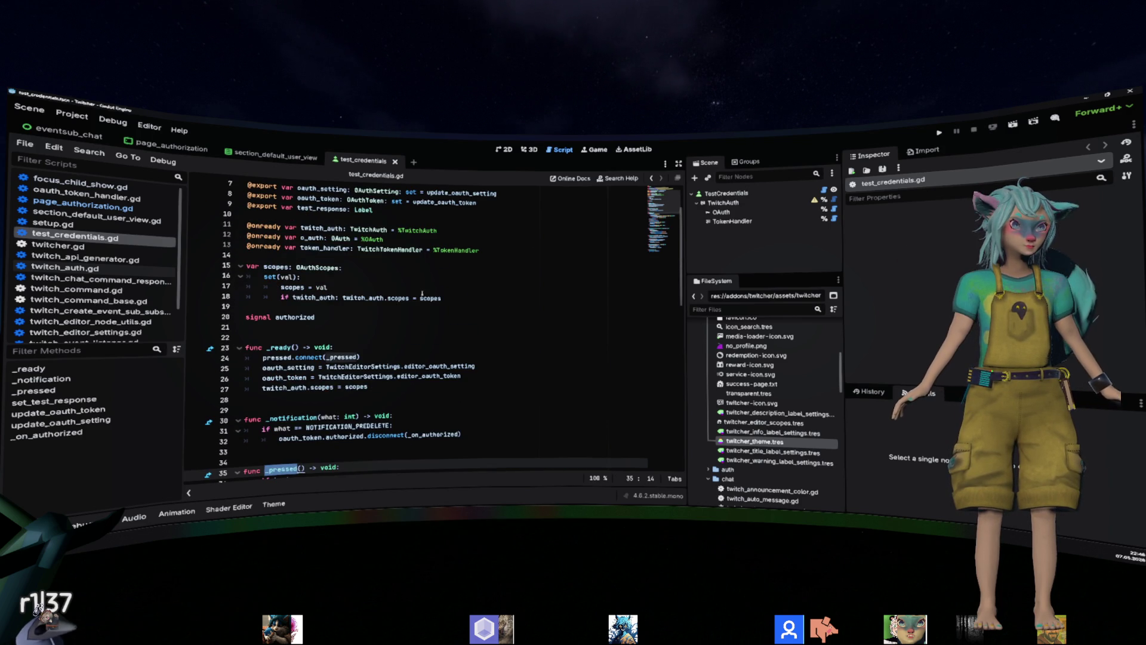
{"action": "scroll", "coordinate": [422, 293], "scroll_direction": "down", "scroll_amount": 5}
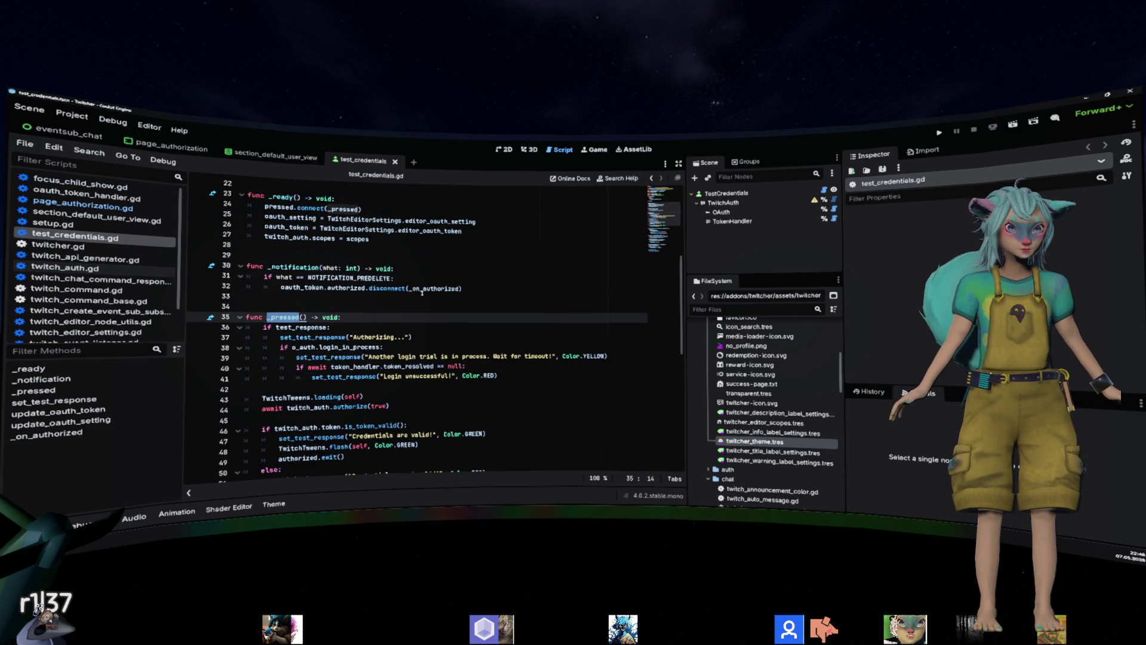
{"action": "scroll", "coordinate": [422, 293], "scroll_direction": "down", "scroll_amount": 1}
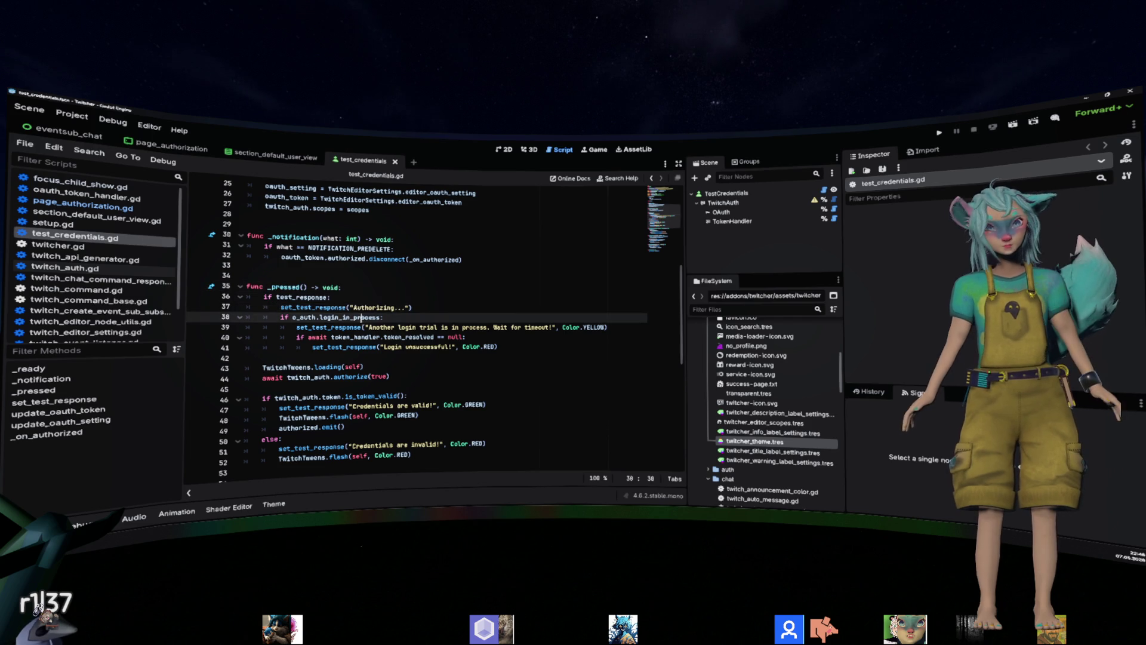
{"action": "left_click", "coordinate": [349, 318], "text": "ctrl"}
Search oauth.gd for login_in_process, step through its 4 matches, and clear the Output log.
{"action": "double_click", "coordinate": [298, 188]}
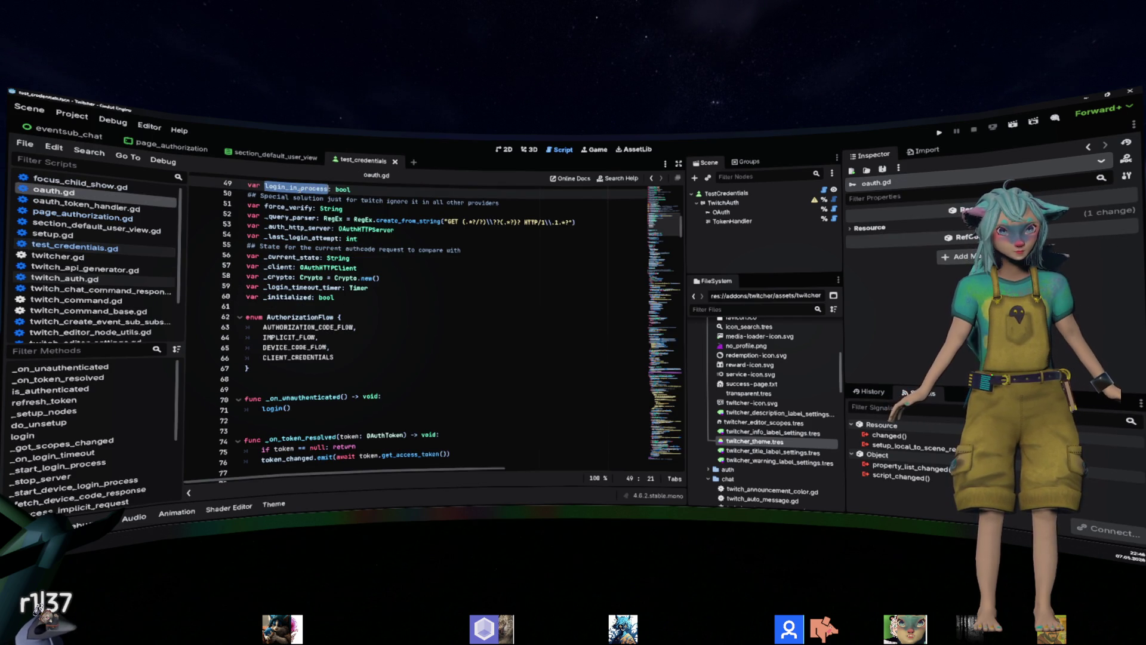
{"action": "key", "text": "ctrl+f"}
{"action": "key", "text": "Return"}
{"action": "key", "text": "Return"}
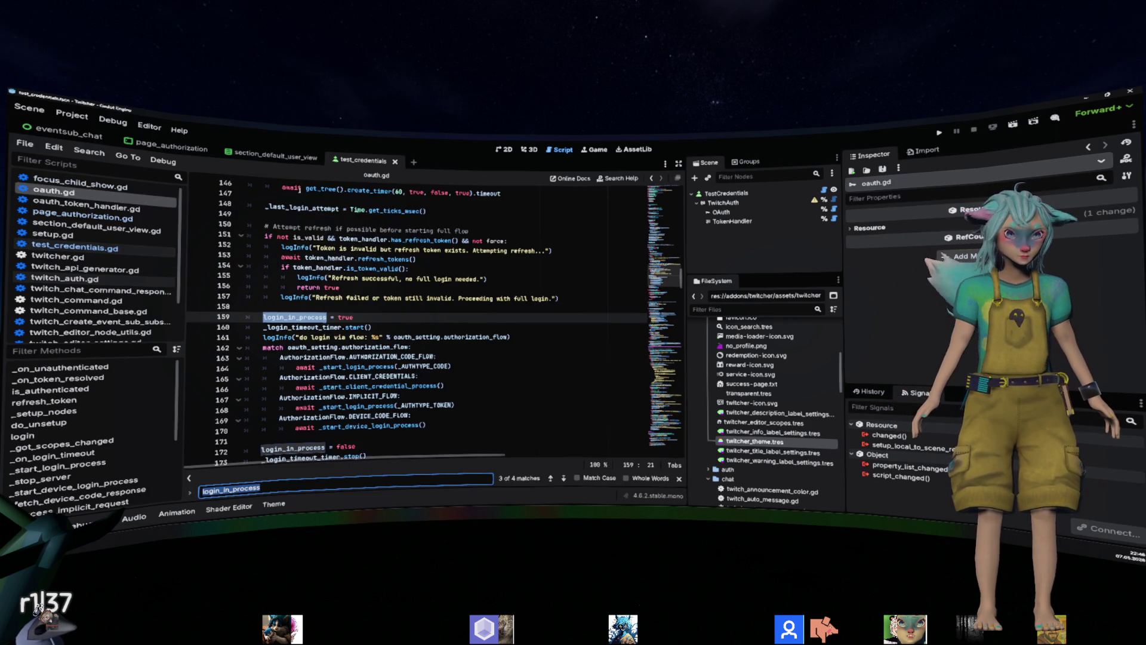
{"action": "key", "text": "Return"}
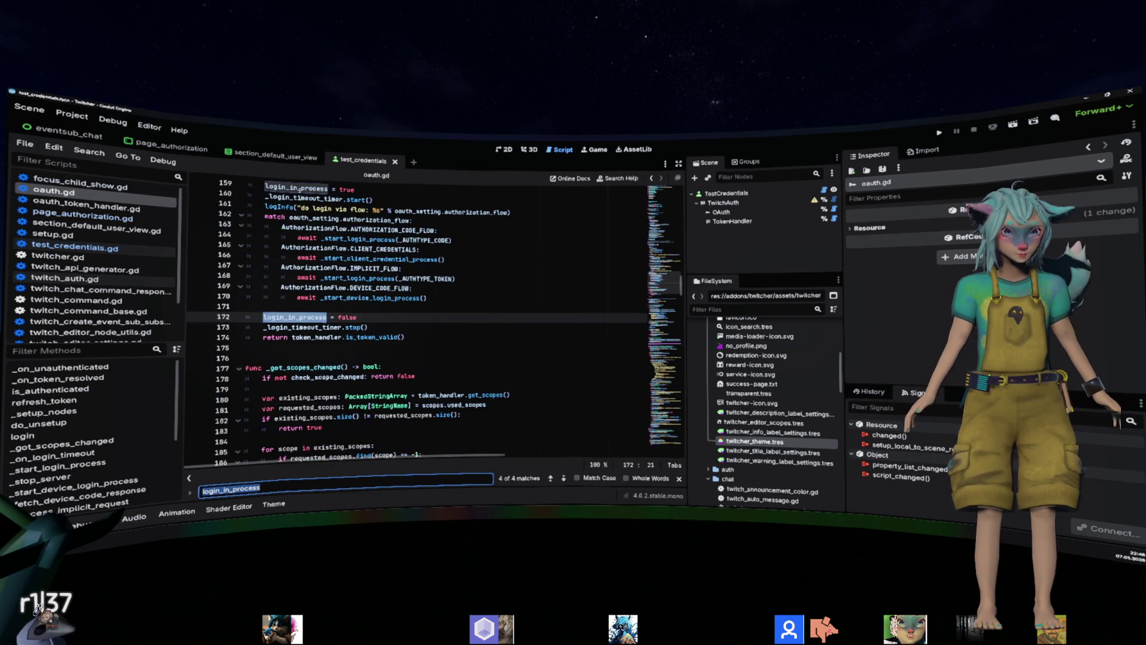
{"action": "key", "text": "Return"}
{"action": "key", "text": "Return"}
{"action": "key", "text": "Return"}
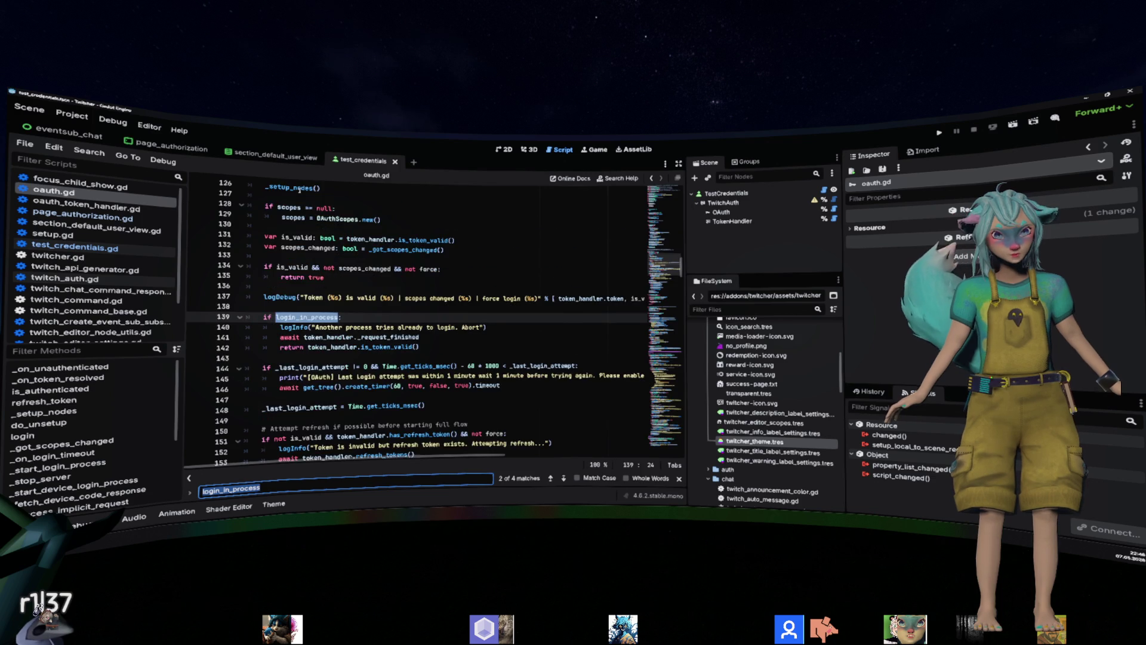
{"action": "key", "text": "Return"}
{"action": "key", "text": "Return"}
{"action": "key", "text": "Return"}
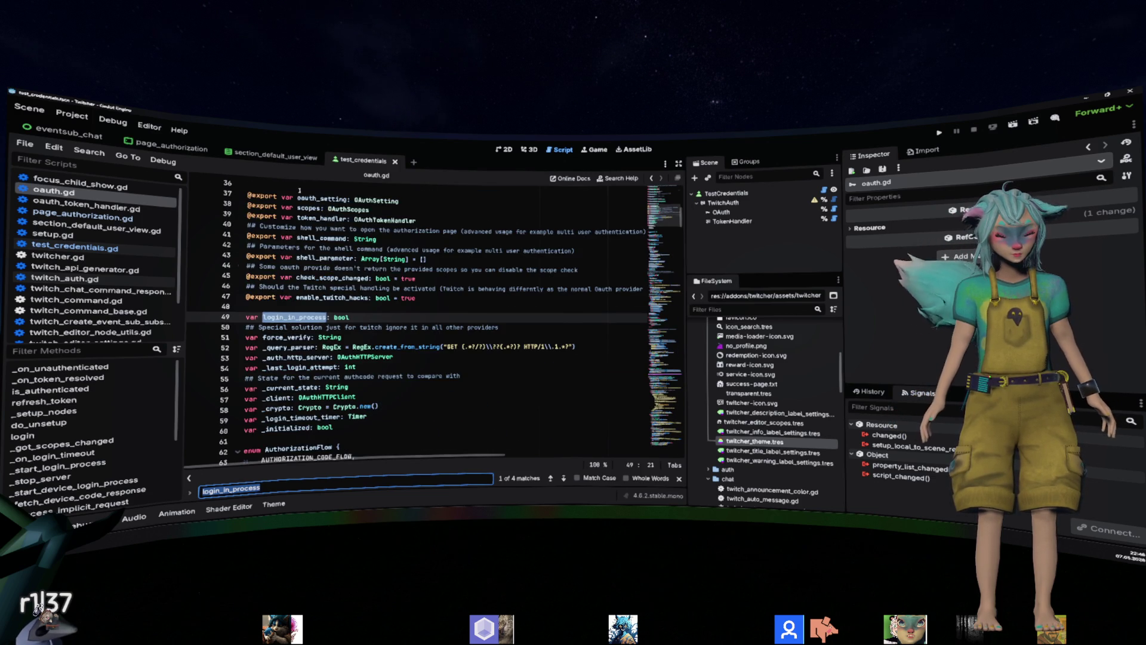
{"action": "scroll", "coordinate": [338, 348], "scroll_direction": "up", "scroll_amount": 1}
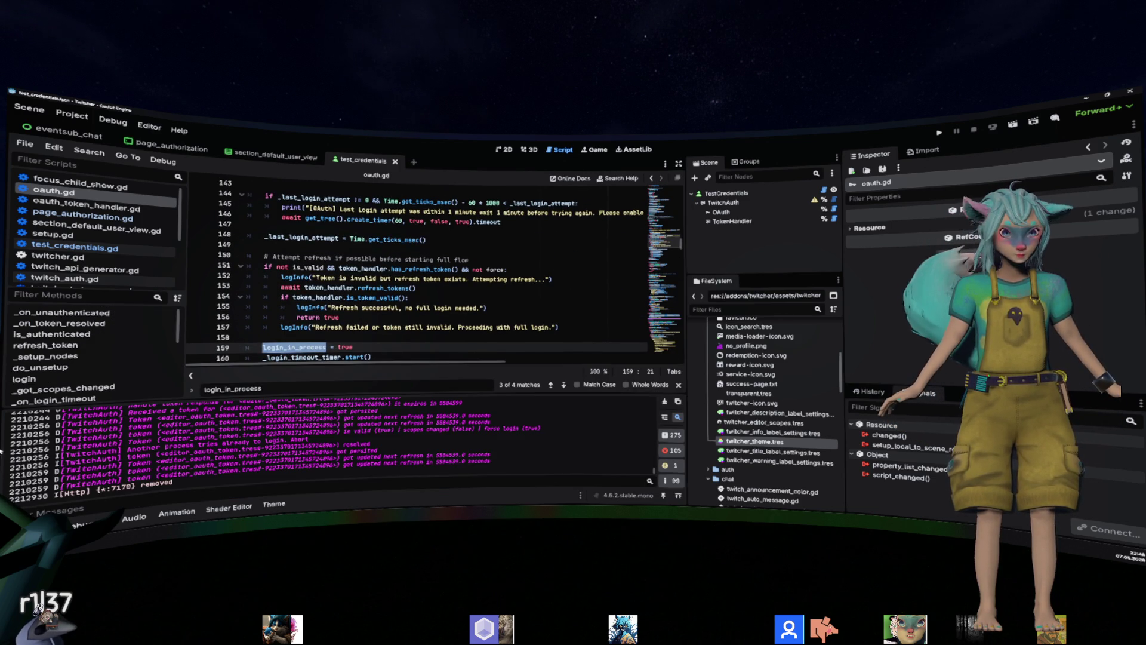
{"action": "scroll", "coordinate": [98, 436], "scroll_direction": "up", "scroll_amount": 2}
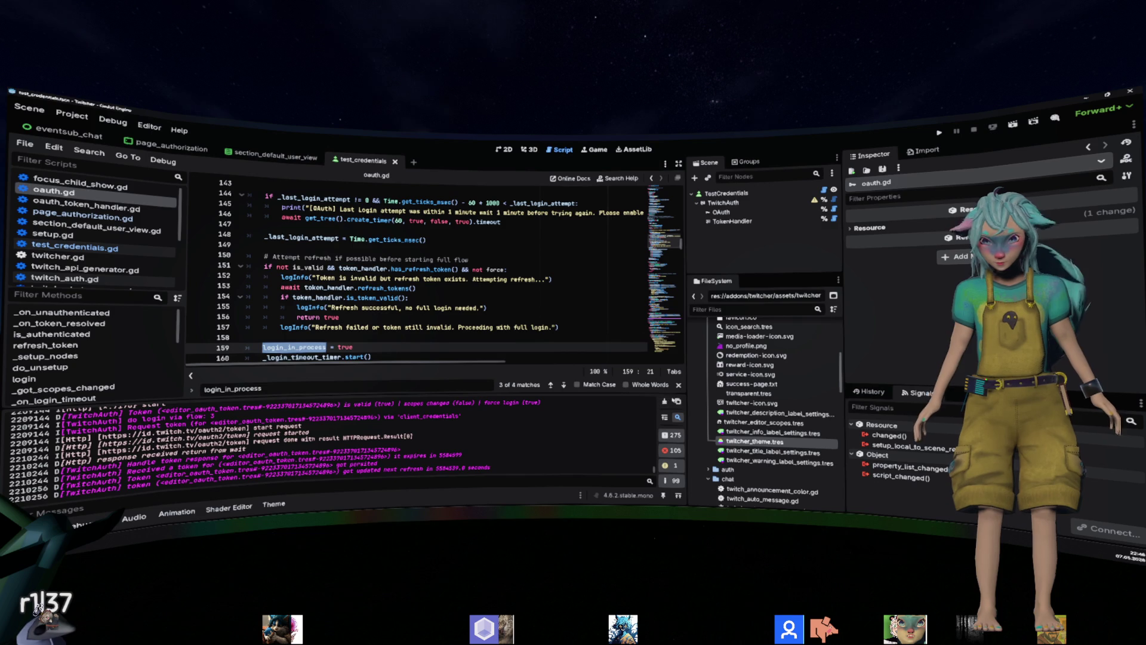
{"action": "left_click", "coordinate": [665, 401]}
{"action": "left_click", "coordinate": [555, 279]}
Reopen Twitcher Setup from Project > Tools and close it again.
{"action": "left_click", "coordinate": [89, 122]}
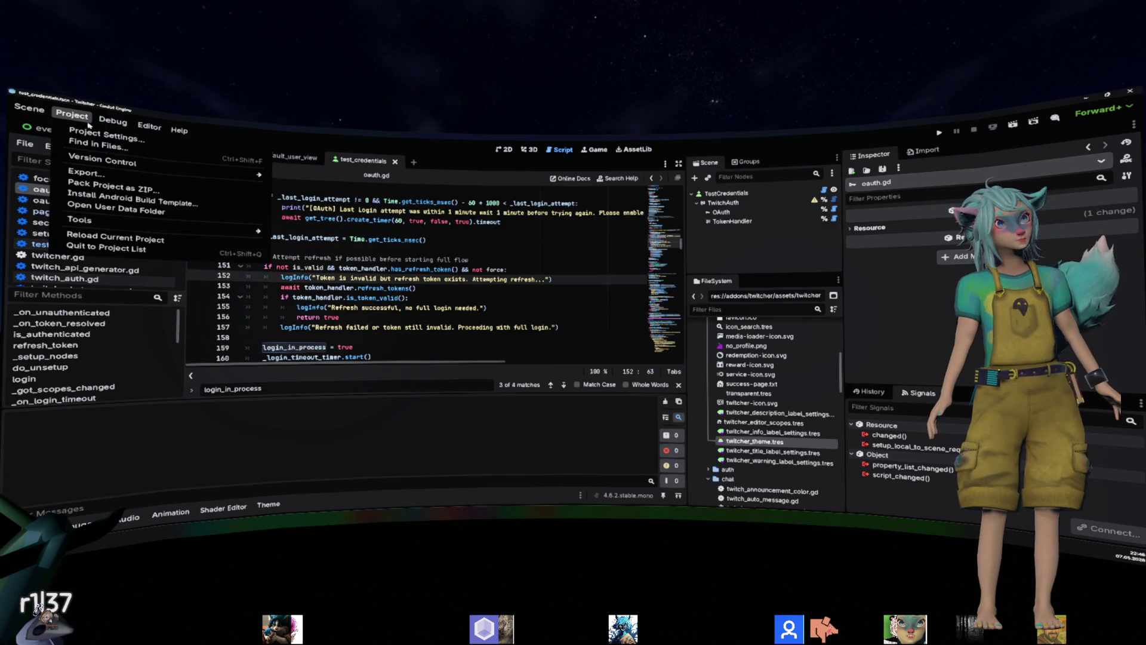
{"action": "mouse_move", "coordinate": [208, 227]}
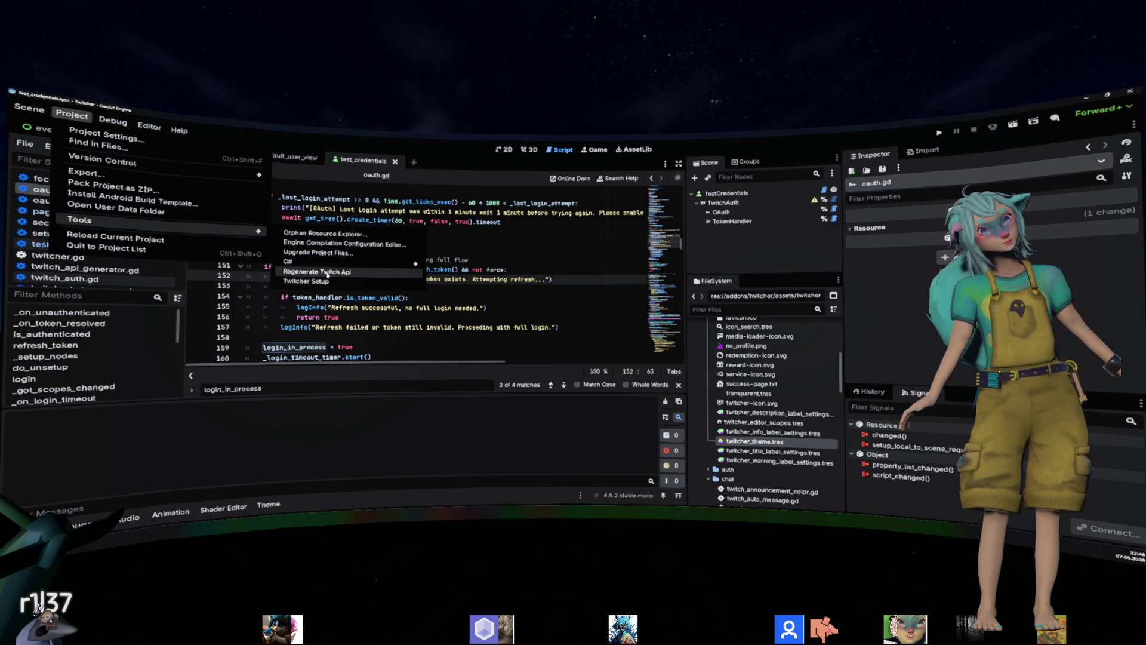
{"action": "left_click", "coordinate": [323, 281]}
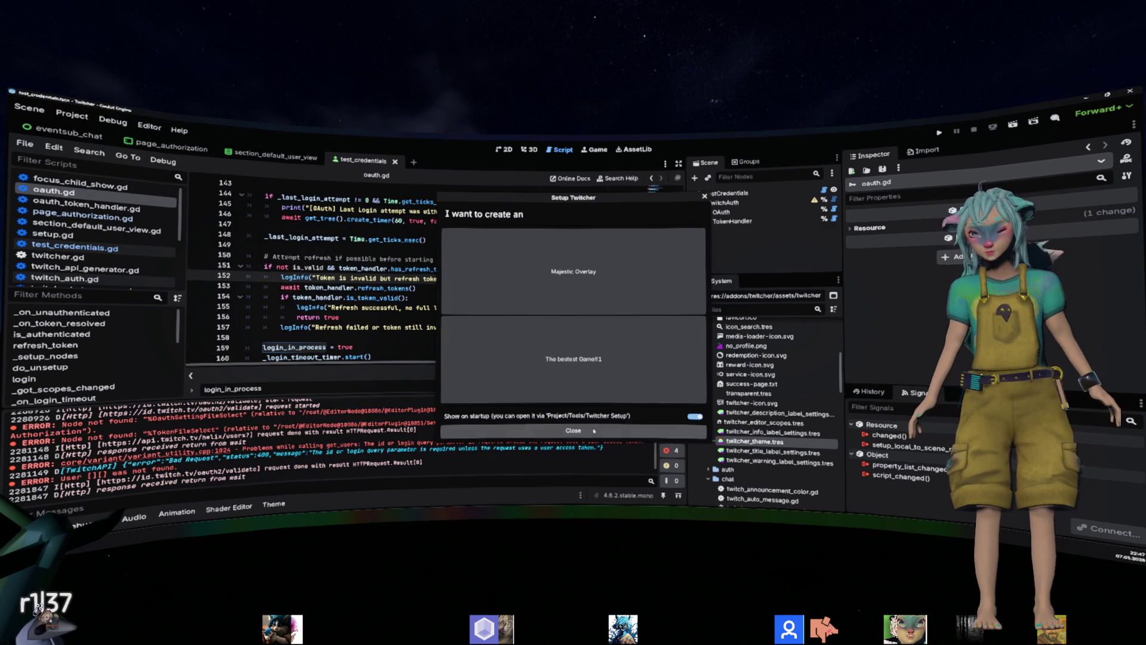
{"action": "left_click", "coordinate": [447, 430]}
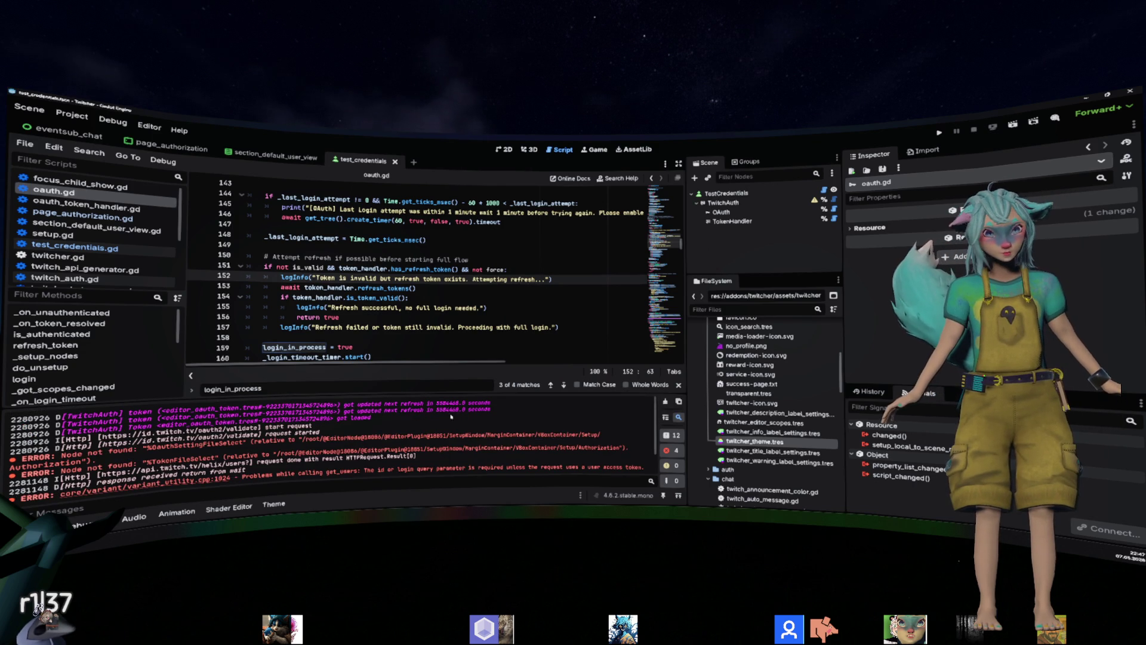
Inspect the Output errors about the missing %OauthSettingFileSelect node, then switch to the page_authorization scene.
{"action": "mouse_move", "coordinate": [495, 412]}
{"action": "left_mouse_down"}
{"action": "mouse_move", "coordinate": [300, 404]}
{"action": "mouse_move", "coordinate": [3, 422]}
{"action": "left_mouse_up"}
{"action": "left_click", "coordinate": [335, 422]}
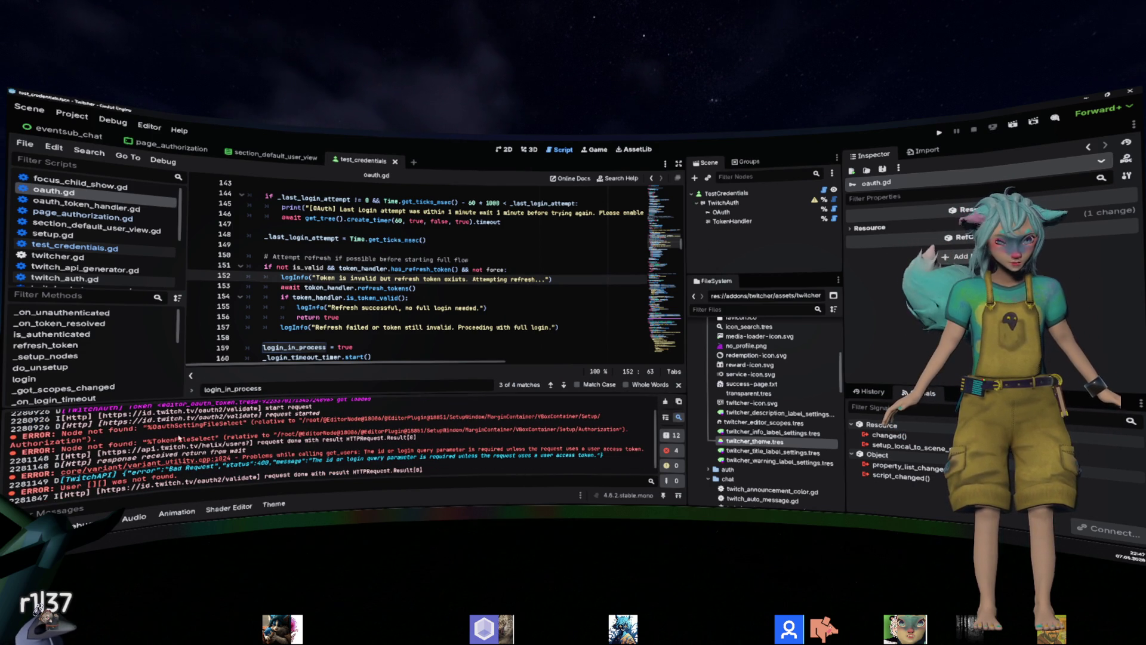
{"action": "double_click", "coordinate": [59, 441]}
{"action": "double_click", "coordinate": [197, 425]}
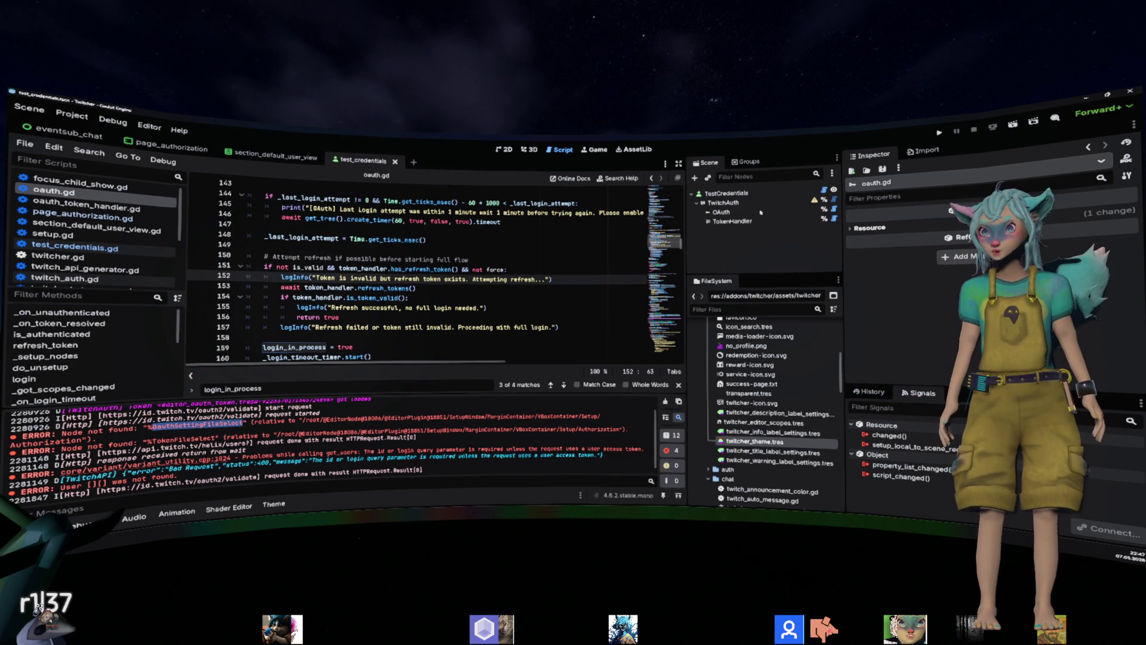
{"action": "left_click", "coordinate": [170, 145]}
{"action": "scroll", "coordinate": [776, 217], "scroll_direction": "up", "scroll_amount": 2}
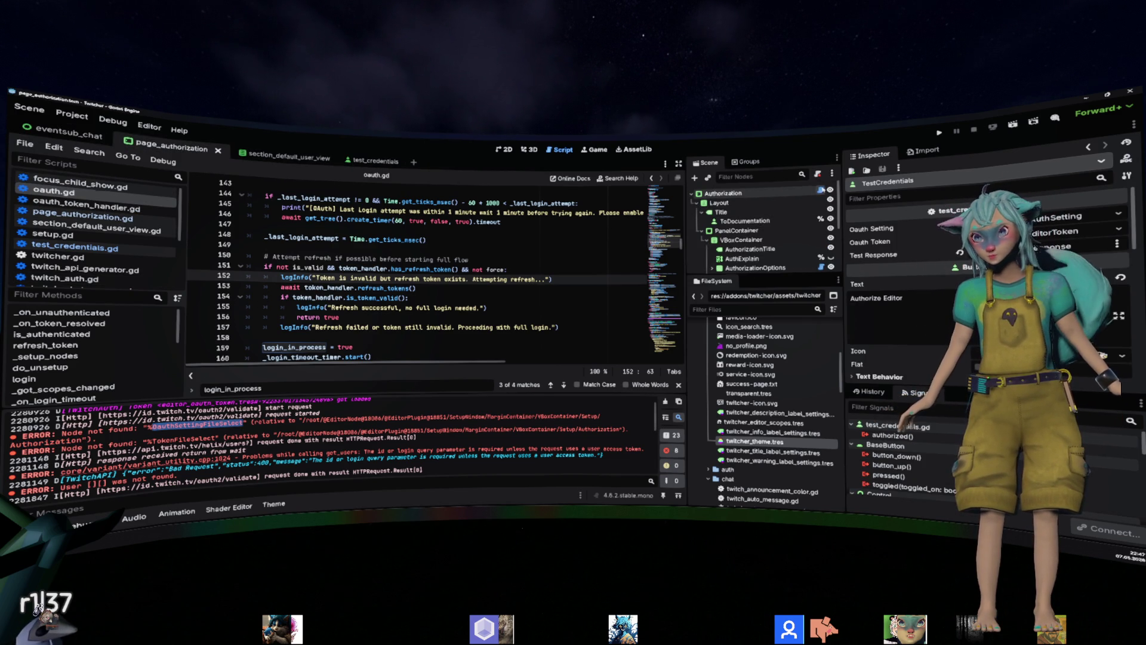
{"action": "left_click", "coordinate": [820, 190]}
{"action": "scroll", "coordinate": [478, 230], "scroll_direction": "up", "scroll_amount": 5}
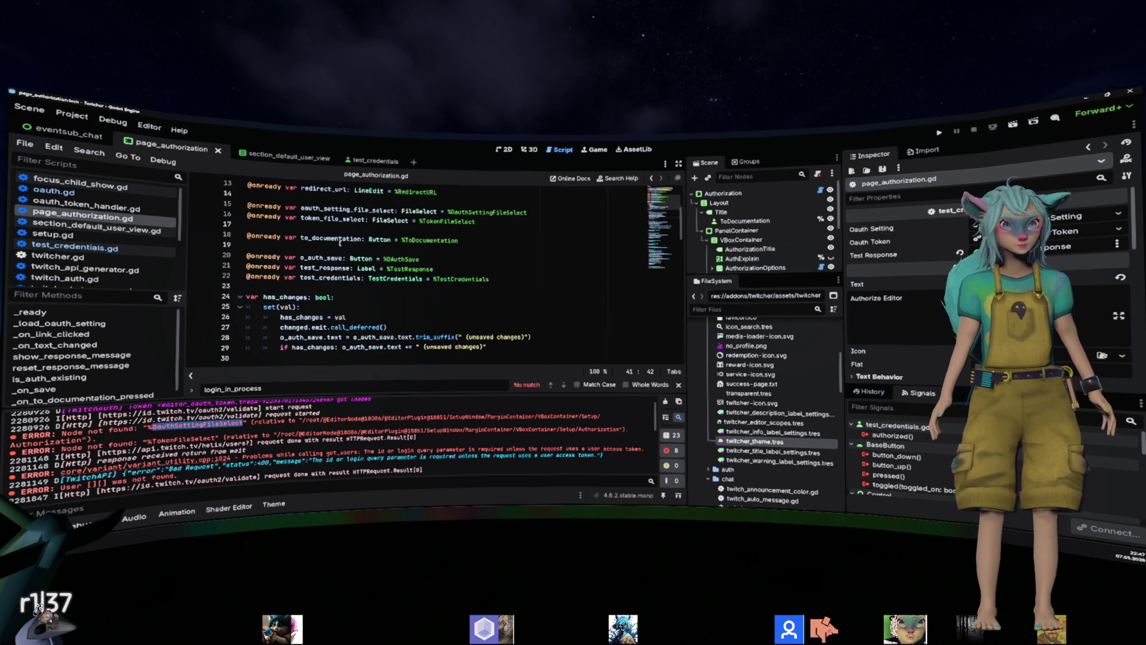
{"action": "left_click", "coordinate": [339, 219]}
{"action": "key", "text": "shift+Up"}
{"action": "key", "text": "shift+Up"}
{"action": "key", "text": "shift+Up"}
{"action": "key", "text": "BackSpace"}
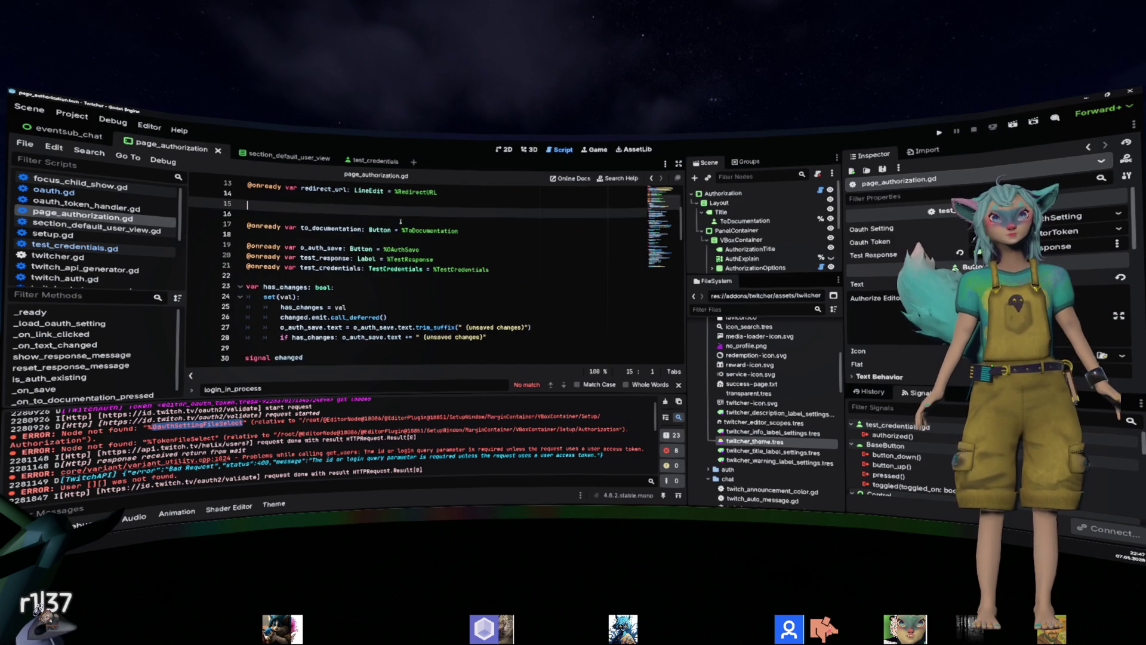
{"action": "key", "text": "Return"}
{"action": "scroll", "coordinate": [478, 241], "scroll_direction": "up", "scroll_amount": 1}
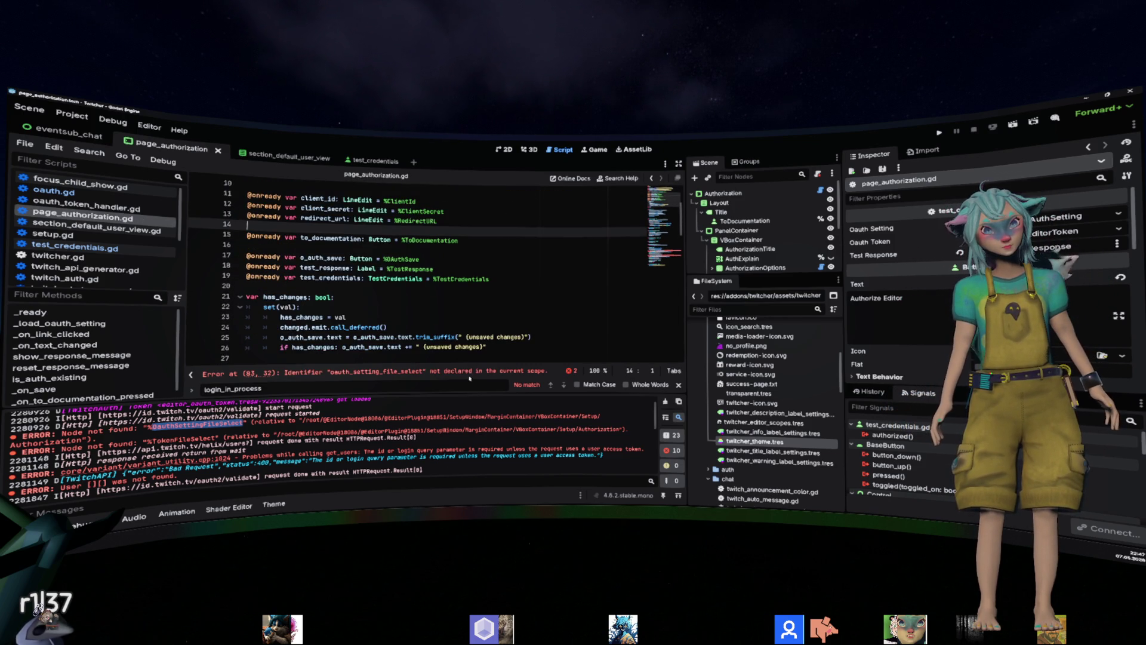
Jump to the line 83 error and select the setting and token saving code in _on_save.
{"action": "left_click", "coordinate": [471, 371]}
{"action": "key", "text": "Up"}
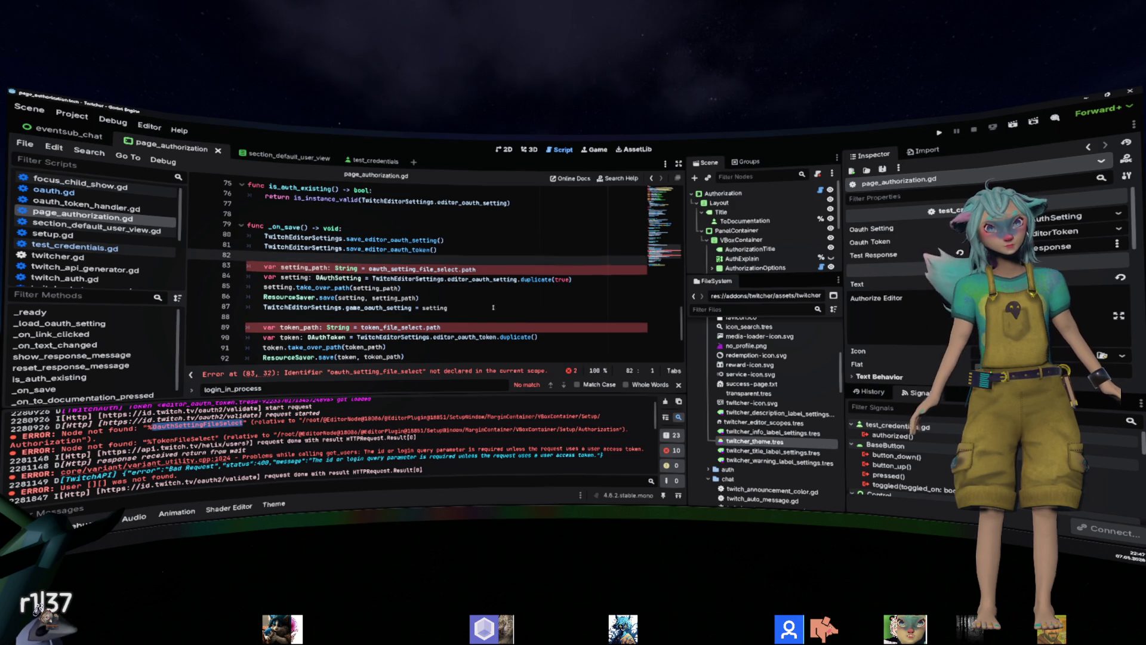
{"action": "left_click", "coordinate": [509, 313]}
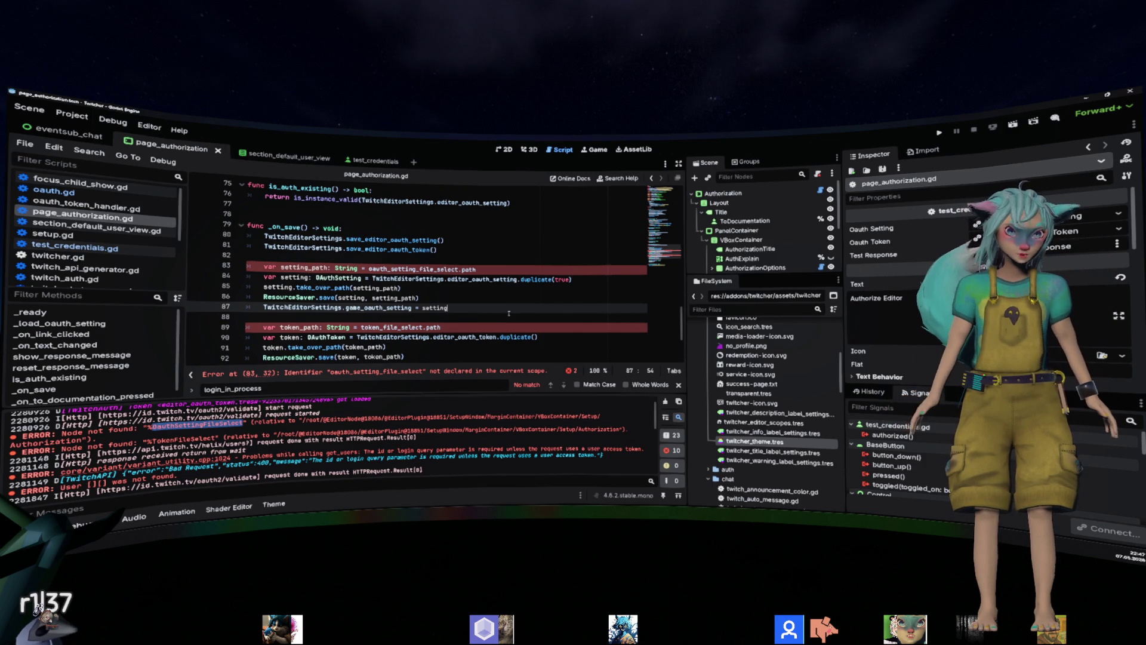
{"action": "mouse_move", "coordinate": [247, 266]}
{"action": "left_mouse_down"}
{"action": "mouse_move", "coordinate": [508, 311]}
{"action": "mouse_move", "coordinate": [485, 294]}
{"action": "mouse_move", "coordinate": [495, 305]}
{"action": "left_mouse_up"}
{"action": "scroll", "coordinate": [507, 310], "scroll_direction": "down", "scroll_amount": 2}
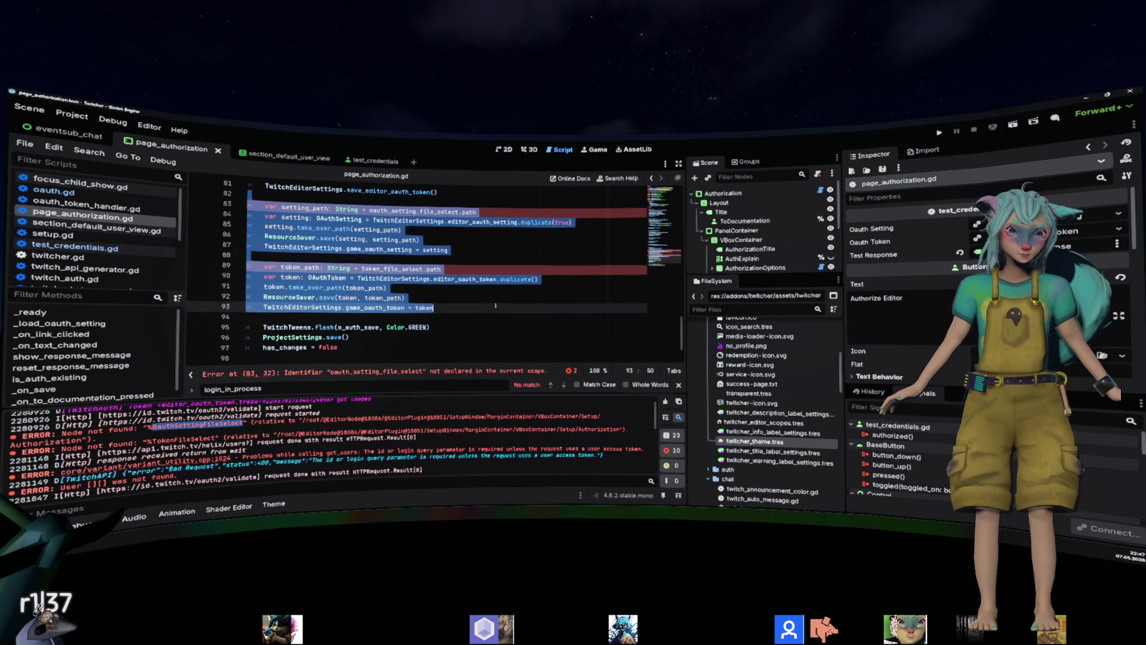
Delete the selected saving code and leftover blank line, then save the script.
{"action": "key", "text": "Delete"}
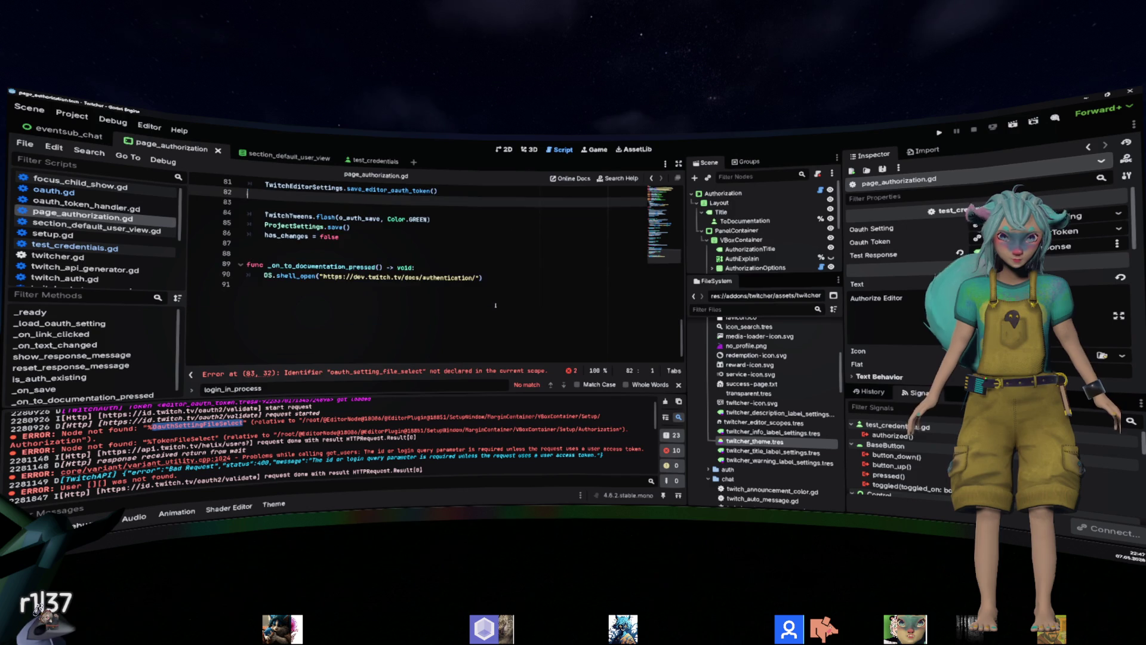
{"action": "key", "text": "Delete"}
{"action": "key", "text": "ctrl+s"}
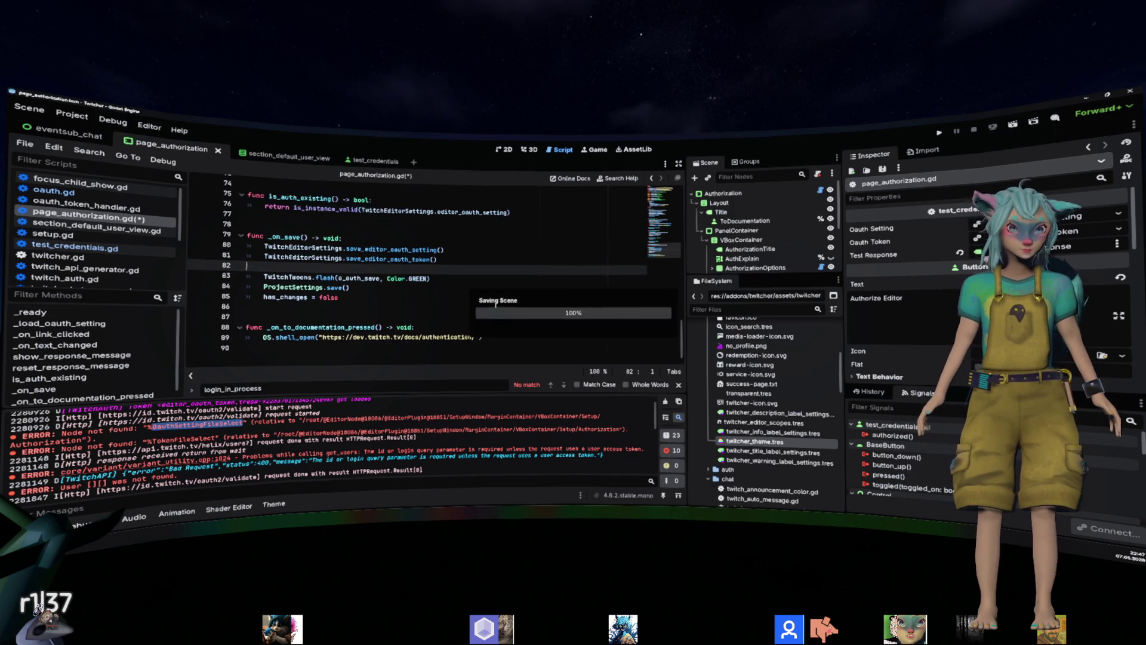
View the save_editor_oauth_setting definition, then return to page_authorization.gd.
{"action": "left_click", "coordinate": [432, 286]}
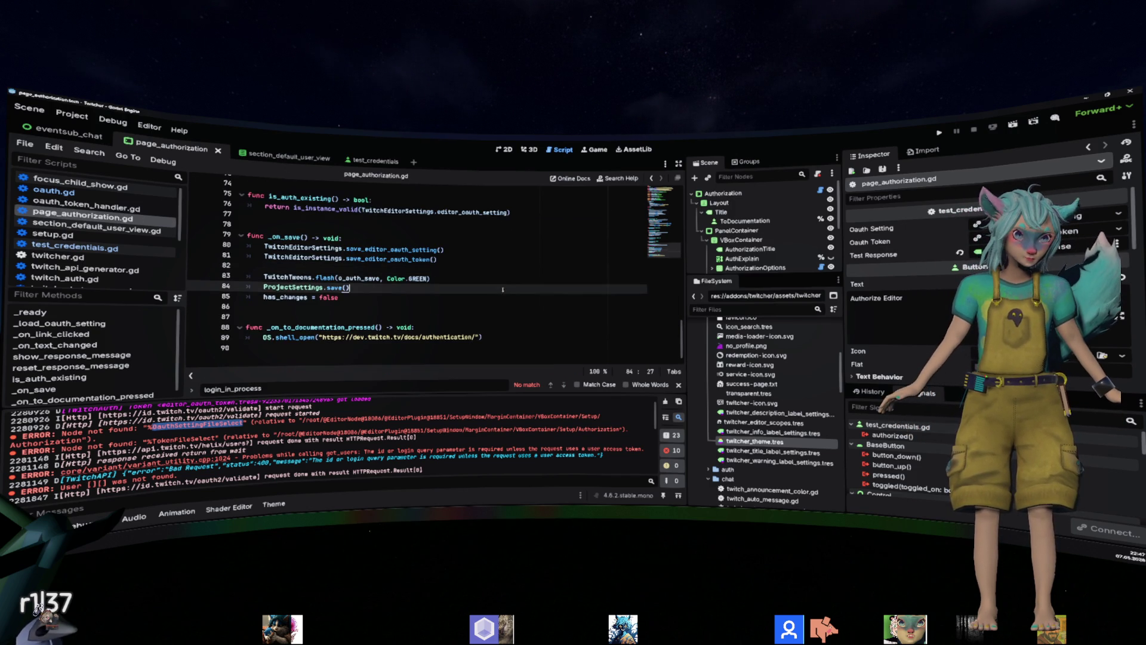
{"action": "double_click", "coordinate": [395, 249]}
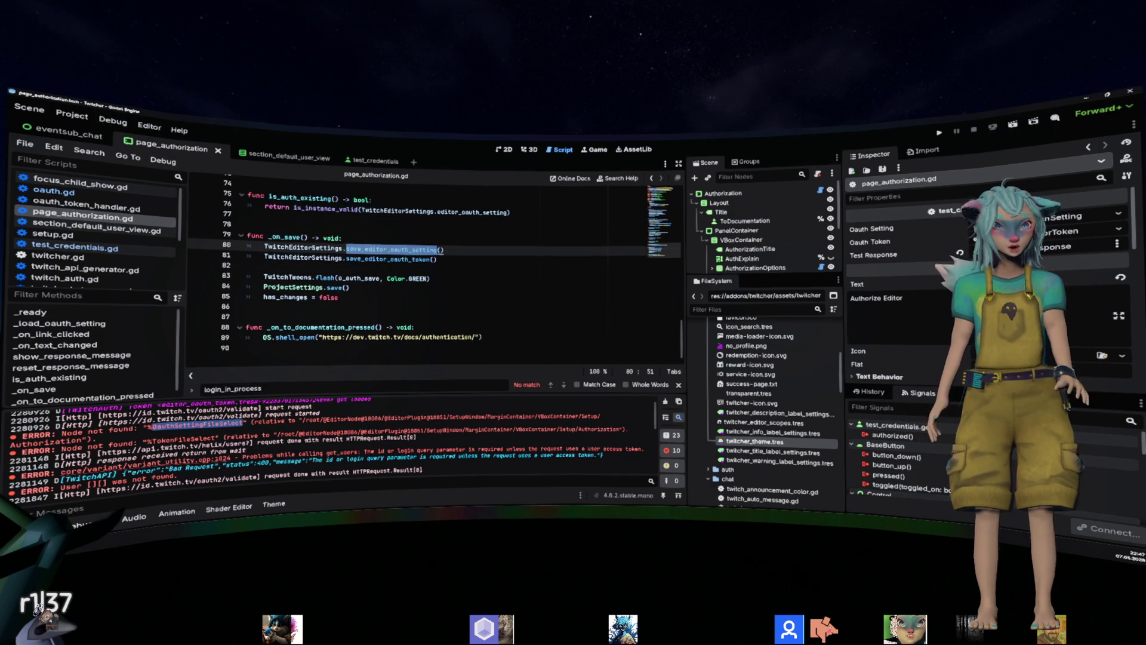
{"action": "left_click", "coordinate": [395, 250], "text": "ctrl"}
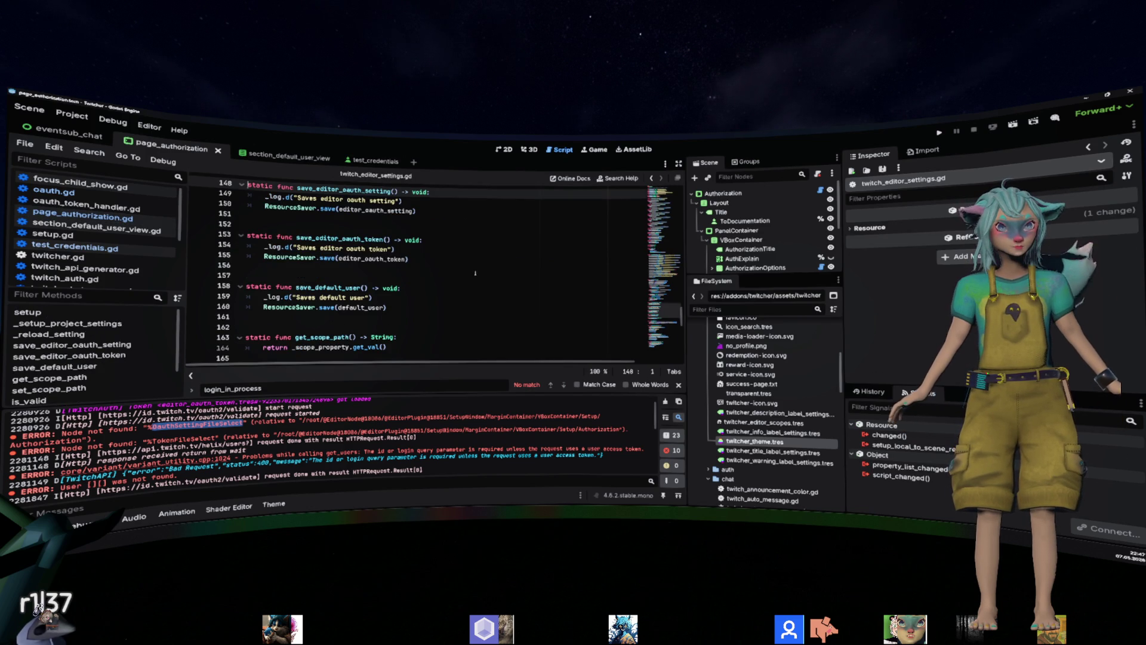
{"action": "left_click", "coordinate": [84, 216]}
Delete the TwitchEditorSettings save calls on lines 80–82 of _on_save.
{"action": "left_click_drag", "start_coordinate": [438, 269], "coordinate": [170, 264]}
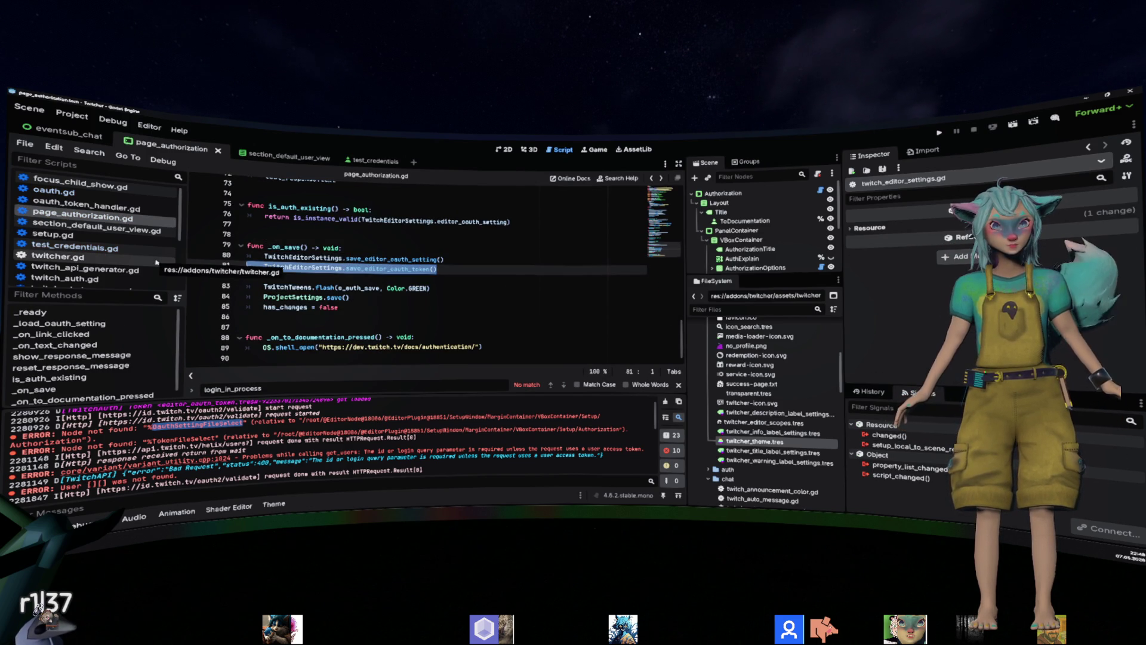
{"action": "key", "text": "ctrl+shift+k"}
{"action": "key", "text": "ctrl+shift+k"}
{"action": "key", "text": "ctrl+shift+k"}
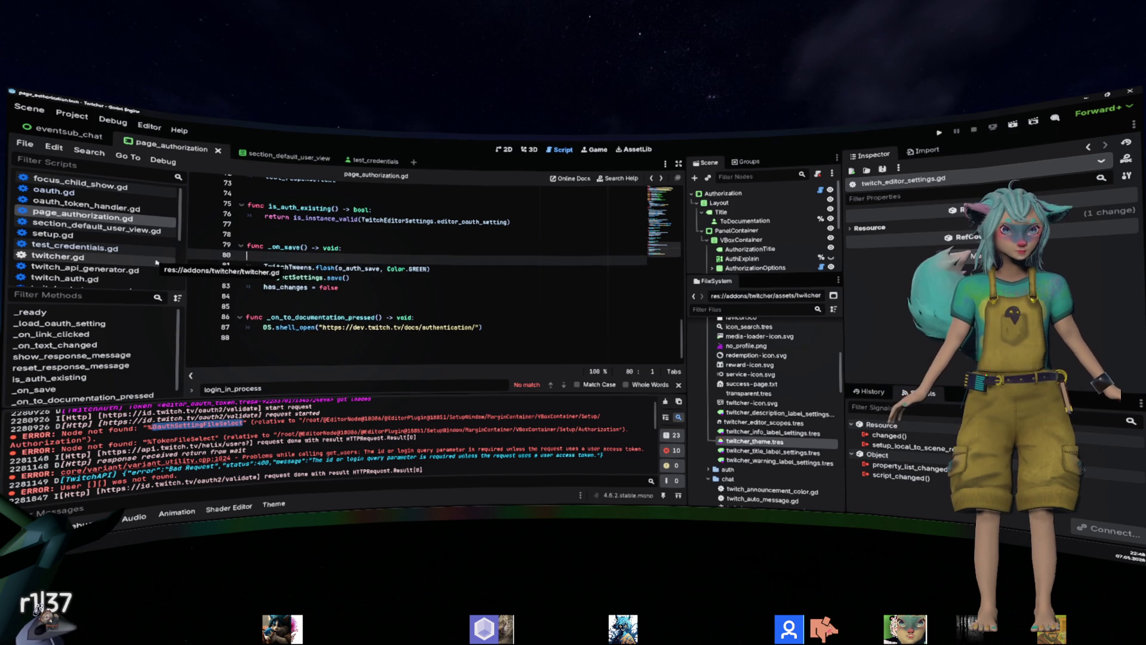
{"action": "scroll", "coordinate": [426, 221], "scroll_direction": "up", "scroll_amount": 4}
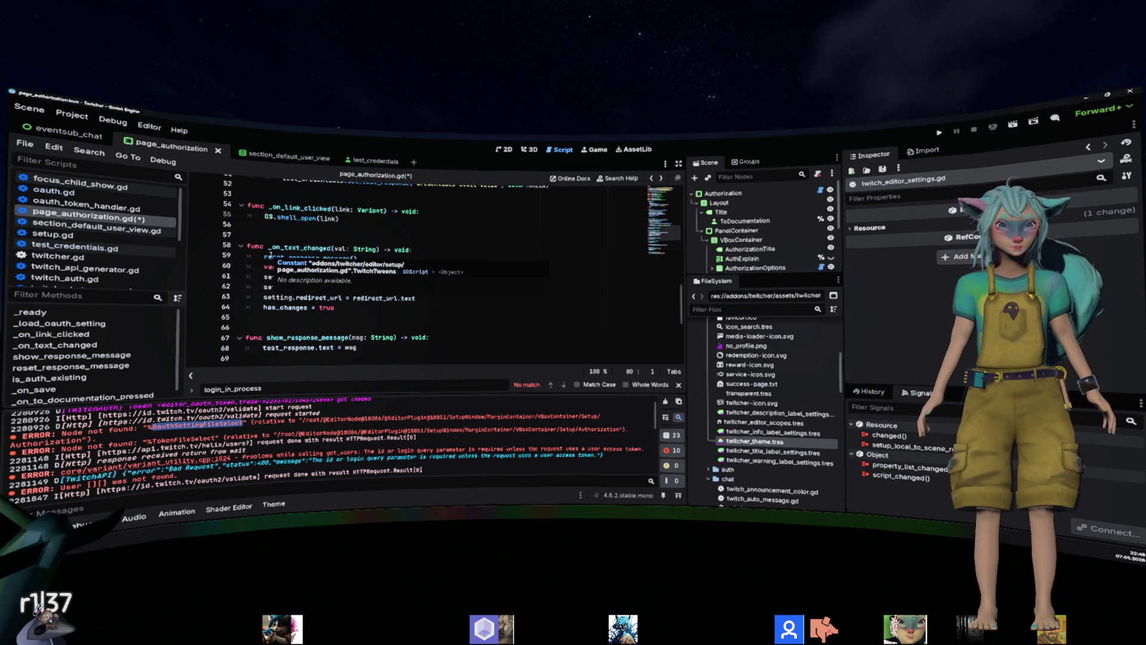
{"action": "left_click", "coordinate": [504, 259]}
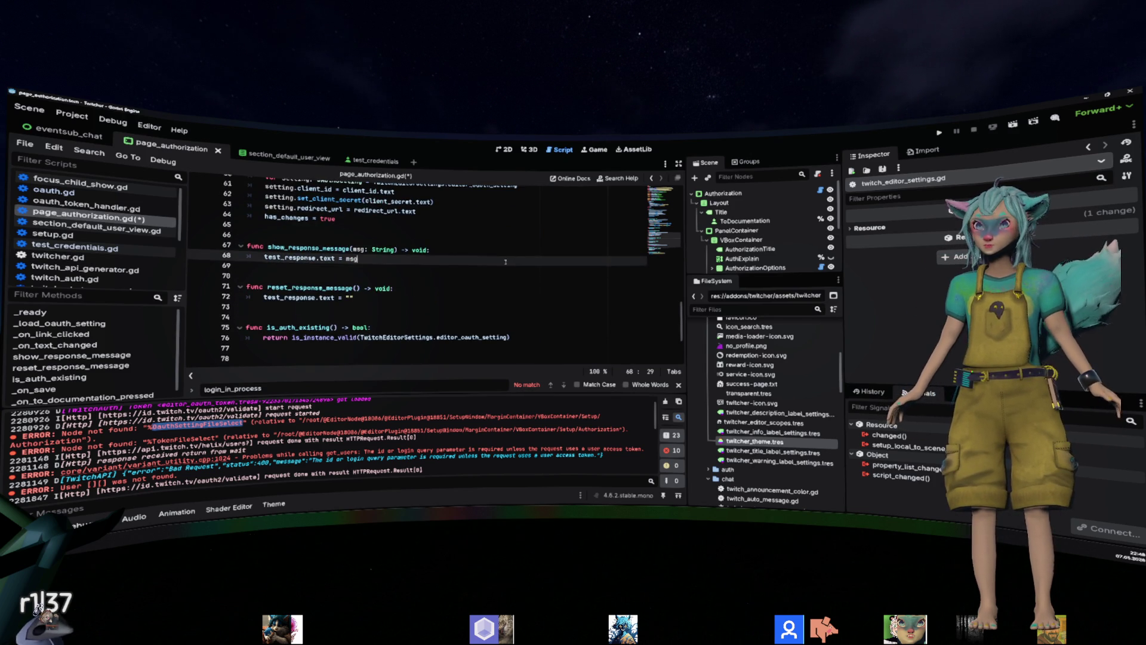
{"action": "scroll", "coordinate": [505, 262], "scroll_direction": "up", "scroll_amount": 3}
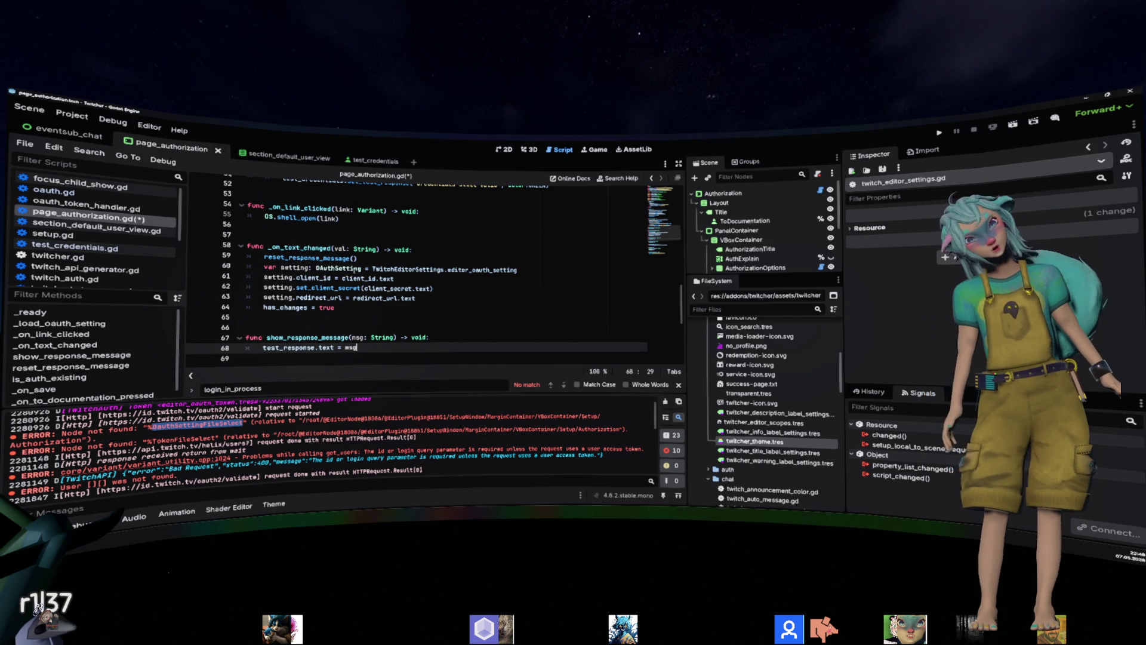
{"action": "key", "text": "ctrl+z"}
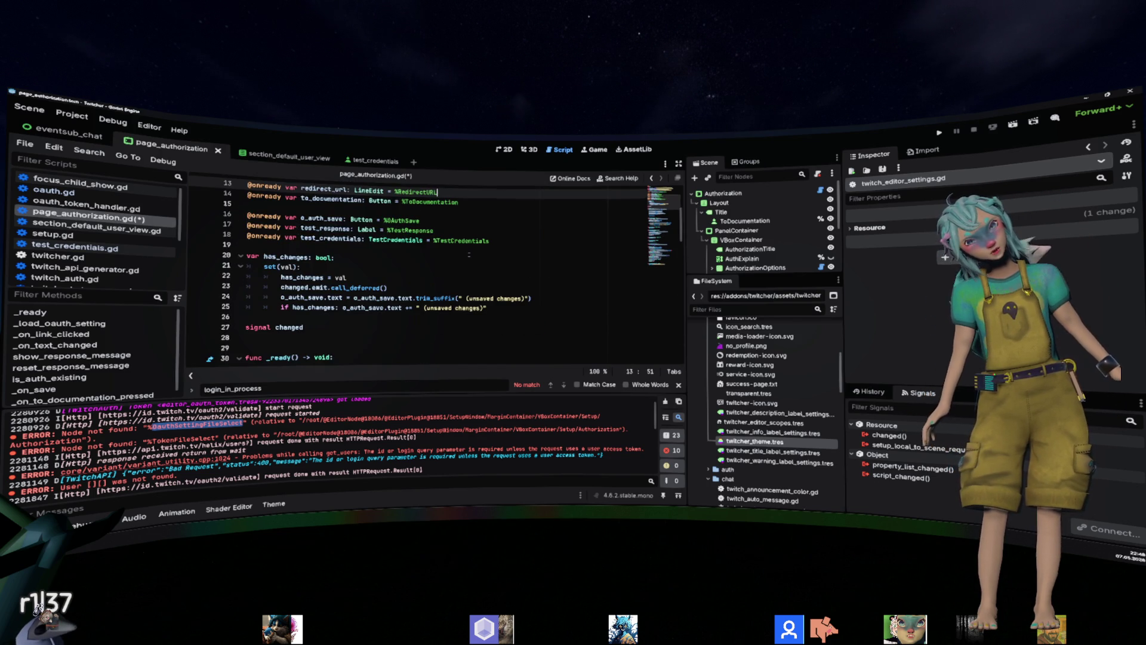
Undo the deletions to restore the save calls and path-saving code, then inspect setting_path on line 83.
{"action": "key", "text": "ctrl+z"}
{"action": "key", "text": "ctrl+z"}
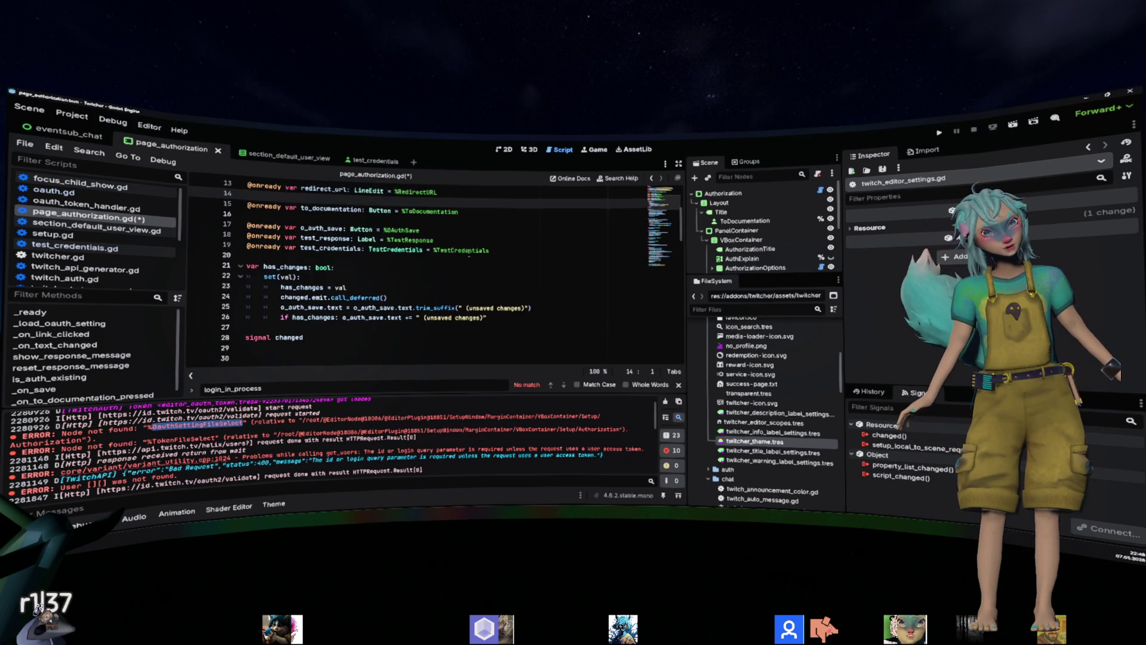
{"action": "key", "text": "ctrl+z"}
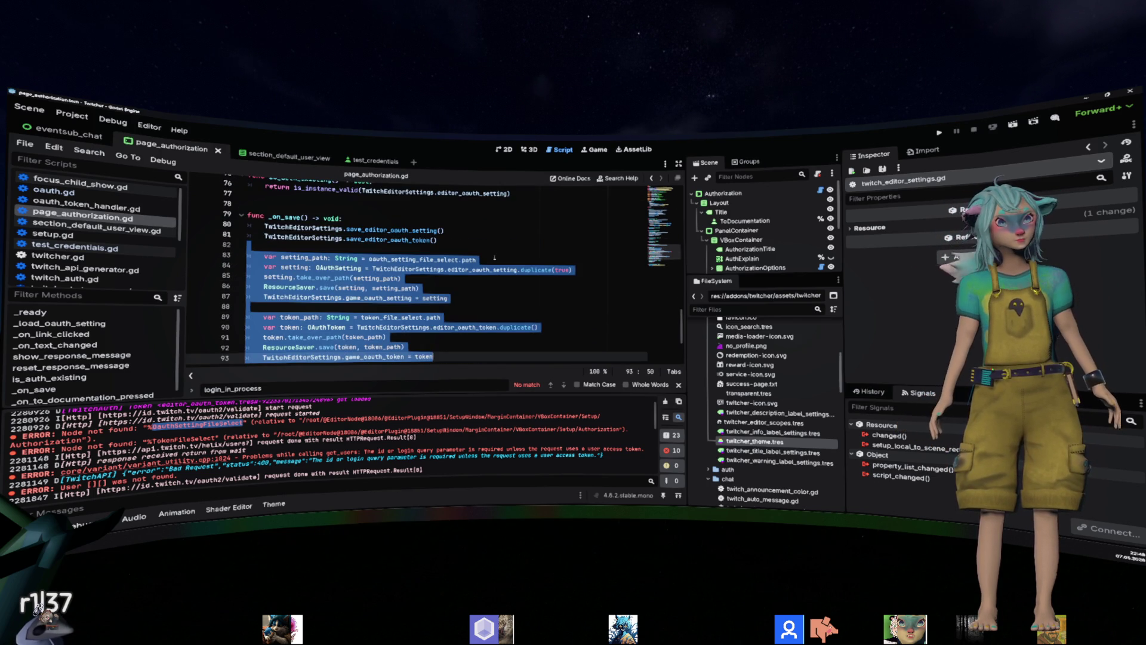
{"action": "key", "text": "ctrl+z"}
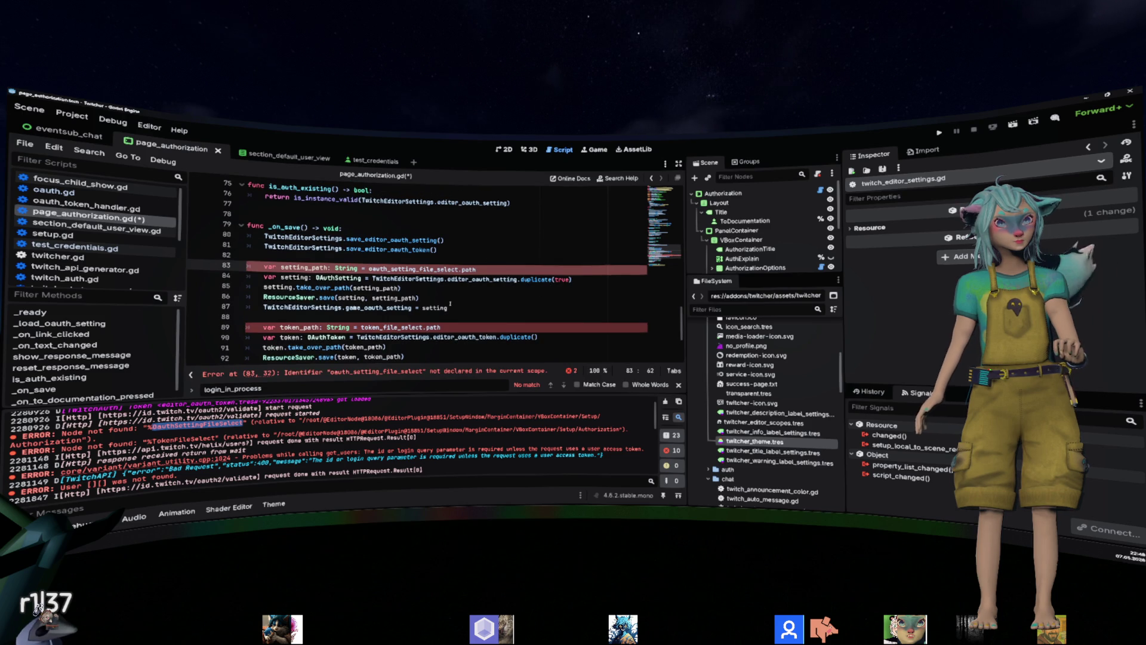
{"action": "double_click", "coordinate": [304, 268]}
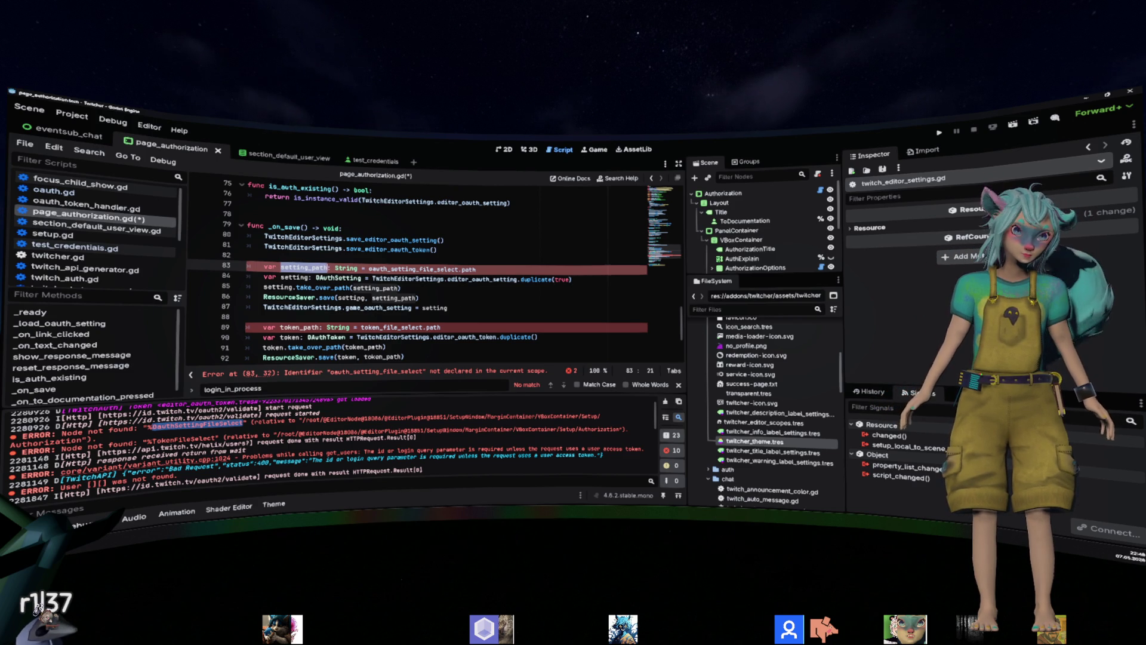
{"action": "left_click", "coordinate": [414, 297]}
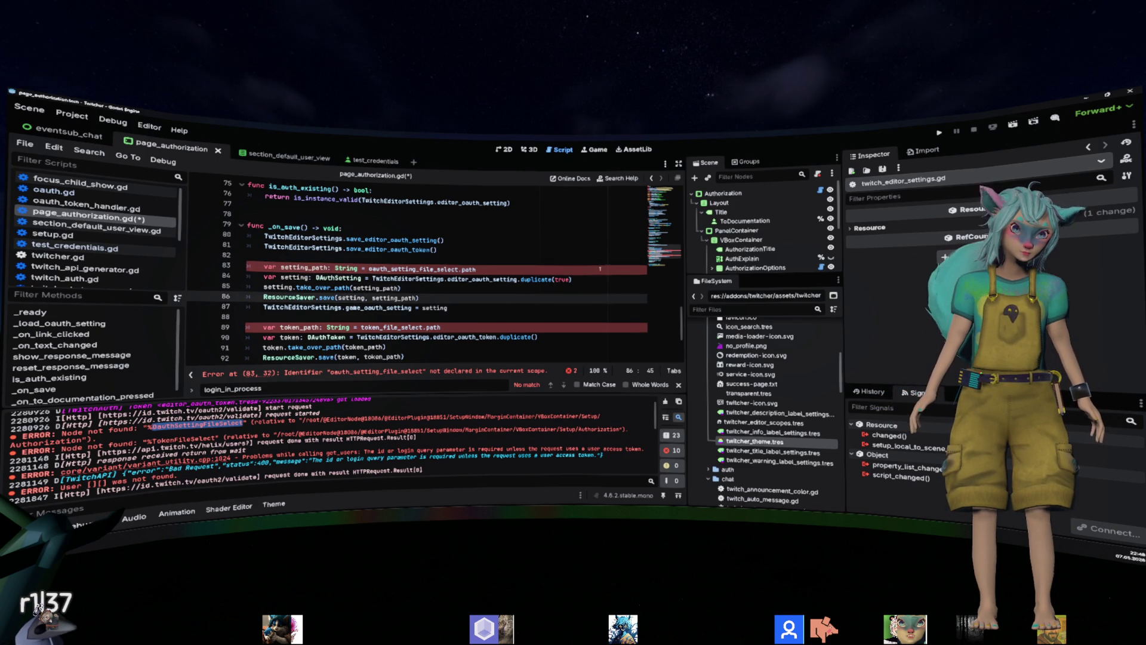
{"action": "left_click_drag", "start_coordinate": [600, 268], "coordinate": [593, 261]}
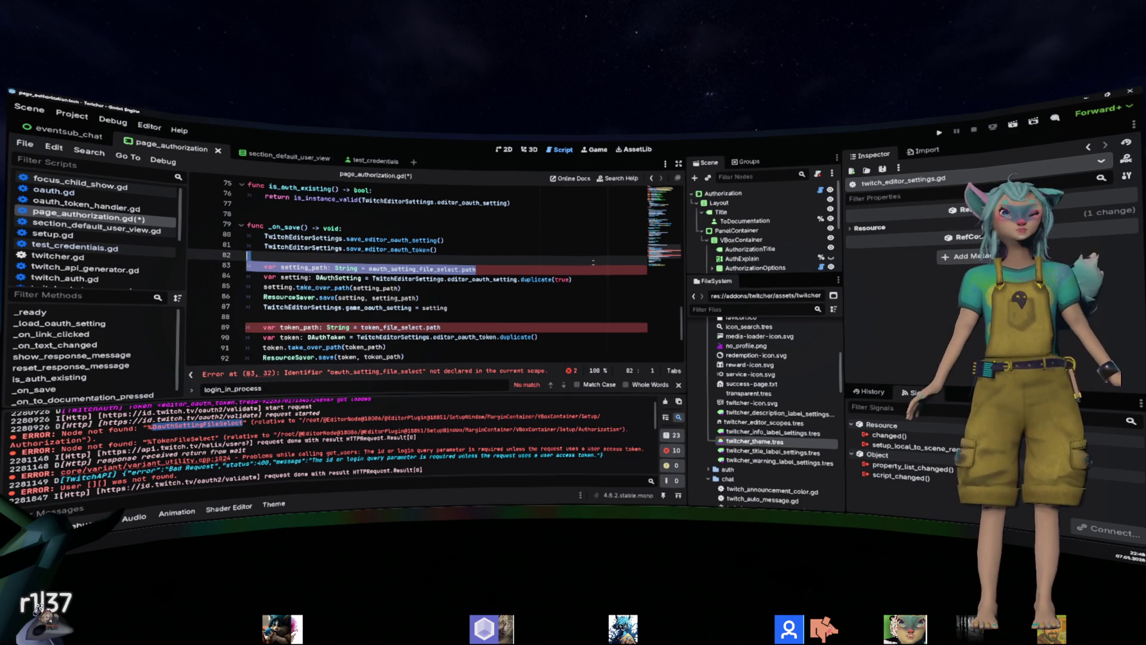
{"action": "left_click", "coordinate": [369, 250]}
{"action": "left_click", "coordinate": [68, 116]}
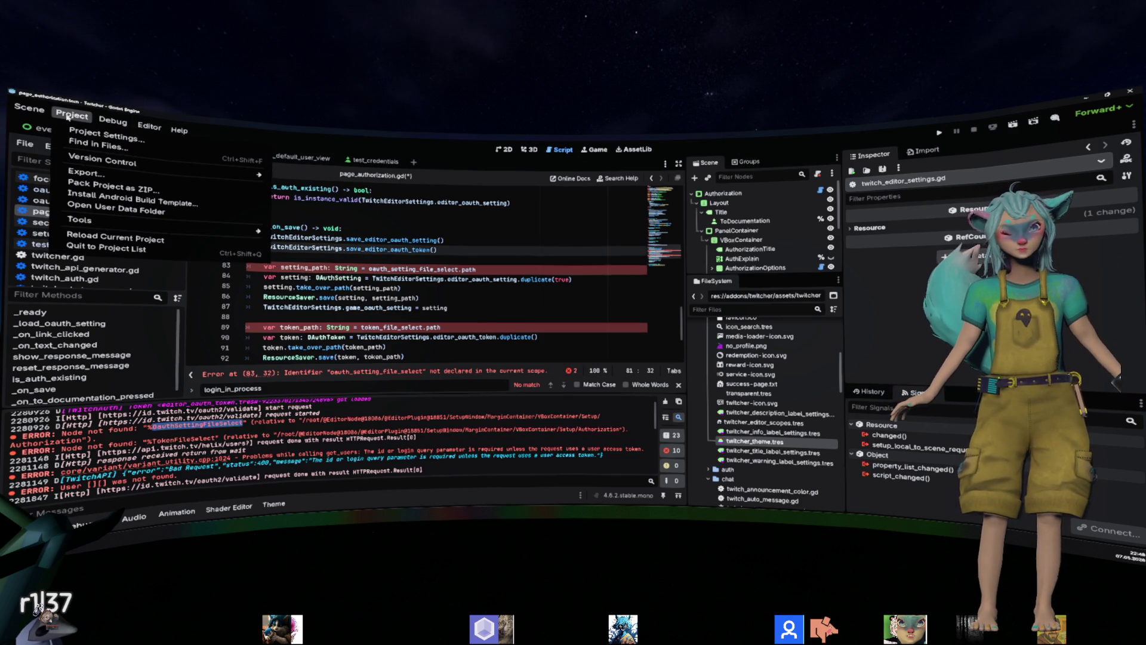
{"action": "left_click", "coordinate": [68, 116]}
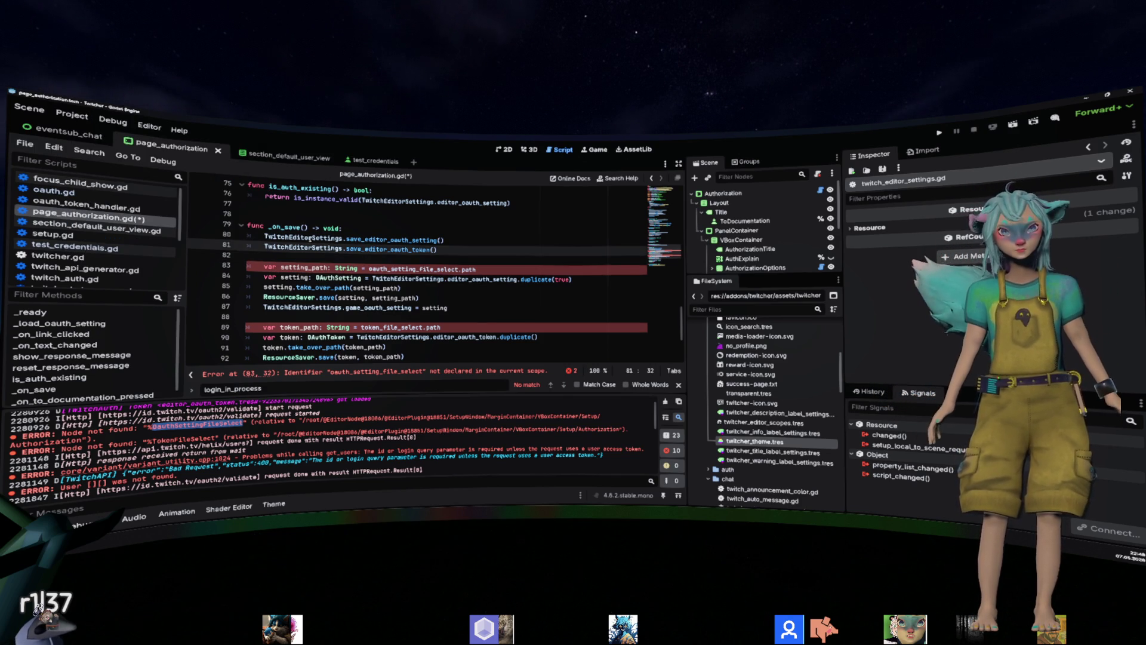
{"action": "left_click_drag", "start_coordinate": [264, 238], "coordinate": [343, 239]}
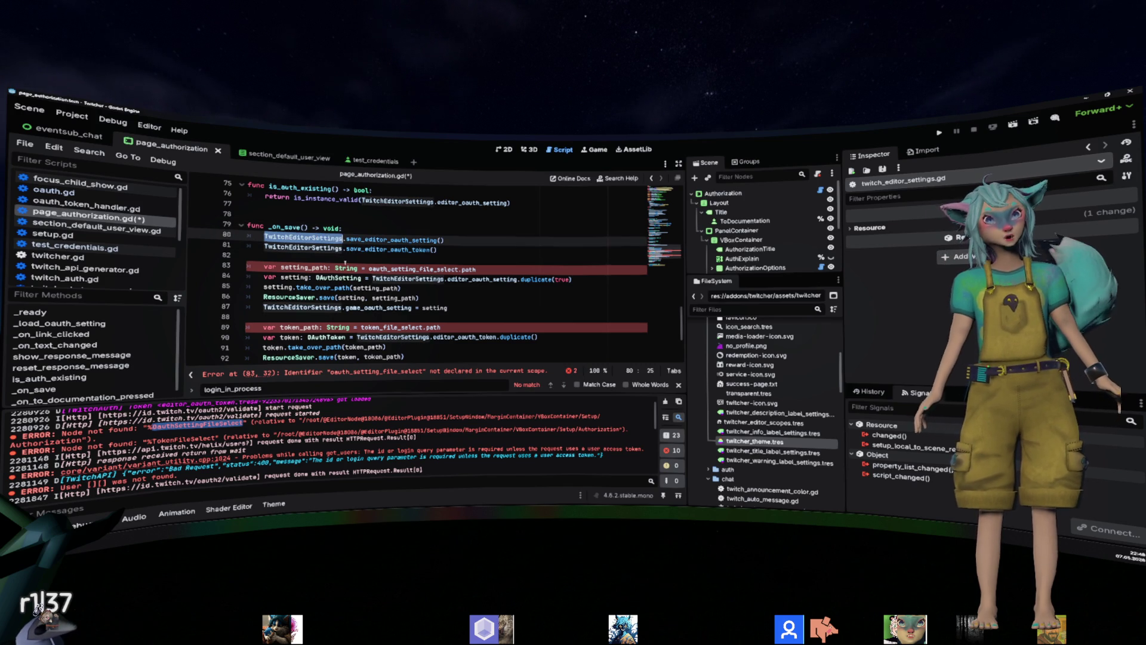
{"action": "mouse_move", "coordinate": [461, 278]}
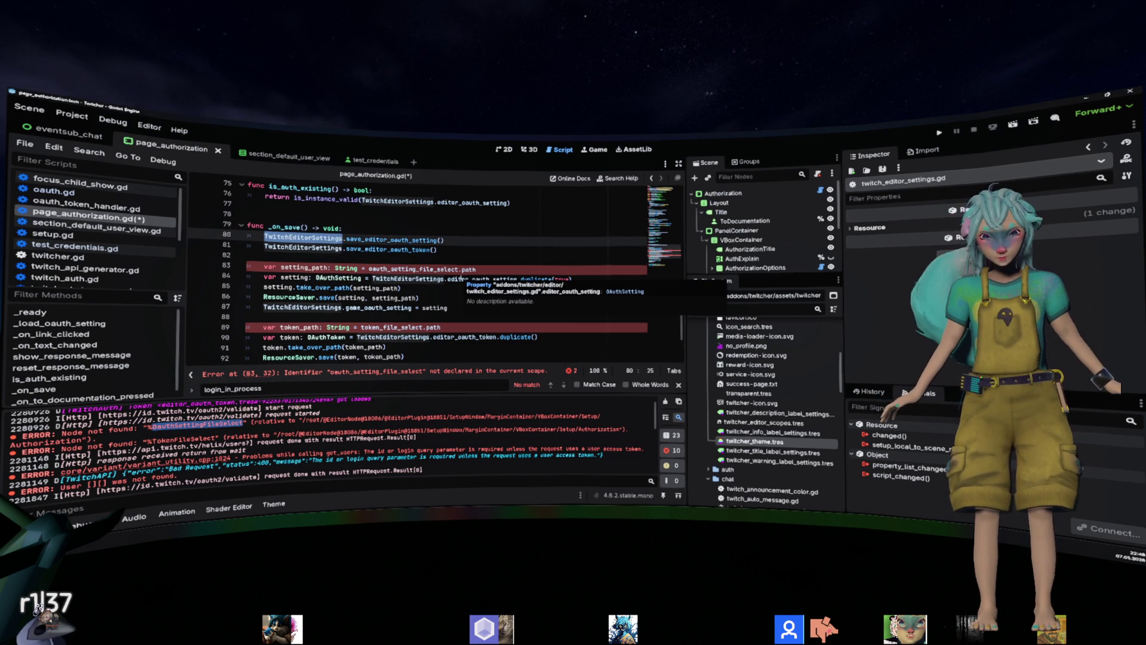
{"action": "left_click", "coordinate": [526, 250]}
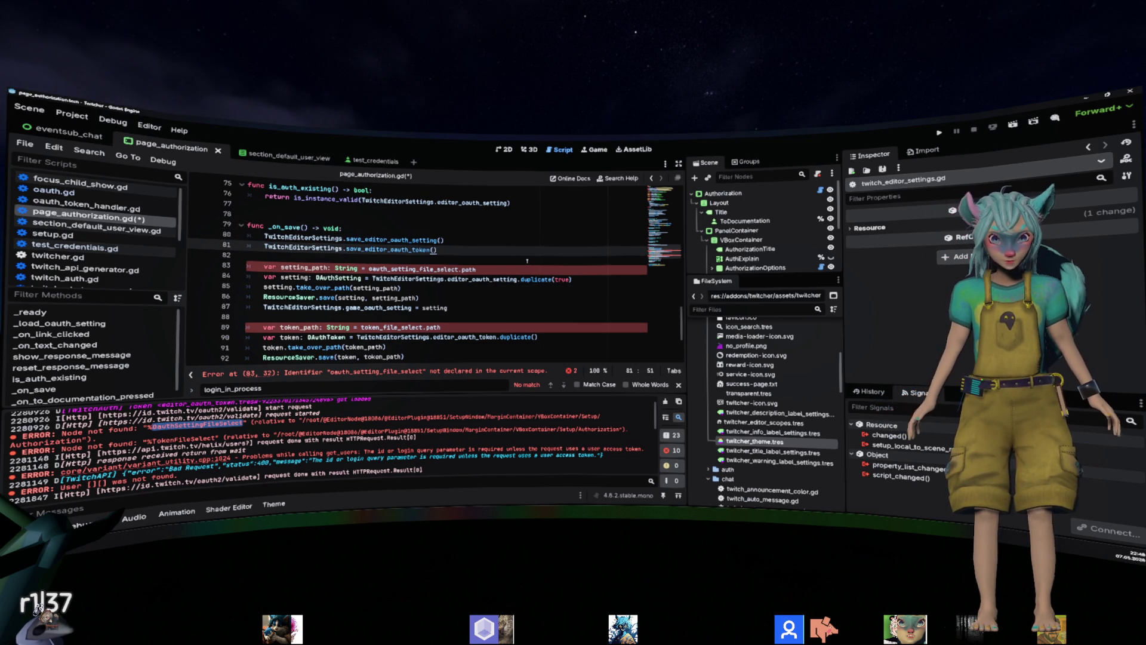
{"action": "double_click", "coordinate": [294, 278]}
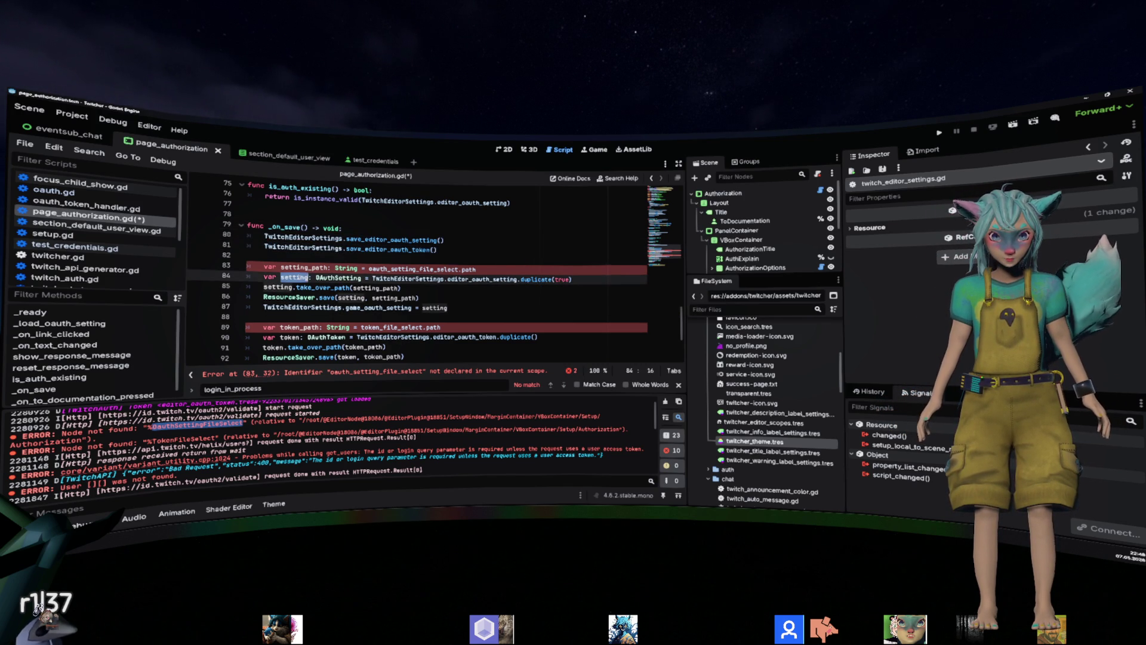
{"action": "left_click", "coordinate": [591, 279]}
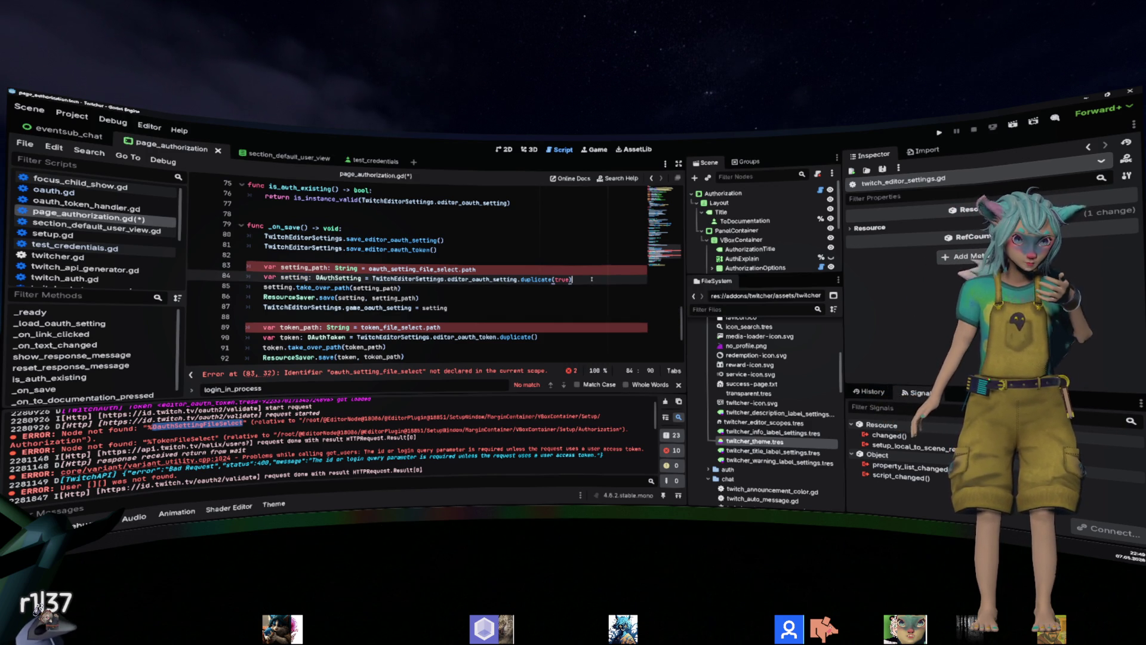
{"action": "left_click", "coordinate": [247, 266], "text": "shift"}
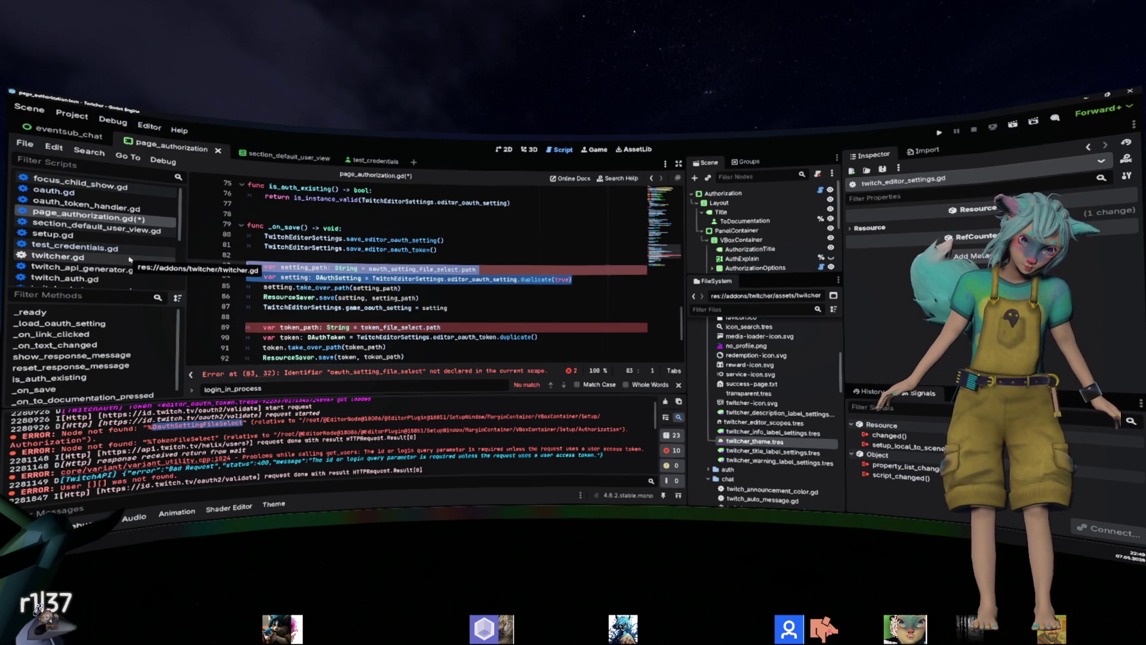
Try replacing setting_path on line 83 with TwitchEditorSettings., then undo to restore lines 83–84.
{"action": "key", "text": "Escape"}
{"action": "key", "text": "ctrl+shift+k"}
{"action": "key", "text": "ctrl+shift+k"}
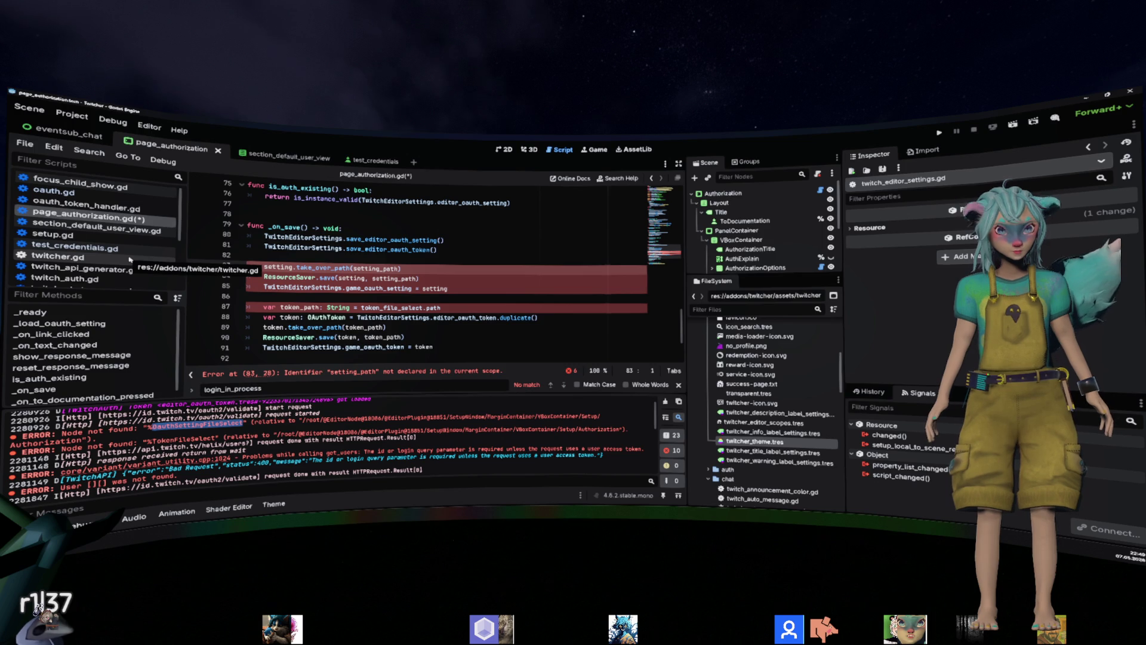
{"action": "key", "text": "End"}
{"action": "key", "text": "Left"}
{"action": "key", "text": "ctrl+shift+Left"}
{"action": "type", "text": "TwitchEditorSettings."}
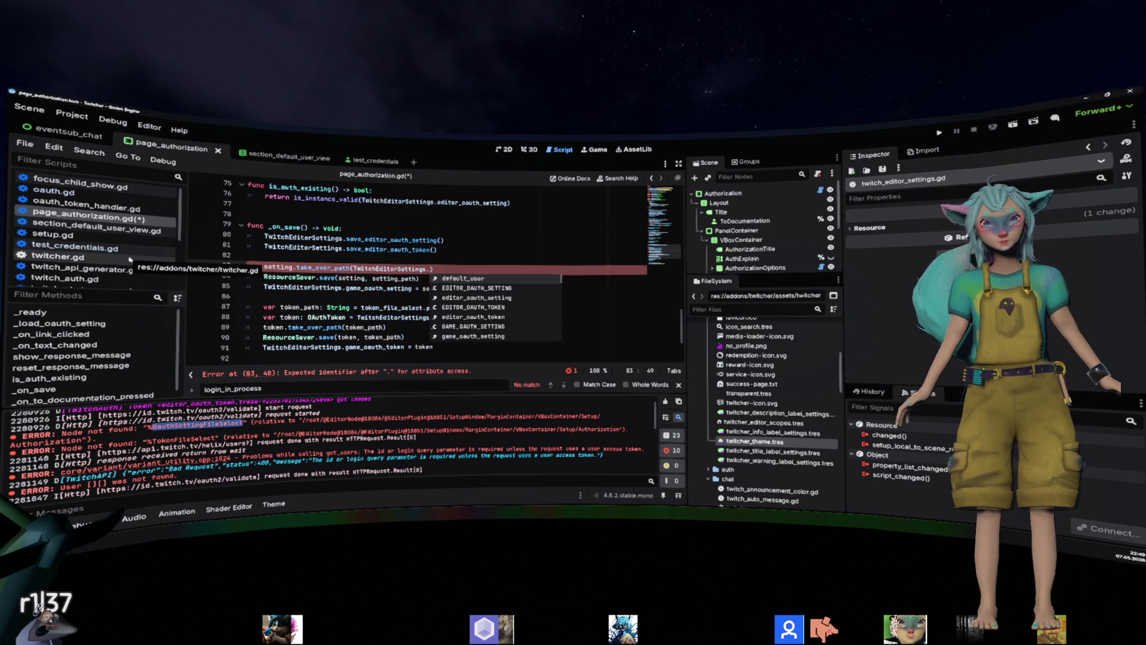
{"action": "key", "text": "ctrl+z"}
{"action": "key", "text": "ctrl+z"}
{"action": "key", "text": "ctrl+z"}
{"action": "key", "text": "Escape"}
{"action": "key", "text": "Escape"}
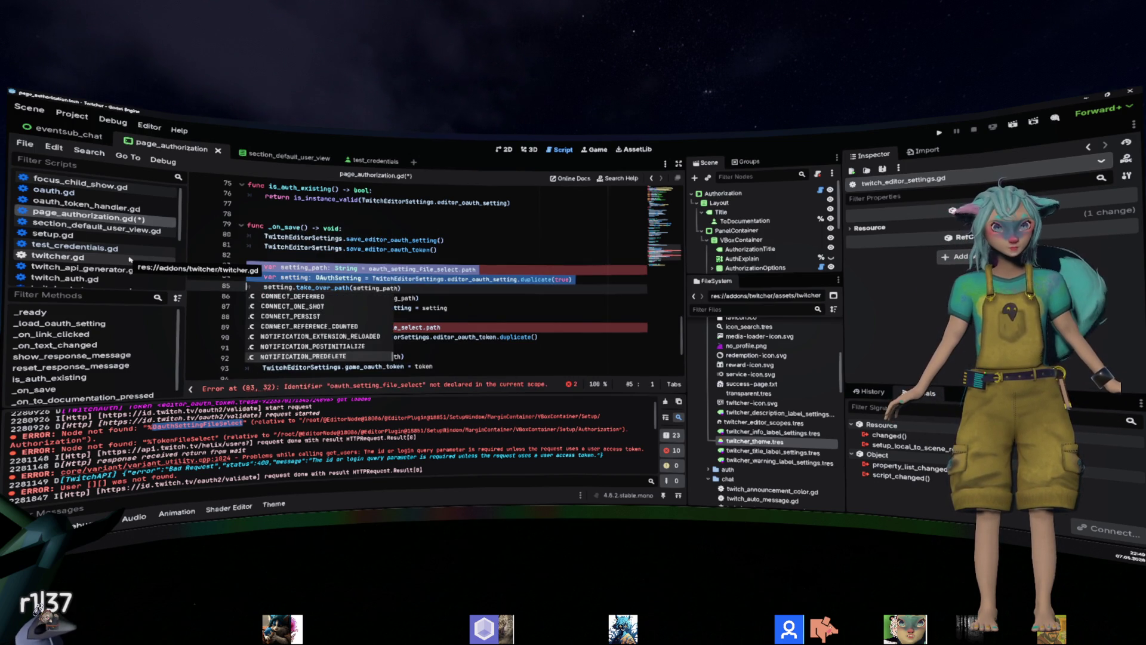
{"action": "key", "text": "Left"}
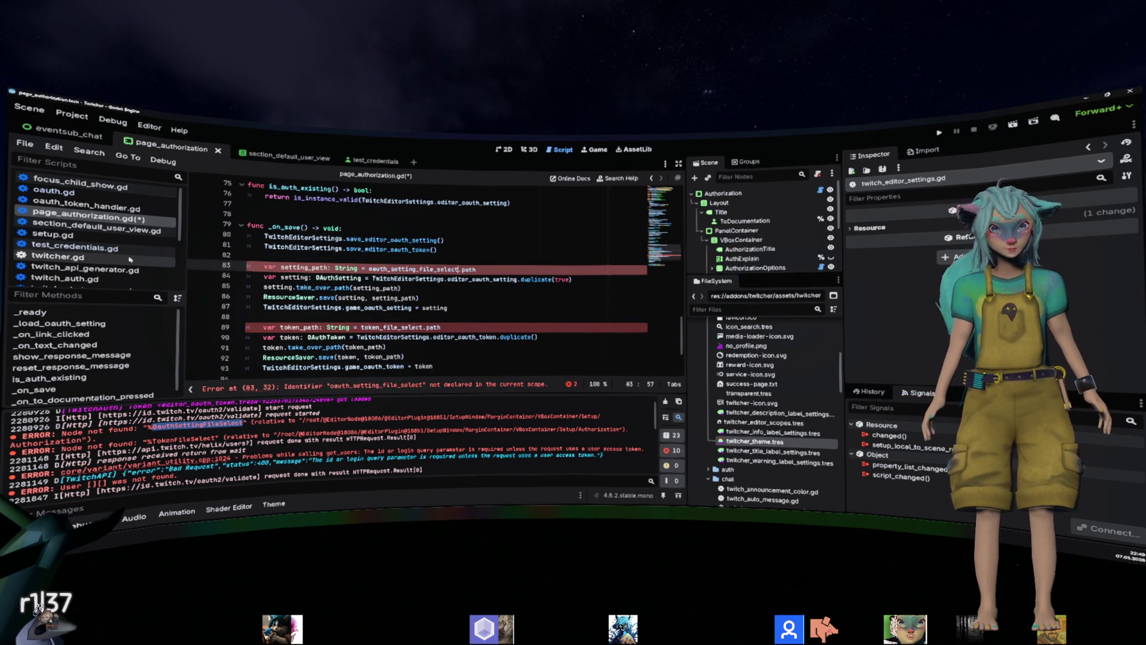
Replace line 83's file-selector path with TwitchEditorSettings.editor_oauth_setting_path, copying the name from line 84.
{"action": "key", "text": "shift+End"}
{"action": "type", "text": "TwitchEditorSettings."}
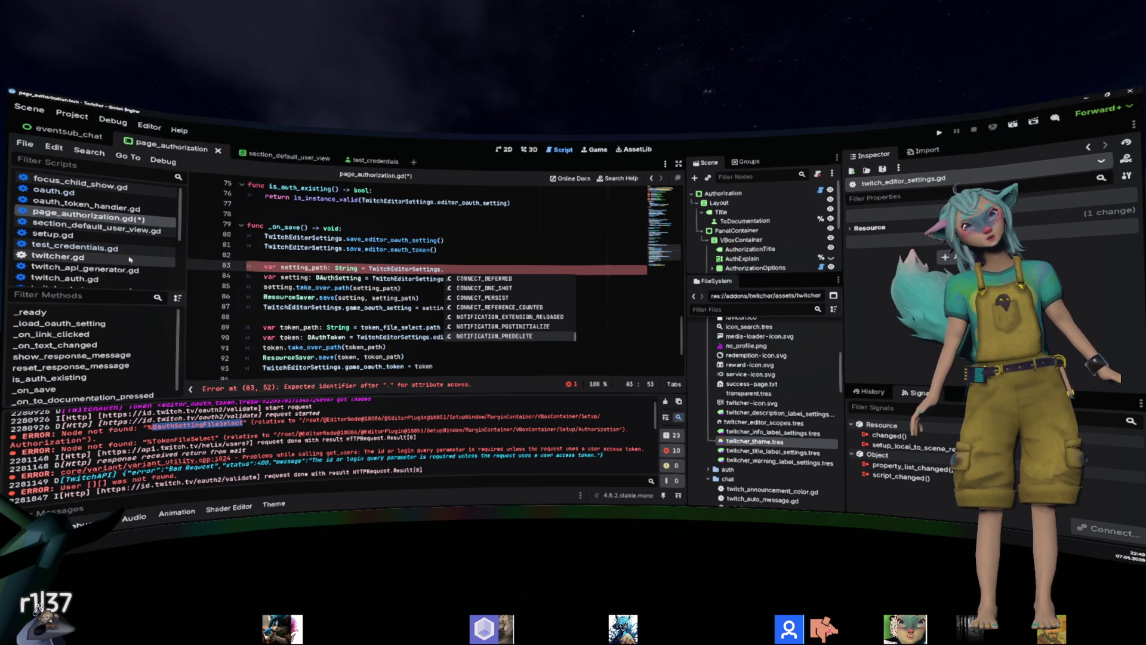
{"action": "type", "text": "path"}
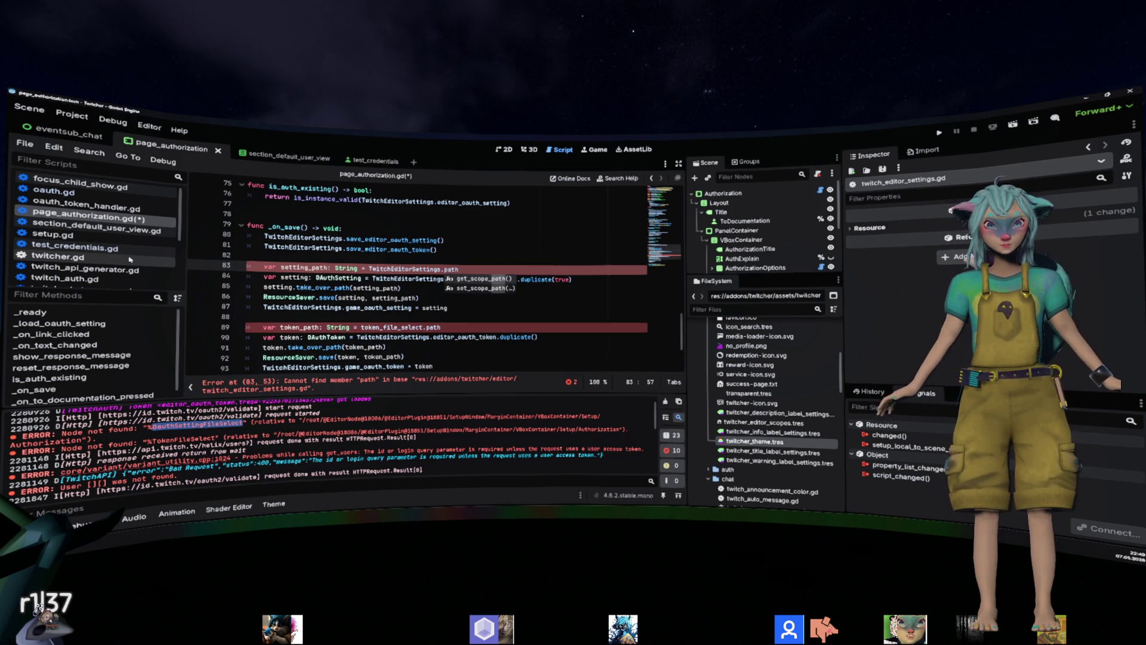
{"action": "key", "text": "BackSpace"}
{"action": "key", "text": "BackSpace"}
{"action": "key", "text": "BackSpace"}
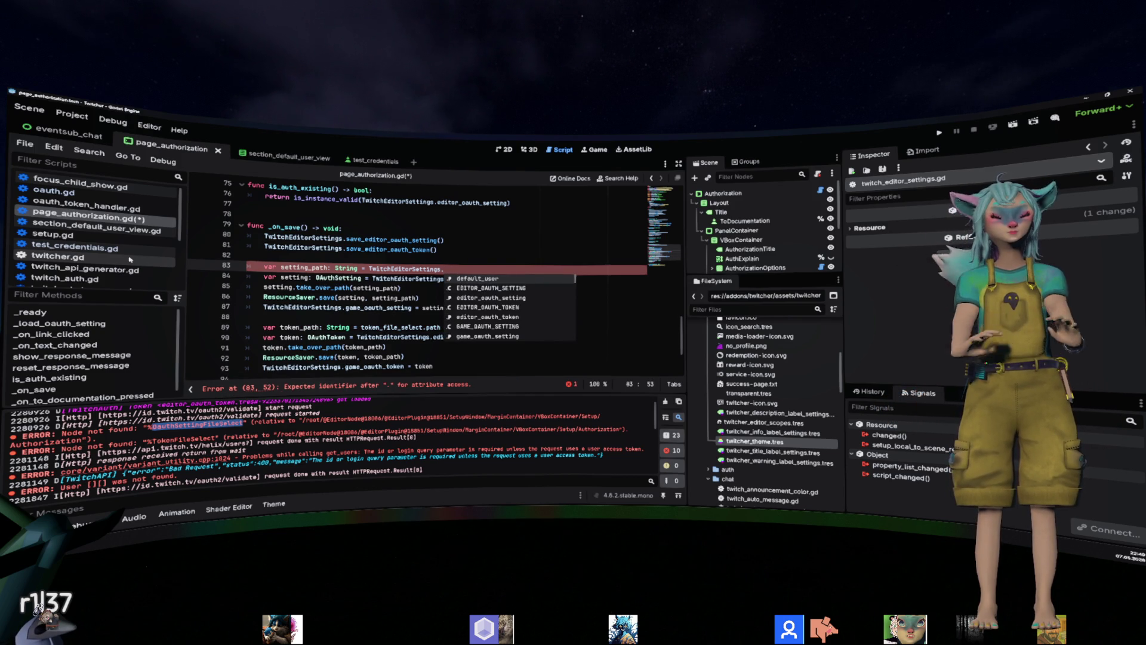
{"action": "key", "text": "Escape"}
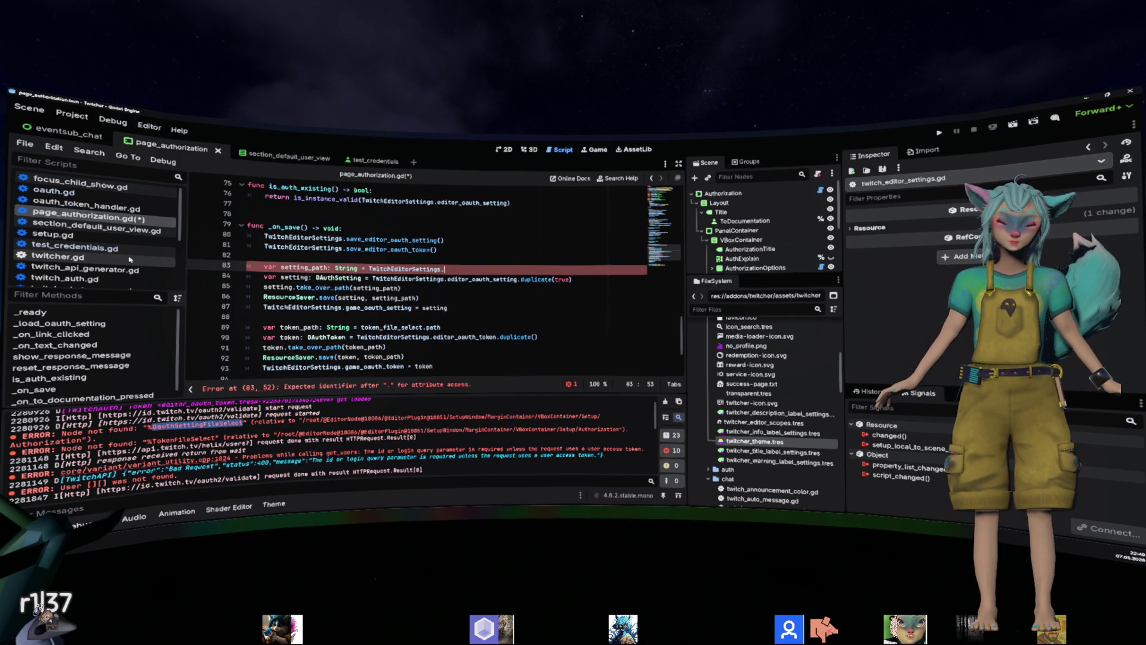
{"action": "key", "text": "Down"}
{"action": "key", "text": "ctrl+shift+Right"}
{"action": "key", "text": "ctrl+c"}
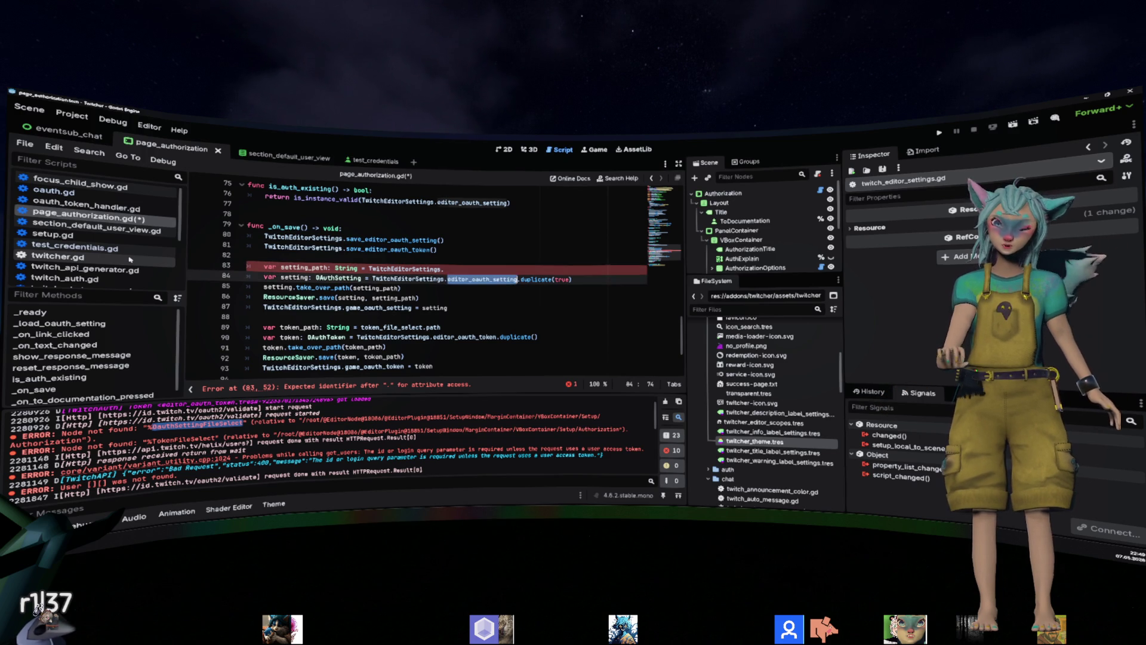
{"action": "key", "text": "Up"}
{"action": "key", "text": "ctrl+v"}
{"action": "type", "text": ".op"}
{"action": "key", "text": "BackSpace"}
{"action": "key", "text": "BackSpace"}
{"action": "key", "text": "BackSpace"}
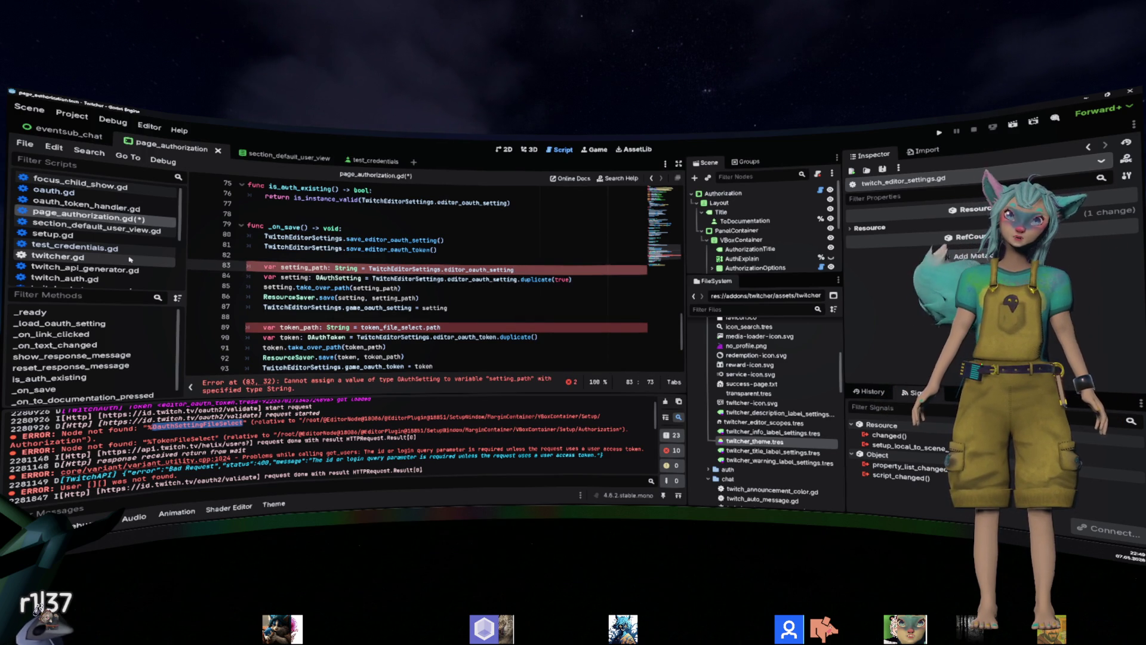
{"action": "type", "text": "_opth"}
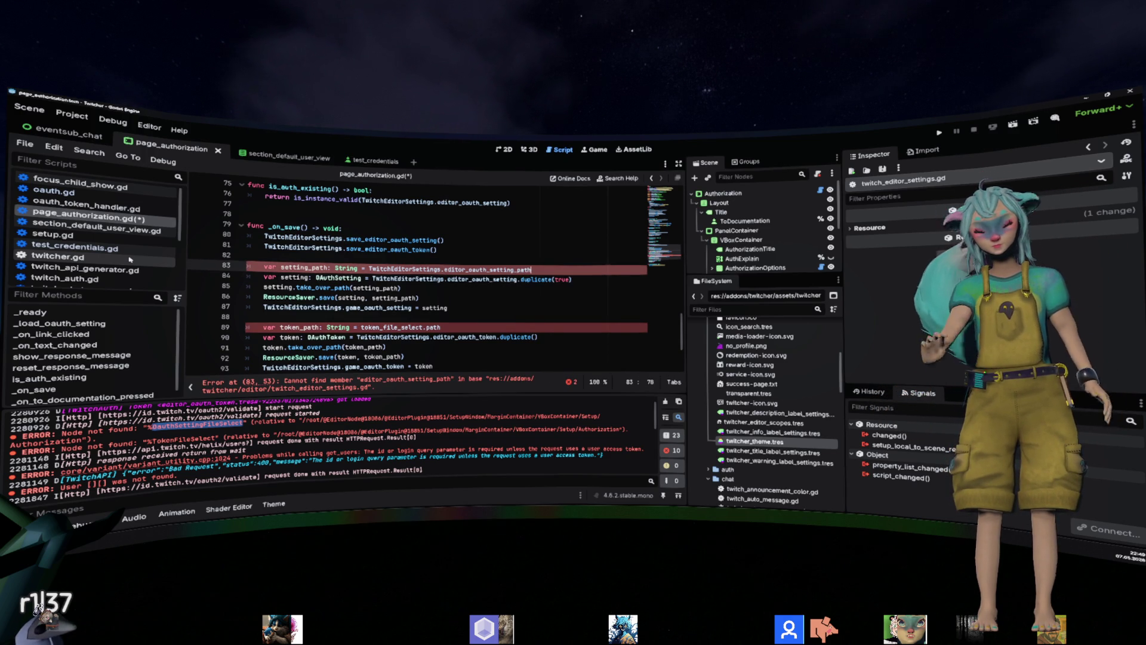
Ctrl+click TwitchEditorSettings on line 83 to open twitch_editor_settings.gd and view its static properties.
{"action": "scroll", "coordinate": [456, 242], "scroll_direction": "up", "scroll_amount": 10}
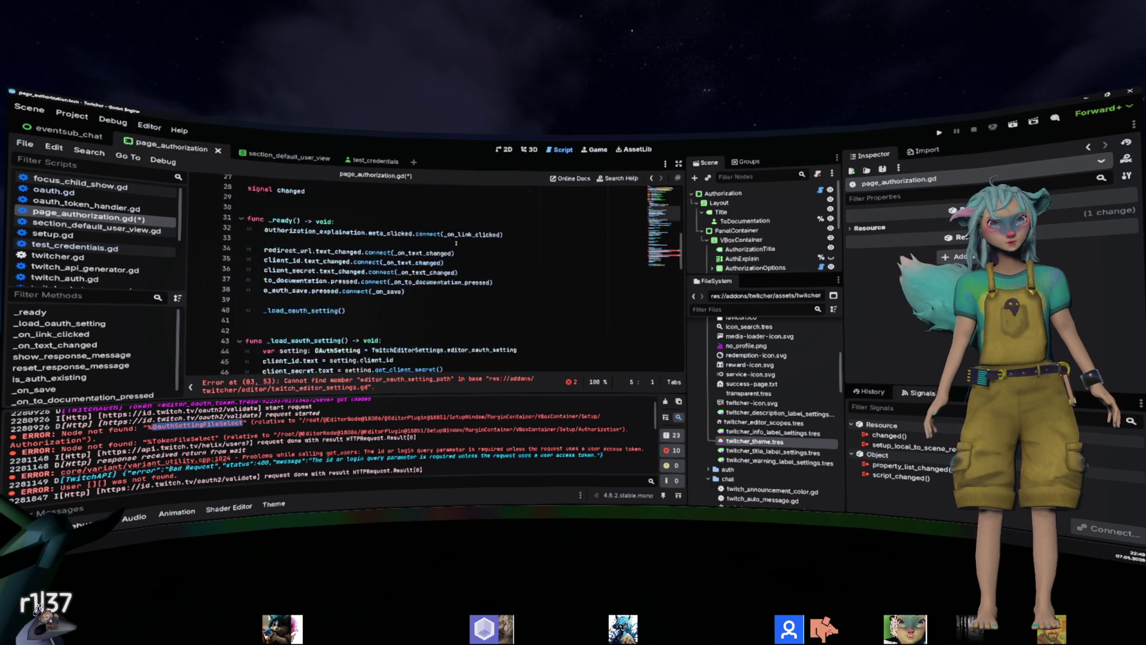
{"action": "scroll", "coordinate": [456, 243], "scroll_direction": "down", "scroll_amount": 12}
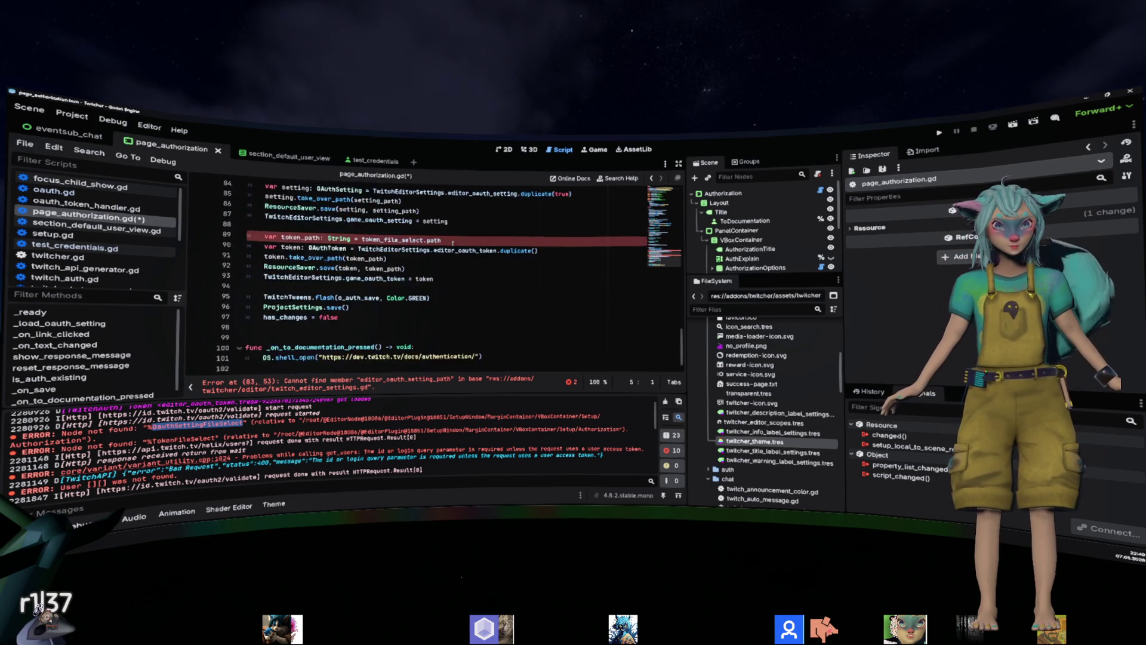
{"action": "scroll", "coordinate": [452, 241], "scroll_direction": "up", "scroll_amount": 2}
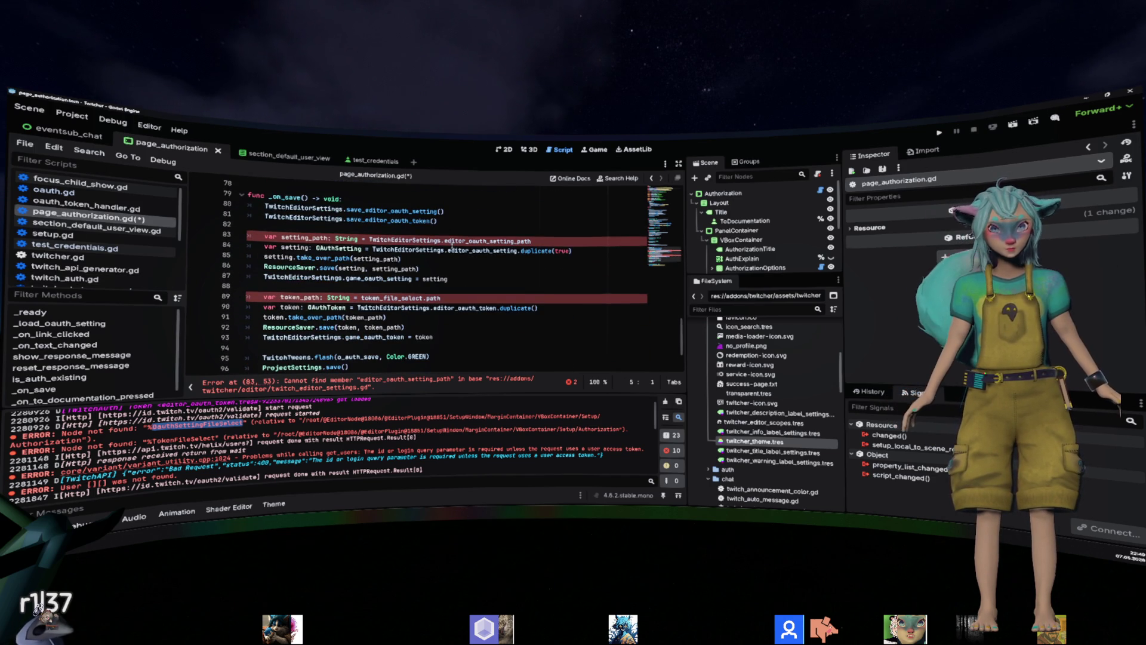
{"action": "left_click", "coordinate": [424, 242]}
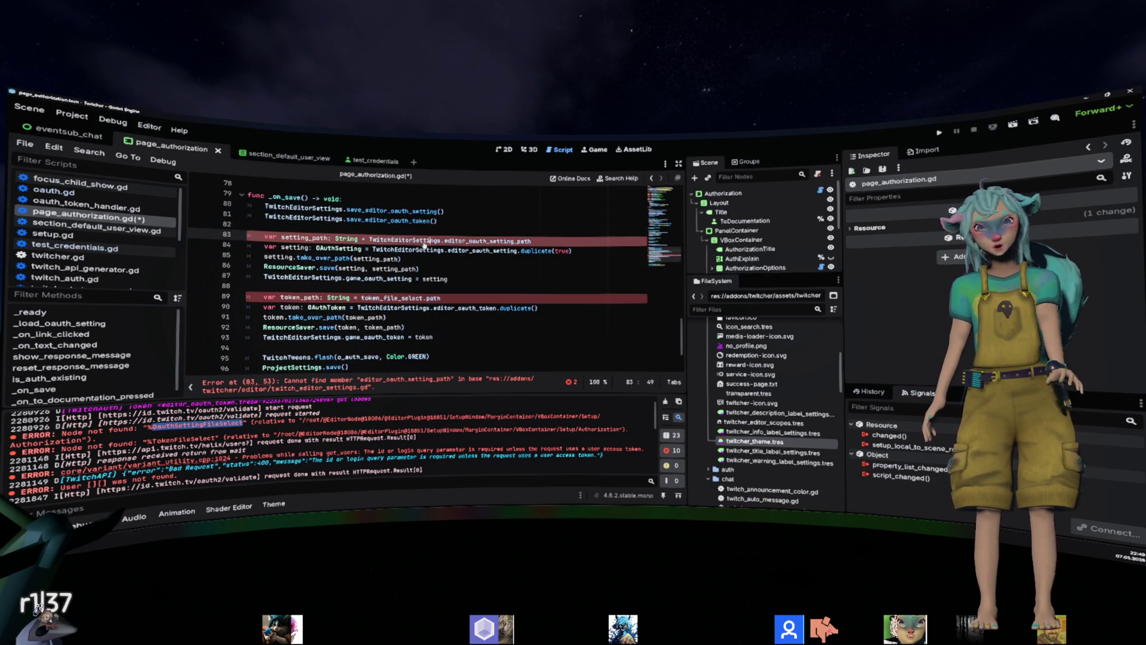
{"action": "left_click", "coordinate": [424, 241], "text": "ctrl"}
{"action": "scroll", "coordinate": [504, 258], "scroll_direction": "up", "scroll_amount": 10}
Widen the Scene/FileSystem dock and the code editor by dragging their splitters right.
{"action": "scroll", "coordinate": [504, 258], "scroll_direction": "down", "scroll_amount": 10}
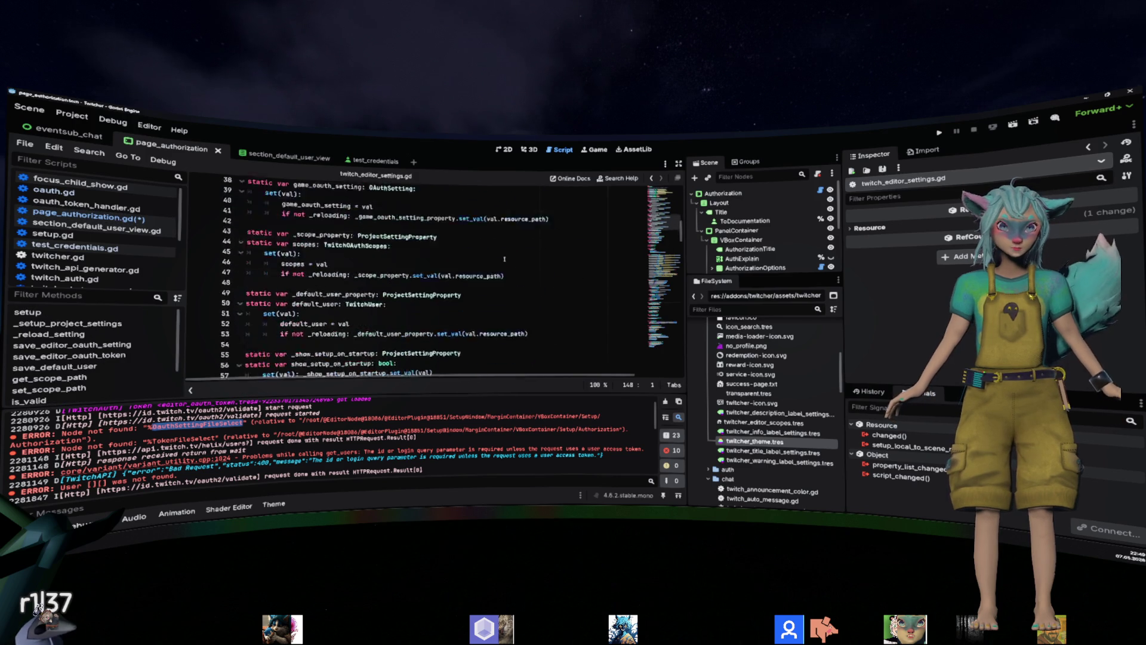
{"action": "scroll", "coordinate": [504, 259], "scroll_direction": "down", "scroll_amount": 13}
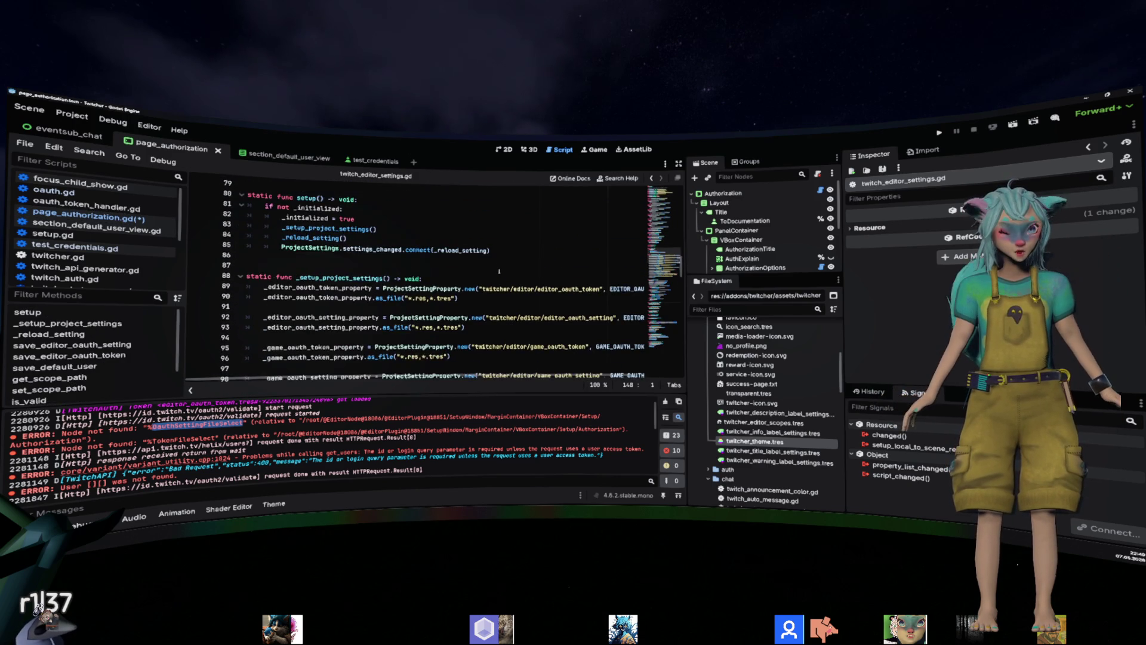
{"action": "scroll", "coordinate": [499, 271], "scroll_direction": "down", "scroll_amount": 2}
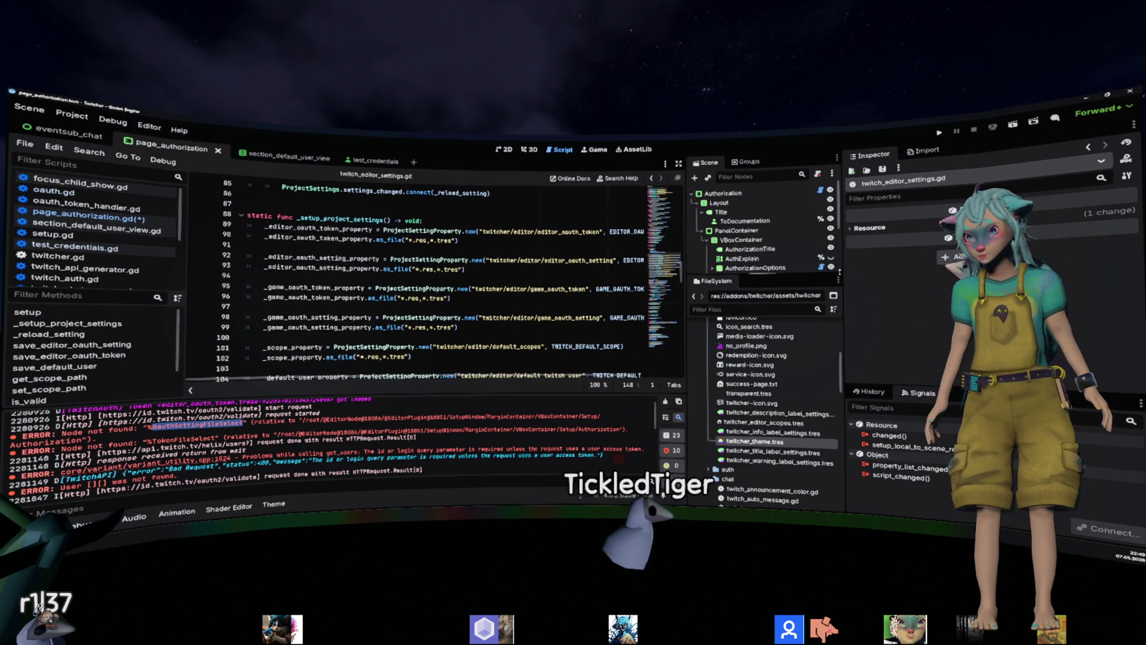
{"action": "left_click_drag", "start_coordinate": [840, 272], "coordinate": [945, 271]}
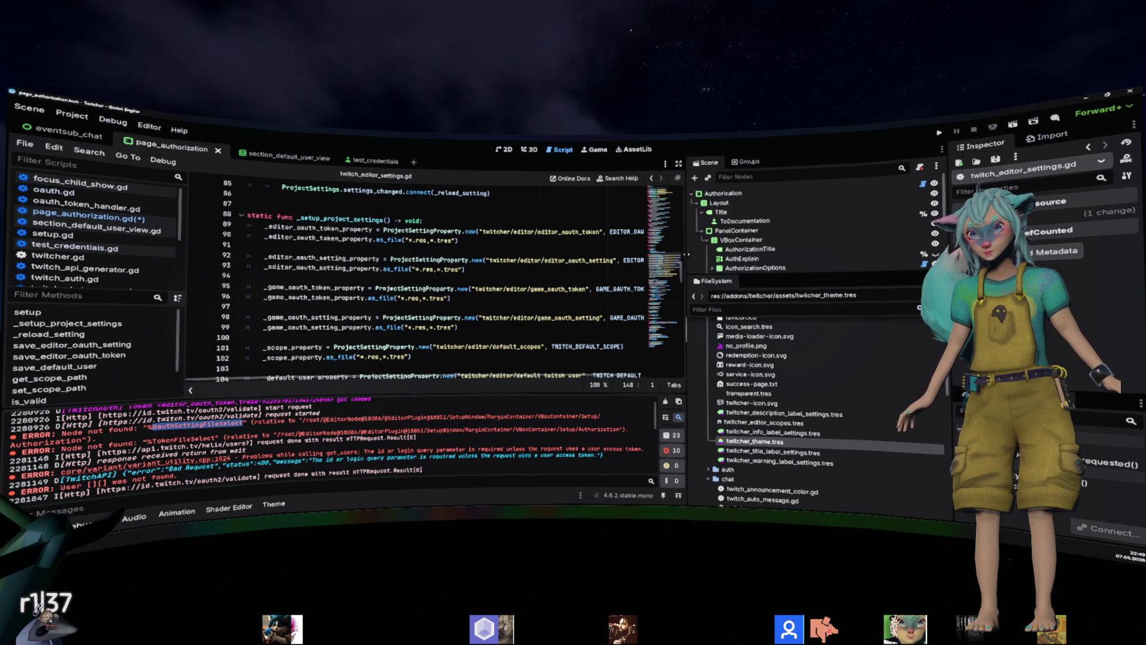
{"action": "mouse_move", "coordinate": [684, 257]}
{"action": "left_mouse_down"}
{"action": "mouse_move", "coordinate": [800, 261]}
{"action": "mouse_move", "coordinate": [787, 262]}
{"action": "left_mouse_up"}
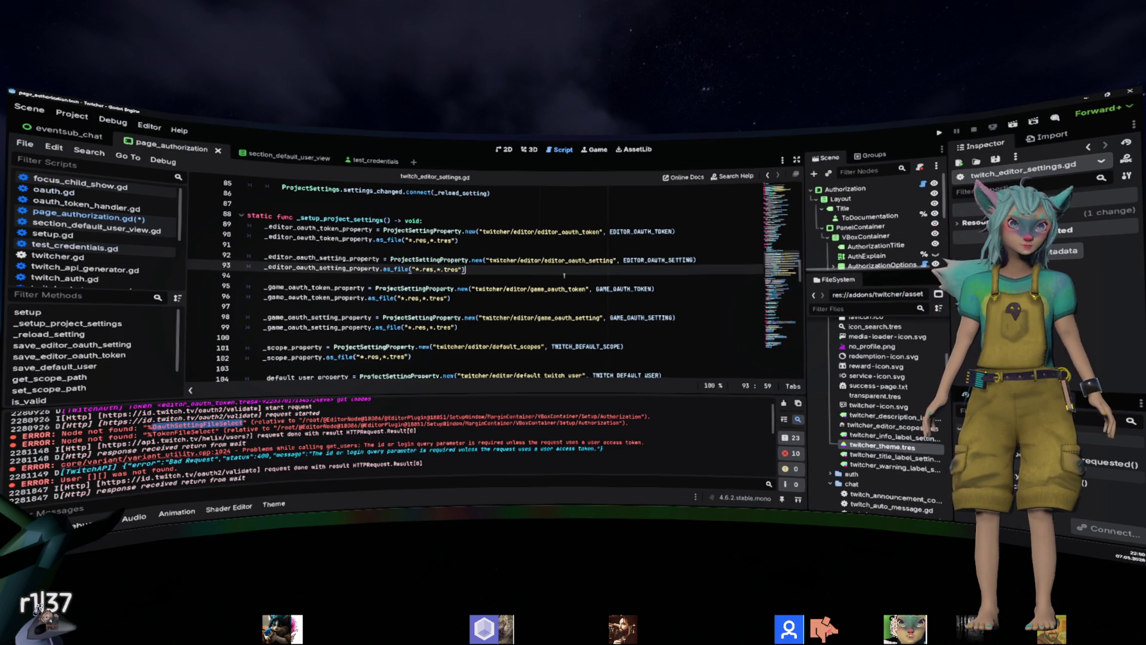
Jump from EDITOR_OAUTH_TOKEN on line 89 to its constant declaration on line 6.
{"action": "left_click", "coordinate": [428, 251]}
{"action": "left_click", "coordinate": [640, 265]}
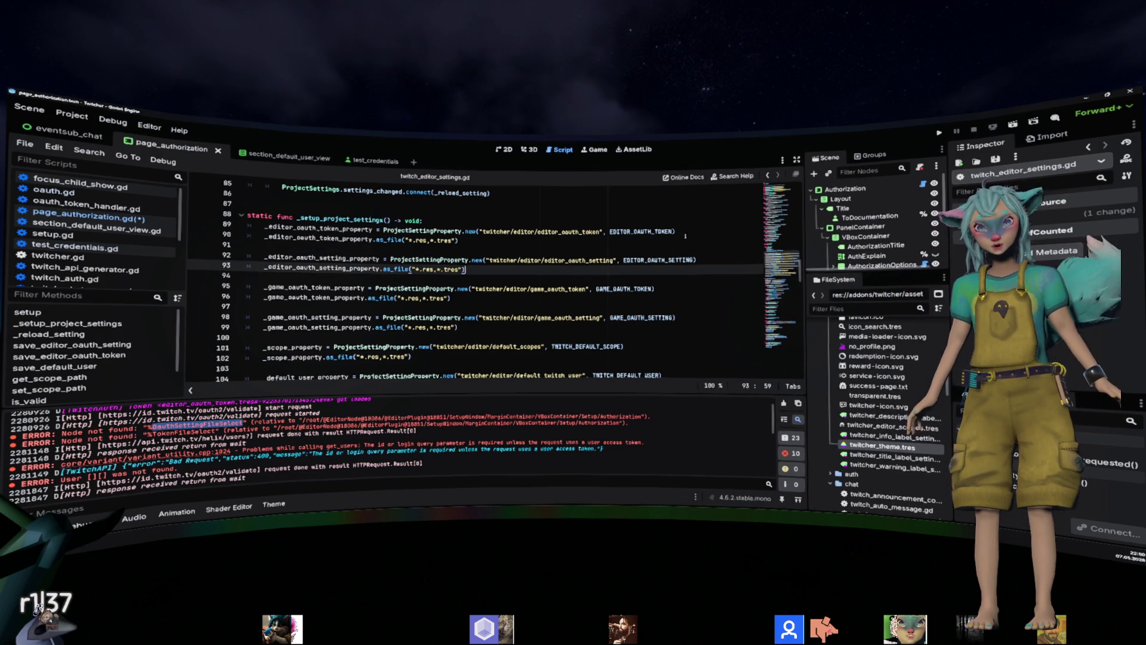
{"action": "double_click", "coordinate": [635, 231]}
{"action": "left_click", "coordinate": [635, 231]}
{"action": "double_click", "coordinate": [568, 232]}
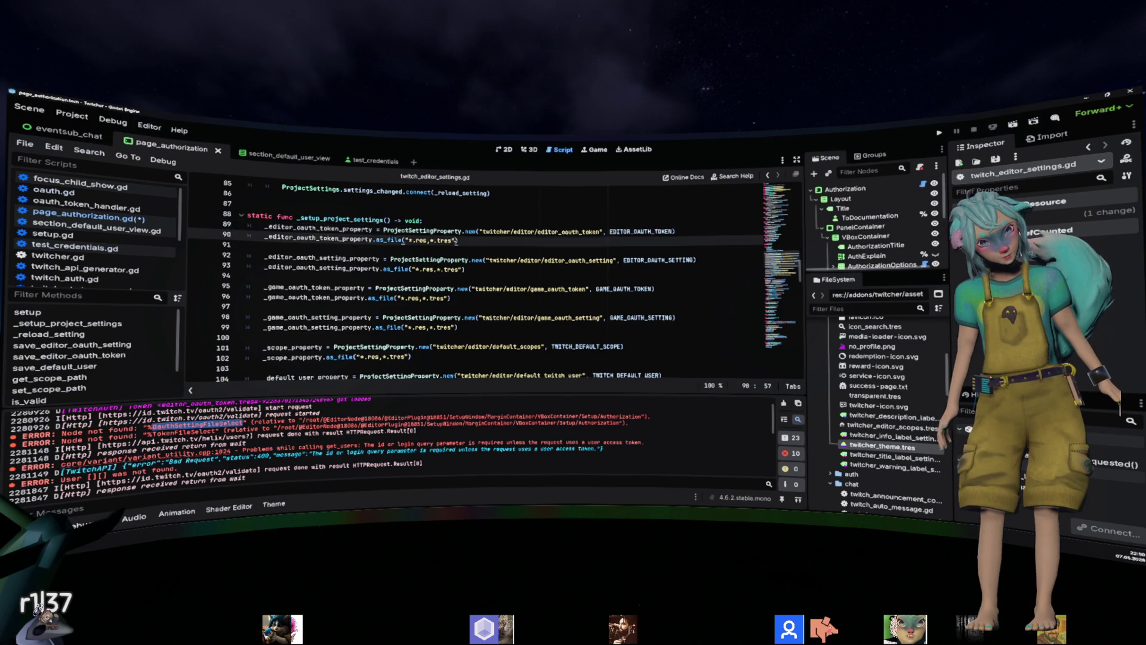
{"action": "left_click", "coordinate": [647, 233], "text": "ctrl"}
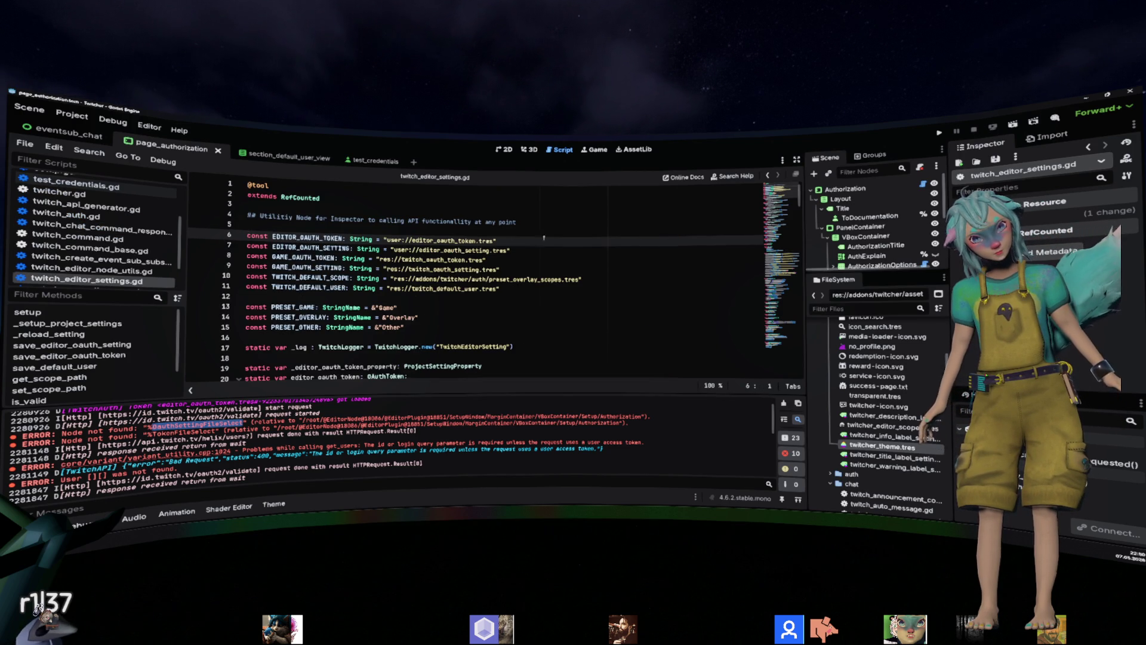
Inspect the editor_oauth_token file path on line 6, then return to _editor_oauth_token_property on line 89.
{"action": "double_click", "coordinate": [455, 240]}
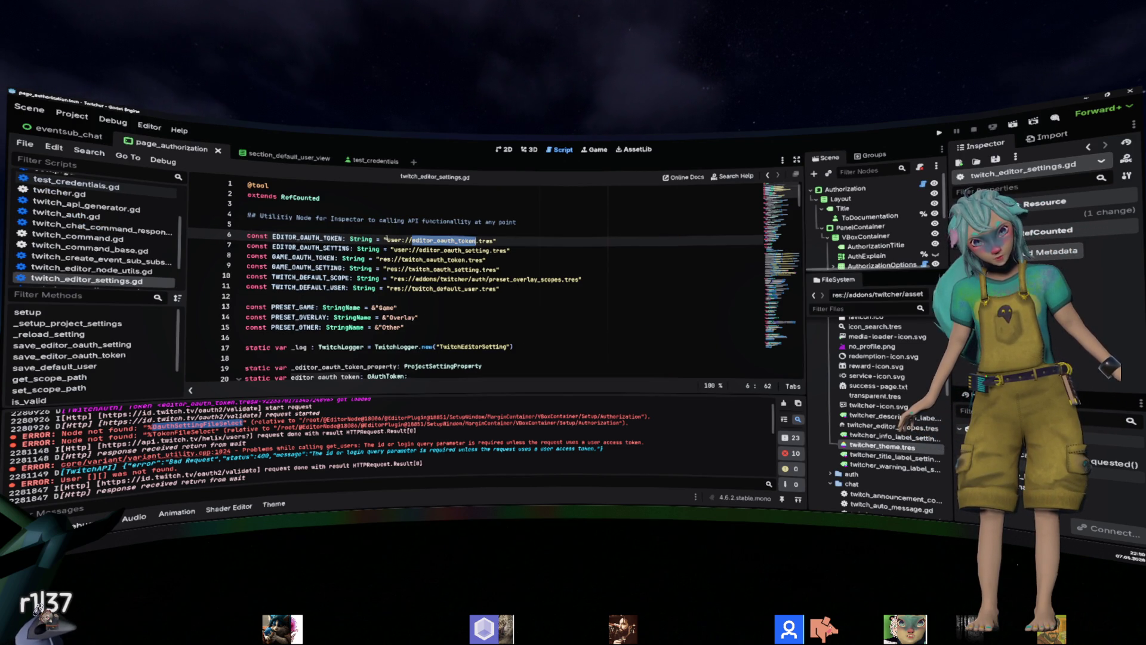
{"action": "left_click_drag", "start_coordinate": [385, 238], "coordinate": [545, 239]}
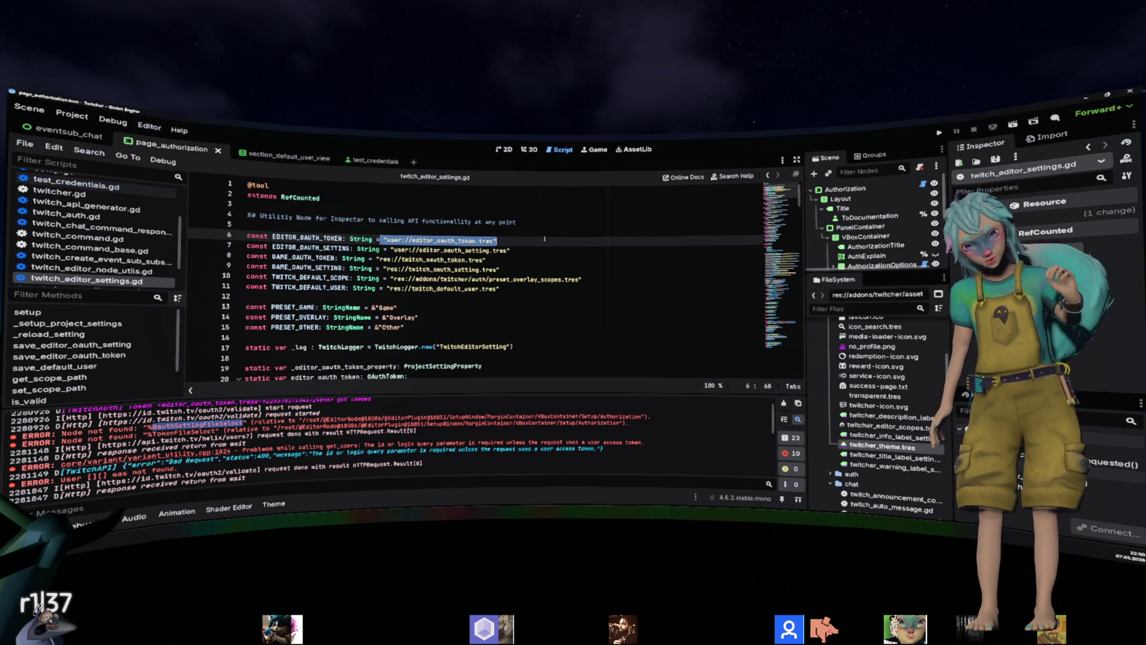
{"action": "key", "text": "alt+Left"}
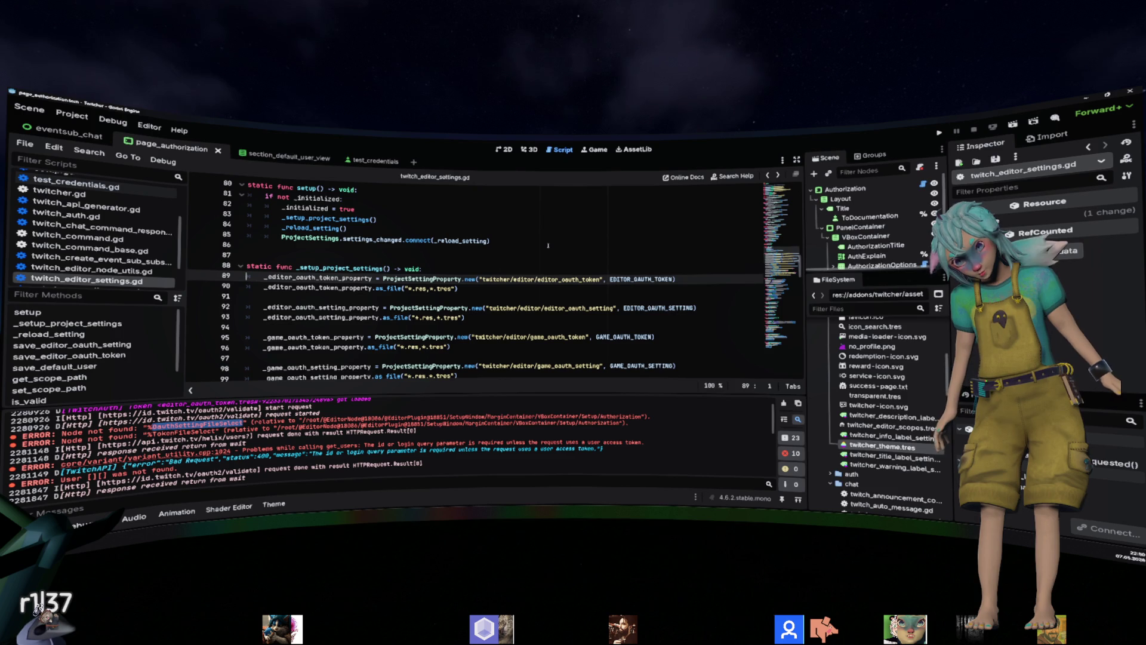
{"action": "double_click", "coordinate": [309, 277]}
{"action": "scroll", "coordinate": [455, 269], "scroll_direction": "up", "scroll_amount": 15}
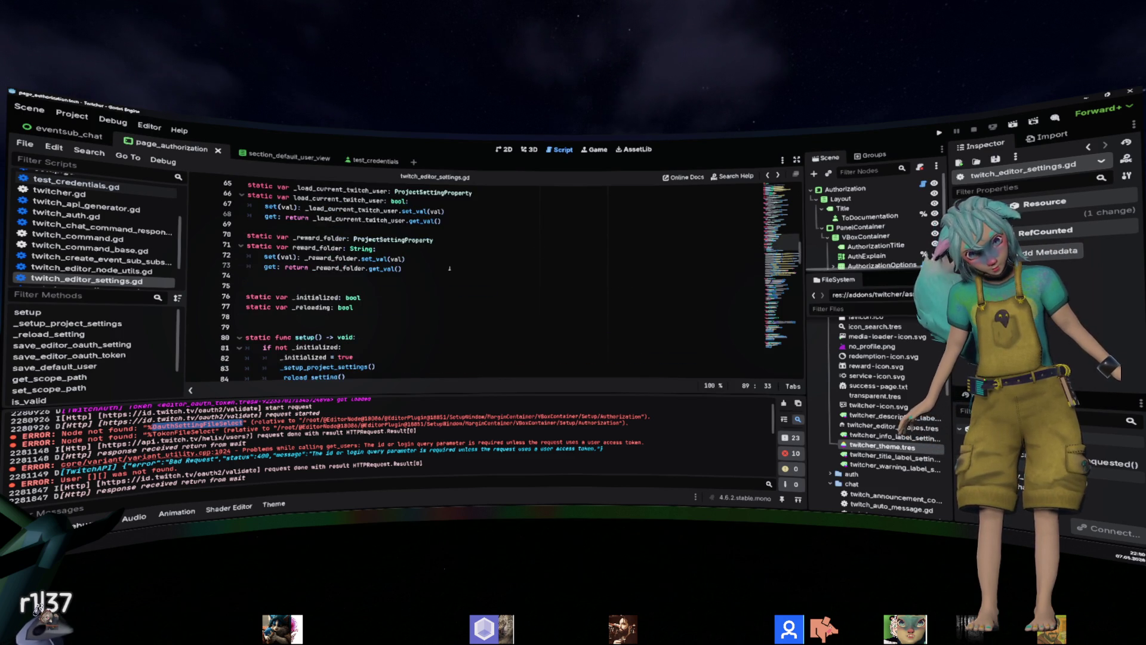
{"action": "scroll", "coordinate": [454, 269], "scroll_direction": "up", "scroll_amount": 4}
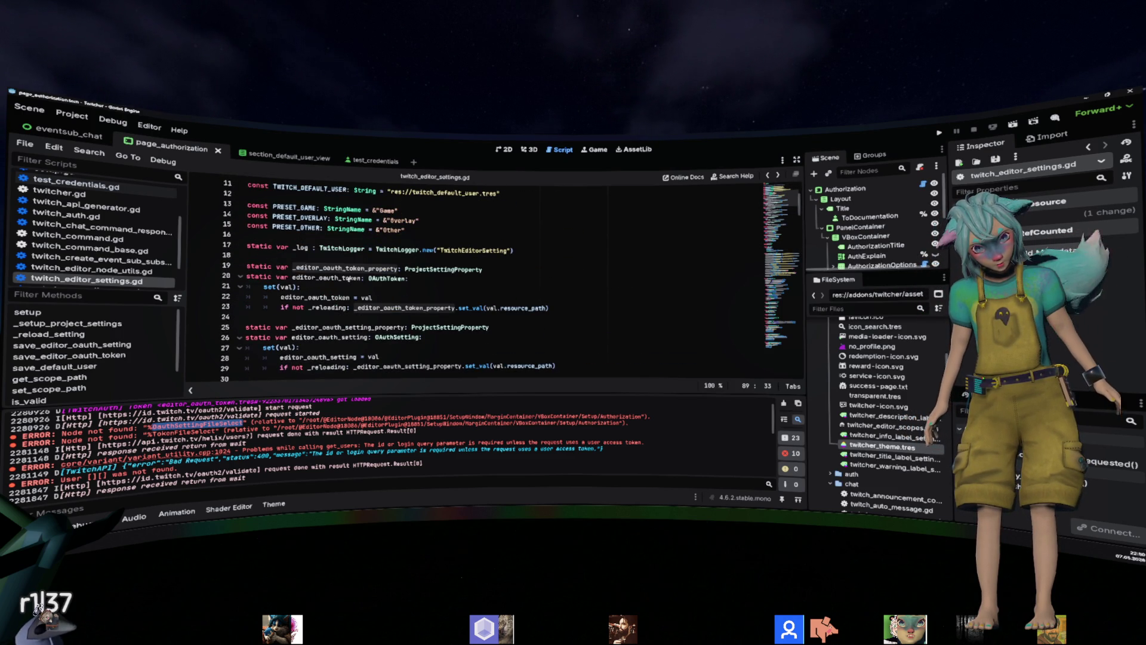
Review editor_oauth_token on line 20 and the _reload_setting function on line 119.
{"action": "double_click", "coordinate": [349, 279]}
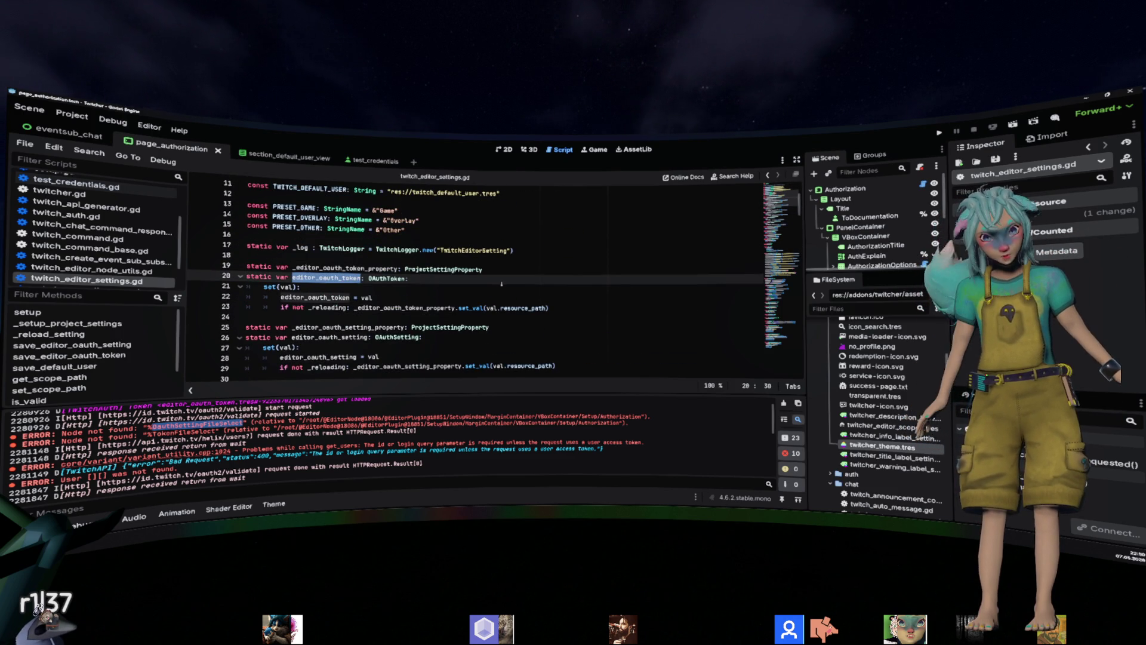
{"action": "scroll", "coordinate": [502, 284], "scroll_direction": "down", "scroll_amount": 18}
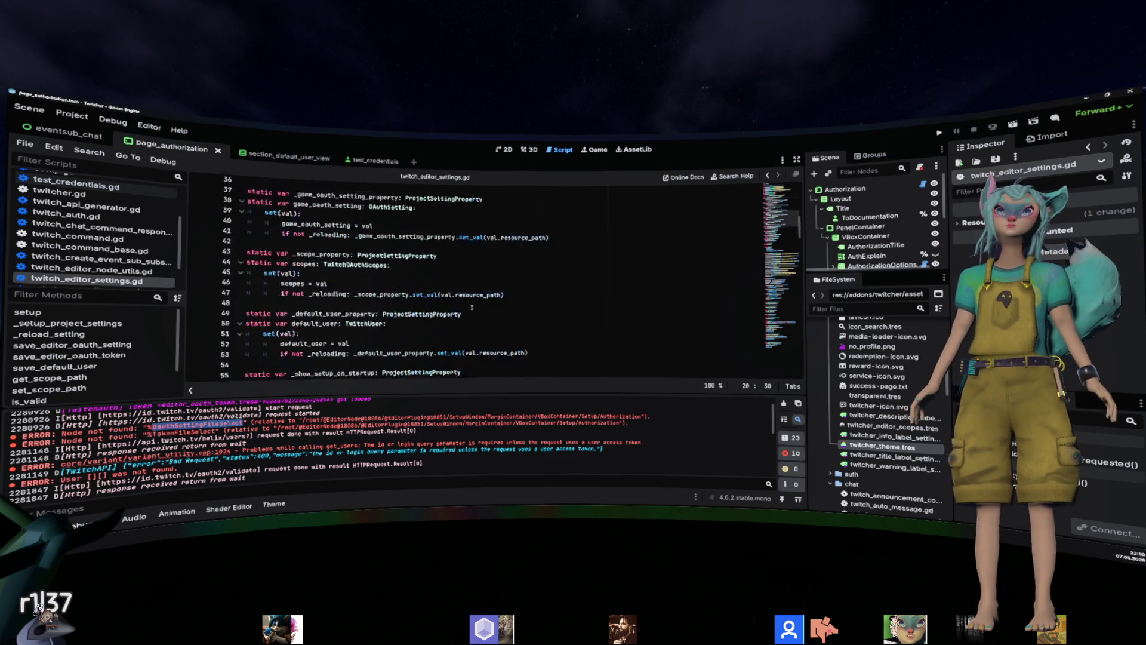
{"action": "scroll", "coordinate": [486, 302], "scroll_direction": "down", "scroll_amount": 5}
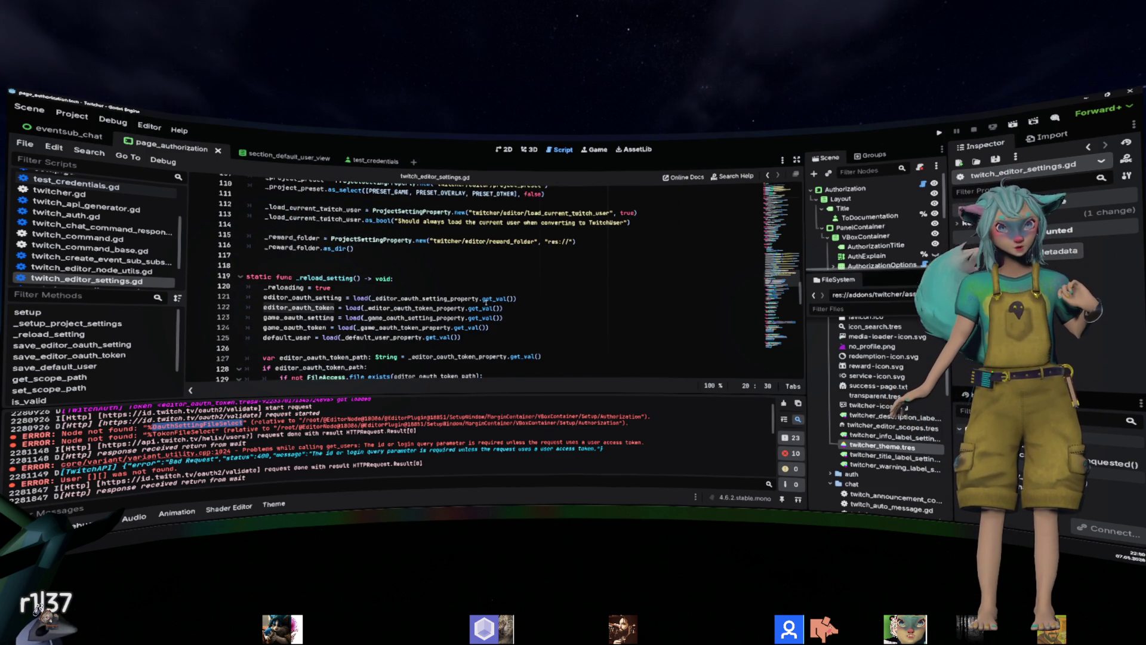
{"action": "left_click", "coordinate": [481, 308]}
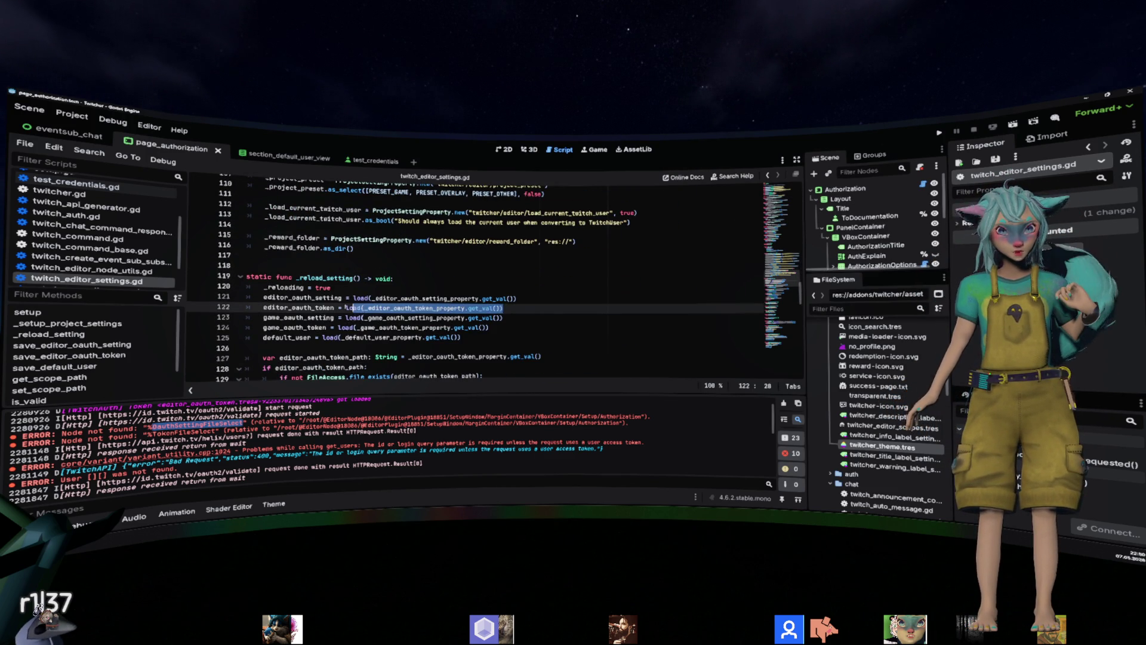
{"action": "double_click", "coordinate": [325, 278]}
{"action": "scroll", "coordinate": [481, 308], "scroll_direction": "down", "scroll_amount": 2}
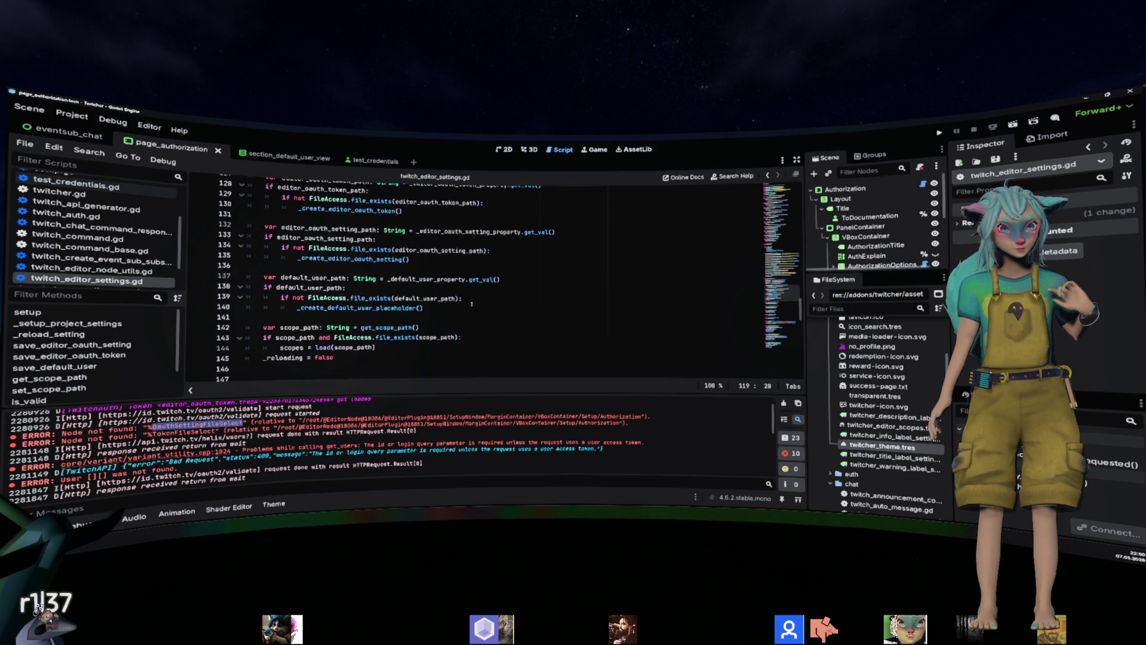
{"action": "left_click", "coordinate": [347, 248]}
{"action": "scroll", "coordinate": [422, 279], "scroll_direction": "down", "scroll_amount": 5}
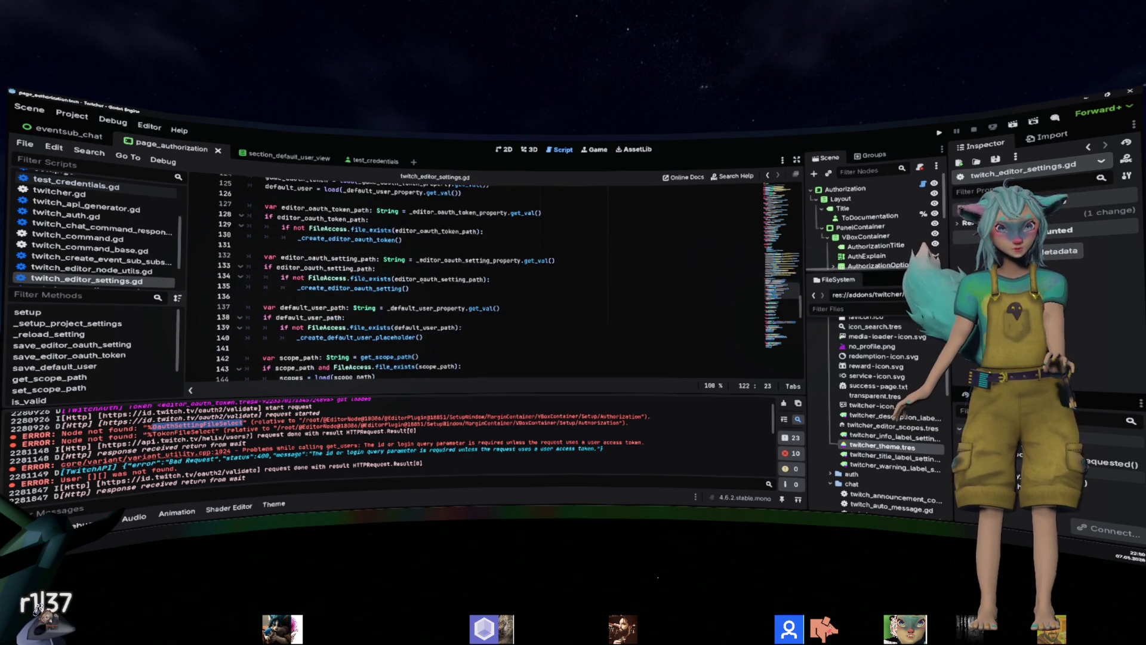
Search for editor_oauth_token and jump to the _create_editor_oauth_token definition using take_over_path.
{"action": "key", "text": "ctrl+f"}
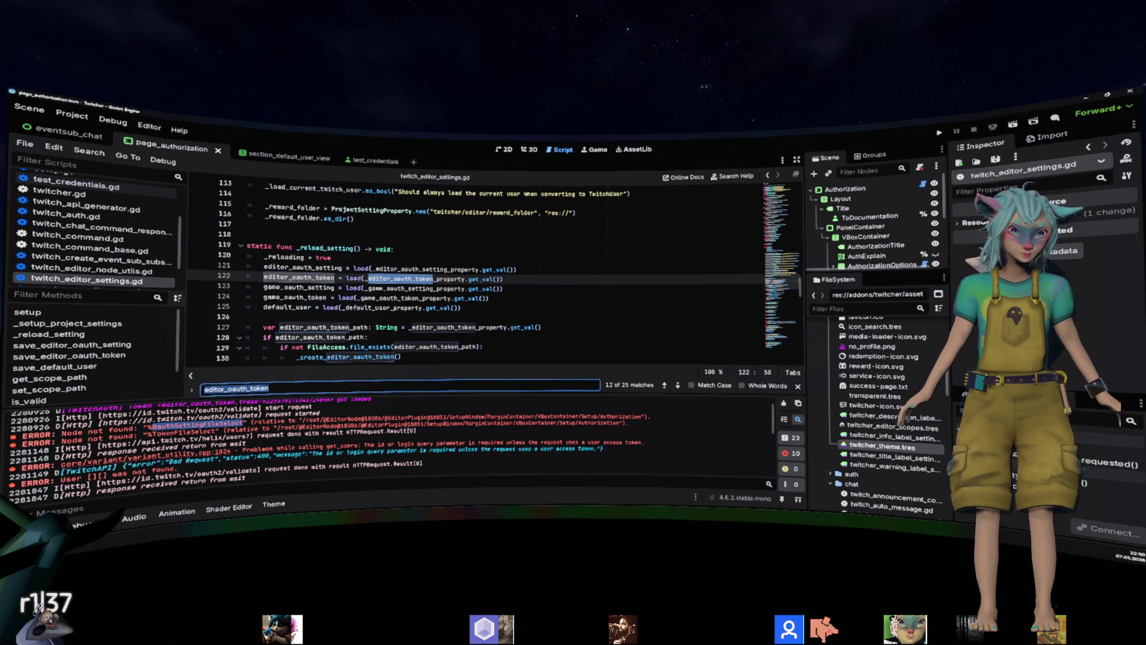
{"action": "key", "text": "Return"}
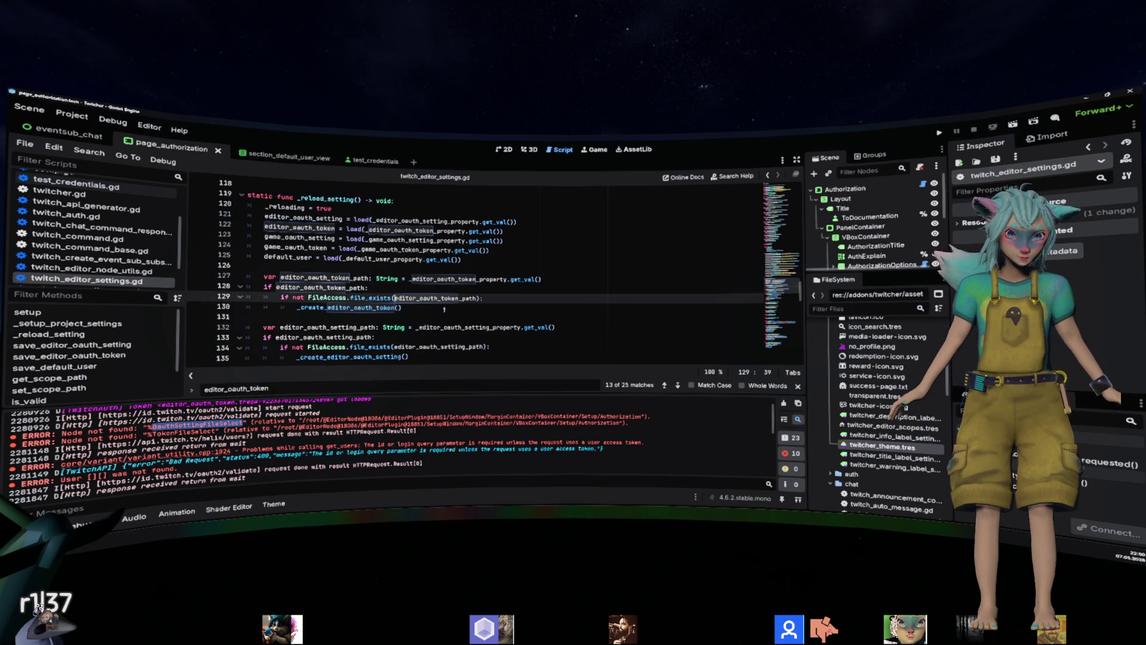
{"action": "left_click_drag", "start_coordinate": [412, 307], "coordinate": [198, 276]}
{"action": "left_click", "coordinate": [358, 307]}
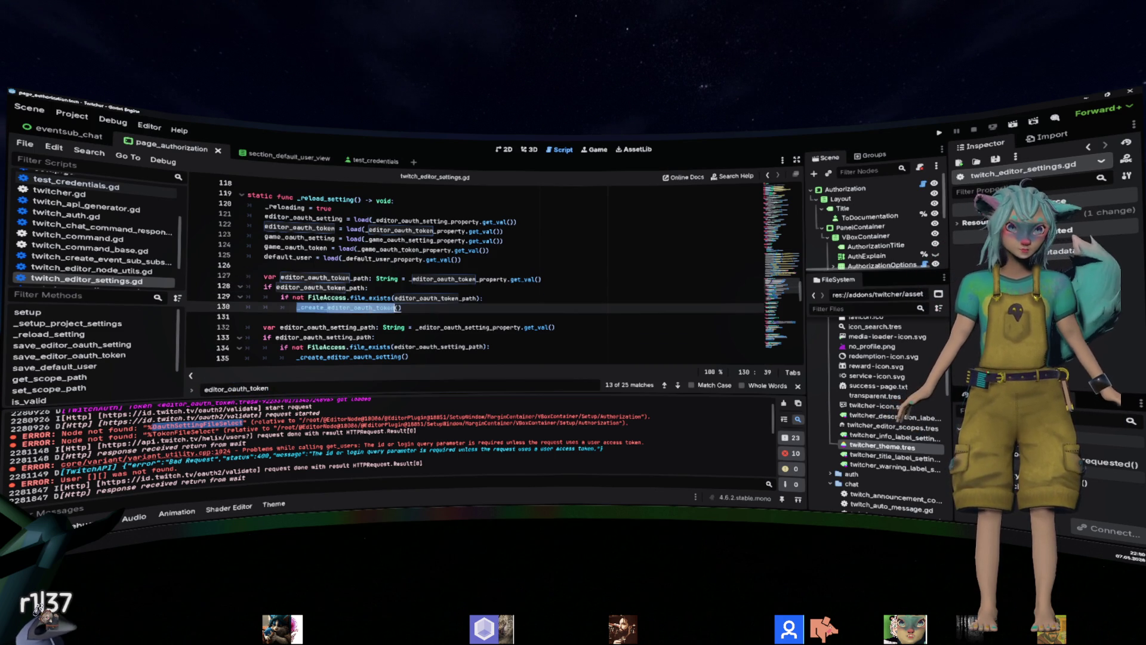
{"action": "left_click", "coordinate": [361, 307], "text": "ctrl"}
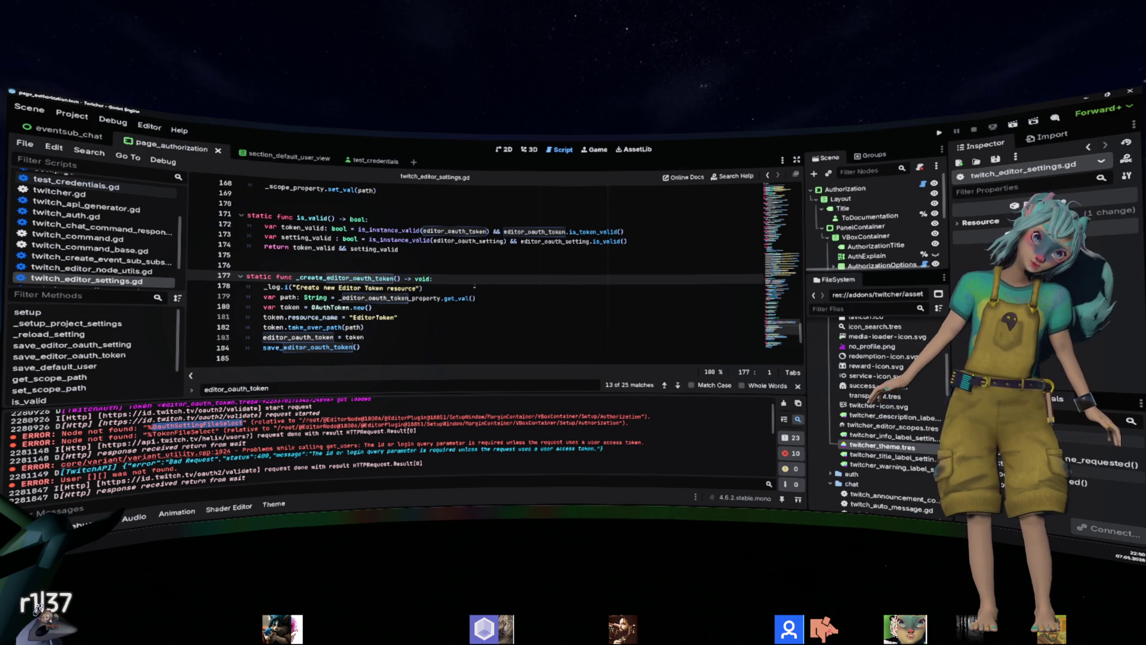
{"action": "double_click", "coordinate": [340, 327]}
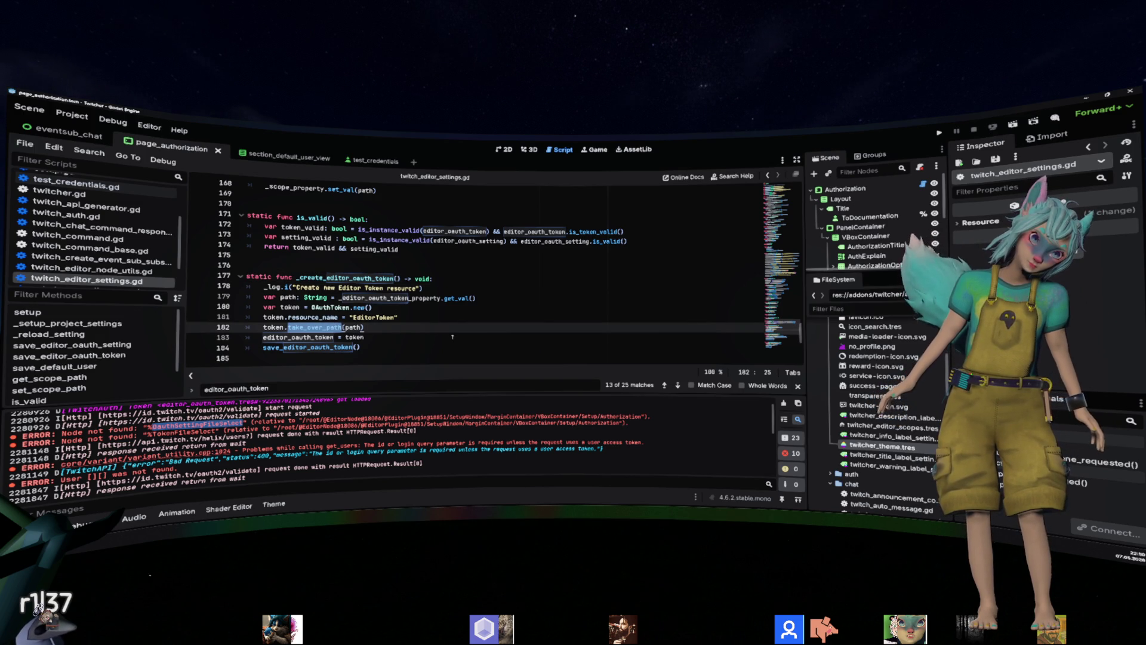
Navigate back through earlier locations to the page_authorization.gd script.
{"action": "key", "text": "alt+Left"}
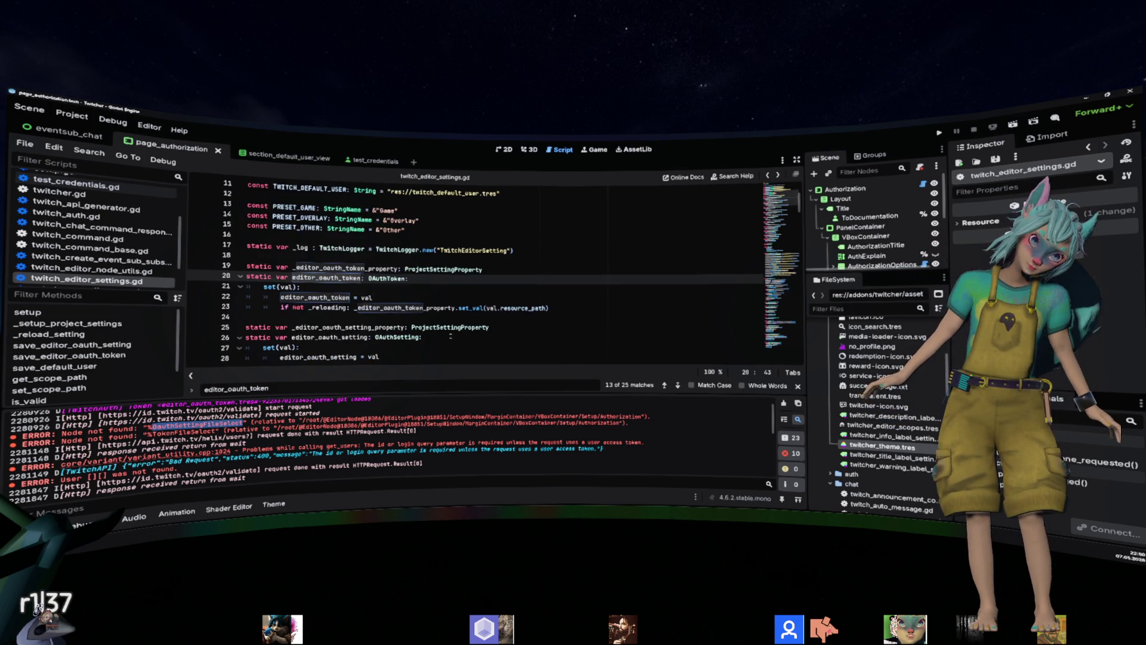
{"action": "key", "text": "alt+Left"}
{"action": "key", "text": "alt+Left"}
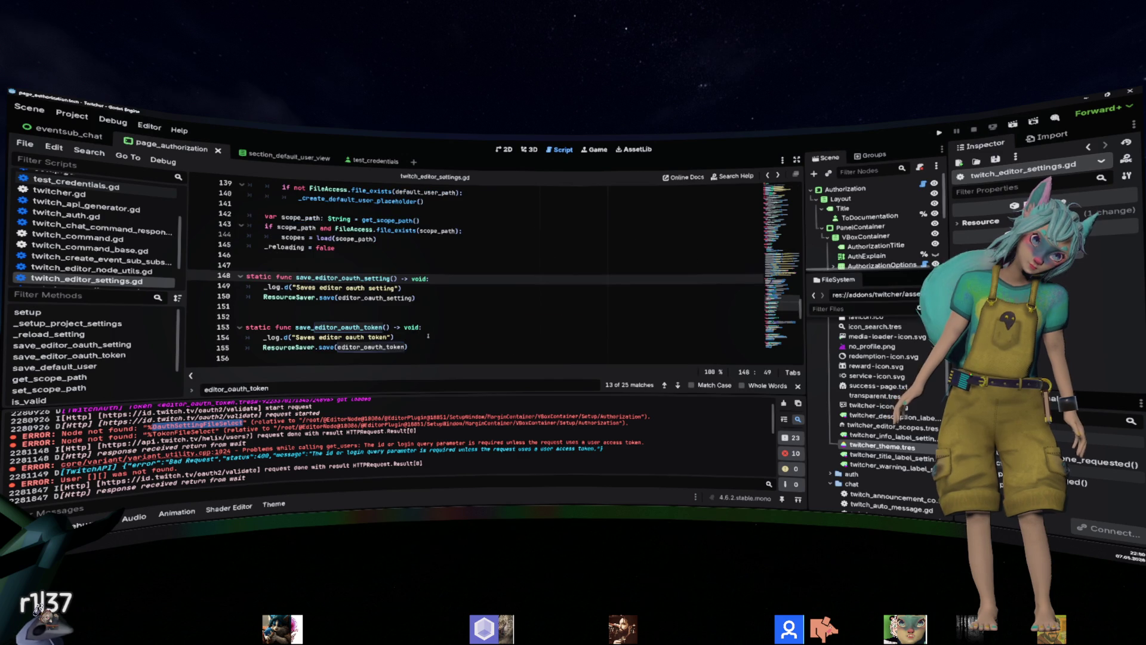
{"action": "key", "text": "alt+Left"}
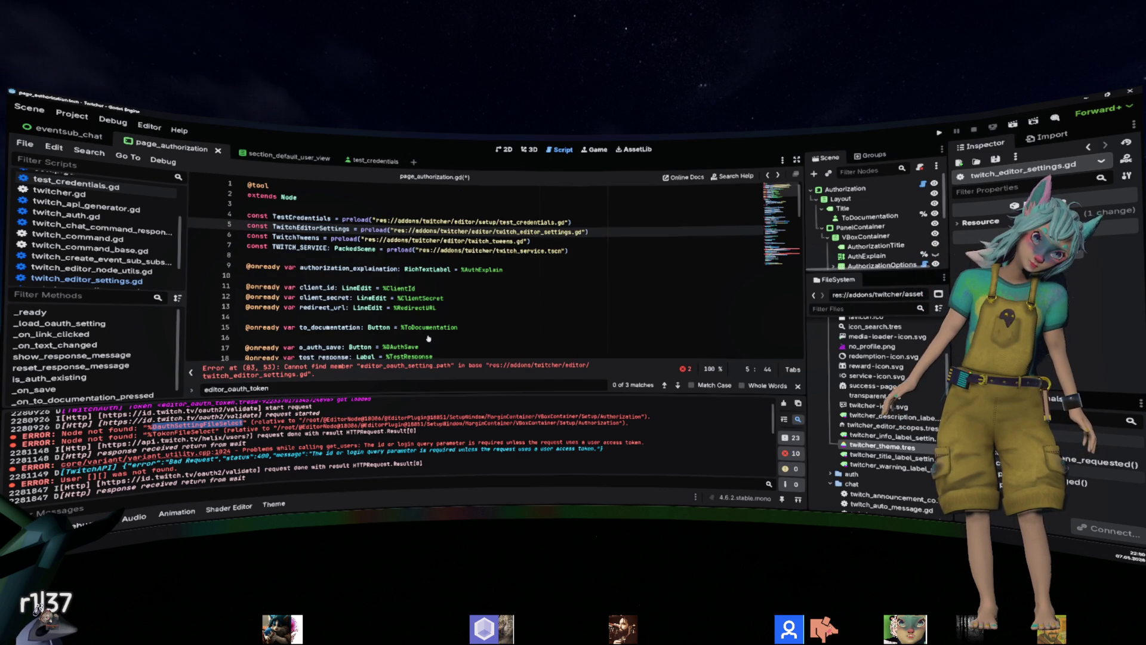
{"action": "key", "text": "alt+Left"}
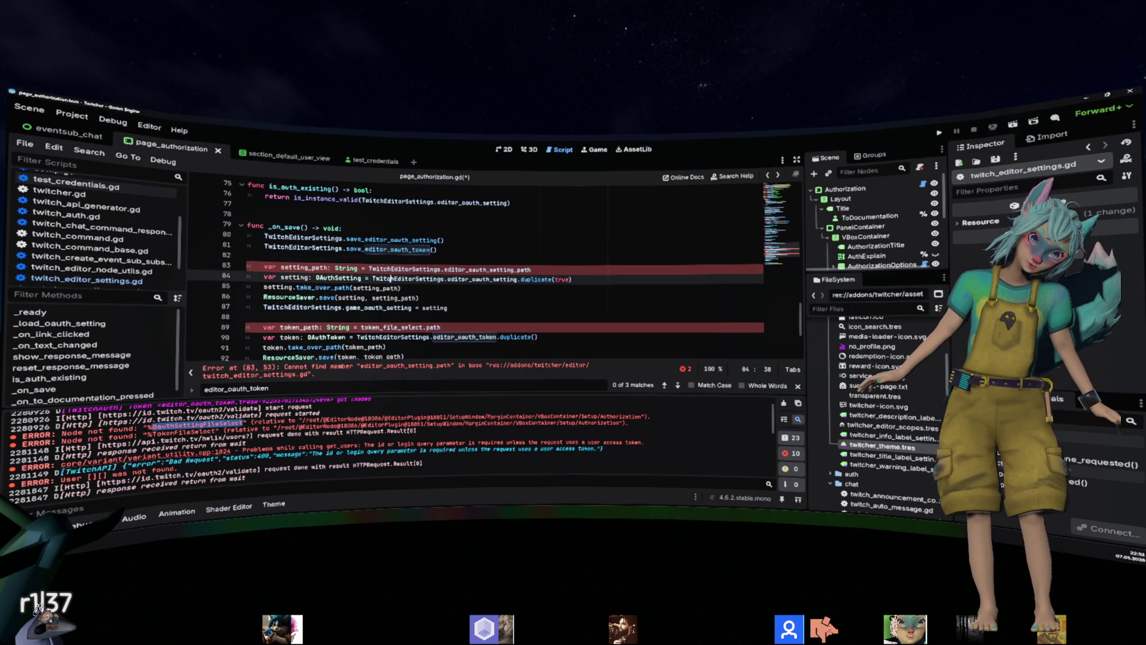
Review the save_editor_oauth_setting and save_editor_oauth_token calls in _on_save.
{"action": "left_click", "coordinate": [412, 289]}
{"action": "mouse_move", "coordinate": [417, 298]}
{"action": "left_mouse_down"}
{"action": "mouse_move", "coordinate": [310, 288]}
{"action": "mouse_move", "coordinate": [197, 256]}
{"action": "left_mouse_up"}
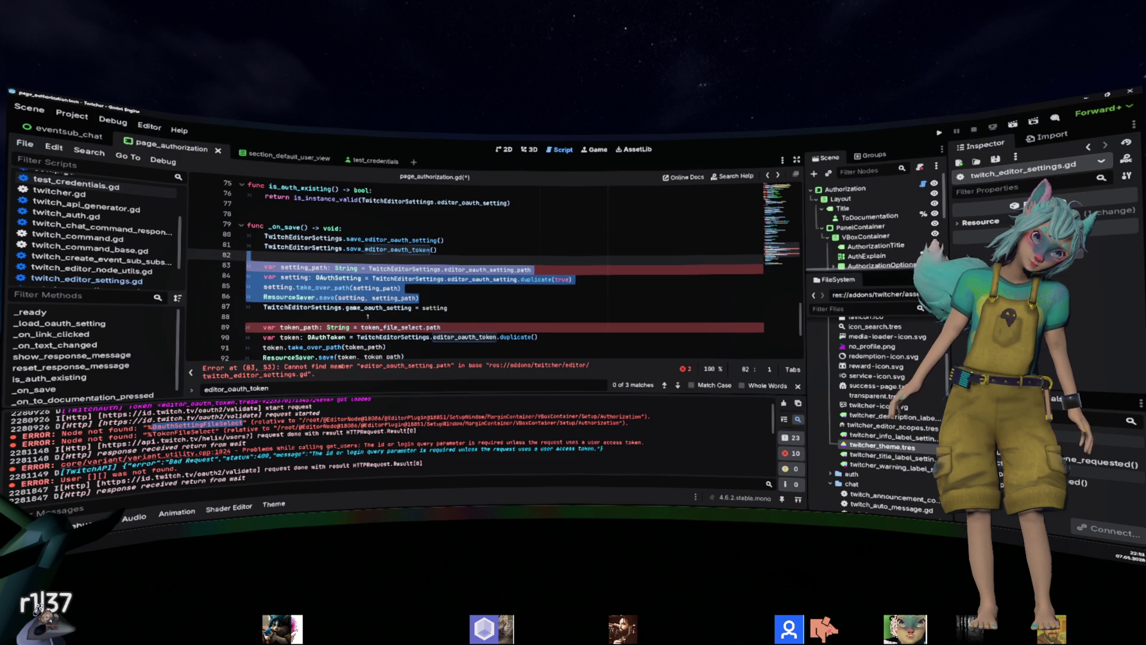
{"action": "double_click", "coordinate": [360, 239]}
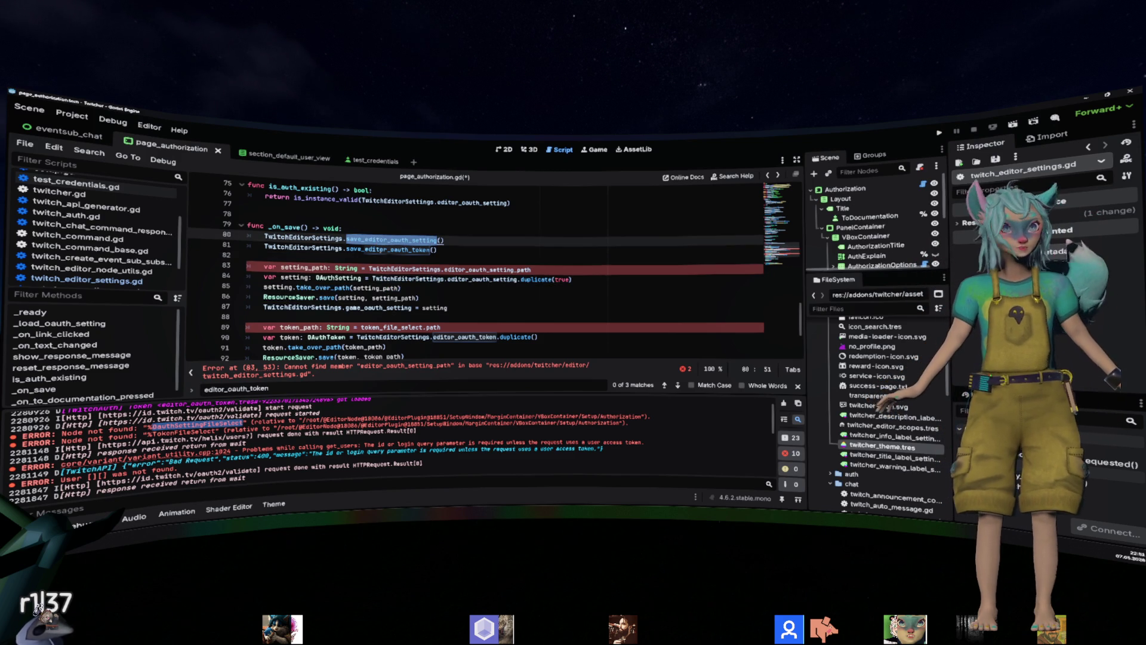
{"action": "double_click", "coordinate": [409, 249]}
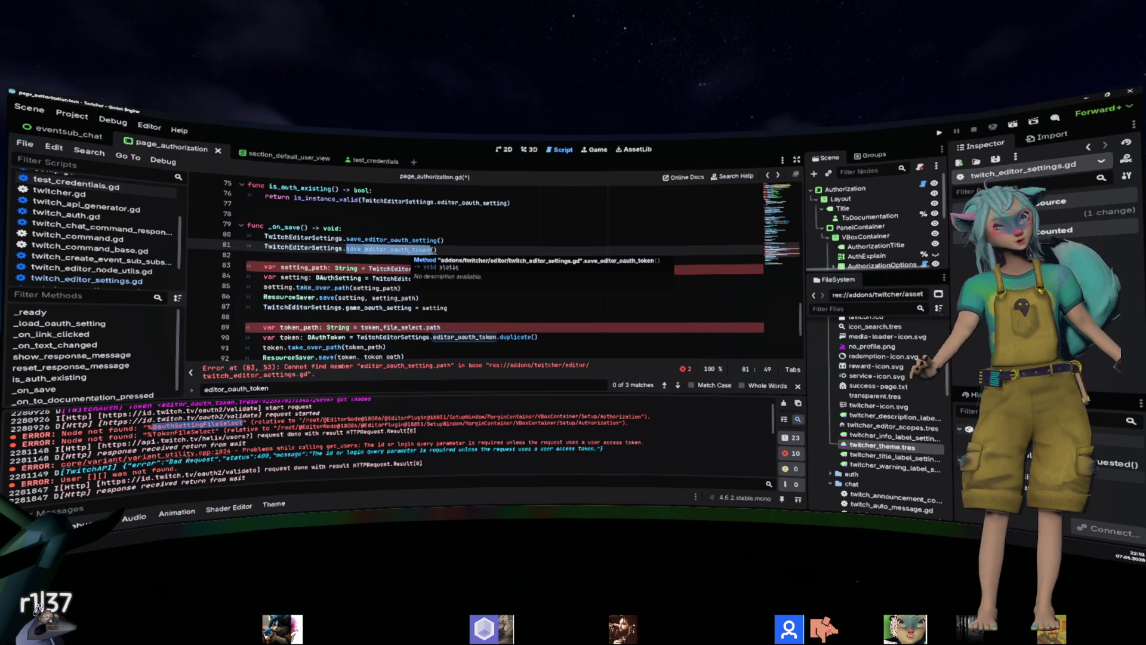
Delete the manual saving lines 83–93, keeping the two save calls, and save page_authorization.gd.
{"action": "left_click", "coordinate": [352, 267]}
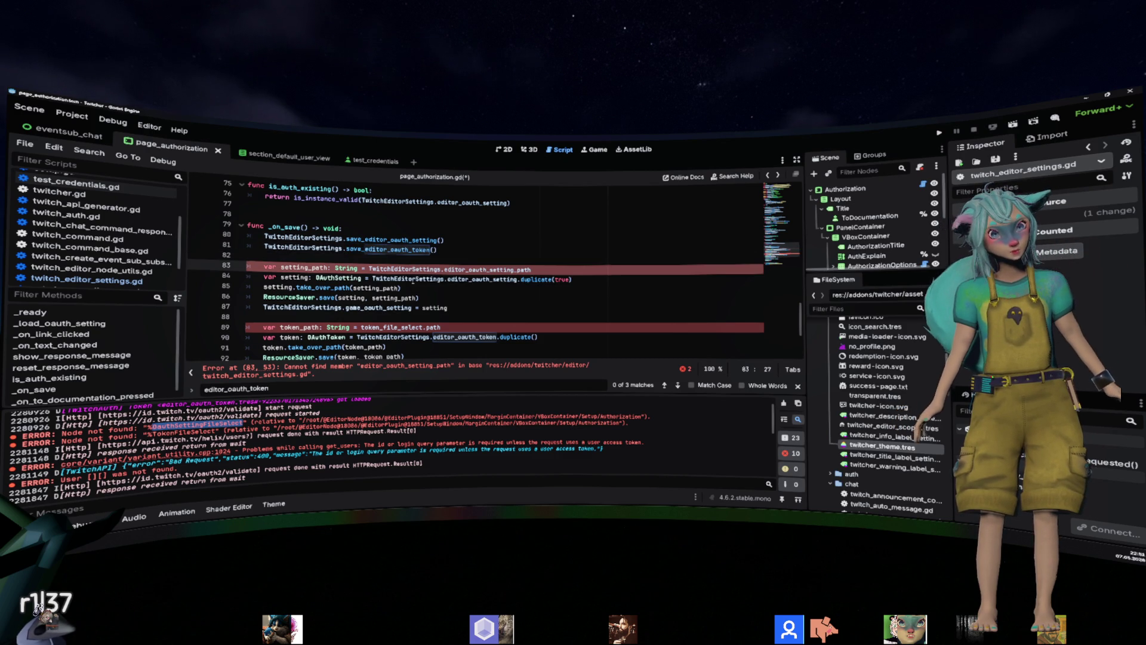
{"action": "mouse_move", "coordinate": [413, 281]}
{"action": "mouse_move", "coordinate": [361, 267]}
{"action": "left_mouse_down"}
{"action": "mouse_move", "coordinate": [418, 301]}
{"action": "mouse_move", "coordinate": [454, 346]}
{"action": "mouse_move", "coordinate": [506, 283]}
{"action": "left_mouse_up"}
{"action": "key", "text": "BackSpace"}
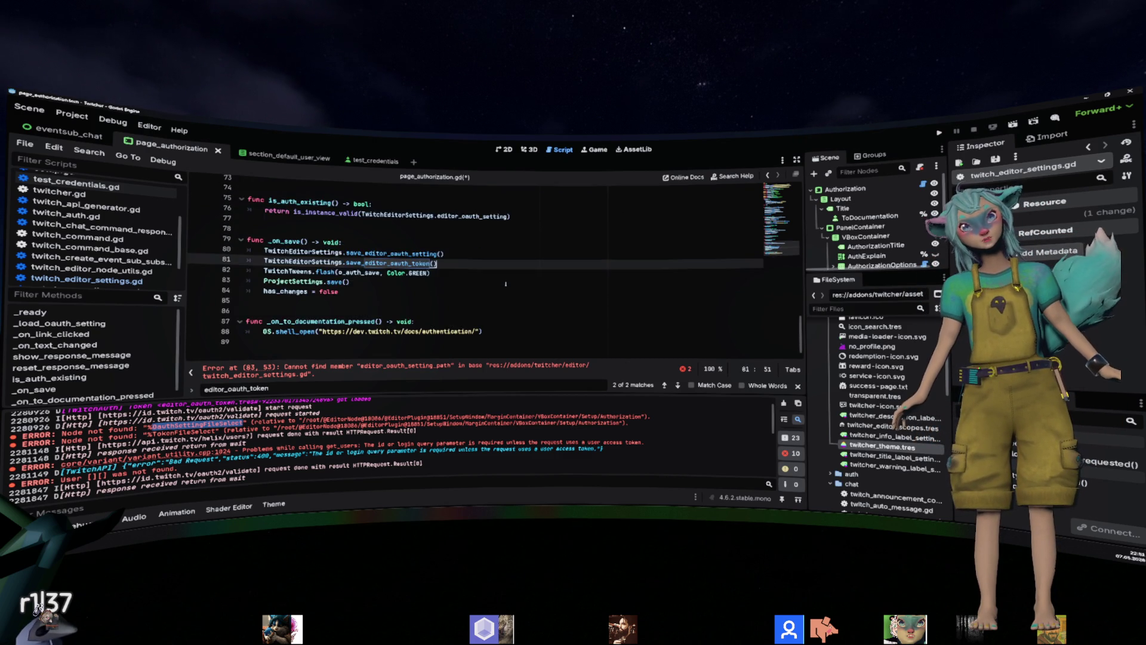
{"action": "left_click", "coordinate": [439, 307]}
{"action": "left_click_drag", "start_coordinate": [439, 307], "coordinate": [263, 297]}
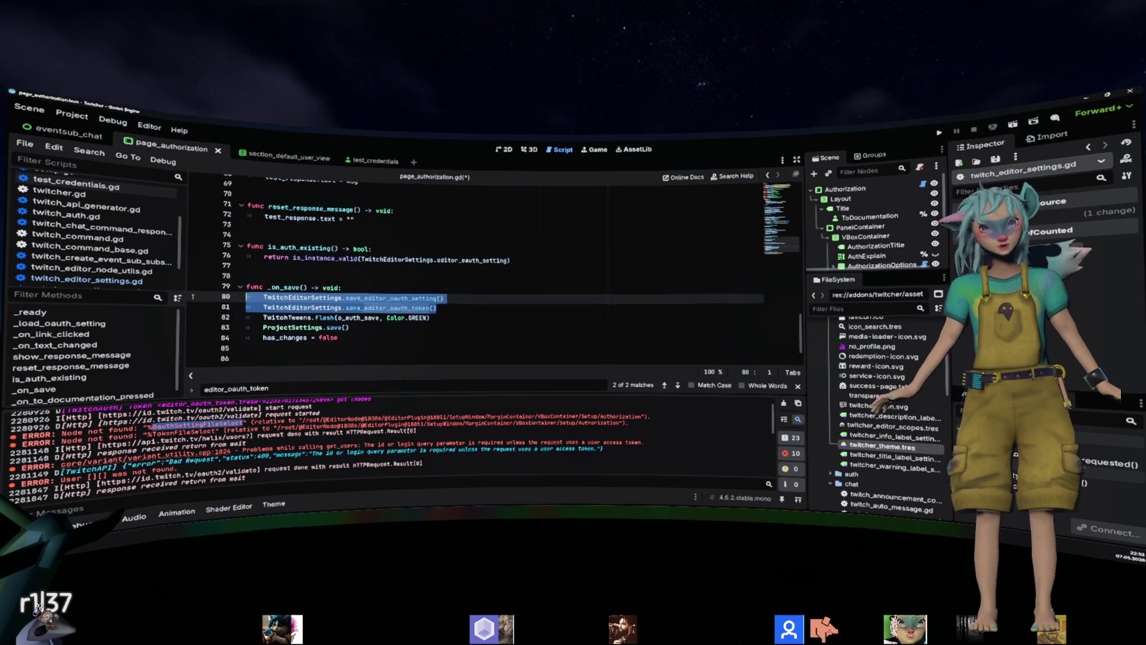
{"action": "left_click", "coordinate": [439, 287]}
{"action": "key", "text": "ctrl+s"}
{"action": "scroll", "coordinate": [439, 289], "scroll_direction": "up", "scroll_amount": 1}
Review the _on_text_changed function and its TwitchEditorSettings usage on line 60.
{"action": "left_click", "coordinate": [479, 324]}
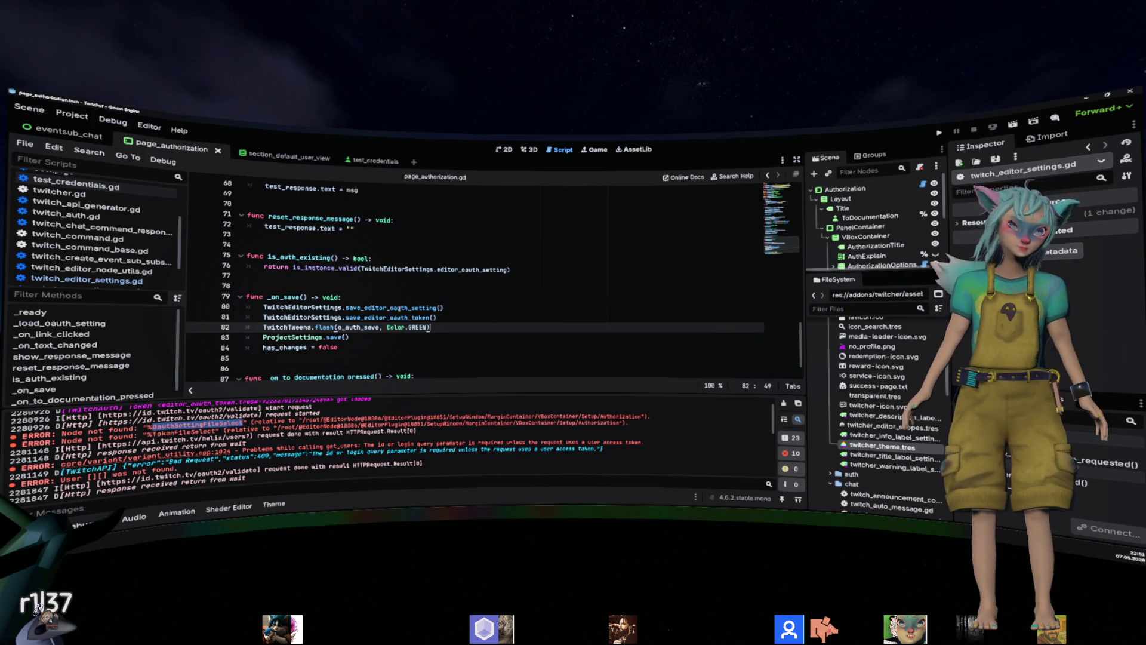
{"action": "double_click", "coordinate": [394, 307]}
{"action": "scroll", "coordinate": [485, 333], "scroll_direction": "up", "scroll_amount": 6}
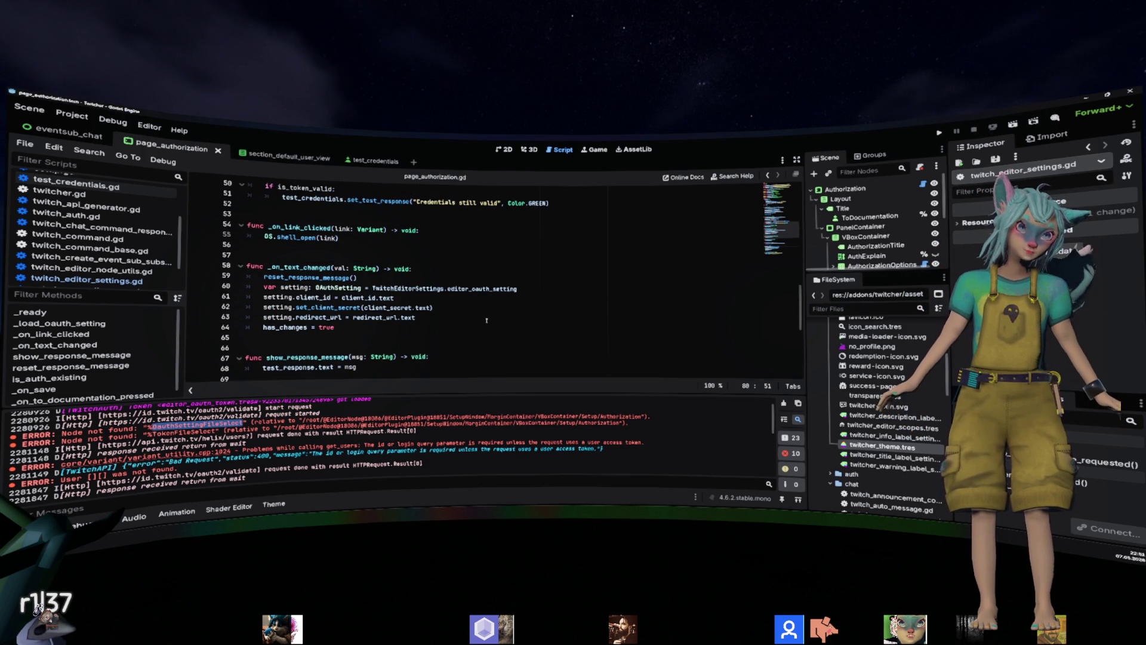
{"action": "double_click", "coordinate": [428, 289]}
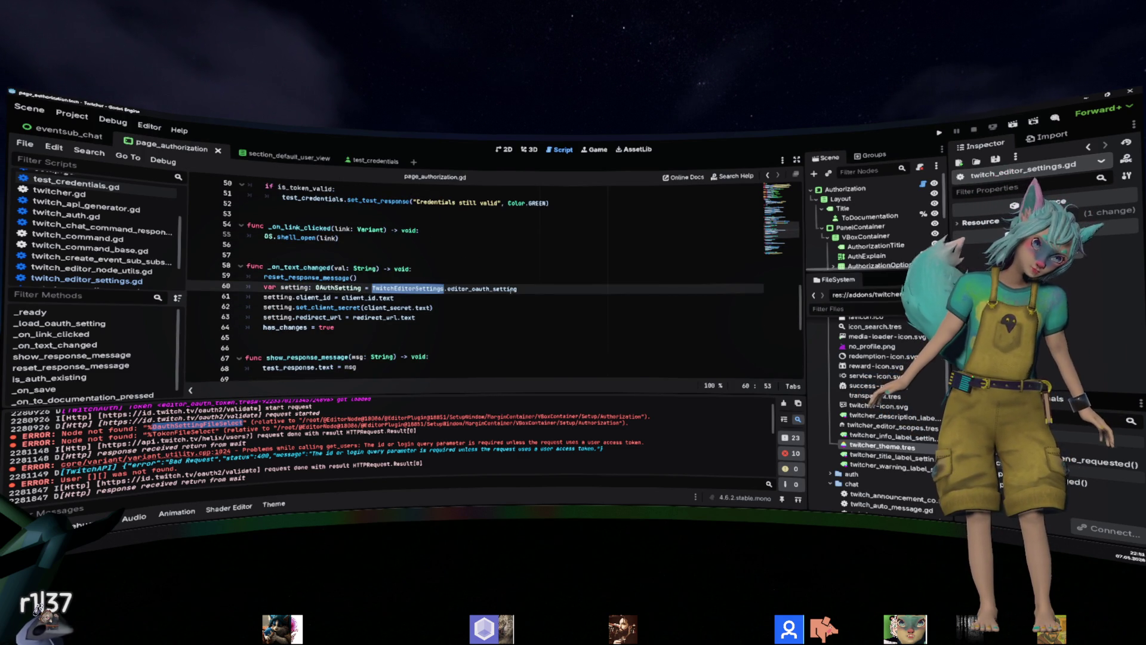
{"action": "left_click", "coordinate": [470, 330]}
{"action": "key", "text": "shift+Up"}
{"action": "key", "text": "shift+Up"}
{"action": "key", "text": "shift+Up"}
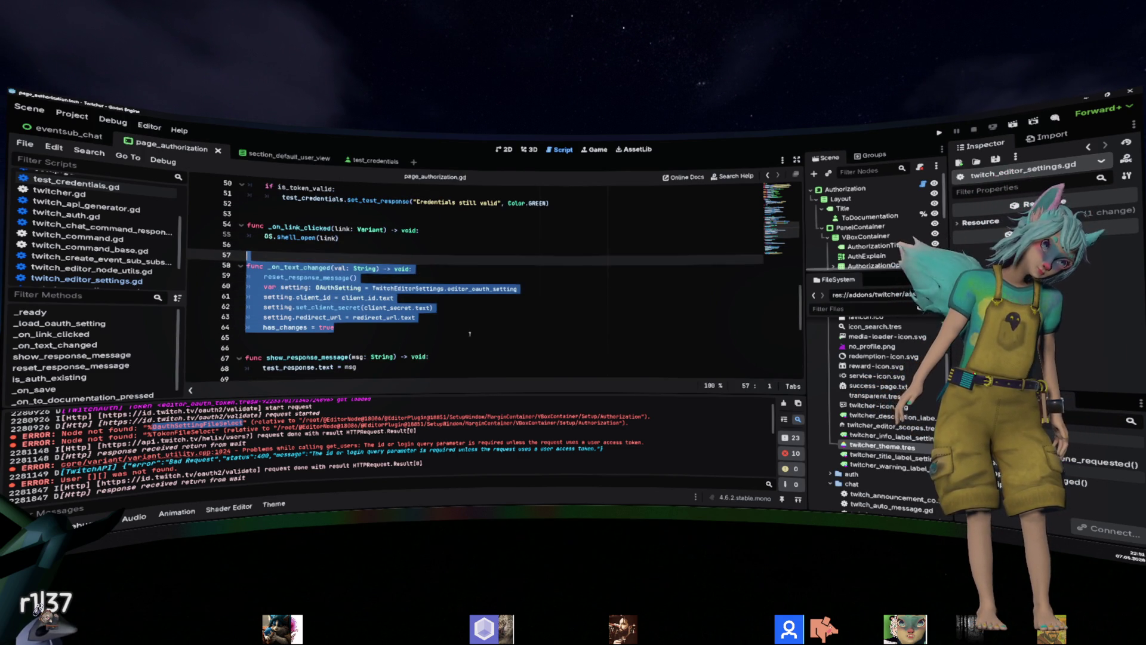
{"action": "left_click", "coordinate": [473, 333]}
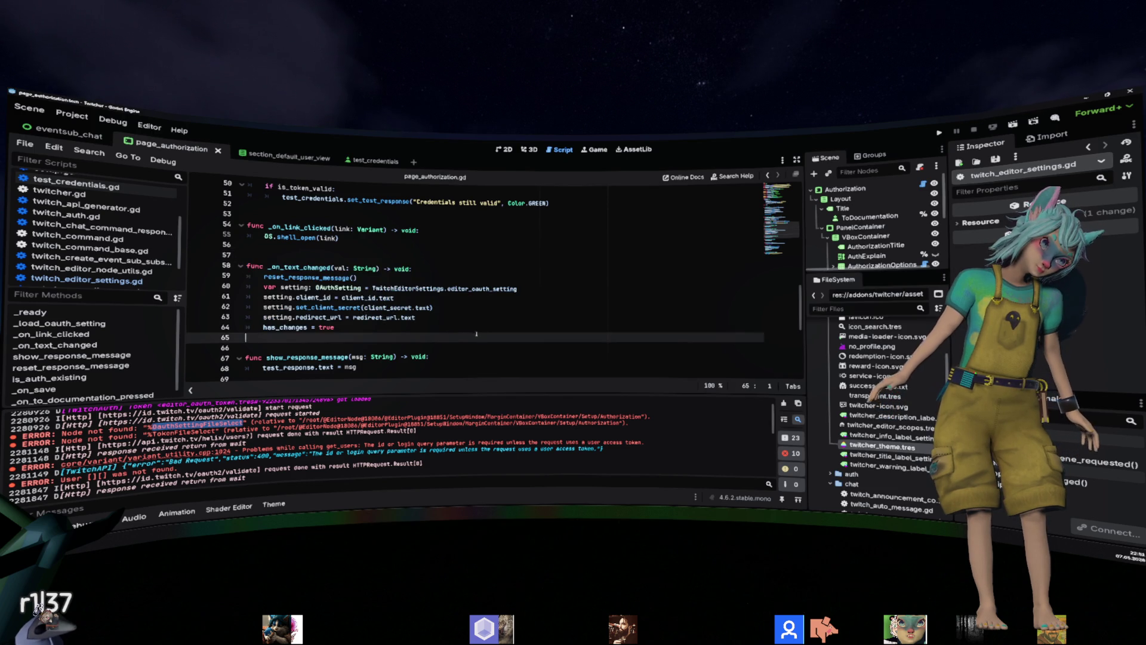
{"action": "scroll", "coordinate": [495, 325], "scroll_direction": "up", "scroll_amount": 4}
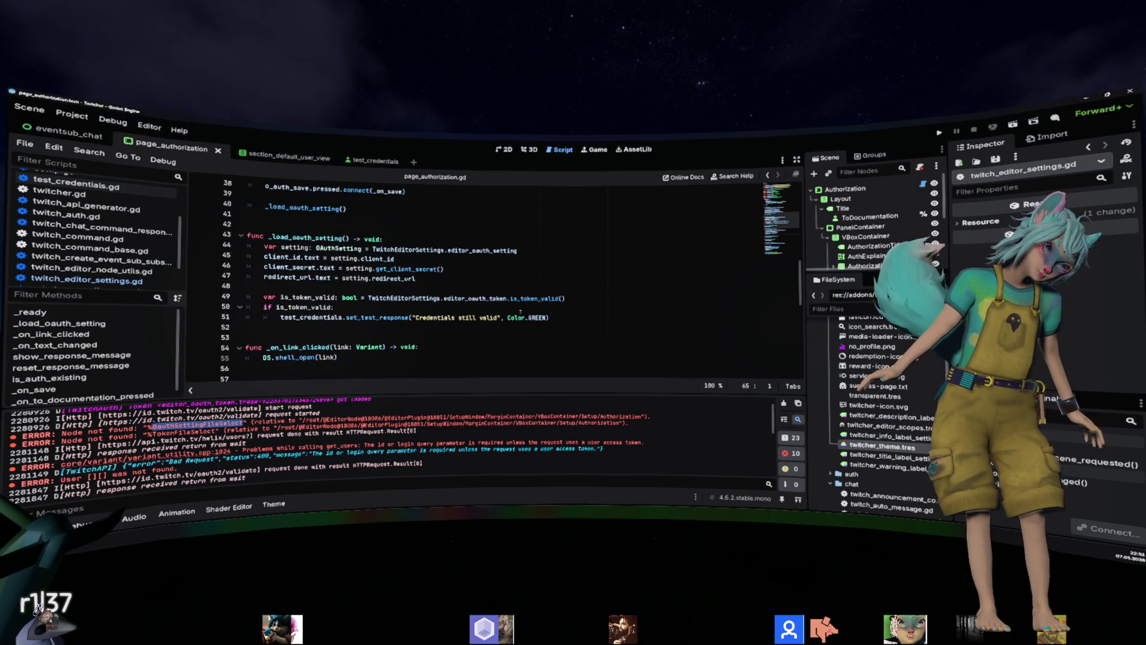
{"action": "scroll", "coordinate": [559, 289], "scroll_direction": "down", "scroll_amount": 5}
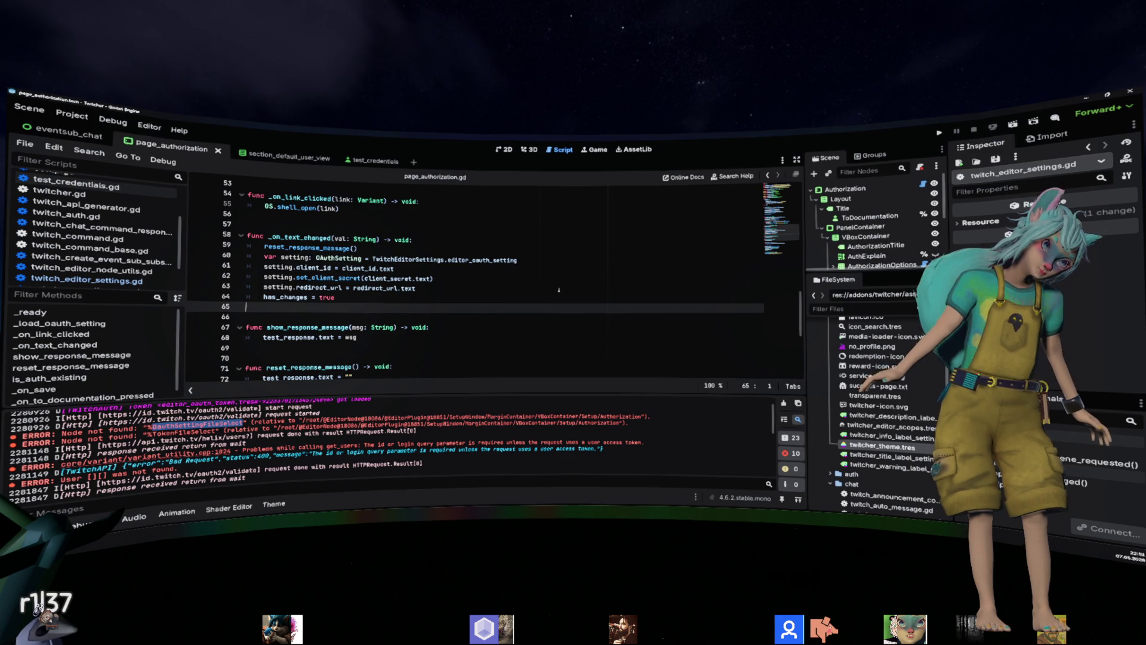
Add a var is_getting_changed: bool = true declaration on line 61.
{"action": "left_click", "coordinate": [581, 268]}
{"action": "key", "text": "ctrl+shift+Return"}
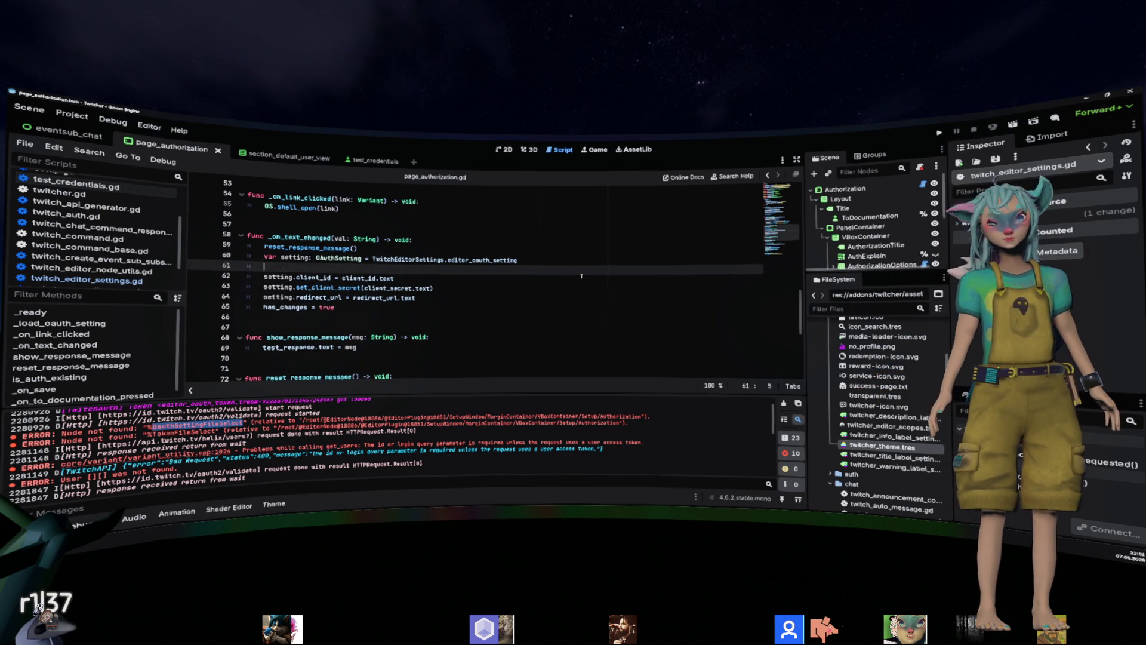
{"action": "key", "text": "Down"}
{"action": "key", "text": "Down"}
{"action": "key", "text": "Down"}
{"action": "key", "text": "Up"}
{"action": "key", "text": "Up"}
{"action": "key", "text": "Up"}
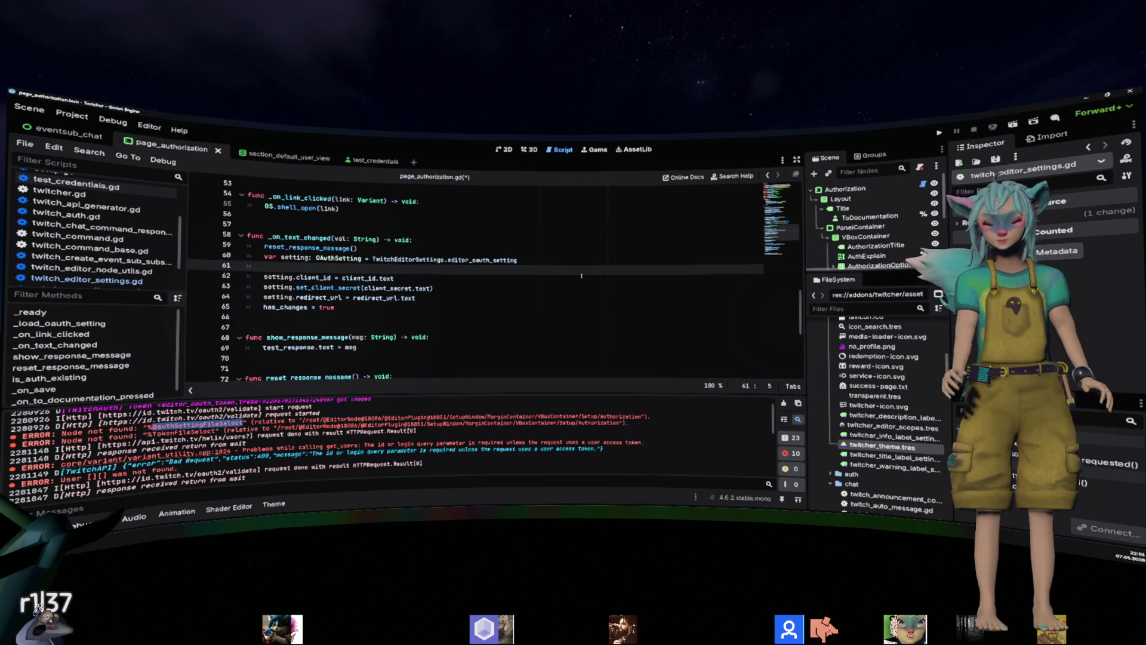
{"action": "type", "text": "var changed "}
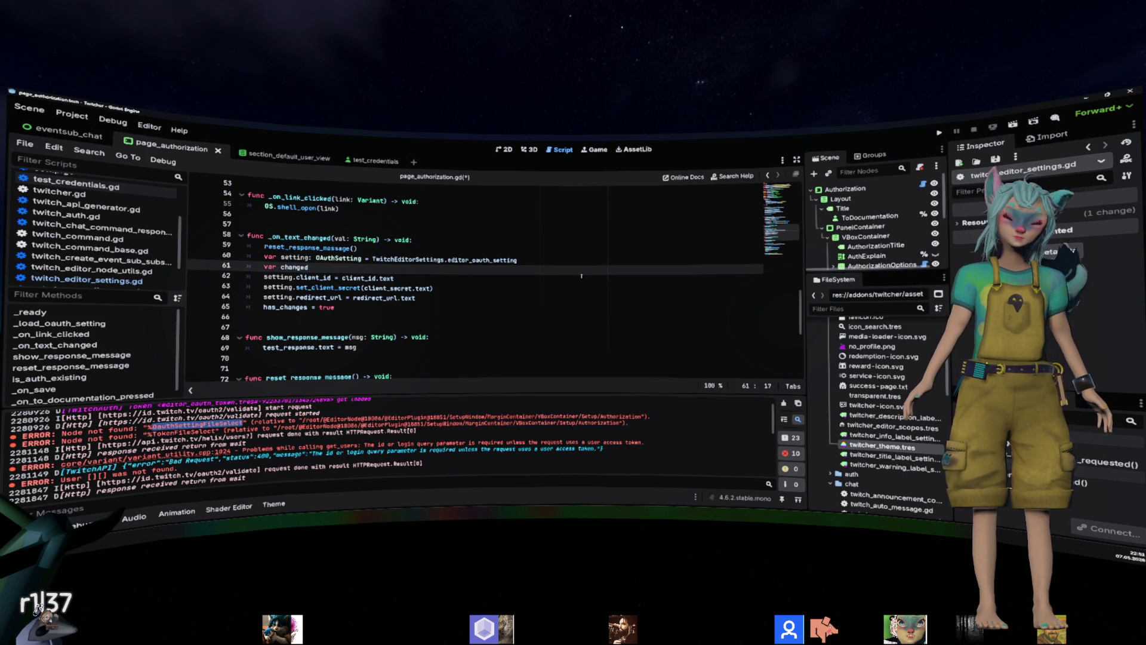
{"action": "type", "text": "is_"}
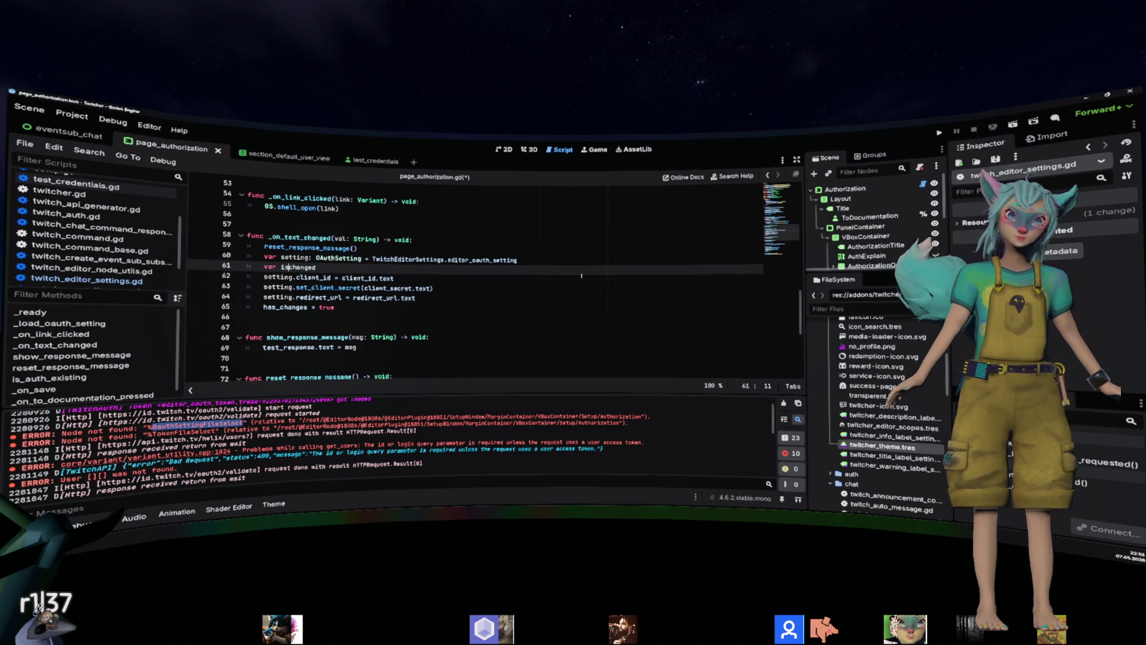
{"action": "type", "text": "getting_"}
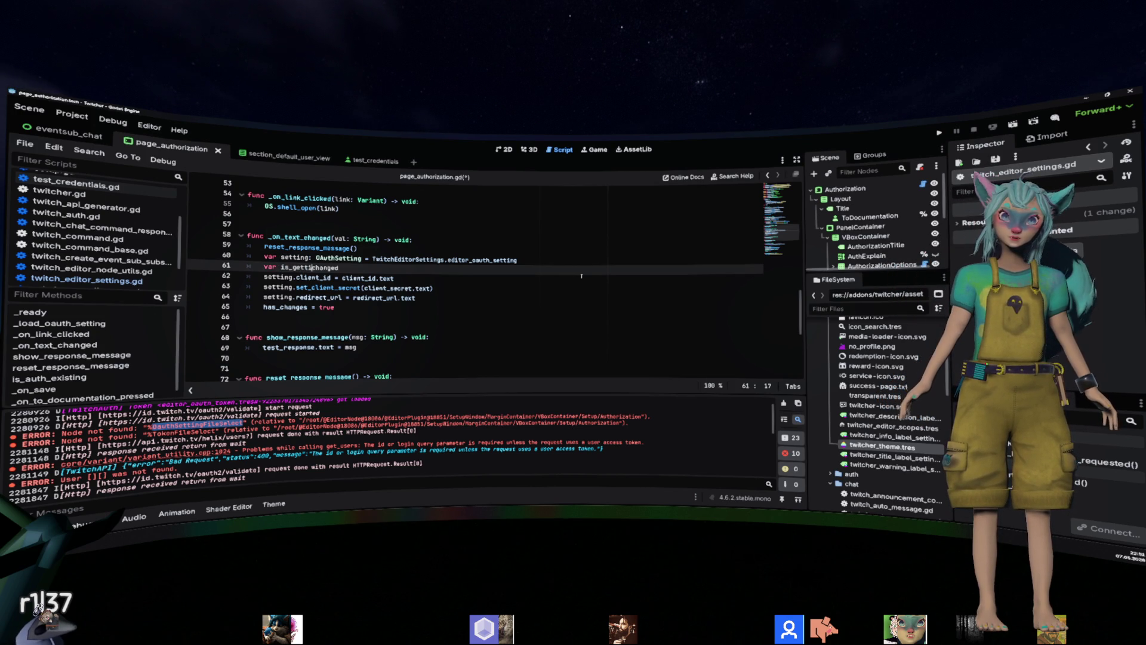
{"action": "type", "text": ": bool"}
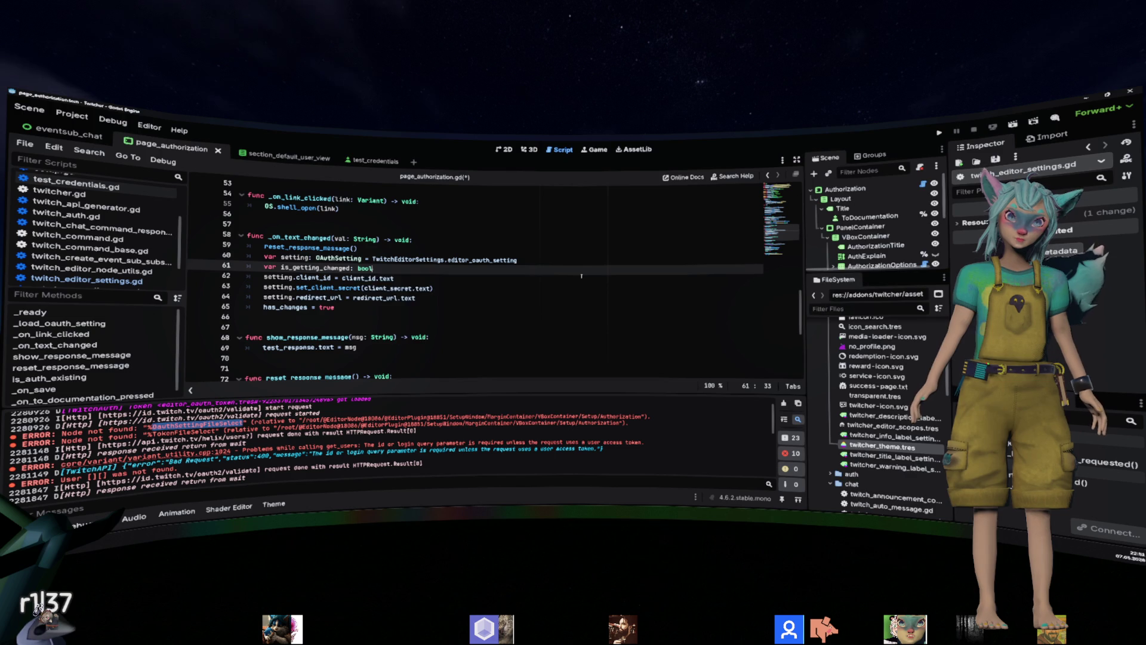
{"action": "type", "text": " = true"}
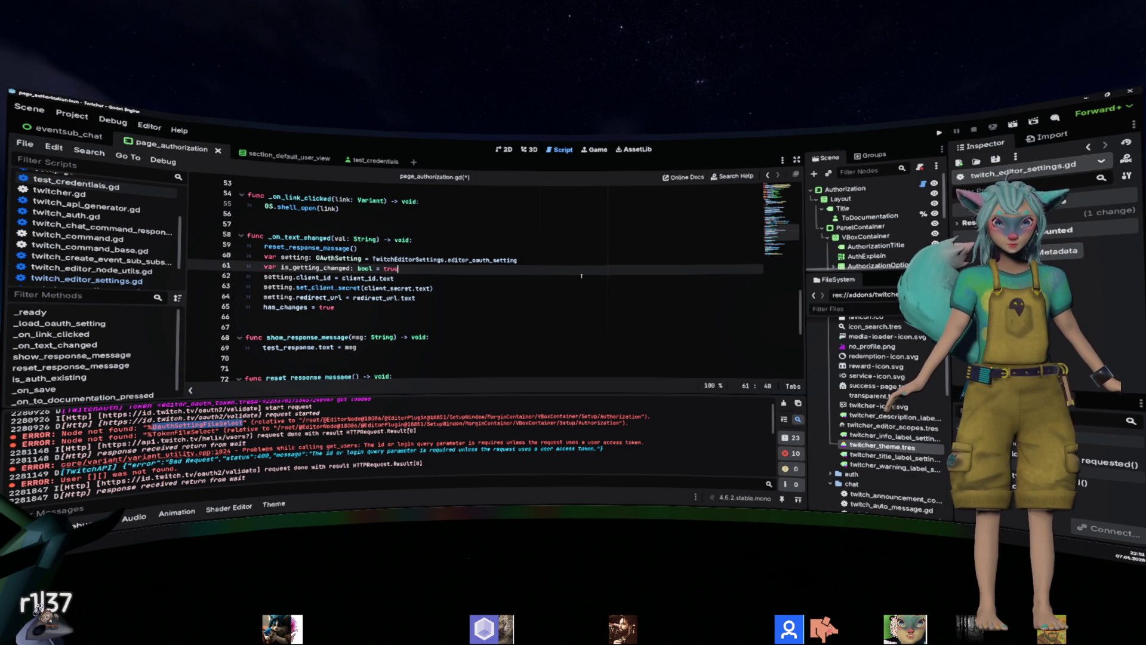
{"action": "key", "text": "ctrl+Left"}
{"action": "key", "text": "ctrl+Left"}
{"action": "key", "text": "ctrl+Left"}
Start an is_getting_changed and client_id.text != assignment on line 62.
{"action": "left_click", "coordinate": [351, 278]}
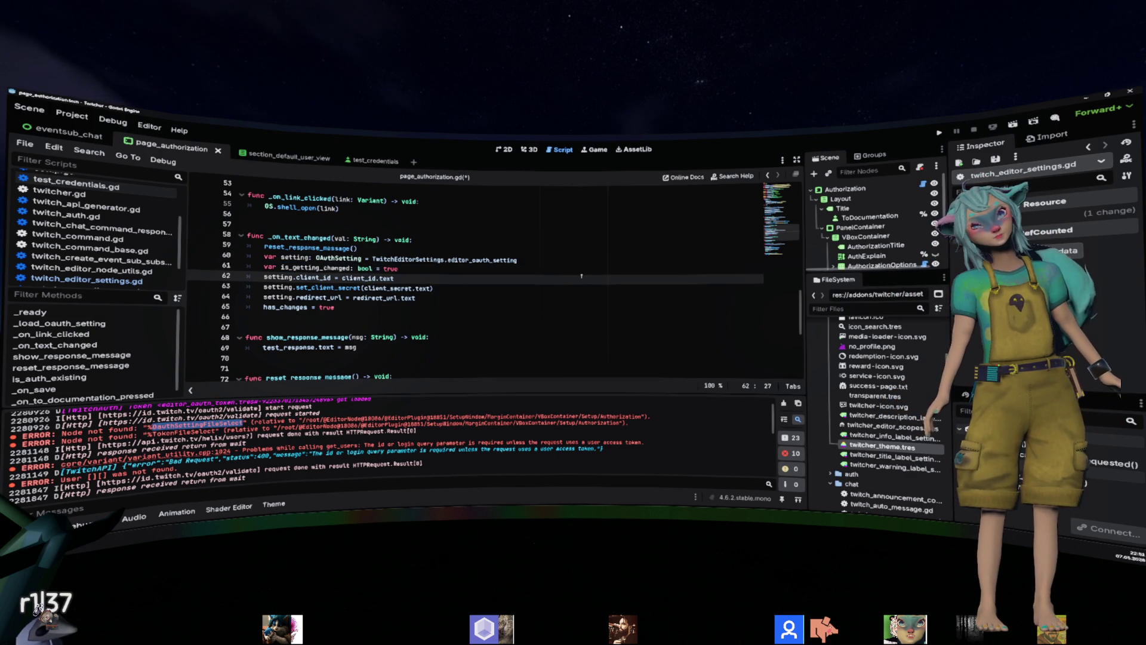
{"action": "key", "text": "ctrl+shift+Return"}
{"action": "type", "text": "is_getting_changed &="}
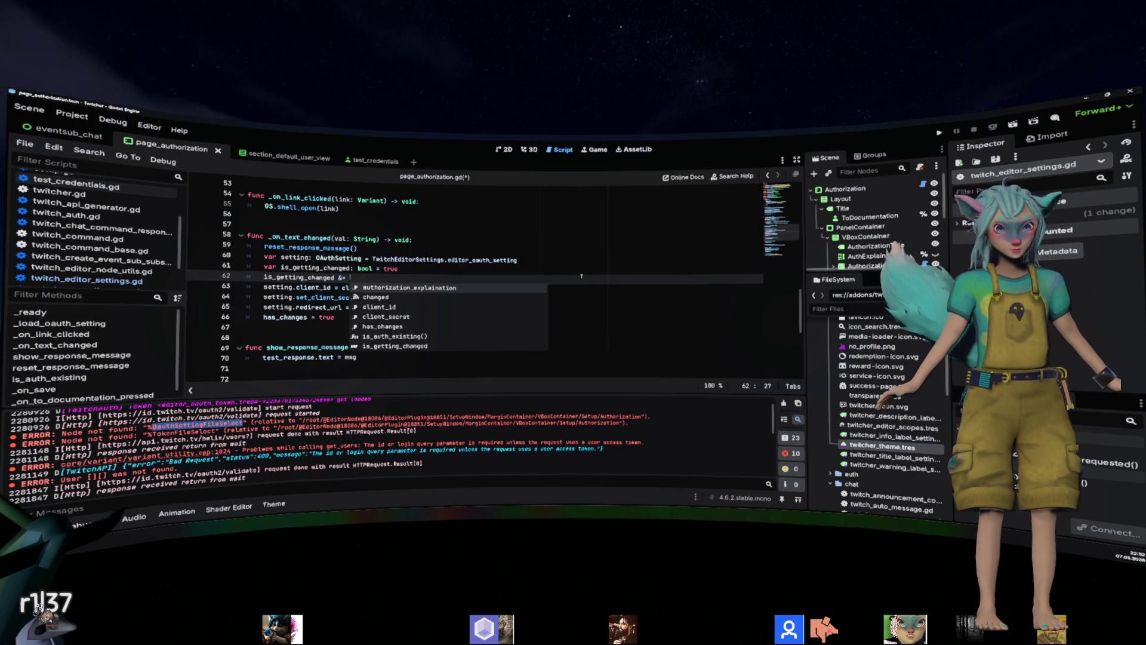
{"action": "key", "text": "Left"}
{"action": "key", "text": "Left"}
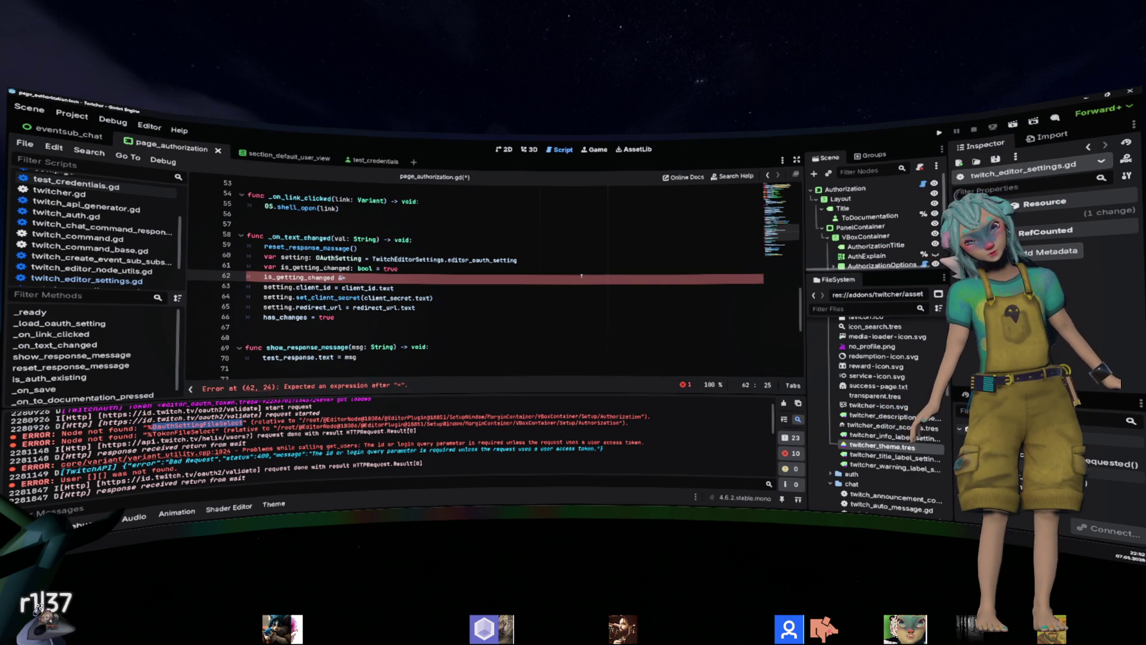
{"action": "key", "text": "BackSpace"}
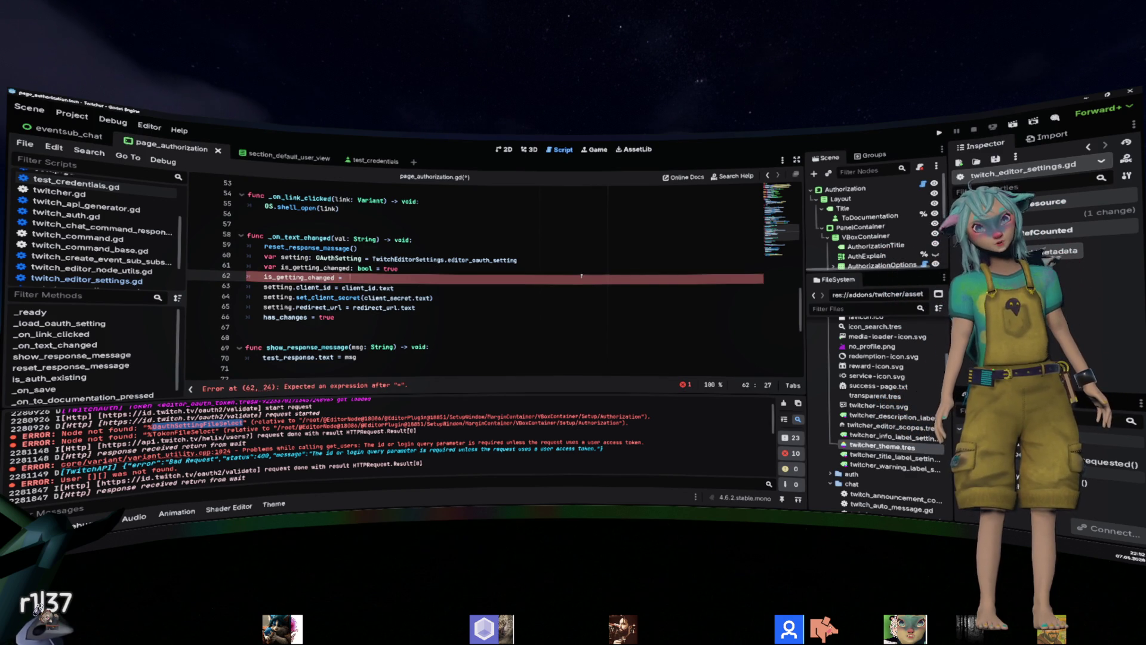
{"action": "type", "text": "is_getting_changed a"}
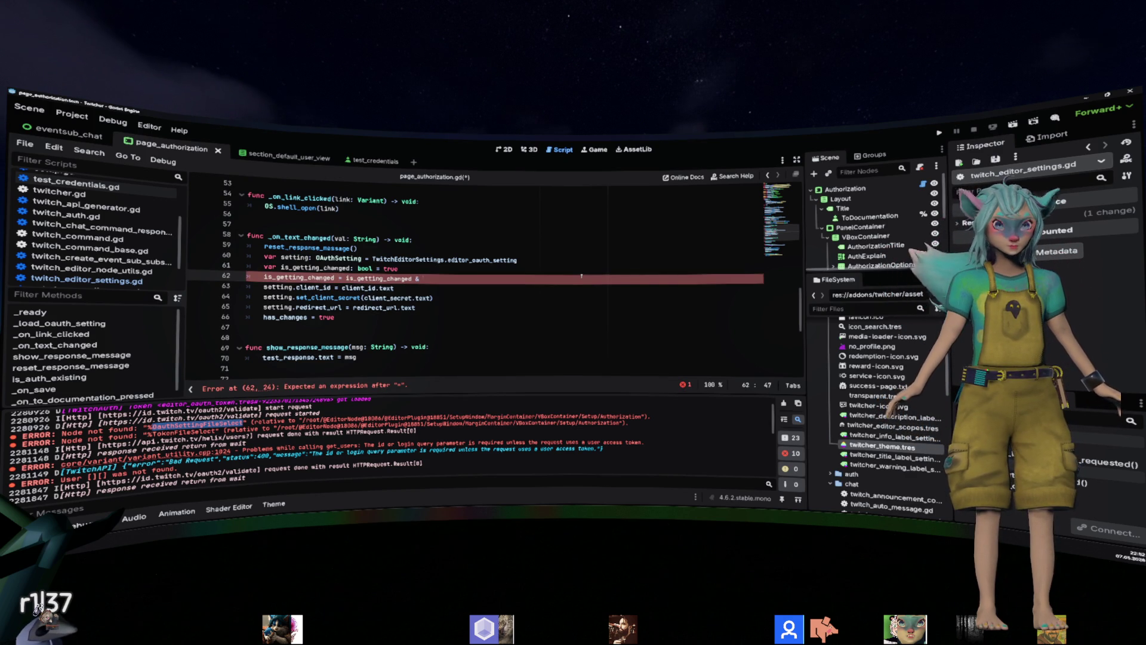
{"action": "type", "text": "nd "}
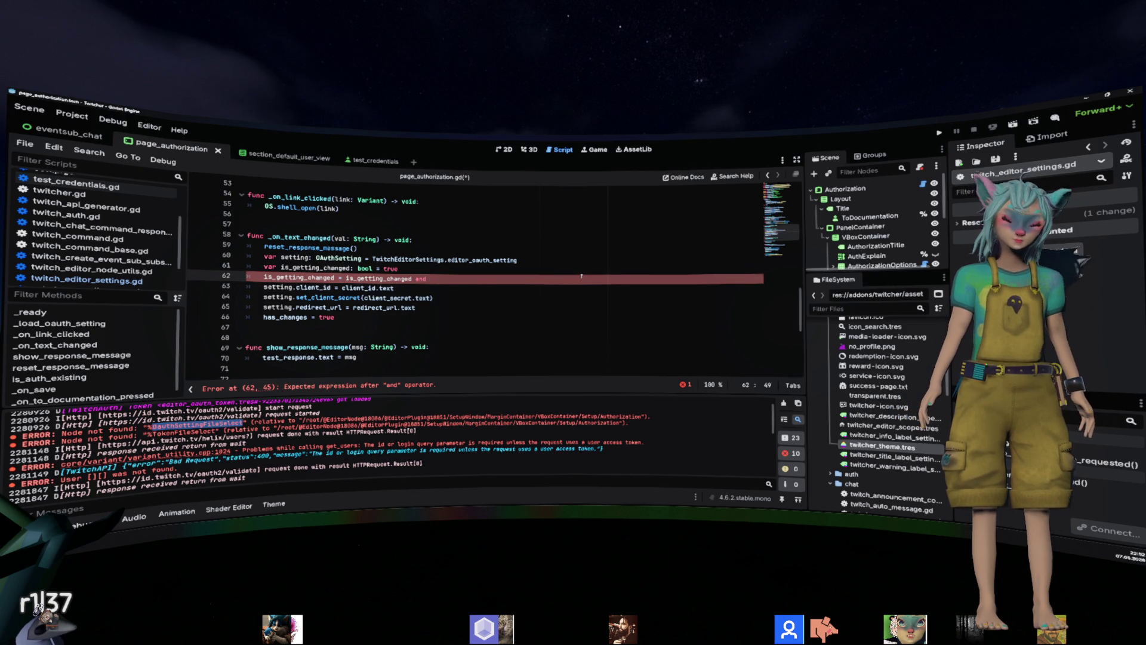
{"action": "type", "text": "client_id.text !="}
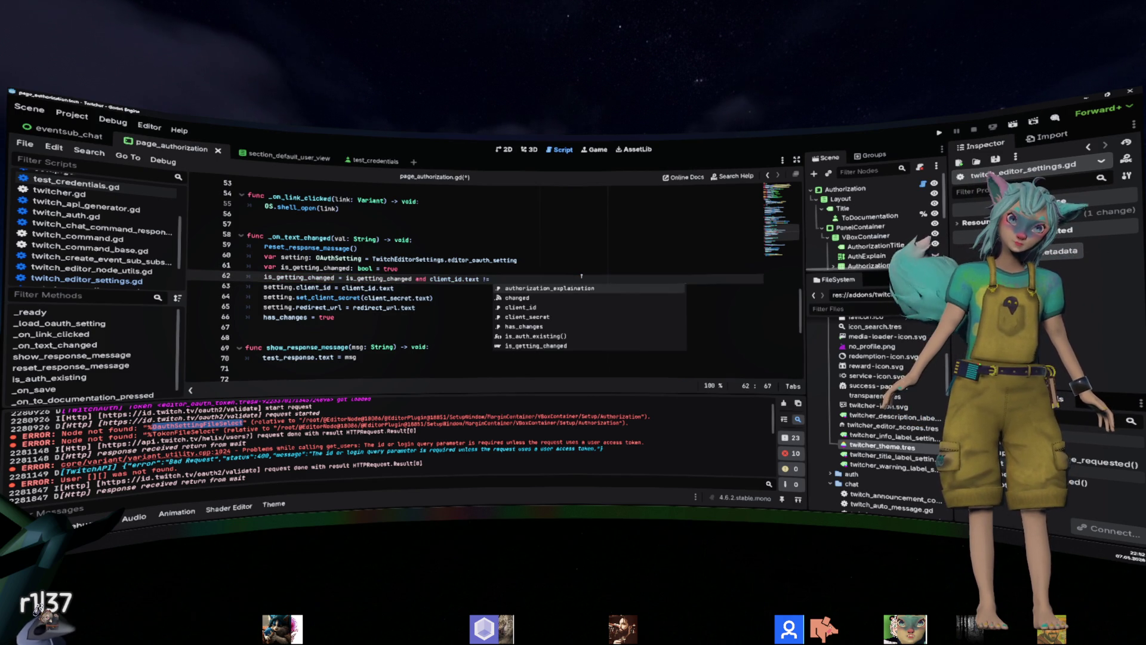
{"action": "key", "text": "Escape"}
{"action": "key", "text": "Down"}
{"action": "key", "text": "Home"}
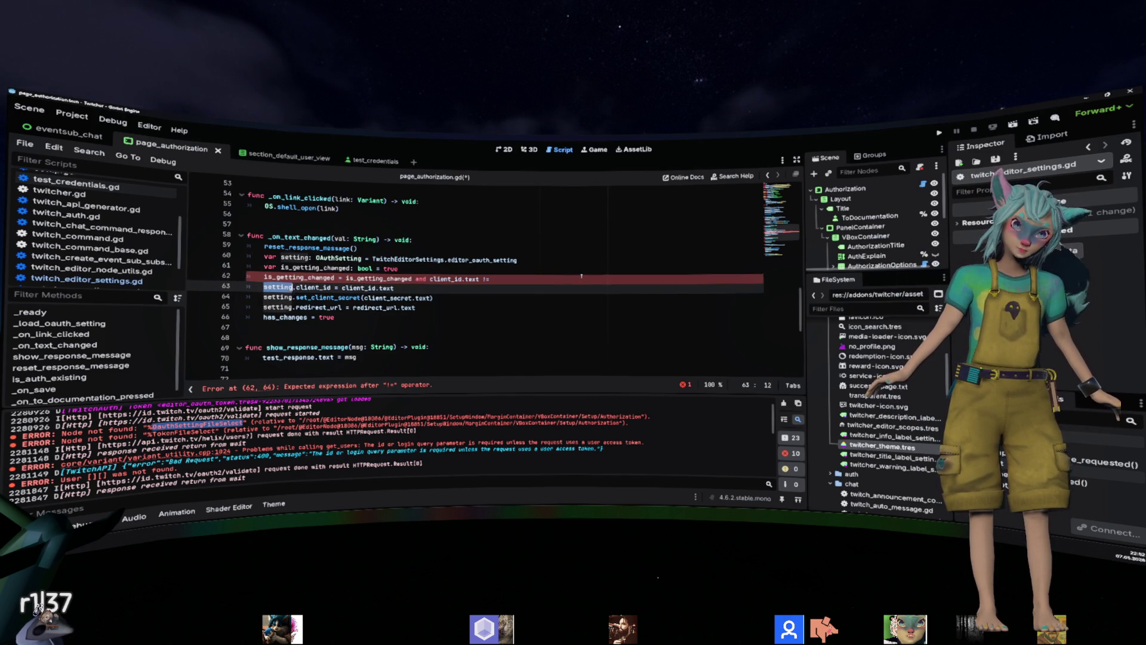
{"action": "key", "text": "shift+ctrl+Right"}
{"action": "key", "text": "shift+ctrl+Right"}
{"action": "key", "text": "shift+ctrl+Right"}
Delete the is_getting_changed assignment and declaration lines and save the script.
{"action": "left_click", "coordinate": [582, 277]}
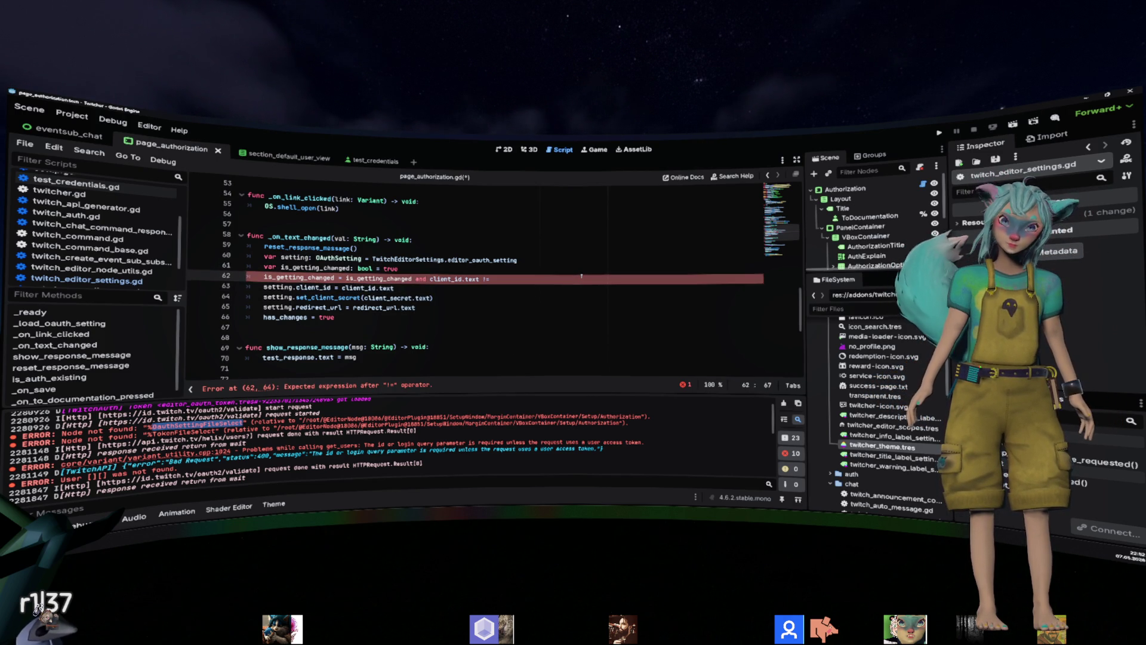
{"action": "key", "text": "shift+Home"}
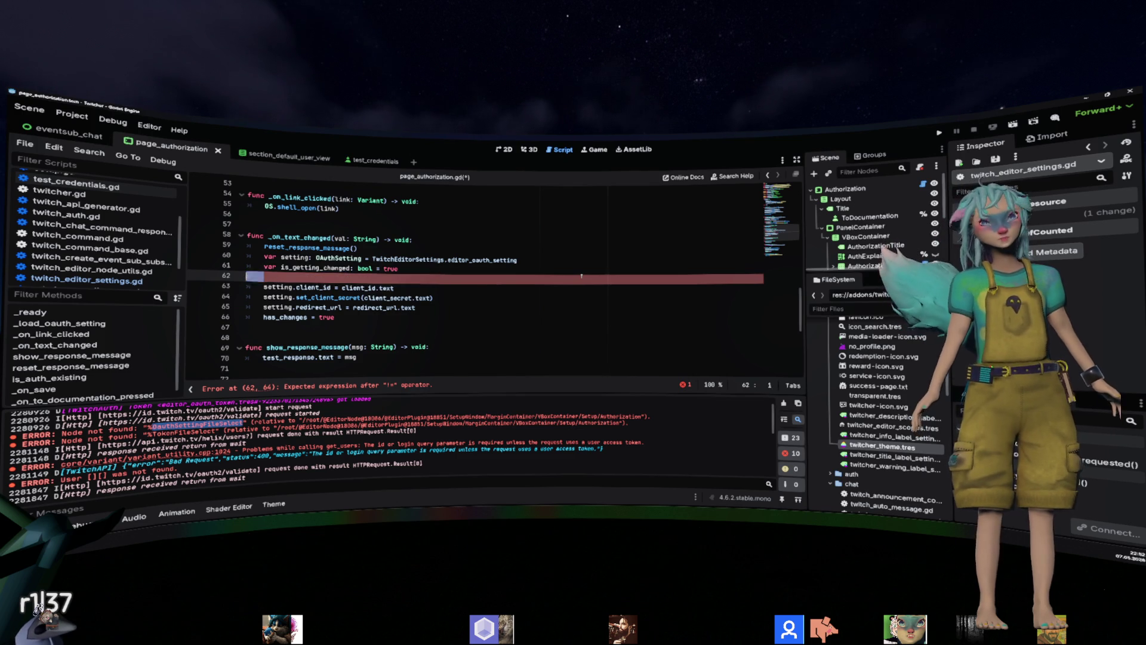
{"action": "key", "text": "BackSpace"}
{"action": "key", "text": "BackSpace"}
{"action": "key", "text": "shift+Home"}
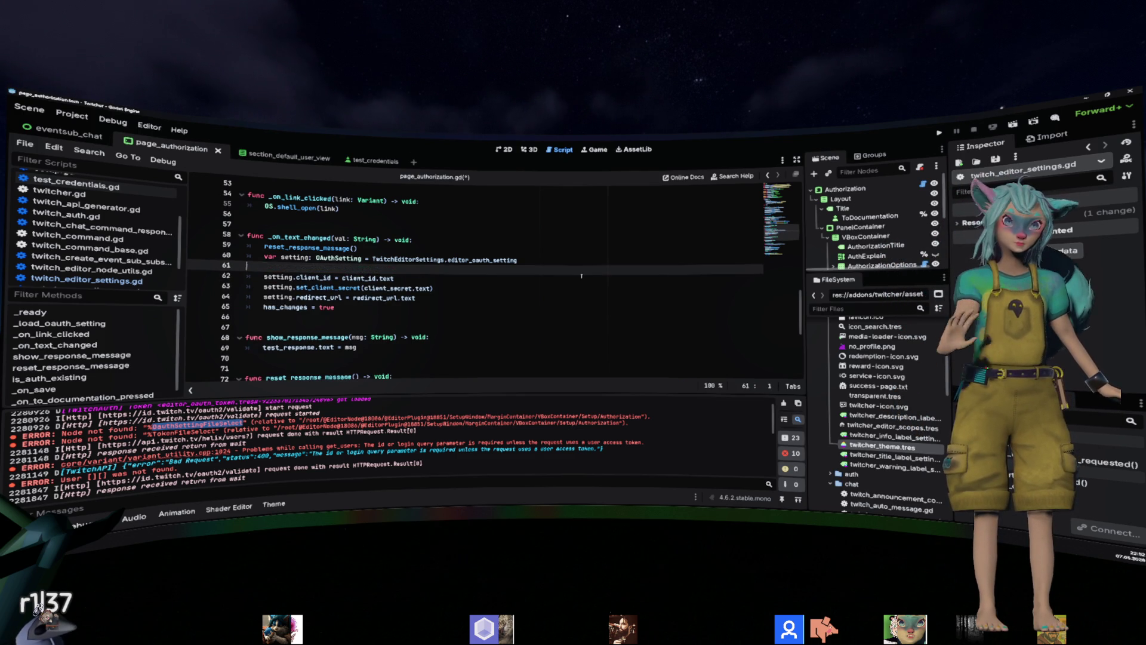
{"action": "key", "text": "BackSpace"}
{"action": "key", "text": "BackSpace"}
{"action": "key", "text": "ctrl+s"}
Scroll back to the top of page_authorization.gd and launch Project > Tools > Twitcher Setup.
{"action": "key", "text": "Down"}
{"action": "key", "text": "Down"}
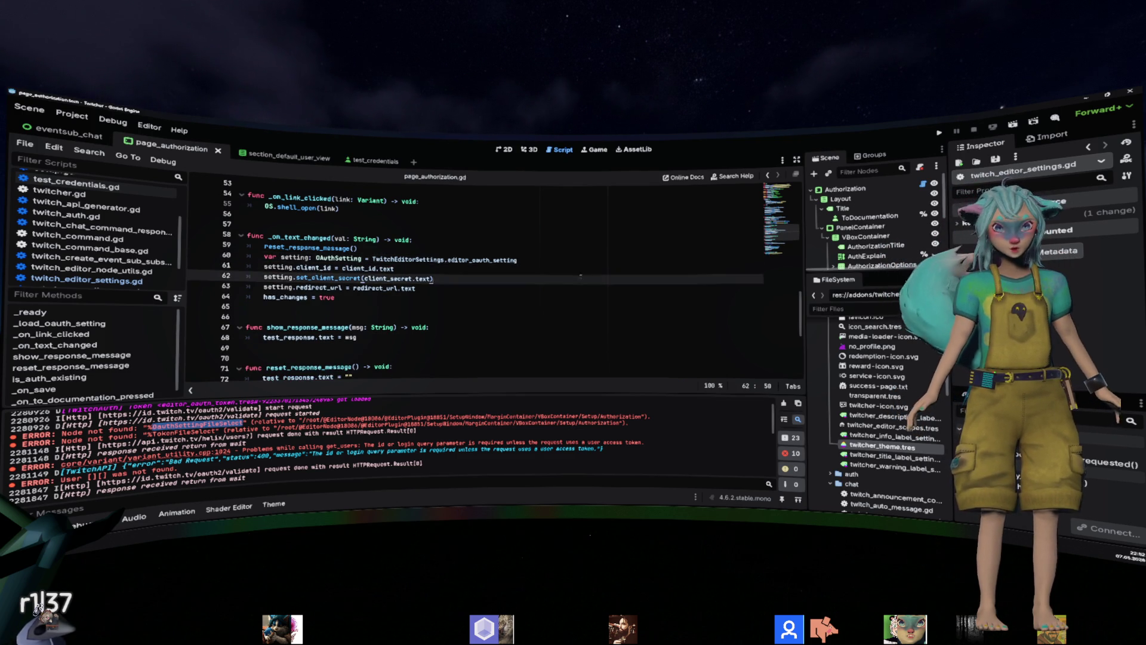
{"action": "scroll", "coordinate": [573, 279], "scroll_direction": "down", "scroll_amount": 3}
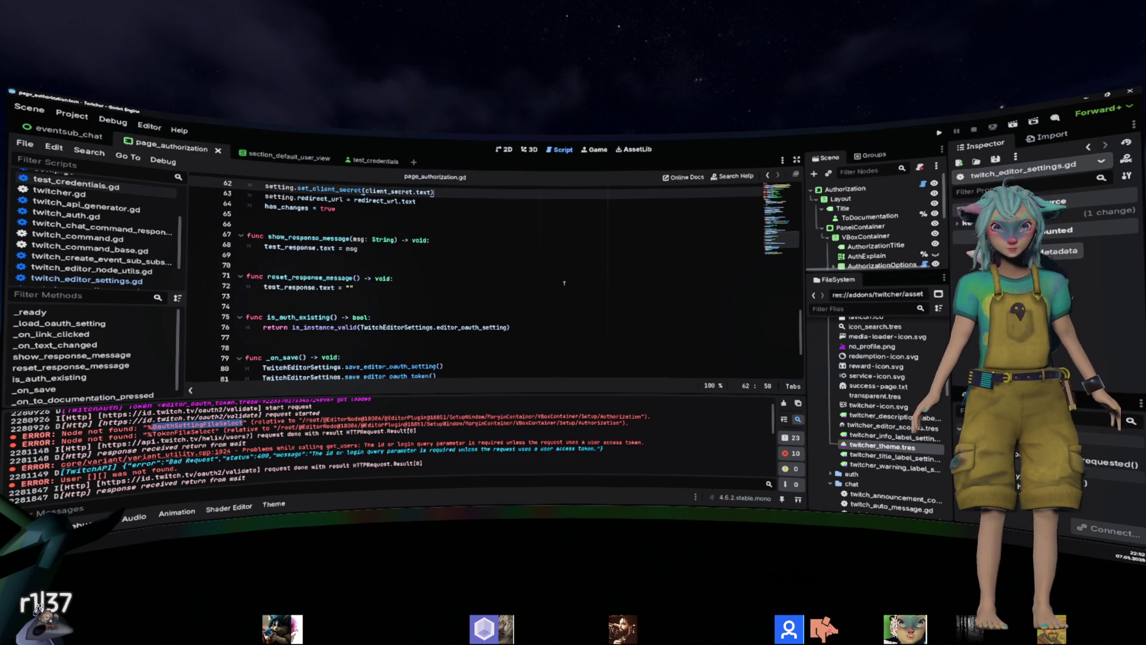
{"action": "scroll", "coordinate": [564, 283], "scroll_direction": "down", "scroll_amount": 2}
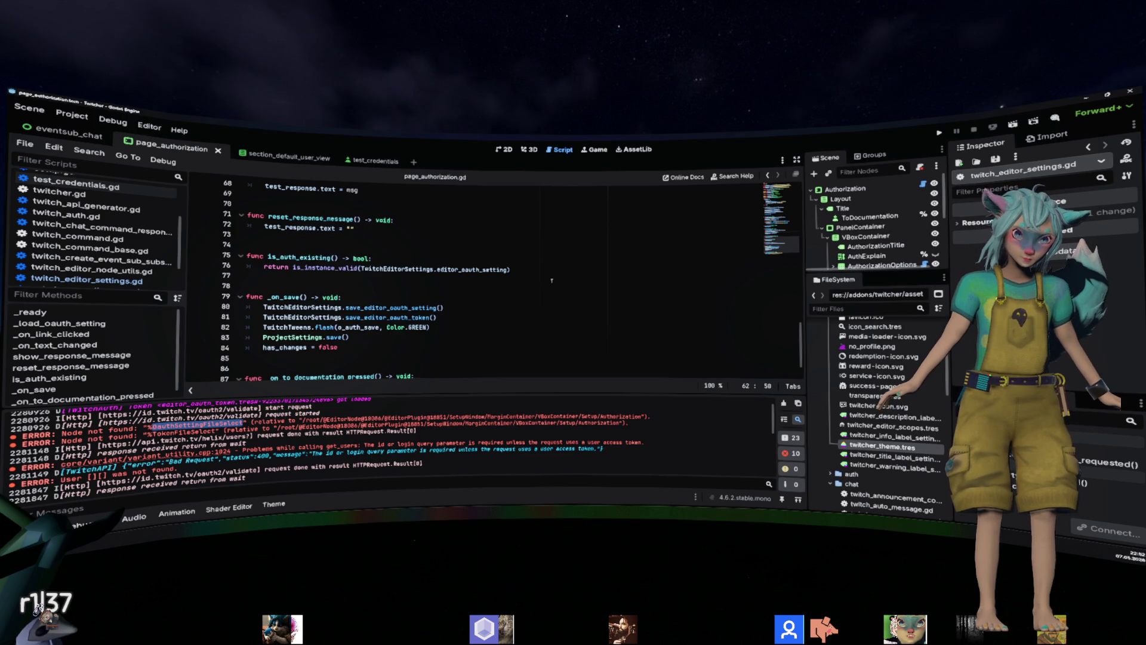
{"action": "scroll", "coordinate": [552, 281], "scroll_direction": "down", "scroll_amount": 1}
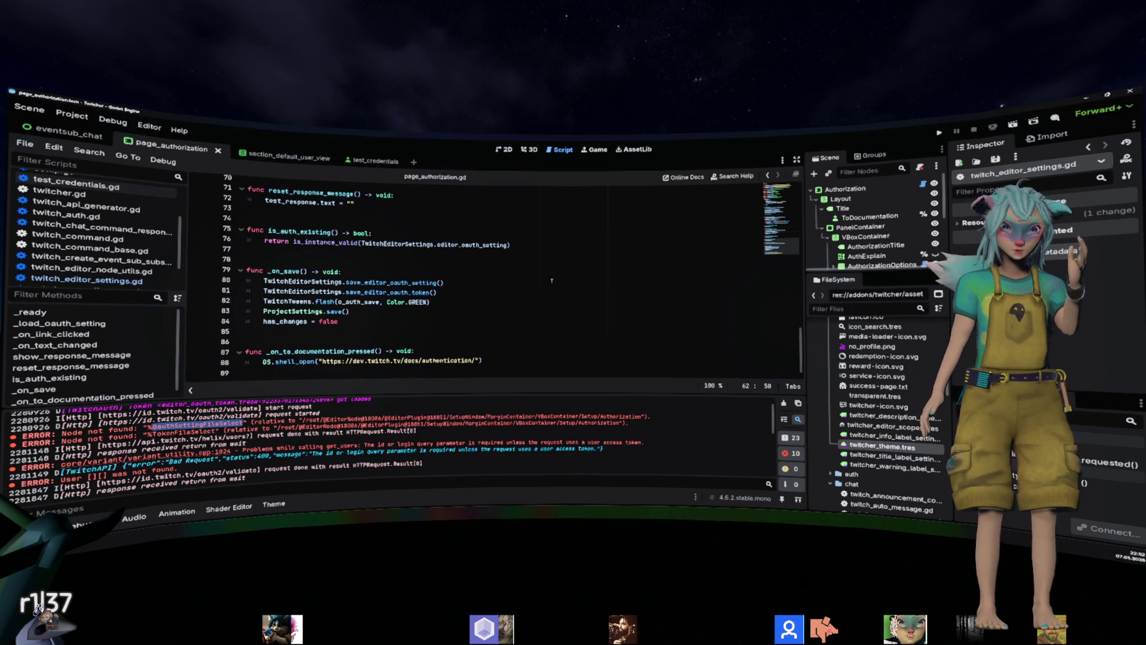
{"action": "scroll", "coordinate": [552, 281], "scroll_direction": "up", "scroll_amount": 14}
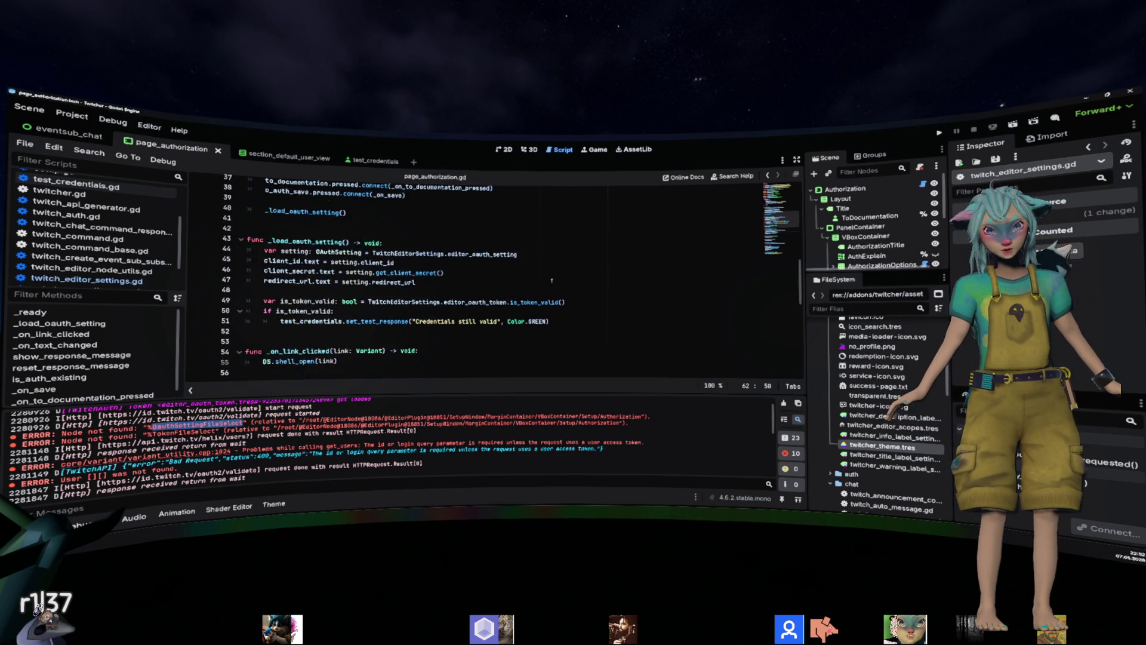
{"action": "scroll", "coordinate": [552, 280], "scroll_direction": "up", "scroll_amount": 8}
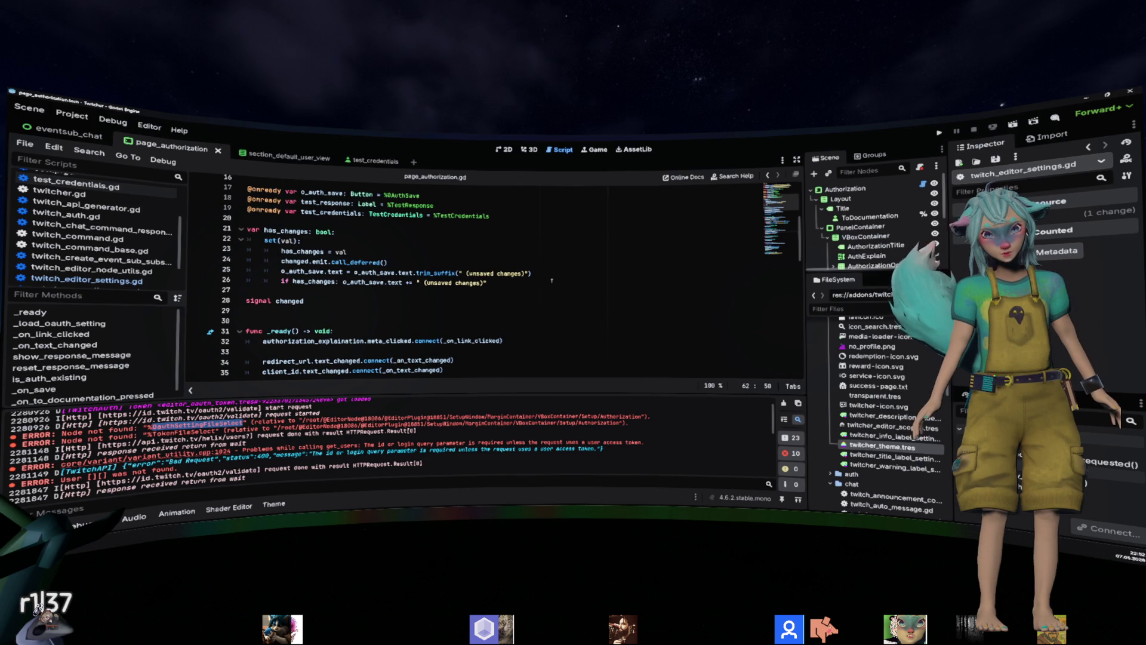
{"action": "scroll", "coordinate": [551, 281], "scroll_direction": "up", "scroll_amount": 2}
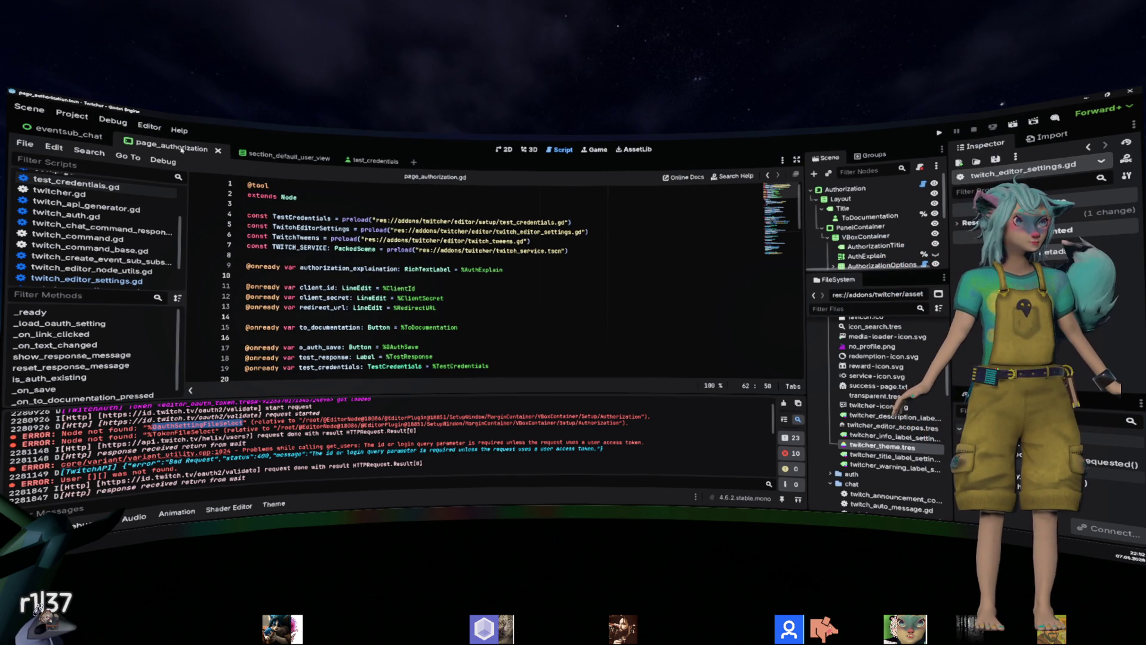
{"action": "left_click", "coordinate": [72, 114]}
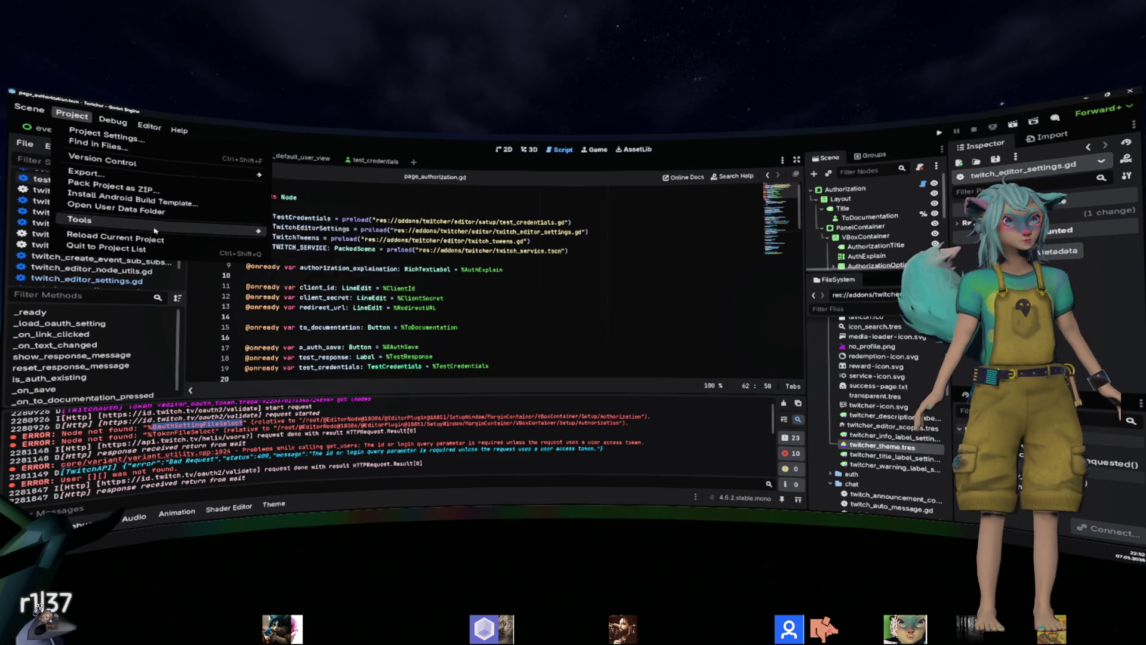
{"action": "mouse_move", "coordinate": [179, 223]}
{"action": "left_click", "coordinate": [319, 282]}
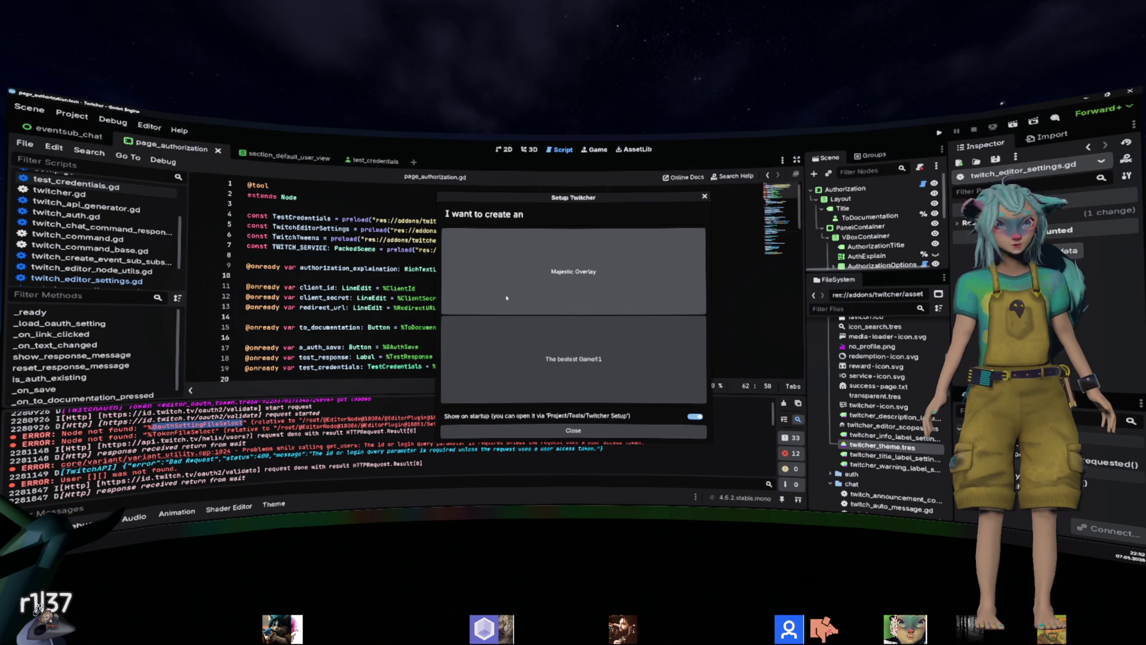
Clear the Output, reopen Twitcher Setup, choose Majestic Overlay, Authorize Editor, and close the dialog.
{"action": "left_click", "coordinate": [569, 430]}
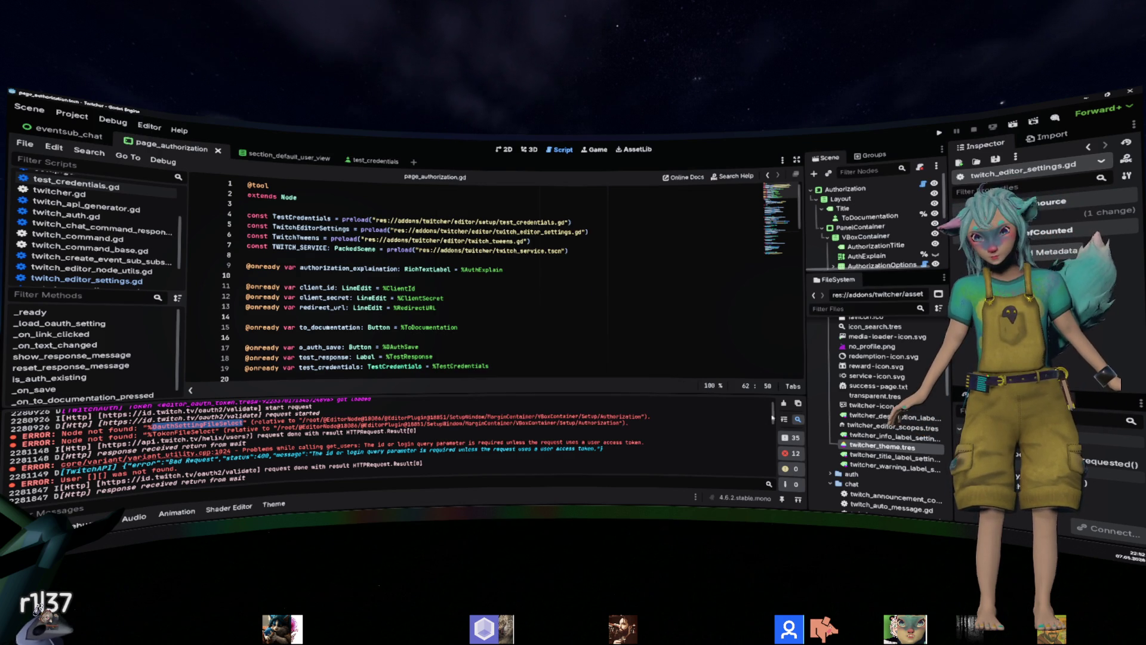
{"action": "left_click", "coordinate": [783, 403]}
{"action": "left_click", "coordinate": [72, 113]}
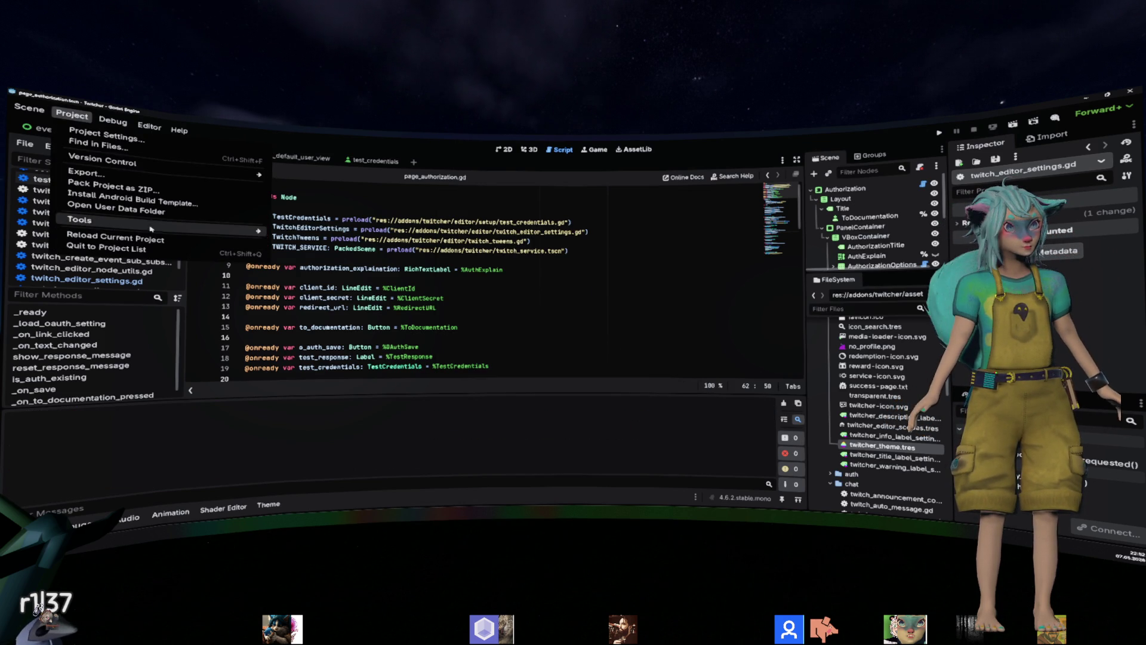
{"action": "mouse_move", "coordinate": [150, 229]}
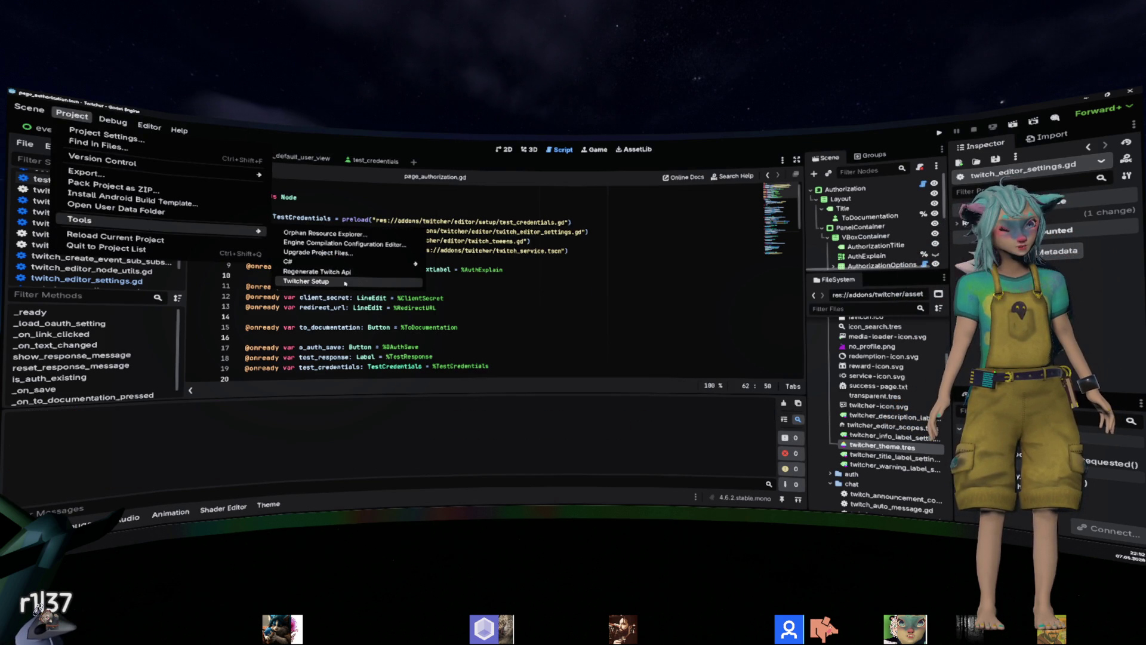
{"action": "left_click", "coordinate": [345, 282]}
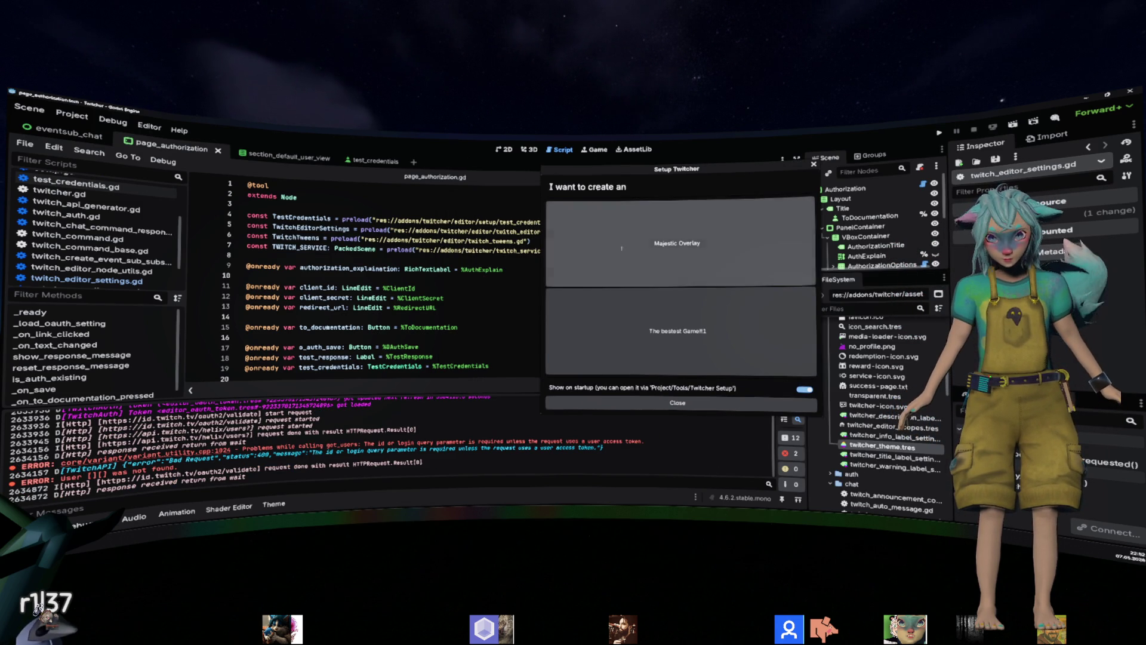
{"action": "left_click", "coordinate": [623, 285]}
{"action": "left_click", "coordinate": [729, 259]}
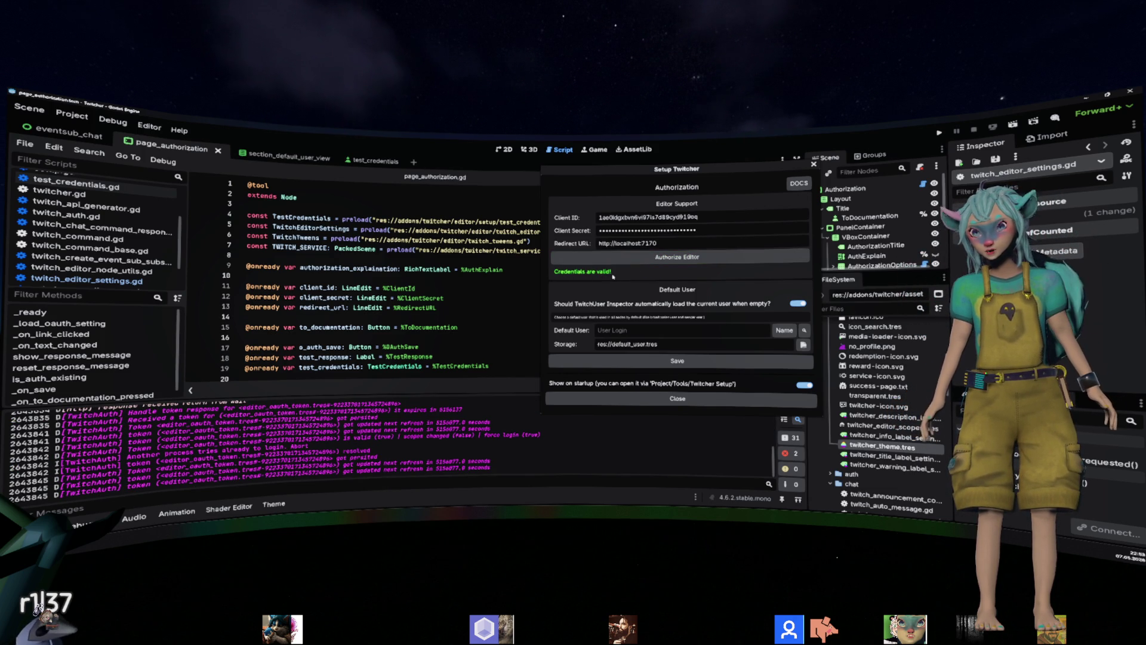
{"action": "key", "text": "Escape"}
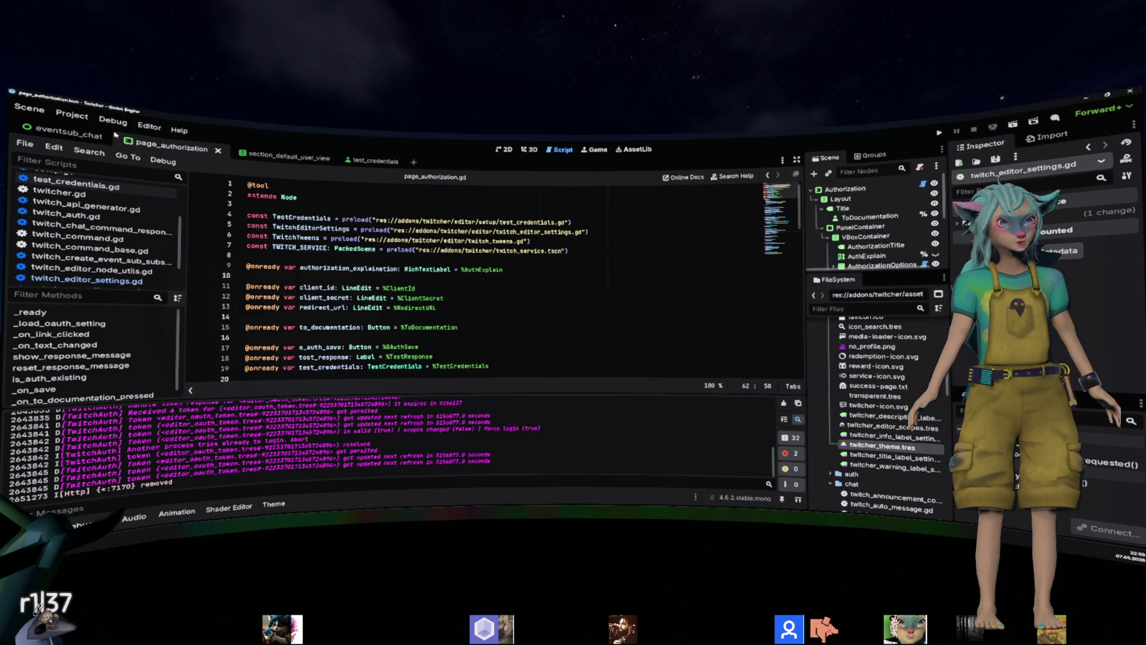
Repeat: clear the Output, reopen Twitcher Setup, pick Majestic Overlay, authorize again, then close.
{"action": "left_click", "coordinate": [72, 115]}
{"action": "key", "text": "Escape"}
{"action": "scroll", "coordinate": [675, 401], "scroll_direction": "up", "scroll_amount": 4}
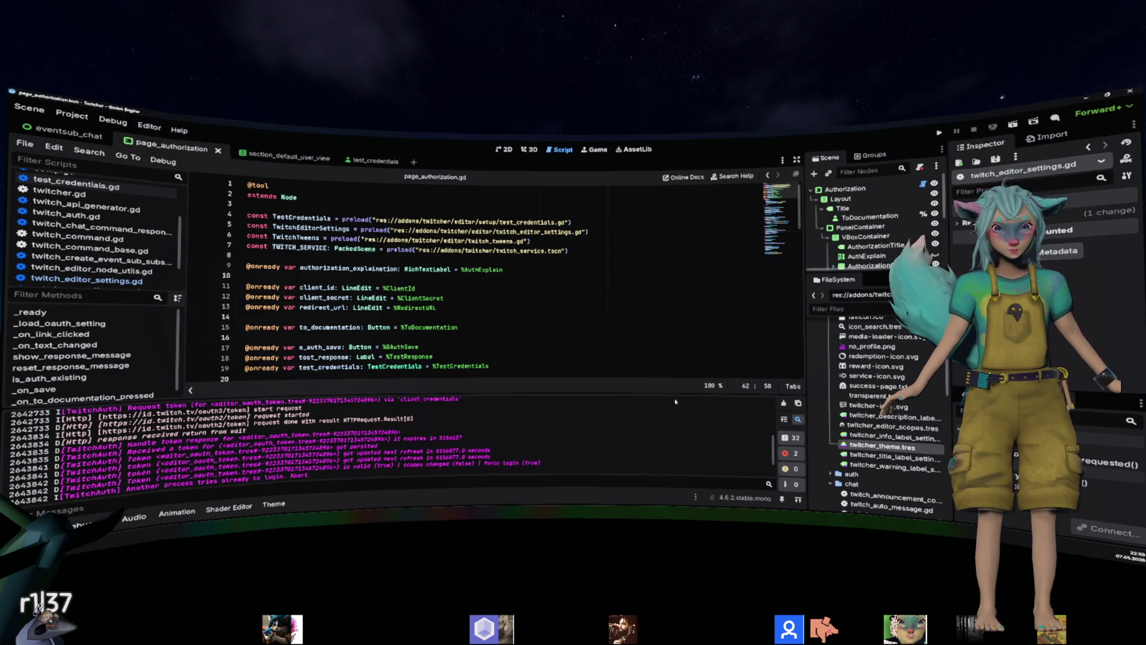
{"action": "left_click", "coordinate": [784, 403]}
{"action": "left_click", "coordinate": [72, 115]}
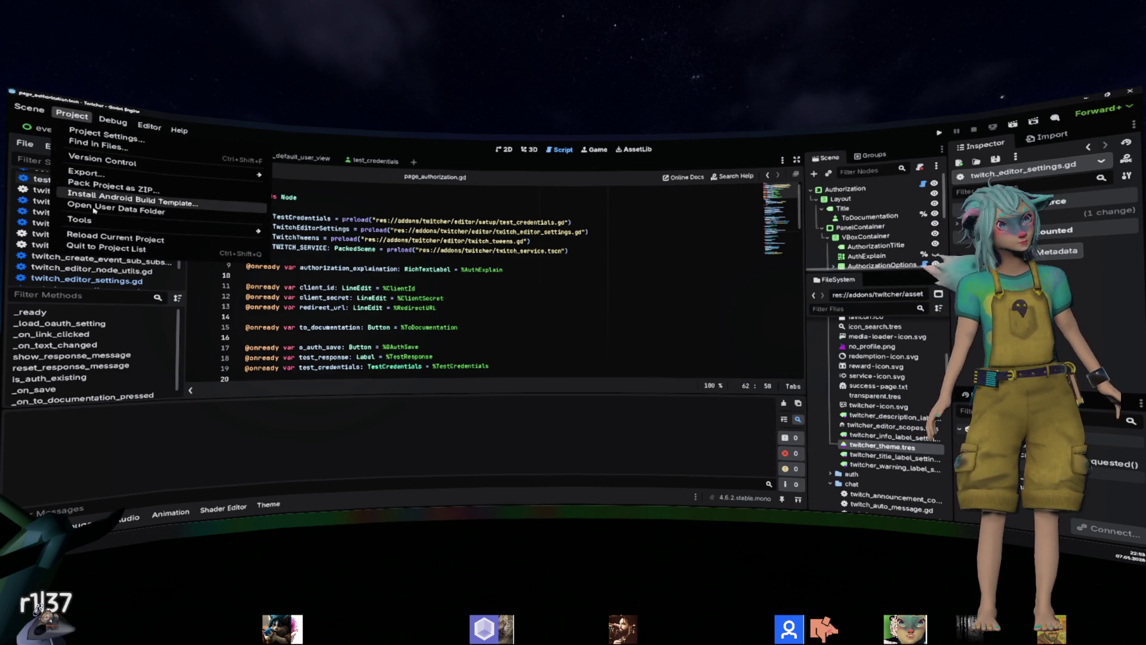
{"action": "mouse_move", "coordinate": [84, 220]}
{"action": "left_click", "coordinate": [346, 282]}
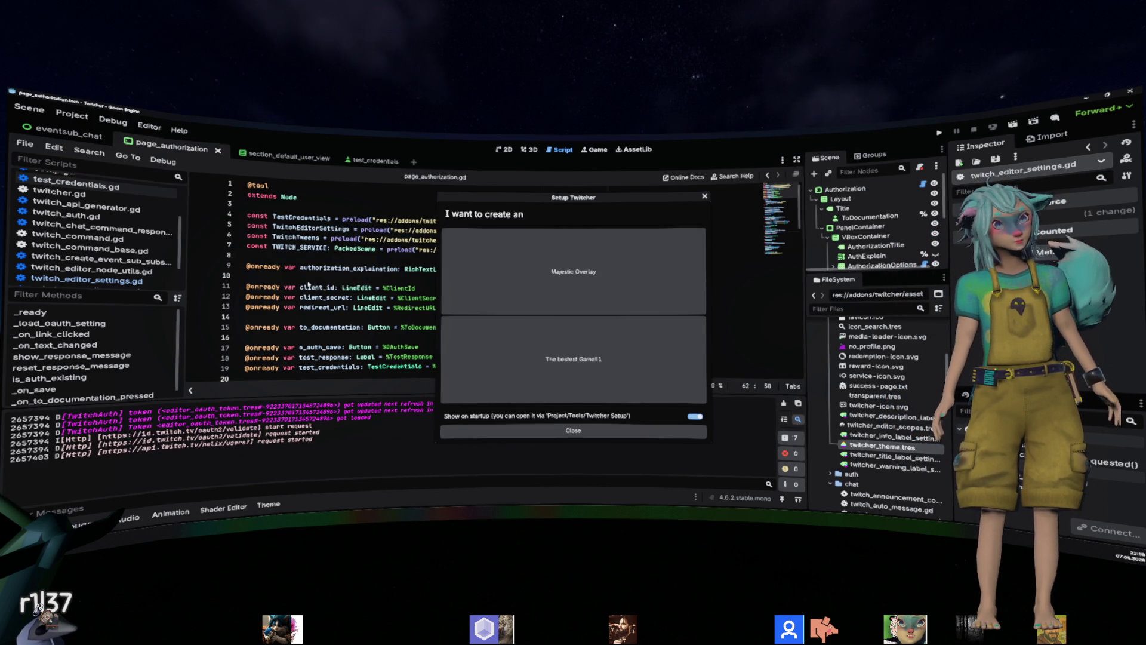
{"action": "left_click", "coordinate": [537, 259]}
{"action": "left_click", "coordinate": [554, 285]}
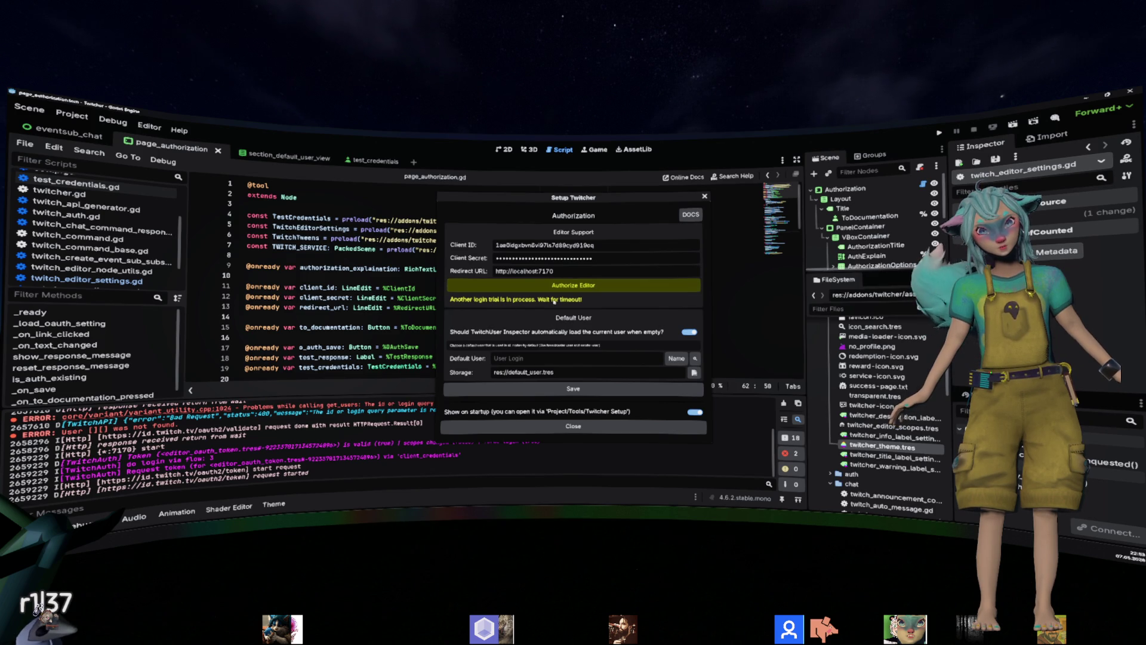
{"action": "left_click", "coordinate": [477, 424]}
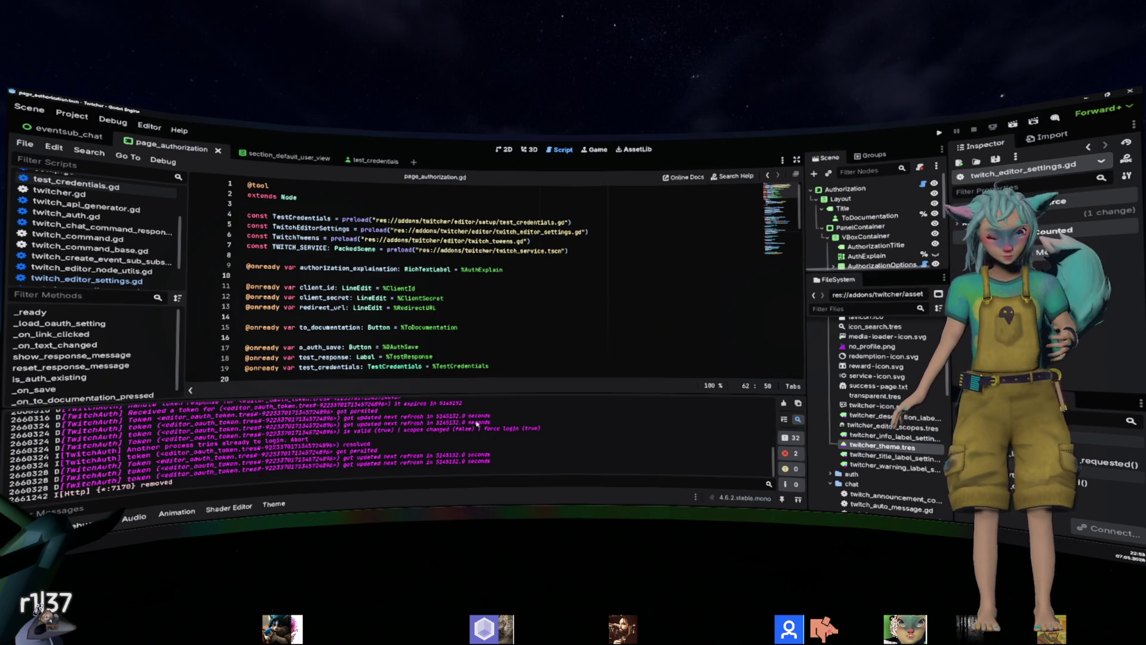
{"action": "scroll", "coordinate": [478, 425], "scroll_direction": "up", "scroll_amount": 2}
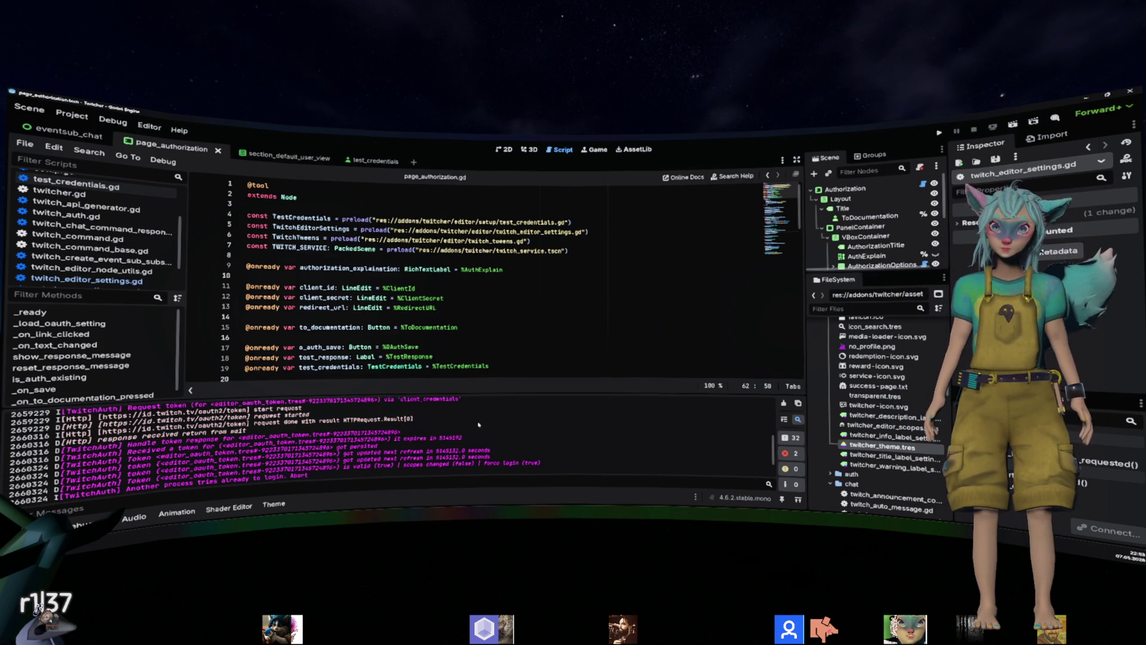
Scroll through the Output log and briefly select a log line to read it.
{"action": "scroll", "coordinate": [478, 425], "scroll_direction": "up", "scroll_amount": 3}
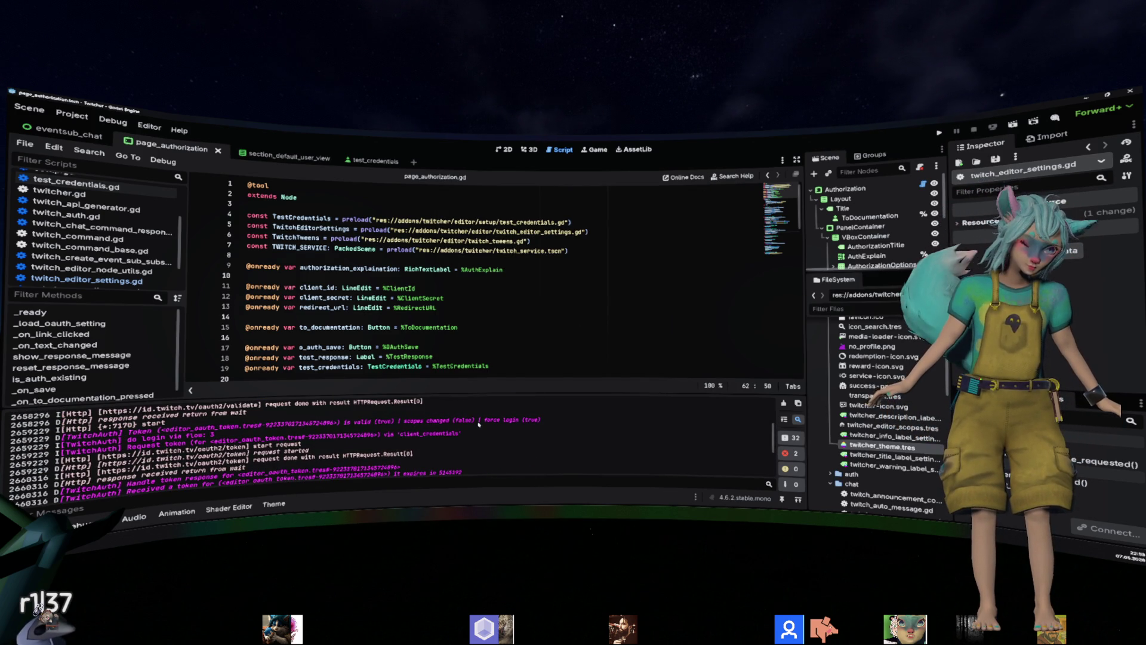
{"action": "scroll", "coordinate": [479, 425], "scroll_direction": "up", "scroll_amount": 4}
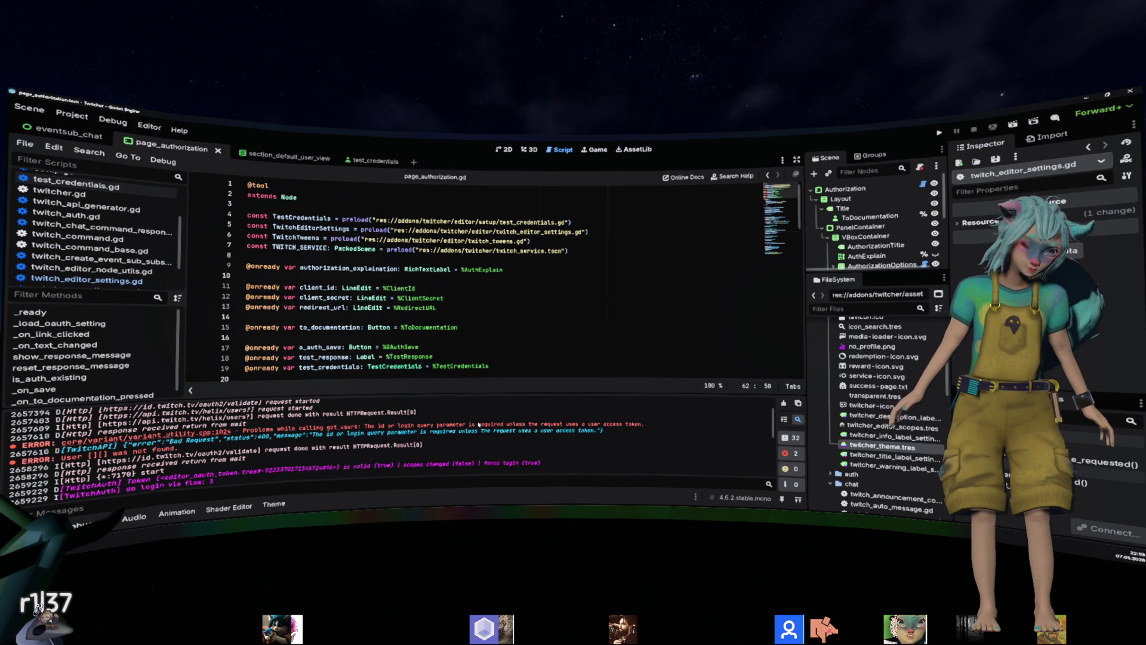
{"action": "scroll", "coordinate": [478, 424], "scroll_direction": "down", "scroll_amount": 3}
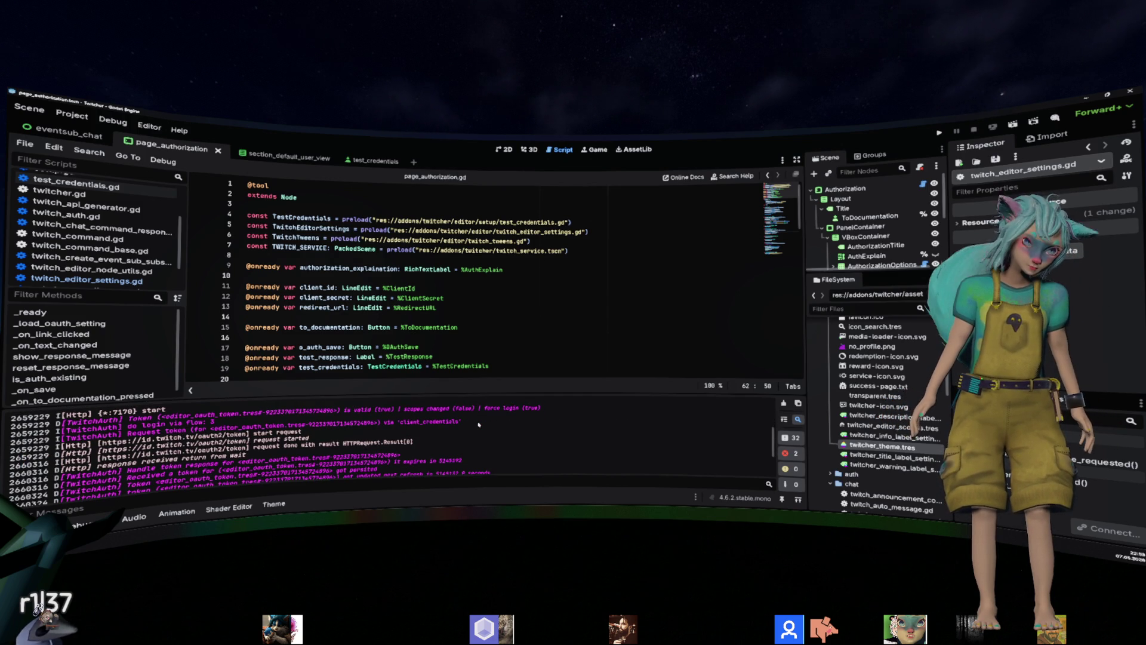
{"action": "mouse_move", "coordinate": [478, 424]}
{"action": "left_mouse_down"}
{"action": "mouse_move", "coordinate": [239, 406]}
{"action": "mouse_move", "coordinate": [303, 426]}
{"action": "left_mouse_up"}
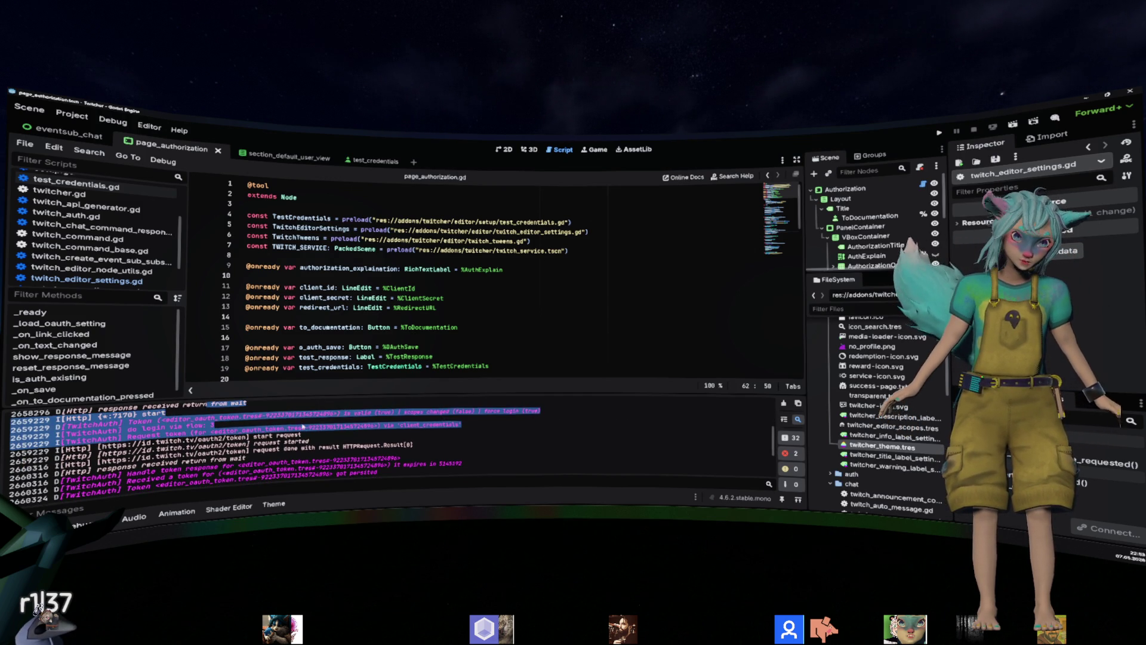
{"action": "left_click", "coordinate": [303, 426]}
Select and read the token refresh lines and the another-login-in-progress abort message.
{"action": "scroll", "coordinate": [456, 432], "scroll_direction": "down", "scroll_amount": 2}
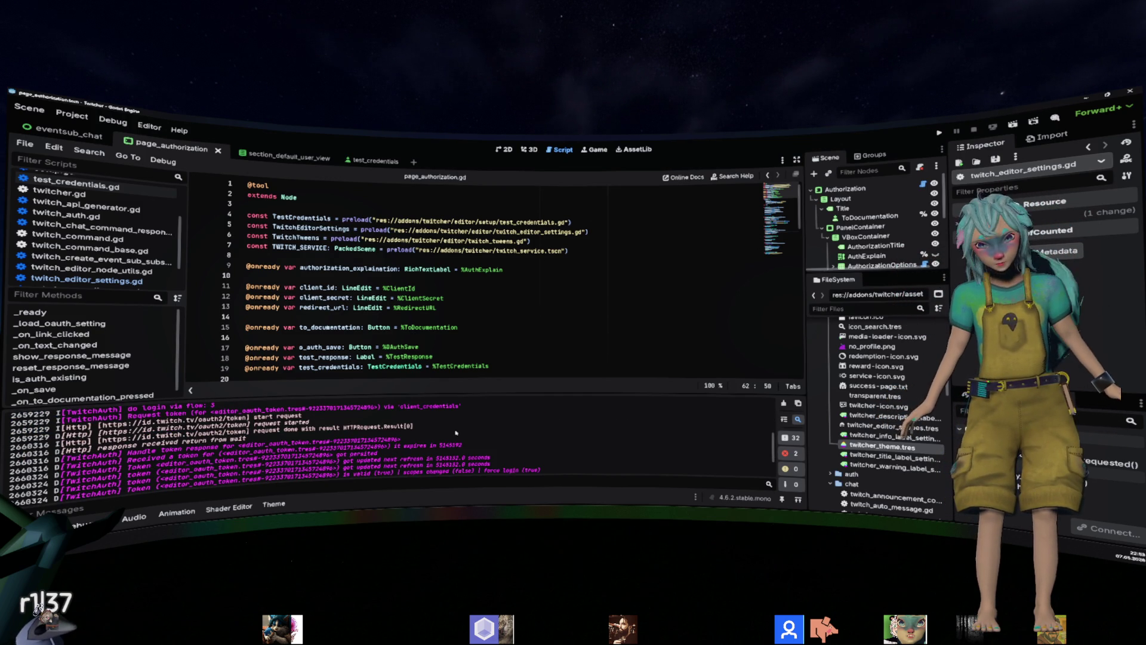
{"action": "scroll", "coordinate": [445, 435], "scroll_direction": "down", "scroll_amount": 2}
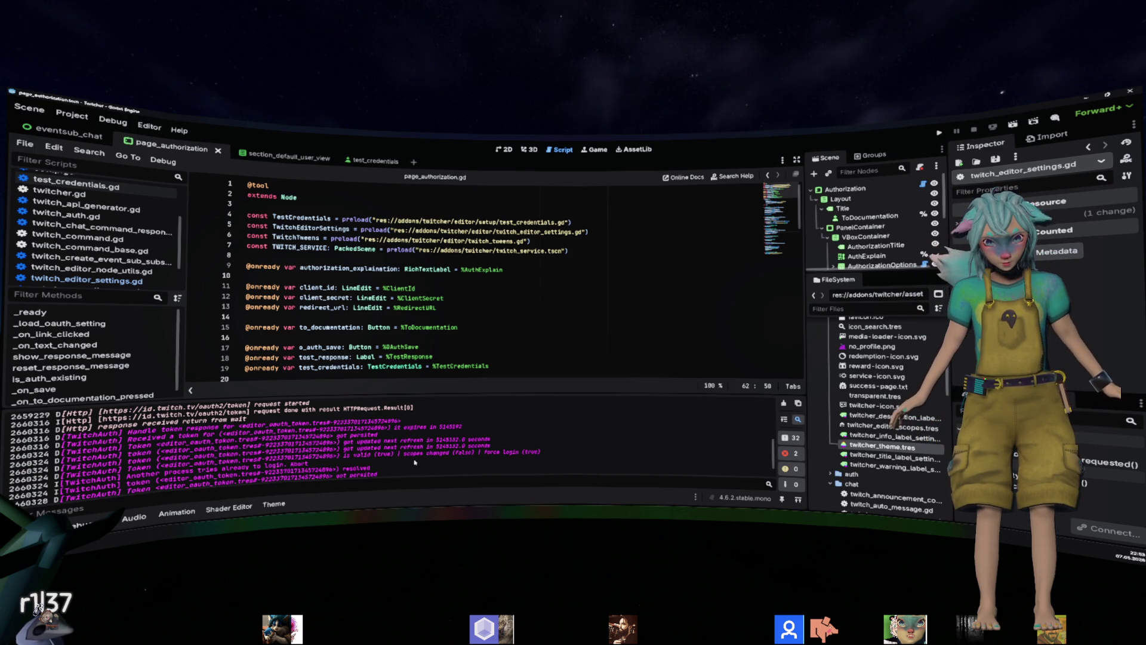
{"action": "scroll", "coordinate": [414, 463], "scroll_direction": "down", "scroll_amount": 2}
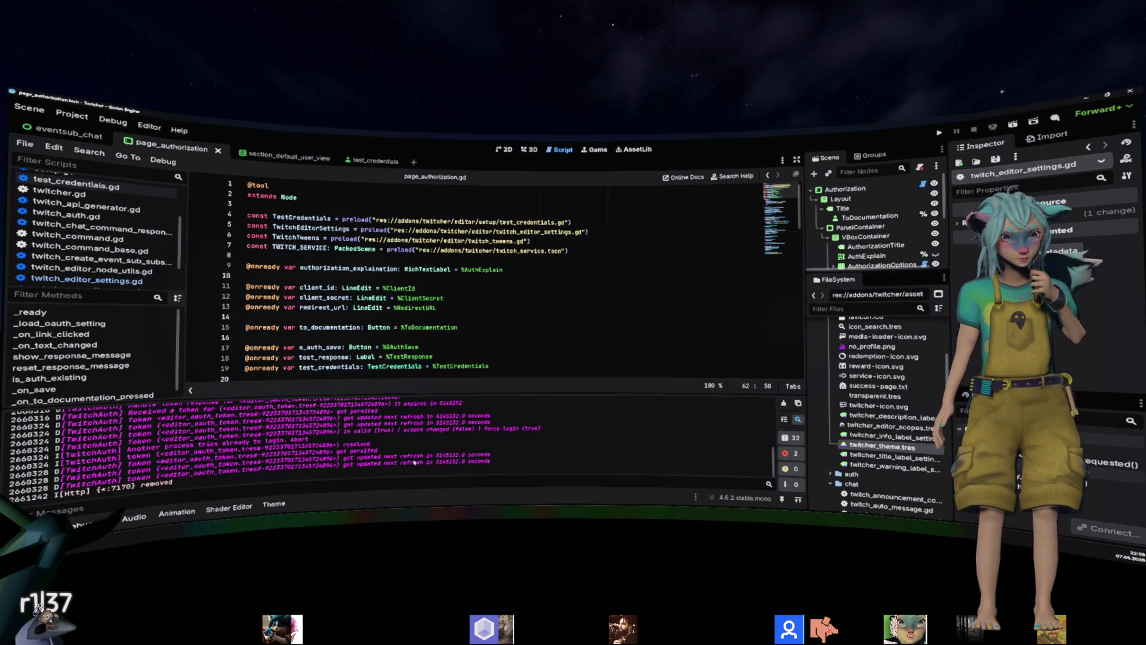
{"action": "mouse_move", "coordinate": [156, 416]}
{"action": "left_mouse_down"}
{"action": "mouse_move", "coordinate": [417, 472]}
{"action": "mouse_move", "coordinate": [421, 457]}
{"action": "mouse_move", "coordinate": [512, 462]}
{"action": "left_mouse_up"}
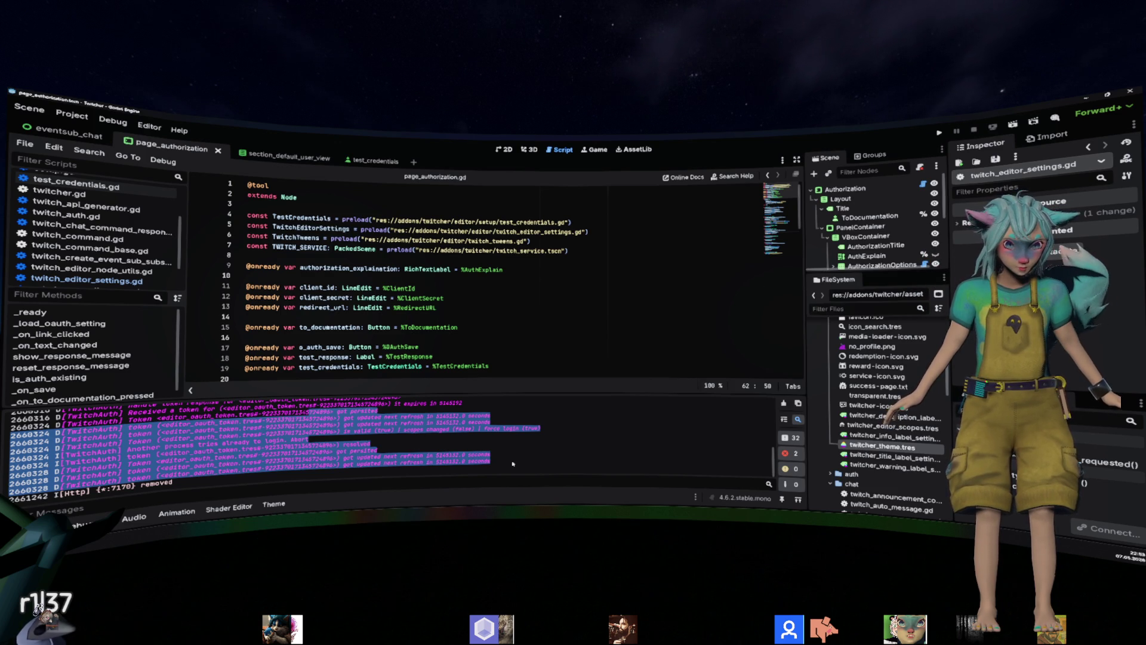
{"action": "left_click", "coordinate": [513, 463]}
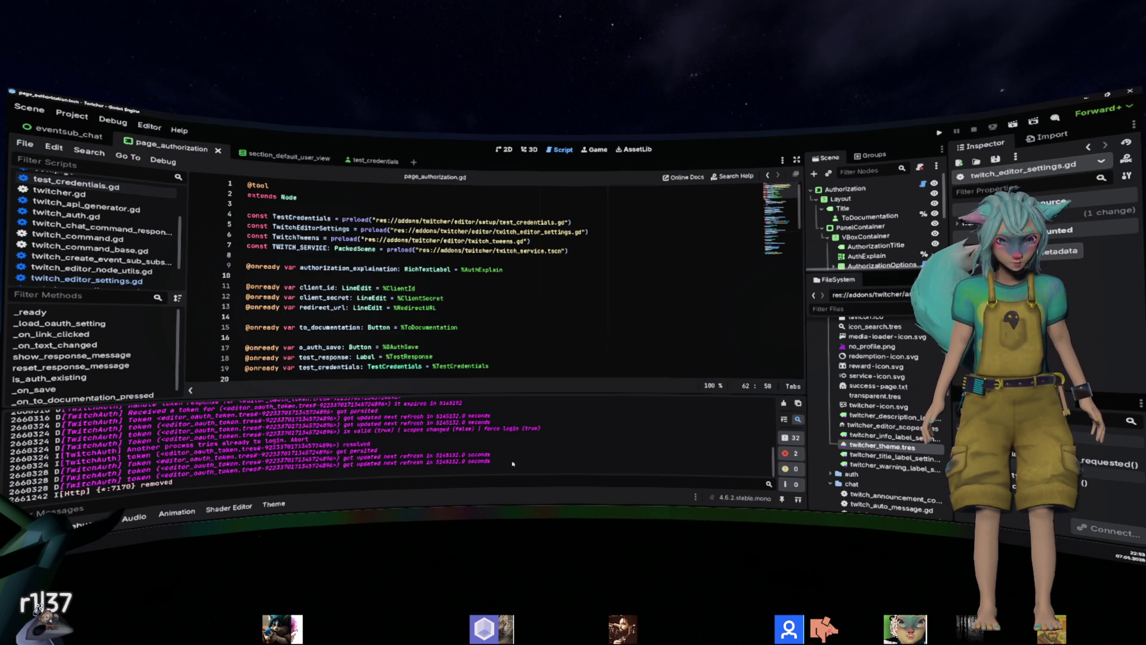
{"action": "mouse_move", "coordinate": [128, 448]}
{"action": "left_mouse_down"}
{"action": "mouse_move", "coordinate": [310, 440]}
{"action": "mouse_move", "coordinate": [418, 480]}
{"action": "mouse_move", "coordinate": [497, 464]}
{"action": "left_mouse_up"}
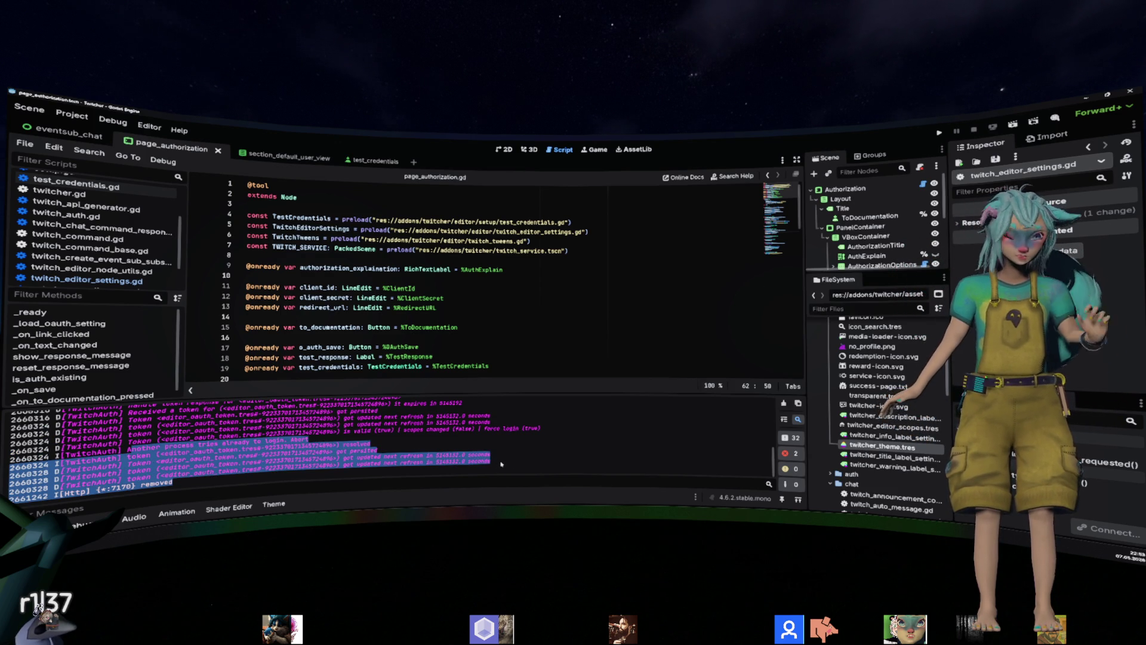
{"action": "left_click", "coordinate": [502, 464]}
Collapse the Output panel and place the caret in page_authorization.gd's has_changes setter.
{"action": "left_click", "coordinate": [136, 514]}
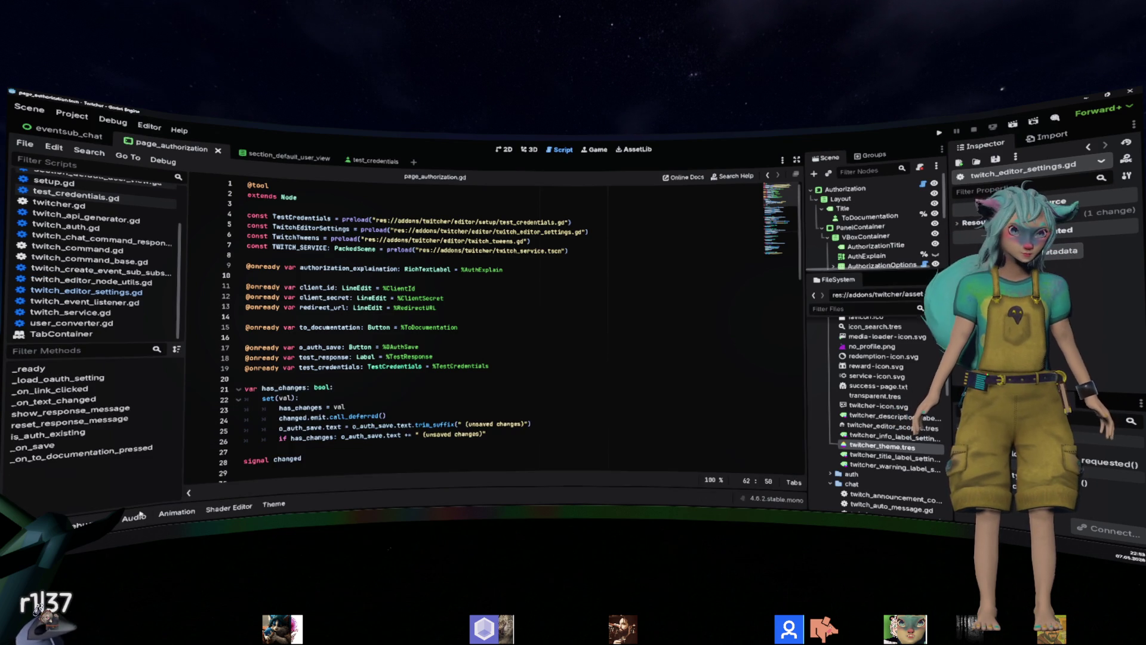
{"action": "left_click", "coordinate": [527, 405]}
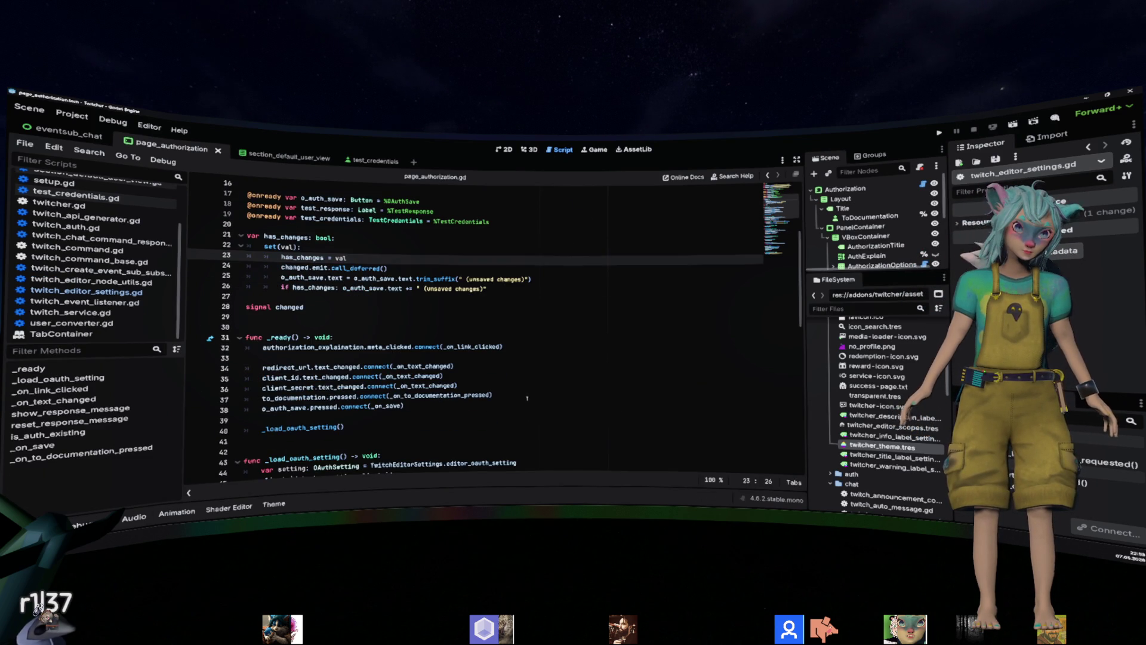
{"action": "scroll", "coordinate": [173, 262], "scroll_direction": "up", "scroll_amount": 2}
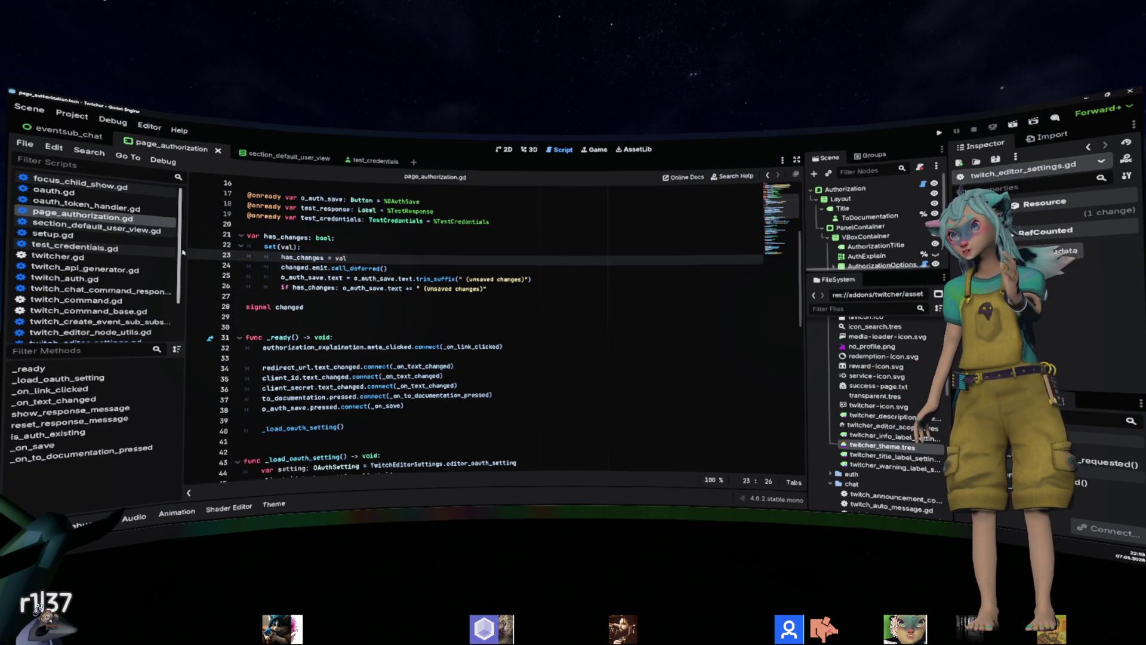
Open test_credentials.gd and bring back the Output log to inspect its get_users error.
{"action": "left_click", "coordinate": [90, 248]}
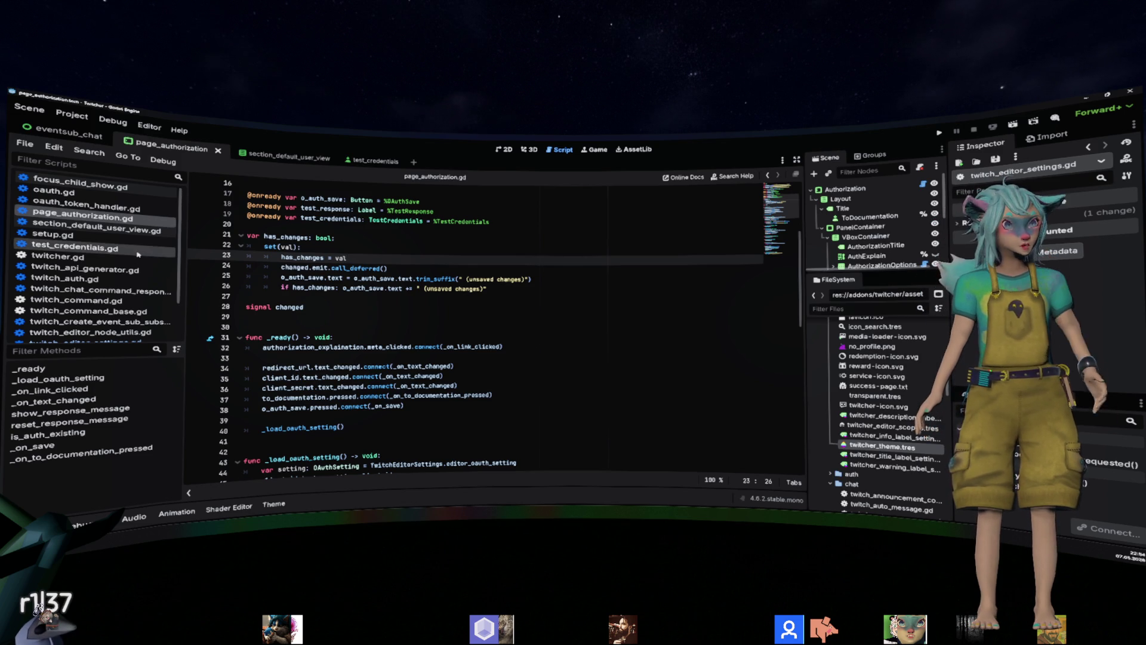
{"action": "left_click", "coordinate": [457, 346]}
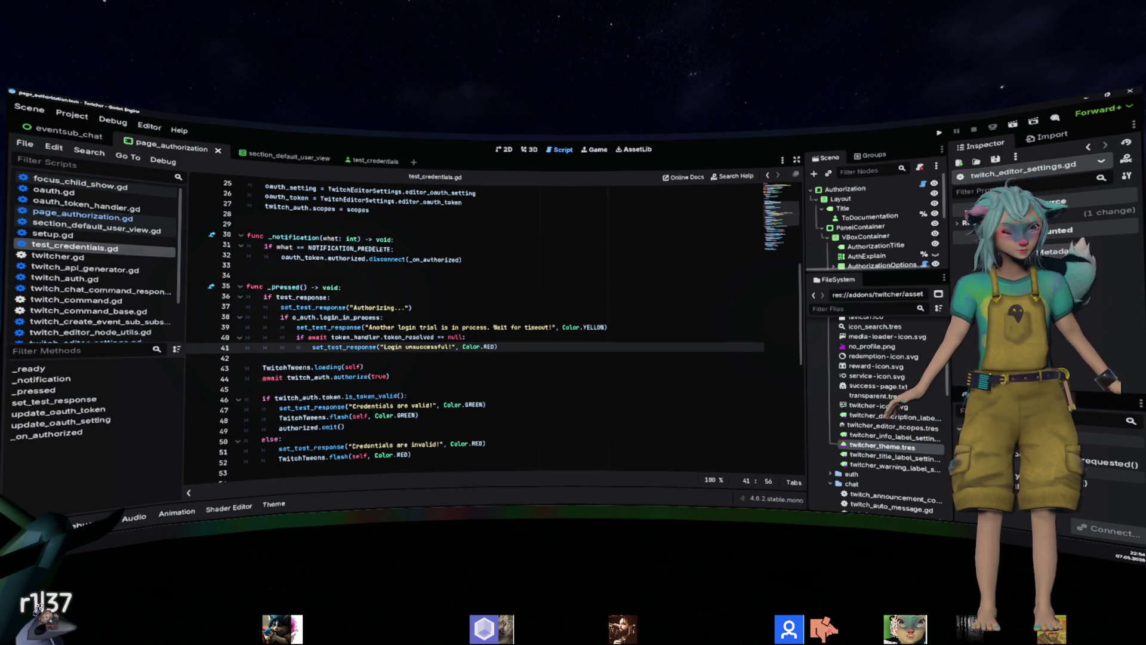
{"action": "key", "text": "F6"}
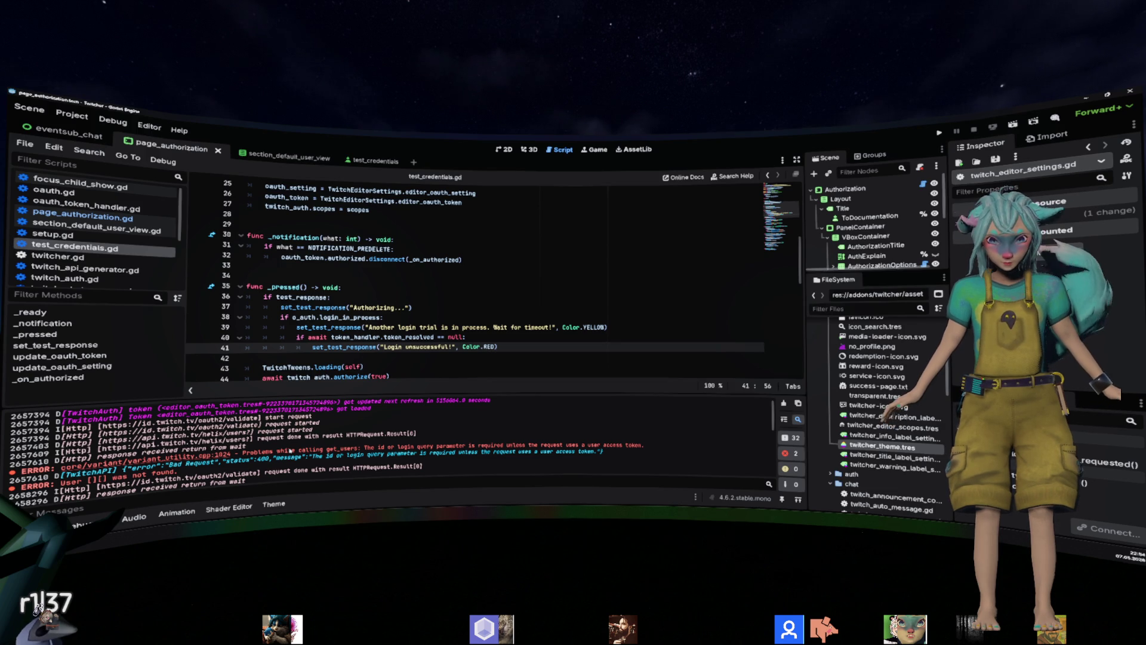
{"action": "left_click_drag", "start_coordinate": [290, 451], "coordinate": [529, 443]}
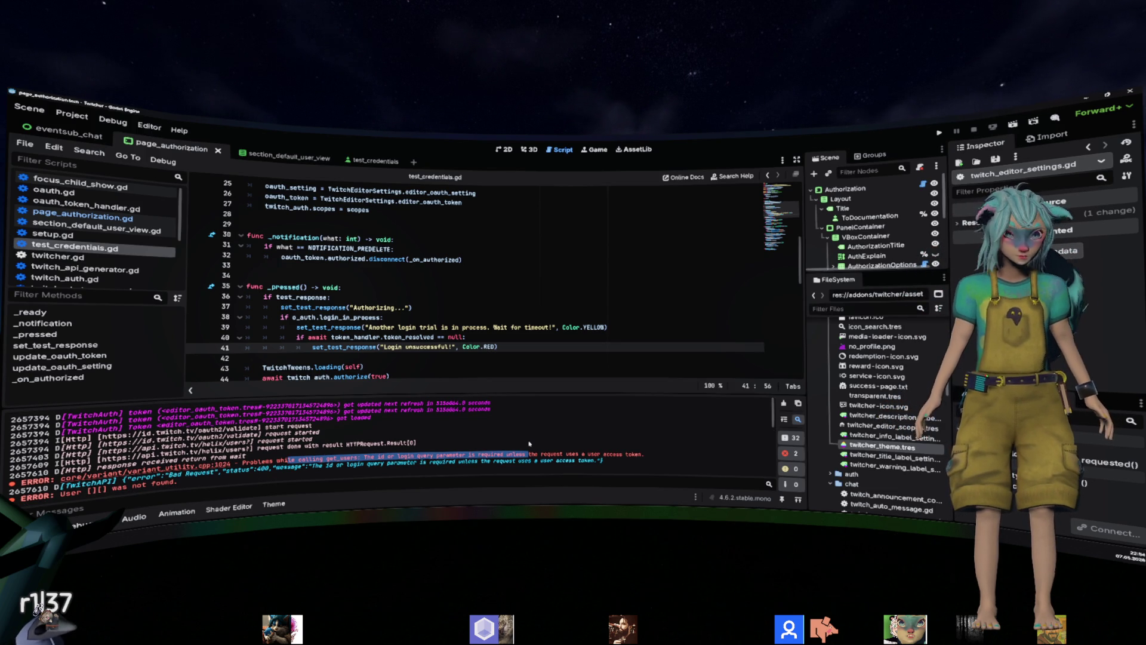
{"action": "key", "text": "Up"}
{"action": "key", "text": "Up"}
{"action": "key", "text": "Up"}
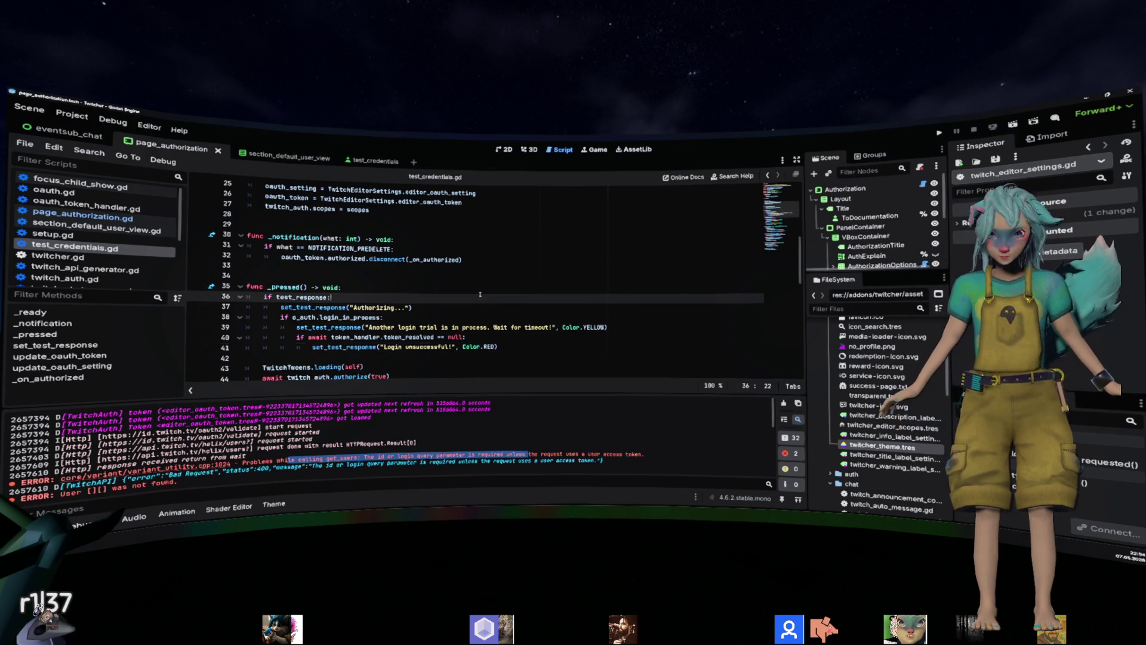
Enlarge the scene tree, then close twitch.gd and test_credentials.gd from the Scripts list.
{"action": "left_click_drag", "start_coordinate": [887, 287], "coordinate": [898, 410]}
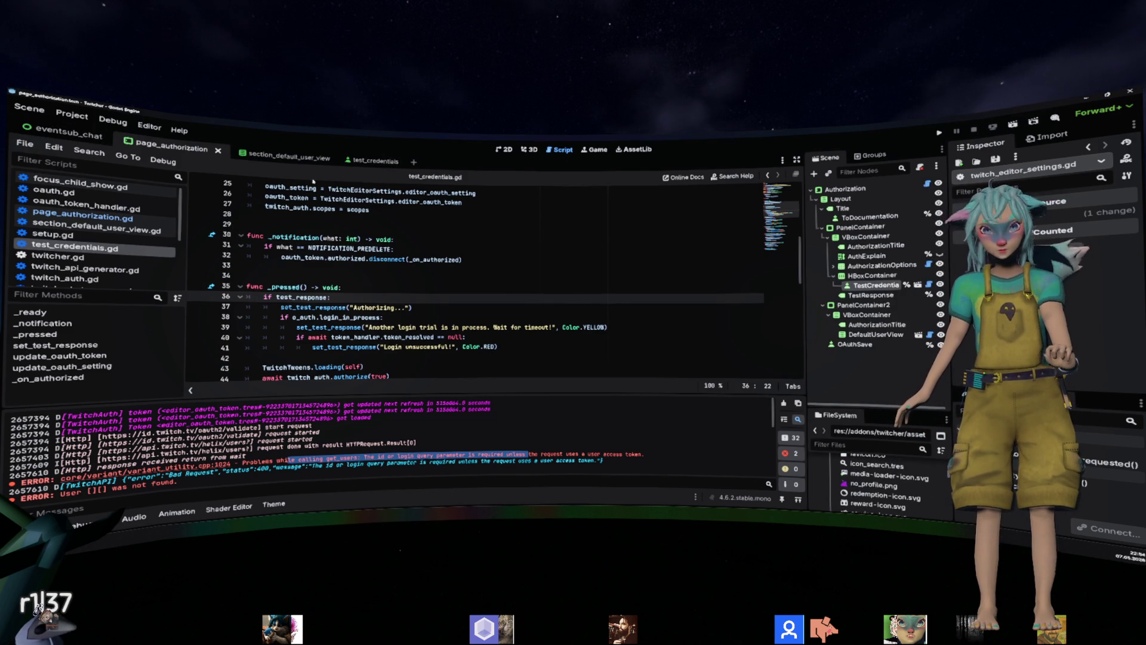
{"action": "key", "text": "Up"}
{"action": "key", "text": "Up"}
{"action": "key", "text": "Up"}
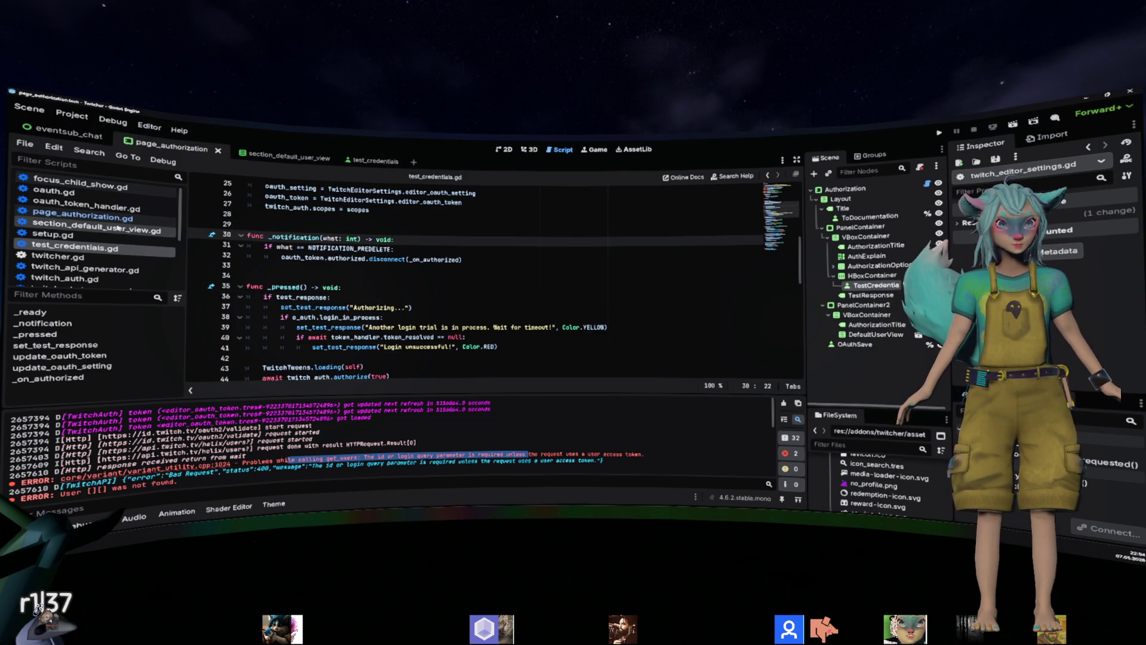
{"action": "middle_click", "coordinate": [100, 256]}
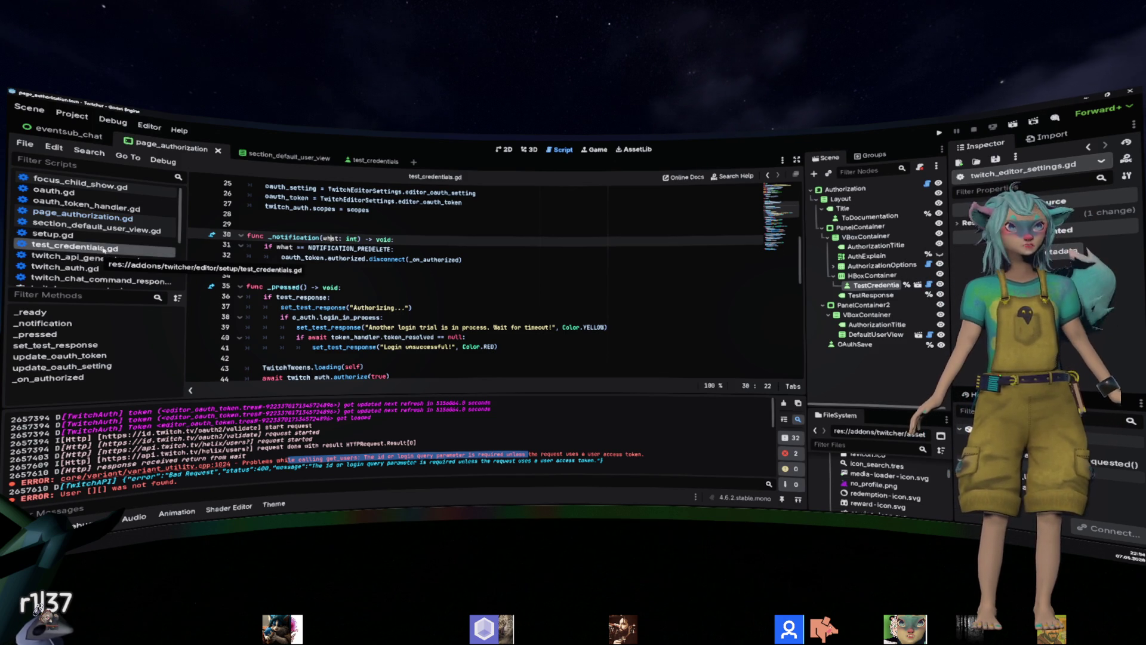
{"action": "middle_click", "coordinate": [104, 250]}
Close all open scripts and reopen test_credentials.gd from the FileSystem dock.
{"action": "right_click", "coordinate": [118, 227]}
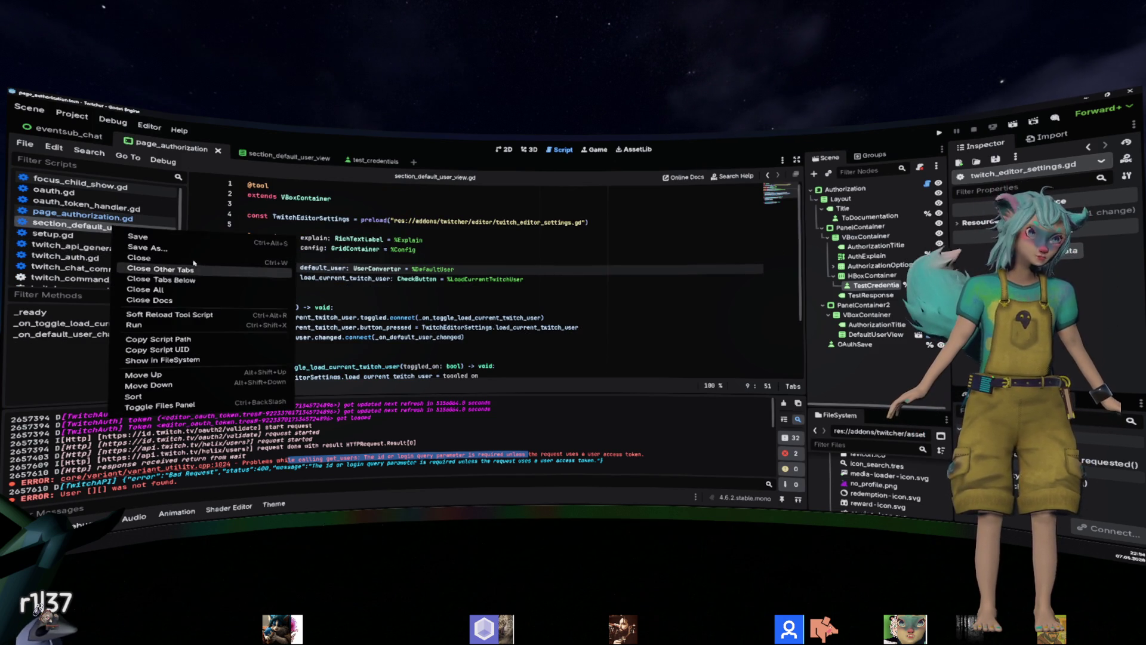
{"action": "left_click", "coordinate": [145, 289]}
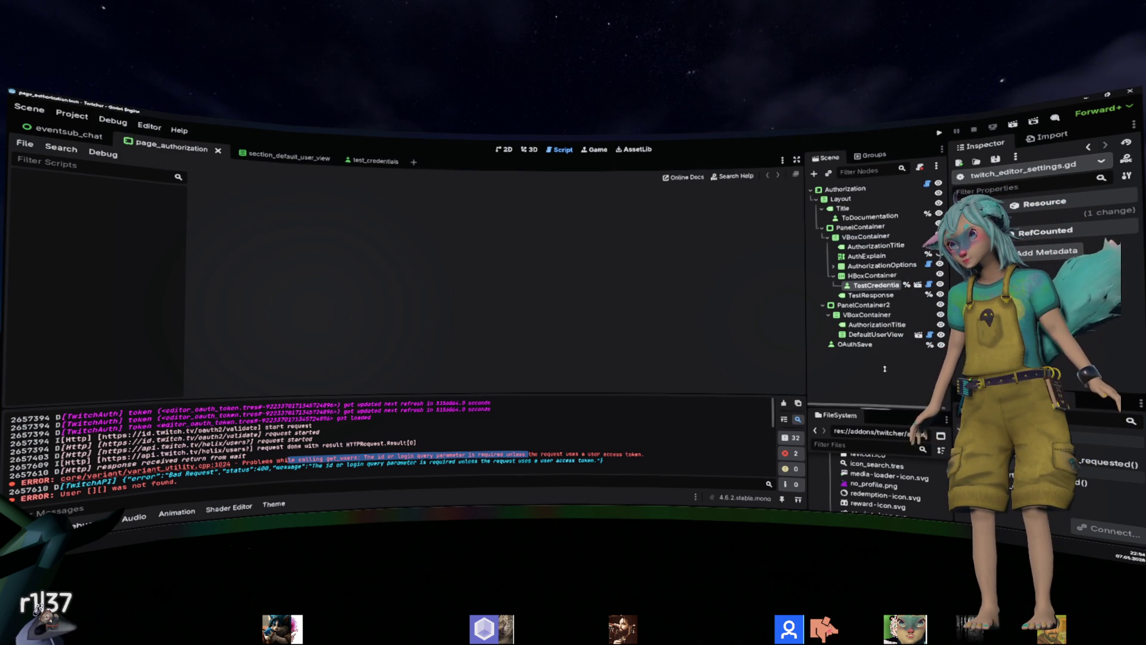
{"action": "left_click_drag", "start_coordinate": [885, 368], "coordinate": [883, 268]}
{"action": "scroll", "coordinate": [879, 429], "scroll_direction": "down", "scroll_amount": 10}
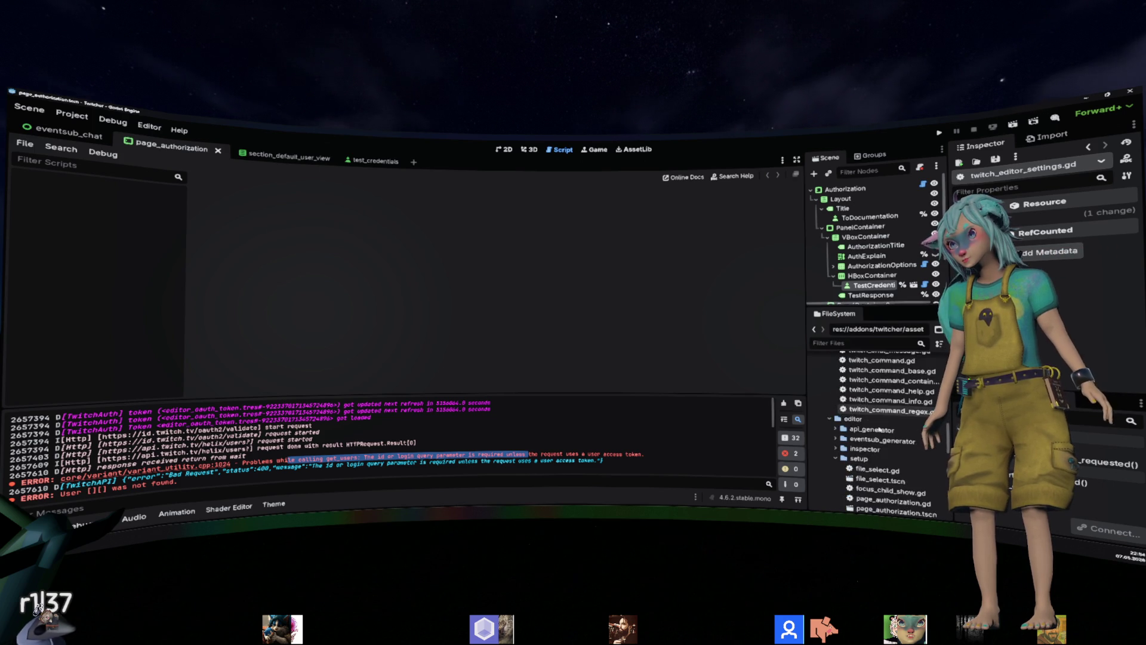
{"action": "scroll", "coordinate": [879, 429], "scroll_direction": "down", "scroll_amount": 5}
{"action": "double_click", "coordinate": [886, 445]}
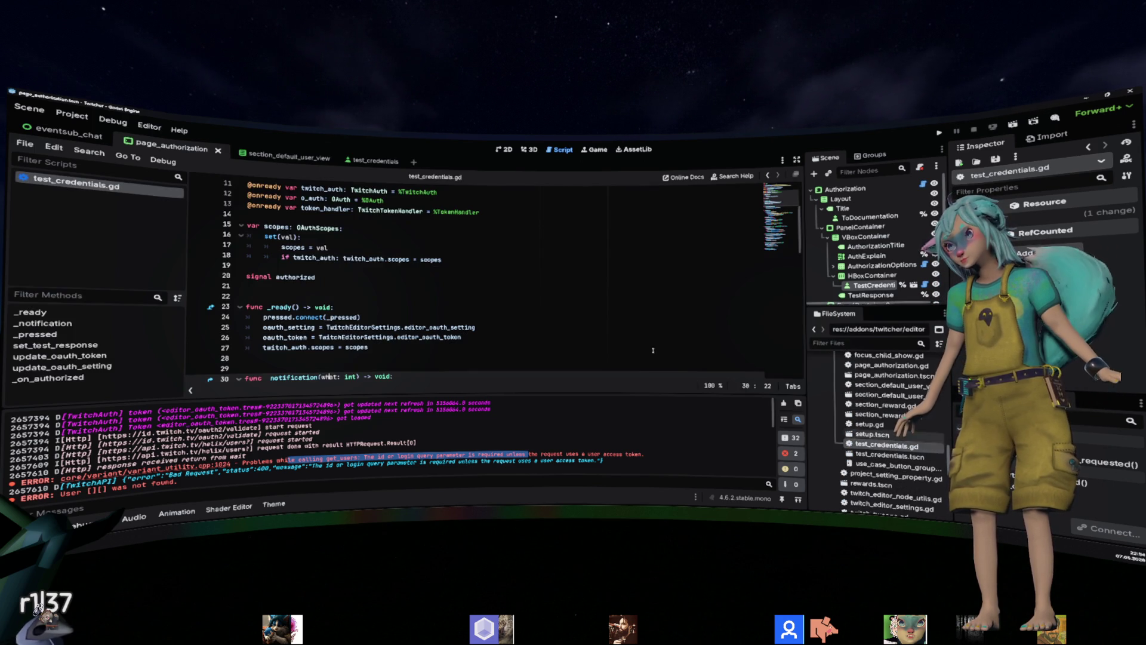
Open user_converter.gd and select its _swap_view and _load_current_user lines.
{"action": "scroll", "coordinate": [879, 447], "scroll_direction": "down", "scroll_amount": 3}
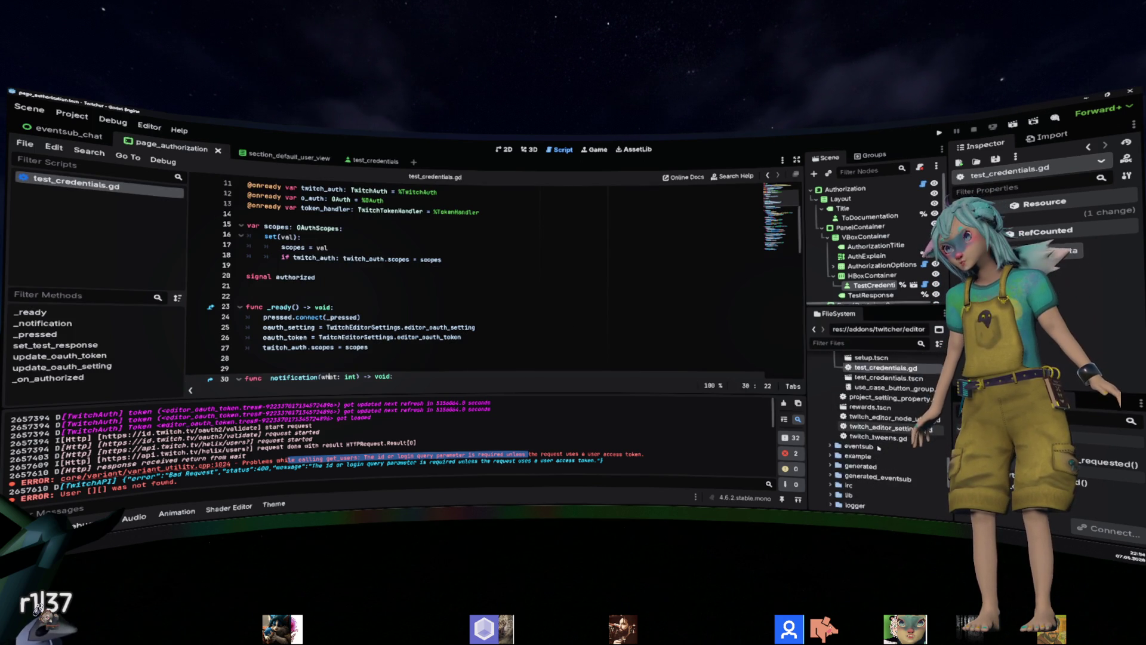
{"action": "scroll", "coordinate": [878, 447], "scroll_direction": "up", "scroll_amount": 3}
{"action": "scroll", "coordinate": [871, 430], "scroll_direction": "up", "scroll_amount": 3}
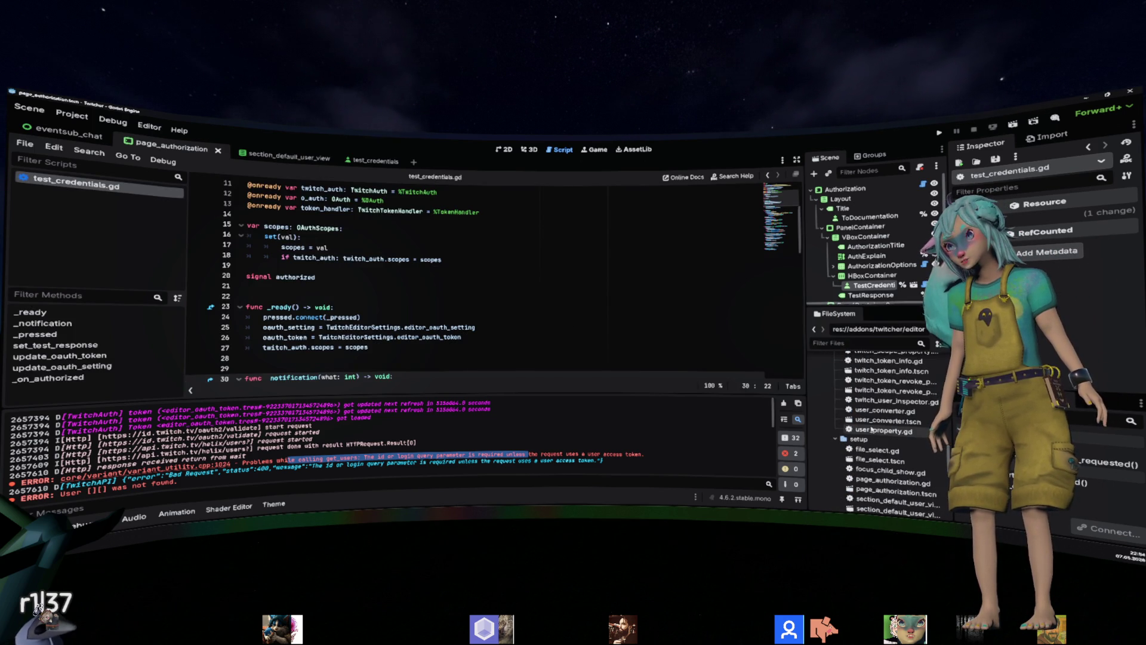
{"action": "double_click", "coordinate": [877, 411]}
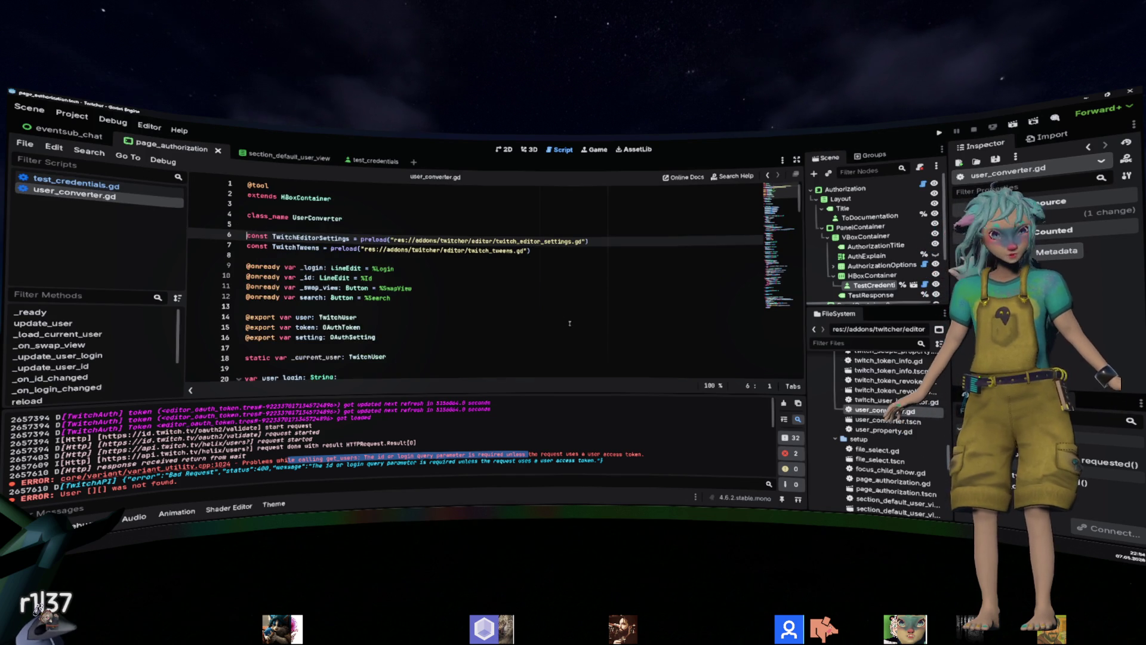
{"action": "scroll", "coordinate": [569, 323], "scroll_direction": "down", "scroll_amount": 10}
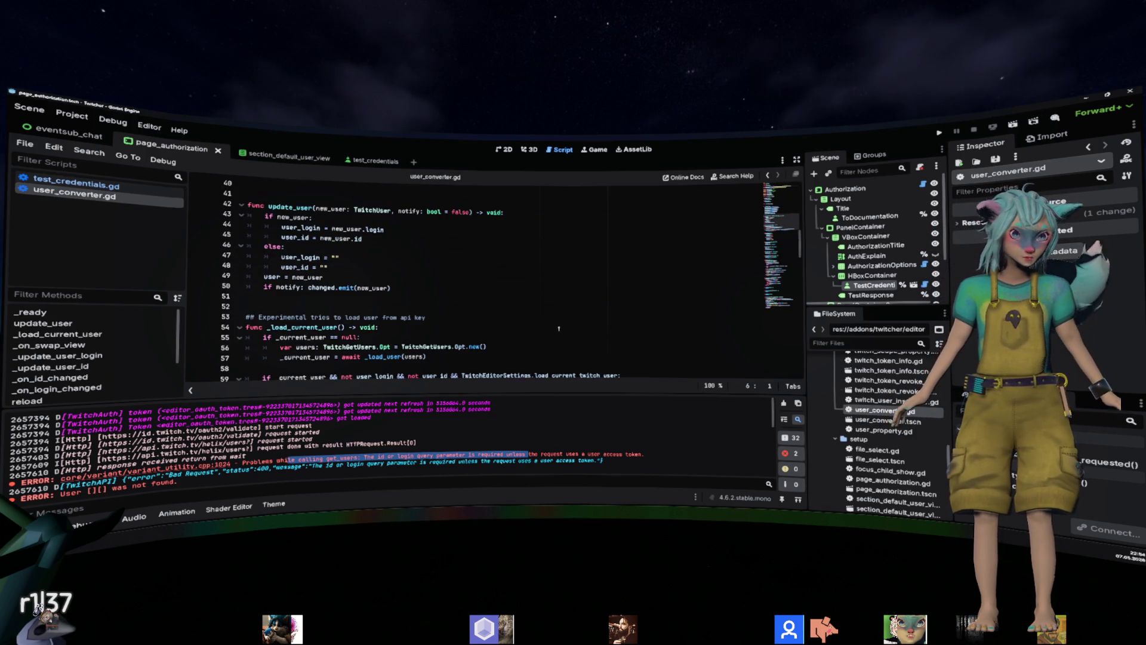
{"action": "double_click", "coordinate": [310, 326]}
{"action": "scroll", "coordinate": [310, 323], "scroll_direction": "up", "scroll_amount": 6}
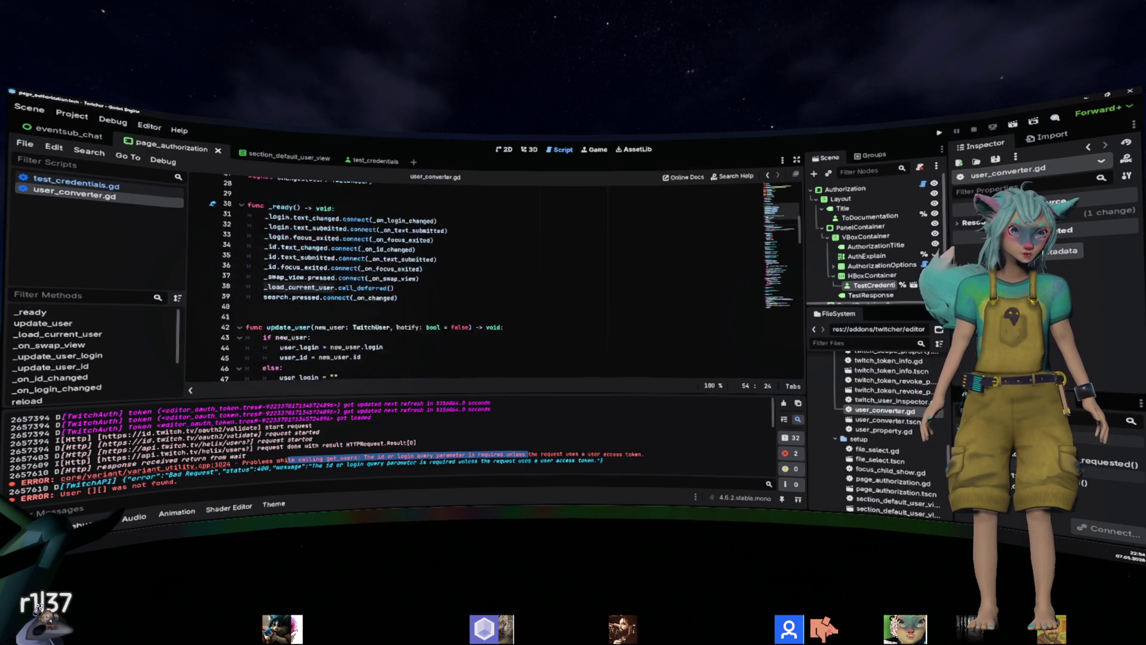
{"action": "left_click_drag", "start_coordinate": [246, 357], "coordinate": [245, 337]}
Hide the Output log with Ctrl+J and place the caret after _load_current_user.
{"action": "key", "text": "ctrl+j"}
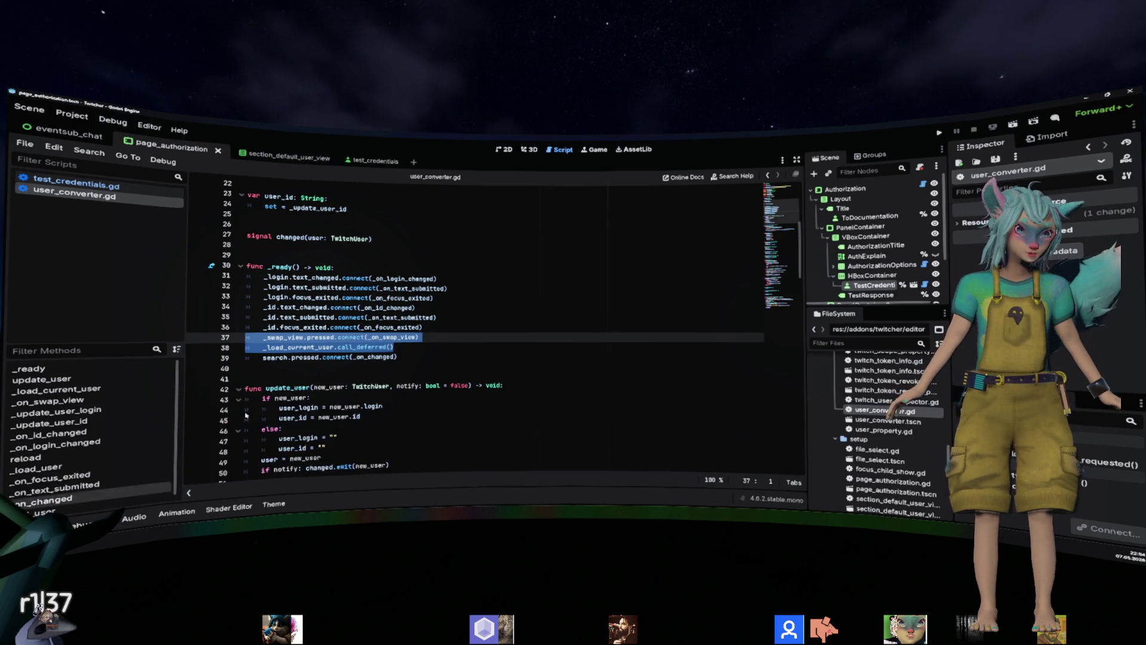
{"action": "scroll", "coordinate": [362, 323], "scroll_direction": "down", "scroll_amount": 4}
{"action": "left_click", "coordinate": [361, 339]}
{"action": "scroll", "coordinate": [361, 316], "scroll_direction": "down", "scroll_amount": 3}
{"action": "left_click", "coordinate": [362, 311]}
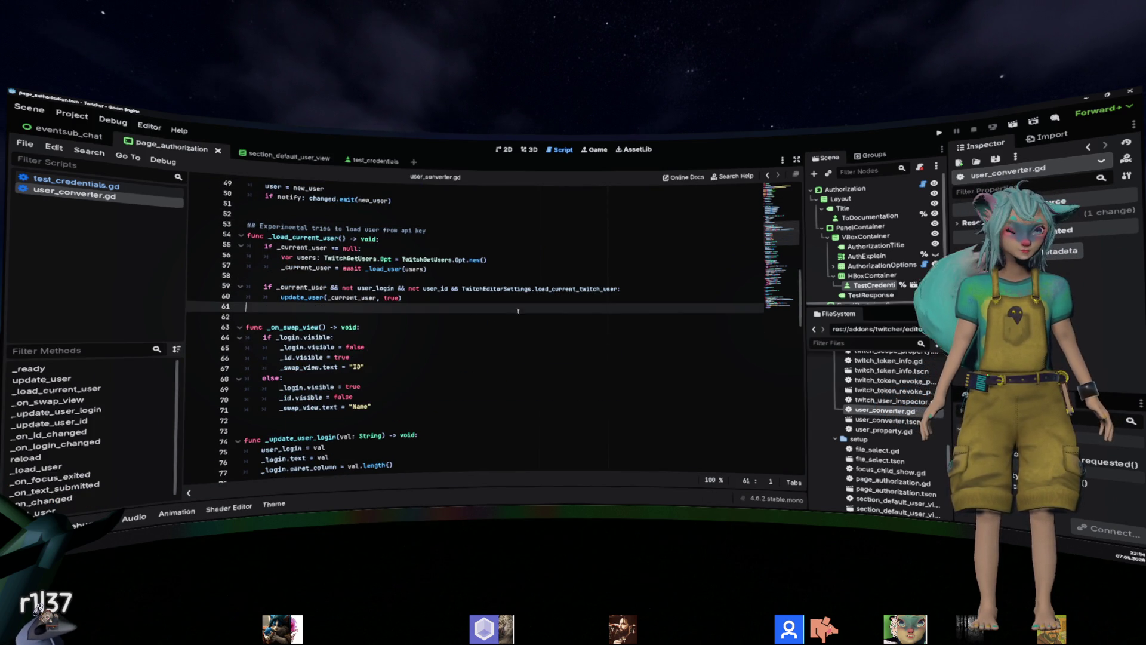
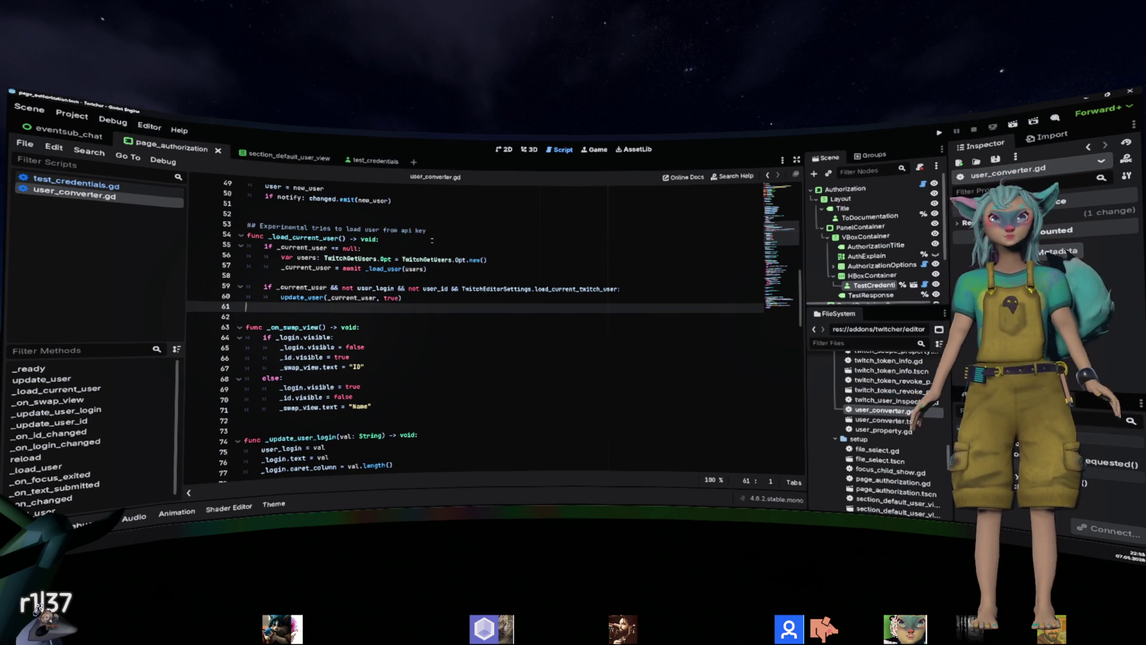
Select the TwitchEditorSettings.load_current_twitch_user check on line 59 for reuse.
{"action": "left_click_drag", "start_coordinate": [429, 231], "coordinate": [362, 239]}
{"action": "key", "text": "shift+Up"}
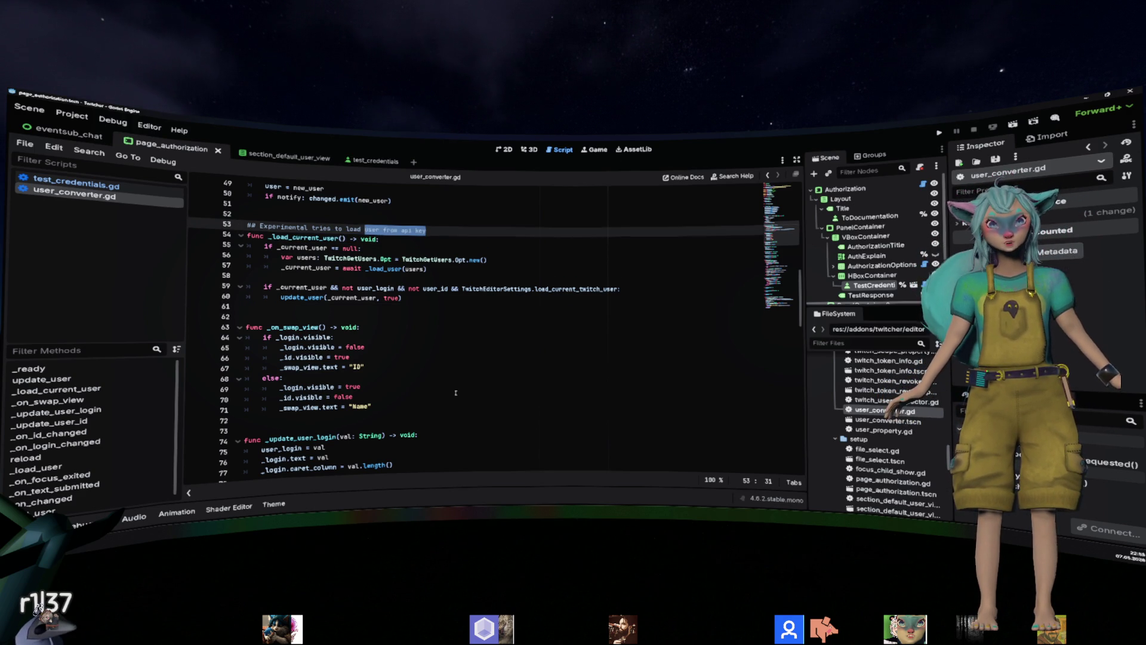
{"action": "left_click", "coordinate": [503, 306]}
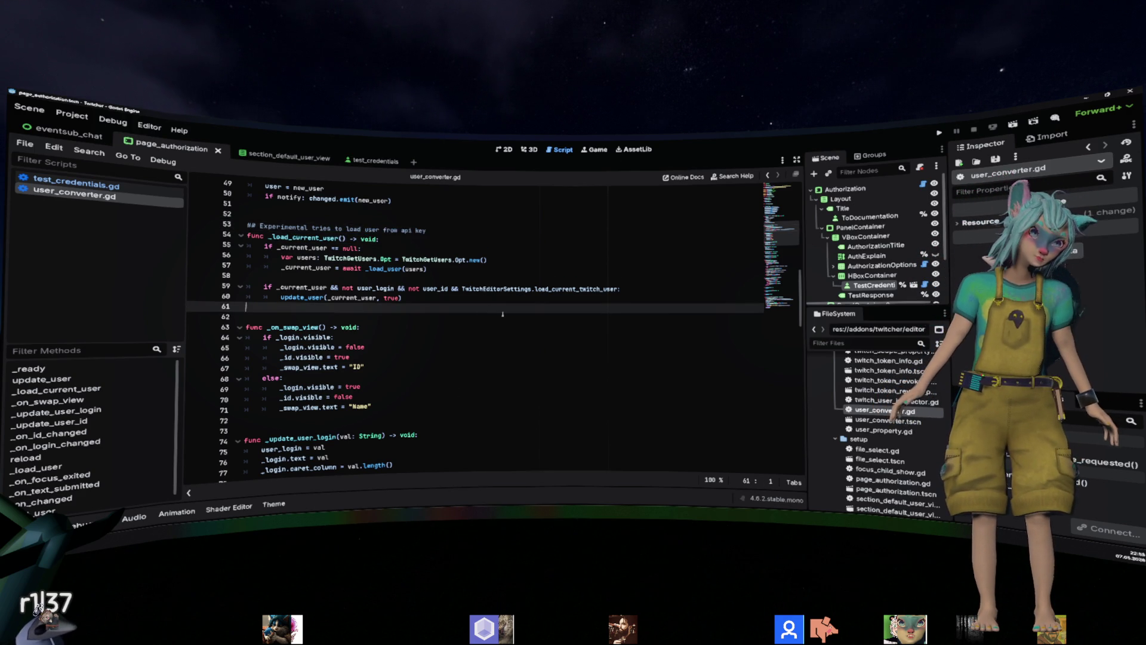
{"action": "scroll", "coordinate": [503, 315], "scroll_direction": "up", "scroll_amount": 1}
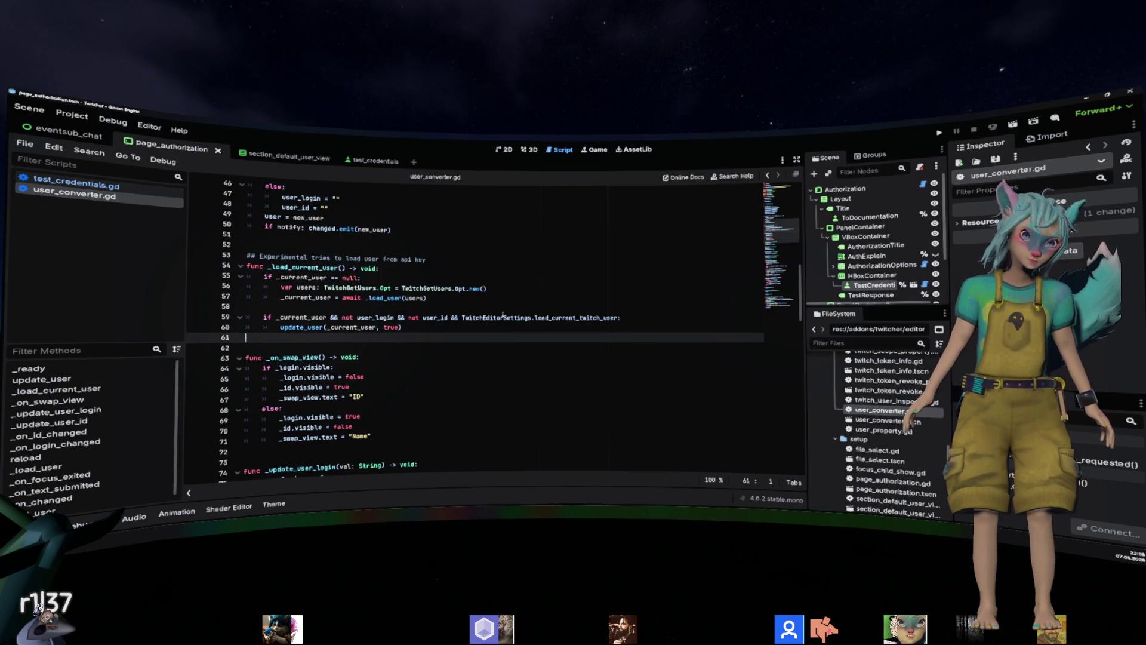
{"action": "mouse_move", "coordinate": [503, 315]}
{"action": "left_click", "coordinate": [587, 289]}
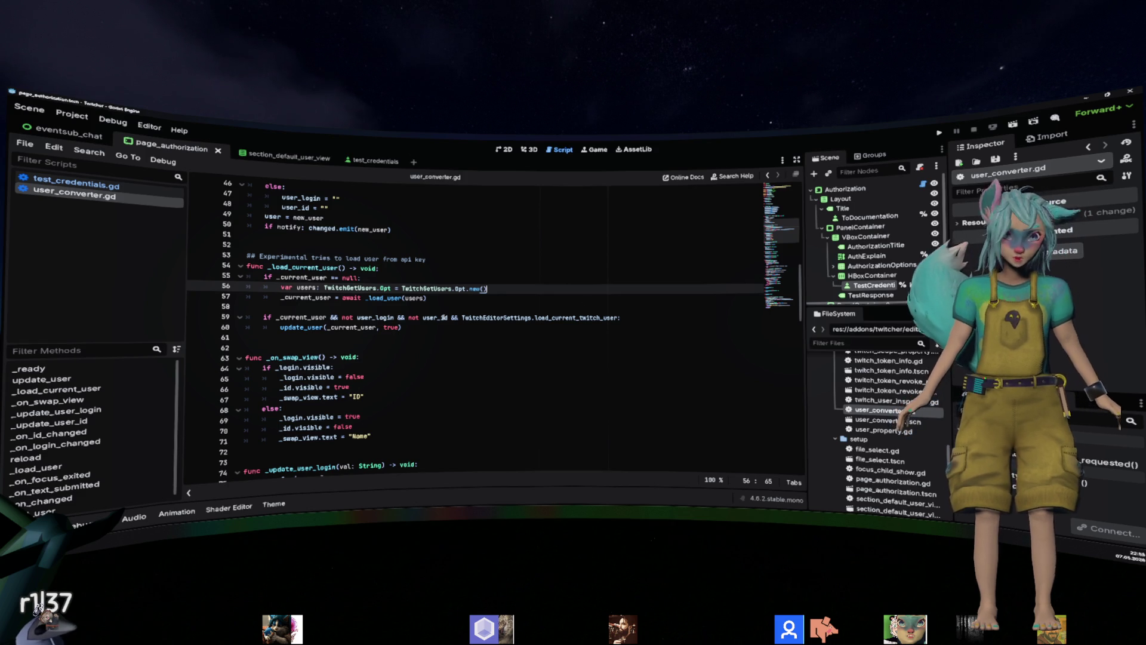
{"action": "left_click_drag", "start_coordinate": [462, 317], "coordinate": [621, 317]}
{"action": "left_click", "coordinate": [482, 294]}
{"action": "key", "text": "shift+Up"}
{"action": "key", "text": "shift+Up"}
{"action": "key", "text": "shift+Up"}
{"action": "key", "text": "shift+Home"}
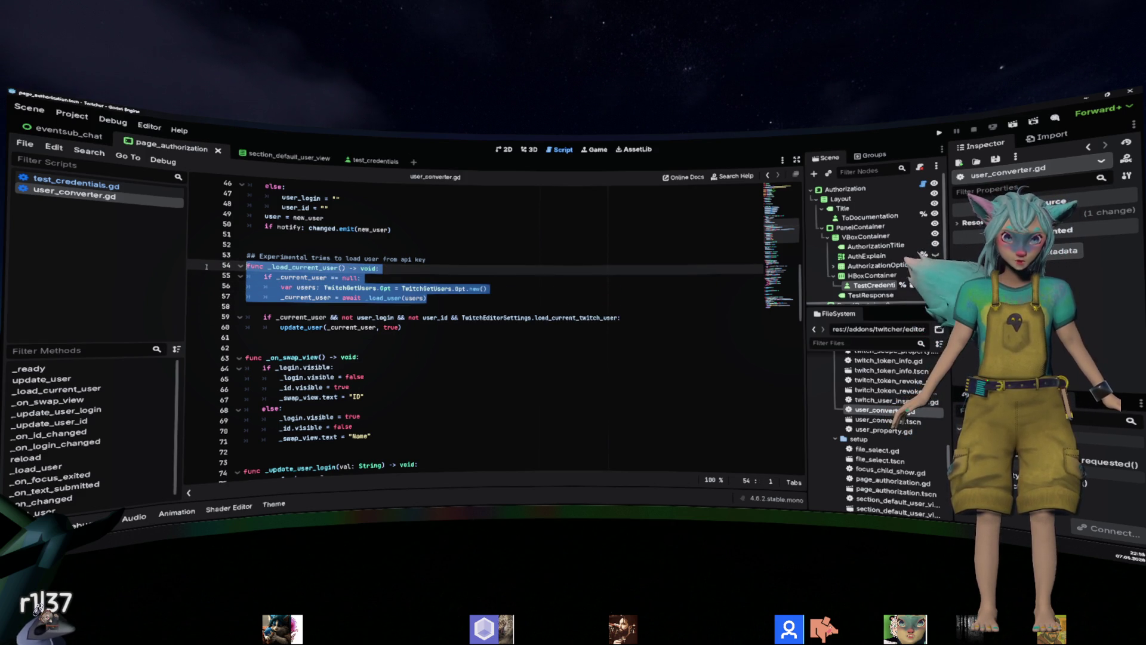
{"action": "left_click", "coordinate": [477, 309]}
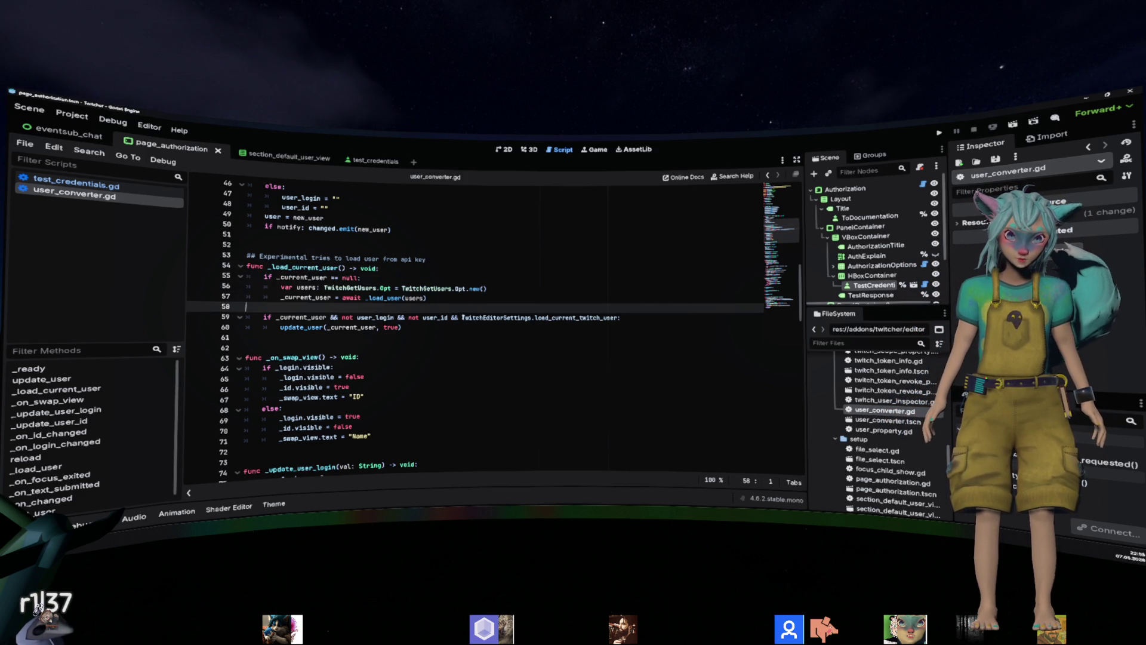
{"action": "left_click_drag", "start_coordinate": [462, 317], "coordinate": [619, 317]}
{"action": "key", "text": "ctrl+c"}
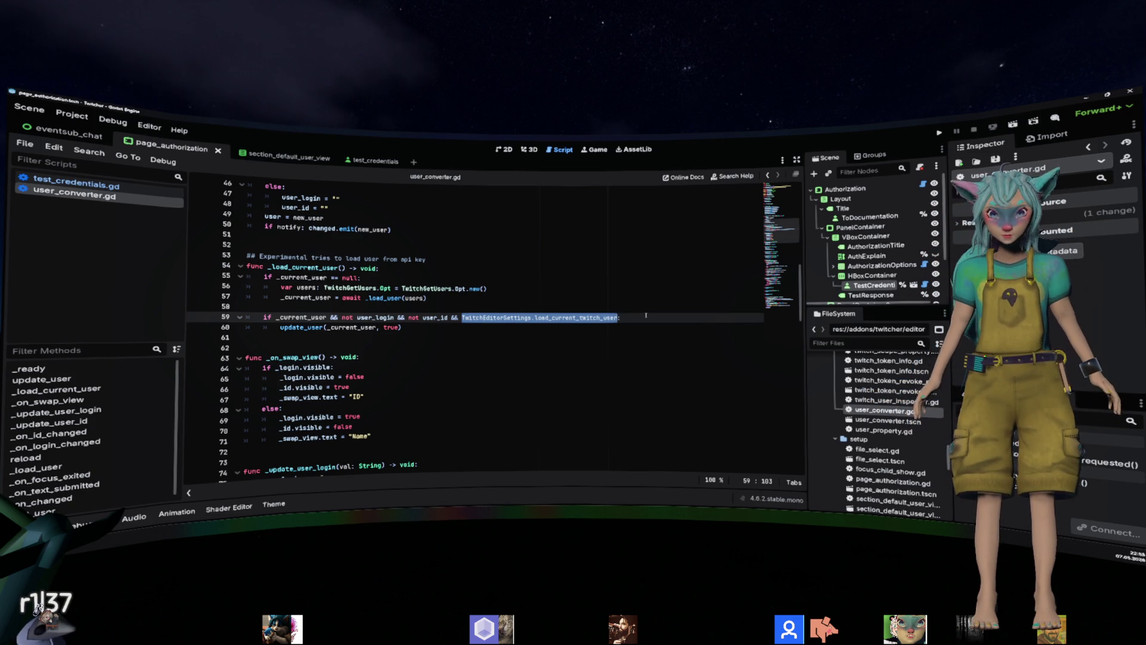
{"action": "key", "text": "Up"}
{"action": "key", "text": "Up"}
{"action": "key", "text": "Up"}
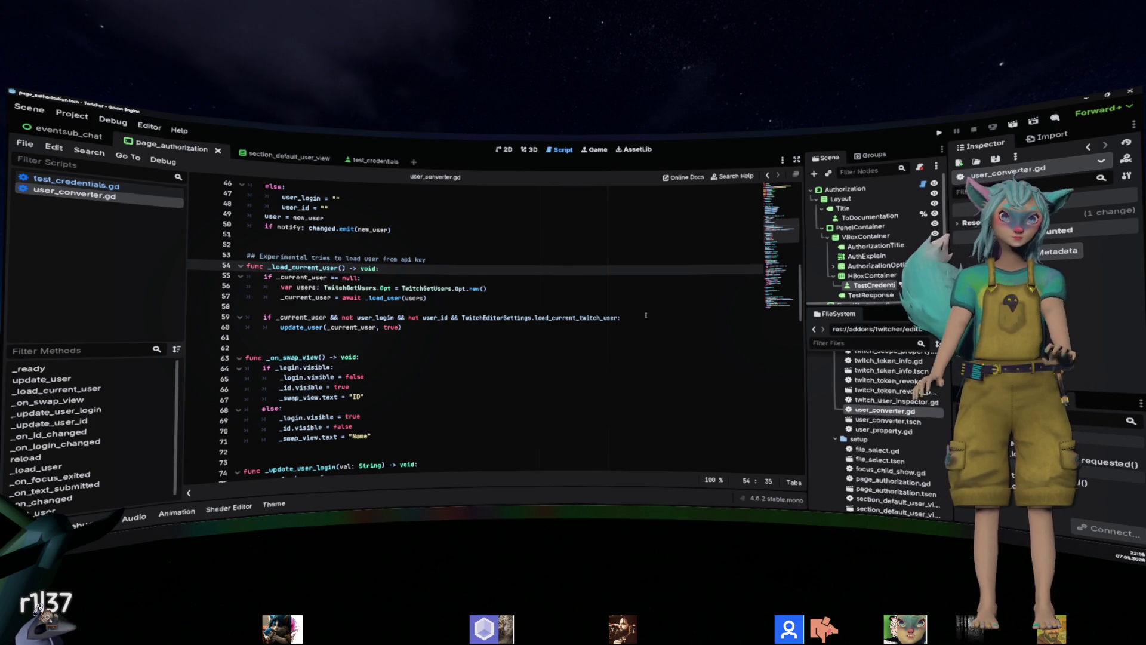
Insert 'if TwitchEditorSettings.load_current_twitch_user:' at the start of _load_current_user.
{"action": "key", "text": "Return"}
{"action": "type", "text": "if"}
{"action": "key", "text": "ctrl+v"}
{"action": "key", "text": "Return"}
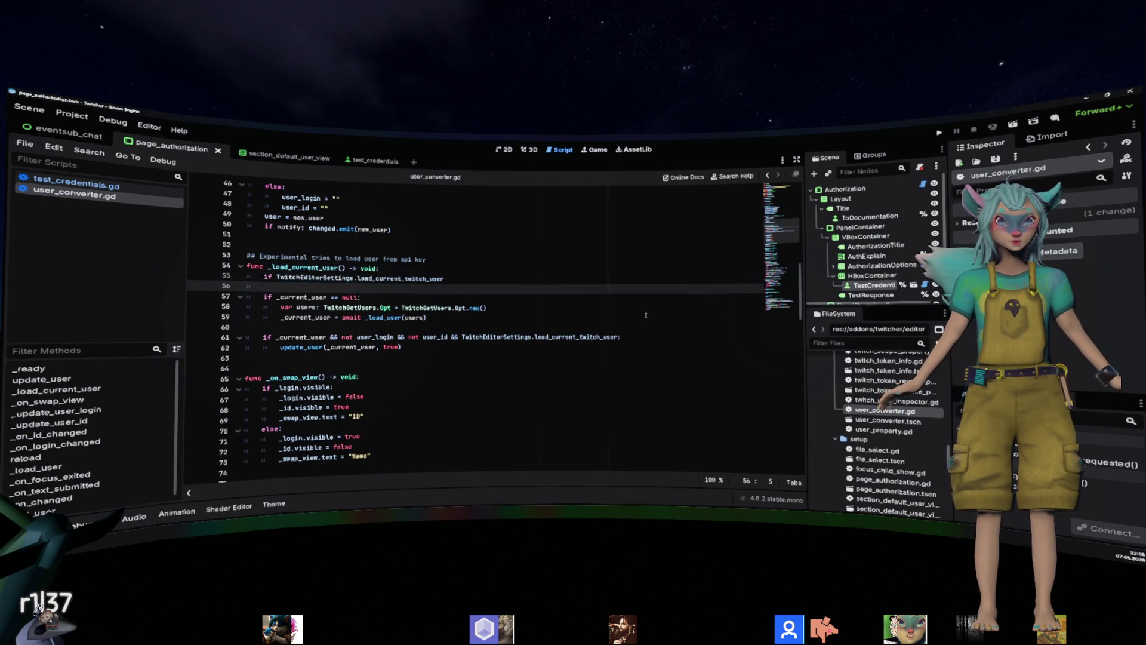
{"action": "key", "text": "Up"}
{"action": "type", "text": ":"}
{"action": "key", "text": "Return"}
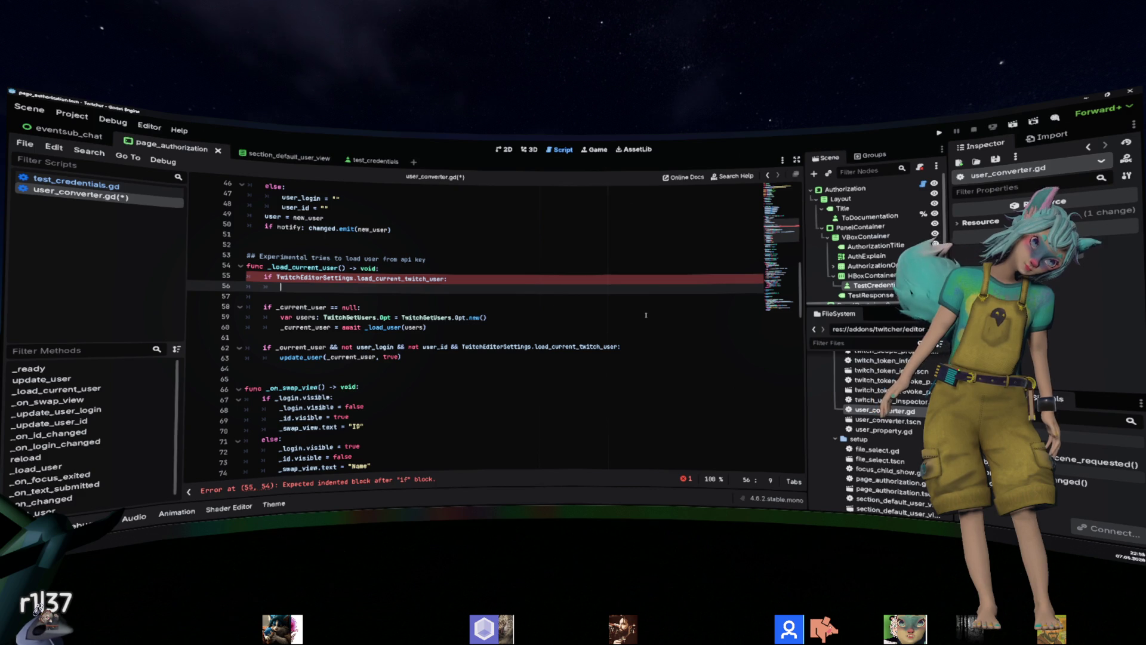
Add '_current_user = TwitchEditorSettings.default_user' under the new condition.
{"action": "type", "text": "_cur"}
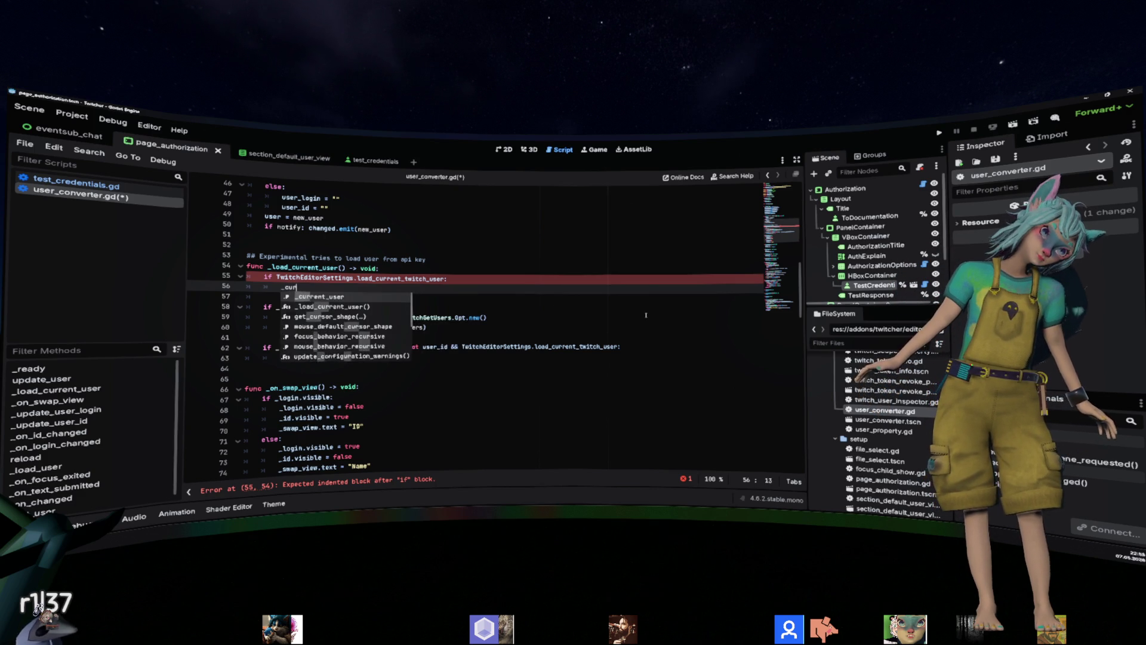
{"action": "key", "text": "Return"}
{"action": "type", "text": "= Twitch"}
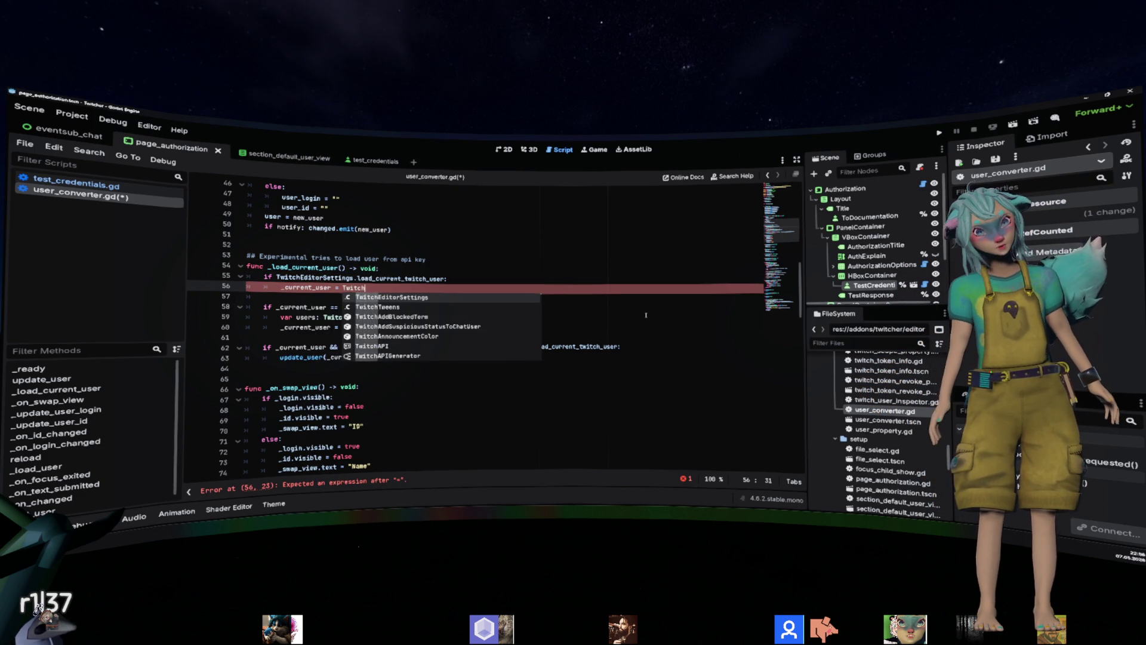
{"action": "key", "text": "Return"}
{"action": "type", "text": ".default_user"}
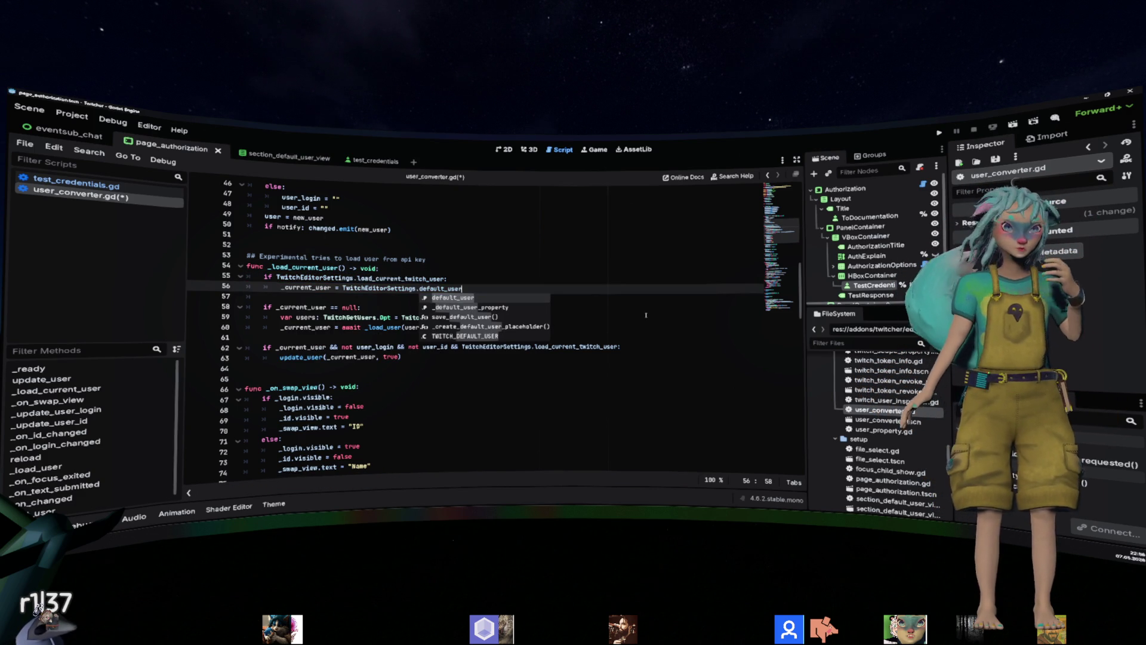
{"action": "key", "text": "Escape"}
Add the call 'update_user(_current_user, true)' below the assignment.
{"action": "key", "text": "Return"}
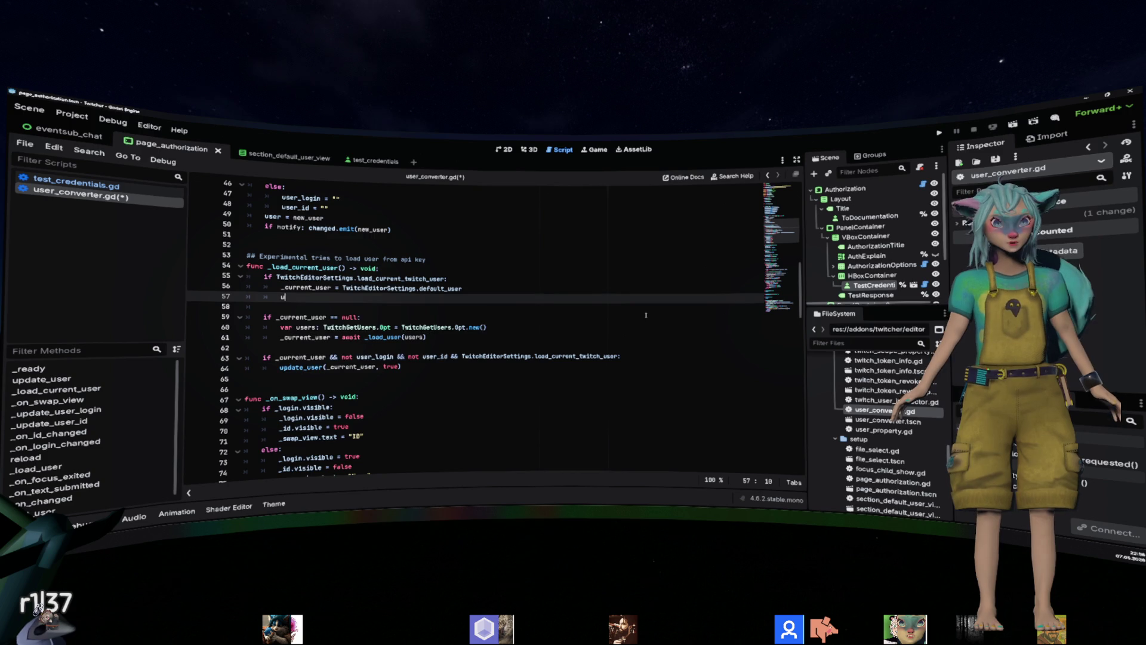
{"action": "type", "text": "update"}
{"action": "key", "text": "Return"}
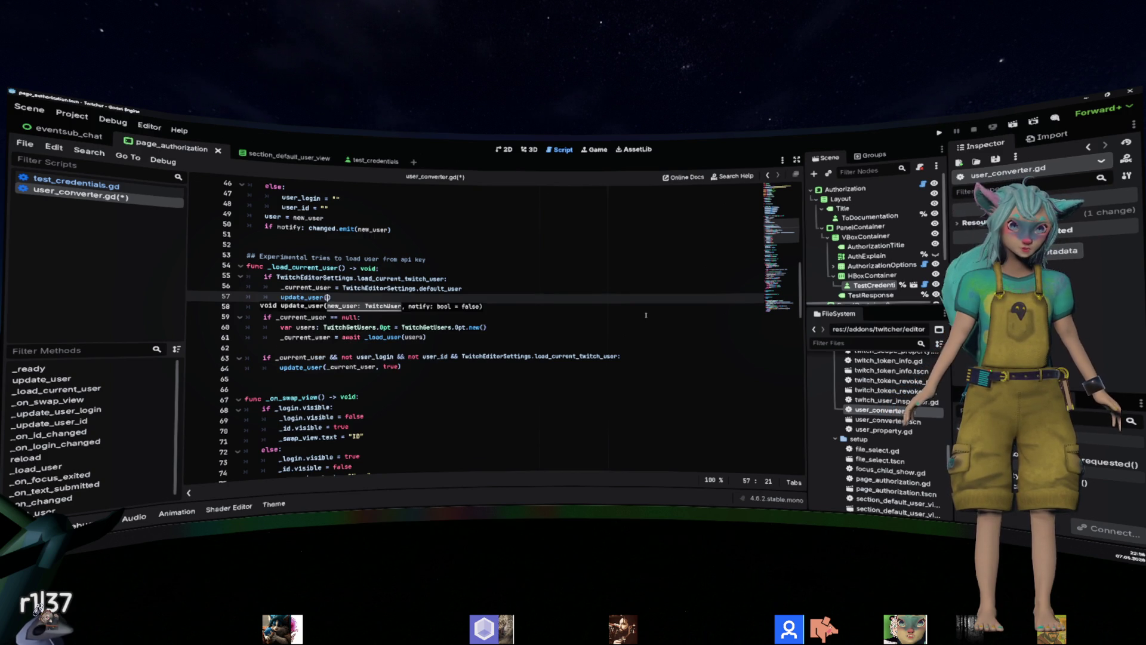
{"action": "type", "text": "_"}
{"action": "key", "text": "Escape"}
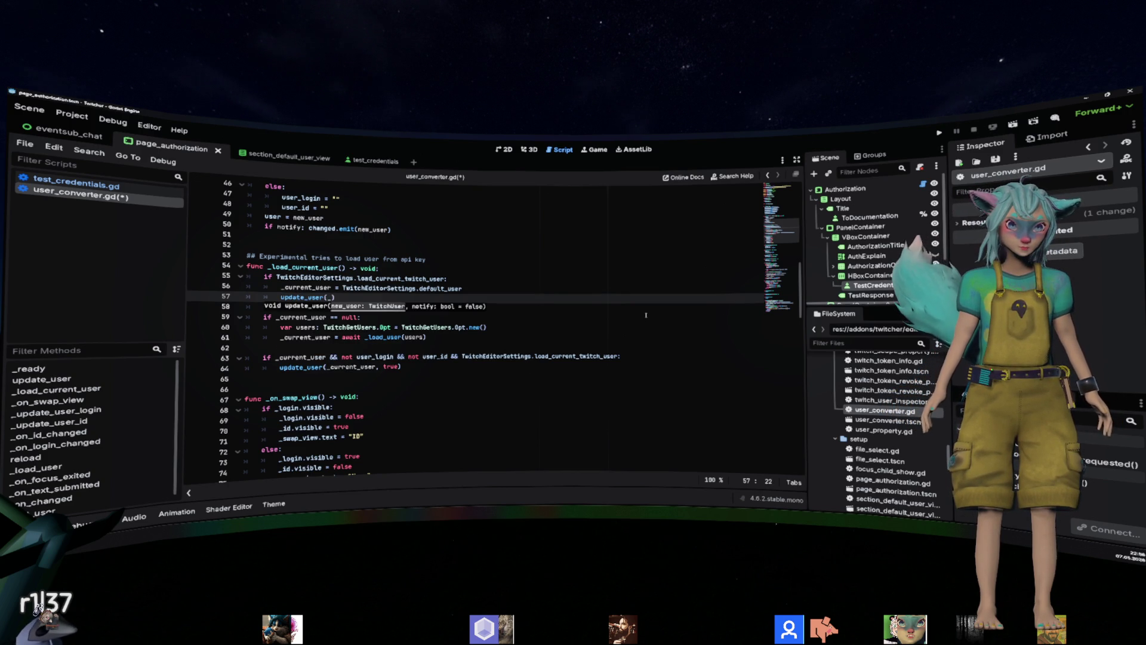
{"action": "type", "text": "cu"}
{"action": "key", "text": "Return"}
{"action": "type", "text": ","}
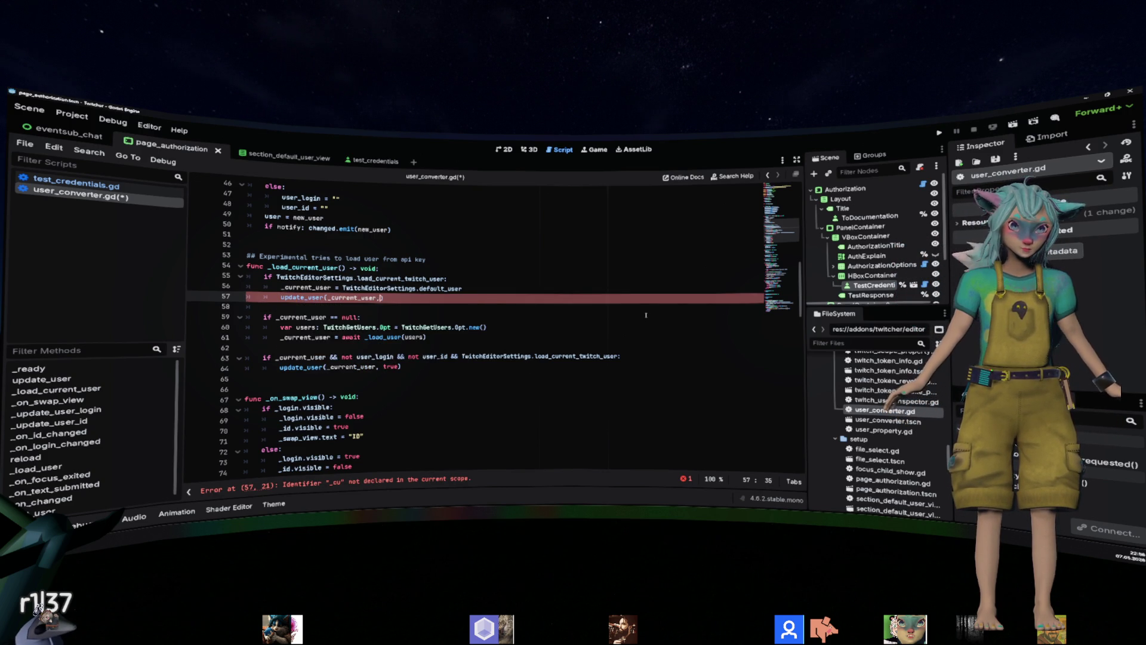
{"action": "type", "text": " true"}
{"action": "key", "text": "Down"}
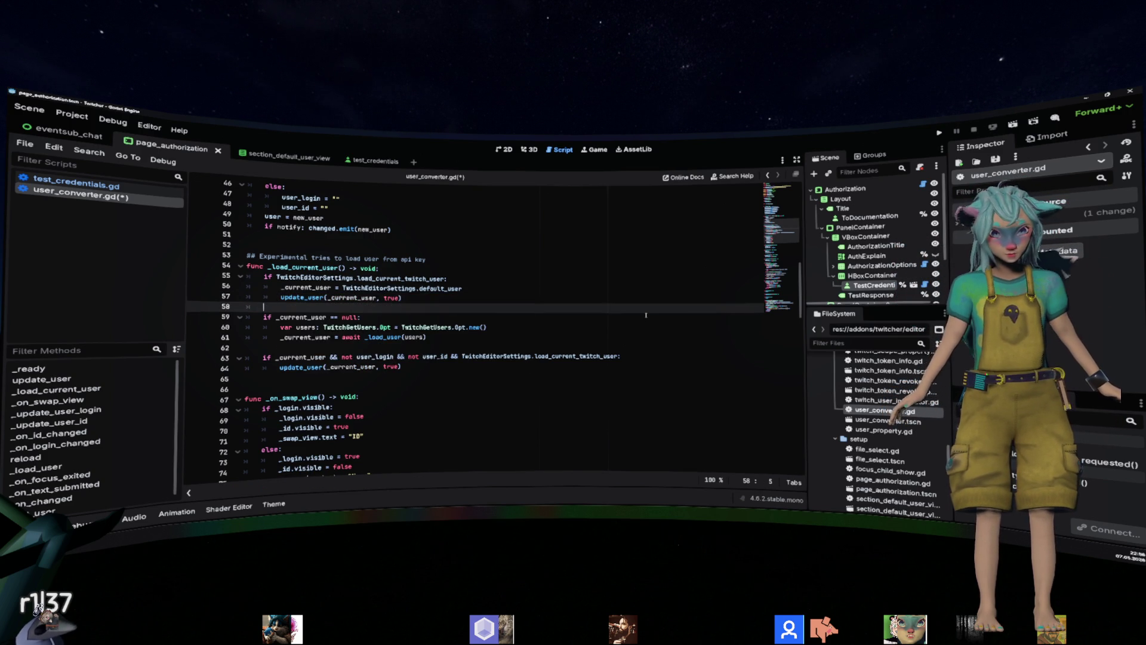
{"action": "key", "text": "Down"}
Comment out the old 'if _current_user == null' TwitchGetUsers block with Ctrl+K.
{"action": "key", "text": "shift+Down"}
{"action": "key", "text": "shift+Down"}
{"action": "key", "text": "shift+Down"}
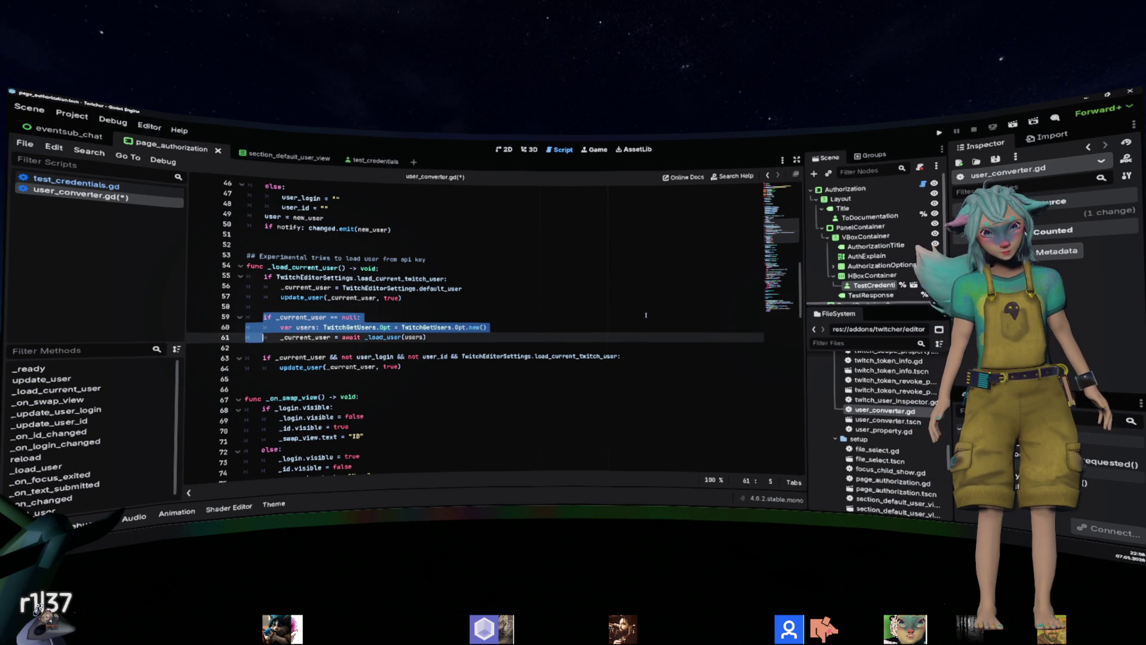
{"action": "key", "text": "shift+Up"}
{"action": "key", "text": "shift+Up"}
{"action": "key", "text": "shift+Up"}
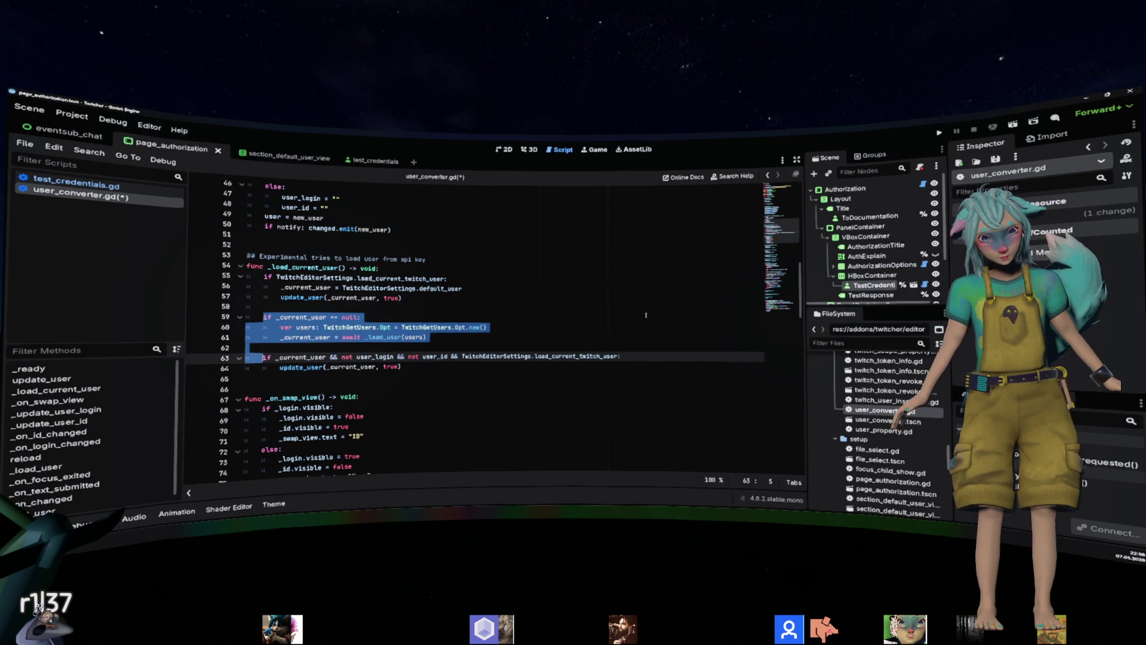
{"action": "key", "text": "shift+End"}
{"action": "key", "text": "ctrl+k"}
Review the user_login and user_id checks in the final condition on line 63.
{"action": "key", "text": "Down"}
{"action": "key", "text": "Down"}
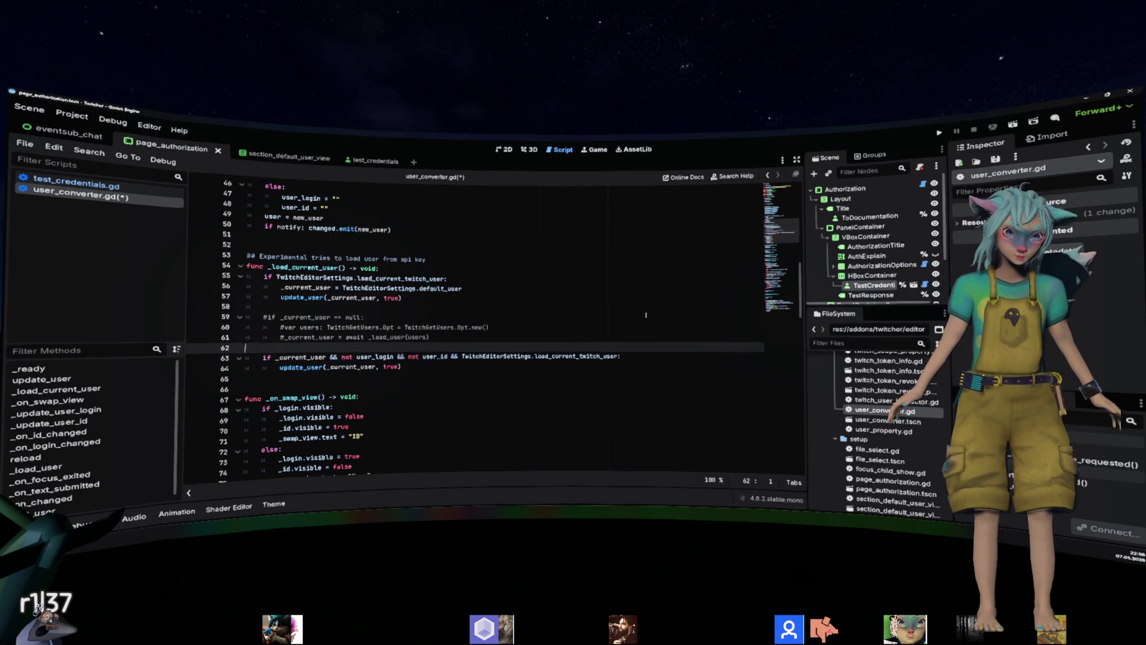
{"action": "key", "text": "Right"}
{"action": "key", "text": "Right"}
{"action": "key", "text": "Right"}
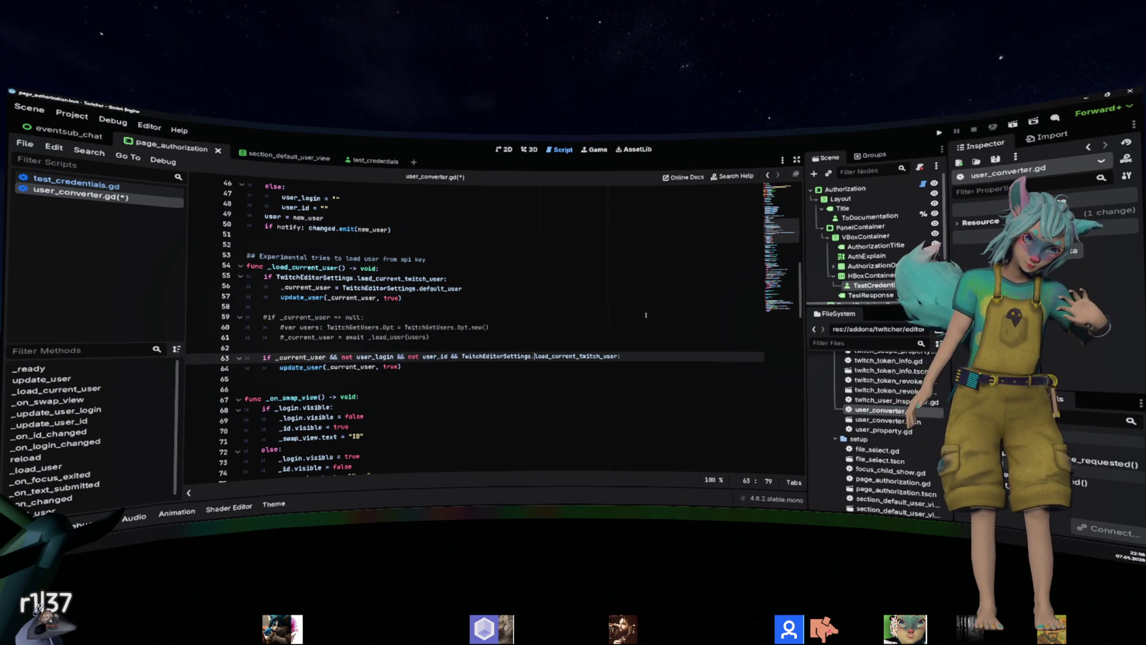
{"action": "key", "text": "ctrl+shift+Left"}
{"action": "key", "text": "ctrl+shift+Left"}
{"action": "key", "text": "ctrl+shift+Left"}
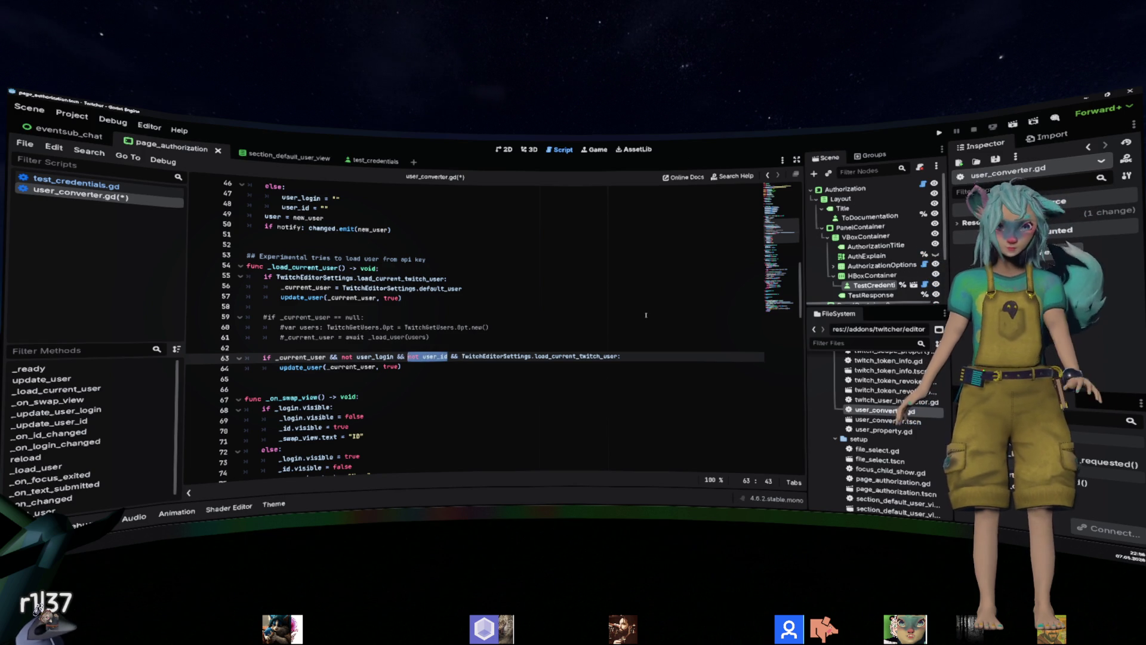
{"action": "key", "text": "ctrl+shift+Right"}
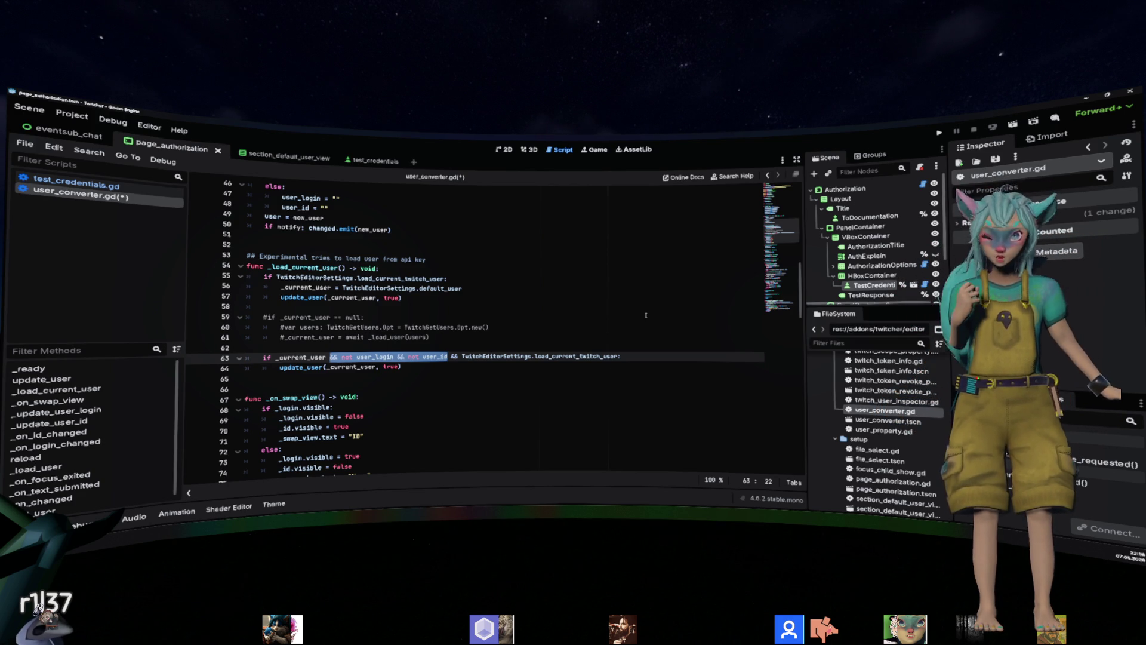
{"action": "key", "text": "Up"}
{"action": "key", "text": "Up"}
{"action": "key", "text": "Up"}
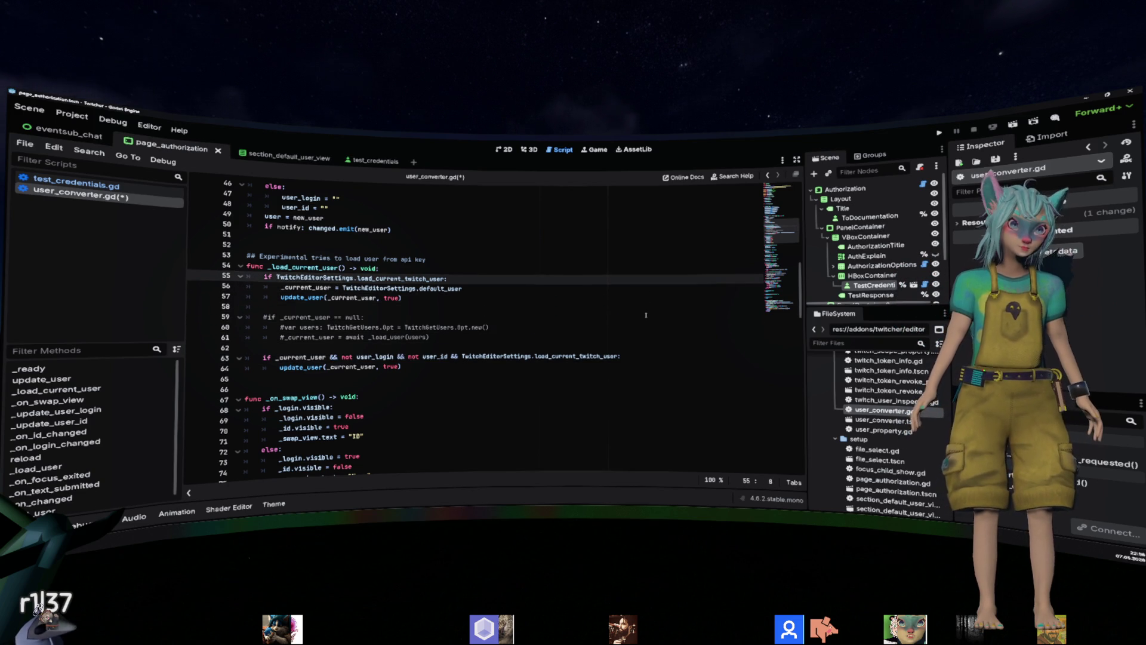
Change the condition to 'if not ...load_current_twitch_user: return' and dedent the assignment and update lines.
{"action": "type", "text": "not"}
{"action": "key", "text": "End"}
{"action": "key", "text": "Return"}
{"action": "type", "text": "retu"}
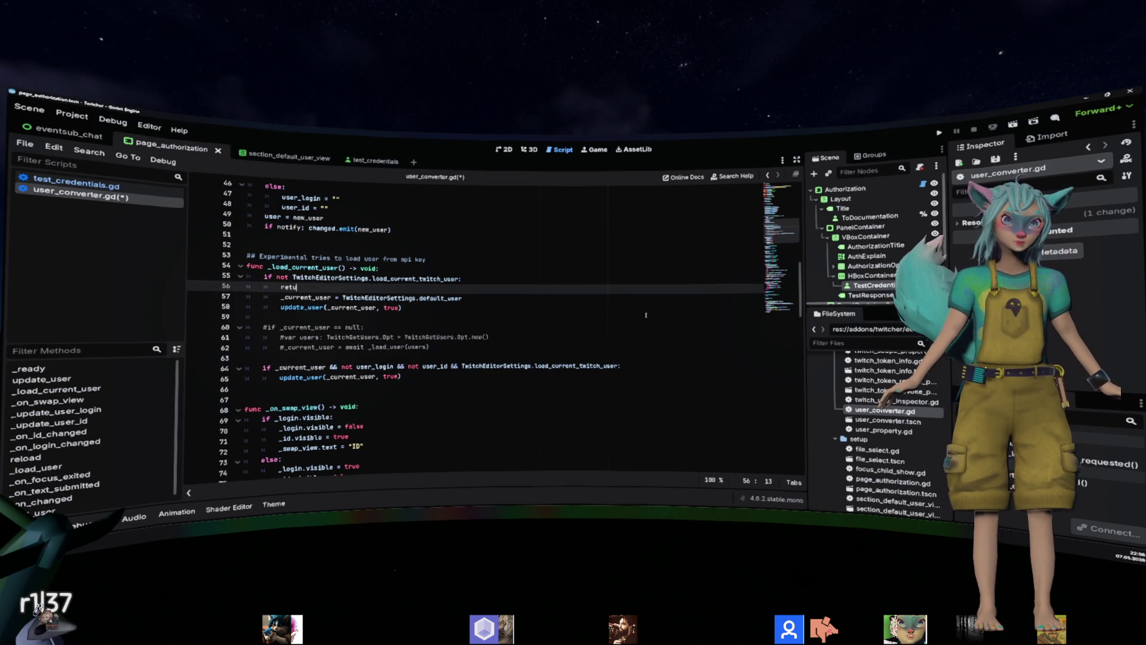
{"action": "type", "text": "rn"}
{"action": "key", "text": "Down"}
{"action": "key", "text": "shift+Down"}
{"action": "key", "text": "shift+Tab"}
{"action": "key", "text": "Up"}
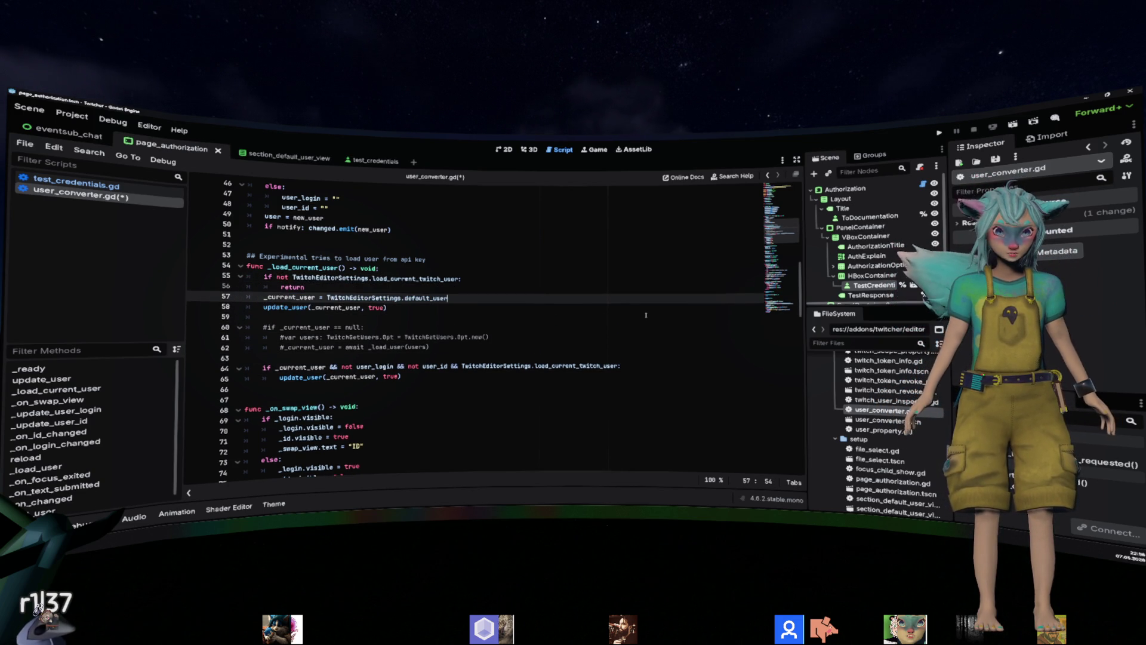
{"action": "key", "text": "Home"}
{"action": "key", "text": "Return"}
Copy the old login/id condition onto a new line and indent update_user under it.
{"action": "key", "text": "Down"}
{"action": "key", "text": "Down"}
{"action": "key", "text": "Down"}
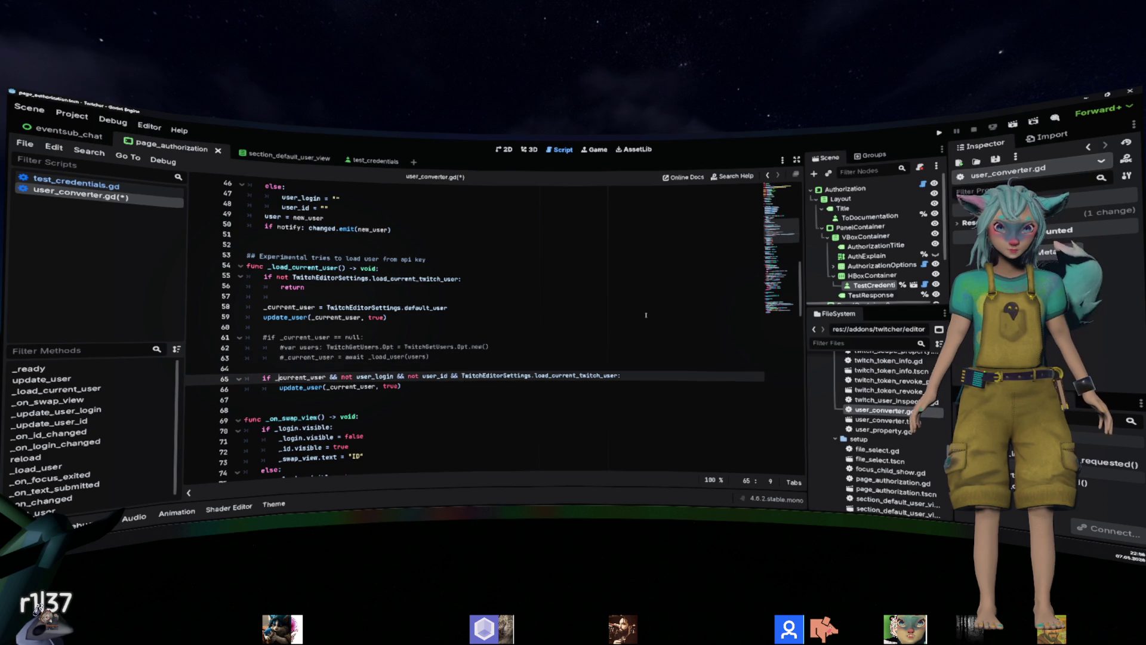
{"action": "key", "text": "ctrl+shift+Right"}
{"action": "key", "text": "ctrl+shift+Right"}
{"action": "key", "text": "ctrl+shift+Right"}
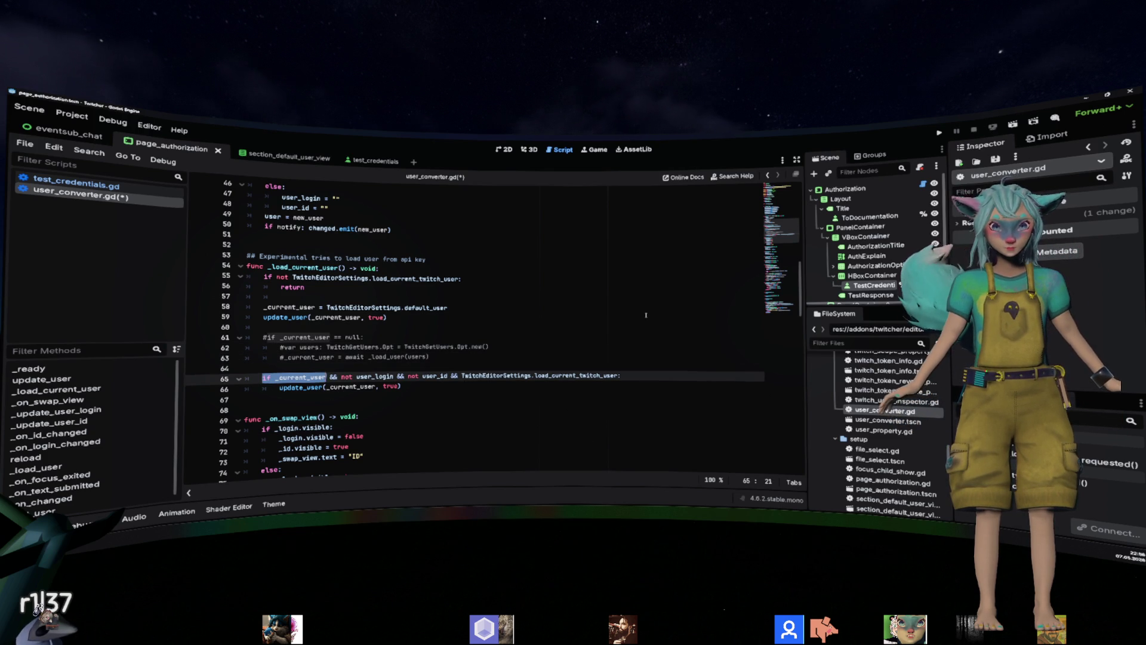
{"action": "key", "text": "ctrl+shift+Left"}
{"action": "key", "text": "ctrl+shift+Left"}
{"action": "key", "text": "ctrl+shift+Left"}
{"action": "key", "text": "ctrl+c"}
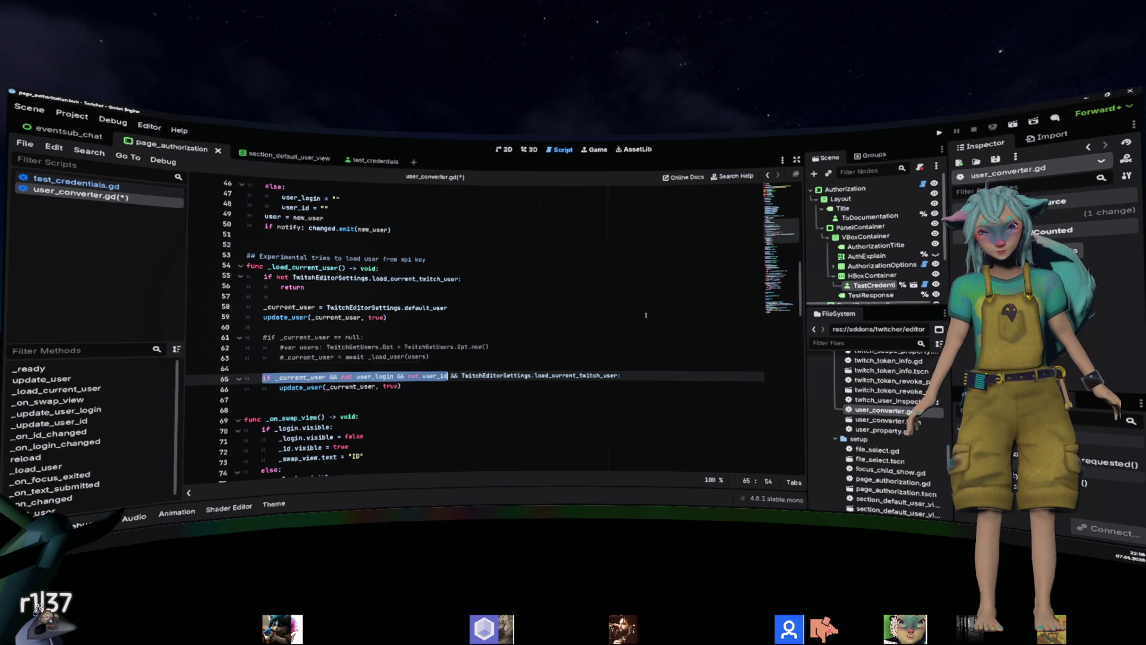
{"action": "key", "text": "Up"}
{"action": "key", "text": "Up"}
{"action": "key", "text": "Up"}
{"action": "key", "text": "End"}
{"action": "key", "text": "Return"}
{"action": "key", "text": "ctrl+v"}
{"action": "type", "text": "user_id:"}
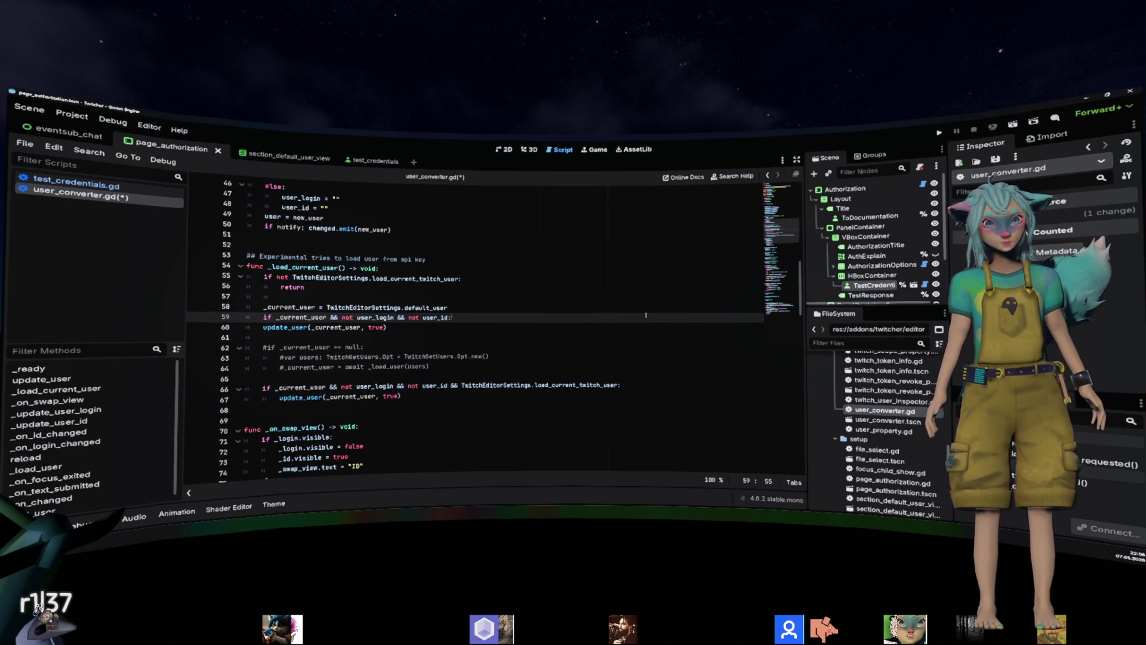
{"action": "key", "text": "Down"}
{"action": "key", "text": "Tab"}
{"action": "key", "text": "Down"}
{"action": "key", "text": "Down"}
{"action": "key", "text": "Down"}
{"action": "key", "text": "Down"}
{"action": "key", "text": "Down"}
{"action": "key", "text": "Down"}
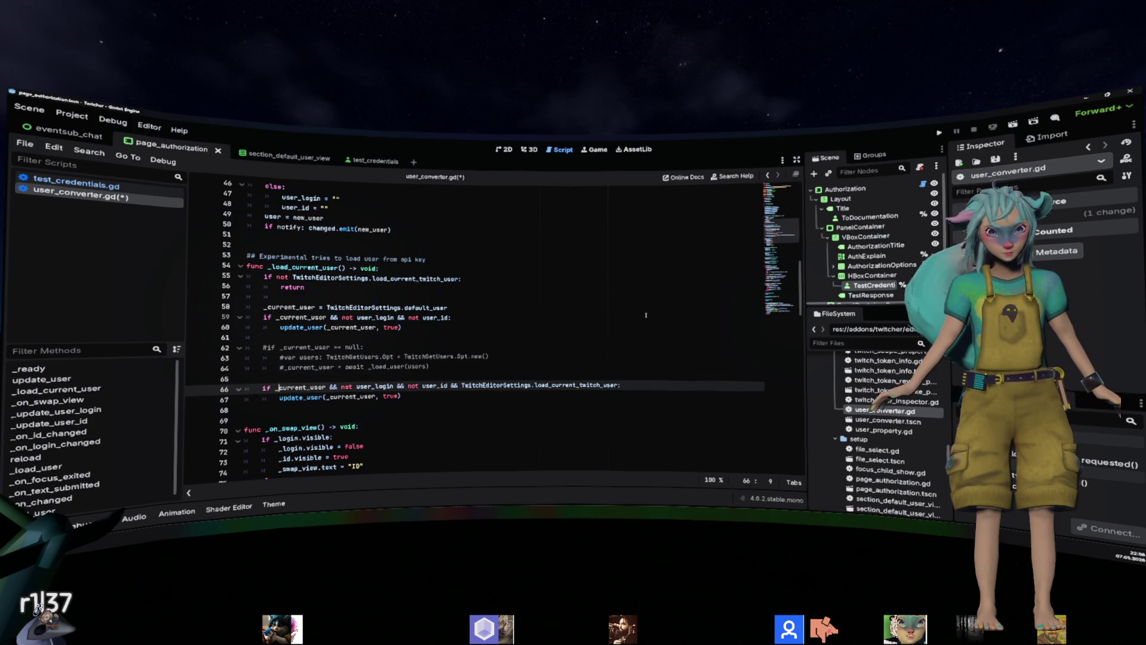
Comment out the old conditional block and join 'return' onto early-exit line 55.
{"action": "key", "text": "shift+Down"}
{"action": "key", "text": "ctrl+k"}
{"action": "key", "text": "Up"}
{"action": "key", "text": "Up"}
{"action": "key", "text": "Up"}
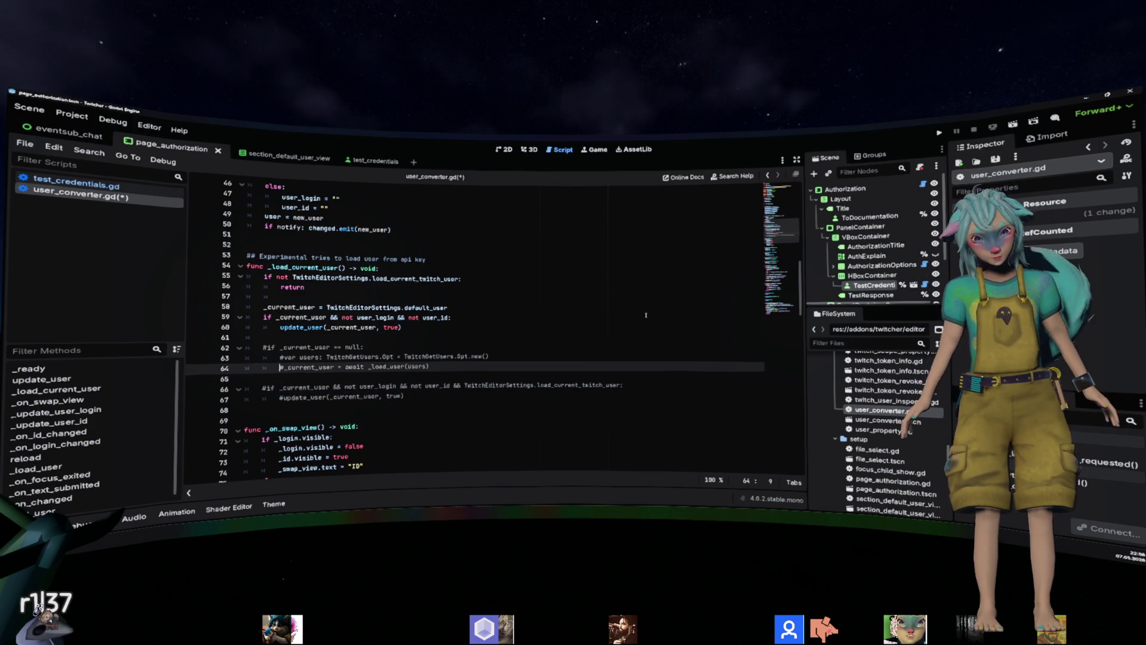
{"action": "key", "text": "Up"}
{"action": "key", "text": "Up"}
{"action": "key", "text": "Up"}
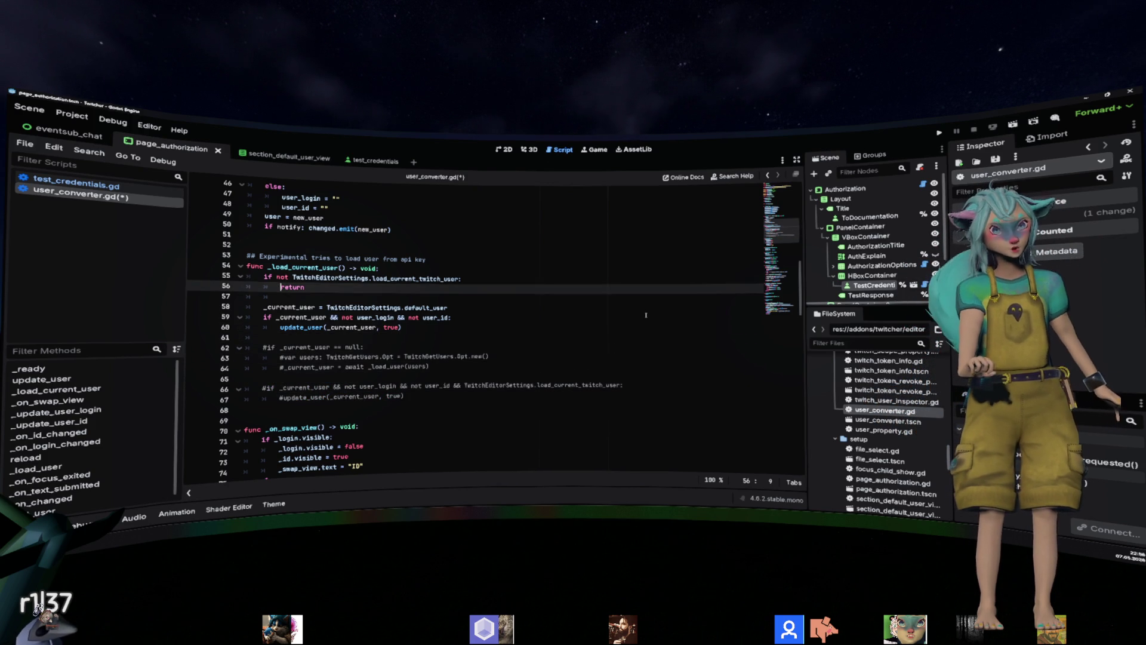
{"action": "key", "text": "Delete"}
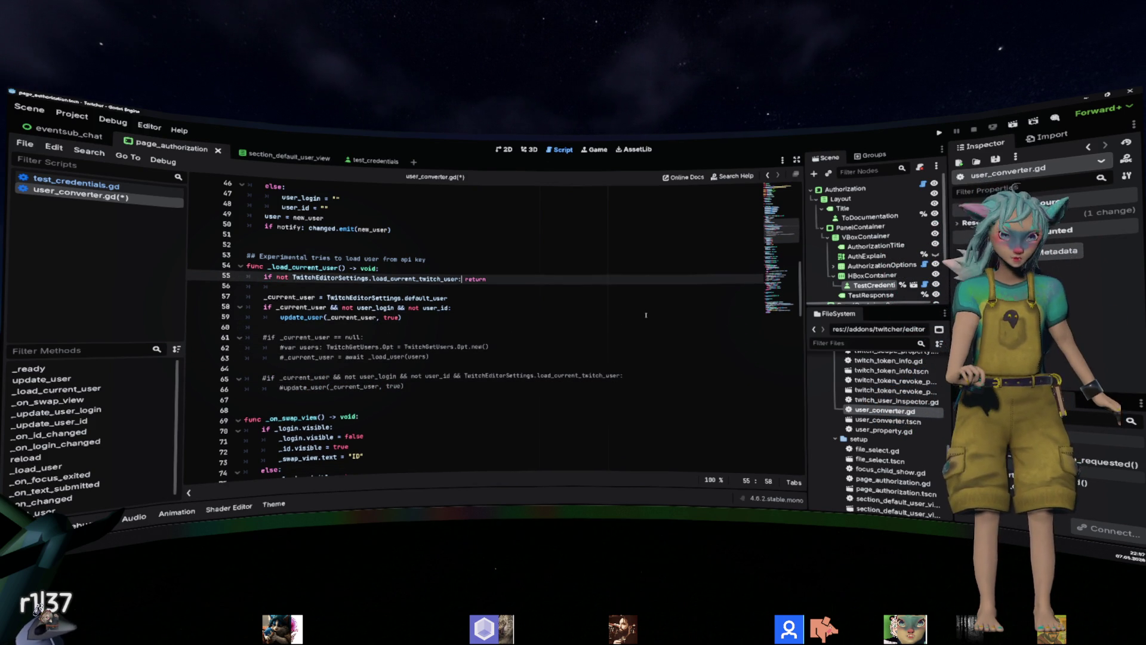
Replace both '&&' operators in the line 58 condition with 'and'.
{"action": "key", "text": "Down"}
{"action": "key", "text": "Down"}
{"action": "key", "text": "Right"}
{"action": "key", "text": "Right"}
{"action": "key", "text": "Right"}
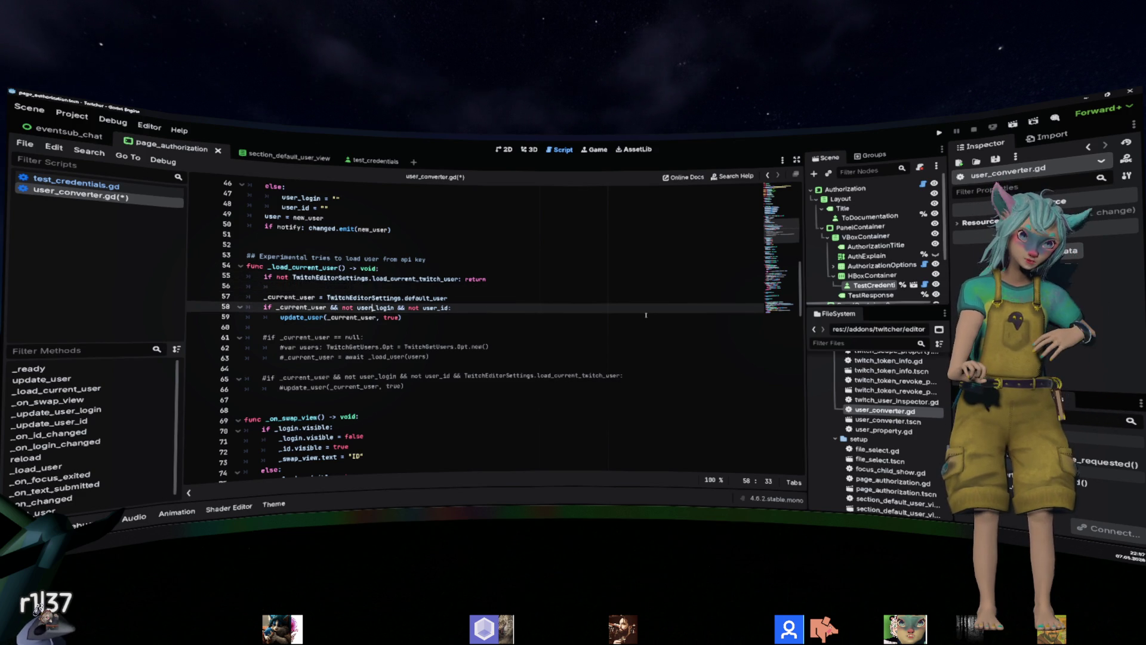
{"action": "key", "text": "Home"}
{"action": "key", "text": "Down"}
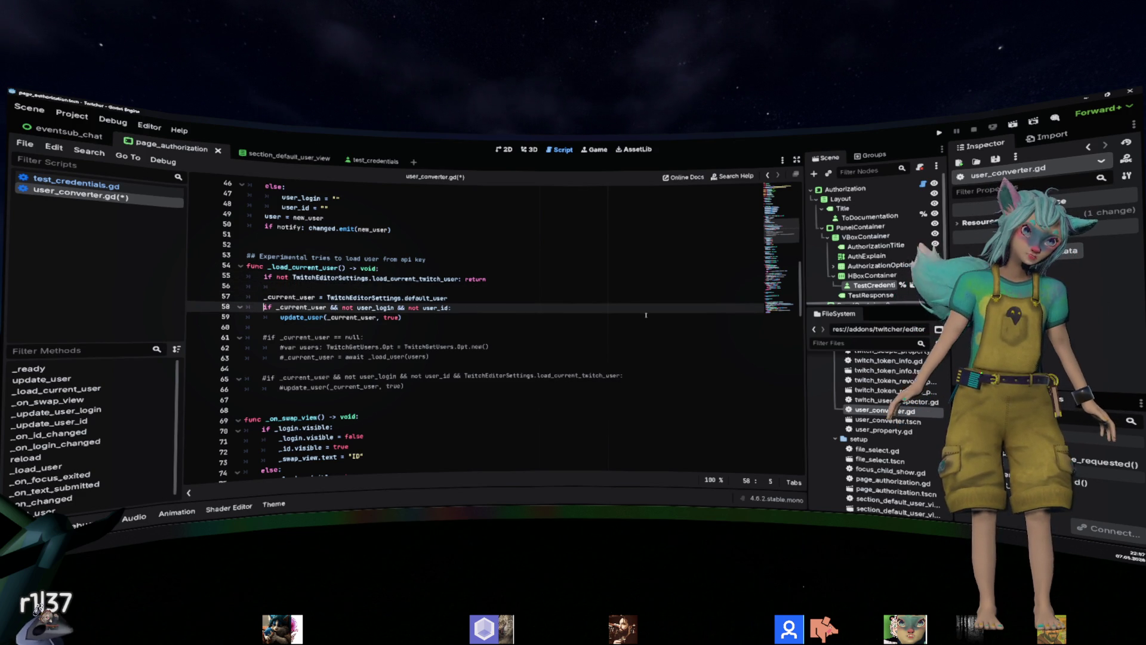
{"action": "key", "text": "ctrl+shift+Right"}
{"action": "key", "text": "ctrl+shift+Right"}
{"action": "key", "text": "Right"}
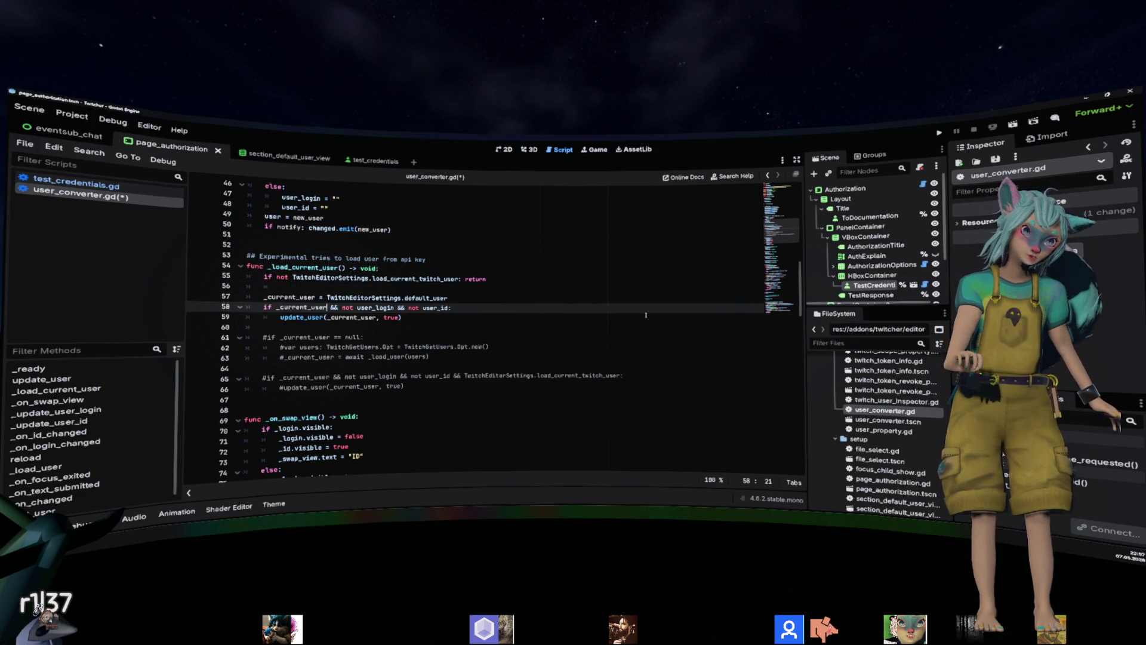
{"action": "key", "text": "ctrl+shift+Right"}
{"action": "type", "text": "and"}
{"action": "key", "text": "ctrl+Right"}
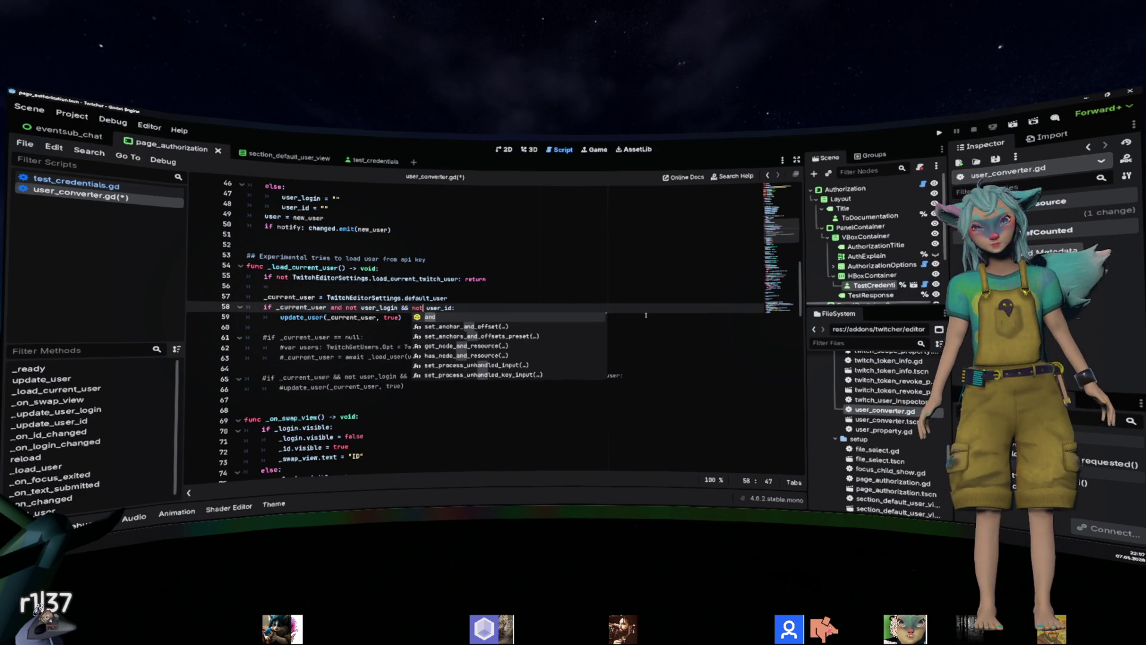
{"action": "key", "text": "ctrl+Right"}
{"action": "key", "text": "Right"}
{"action": "key", "text": "Delete"}
{"action": "key", "text": "Delete"}
{"action": "type", "text": "and"}
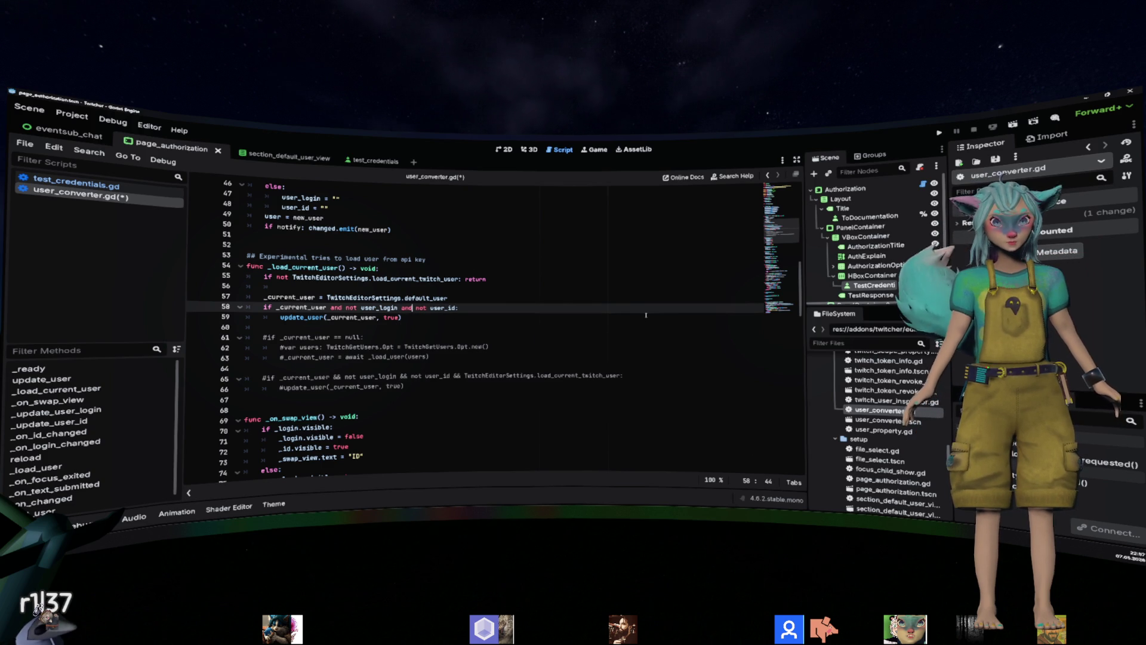
{"action": "key", "text": "Escape"}
{"action": "key", "text": "Down"}
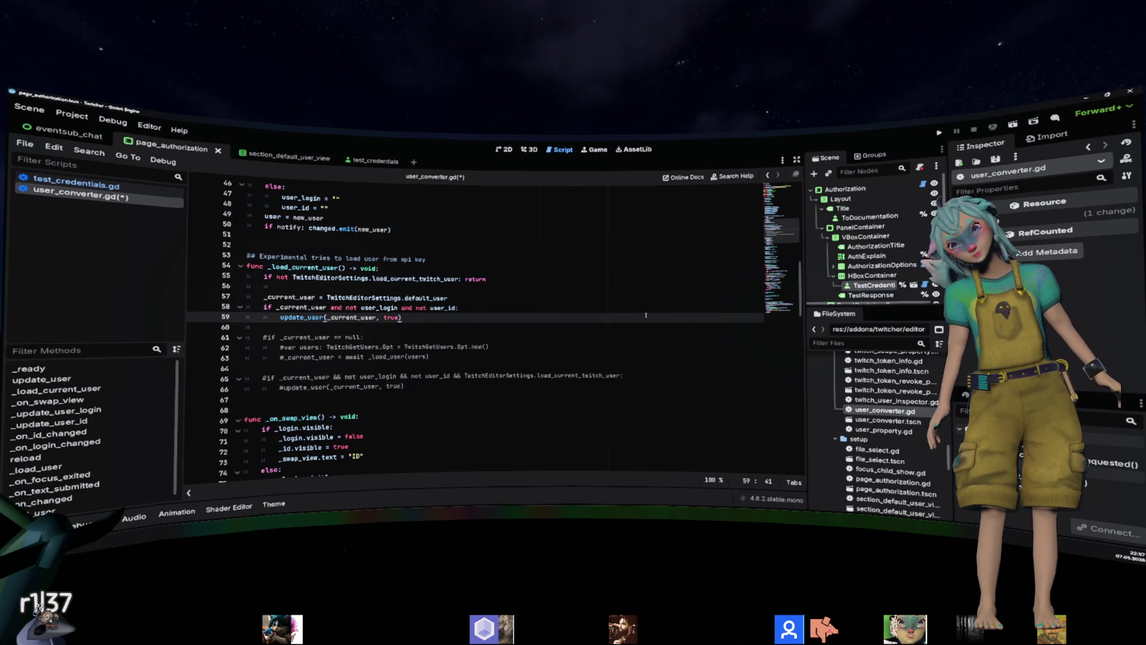
Inspect the user_login and user_id checks on line 58, then return to line 55.
{"action": "key", "text": "Up"}
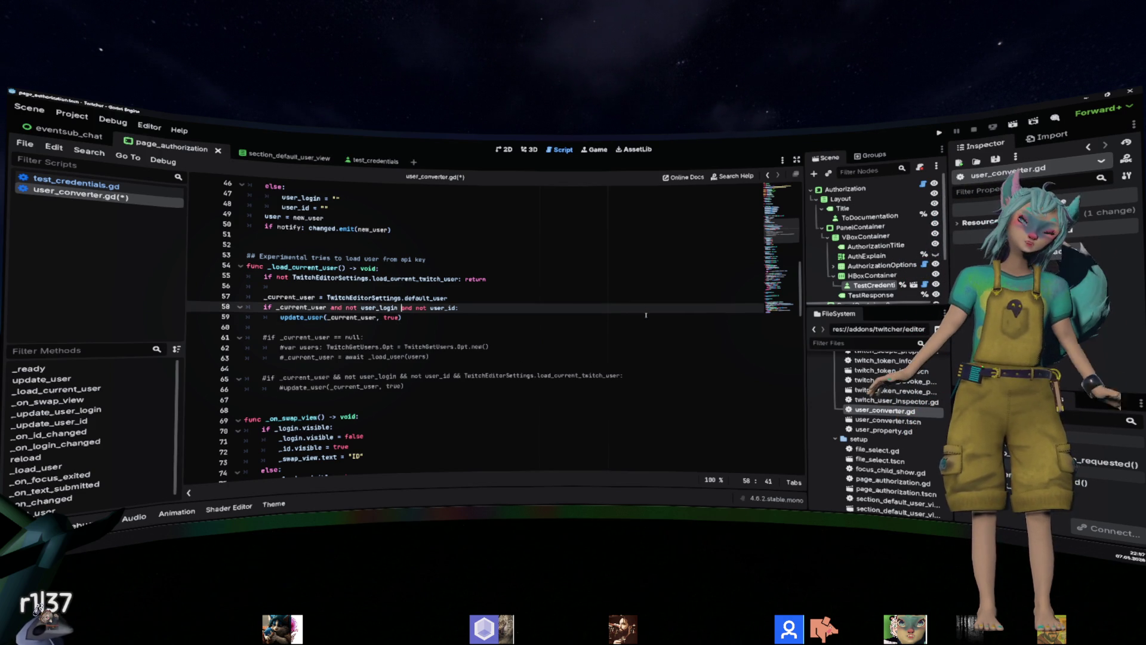
{"action": "key", "text": "ctrl+d"}
{"action": "key", "text": "ctrl+shift+Right"}
{"action": "key", "text": "ctrl+shift+Right"}
{"action": "key", "text": "ctrl+shift+Right"}
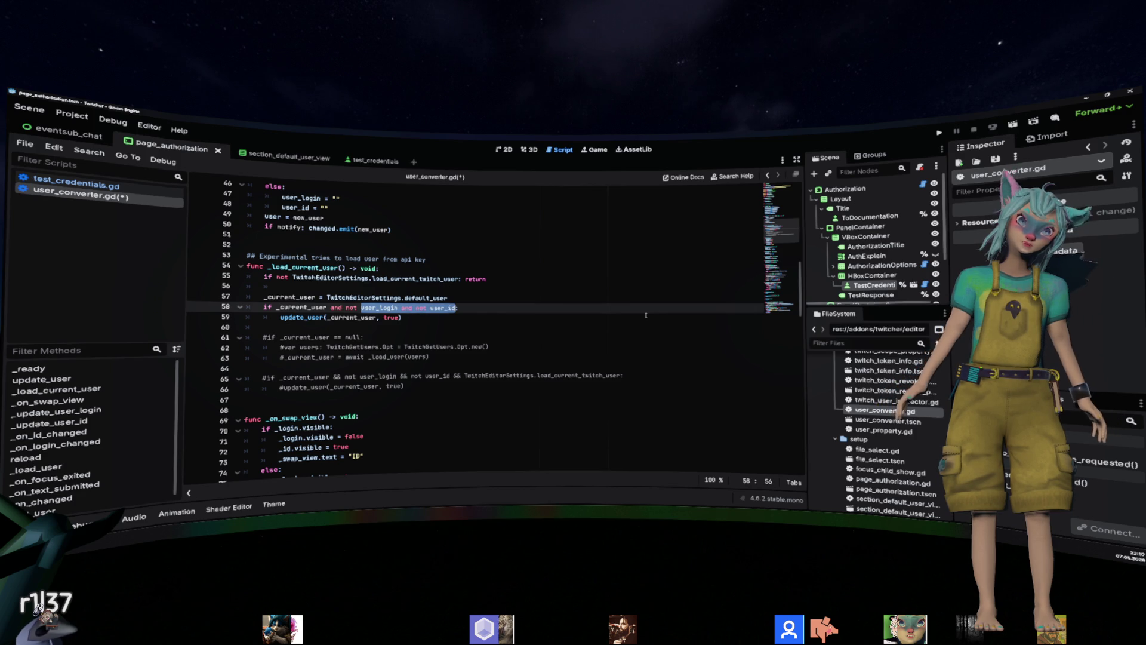
{"action": "key", "text": "Right"}
{"action": "key", "text": "ctrl+shift+Left"}
{"action": "key", "text": "ctrl+shift+Left"}
{"action": "key", "text": "ctrl+shift+Left"}
{"action": "key", "text": "ctrl+shift+Left"}
{"action": "key", "text": "ctrl+shift+Left"}
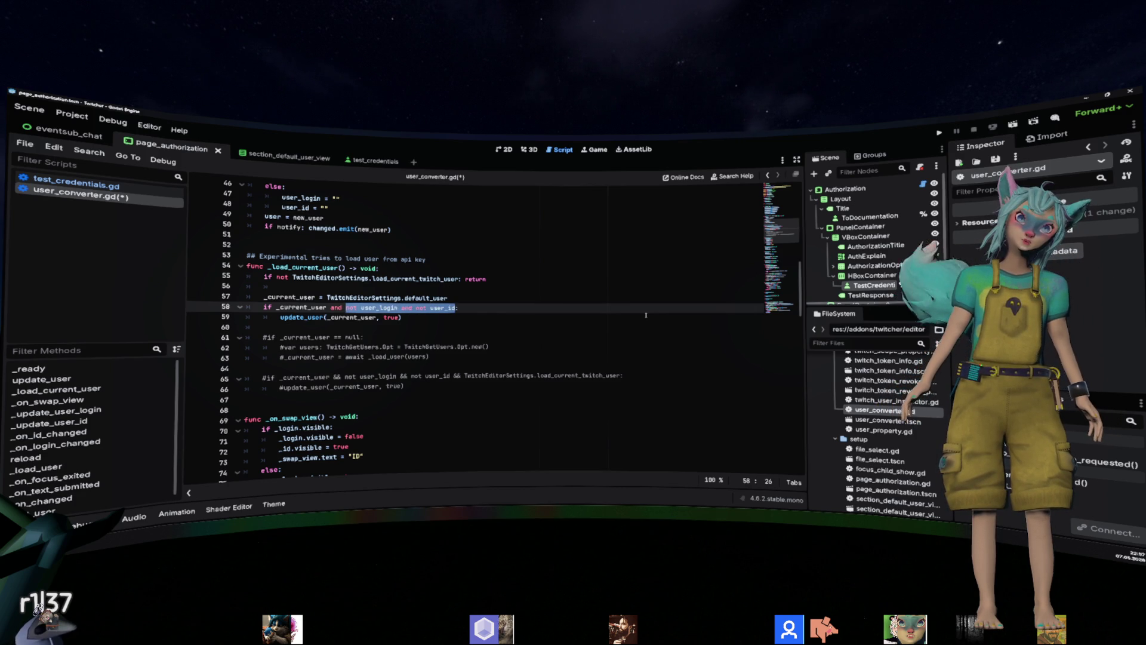
{"action": "key", "text": "shift+Up"}
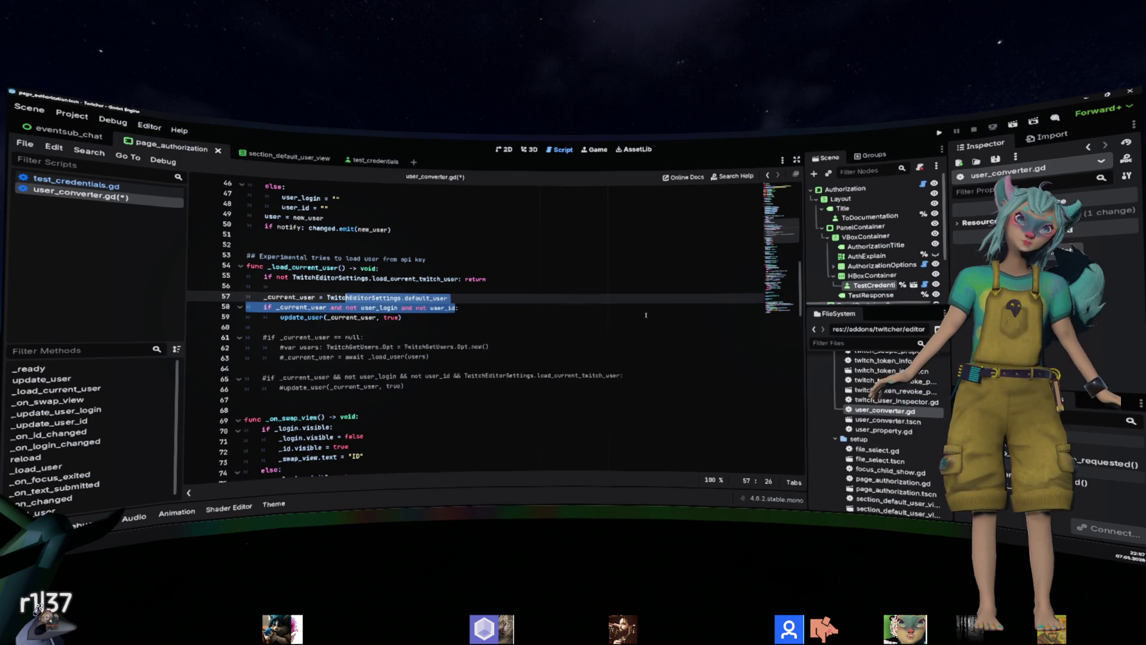
{"action": "key", "text": "shift+Down"}
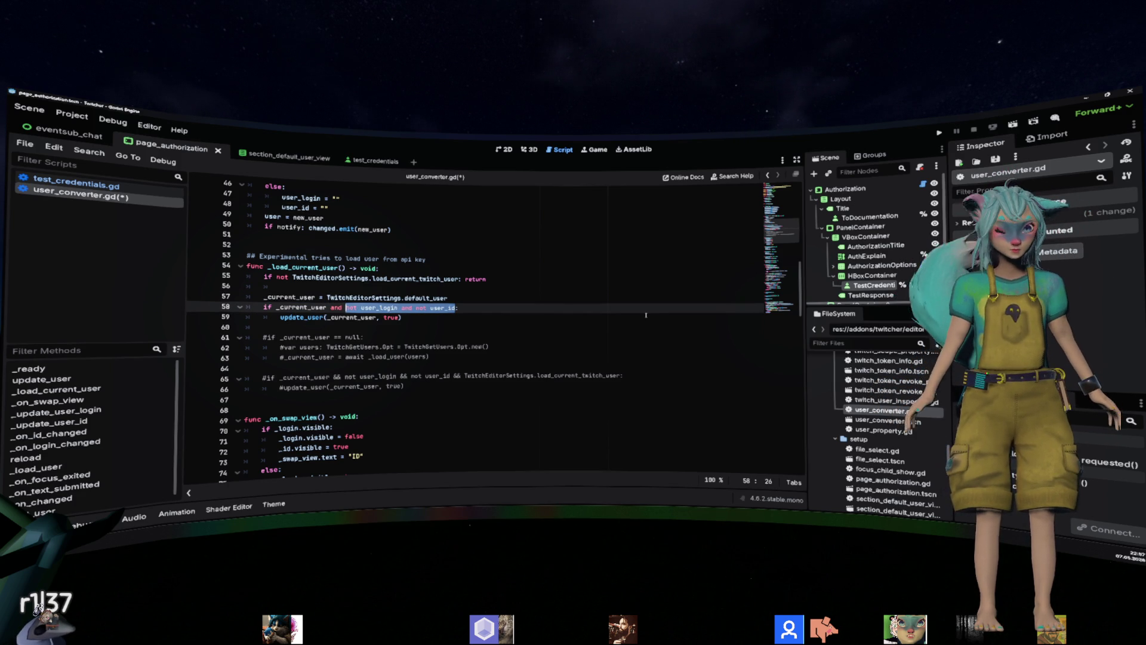
{"action": "key", "text": "Up"}
{"action": "key", "text": "End"}
{"action": "key", "text": "ctrl+Left"}
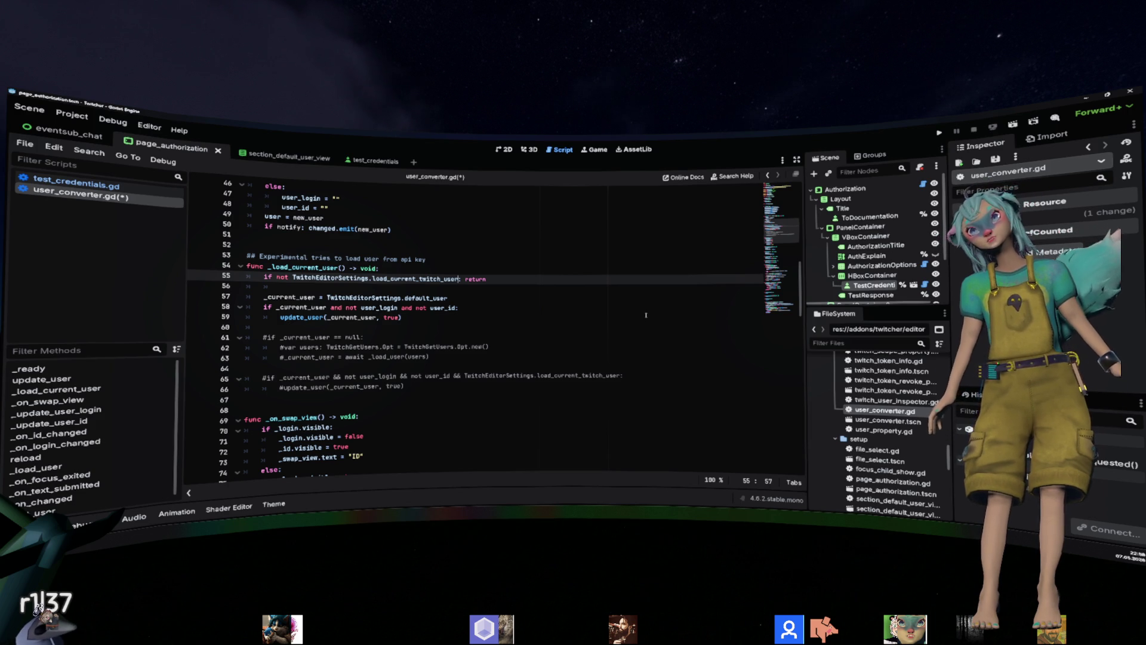
Append 'or user_login or user_id' to the early-return condition on line 55.
{"action": "left_click", "coordinate": [329, 308]}
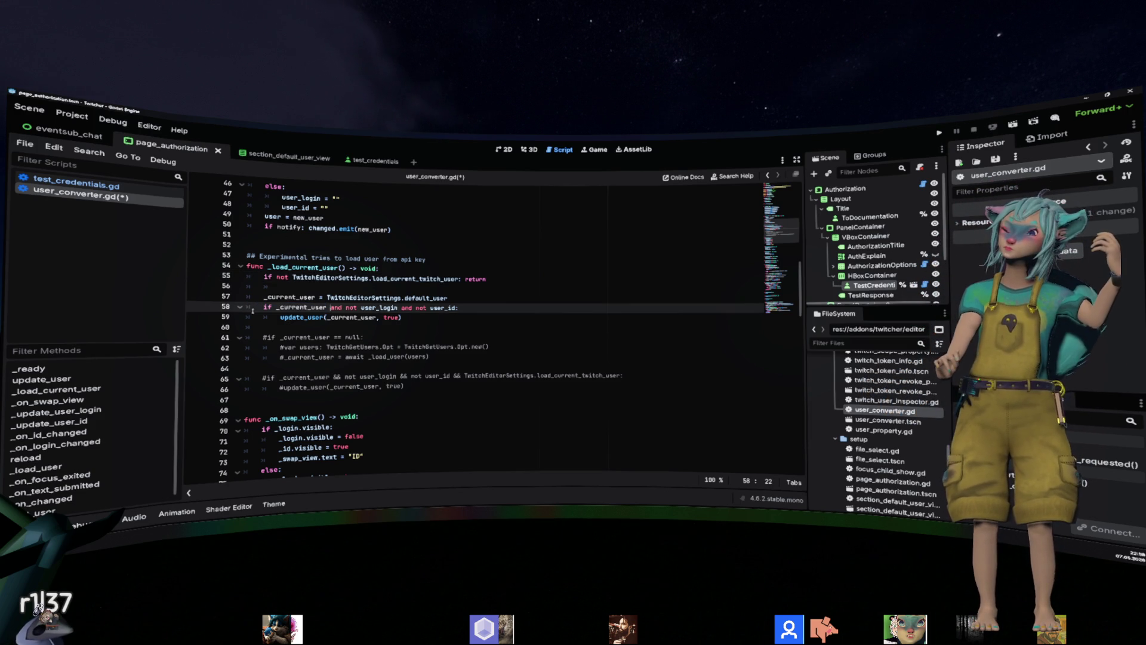
{"action": "key", "text": "Down"}
{"action": "key", "text": "End"}
{"action": "key", "text": "shift+Home"}
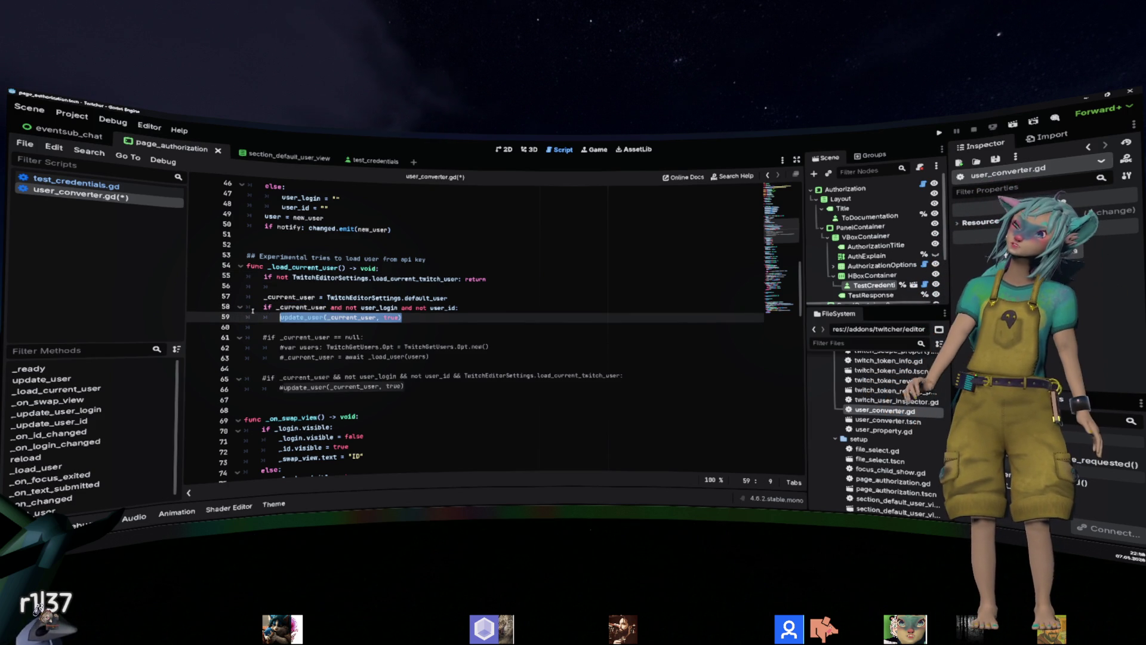
{"action": "key", "text": "Up"}
{"action": "key", "text": "Up"}
{"action": "key", "text": "Up"}
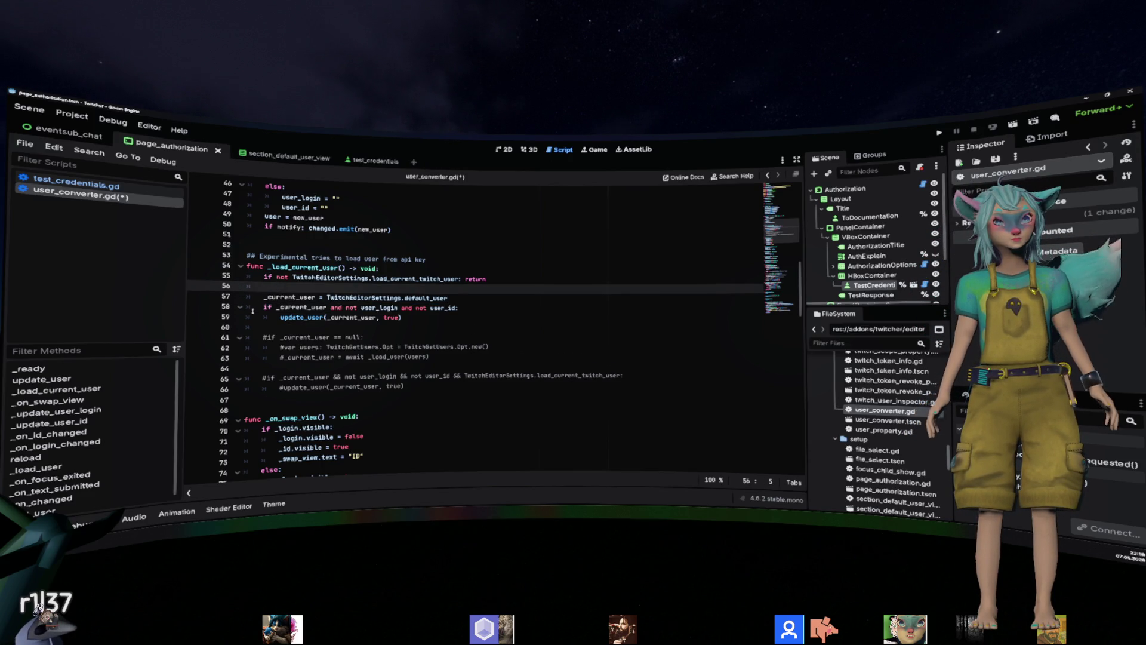
{"action": "key", "text": "Up"}
{"action": "key", "text": "Left"}
{"action": "key", "text": "Left"}
{"action": "type", "text": "or user_login"}
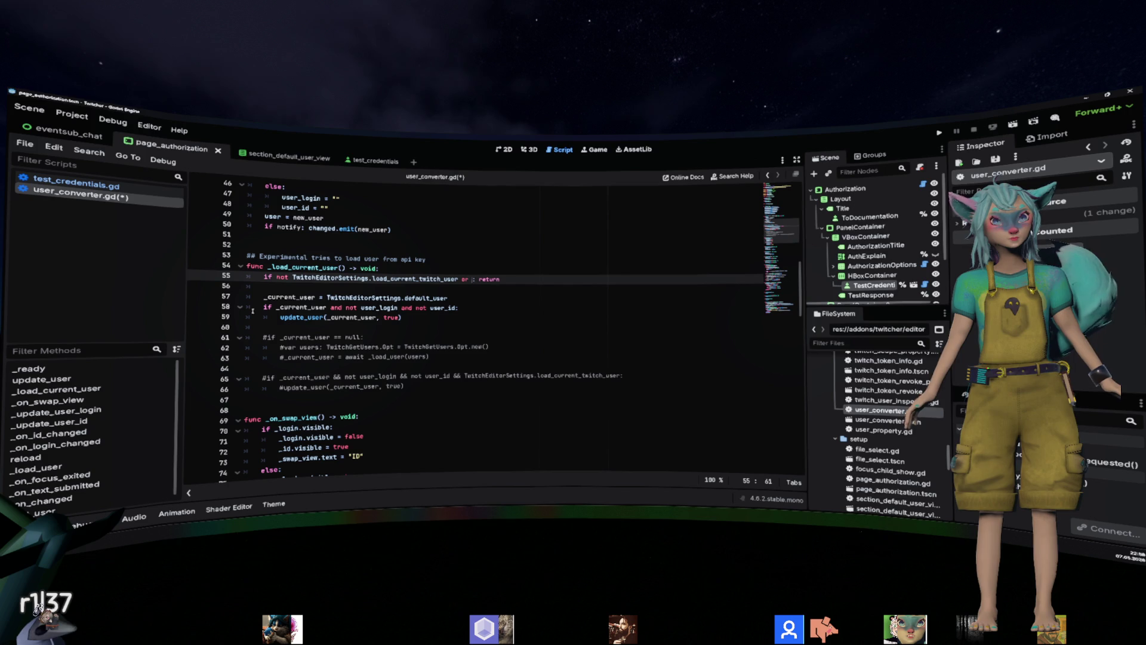
{"action": "type", "text": " or user_login "}
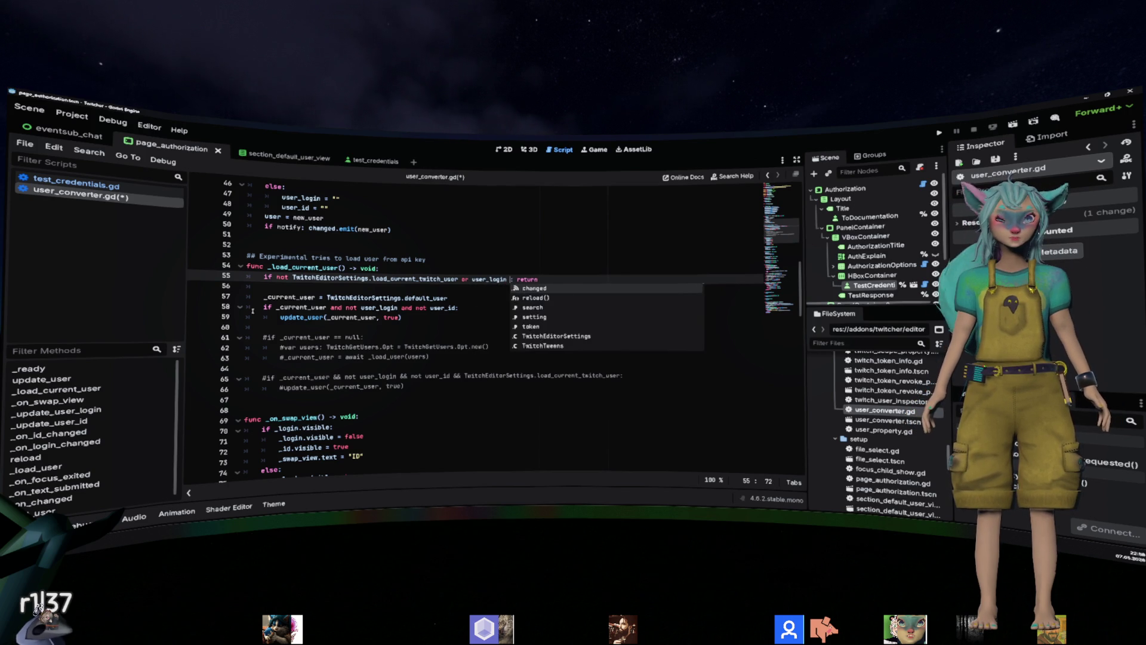
{"action": "type", "text": "id"}
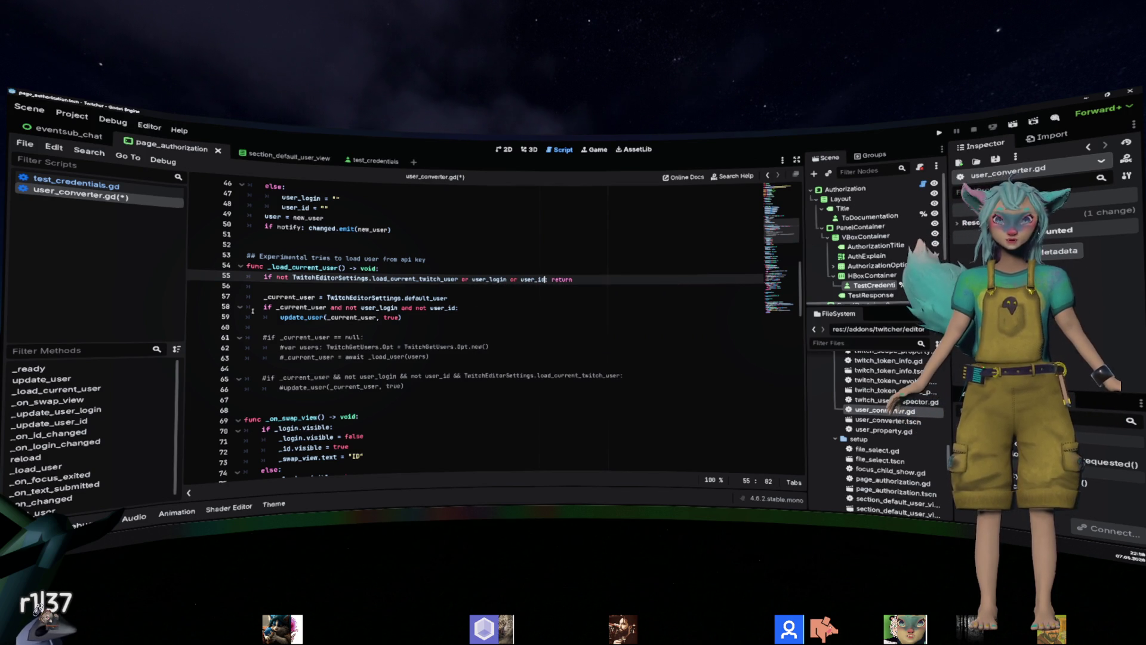
{"action": "key", "text": "Down"}
{"action": "key", "text": "Down"}
{"action": "key", "text": "Down"}
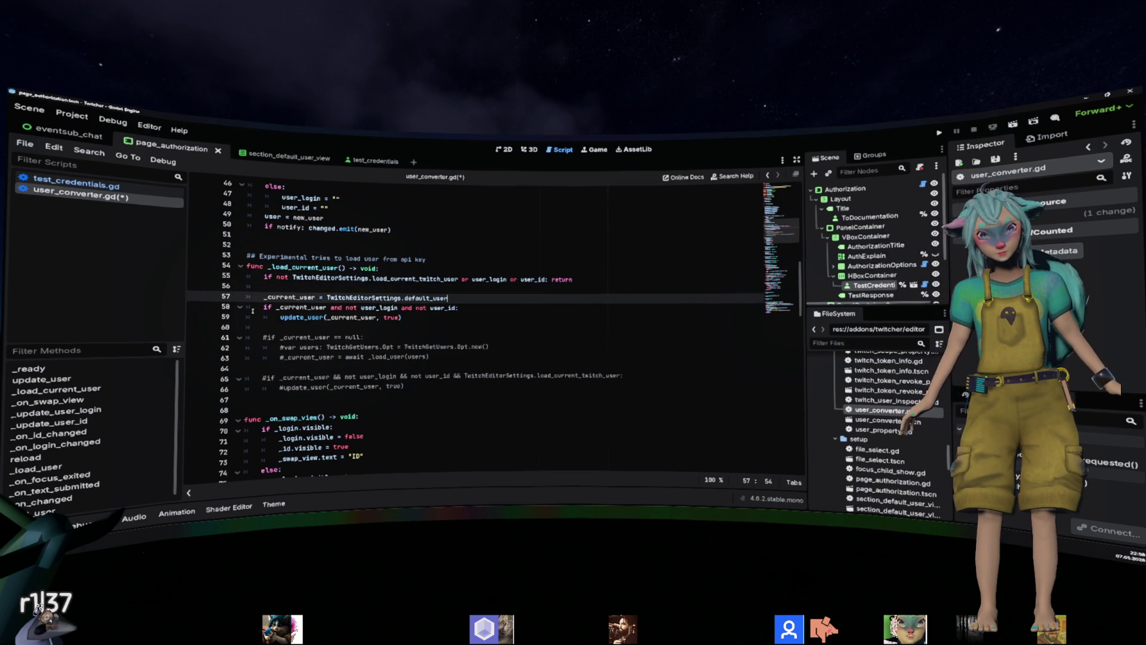
Drop the login/id checks from line 58, join update_user onto it, and delete blank line 56.
{"action": "key", "text": "End"}
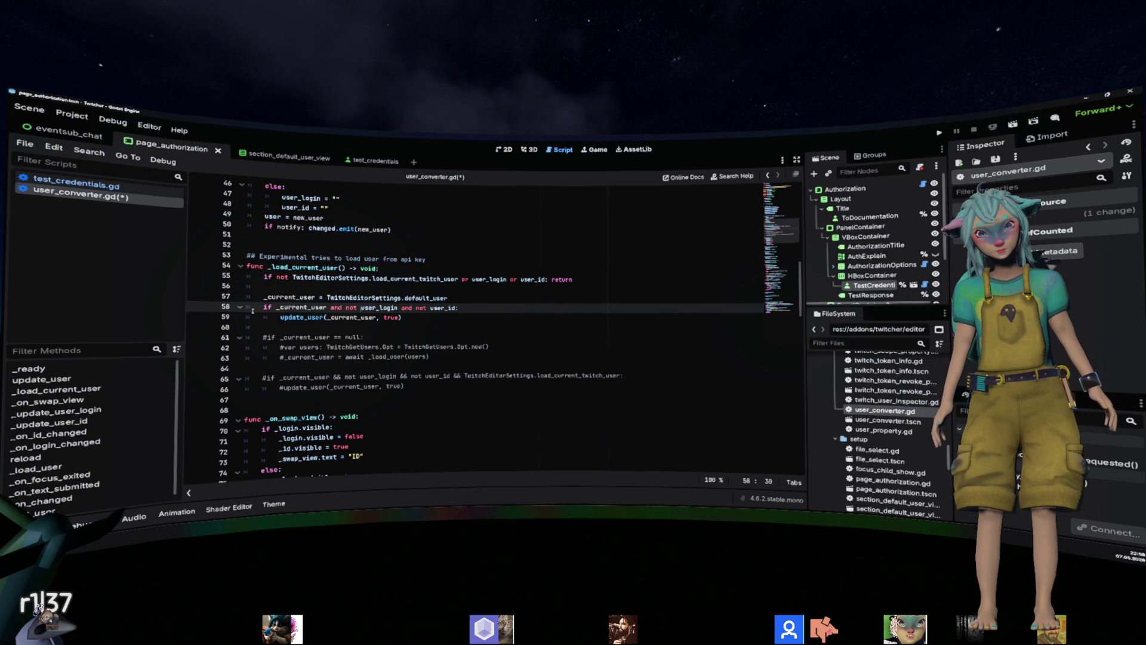
{"action": "key", "text": "shift+End"}
{"action": "key", "text": "shift+Left"}
{"action": "key", "text": "BackSpace"}
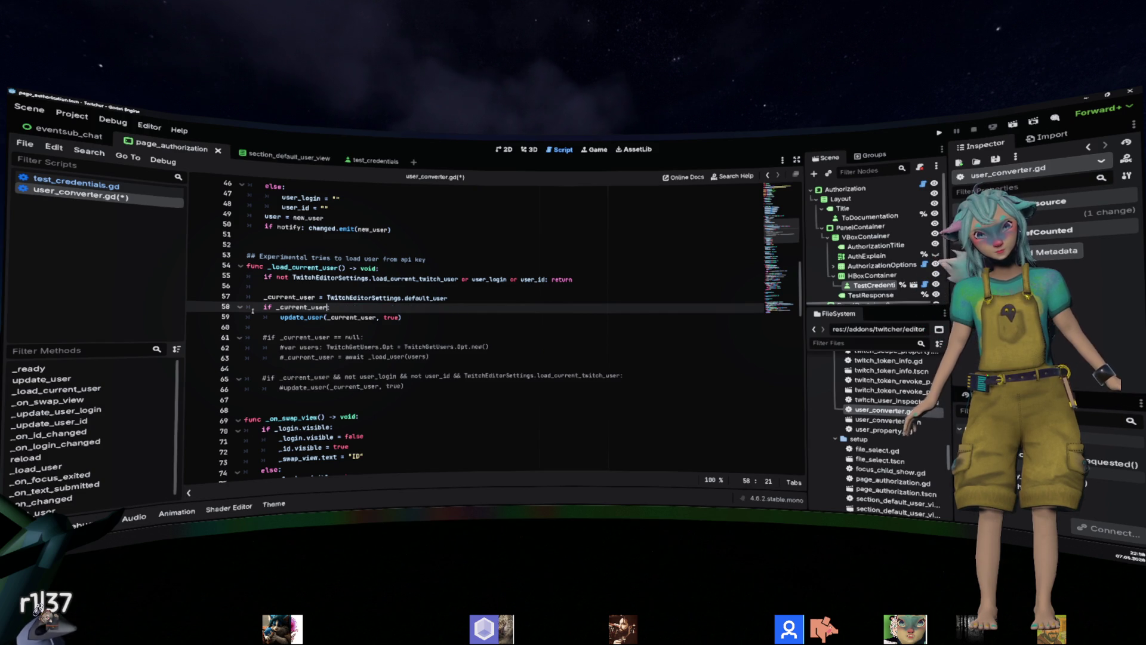
{"action": "key", "text": "End"}
{"action": "key", "text": "Delete"}
{"action": "key", "text": "Delete"}
{"action": "key", "text": "Delete"}
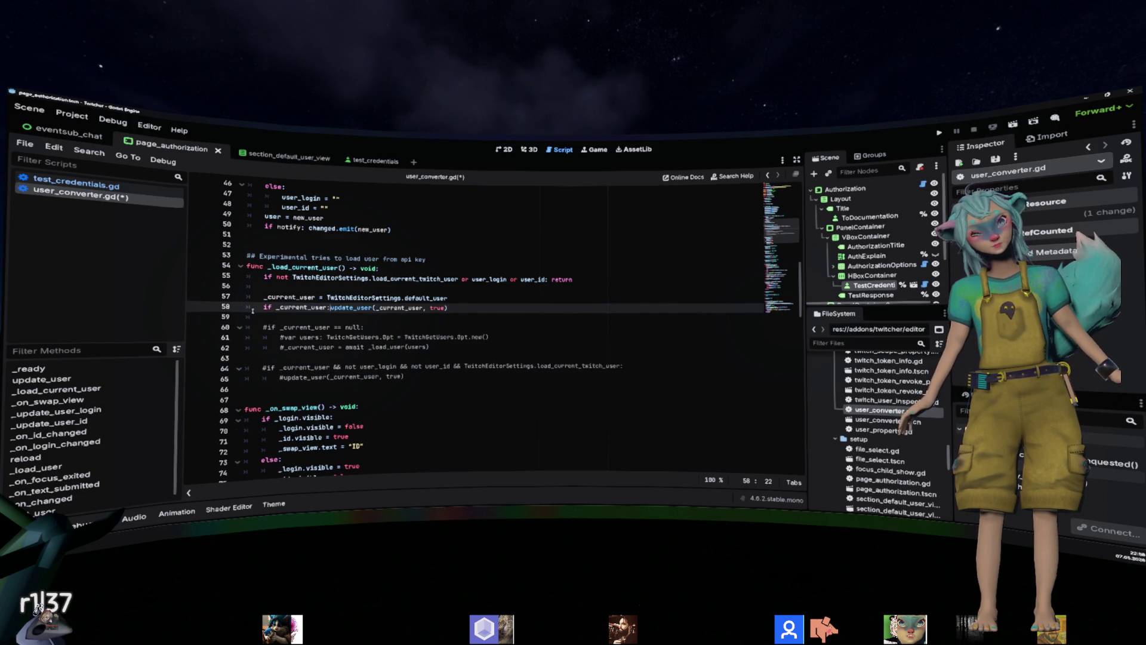
{"action": "key", "text": "Up"}
{"action": "key", "text": "Up"}
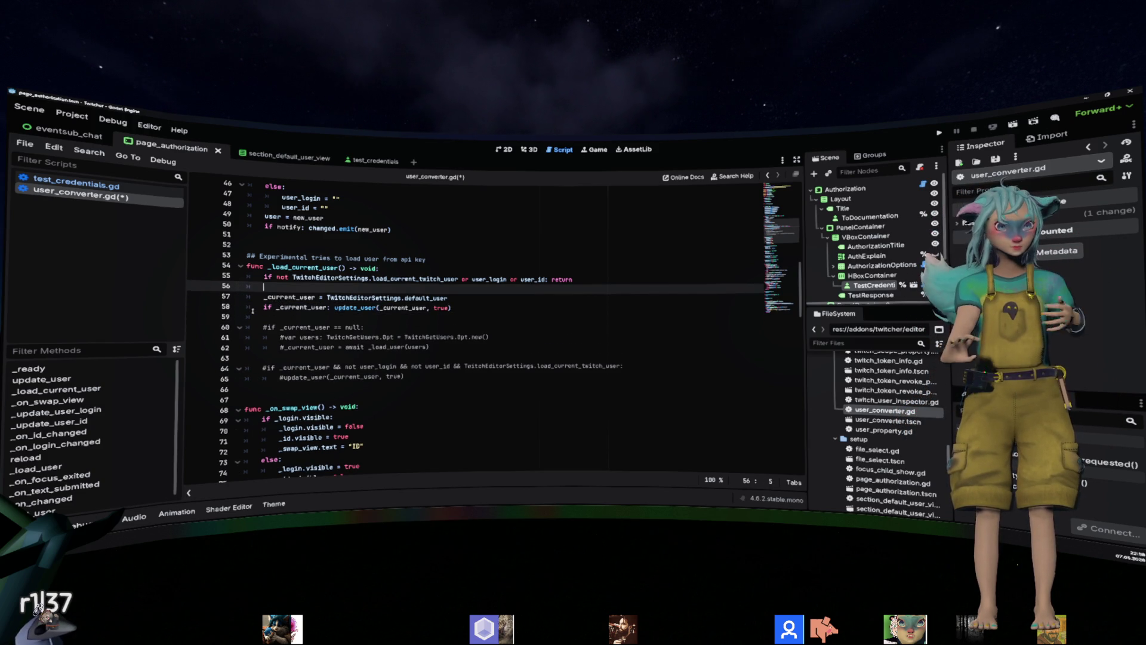
{"action": "key", "text": "BackSpace"}
{"action": "key", "text": "BackSpace"}
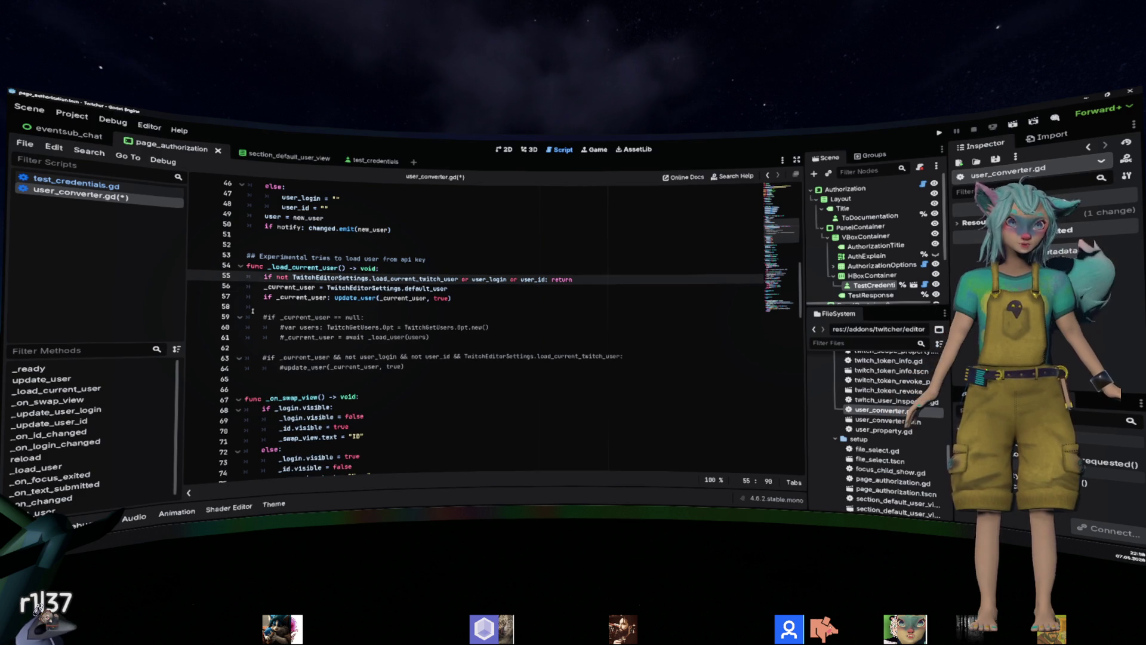
{"action": "left_click", "coordinate": [433, 267]}
Reword the line 53 comment to 'tries to load default user'.
{"action": "scroll", "coordinate": [442, 275], "scroll_direction": "down", "scroll_amount": 1}
{"action": "scroll", "coordinate": [447, 284], "scroll_direction": "up", "scroll_amount": 2}
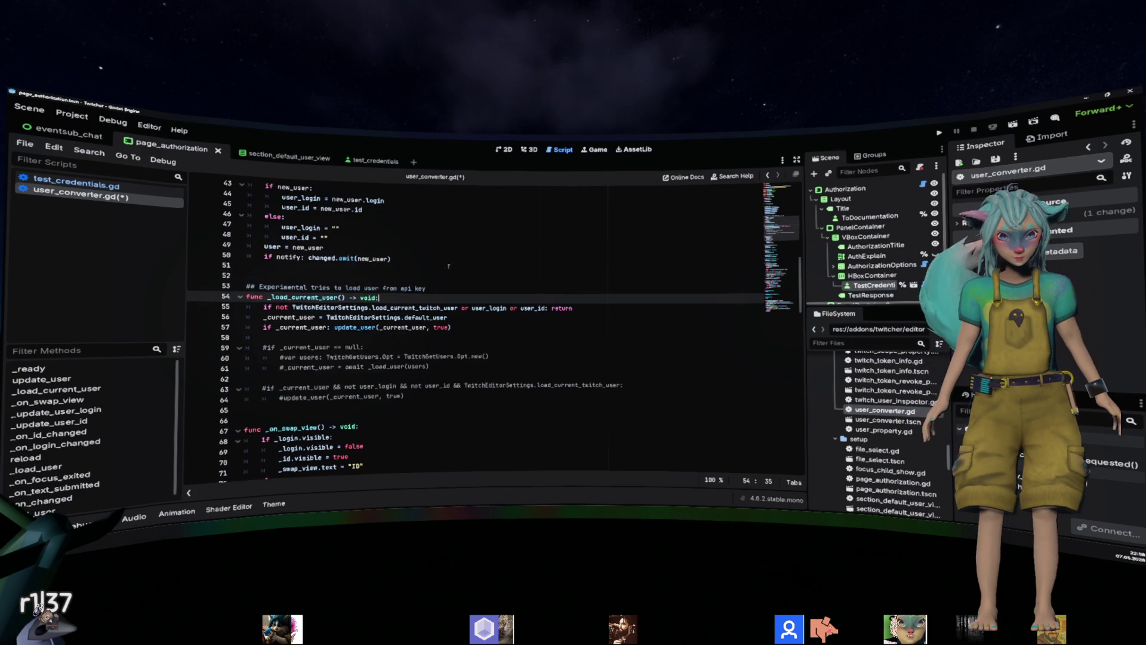
{"action": "left_click", "coordinate": [450, 288]}
{"action": "left_click", "coordinate": [306, 288], "text": "shift"}
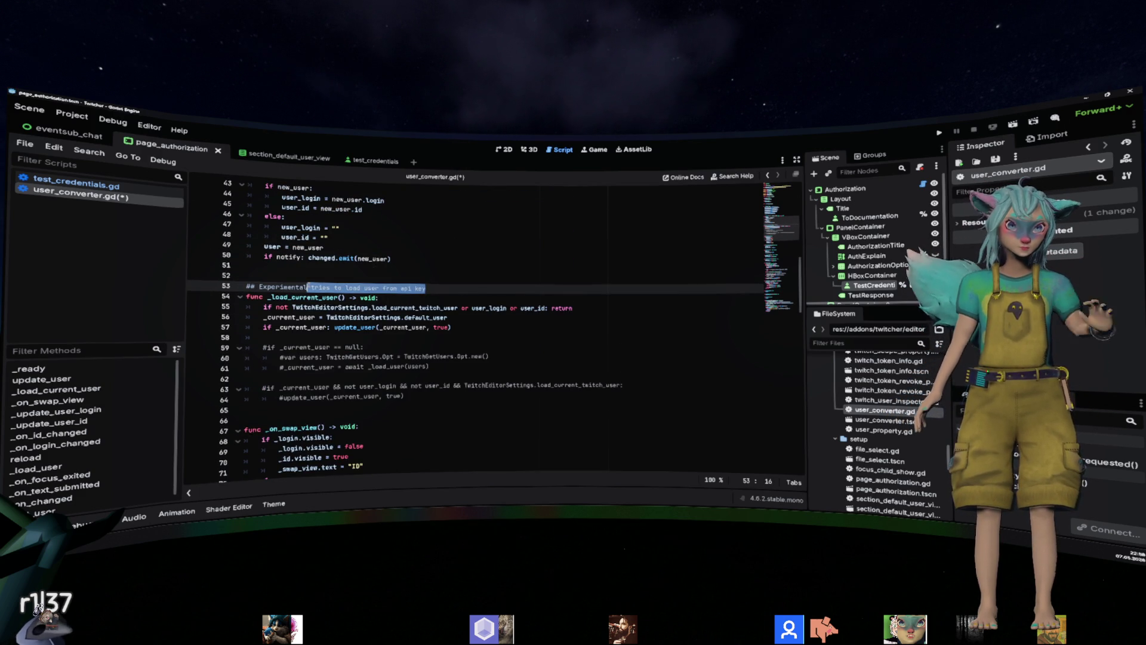
{"action": "left_click_drag", "start_coordinate": [360, 287], "coordinate": [426, 289]}
{"action": "key", "text": "BackSpace"}
{"action": "type", "text": "default user"}
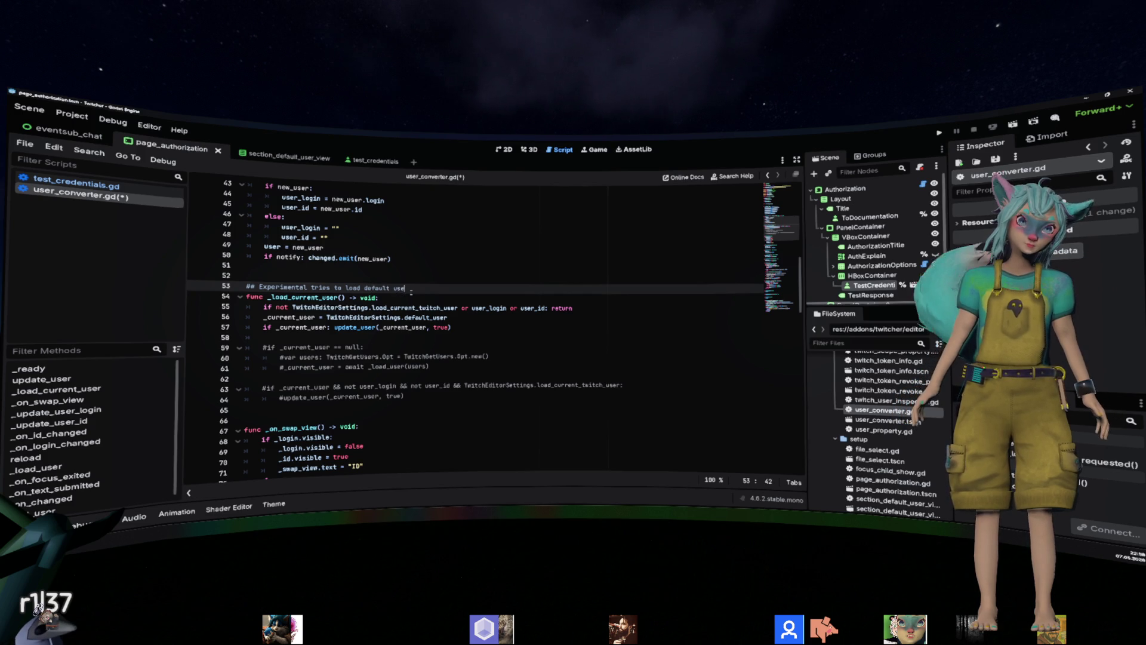
Rename _load_current_user to _load_default_user in its declaration and the line 38 call.
{"action": "key", "text": "Down"}
{"action": "key", "text": "Home"}
{"action": "key", "text": "ctrl+Right"}
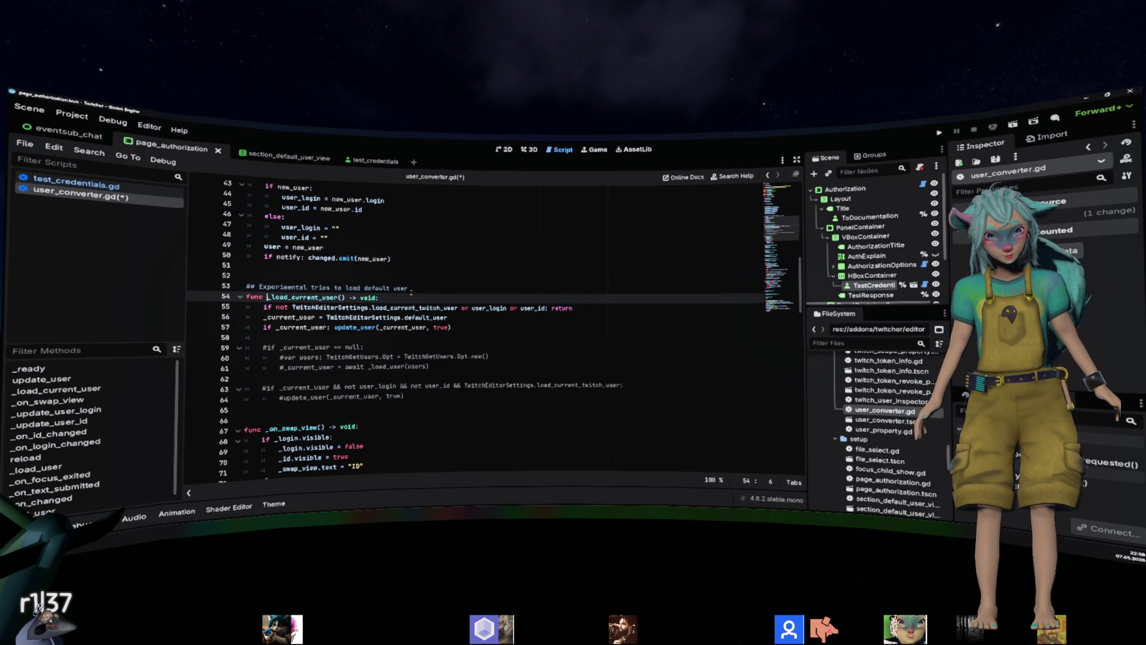
{"action": "key", "text": "ctrl+shift+Right"}
{"action": "scroll", "coordinate": [411, 292], "scroll_direction": "up", "scroll_amount": 2}
{"action": "type", "text": "_load_current_u"}
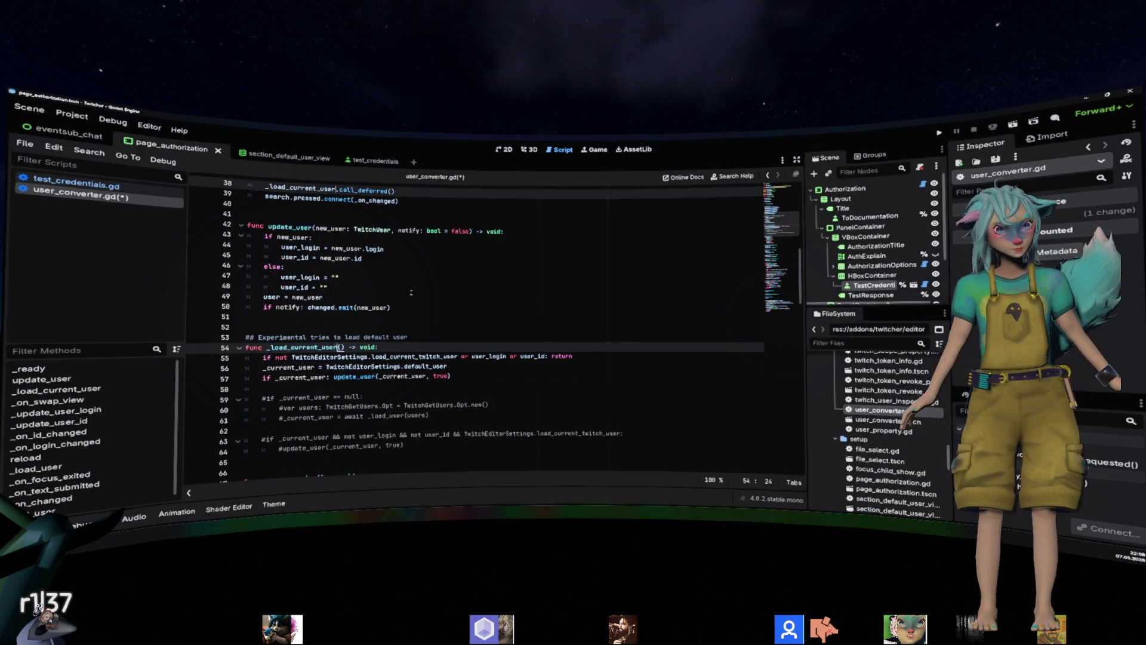
{"action": "key", "text": "BackSpace"}
{"action": "key", "text": "BackSpace"}
{"action": "key", "text": "BackSpace"}
{"action": "type", "text": "default_user"}
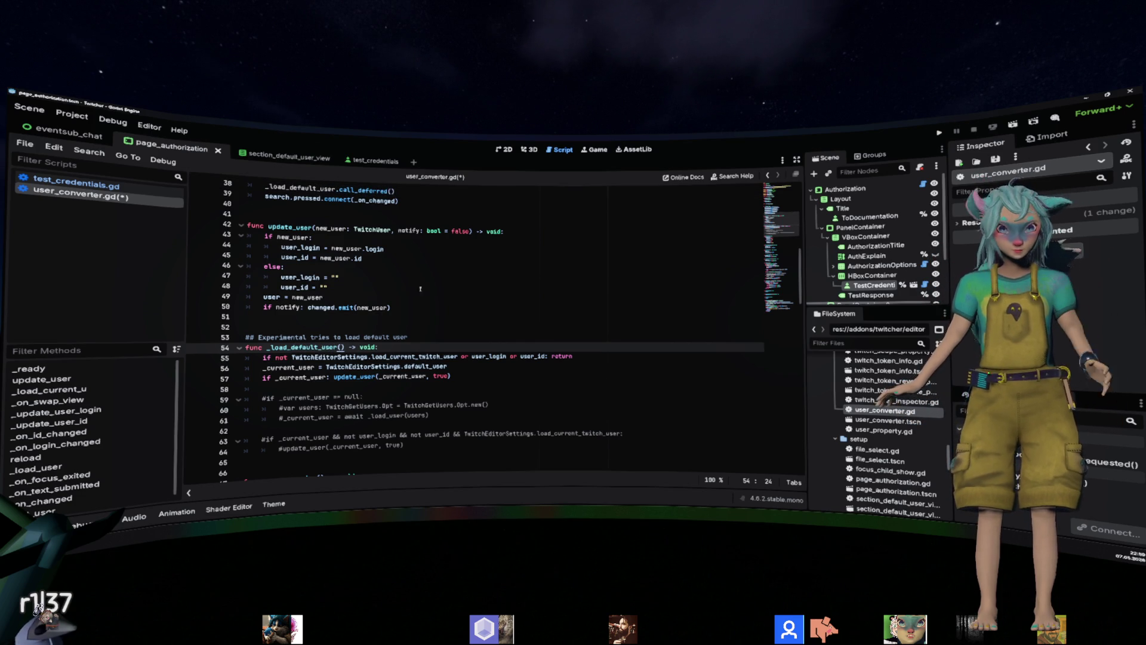
{"action": "scroll", "coordinate": [414, 291], "scroll_direction": "up", "scroll_amount": 2}
{"action": "left_click", "coordinate": [415, 252]}
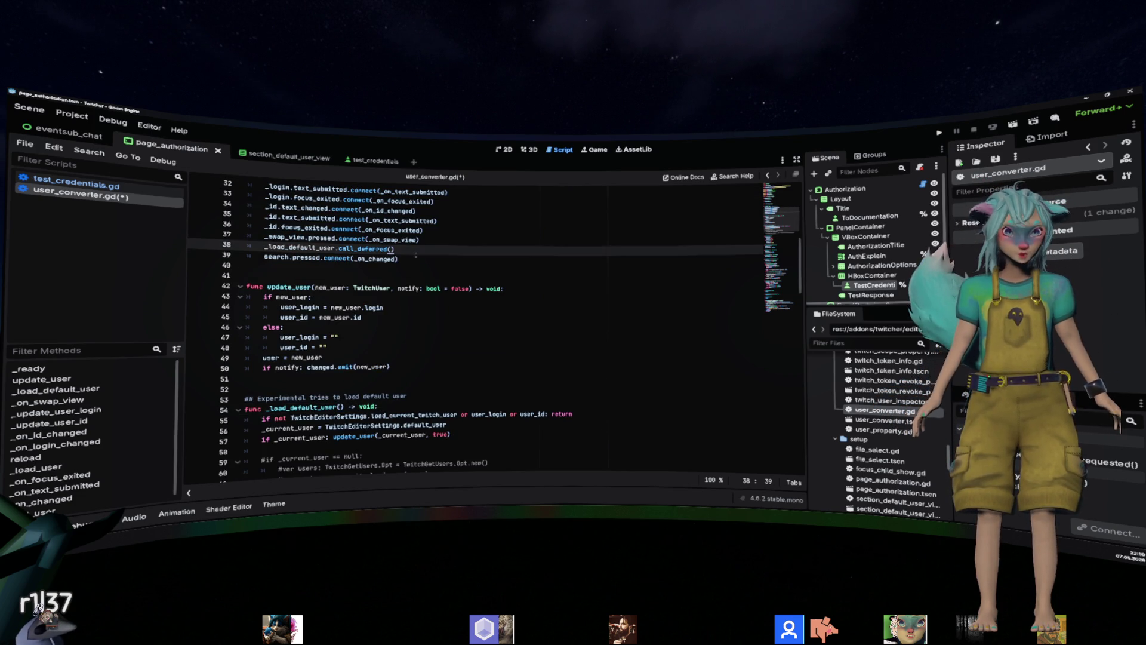
{"action": "key", "text": "shift+Home"}
{"action": "key", "text": "ctrl+shift+Right"}
{"action": "key", "text": "BackSpace"}
{"action": "type", "text": "()"}
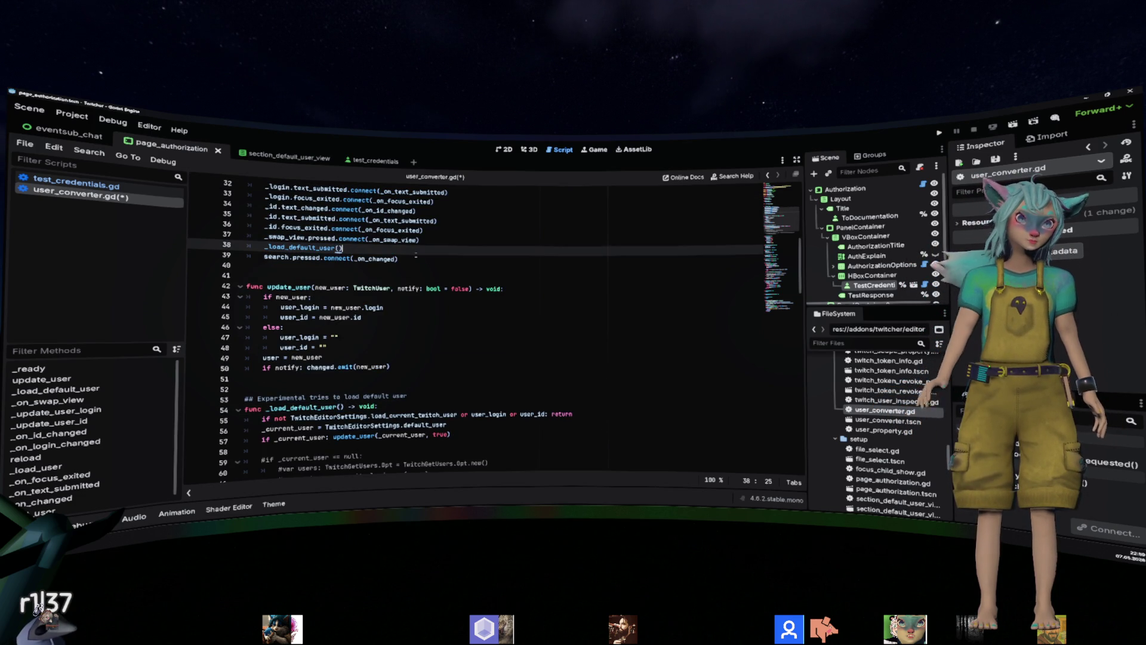
{"action": "key", "text": "ctrl+z"}
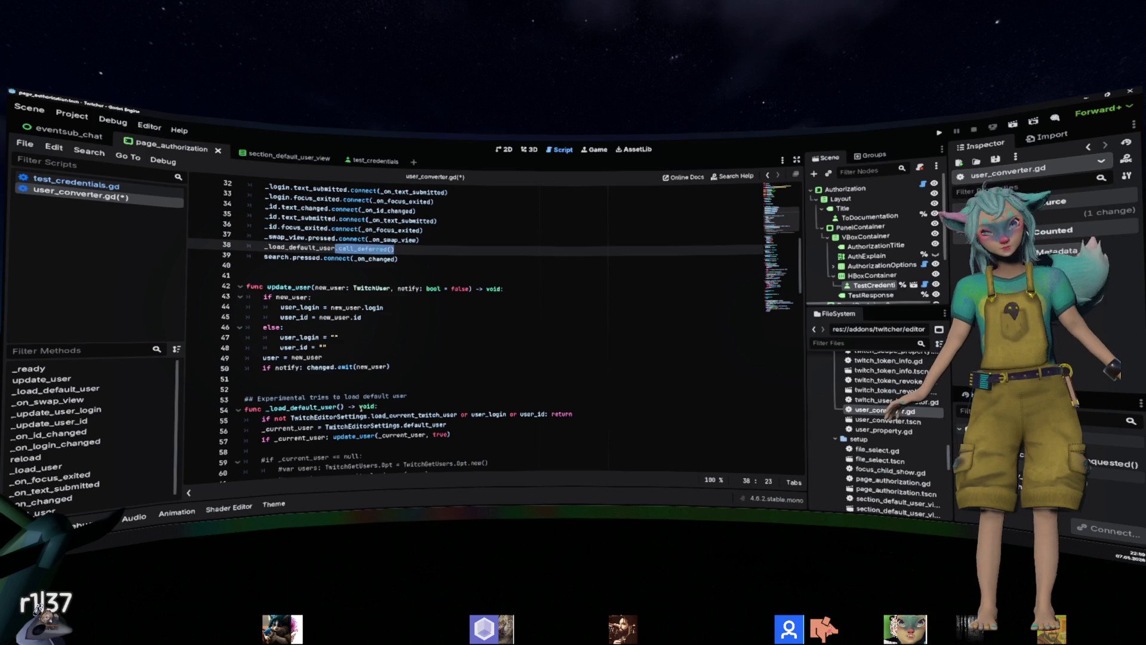
{"action": "left_click", "coordinate": [368, 444]}
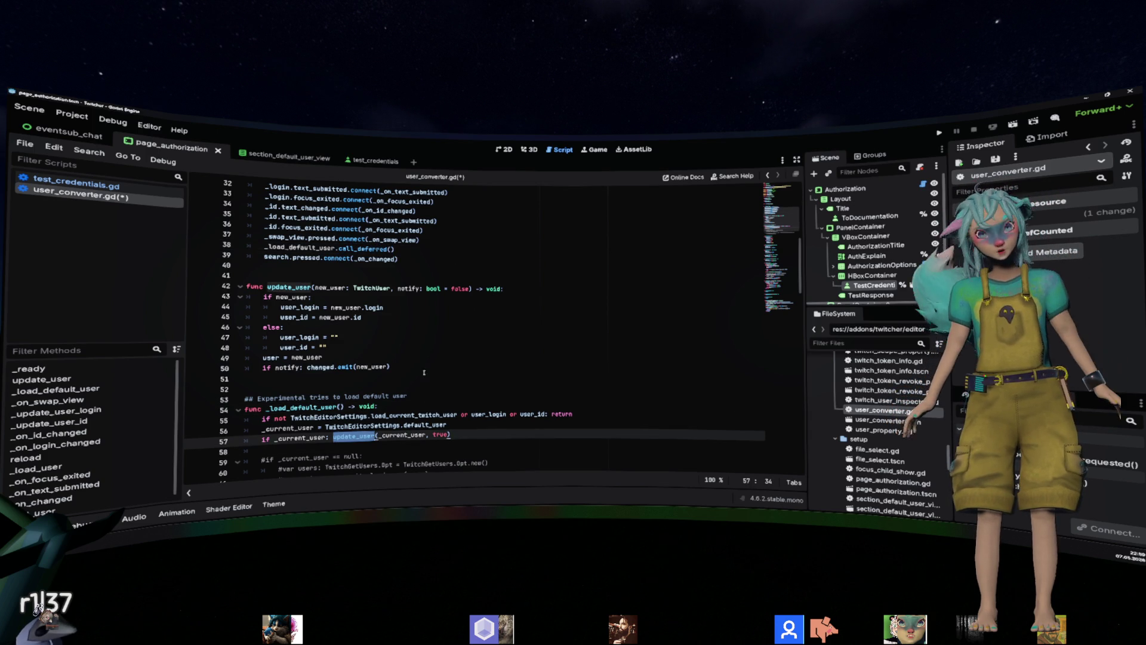
{"action": "left_click", "coordinate": [421, 308]}
{"action": "scroll", "coordinate": [422, 309], "scroll_direction": "up", "scroll_amount": 1}
{"action": "left_click", "coordinate": [457, 281]}
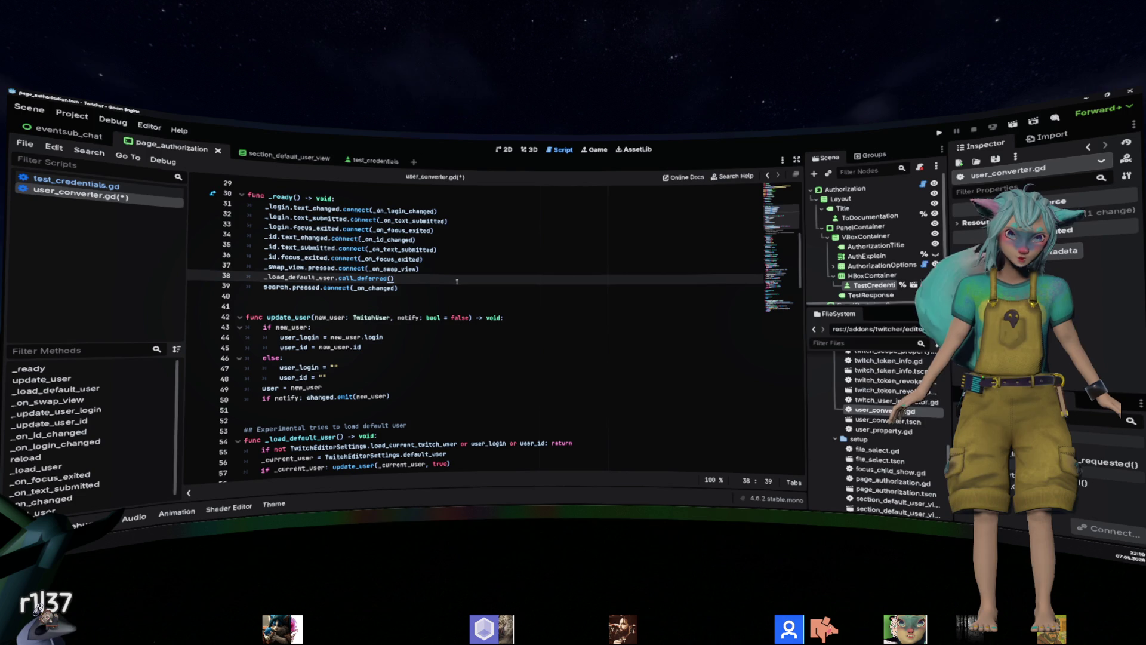
{"action": "scroll", "coordinate": [457, 281], "scroll_direction": "up", "scroll_amount": 1}
{"action": "double_click", "coordinate": [280, 228]}
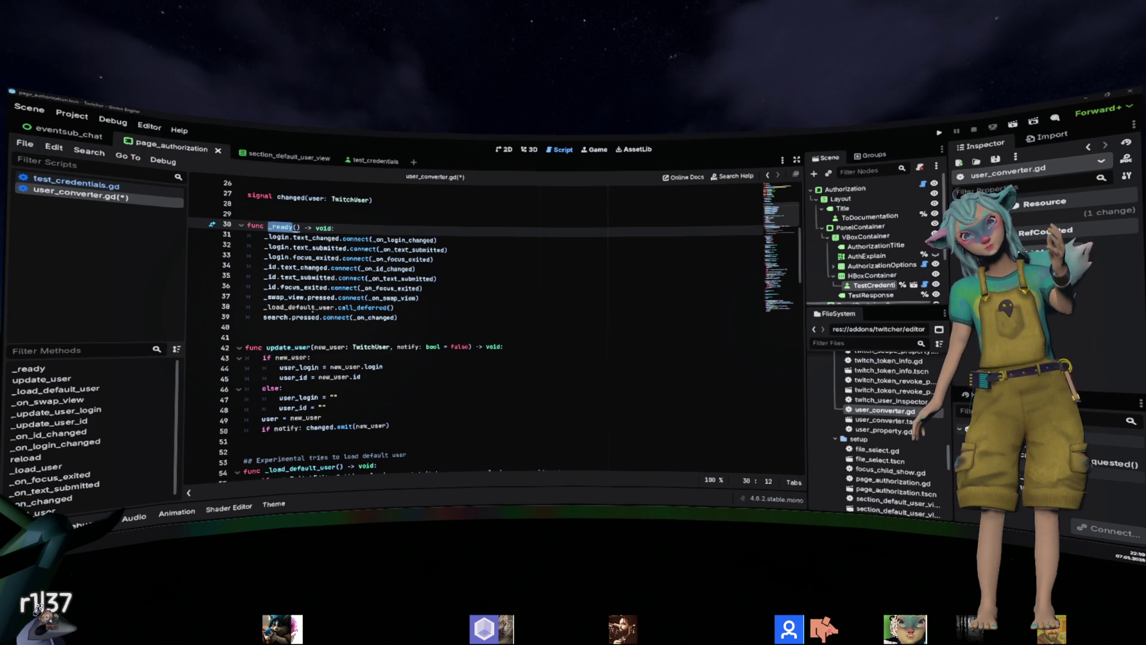
{"action": "double_click", "coordinate": [313, 307]}
{"action": "left_click_drag", "start_coordinate": [396, 307], "coordinate": [269, 307]}
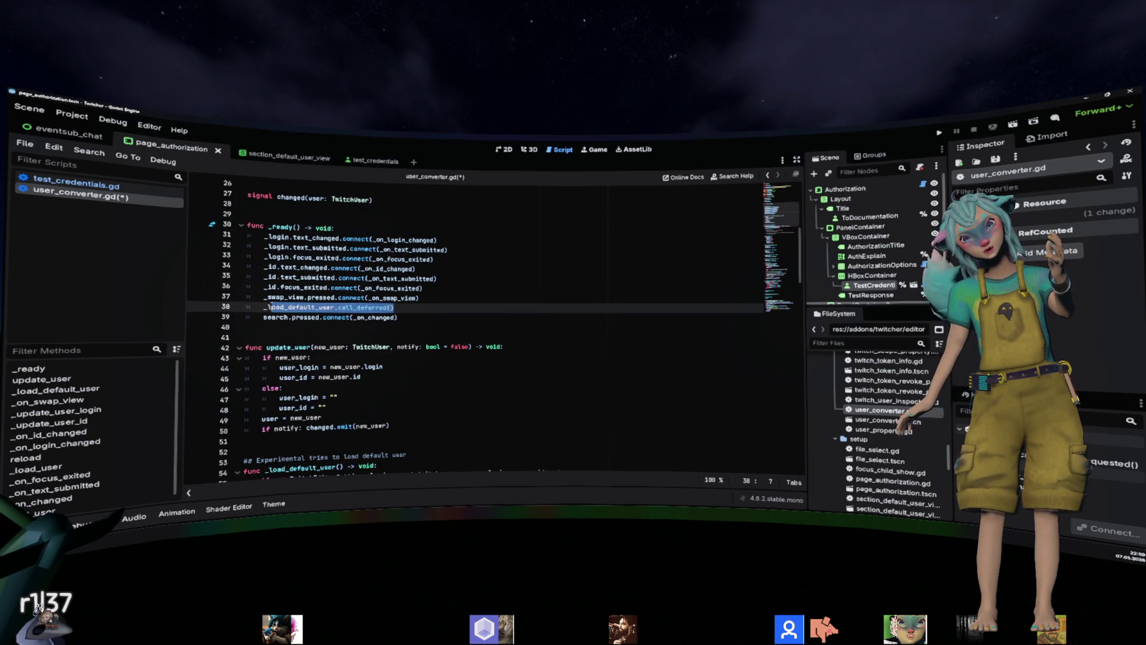
{"action": "left_click", "coordinate": [472, 302]}
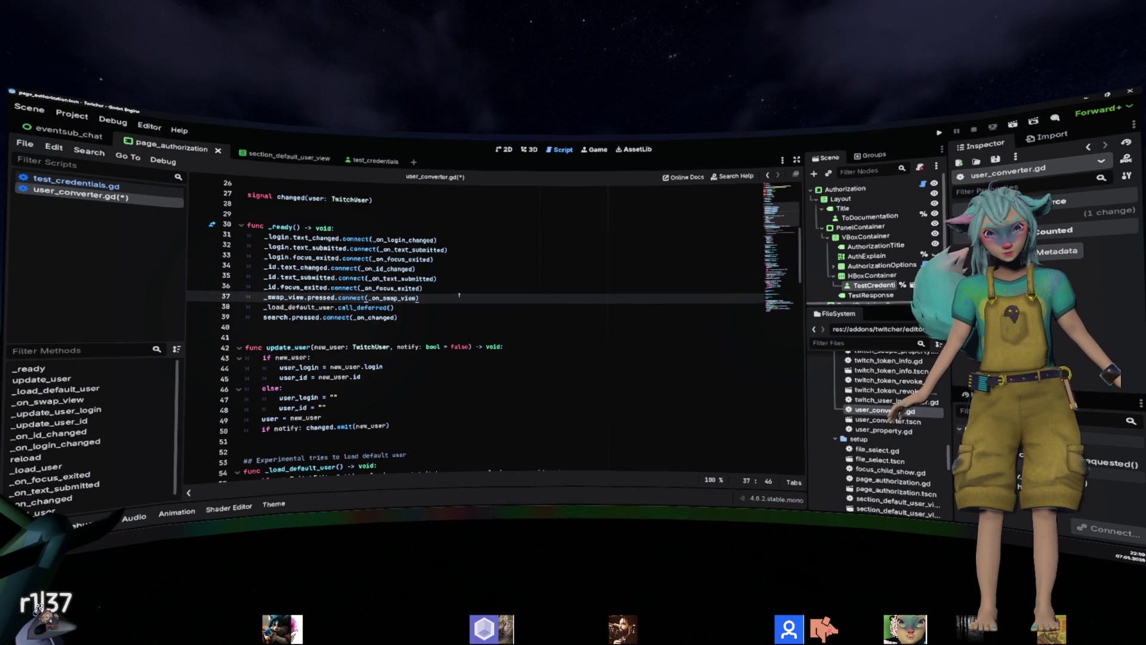
{"action": "scroll", "coordinate": [436, 302], "scroll_direction": "up", "scroll_amount": 6}
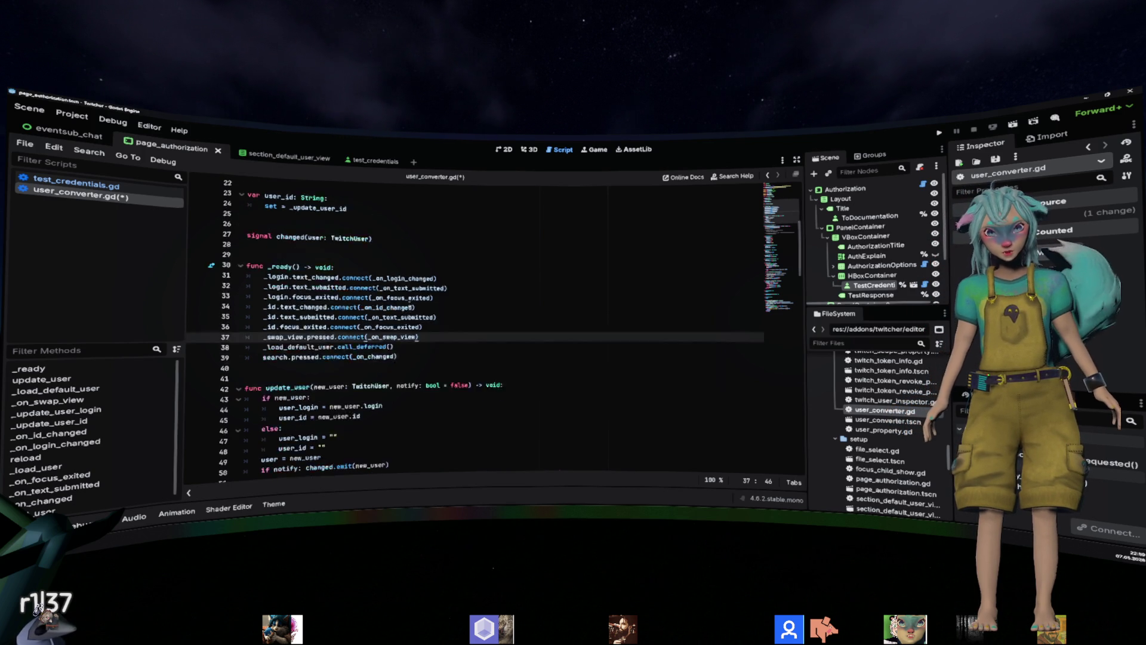
{"action": "scroll", "coordinate": [437, 302], "scroll_direction": "up", "scroll_amount": 1}
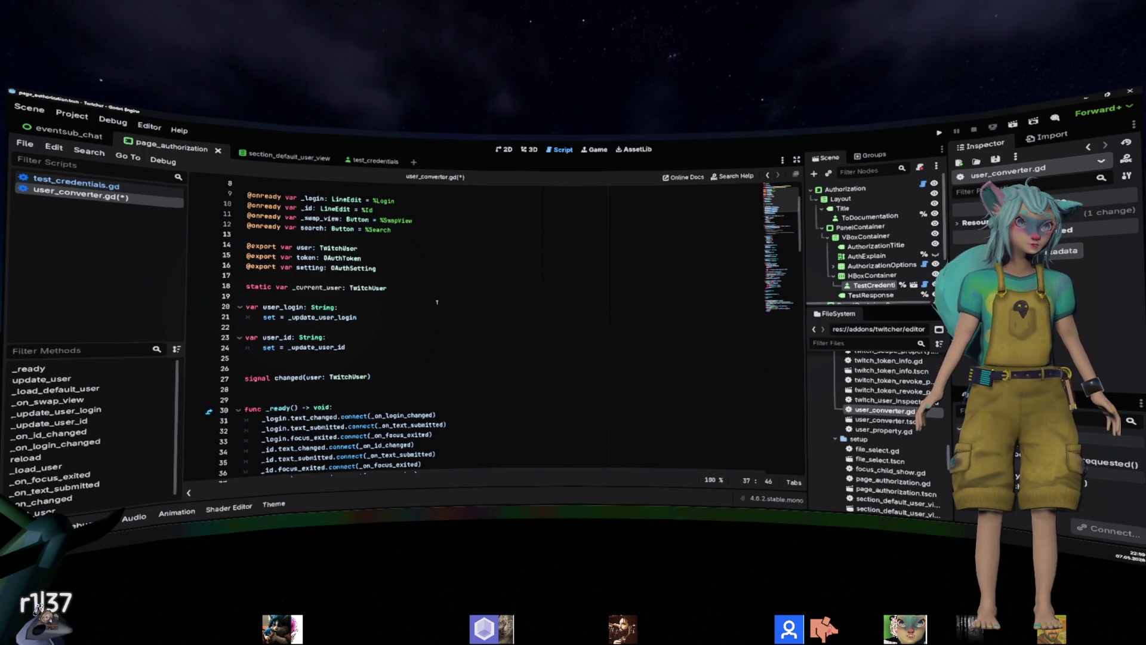
{"action": "scroll", "coordinate": [437, 302], "scroll_direction": "down", "scroll_amount": 13}
{"action": "scroll", "coordinate": [436, 302], "scroll_direction": "up", "scroll_amount": 6}
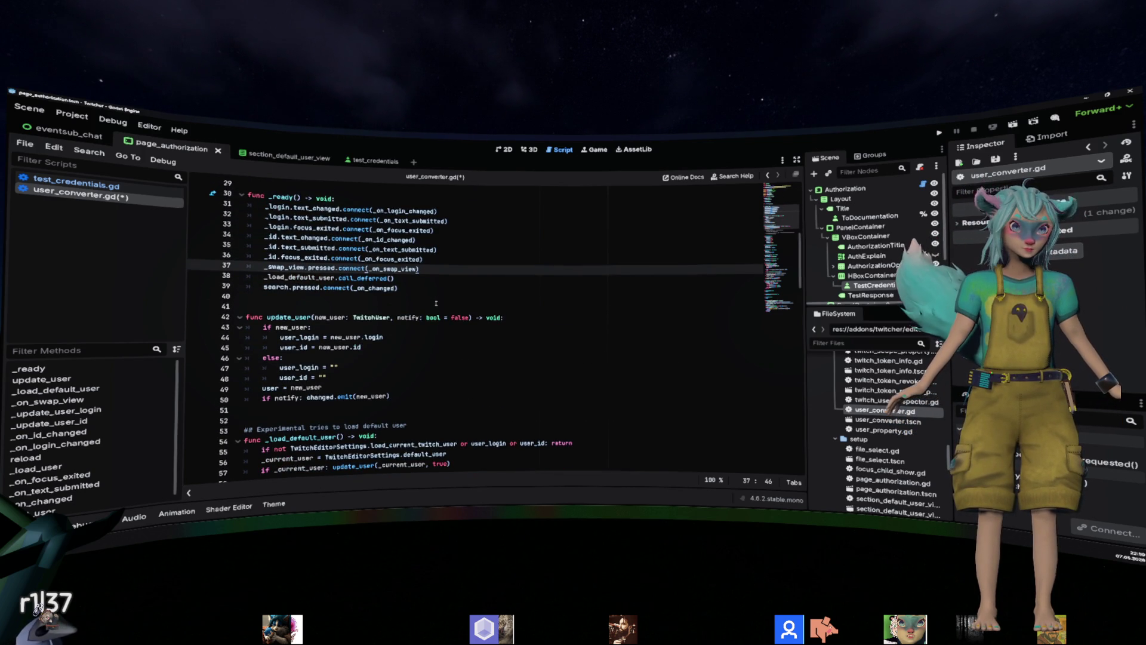
{"action": "scroll", "coordinate": [436, 304], "scroll_direction": "up", "scroll_amount": 6}
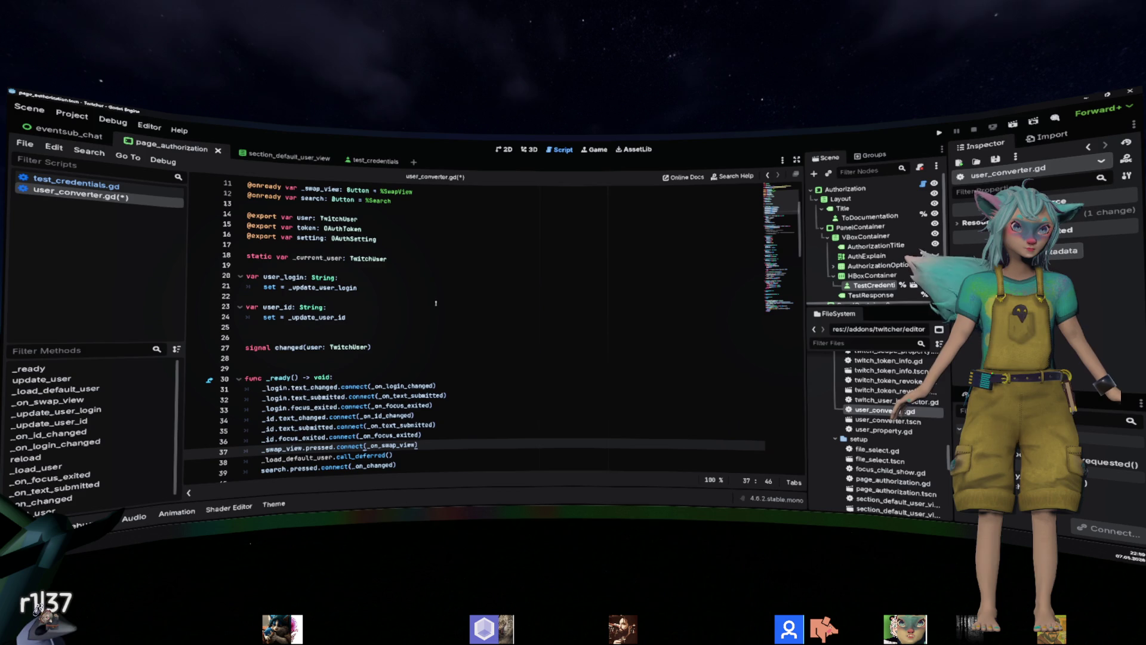
{"action": "left_click", "coordinate": [308, 228]}
Search for 'token' to reach _get_user and inspect its editor OAuth token fallback.
{"action": "key", "text": "ctrl+f"}
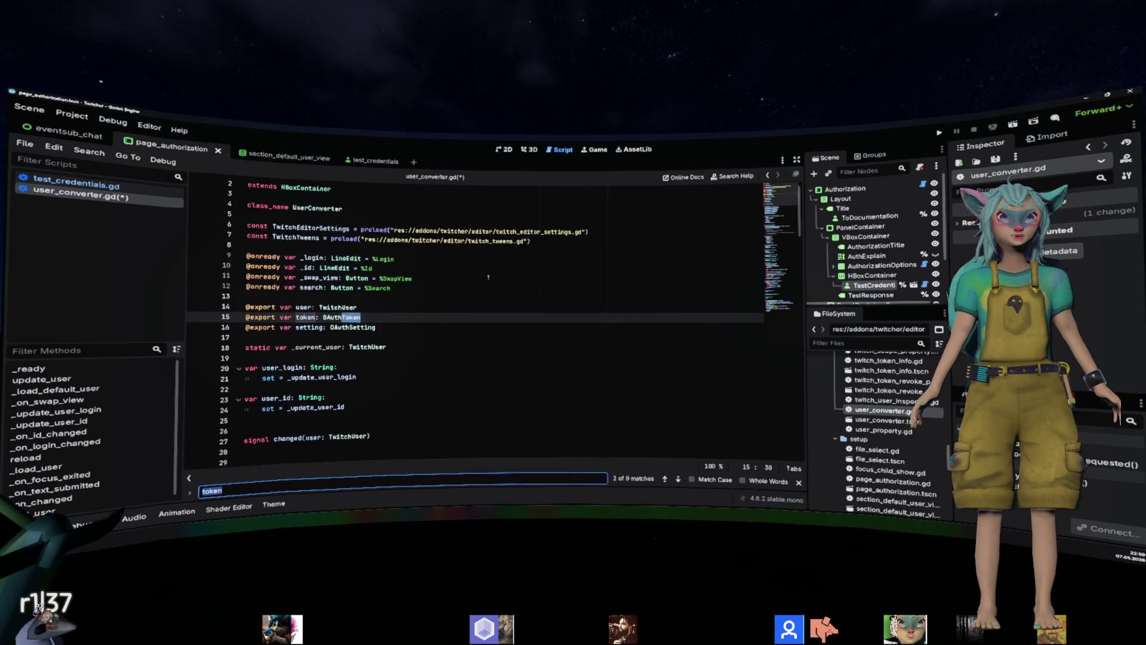
{"action": "key", "text": "Return"}
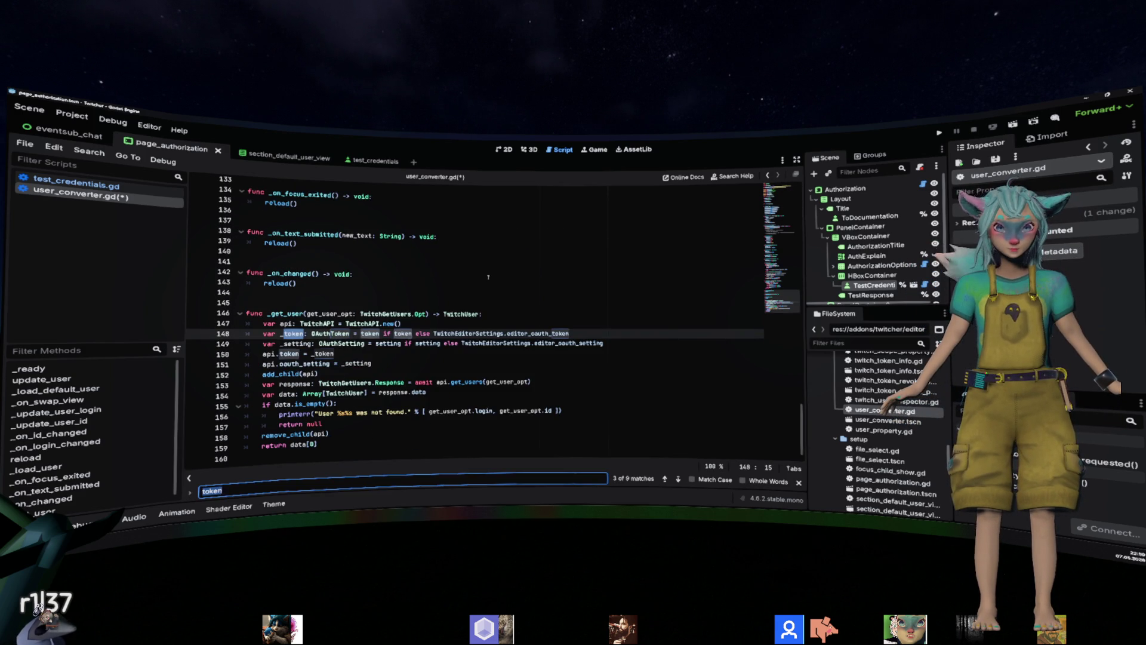
{"action": "key", "text": "Escape"}
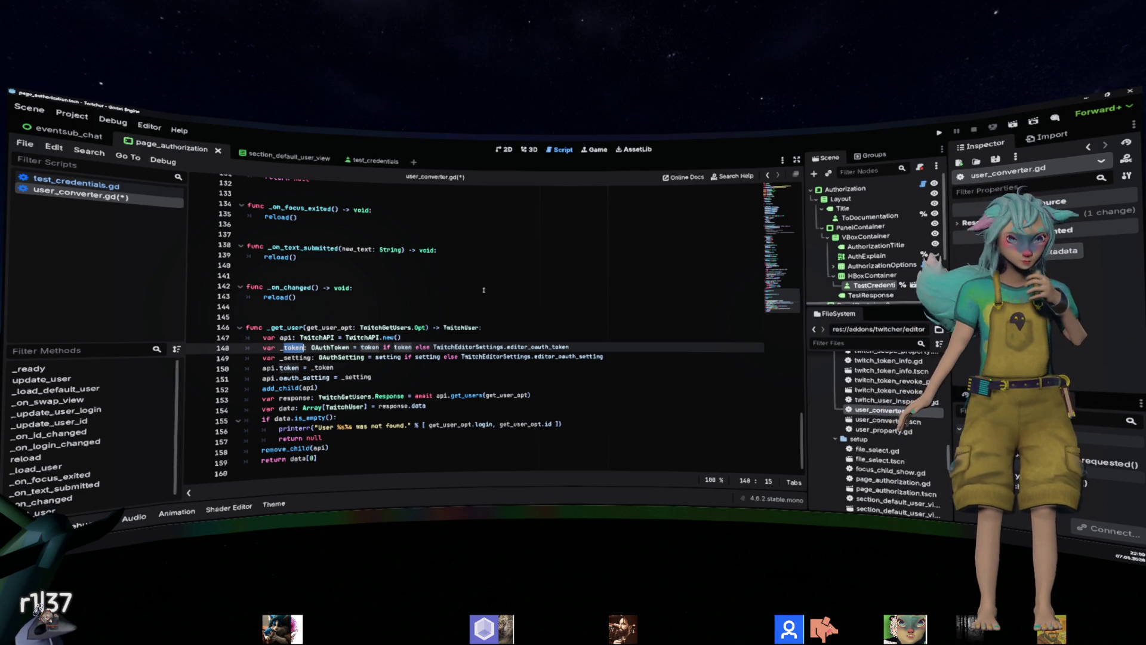
{"action": "double_click", "coordinate": [370, 347]}
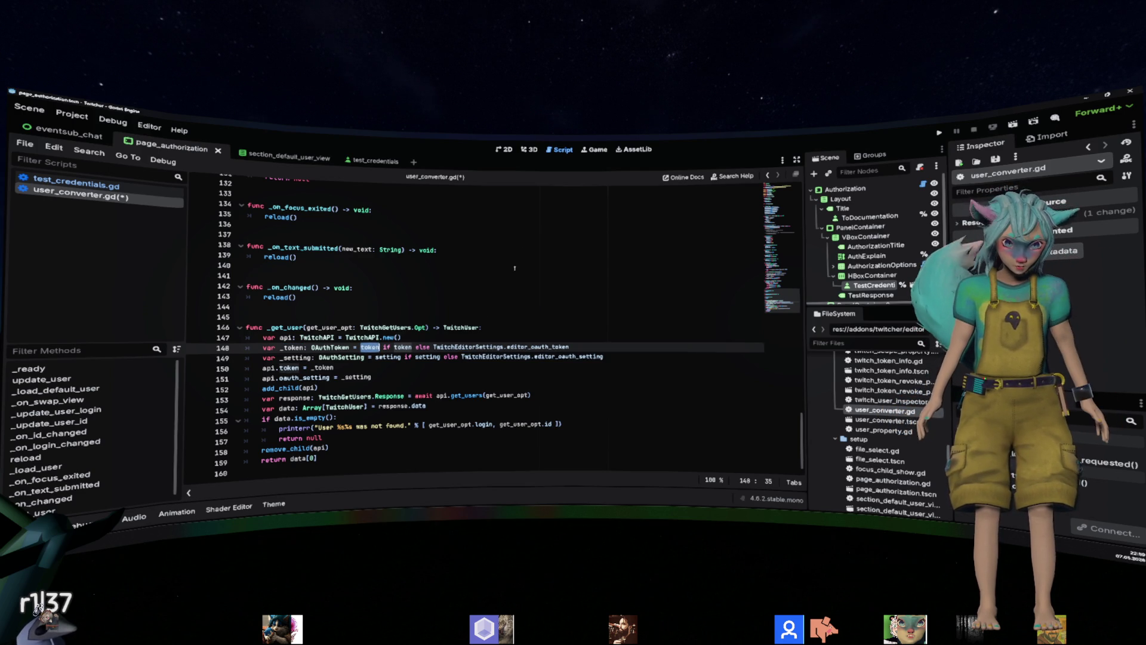
{"action": "left_click", "coordinate": [441, 250]}
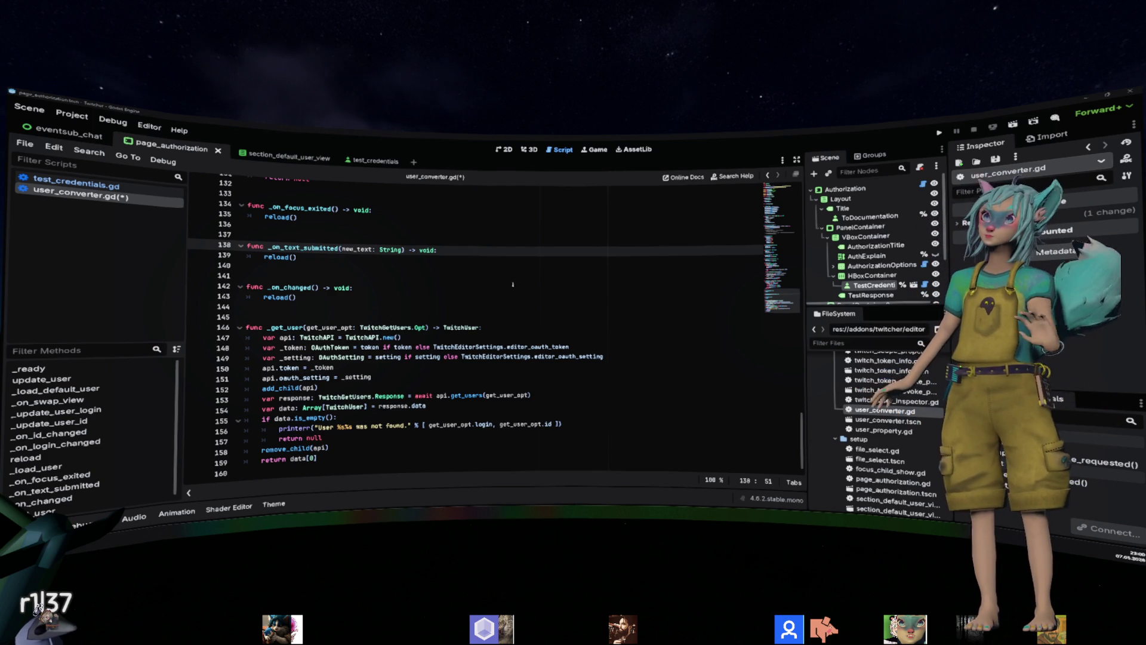
{"action": "left_click", "coordinate": [535, 289]}
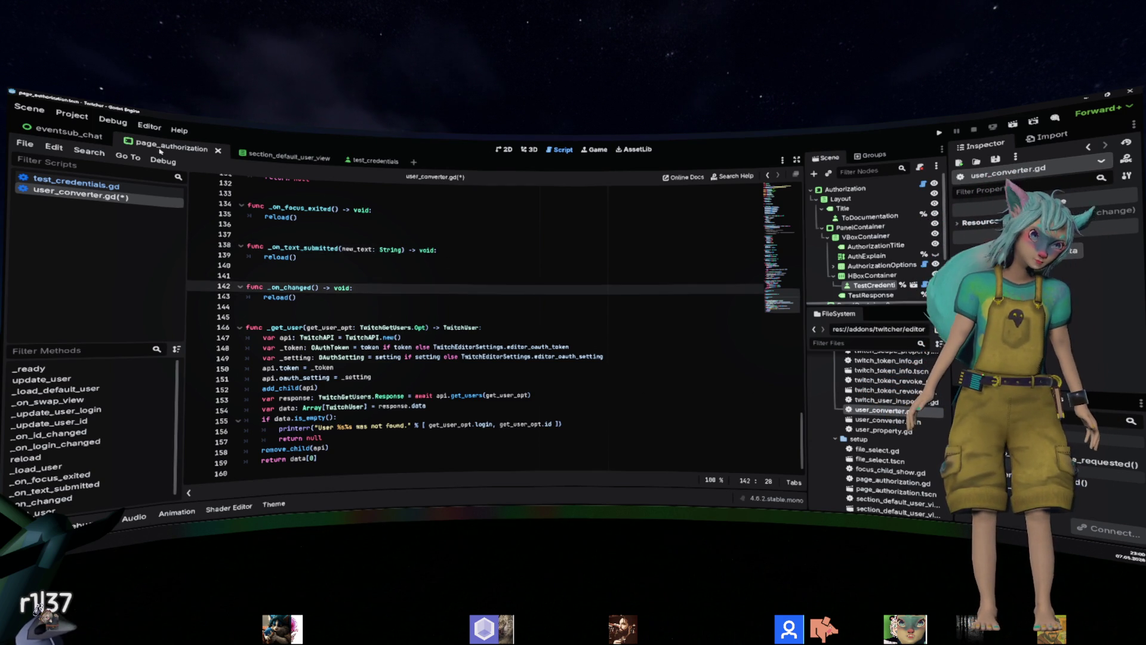
{"action": "left_click", "coordinate": [340, 224]}
Save user_converter.gd and clear the error lines from the Output log.
{"action": "key", "text": "ctrl+s"}
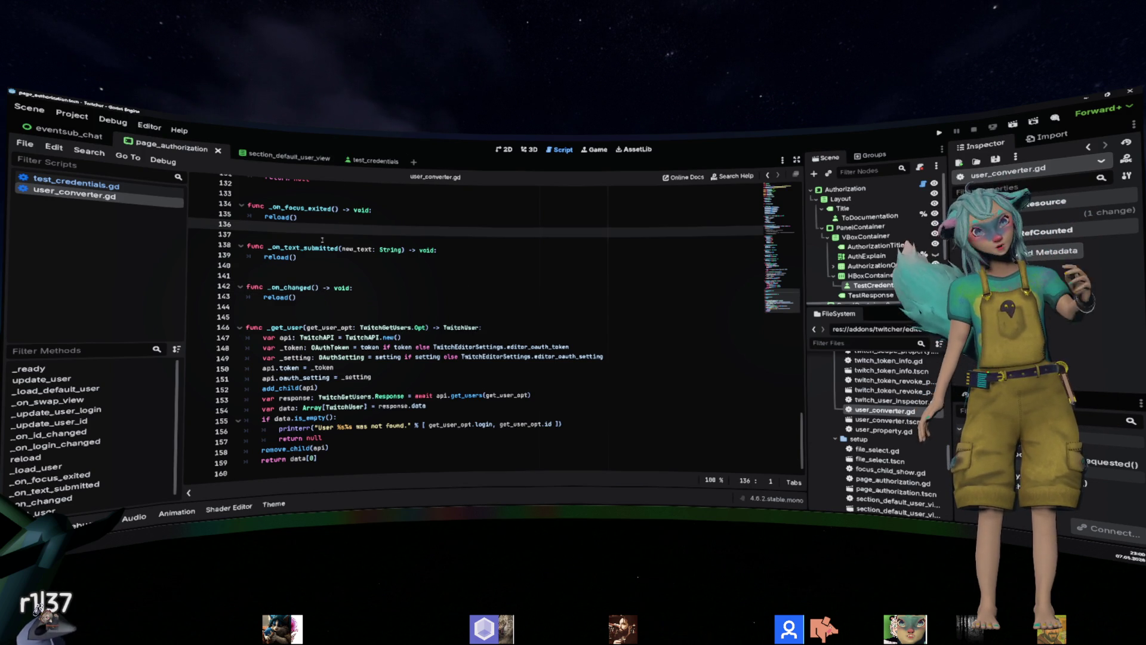
{"action": "left_click", "coordinate": [42, 525]}
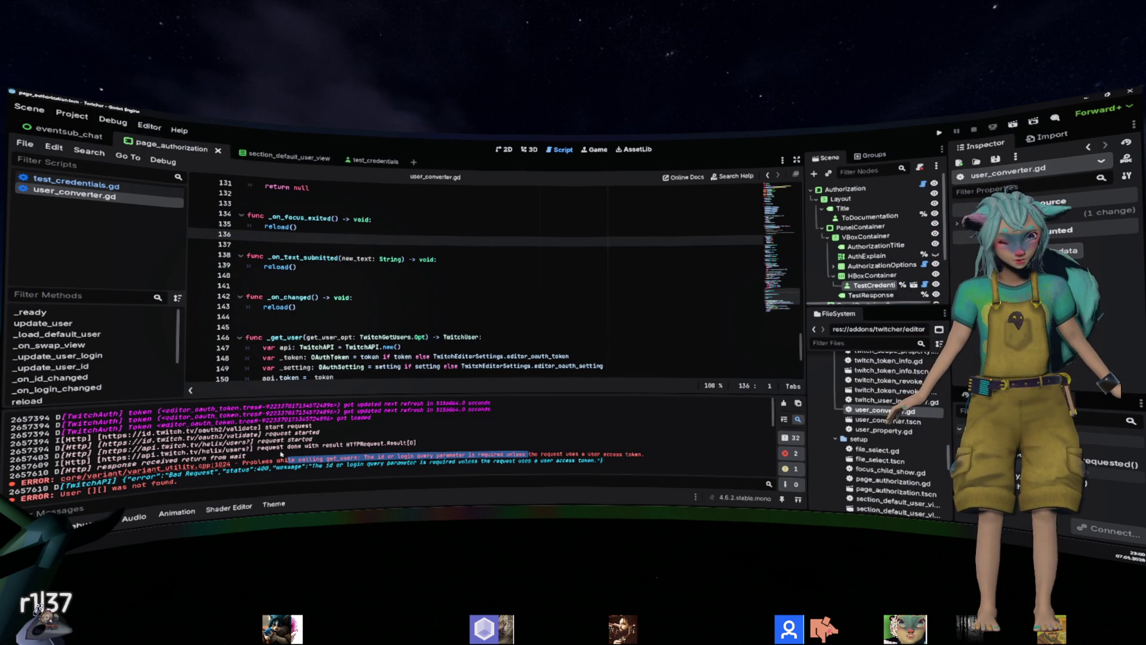
{"action": "left_click_drag", "start_coordinate": [287, 452], "coordinate": [392, 469]}
{"action": "left_click", "coordinate": [784, 403]}
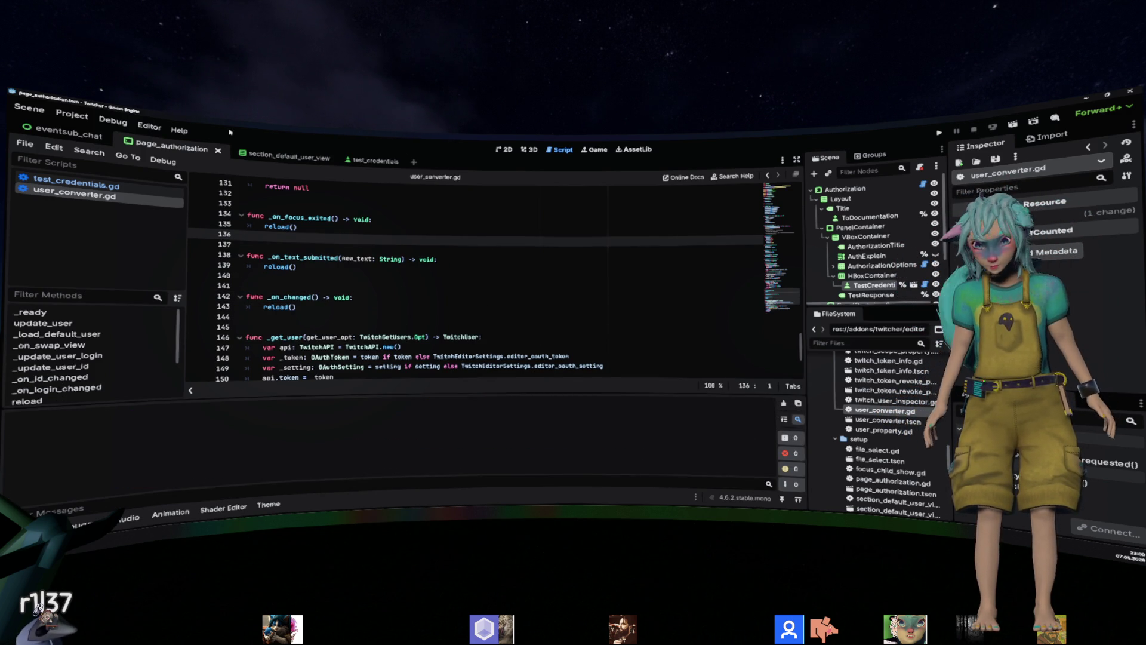
Bring up the Twitcher Setup dialog from Project > Tools and show its Authorization page.
{"action": "left_click", "coordinate": [72, 114]}
{"action": "mouse_move", "coordinate": [146, 222]}
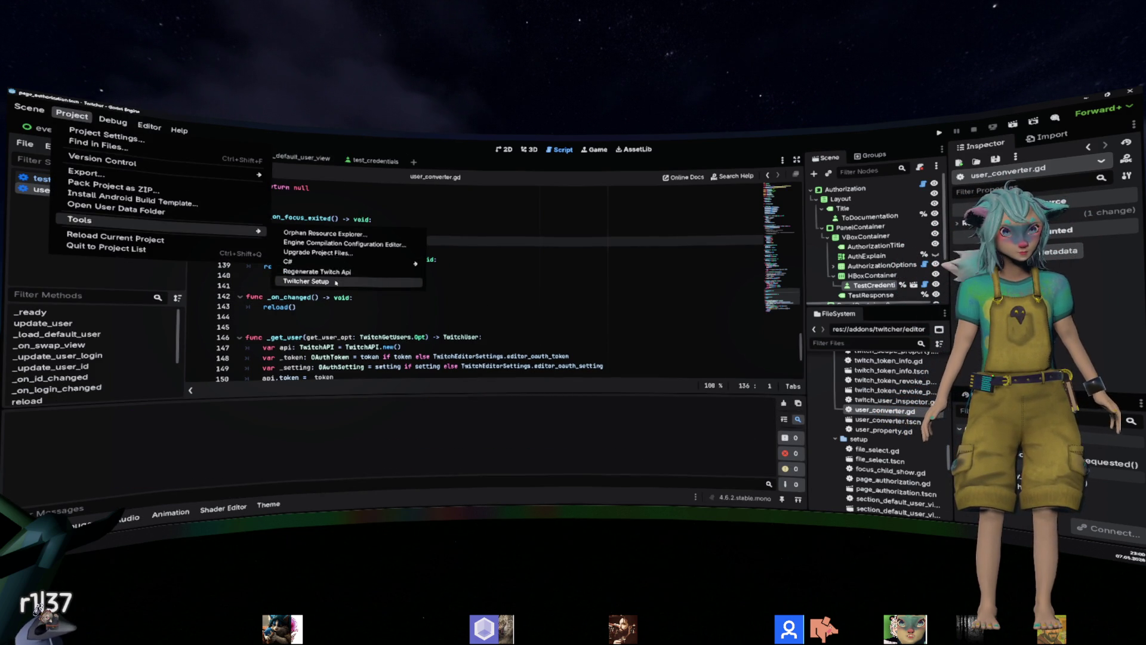
{"action": "left_click", "coordinate": [334, 279]}
{"action": "left_click", "coordinate": [512, 310]}
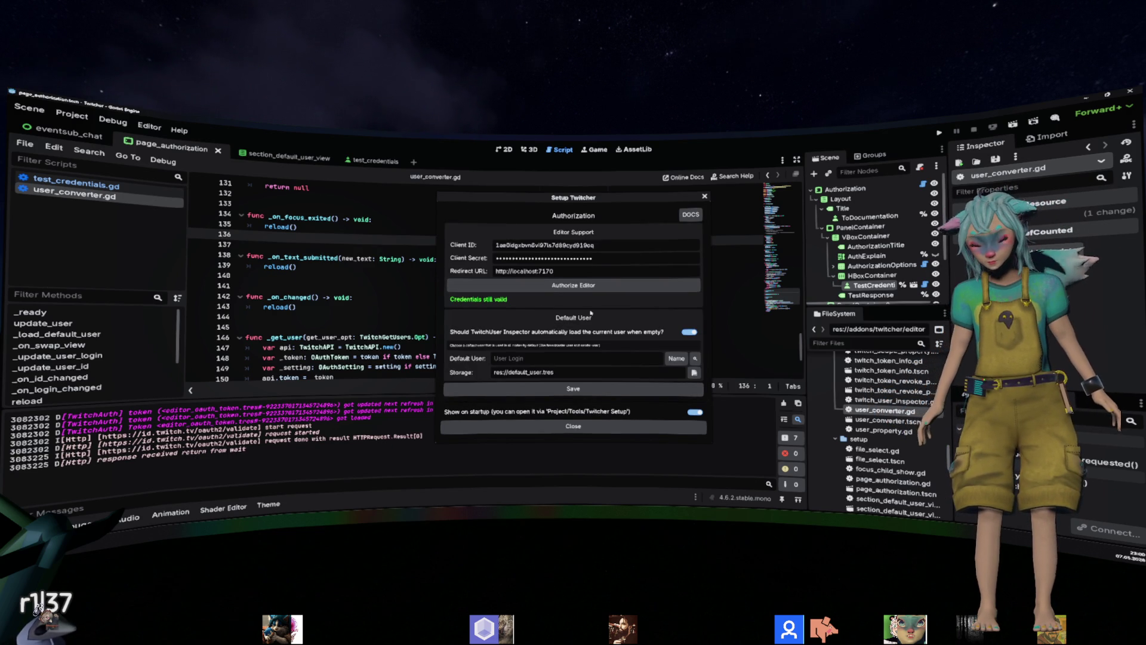
Enter the default user's Twitch login, select the Storage path text, and close the Setup Twitcher dialog.
{"action": "left_click", "coordinate": [546, 360]}
{"action": "type", "text": "kani_id"}
{"action": "type", "text": "dev"}
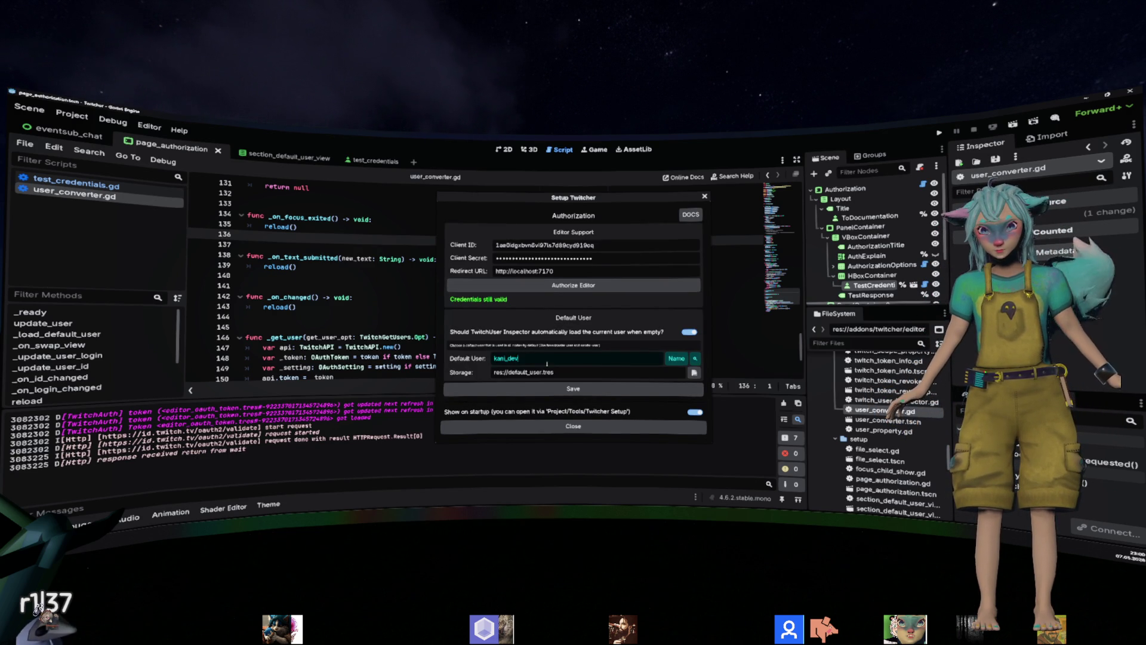
{"action": "key", "text": "Return"}
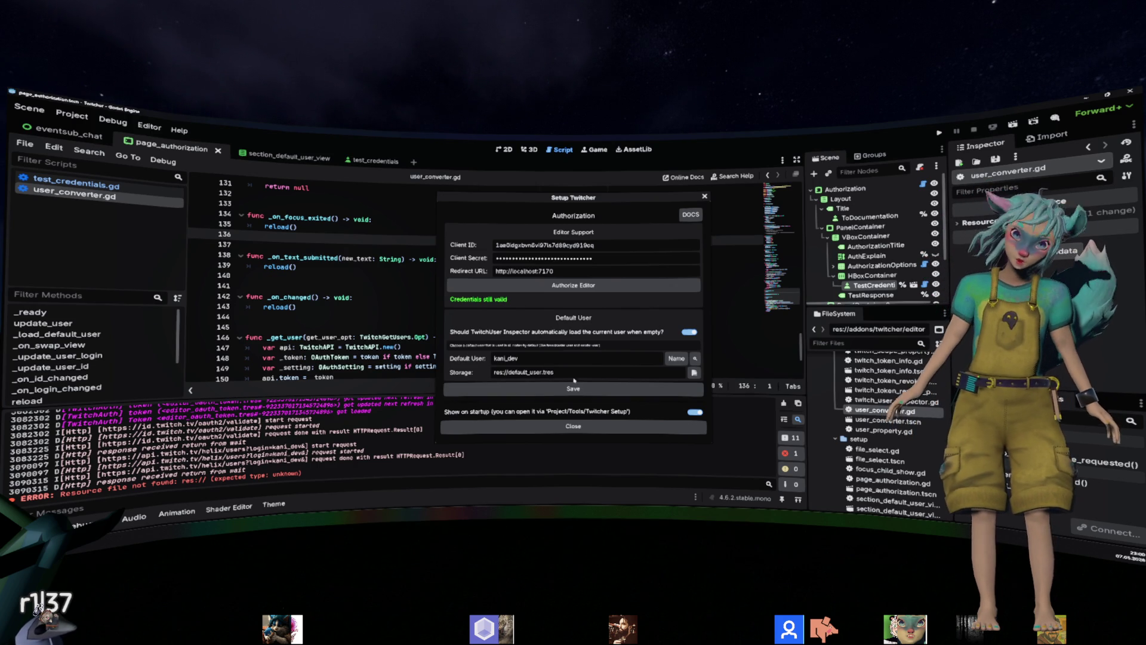
{"action": "left_click_drag", "start_coordinate": [554, 372], "coordinate": [494, 372]}
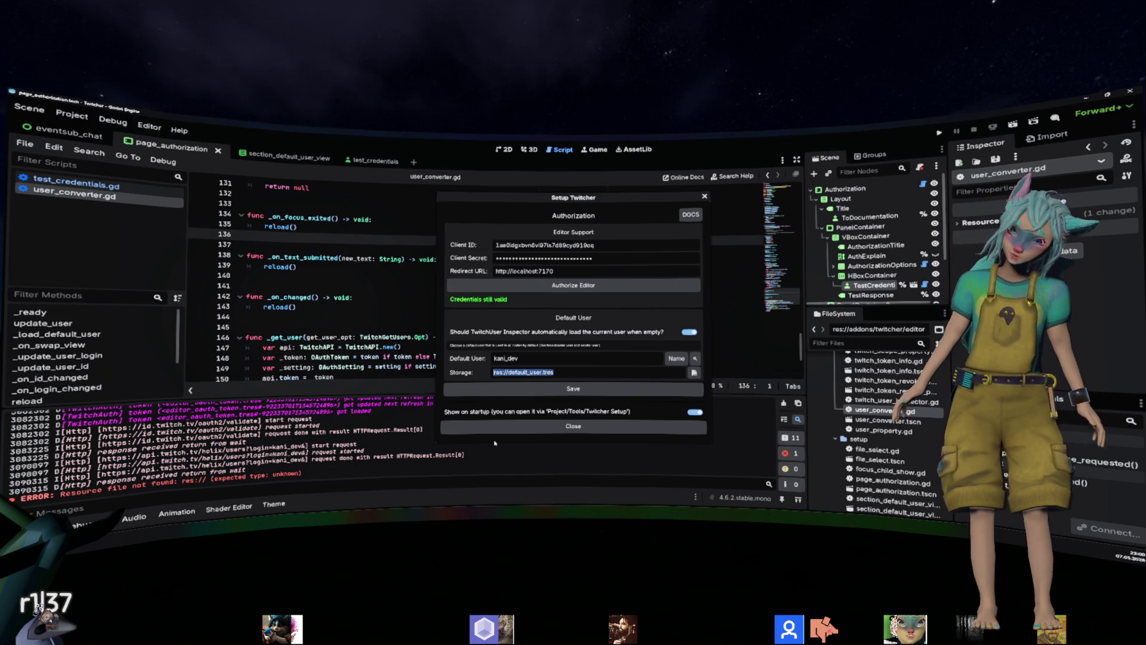
{"action": "left_click", "coordinate": [573, 426]}
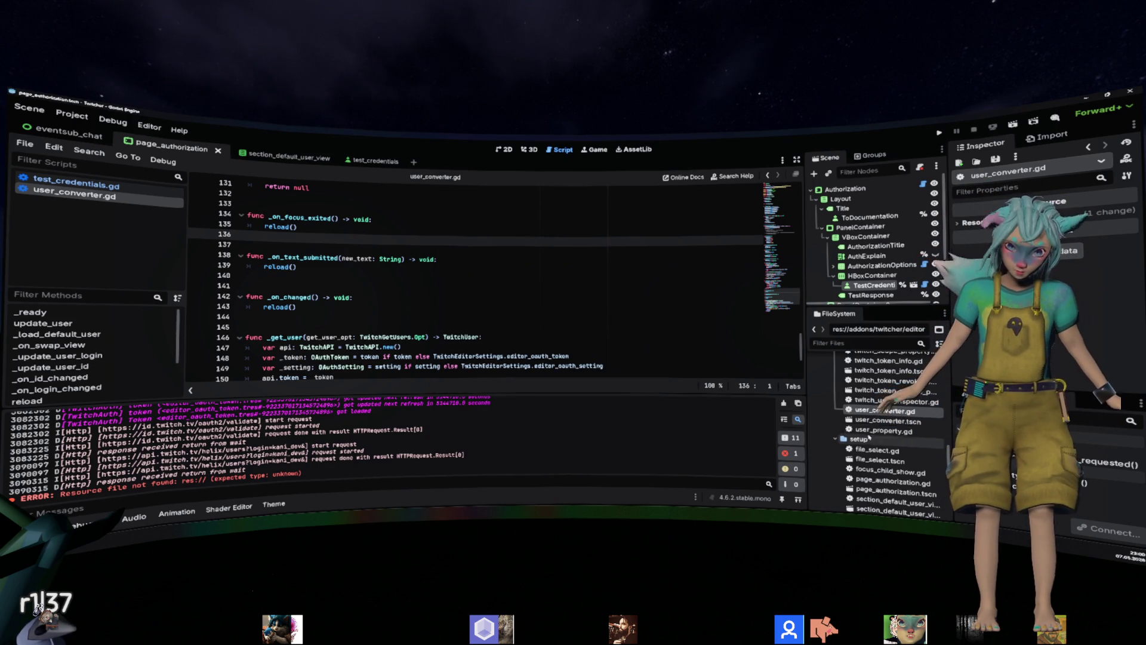
Delete twitch_default_user.tres from the project via the FileSystem dock.
{"action": "scroll", "coordinate": [869, 437], "scroll_direction": "down", "scroll_amount": 10}
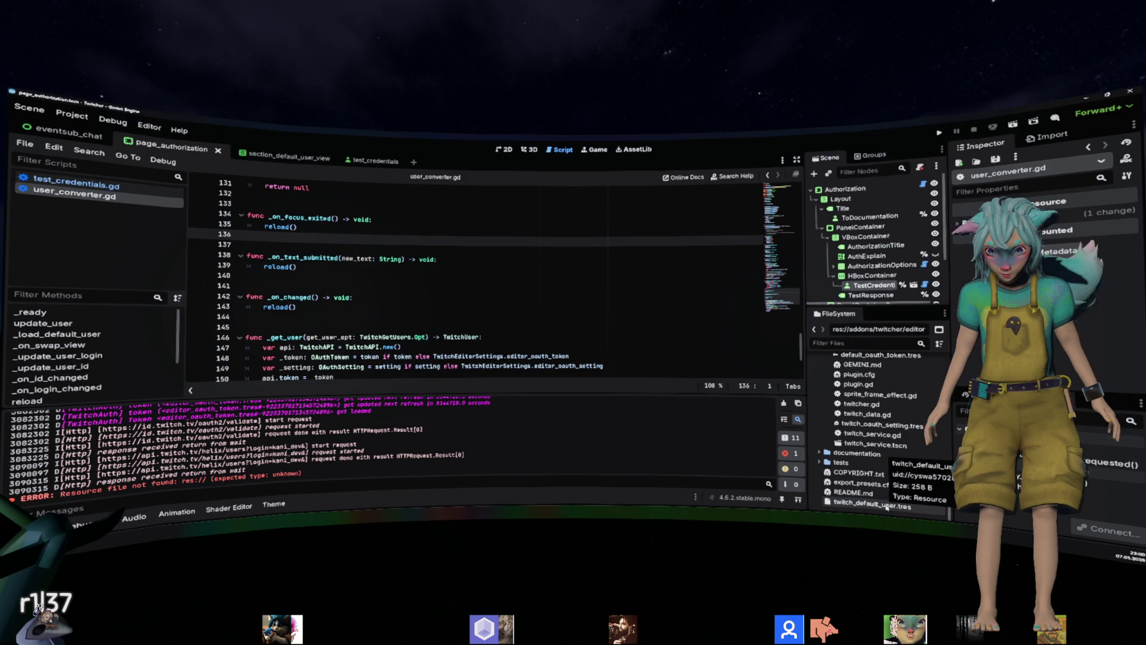
{"action": "left_click", "coordinate": [886, 504]}
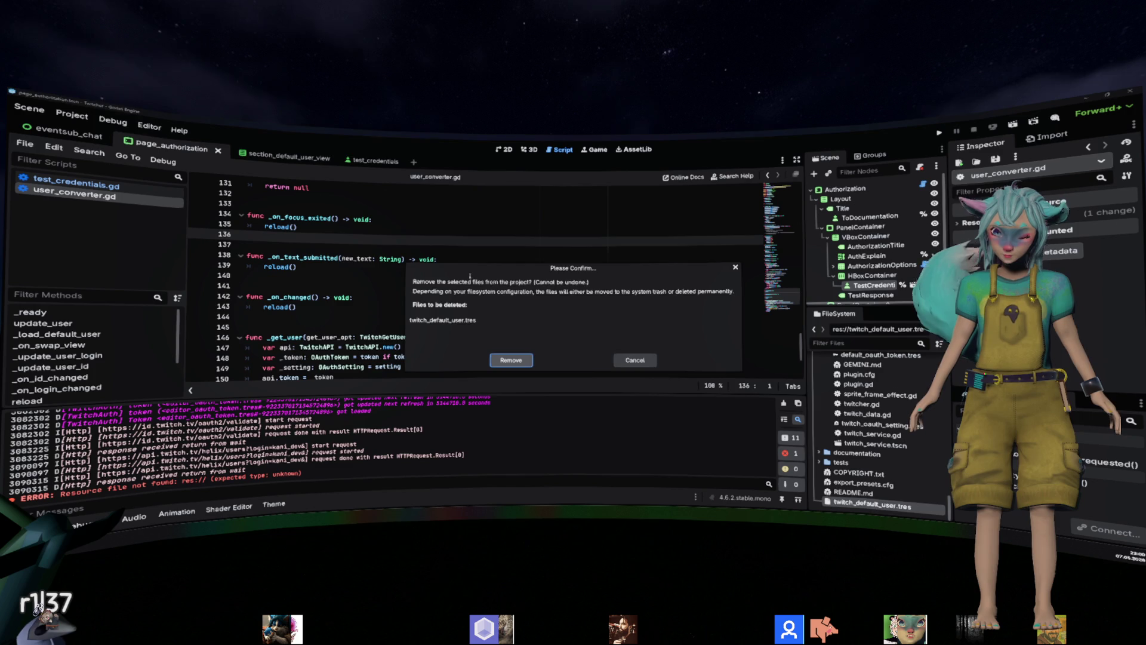
{"action": "key", "text": "Return"}
{"action": "left_click", "coordinate": [469, 276]}
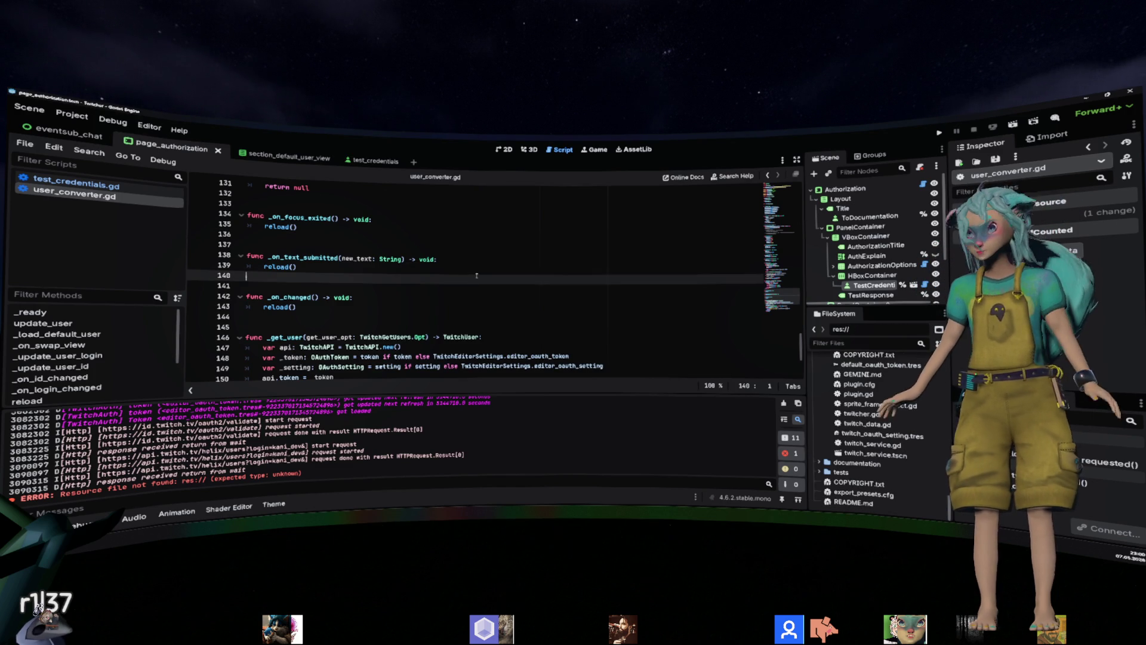
Switch to the section_default_user_view scene and open its script.
{"action": "scroll", "coordinate": [857, 278], "scroll_direction": "down", "scroll_amount": 3}
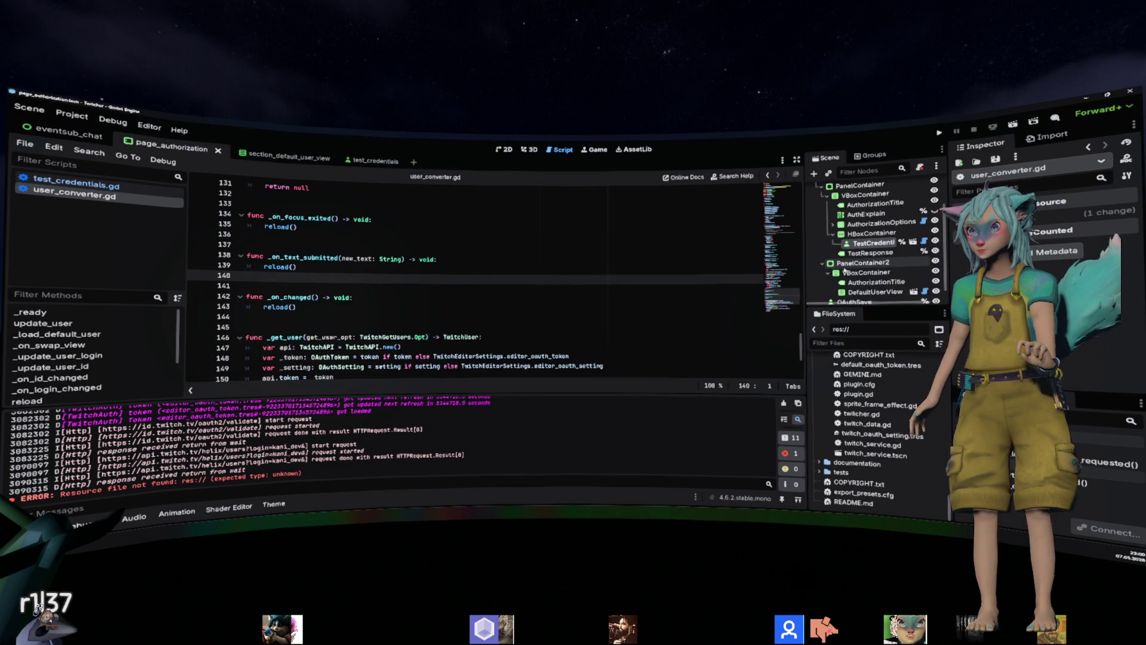
{"action": "left_click", "coordinate": [914, 292]}
{"action": "left_click", "coordinate": [927, 183]}
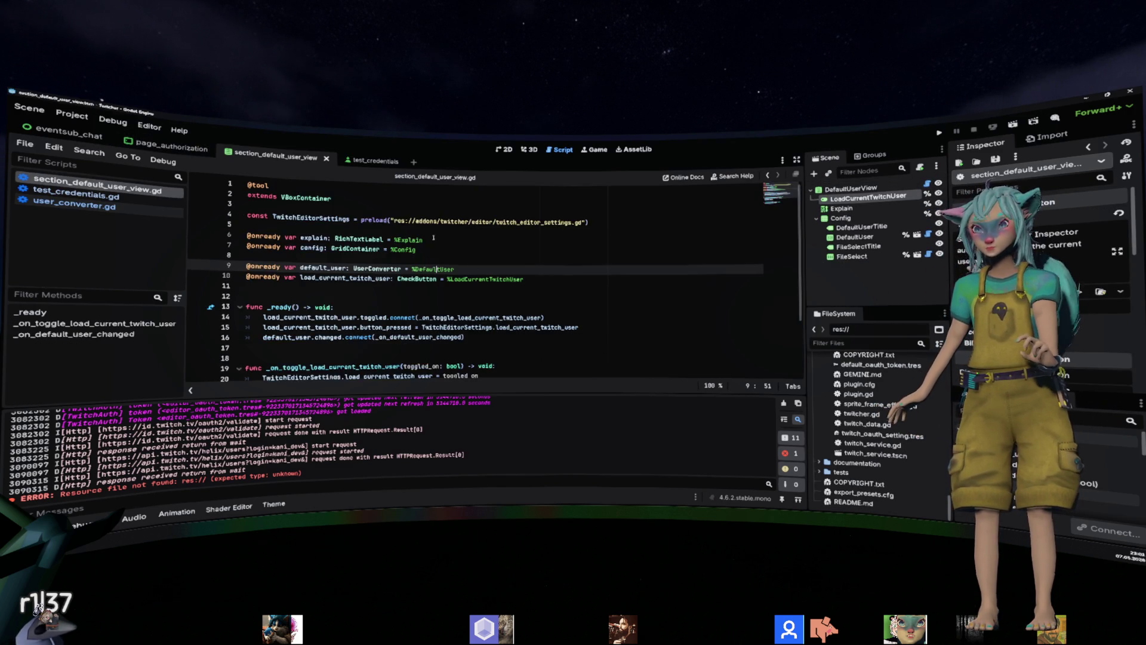
Follow default_user on line 26 into twitch_editor_settings.gd and examine _default_user_property.
{"action": "scroll", "coordinate": [335, 313], "scroll_direction": "down", "scroll_amount": 3}
{"action": "left_click", "coordinate": [335, 312]}
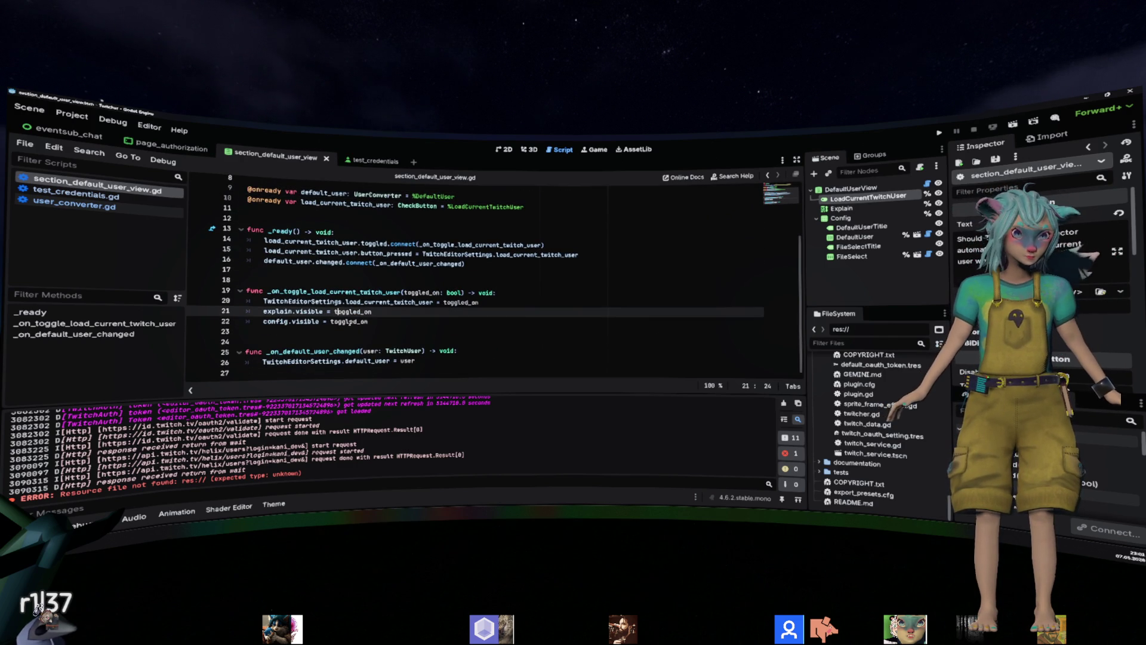
{"action": "left_click", "coordinate": [295, 361]}
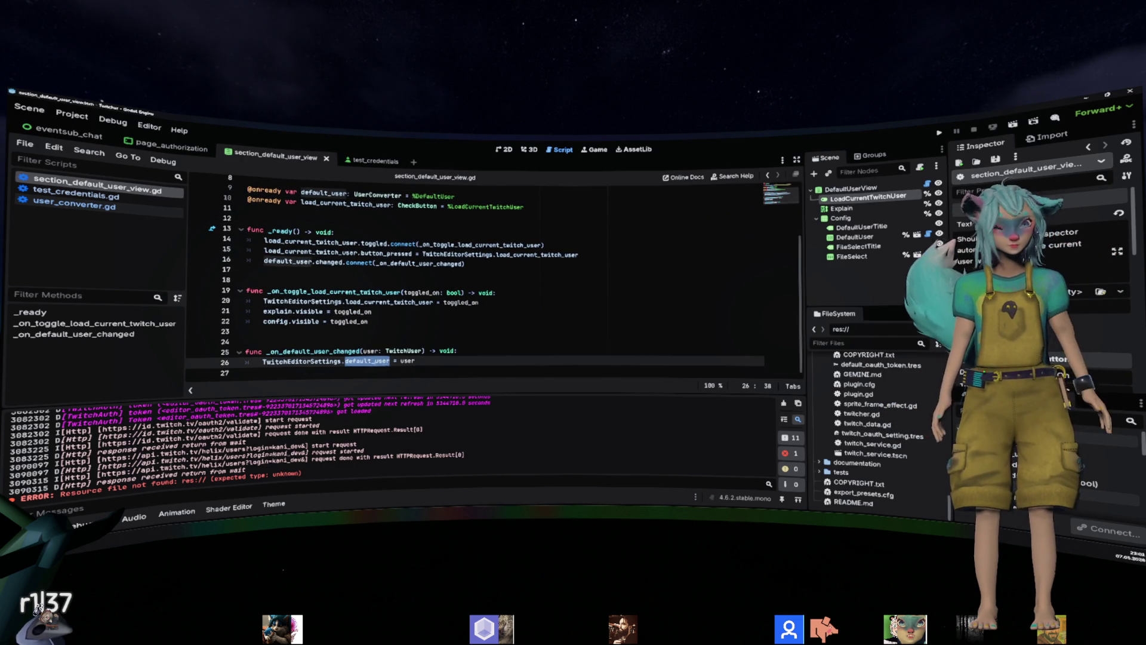
{"action": "left_click", "coordinate": [361, 361], "text": "ctrl"}
{"action": "left_click", "coordinate": [317, 219]}
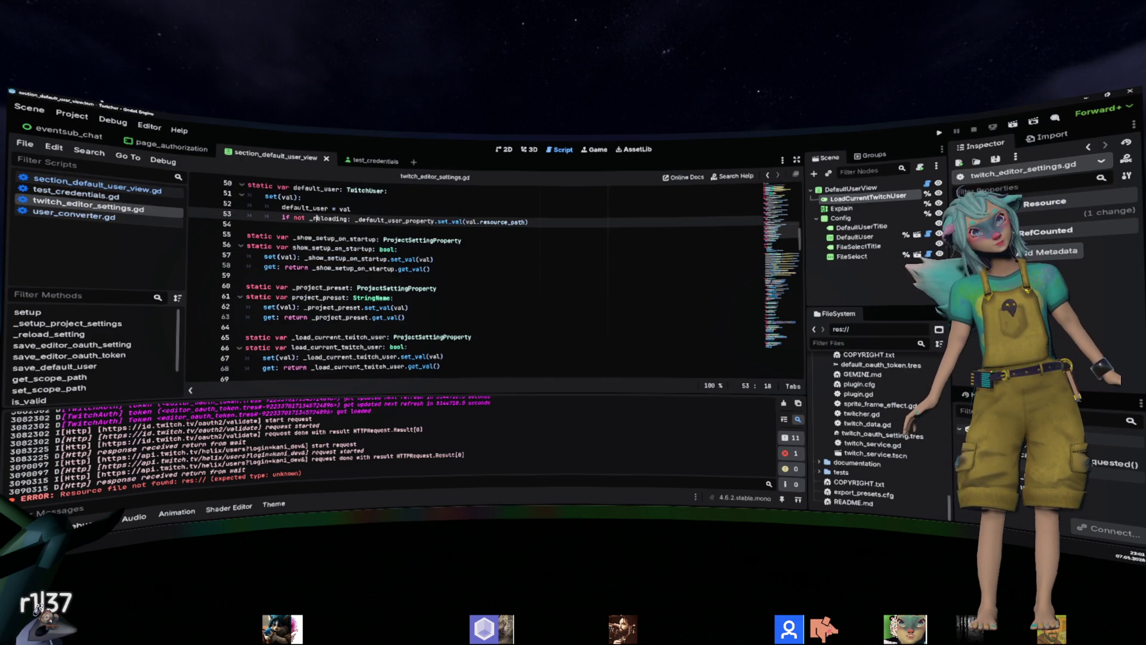
{"action": "double_click", "coordinate": [358, 222]}
{"action": "left_click_drag", "start_coordinate": [528, 222], "coordinate": [352, 220]}
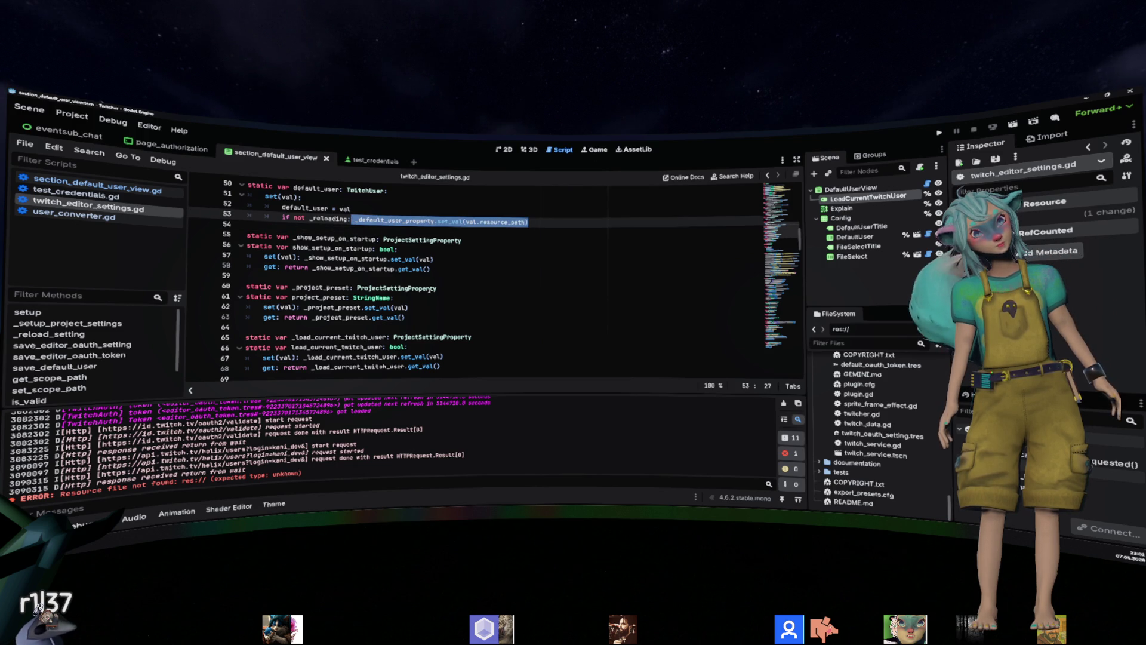
{"action": "scroll", "coordinate": [430, 289], "scroll_direction": "up", "scroll_amount": 1}
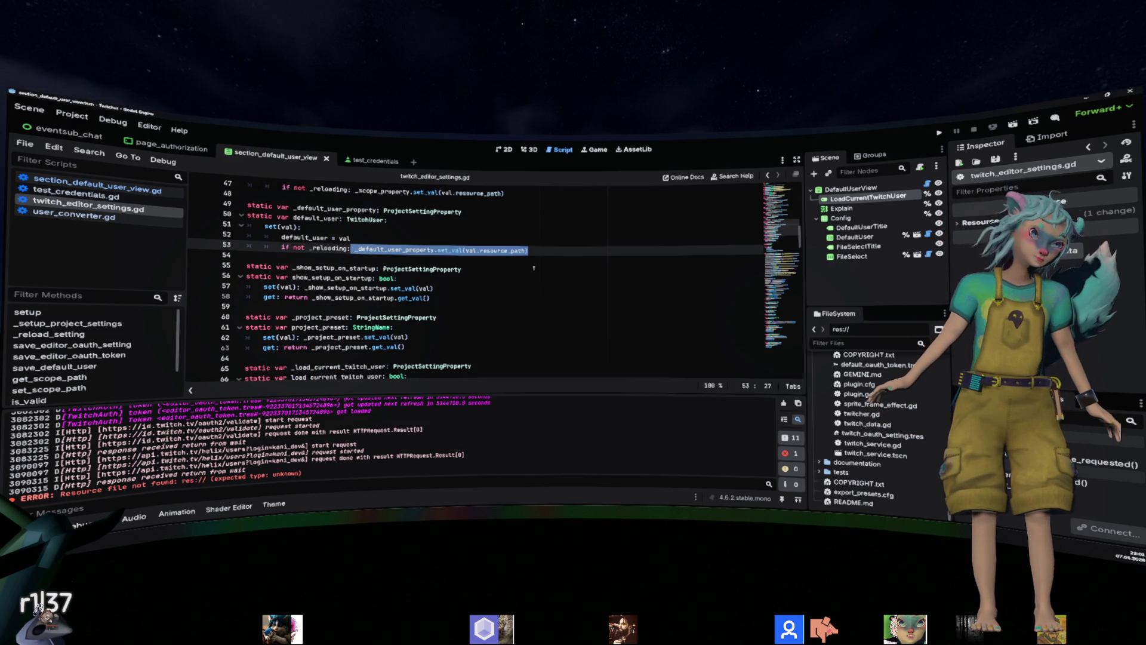
{"action": "key", "text": "ctrl+shift+Right"}
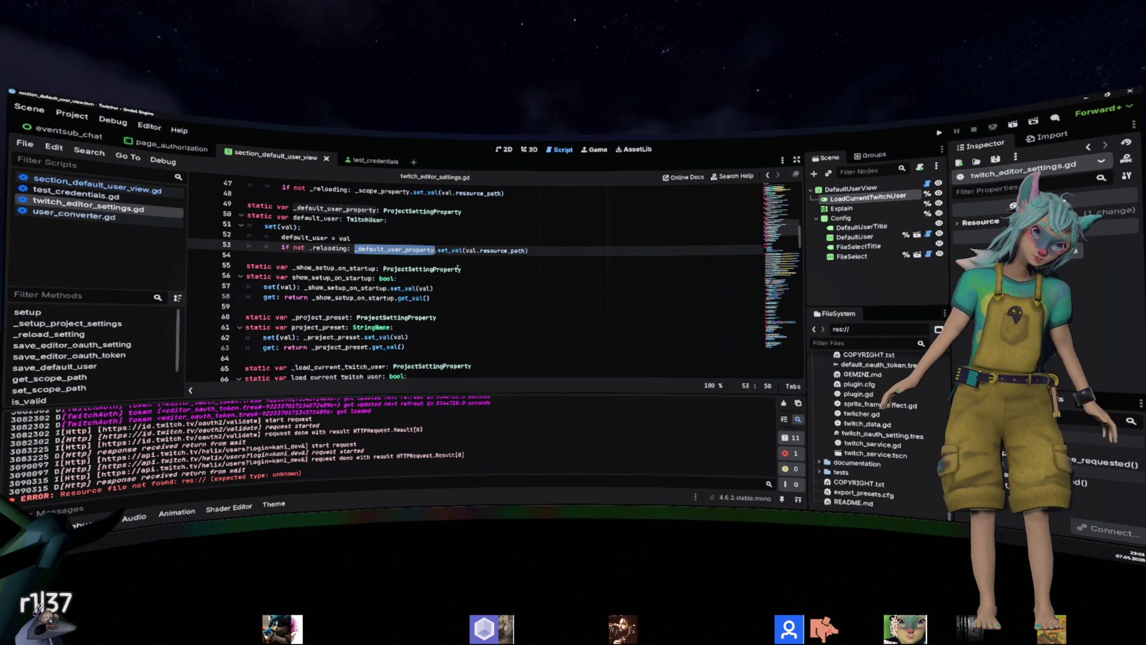
{"action": "left_click", "coordinate": [368, 239]}
Scroll to the line 140 call and jump to the _create_default_user_placeholder definition.
{"action": "scroll", "coordinate": [367, 239], "scroll_direction": "up", "scroll_amount": 4}
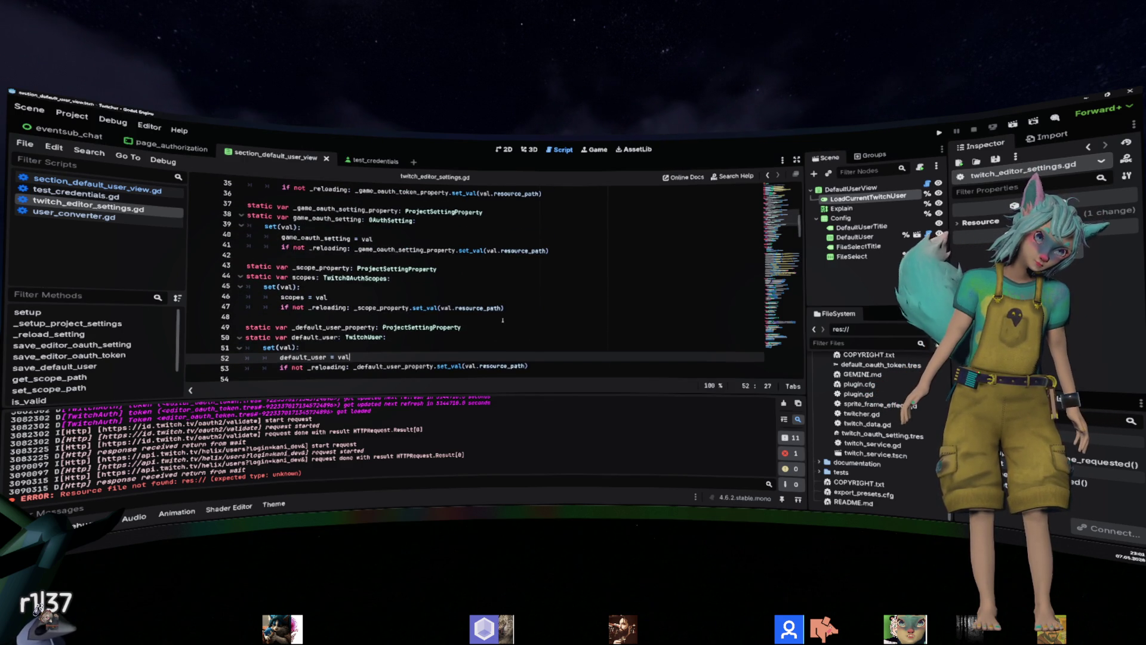
{"action": "scroll", "coordinate": [503, 320], "scroll_direction": "down", "scroll_amount": 1}
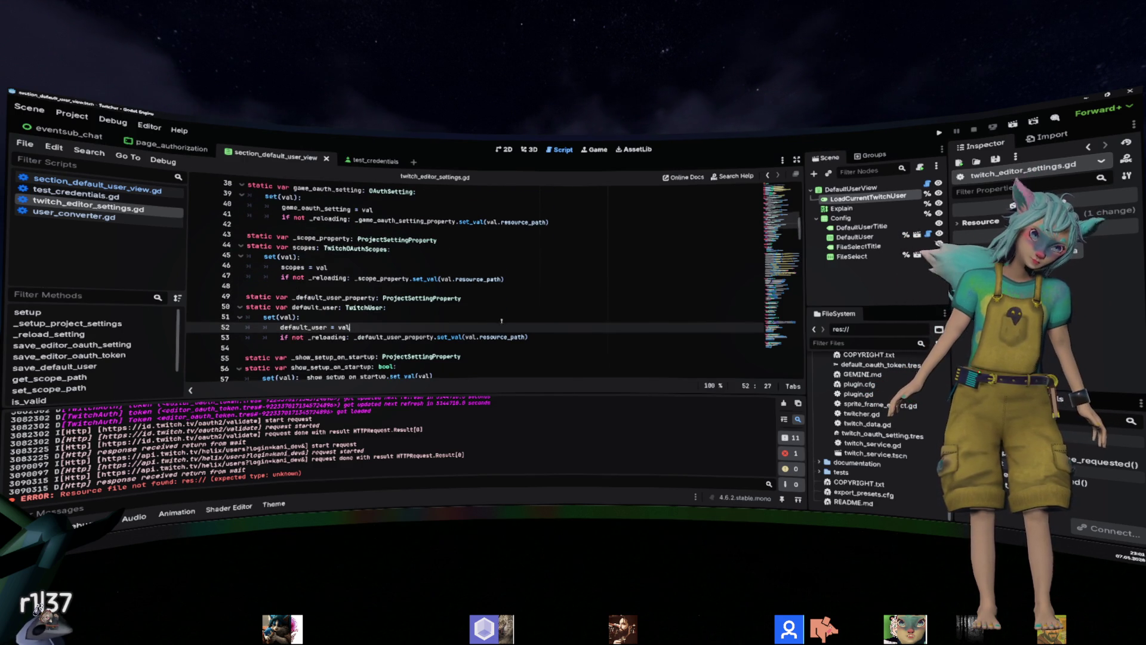
{"action": "scroll", "coordinate": [503, 320], "scroll_direction": "down", "scroll_amount": 20}
{"action": "scroll", "coordinate": [497, 321], "scroll_direction": "up", "scroll_amount": 4}
{"action": "scroll", "coordinate": [496, 322], "scroll_direction": "down", "scroll_amount": 16}
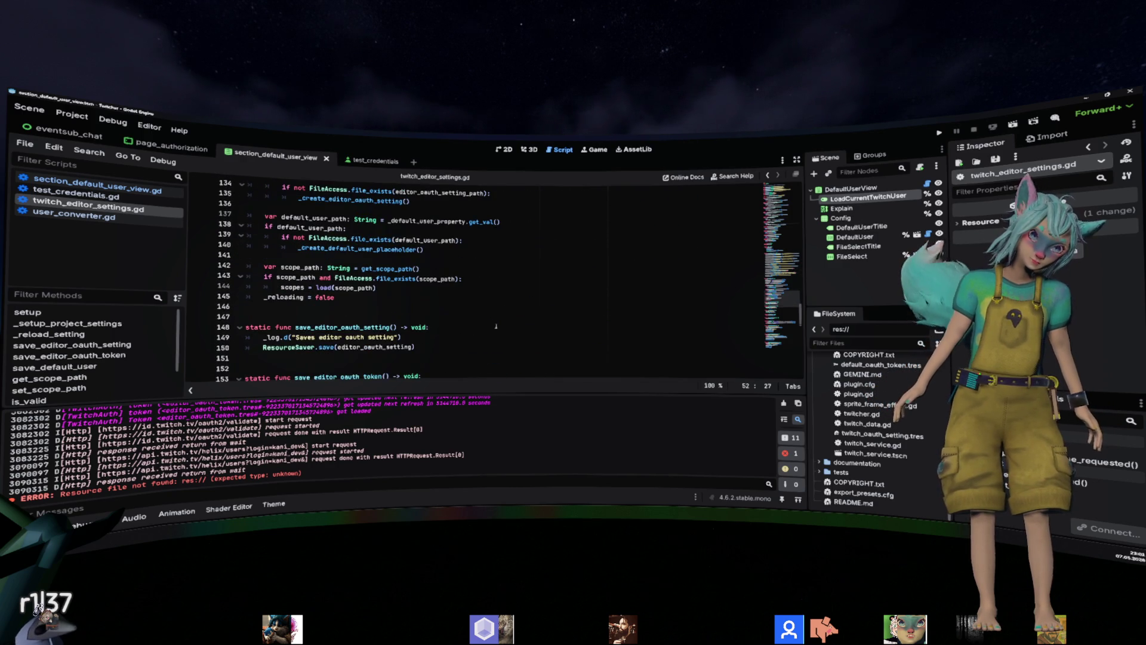
{"action": "scroll", "coordinate": [496, 326], "scroll_direction": "up", "scroll_amount": 6}
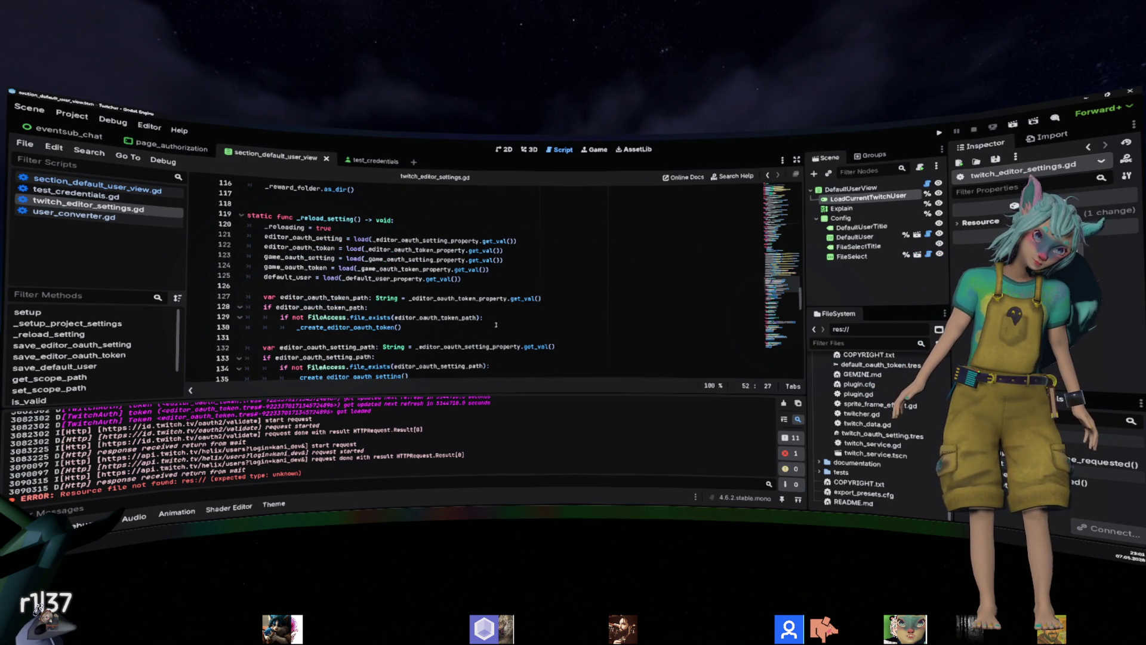
{"action": "scroll", "coordinate": [496, 325], "scroll_direction": "down", "scroll_amount": 4}
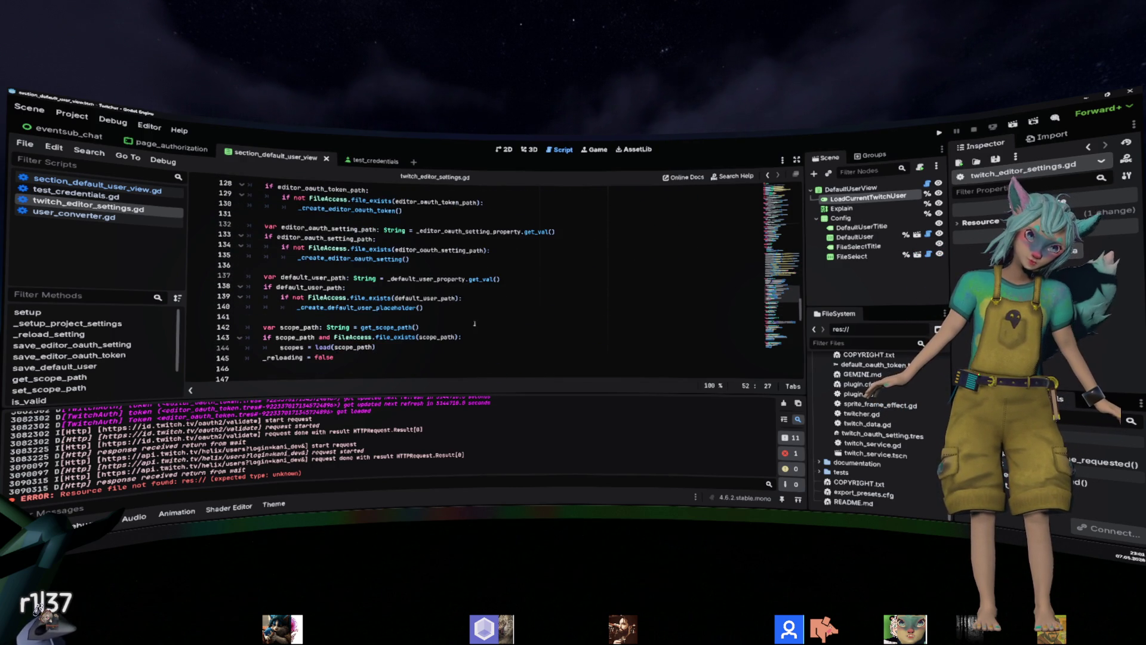
{"action": "left_click", "coordinate": [381, 307]}
{"action": "double_click", "coordinate": [382, 307]}
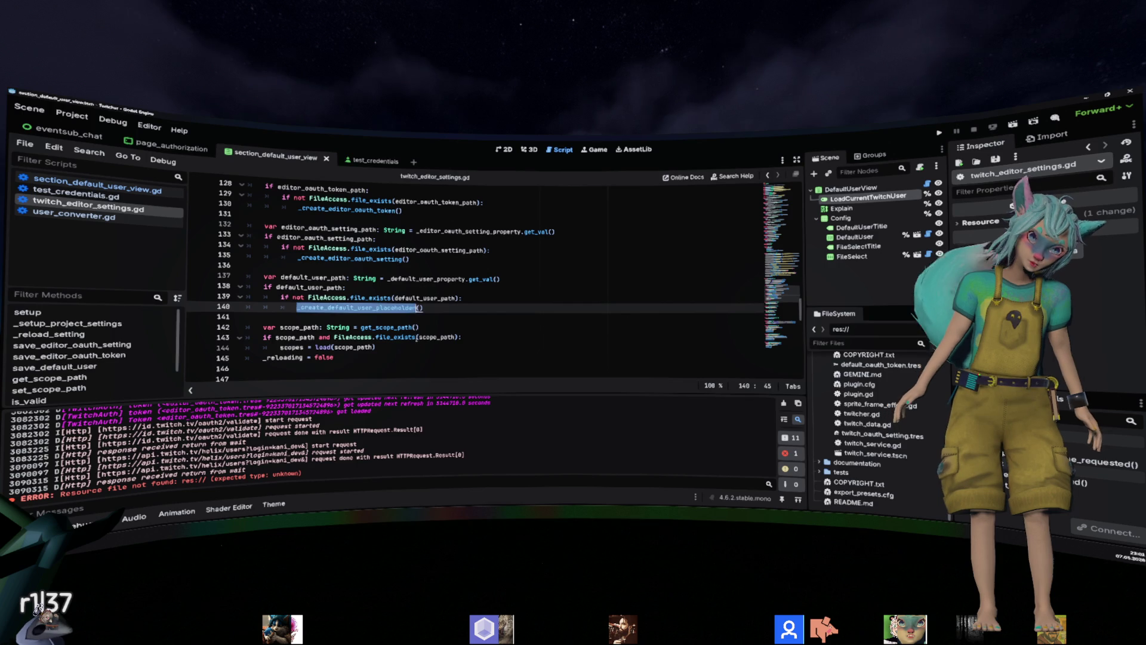
{"action": "left_click", "coordinate": [378, 308], "text": "ctrl"}
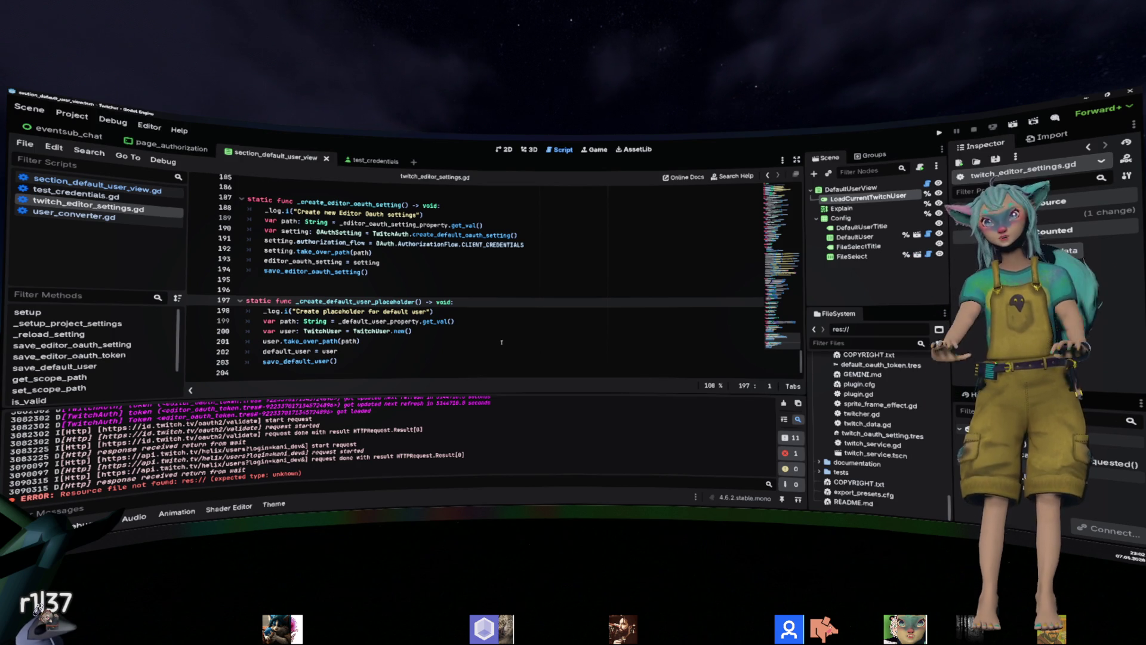
{"action": "scroll", "coordinate": [501, 341], "scroll_direction": "up", "scroll_amount": 20}
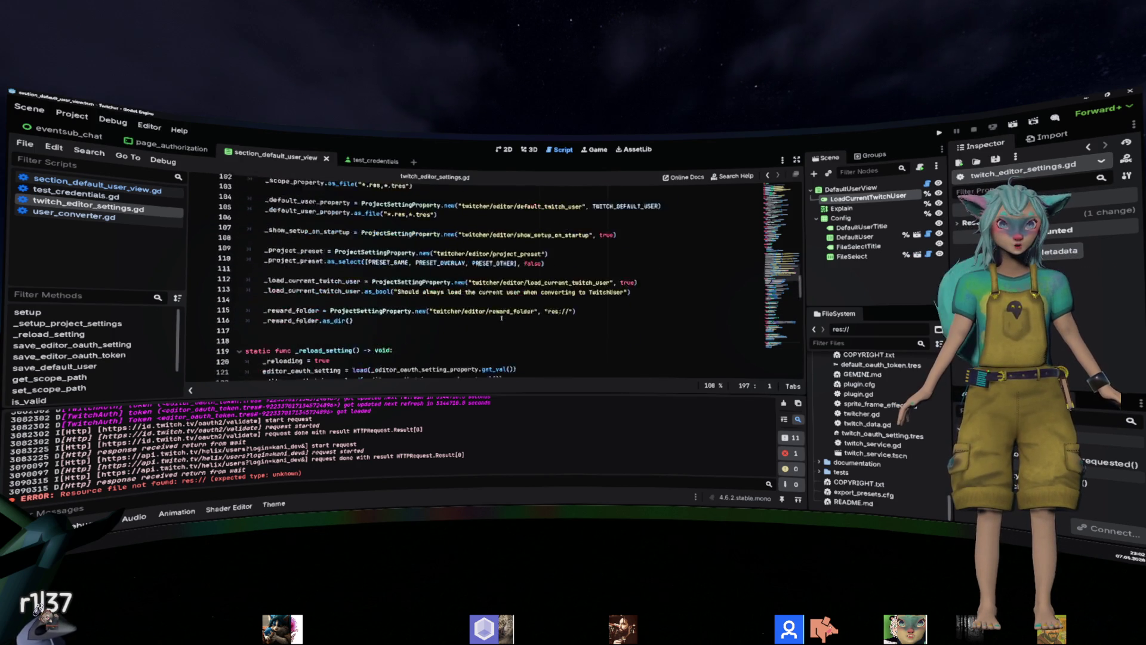
{"action": "scroll", "coordinate": [501, 318], "scroll_direction": "down", "scroll_amount": 6}
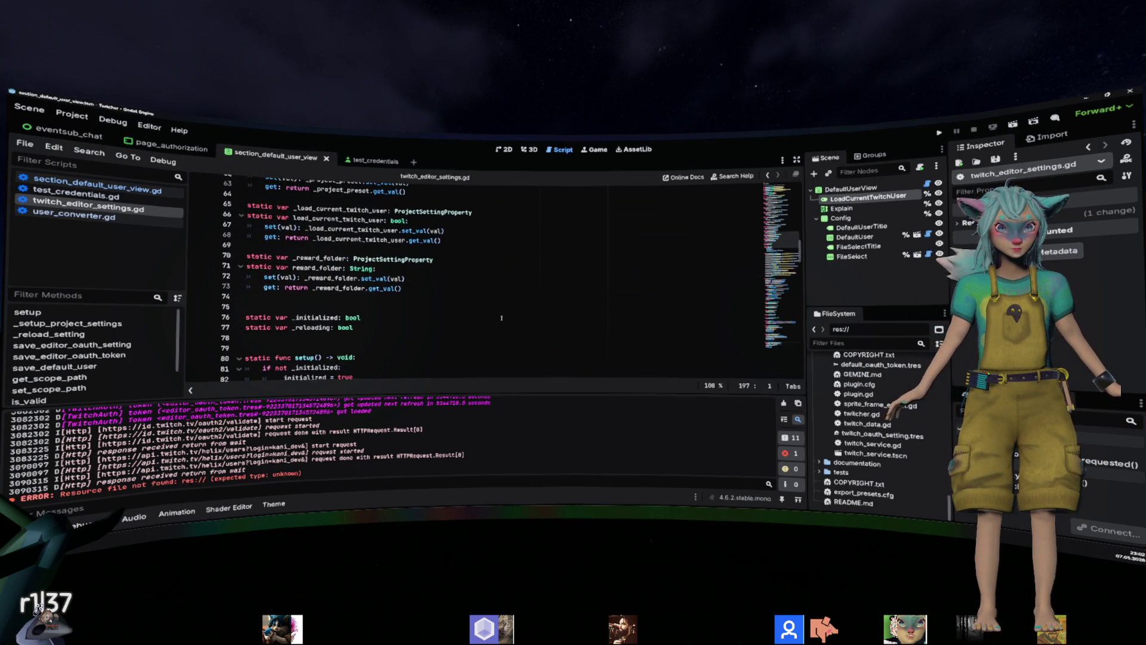
{"action": "scroll", "coordinate": [501, 317], "scroll_direction": "up", "scroll_amount": 11}
{"action": "left_click", "coordinate": [475, 282]}
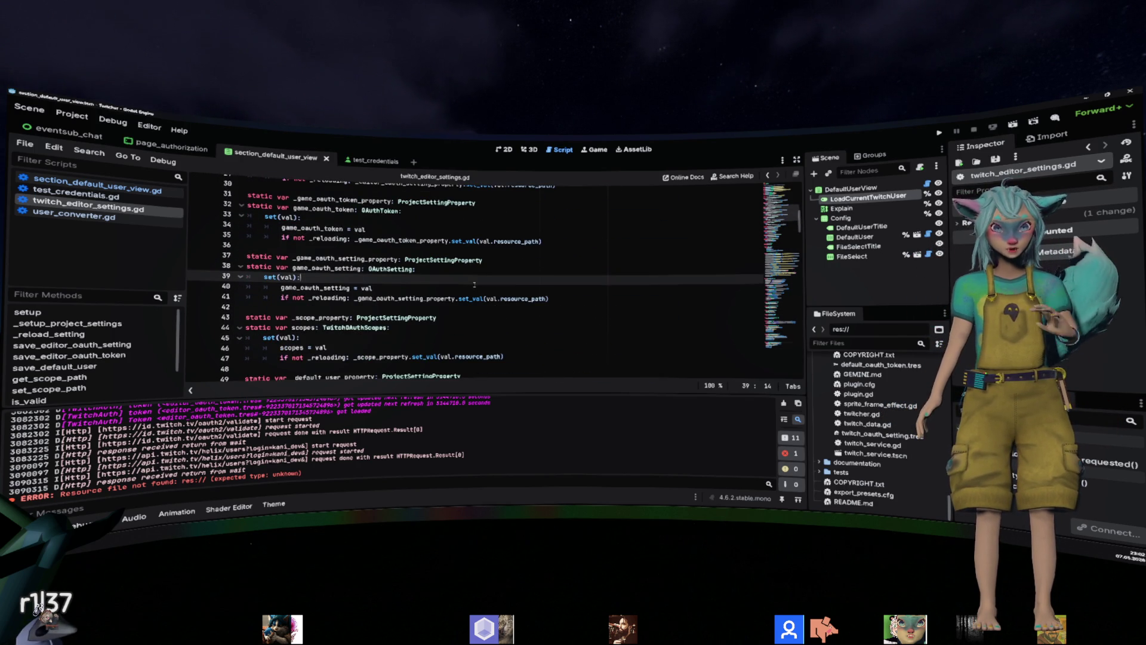
{"action": "left_click", "coordinate": [524, 340]}
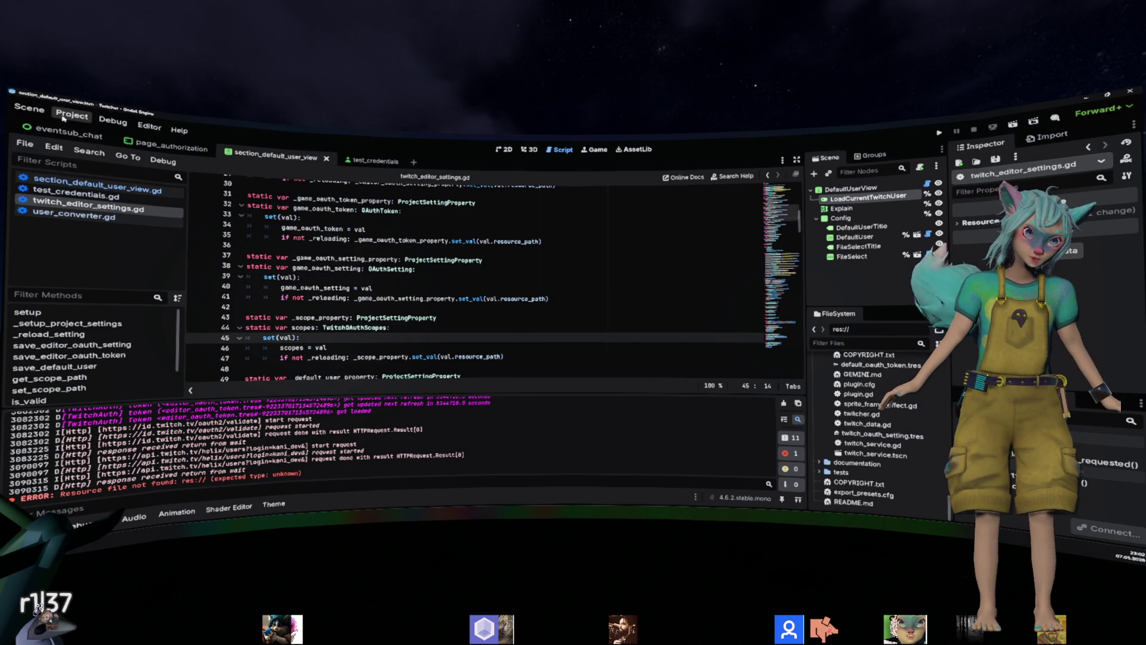
In Project Settings > General > Twitcher > Editor, re-confirm the empty Default Twitch User value and close.
{"action": "left_click", "coordinate": [72, 114]}
{"action": "left_click", "coordinate": [80, 132]}
{"action": "left_click", "coordinate": [303, 186]}
{"action": "scroll", "coordinate": [334, 346], "scroll_direction": "down", "scroll_amount": 5}
{"action": "left_click", "coordinate": [316, 446]}
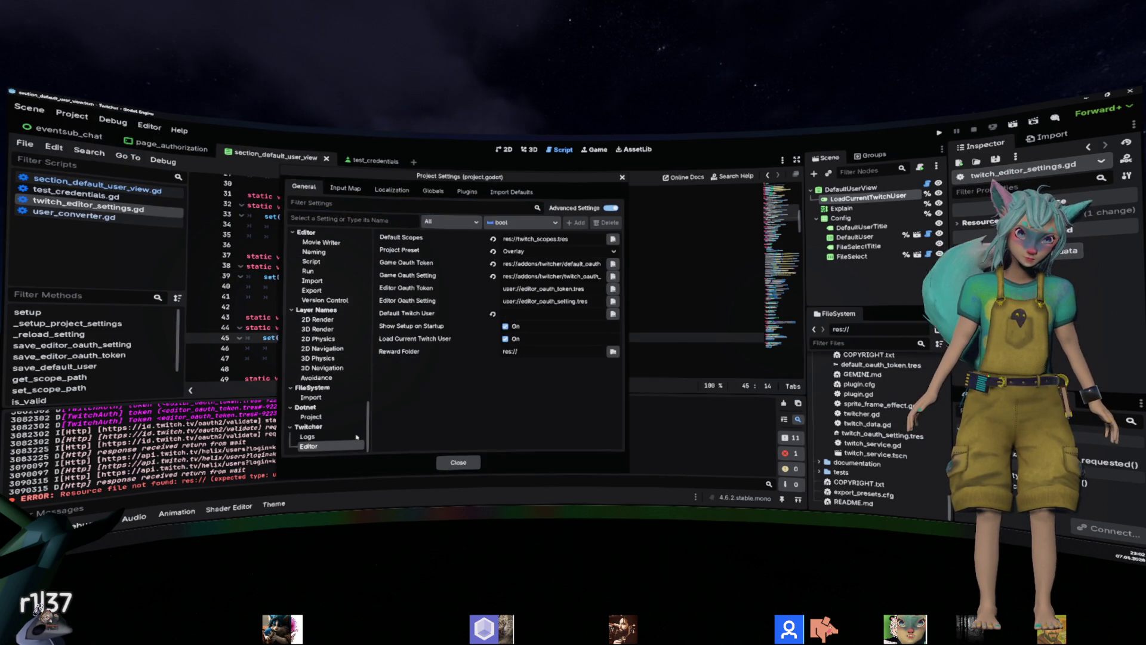
{"action": "left_click", "coordinate": [528, 311]}
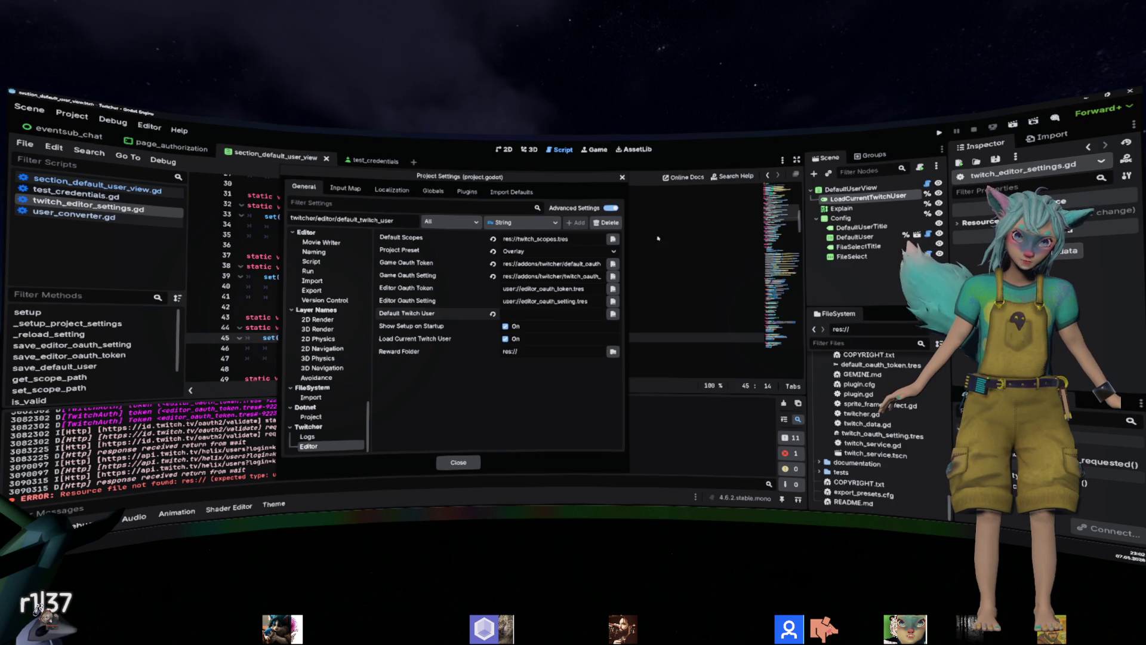
{"action": "key", "text": "Escape"}
{"action": "scroll", "coordinate": [503, 306], "scroll_direction": "down", "scroll_amount": 10}
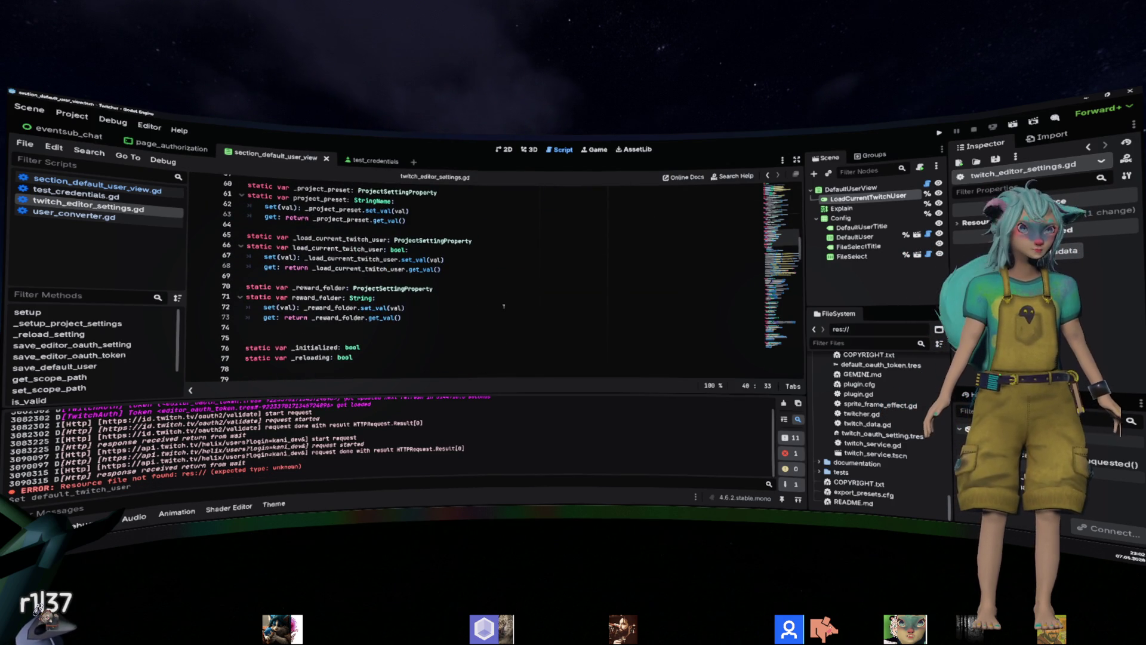
In the default_user setter, move the _default_user_property update onto its own line.
{"action": "scroll", "coordinate": [506, 301], "scroll_direction": "up", "scroll_amount": 1}
{"action": "scroll", "coordinate": [506, 302], "scroll_direction": "up", "scroll_amount": 1}
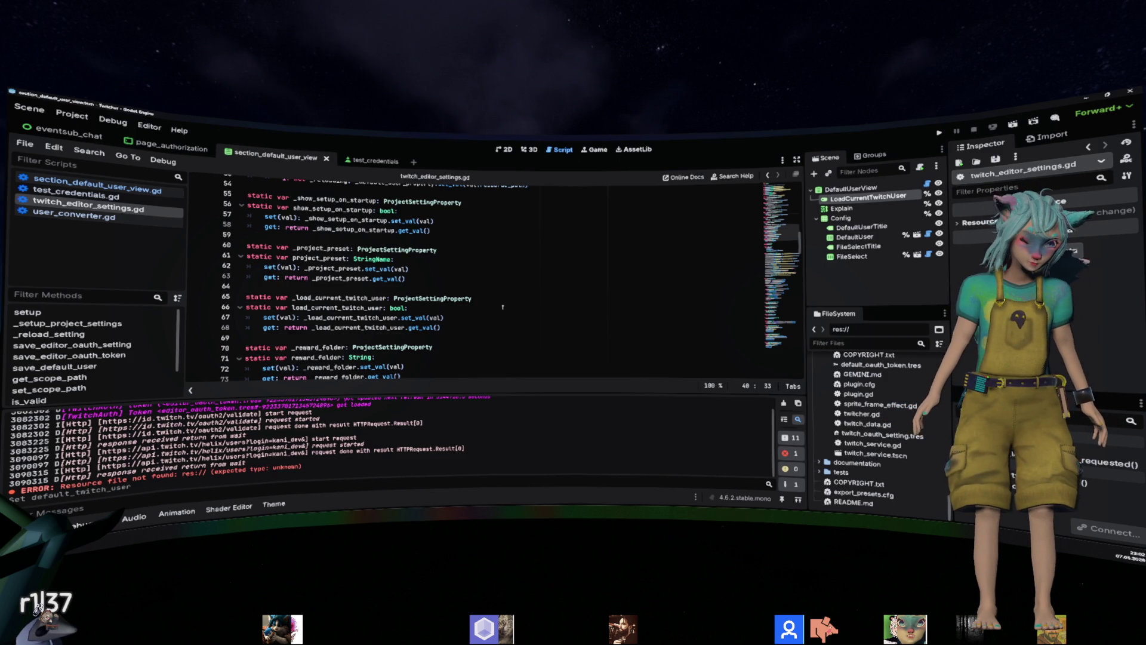
{"action": "scroll", "coordinate": [502, 307], "scroll_direction": "up", "scroll_amount": 4}
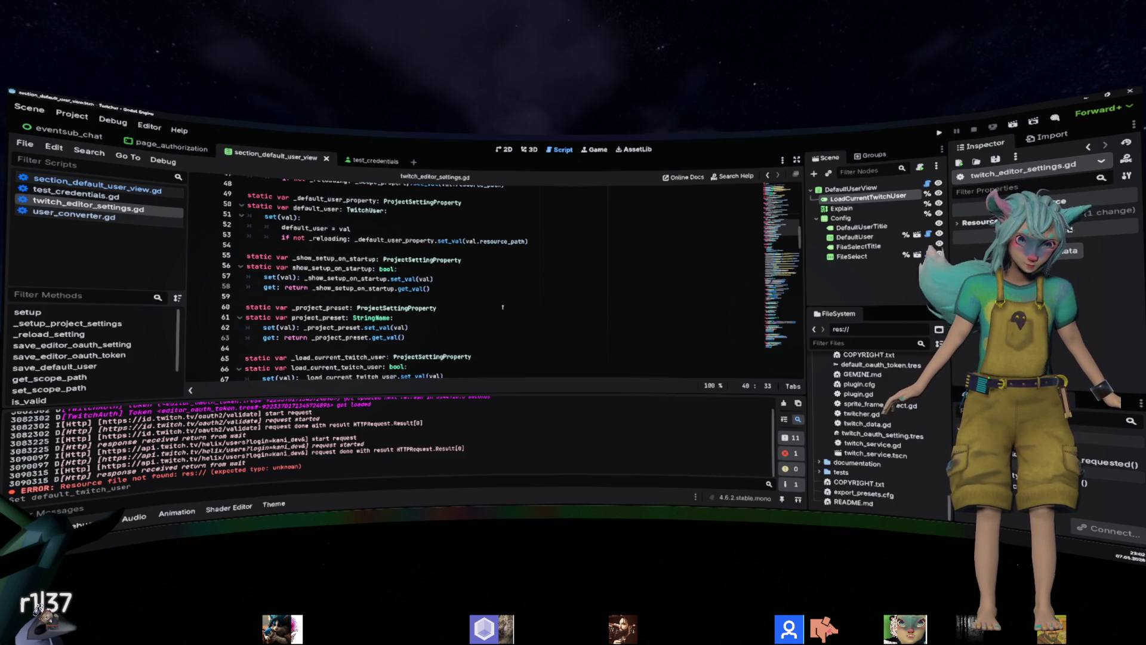
{"action": "scroll", "coordinate": [503, 307], "scroll_direction": "up", "scroll_amount": 5}
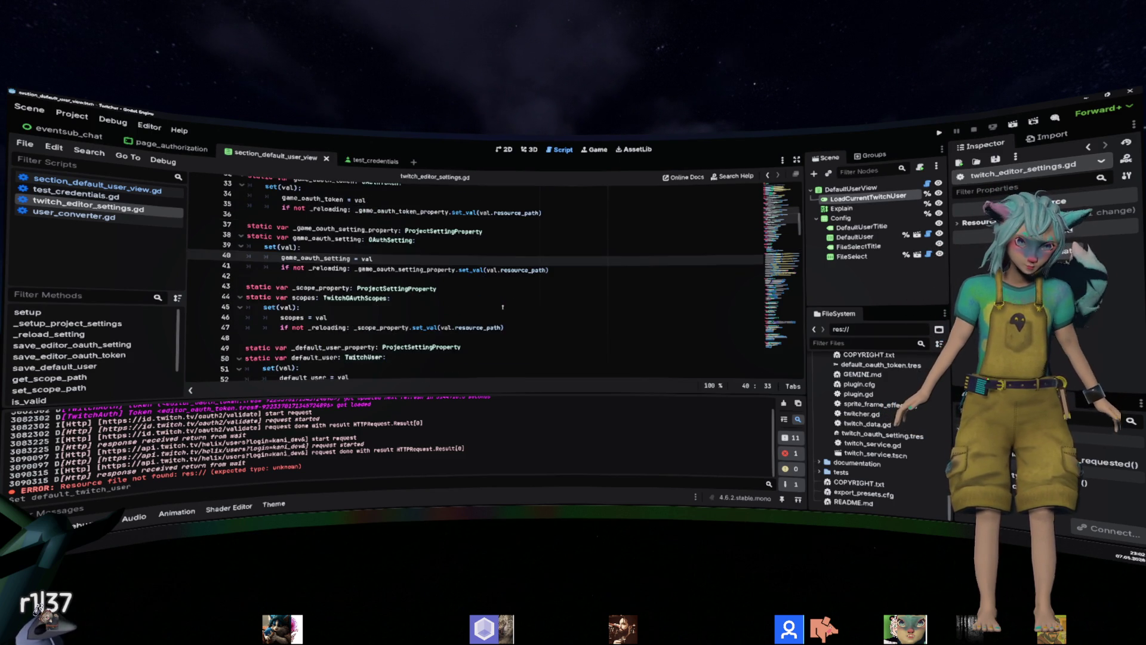
{"action": "scroll", "coordinate": [502, 306], "scroll_direction": "up", "scroll_amount": 6}
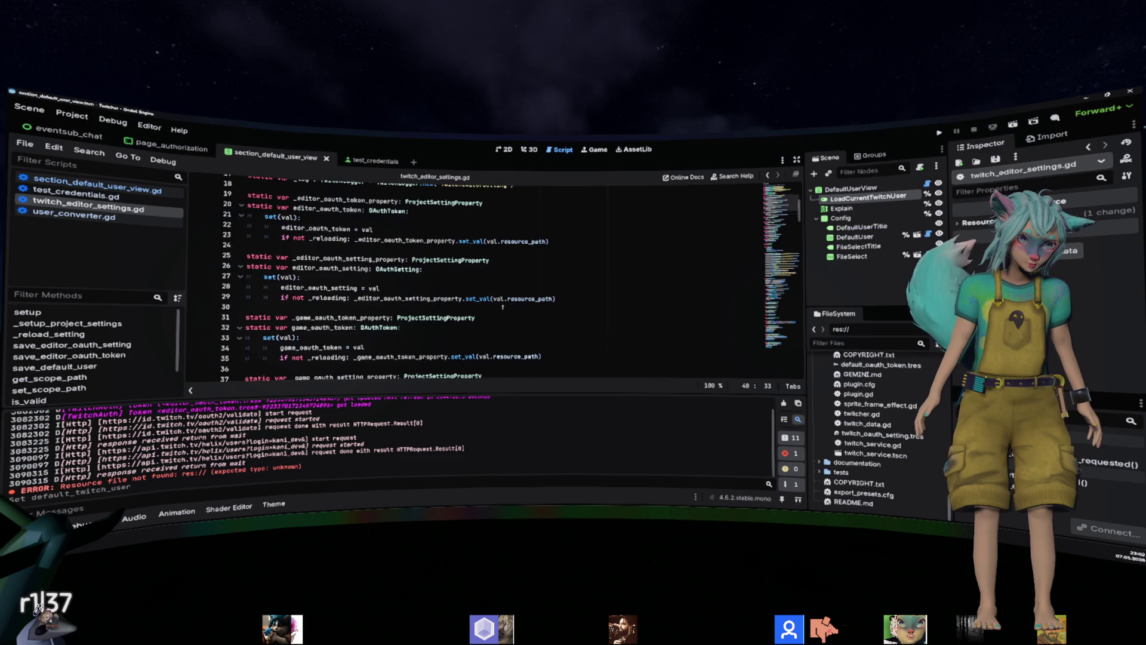
{"action": "scroll", "coordinate": [502, 307], "scroll_direction": "down", "scroll_amount": 4}
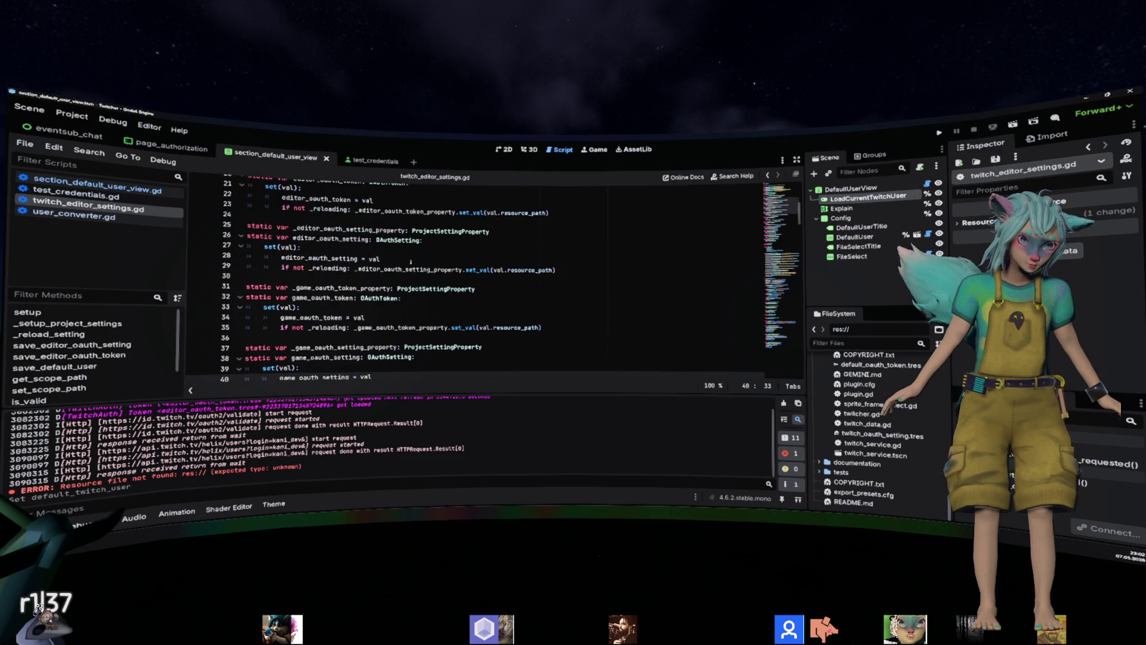
{"action": "scroll", "coordinate": [411, 262], "scroll_direction": "down", "scroll_amount": 2}
{"action": "double_click", "coordinate": [391, 298]}
{"action": "scroll", "coordinate": [391, 298], "scroll_direction": "down", "scroll_amount": 3}
{"action": "left_click", "coordinate": [366, 327]}
{"action": "scroll", "coordinate": [365, 327], "scroll_direction": "down", "scroll_amount": 3}
{"action": "left_click", "coordinate": [311, 268]}
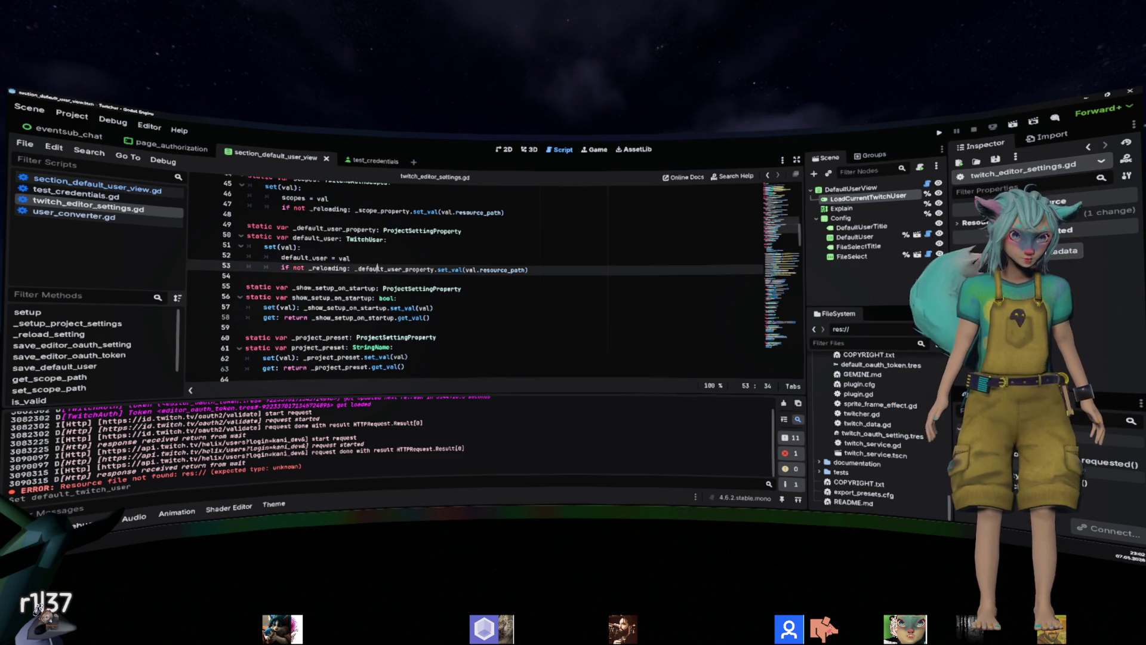
{"action": "key", "text": "Return"}
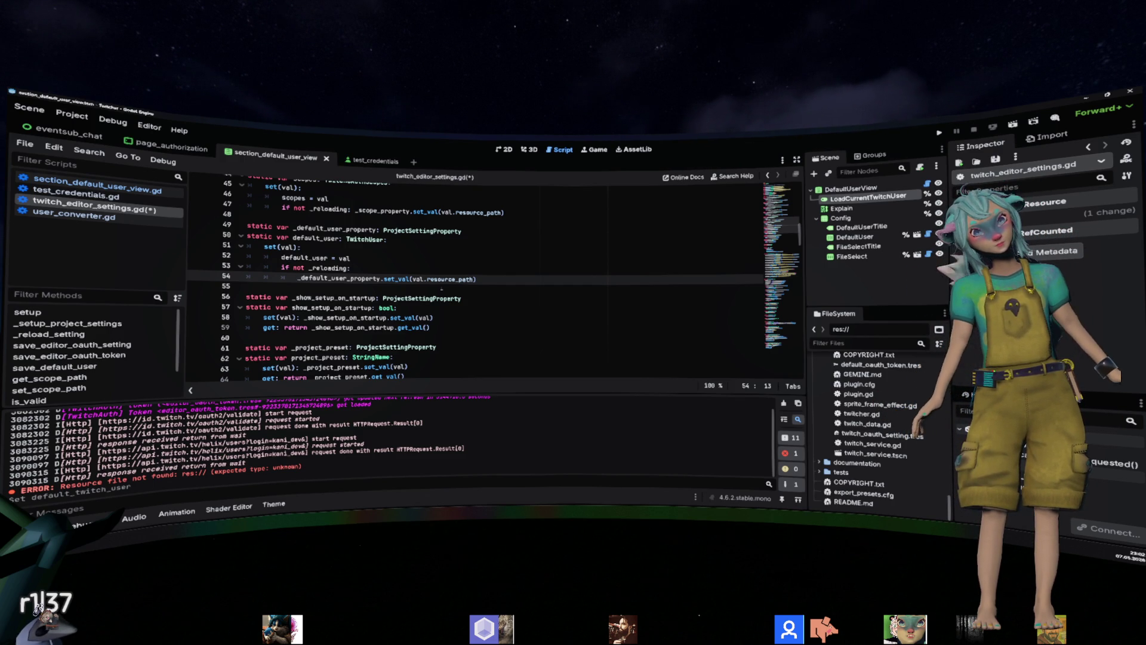
Add a ResourceSaver.save() call on a new line under 'if not _reloading:'.
{"action": "key", "text": "Up"}
{"action": "key", "text": "Up"}
{"action": "key", "text": "ctrl+Right"}
{"action": "key", "text": "ctrl+Right"}
{"action": "key", "text": "Down"}
{"action": "key", "text": "End"}
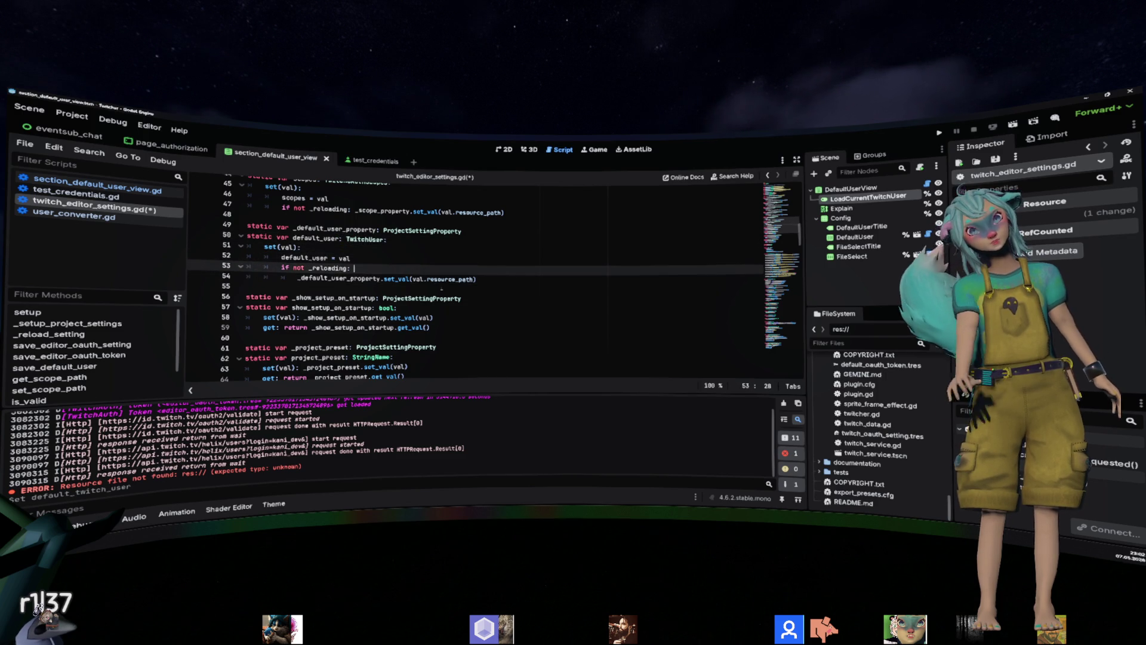
{"action": "key", "text": "Return"}
{"action": "type", "text": "default_user"}
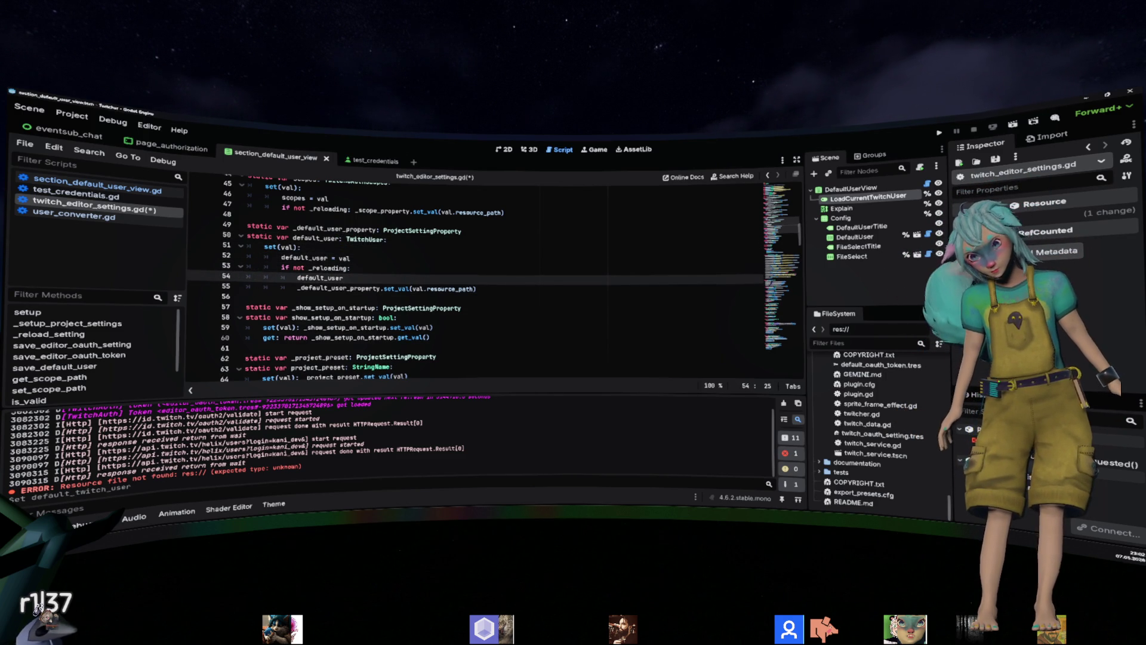
{"action": "type", "text": "."}
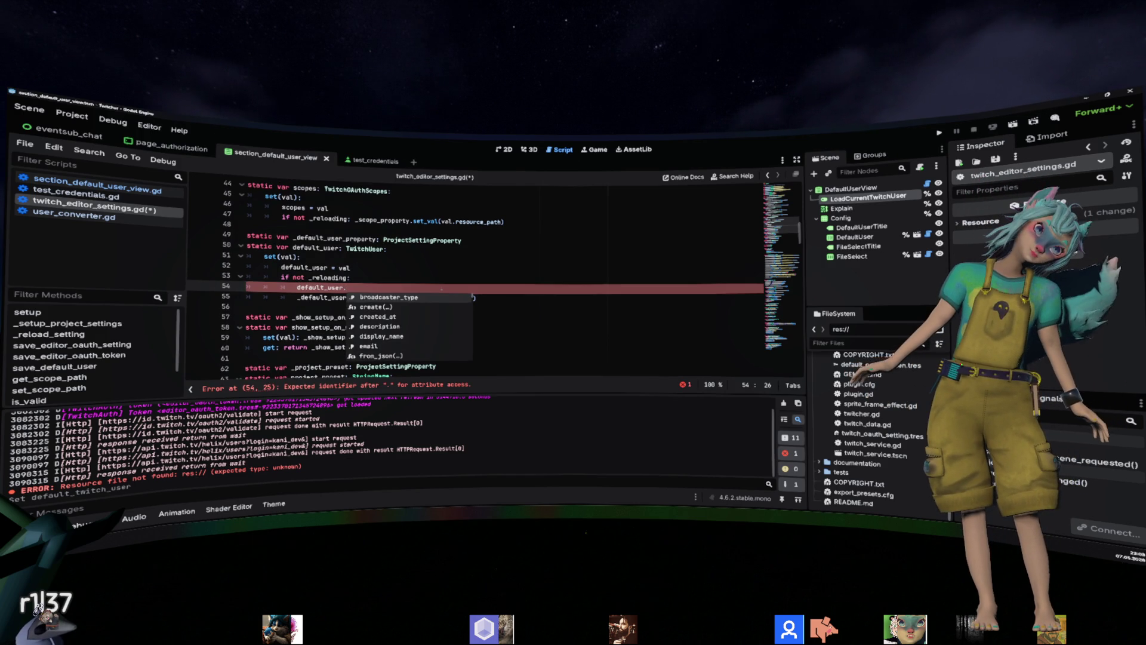
{"action": "type", "text": "set"}
{"action": "key", "text": "BackSpace"}
{"action": "key", "text": "BackSpace"}
{"action": "key", "text": "BackSpace"}
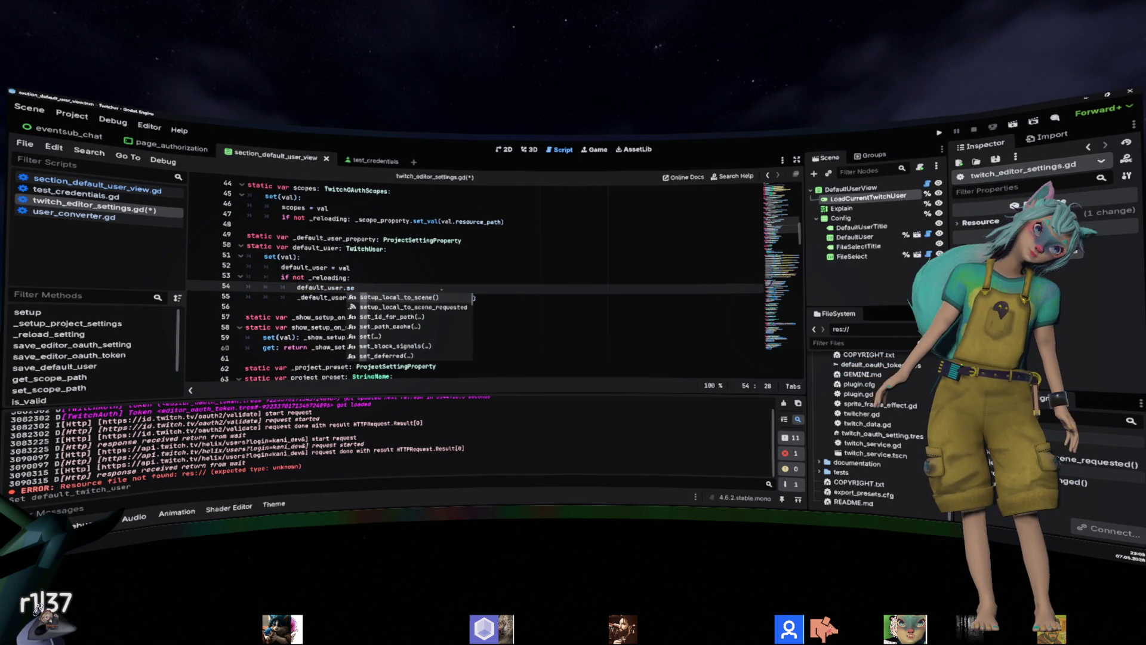
{"action": "type", "text": "reso"}
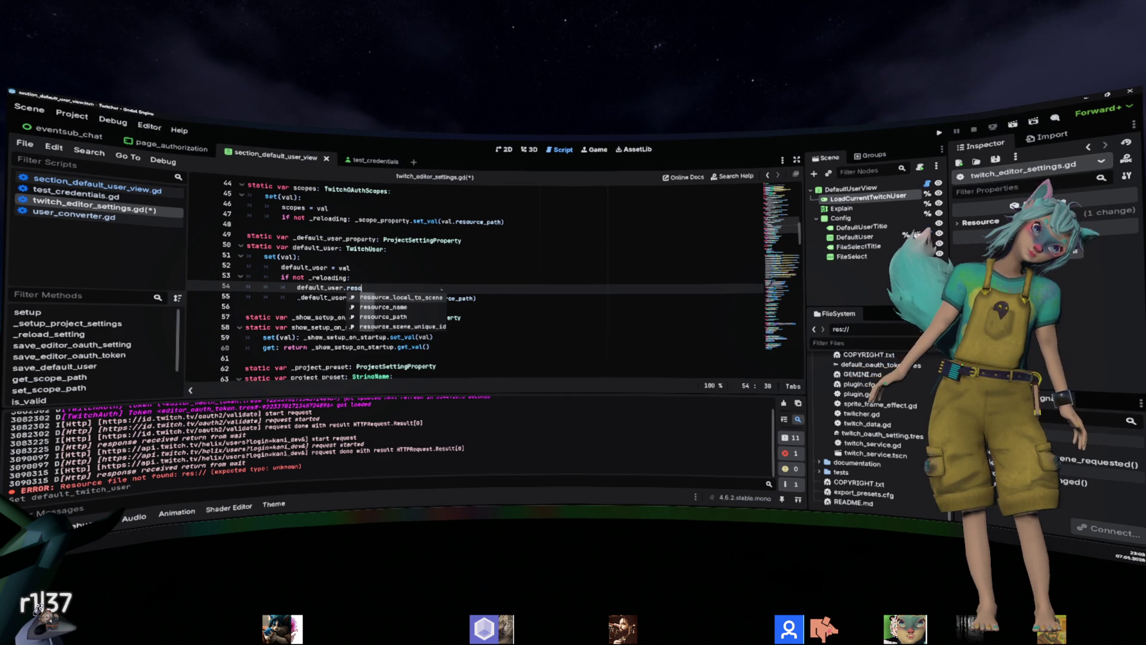
{"action": "key", "text": "ctrl+BackSpace"}
{"action": "key", "text": "ctrl+BackSpace"}
{"action": "key", "text": "ctrl+BackSpace"}
{"action": "type", "text": "Res"}
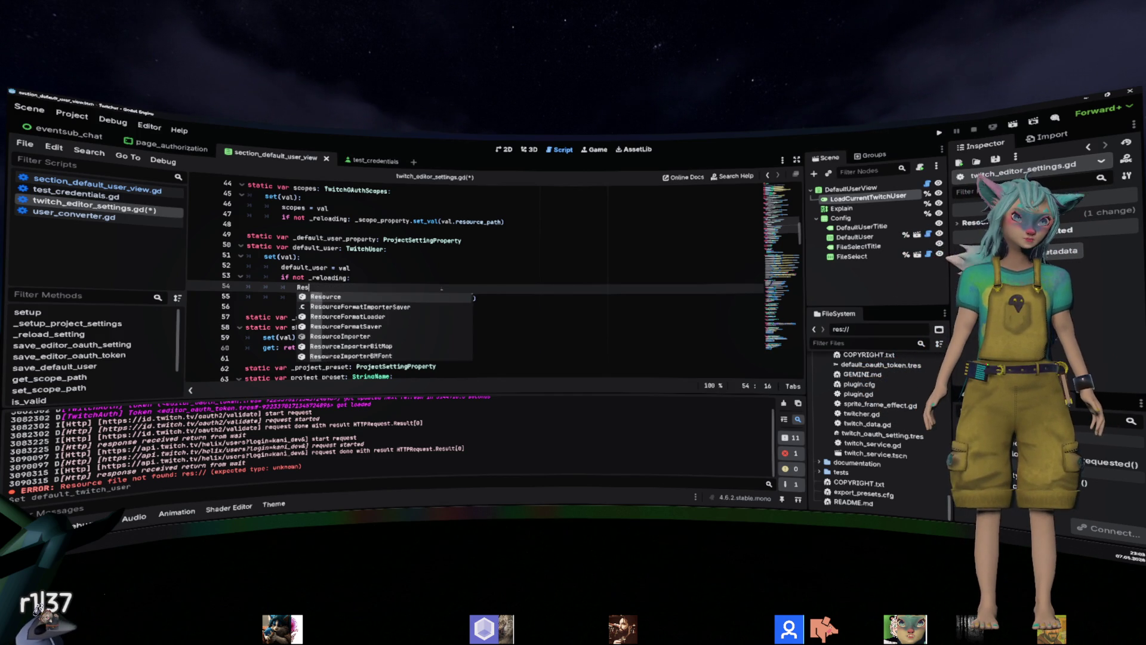
{"action": "type", "text": "ou"}
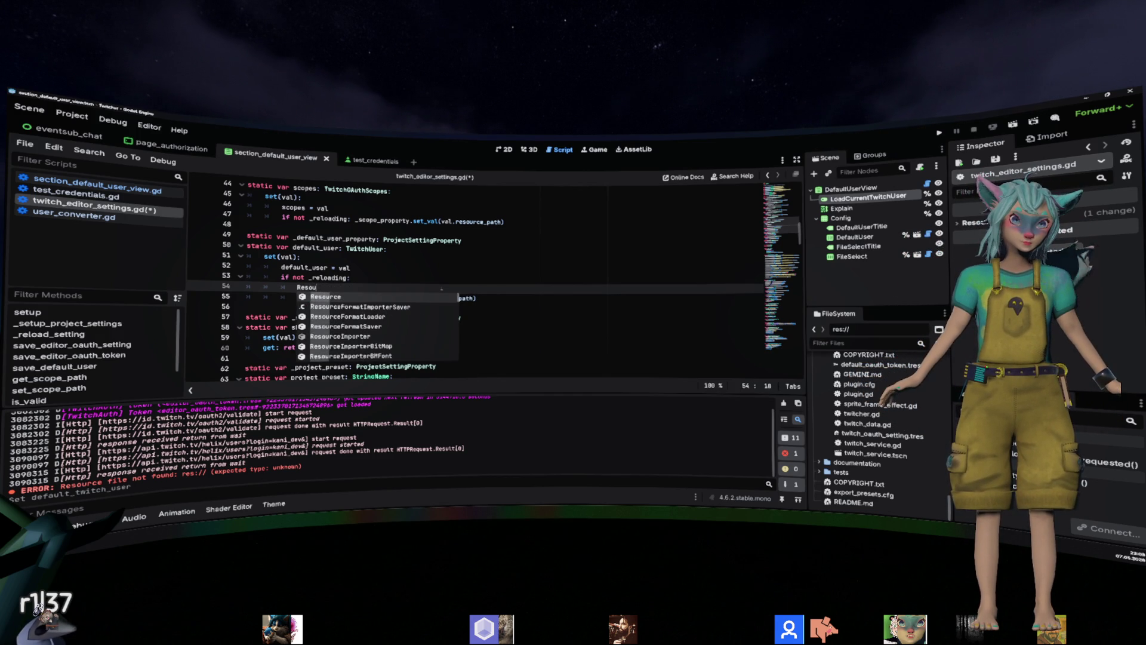
{"action": "type", "text": "rceSaver."}
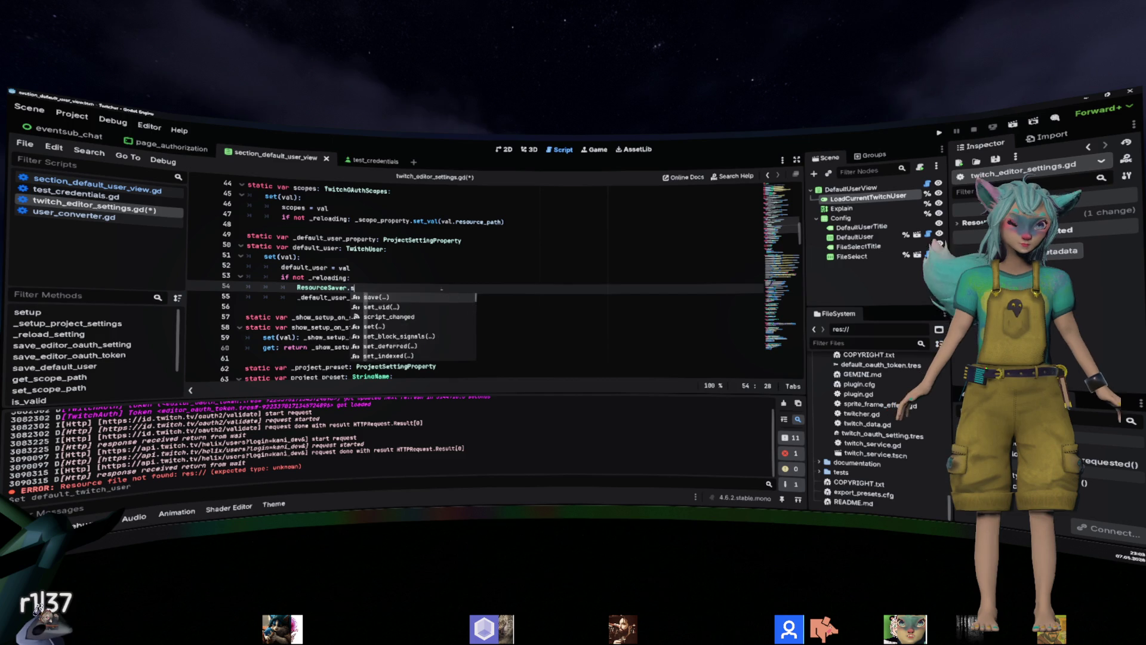
{"action": "type", "text": "save"}
{"action": "key", "text": "Return"}
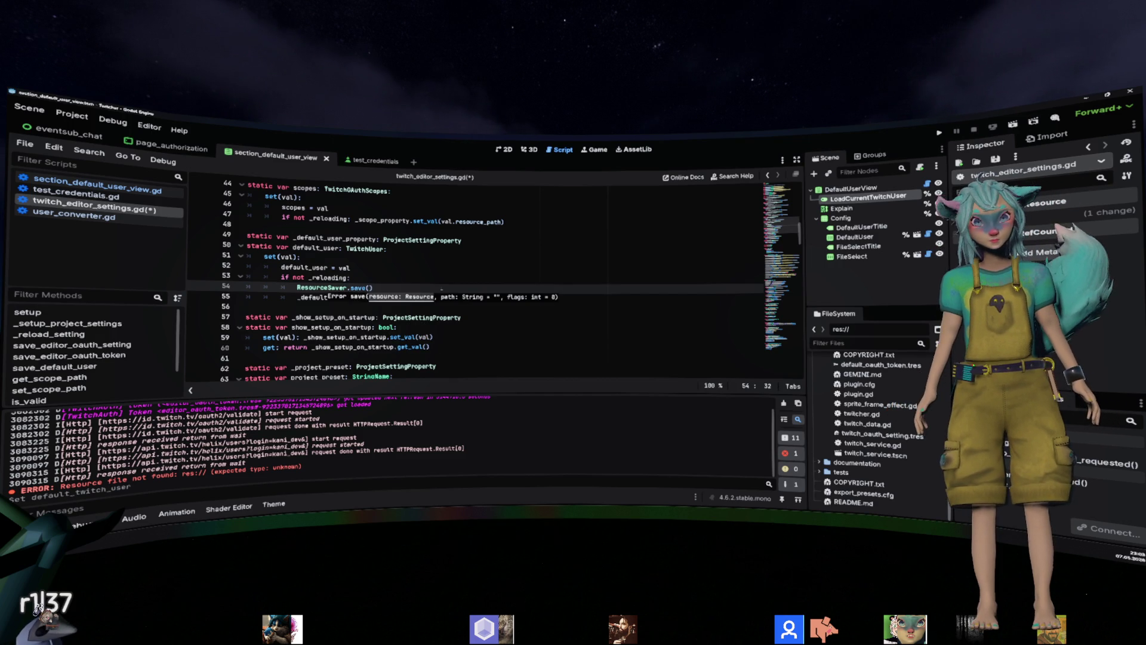
Fill the save call's arguments with default_user and val.resource_path.
{"action": "type", "text": "de"}
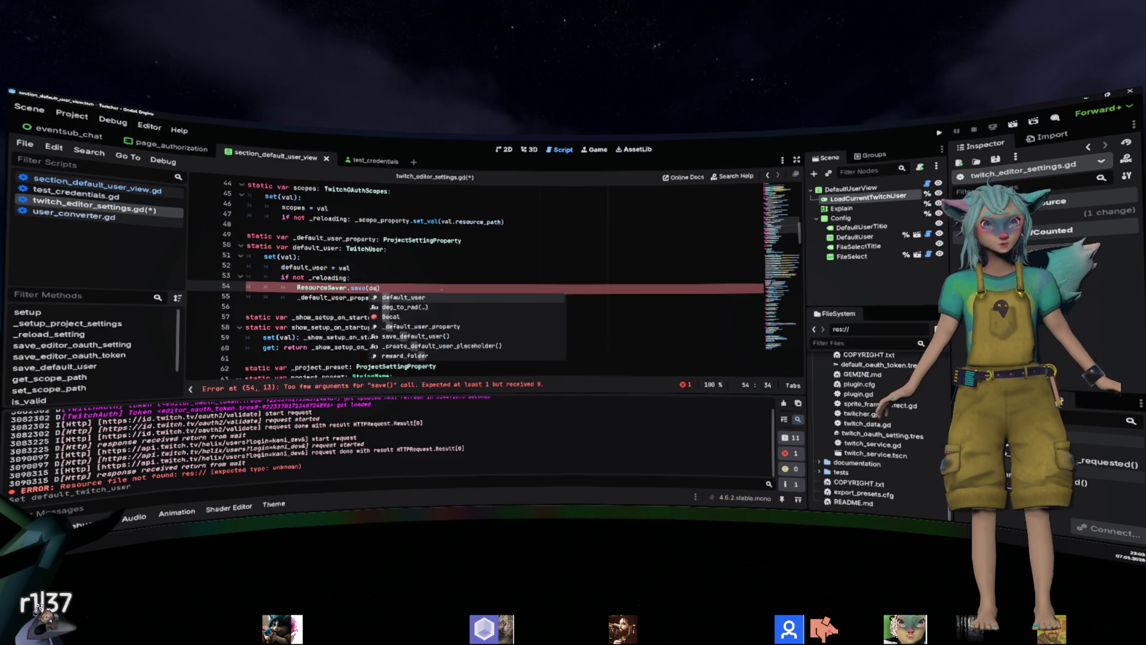
{"action": "key", "text": "Return"}
{"action": "type", "text": ","}
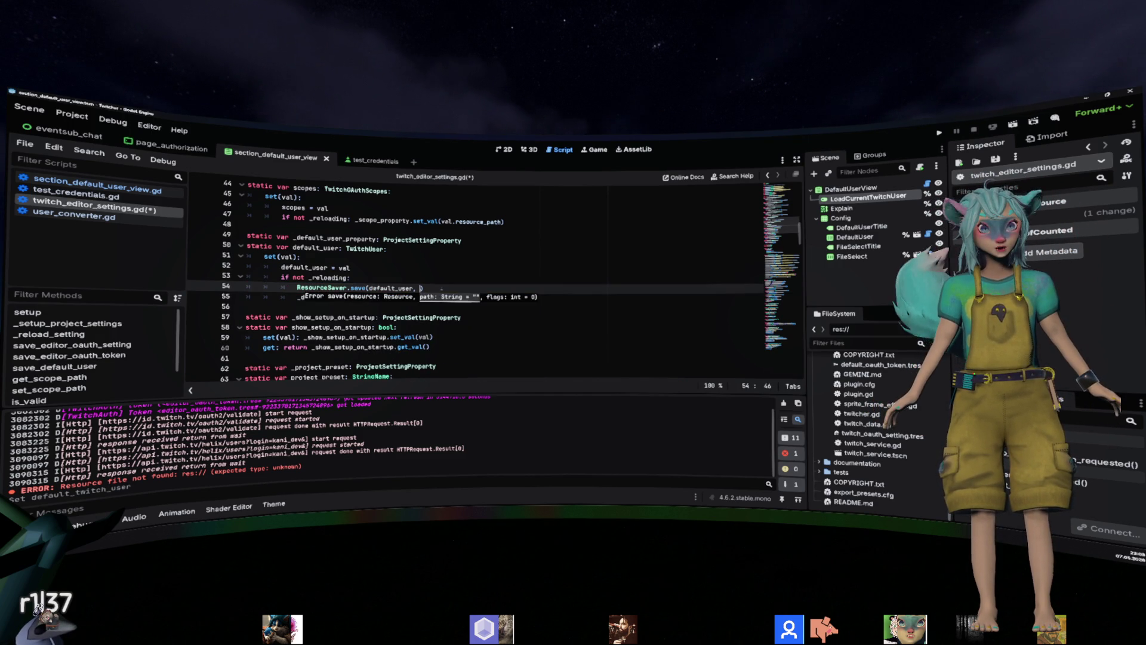
{"action": "left_click_drag", "start_coordinate": [412, 297], "coordinate": [474, 298]}
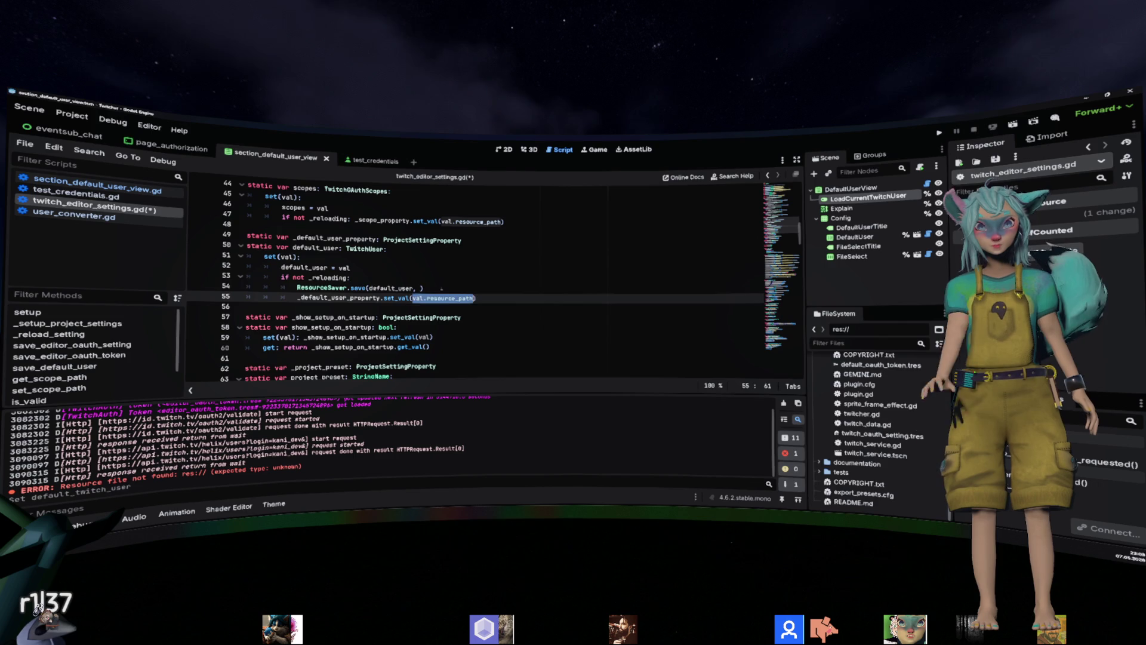
{"action": "key", "text": "ctrl+c"}
{"action": "left_click", "coordinate": [420, 289]}
{"action": "key", "text": "ctrl+v"}
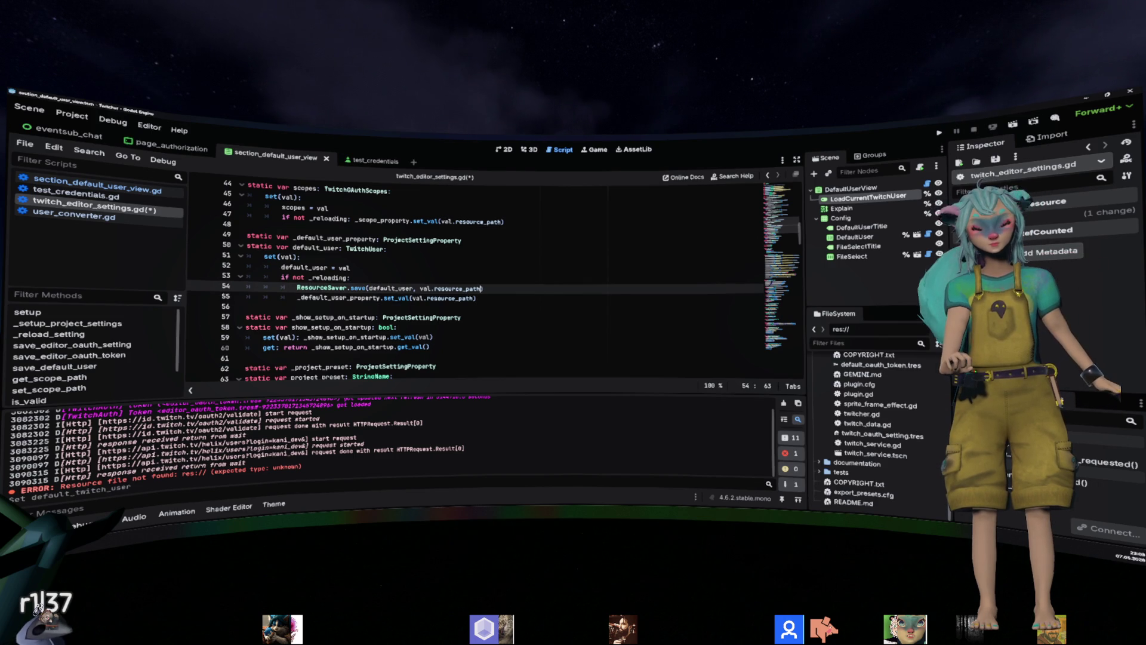
Comment out the old _default_user_property.set_val line with #, then view the scene in 2D.
{"action": "key", "text": "Down"}
{"action": "type", "text": "//"}
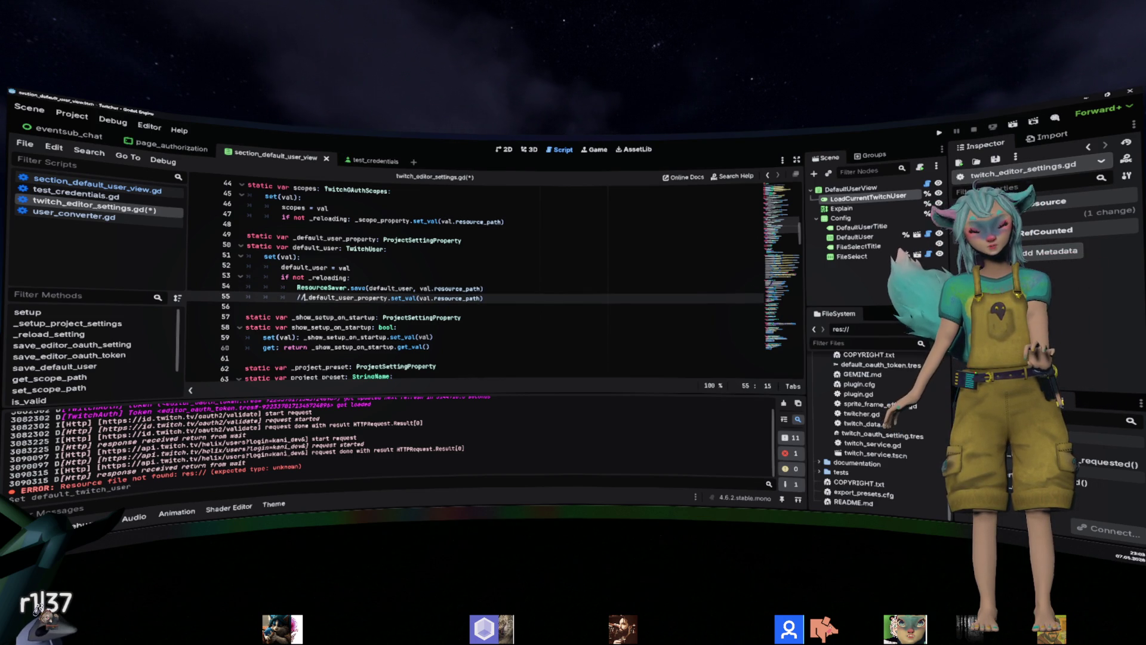
{"action": "key", "text": "BackSpace"}
{"action": "key", "text": "BackSpace"}
{"action": "type", "text": "#"}
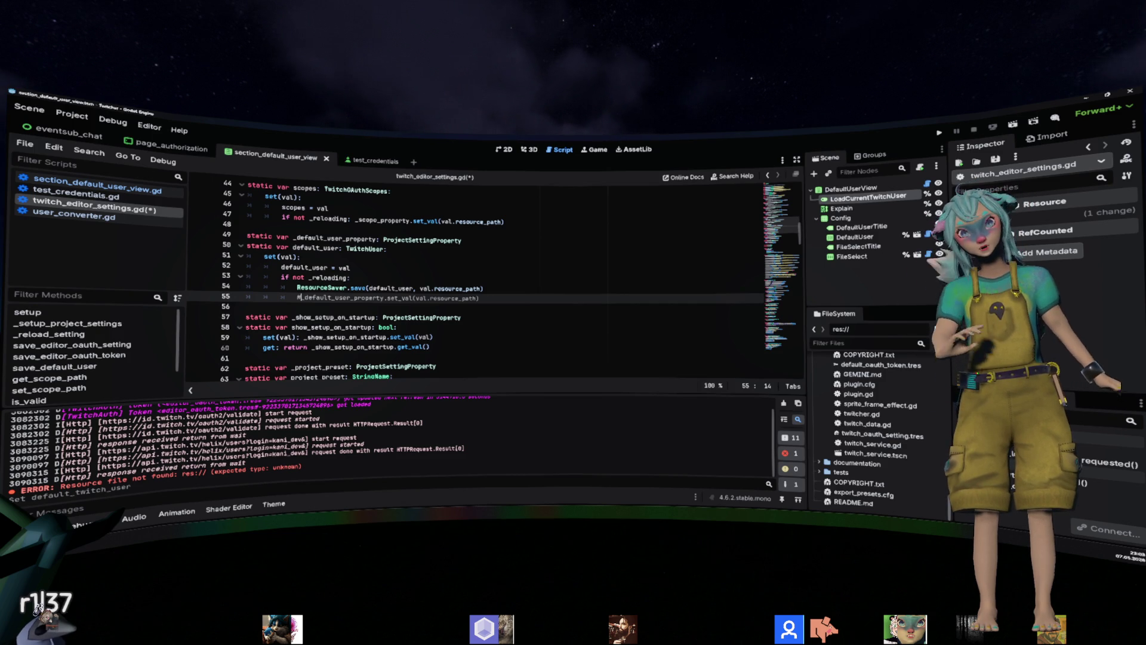
{"action": "left_click", "coordinate": [505, 149]}
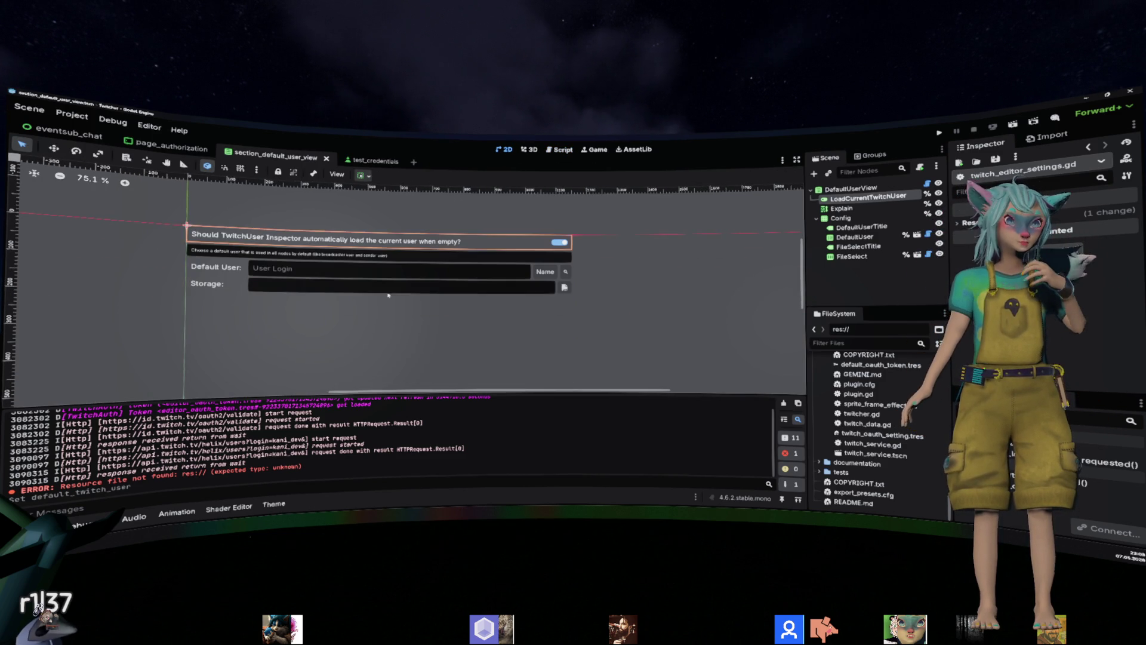
Select the Storage FileSelect node in the 2D view, then return to twitch_editor_settings.gd.
{"action": "left_click", "coordinate": [390, 291]}
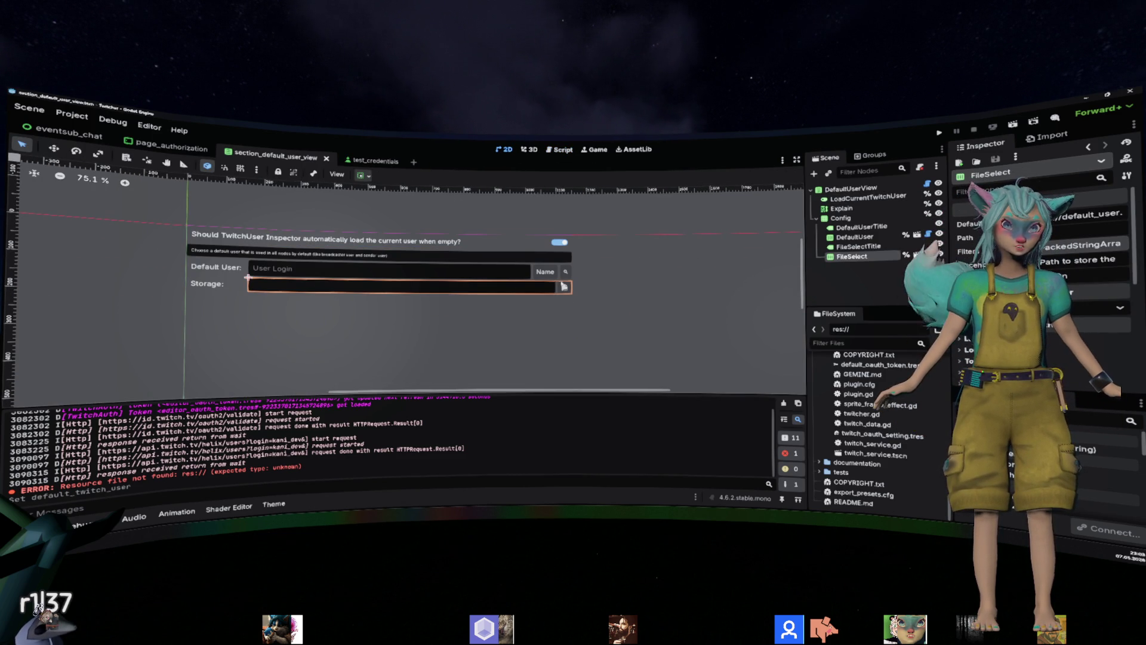
{"action": "left_click", "coordinate": [560, 150]}
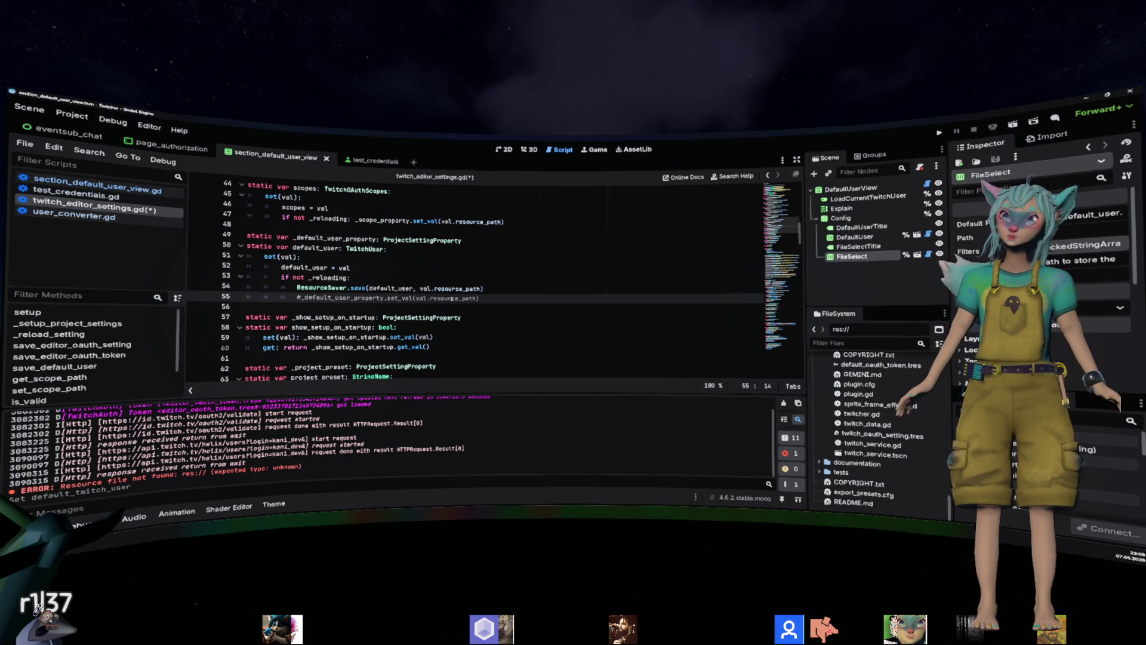
{"action": "scroll", "coordinate": [1044, 299], "scroll_direction": "down", "scroll_amount": 5}
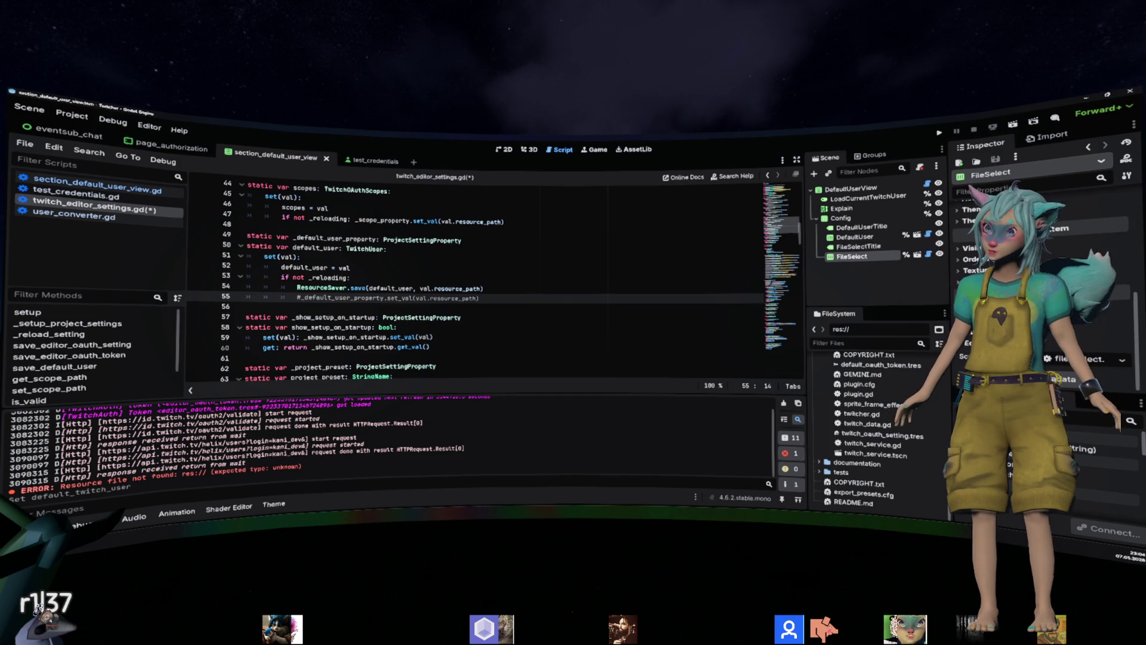
{"action": "left_click", "coordinate": [709, 276]}
{"action": "left_click", "coordinate": [548, 296]}
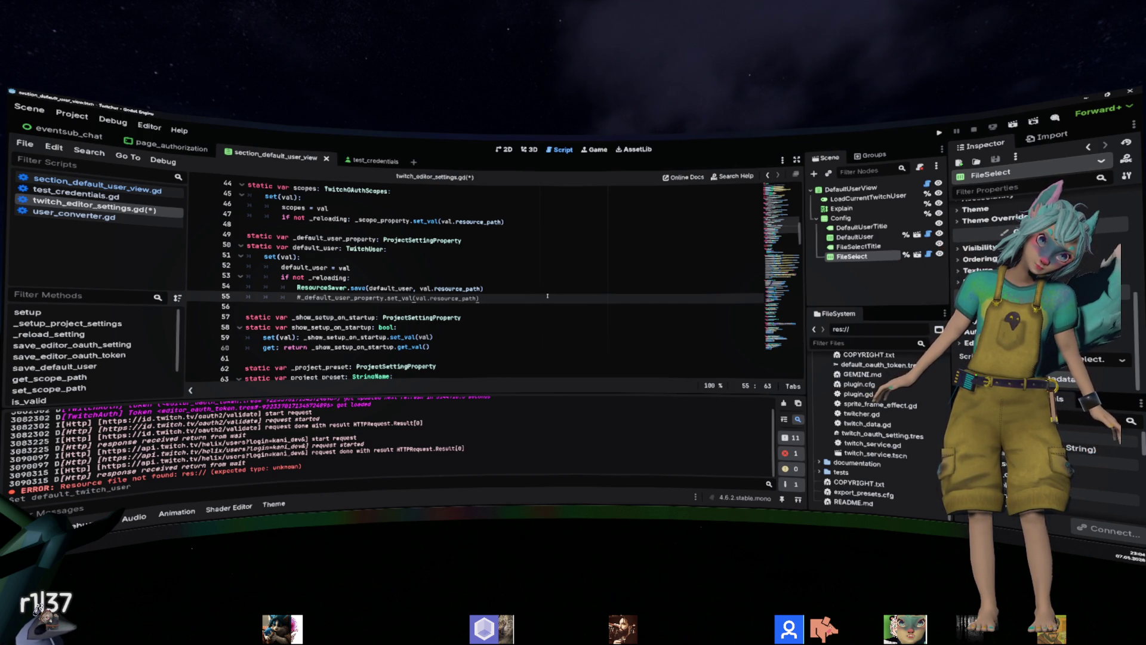
{"action": "left_click_drag", "start_coordinate": [419, 288], "coordinate": [482, 289]}
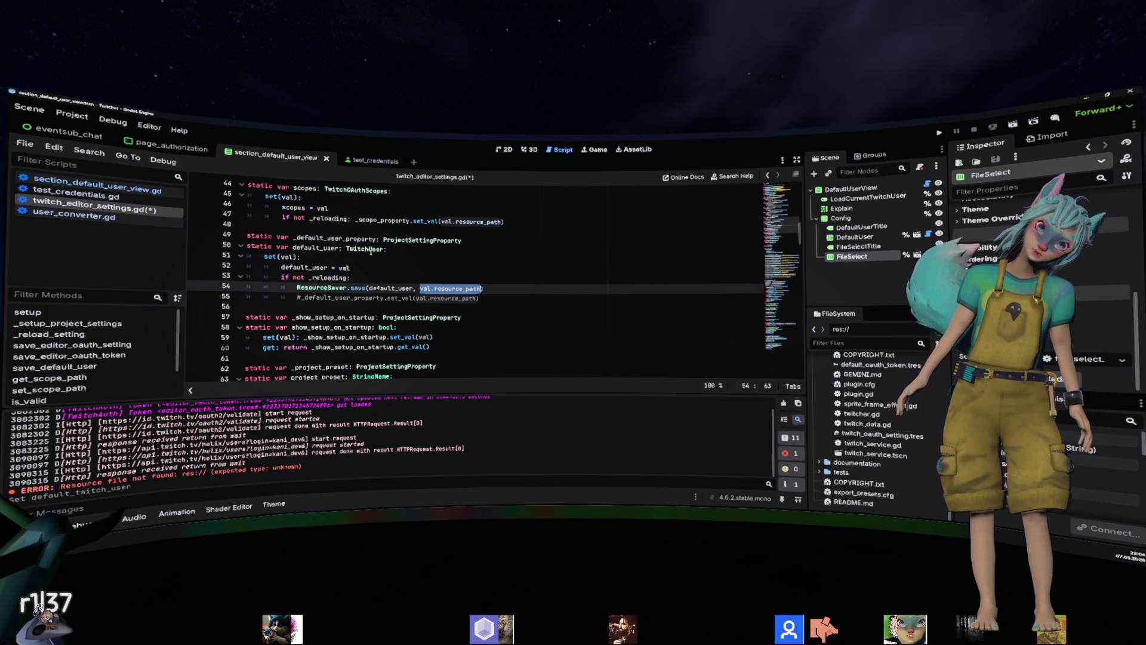
{"action": "double_click", "coordinate": [365, 249]}
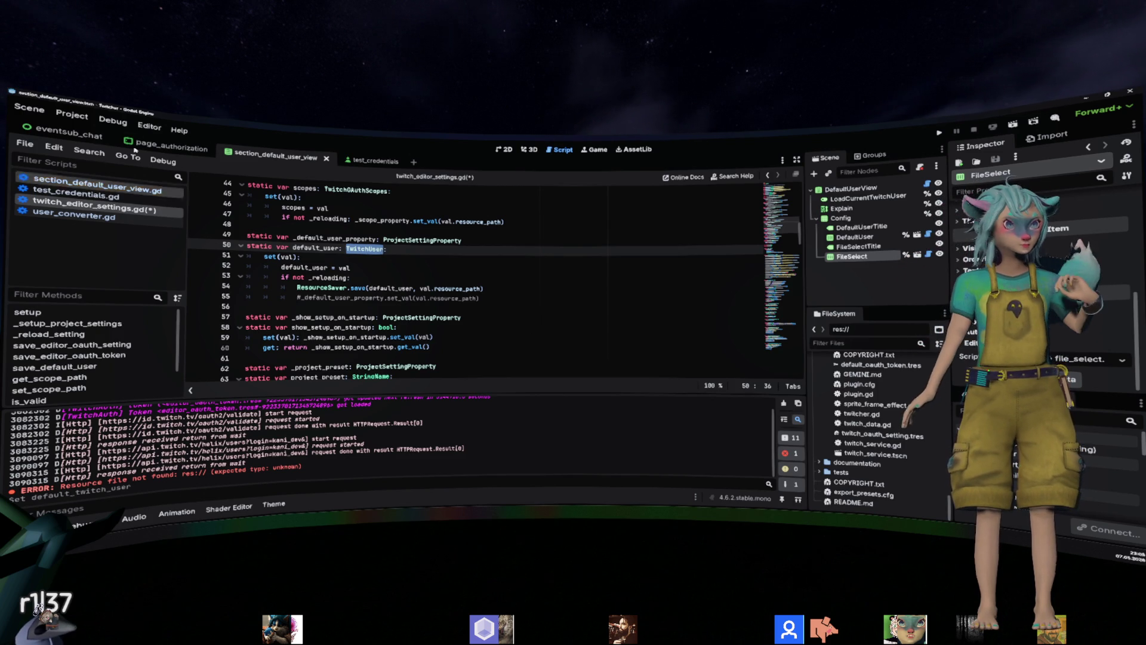
{"action": "left_click", "coordinate": [77, 116]}
{"action": "left_click", "coordinate": [93, 134]}
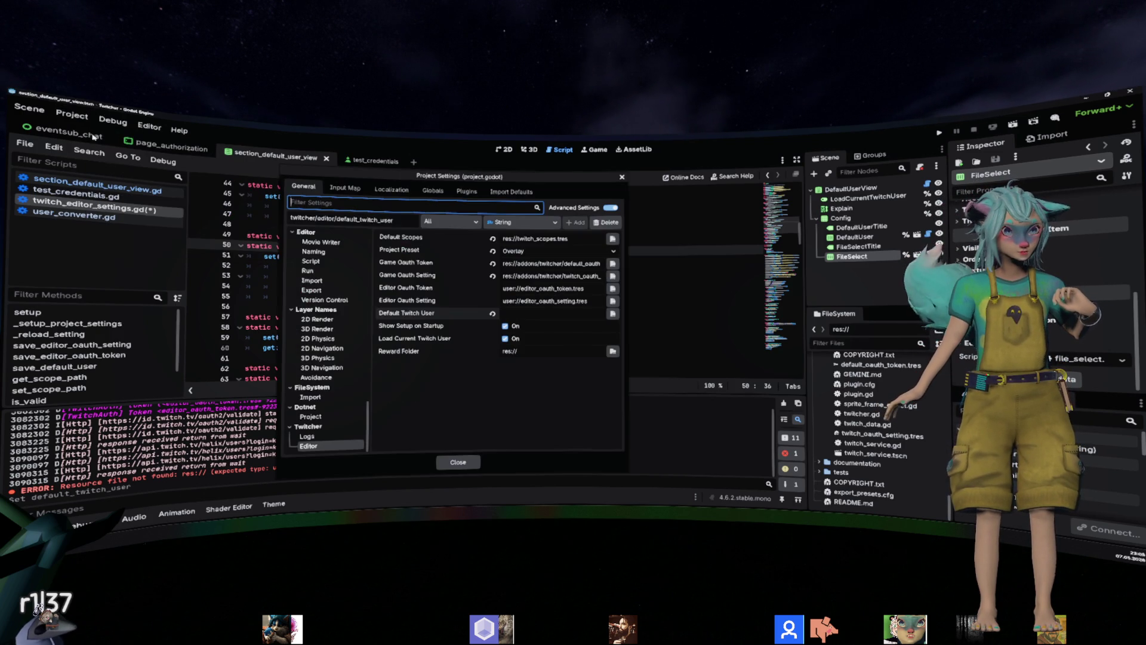
{"action": "left_click", "coordinate": [465, 317]}
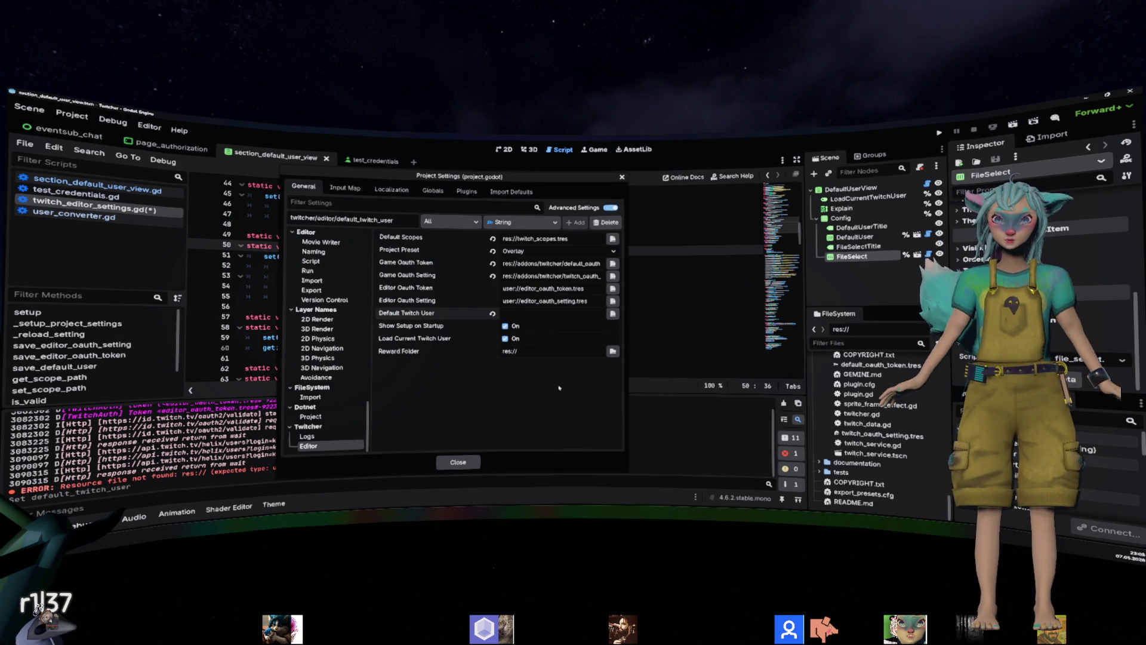
{"action": "key", "text": "Escape"}
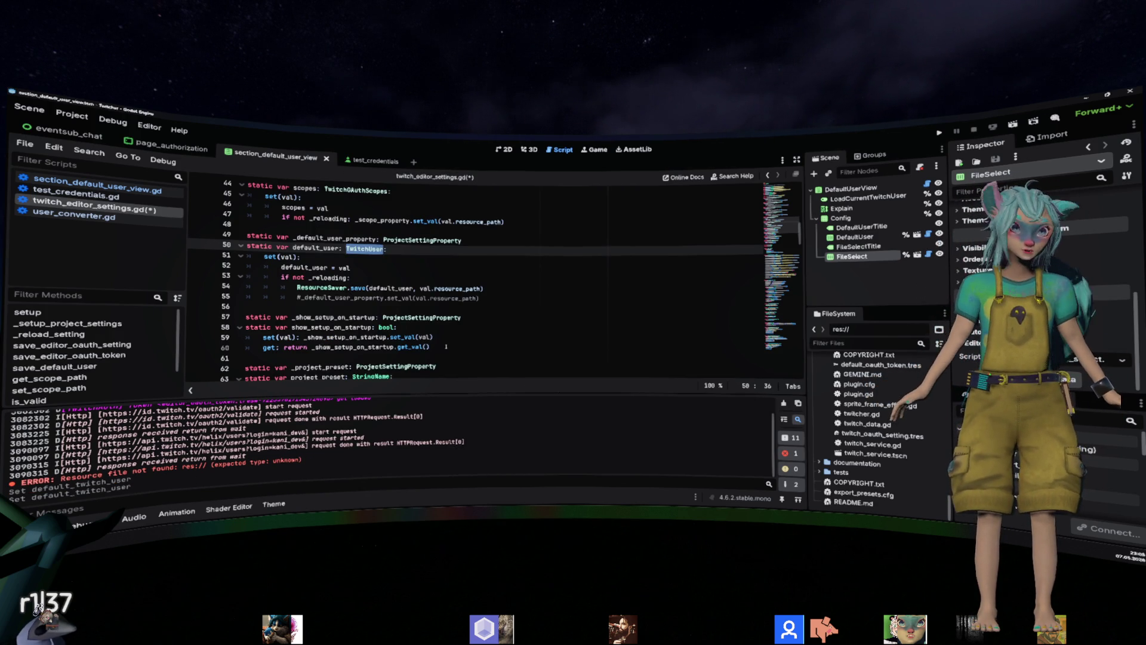
Change the save path on line 54 from val.resource_path to _default_user_property.get_val().
{"action": "left_click", "coordinate": [465, 258]}
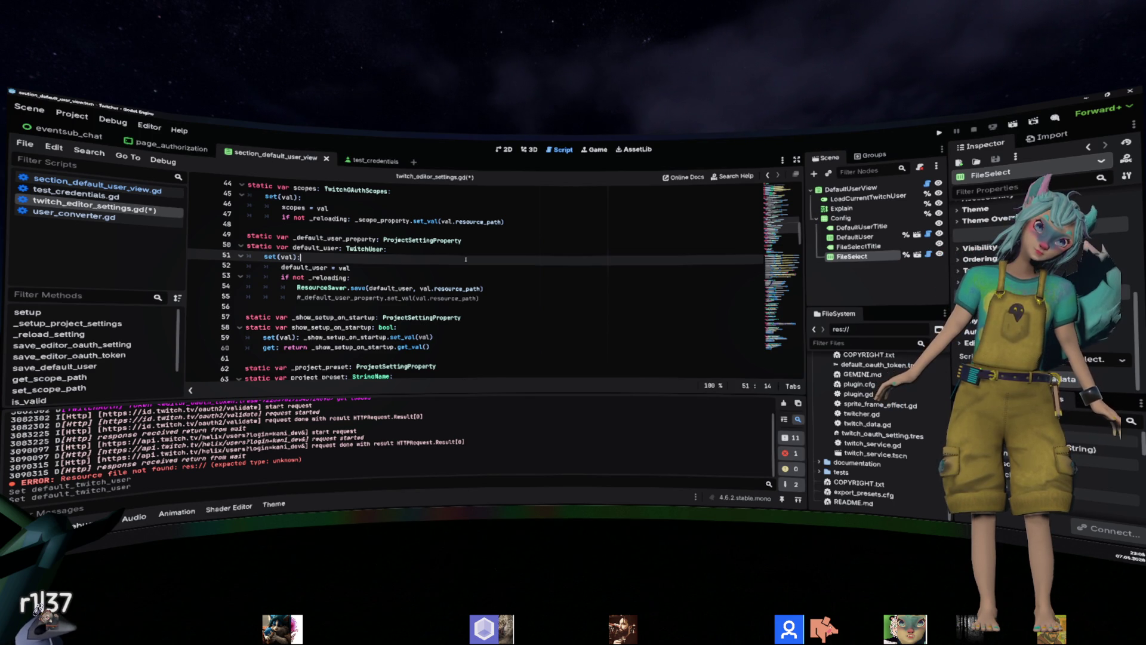
{"action": "key", "text": "Up"}
{"action": "key", "text": "Up"}
{"action": "key", "text": "ctrl+d"}
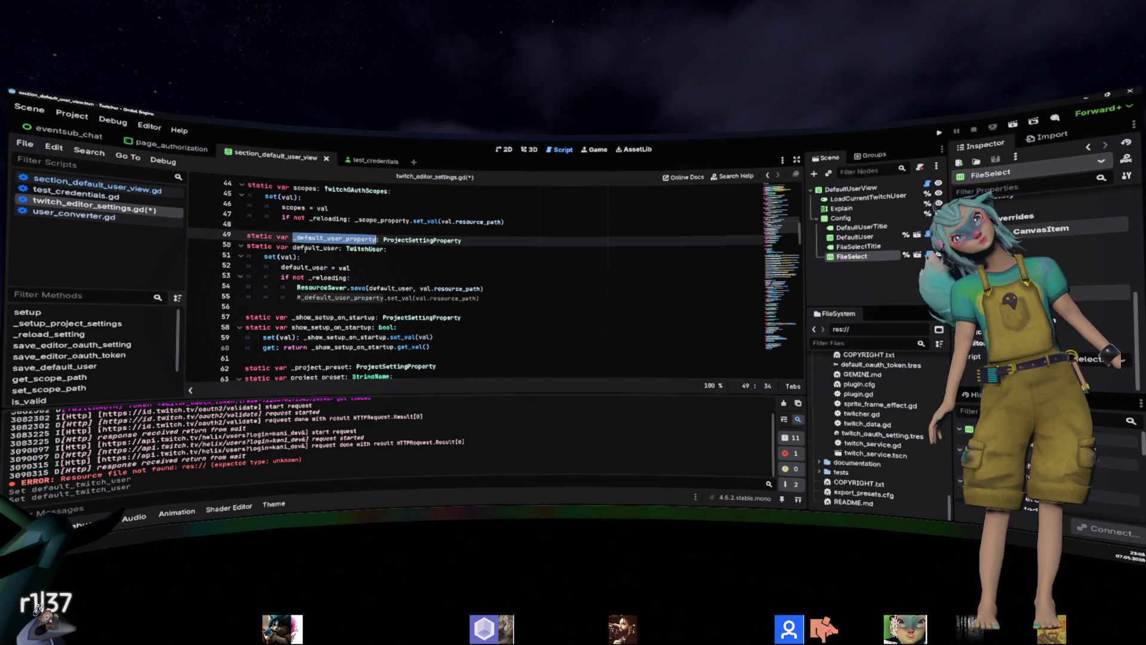
{"action": "double_click", "coordinate": [311, 247]}
{"action": "left_click_drag", "start_coordinate": [420, 289], "coordinate": [481, 288]}
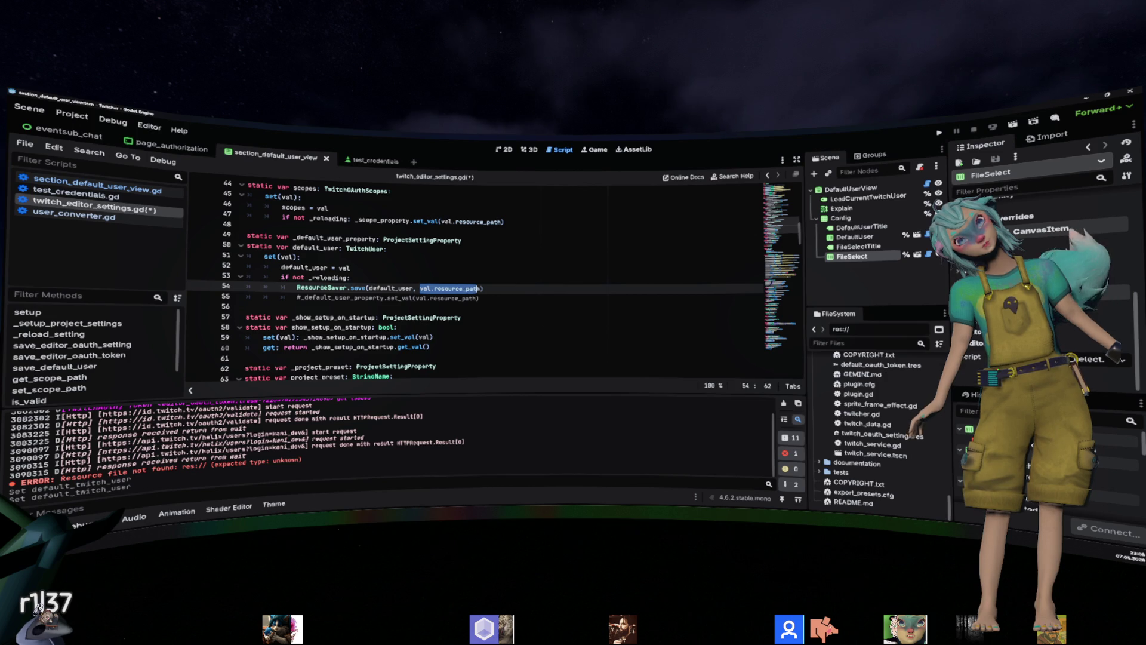
{"action": "type", "text": "_default_user_property"}
{"action": "type", "text": "."}
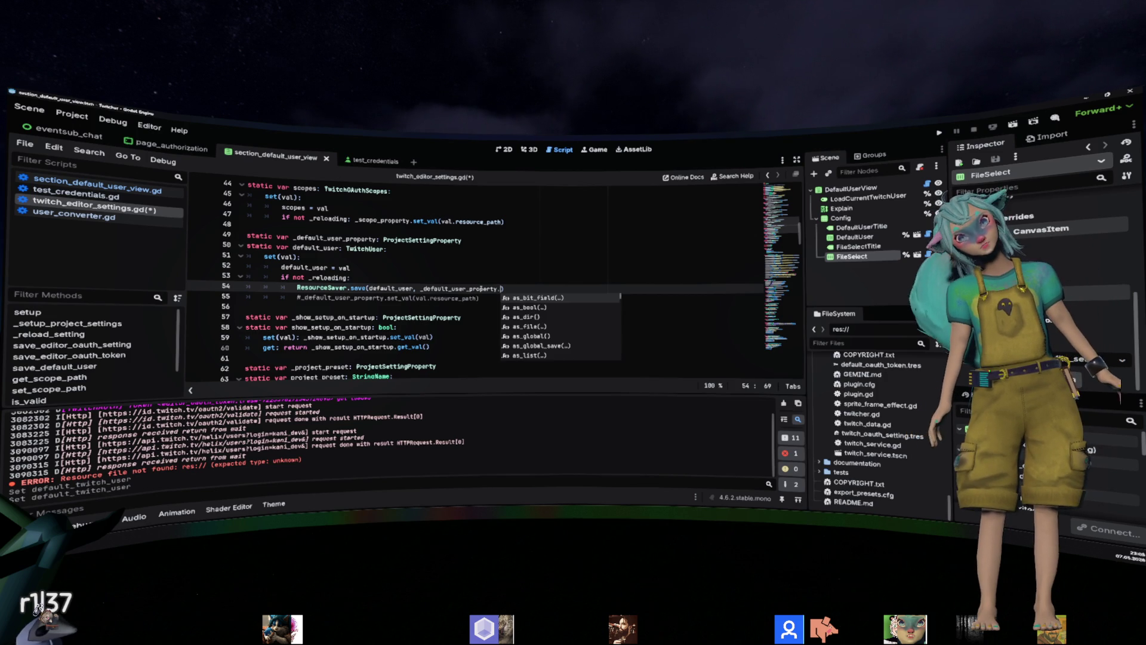
{"action": "type", "text": "get_val()"}
{"action": "key", "text": "Up"}
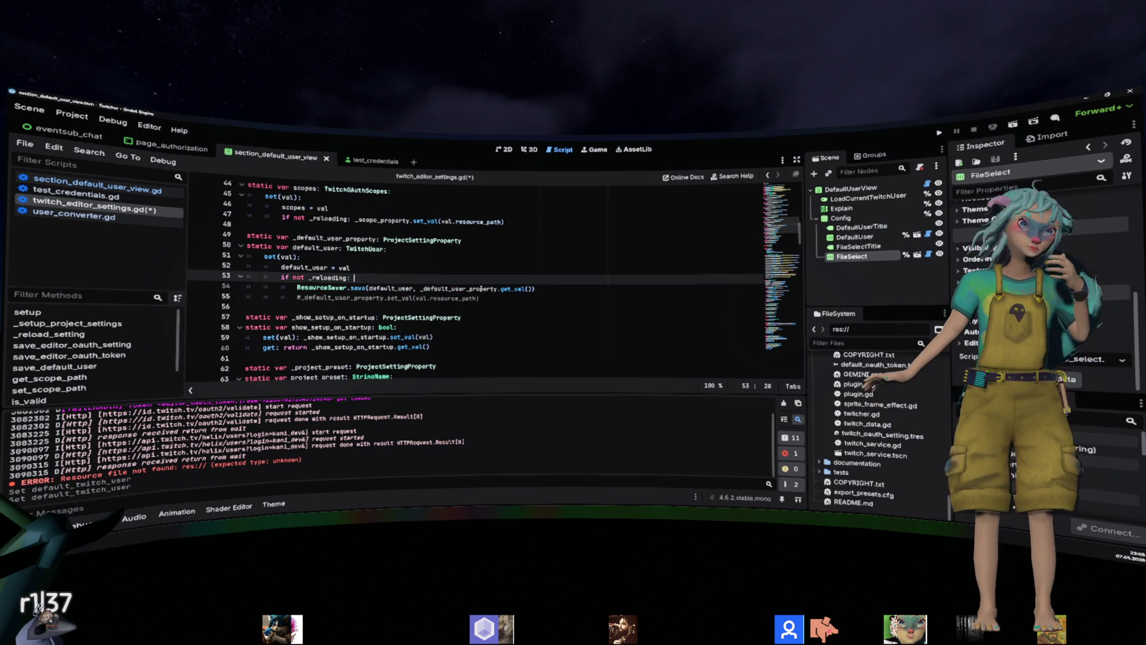
{"action": "key", "text": "Down"}
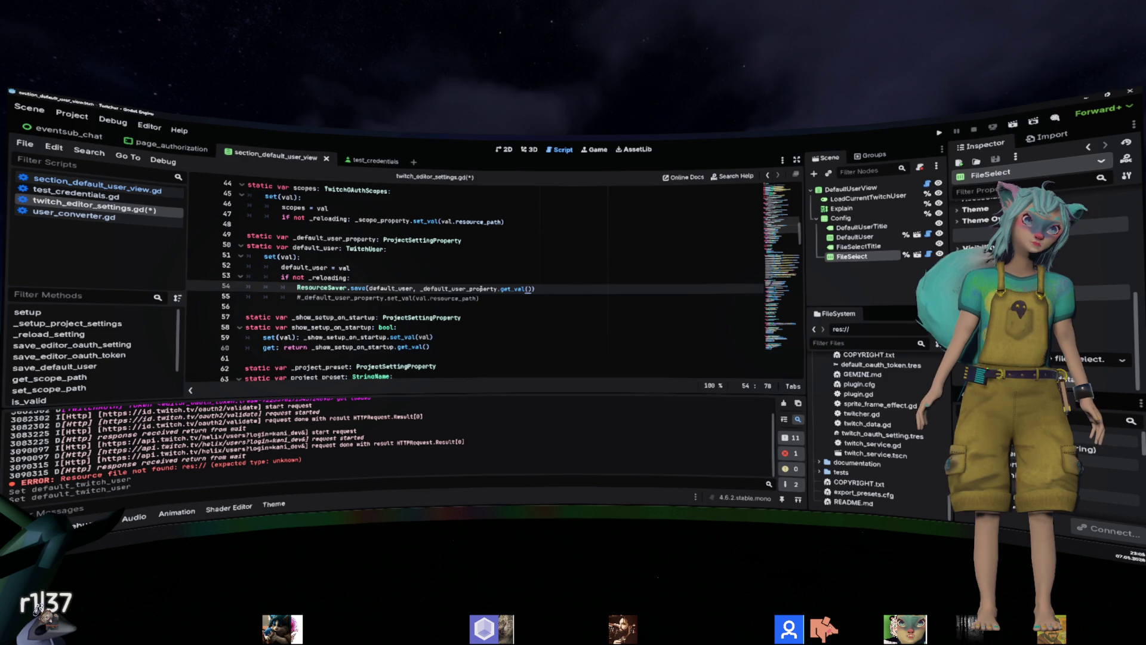
Delete the commented-out set_val line 55.
{"action": "key", "text": "Down"}
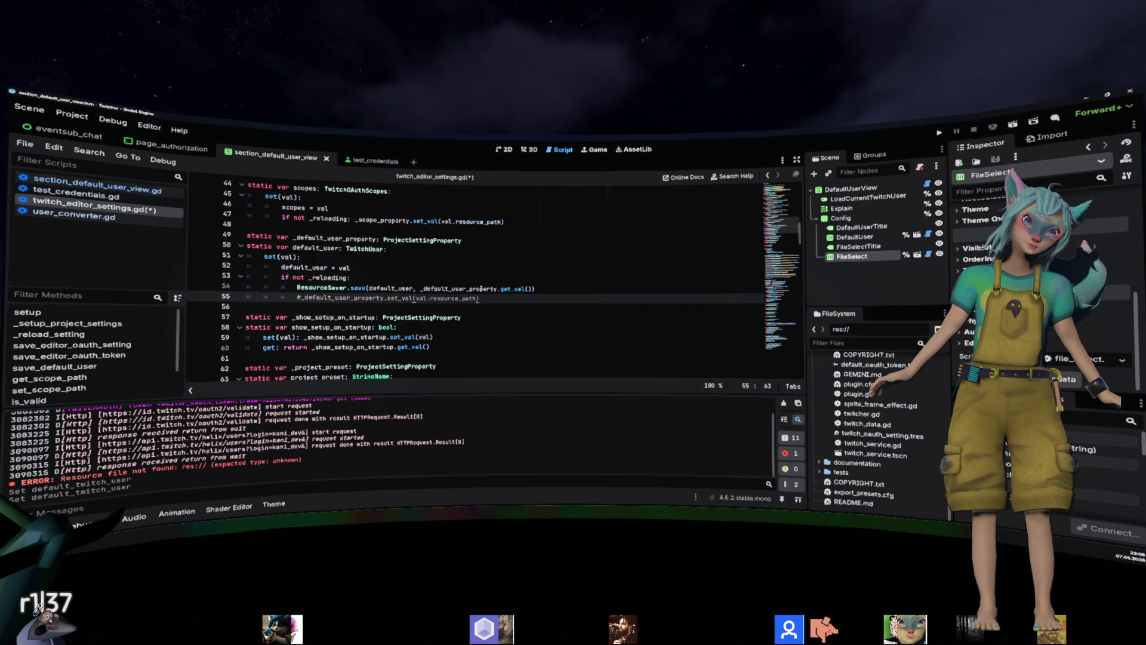
{"action": "key", "text": "shift+Home"}
{"action": "key", "text": "shift+Home"}
{"action": "key", "text": "BackSpace"}
{"action": "key", "text": "BackSpace"}
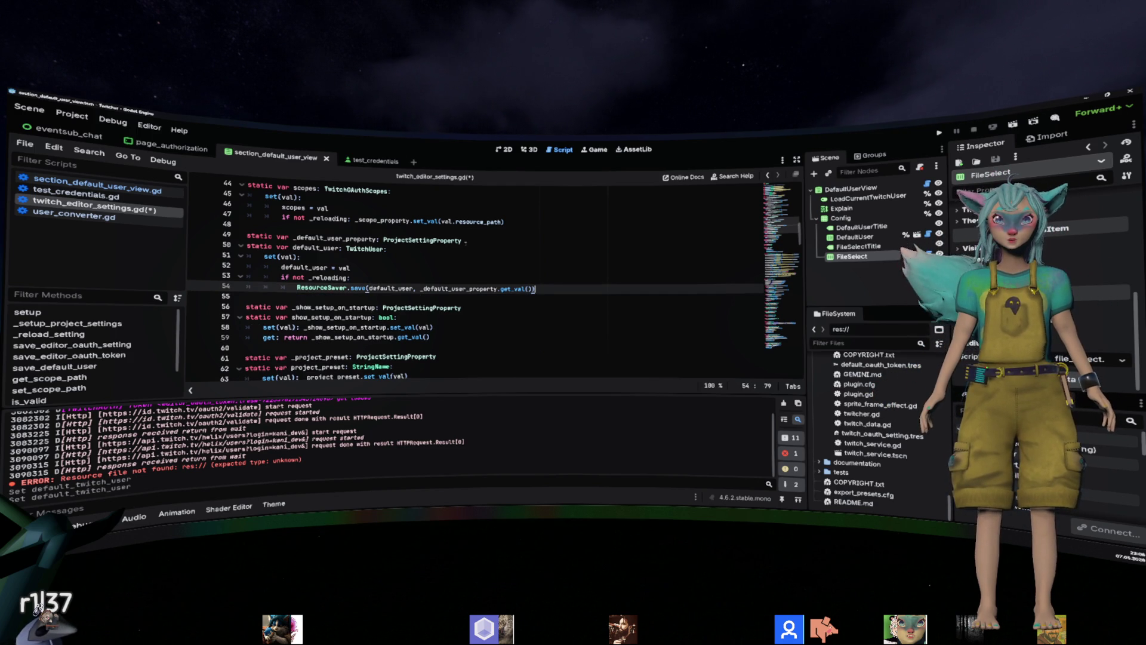
{"action": "double_click", "coordinate": [365, 249]}
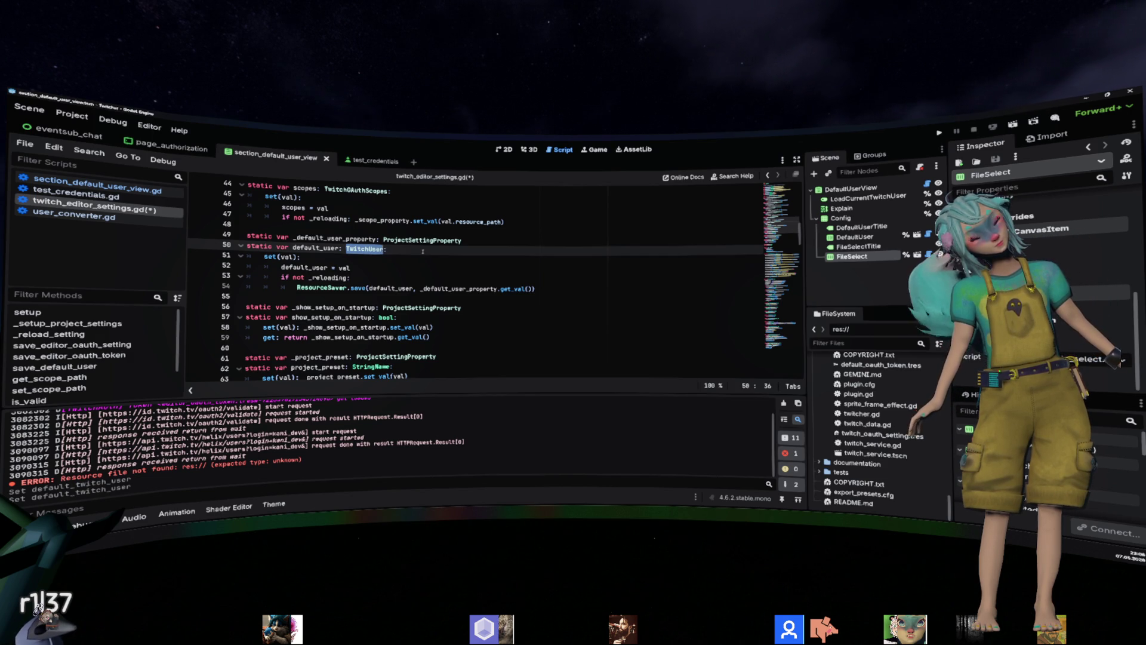
Give default_user a getter: 'get: return load(_default_user_property.get_val())'.
{"action": "left_click", "coordinate": [422, 251]}
{"action": "key", "text": "Return"}
{"action": "type", "text": "get()"}
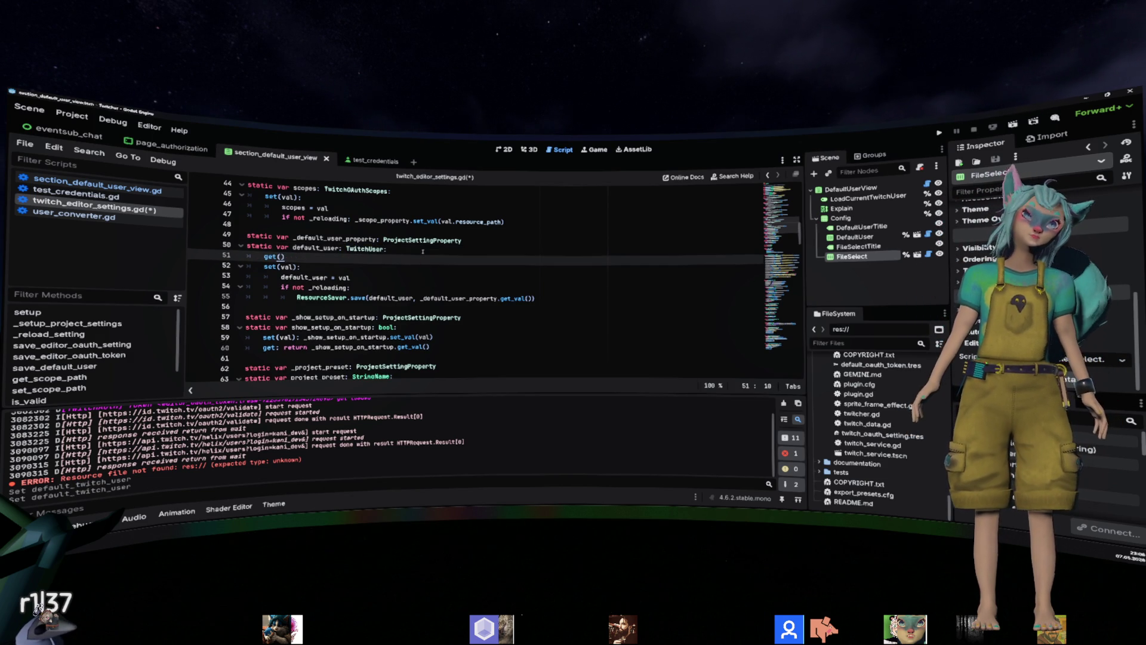
{"action": "key", "text": "BackSpace"}
{"action": "key", "text": "BackSpace"}
{"action": "type", "text": ": return "}
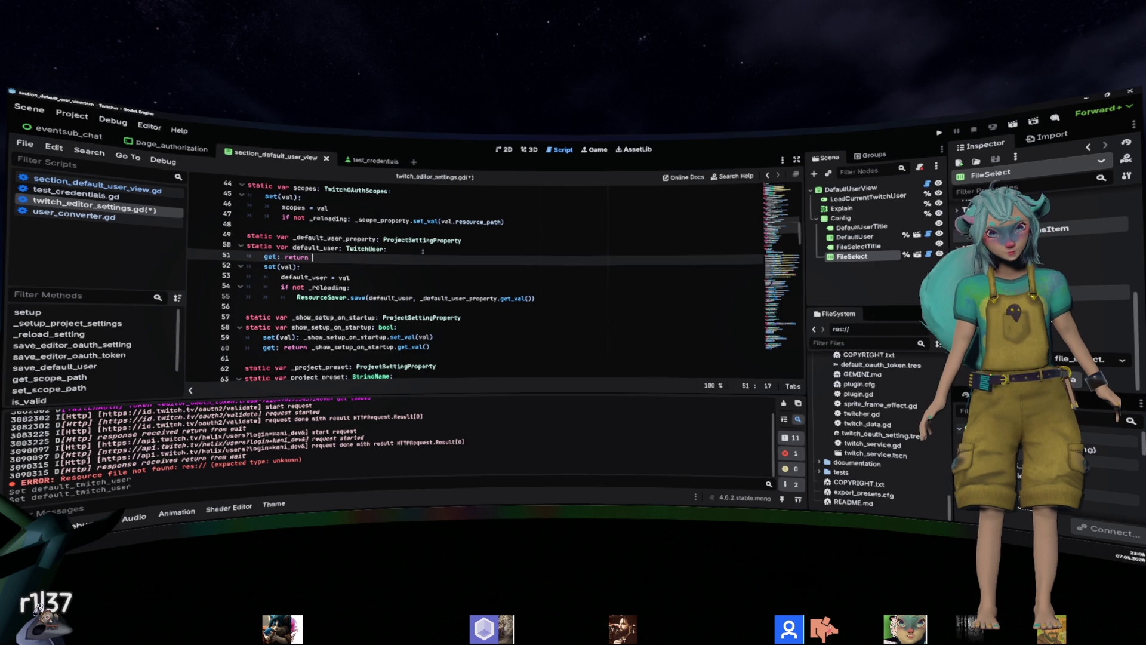
{"action": "type", "text": "load("}
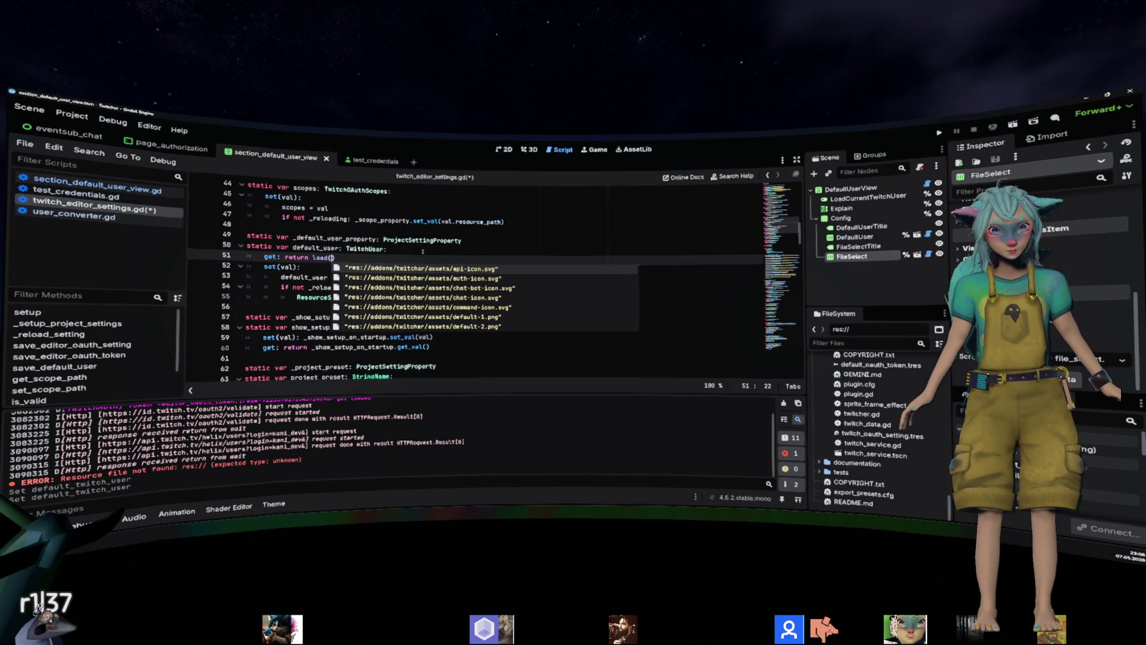
{"action": "key", "text": "Escape"}
{"action": "key", "text": "Down"}
{"action": "key", "text": "Down"}
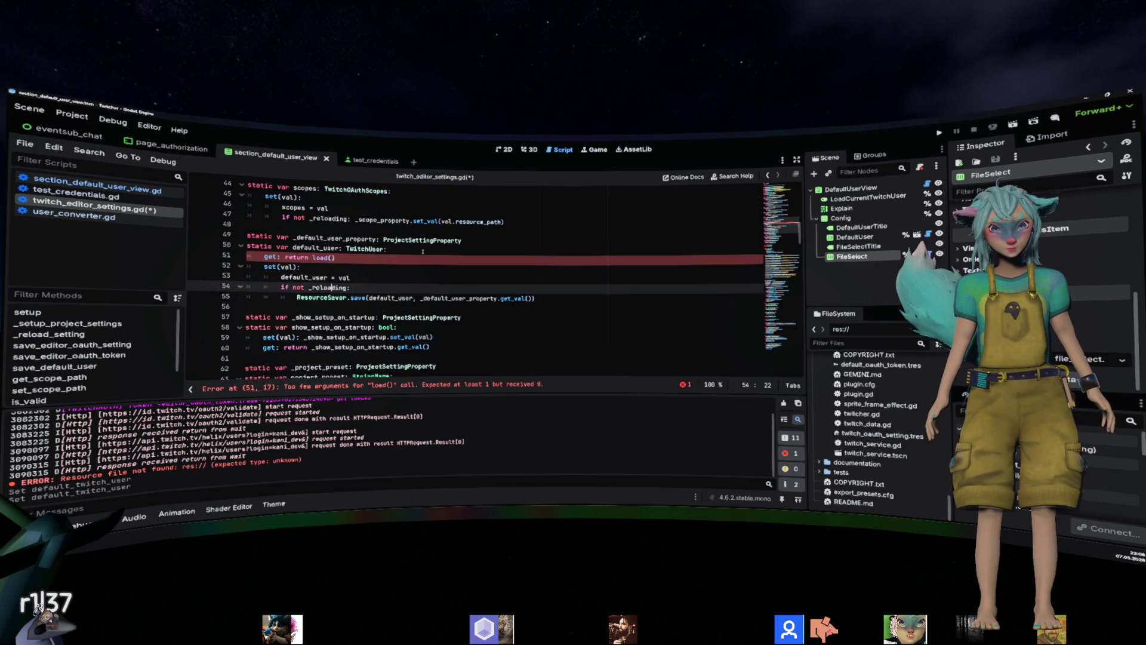
{"action": "key", "text": "End"}
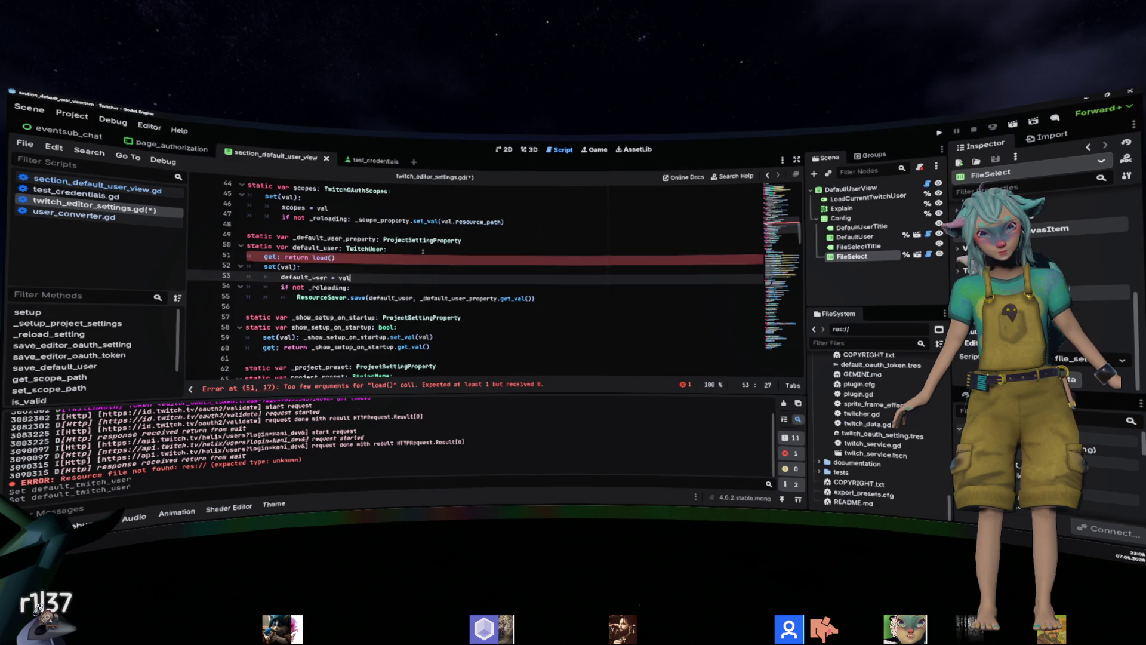
{"action": "left_click", "coordinate": [422, 256]}
{"action": "key", "text": "Left"}
{"action": "type", "text": "_default_user_property.get_val()"}
{"action": "left_click", "coordinate": [423, 250]}
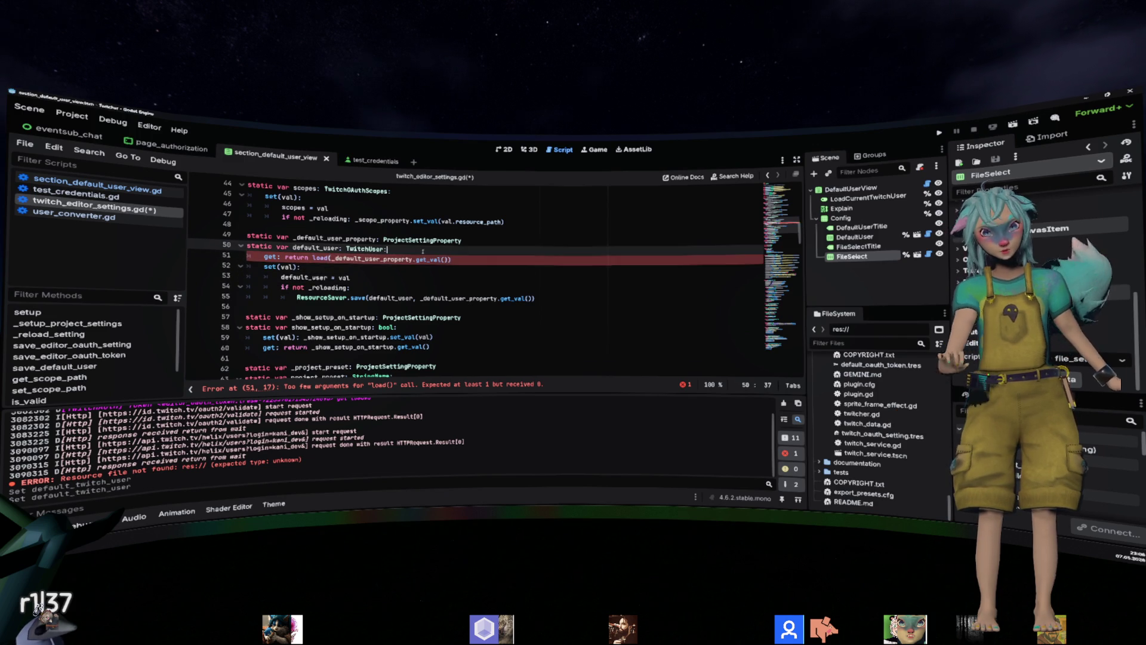
Remove the 'default_user = val' assignment from the setter and save the script.
{"action": "left_click", "coordinate": [481, 290]}
{"action": "left_click", "coordinate": [408, 265]}
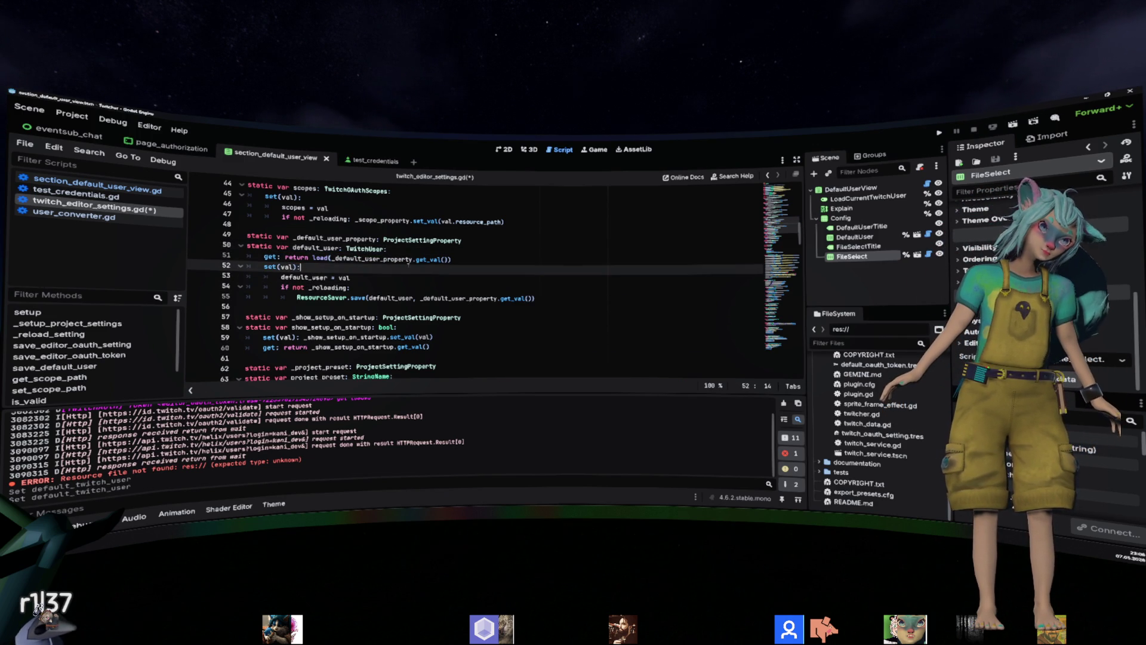
{"action": "key", "text": "shift+Down"}
{"action": "key", "text": "shift+End"}
{"action": "key", "text": "Delete"}
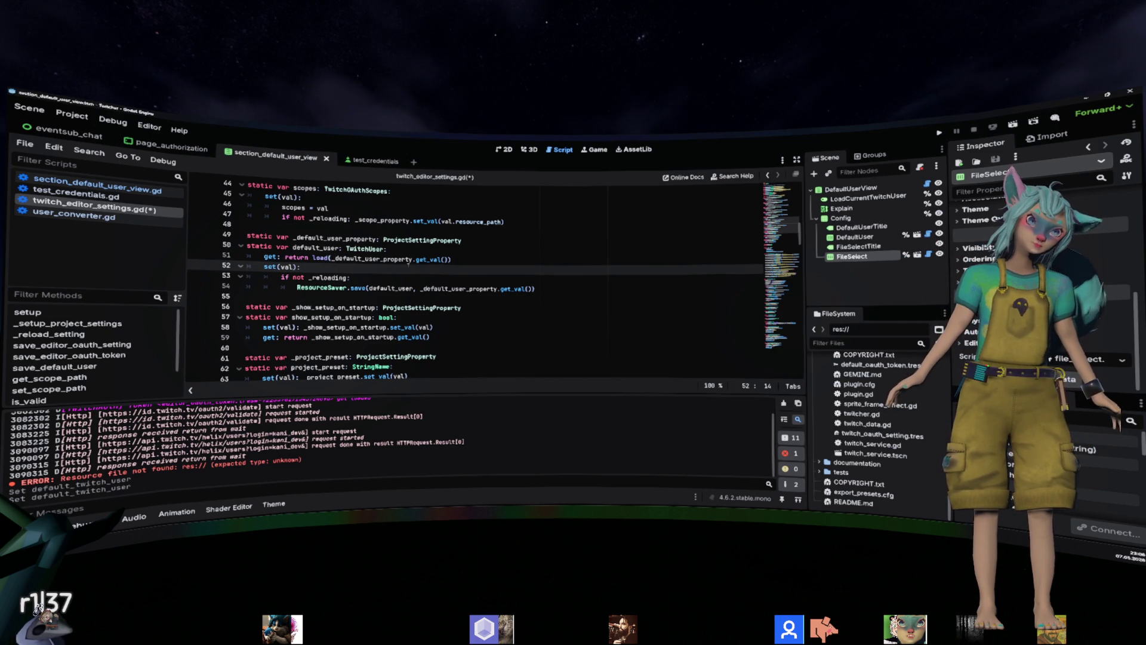
{"action": "key", "text": "ctrl+s"}
{"action": "left_click", "coordinate": [572, 261]}
{"action": "left_click", "coordinate": [71, 114]}
{"action": "mouse_move", "coordinate": [251, 230]}
{"action": "left_click", "coordinate": [352, 281]}
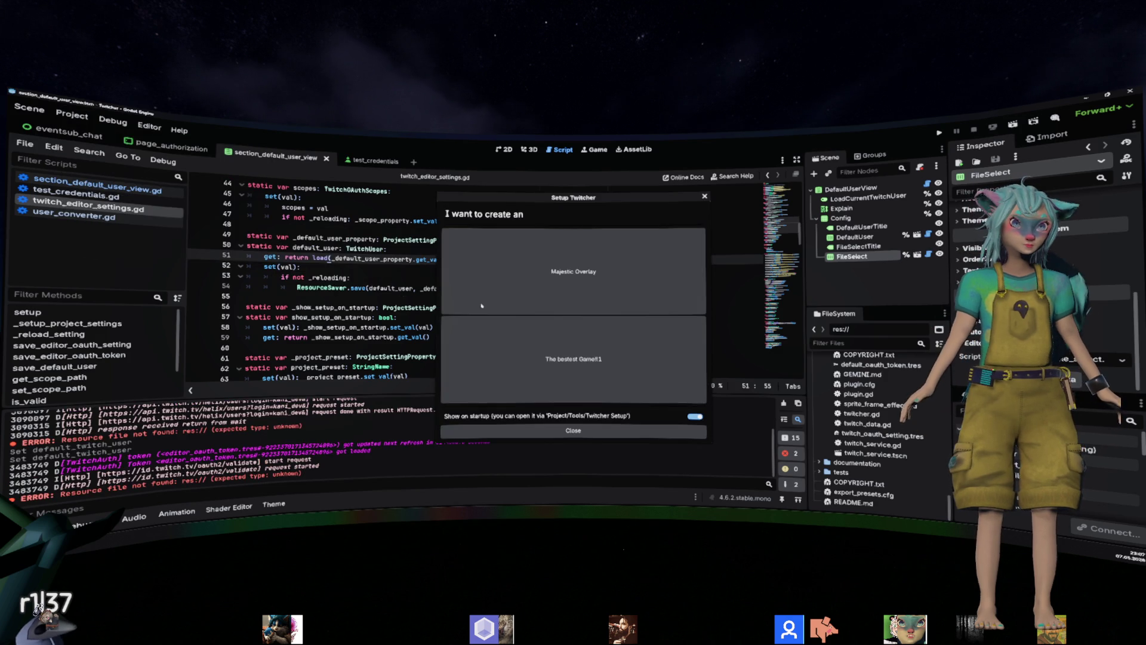
{"action": "left_click", "coordinate": [585, 301]}
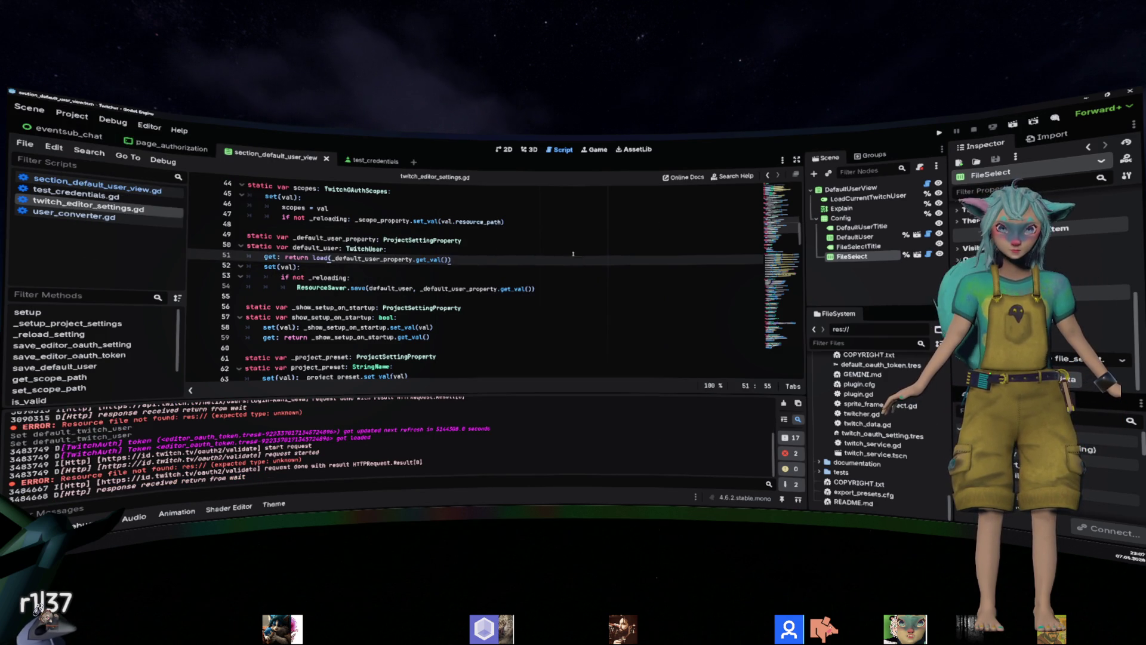
{"action": "key", "text": "Down"}
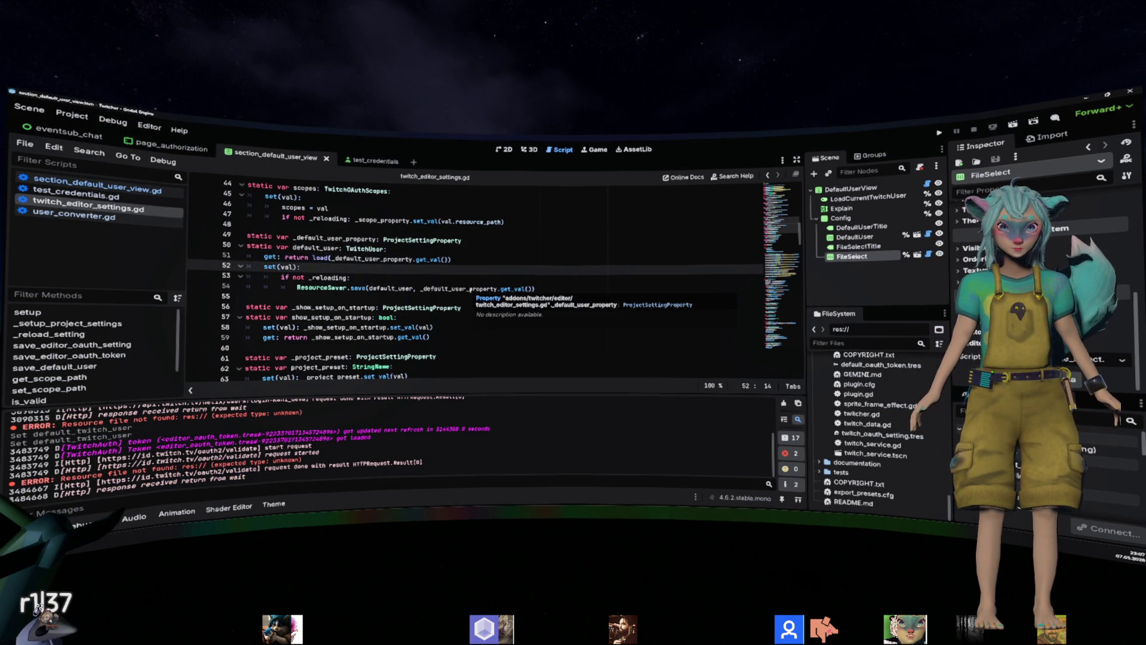
{"action": "mouse_move", "coordinate": [451, 259]}
{"action": "left_mouse_down"}
{"action": "mouse_move", "coordinate": [332, 248]}
{"action": "mouse_move", "coordinate": [331, 258]}
{"action": "left_mouse_up"}
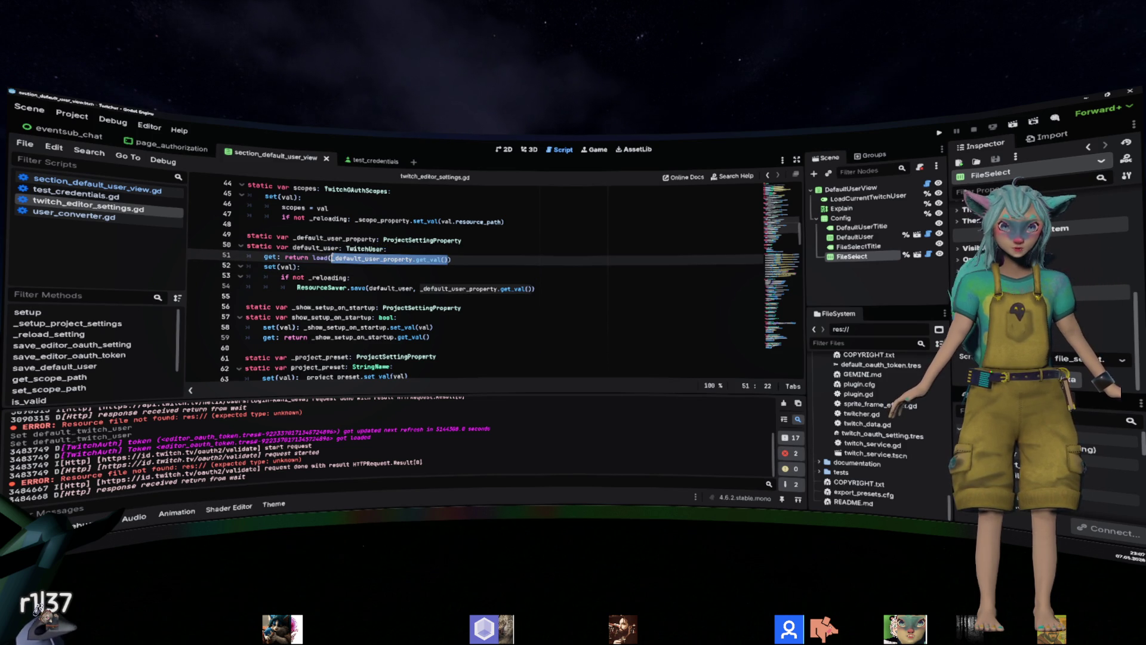
{"action": "left_click", "coordinate": [71, 114]}
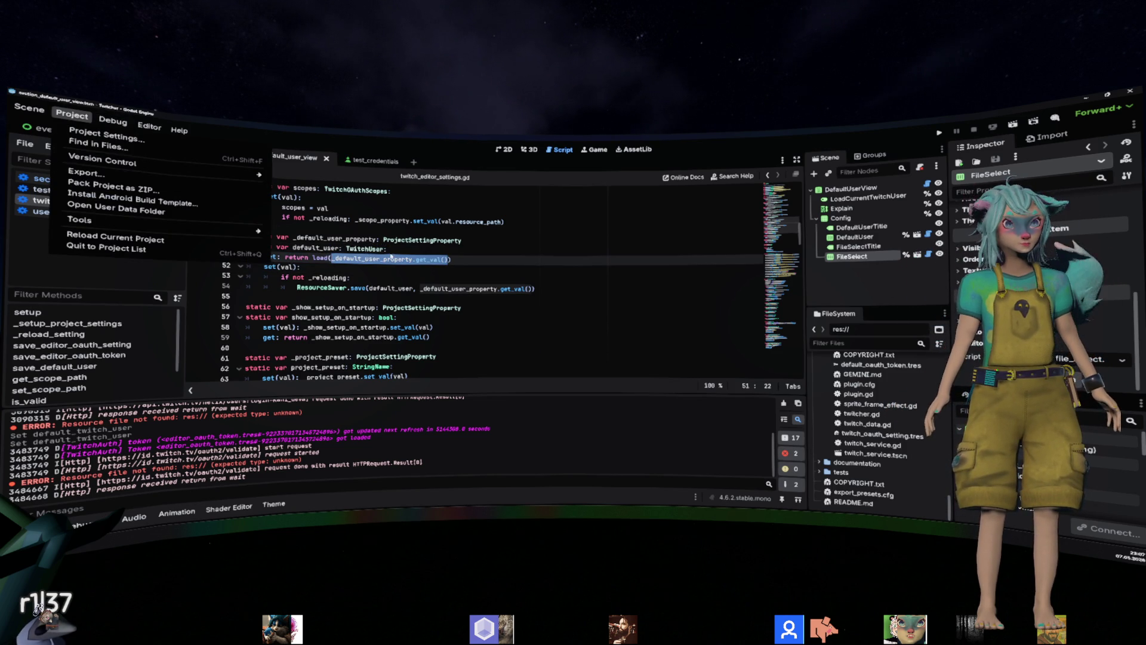
Reopen the Twitcher Setup dialog to check it, then close it.
{"action": "mouse_move", "coordinate": [238, 226]}
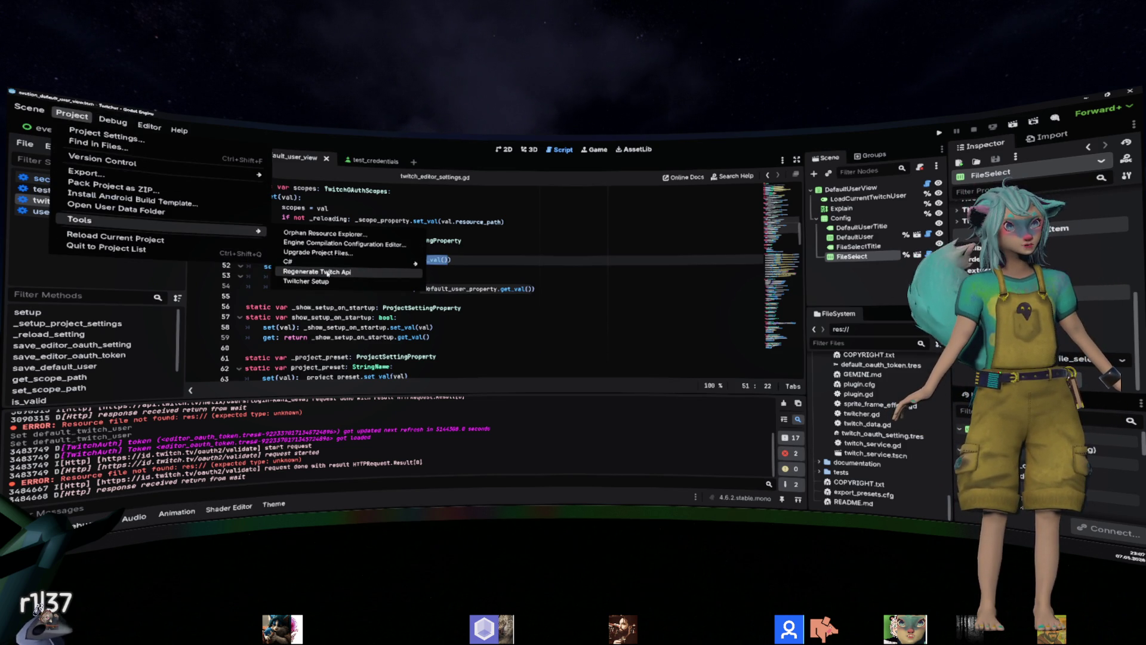
{"action": "left_click", "coordinate": [307, 281]}
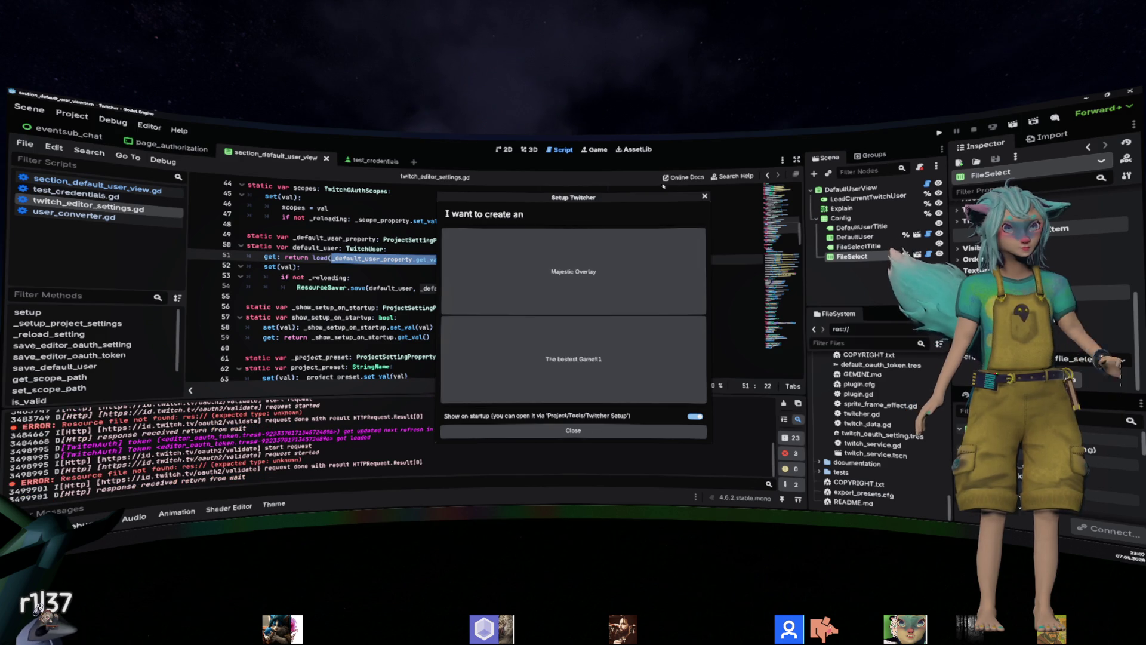
{"action": "left_click", "coordinate": [702, 196]}
Revert the Default Twitch User project setting to its default path and close Project Settings.
{"action": "left_click", "coordinate": [72, 114]}
{"action": "left_click", "coordinate": [96, 126]}
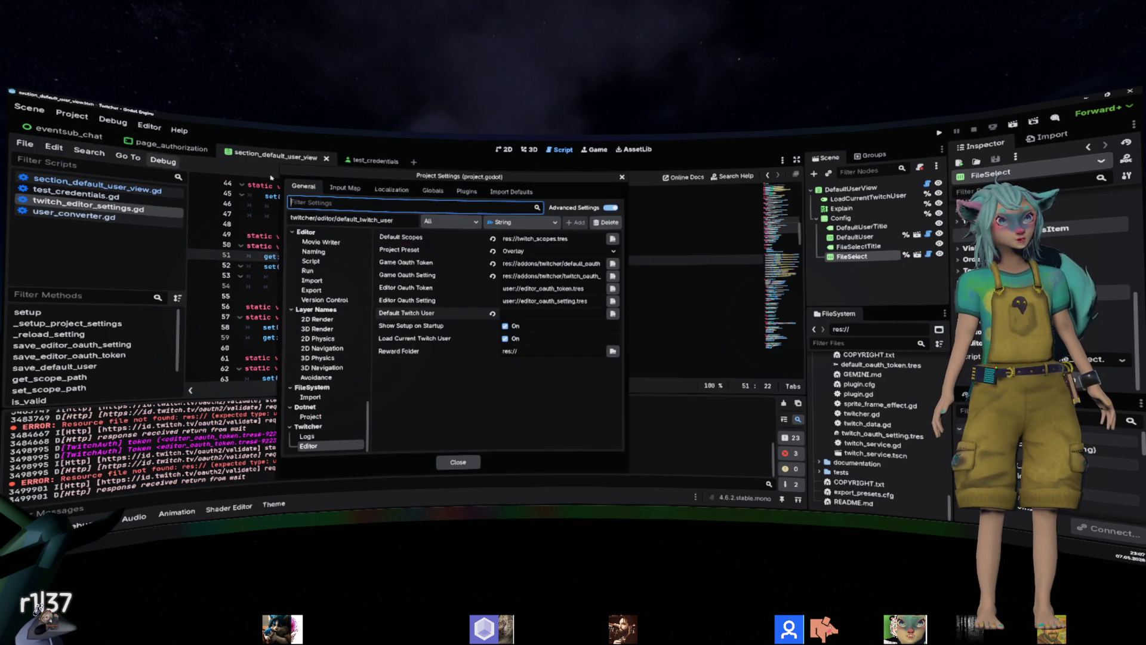
{"action": "right_click", "coordinate": [452, 314]}
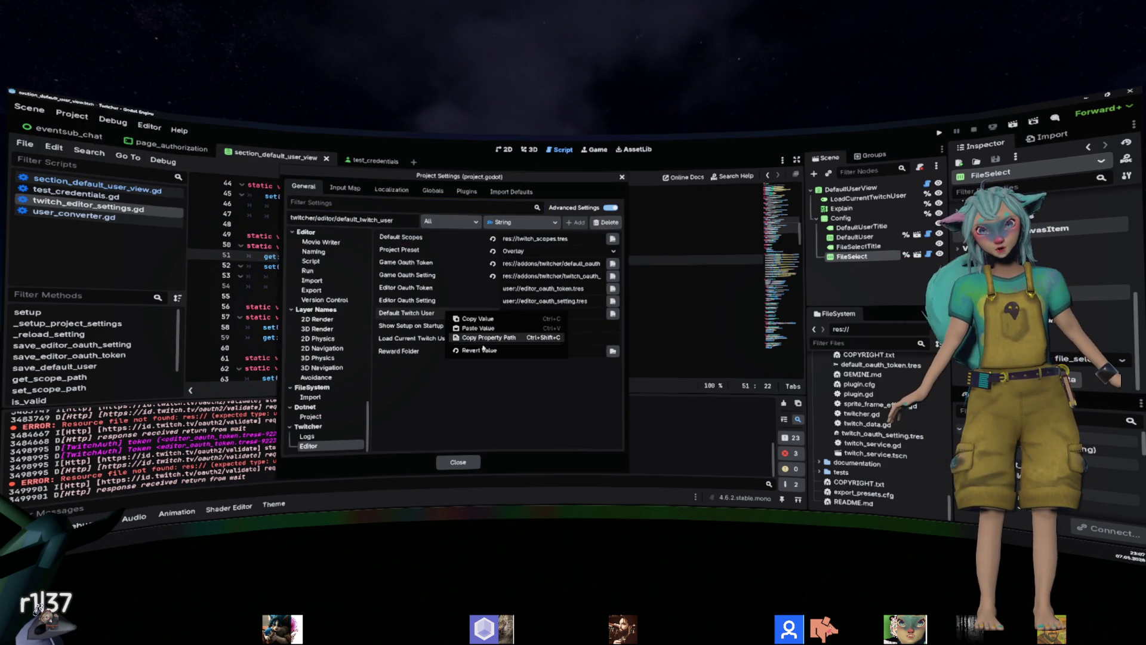
{"action": "left_click", "coordinate": [476, 351]}
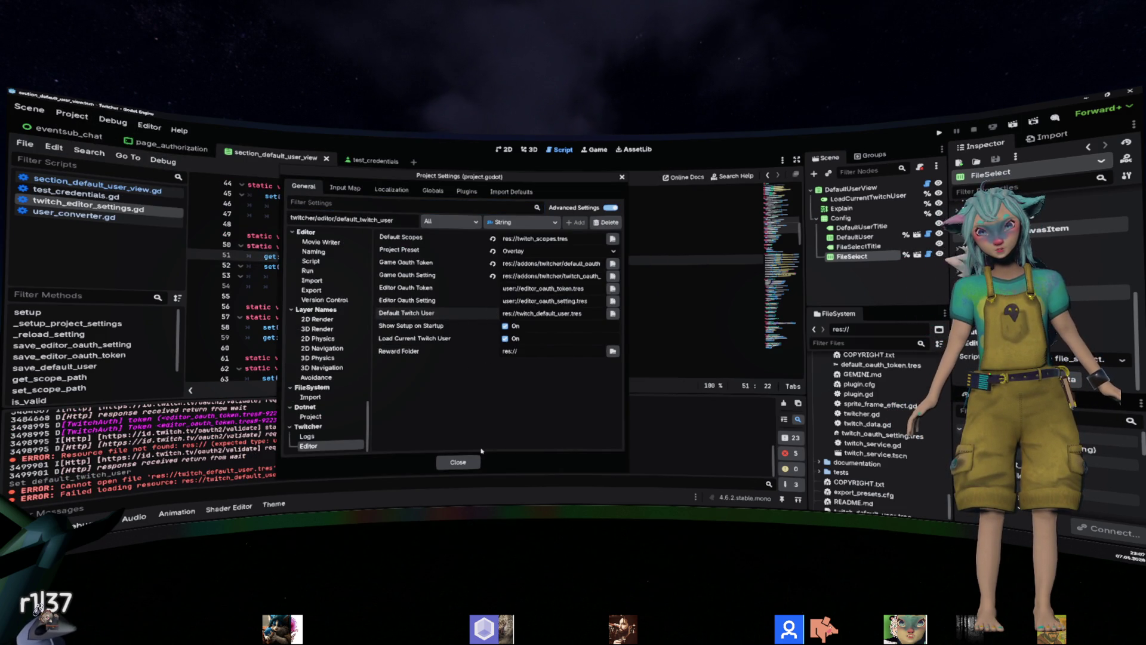
{"action": "left_click", "coordinate": [458, 462]}
Open the project's user data folder, then inspect twitch_default_user.tres from the FileSystem dock.
{"action": "left_click", "coordinate": [72, 114]}
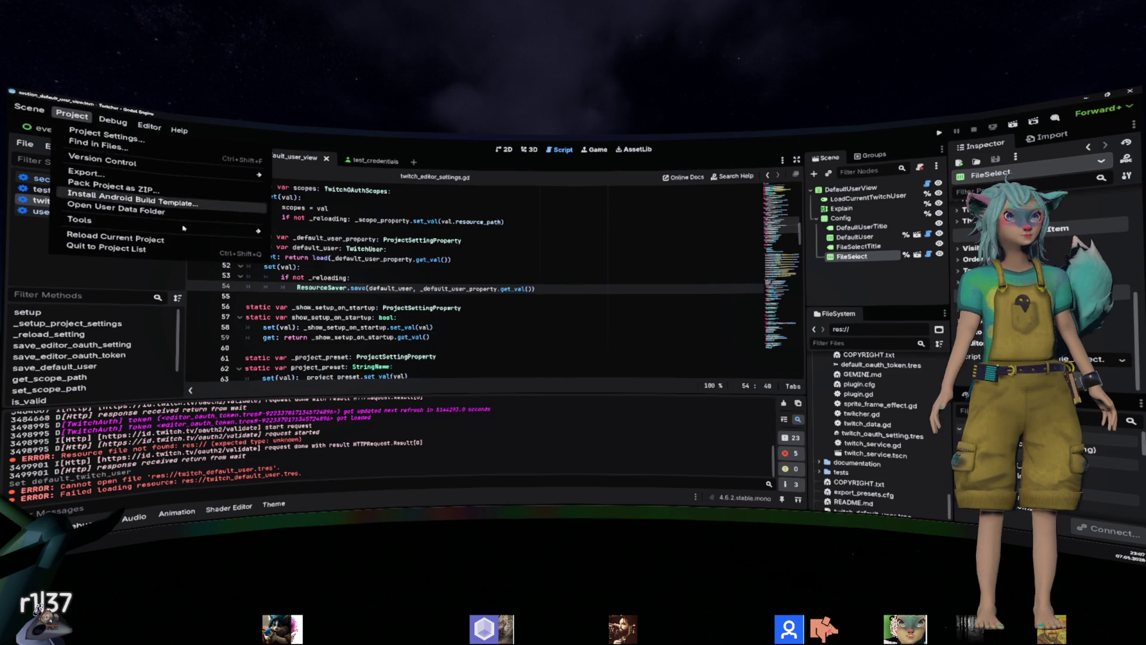
{"action": "left_click", "coordinate": [117, 210]}
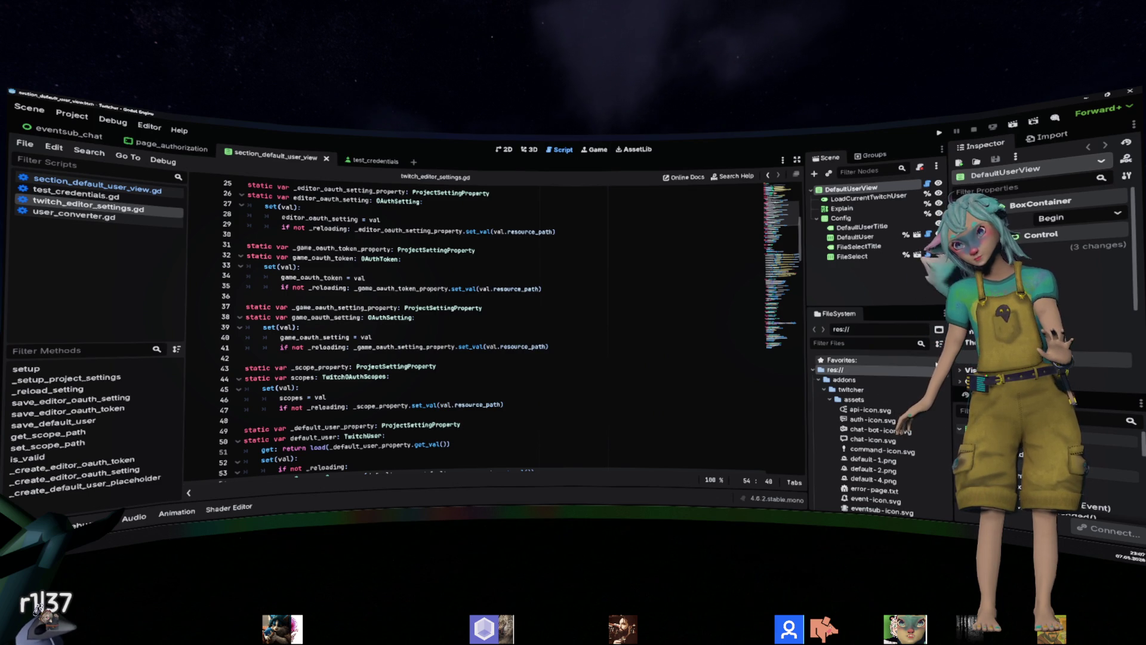
{"action": "scroll", "coordinate": [881, 466], "scroll_direction": "down", "scroll_amount": 10}
{"action": "left_click", "coordinate": [888, 506]}
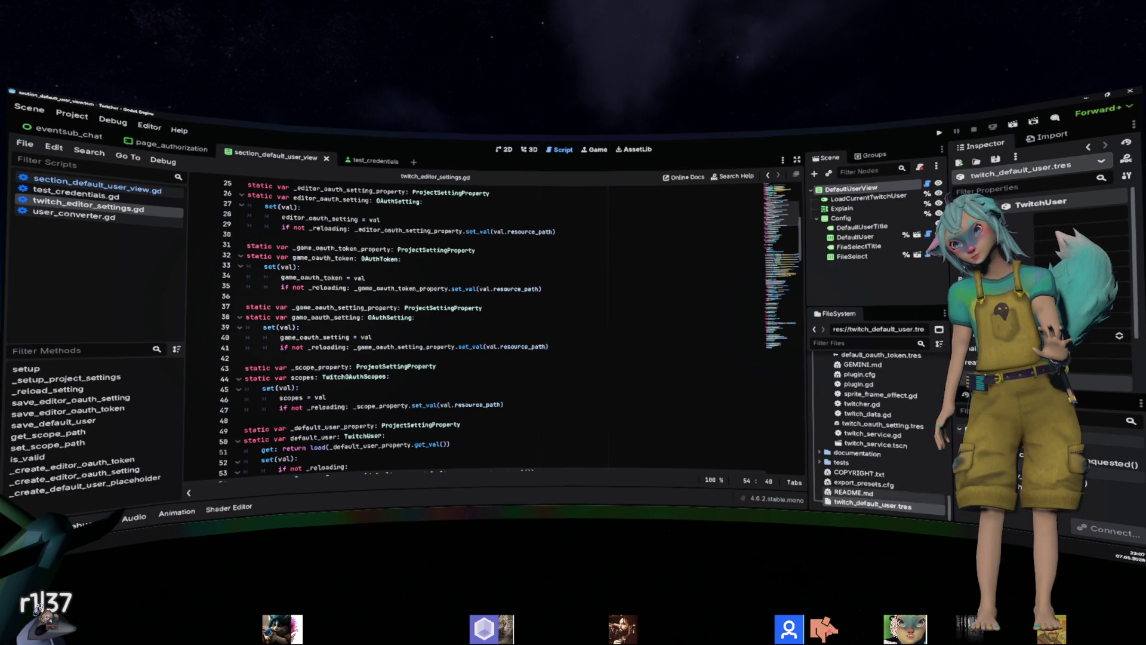
{"action": "left_click", "coordinate": [397, 258]}
{"action": "left_click", "coordinate": [72, 115]}
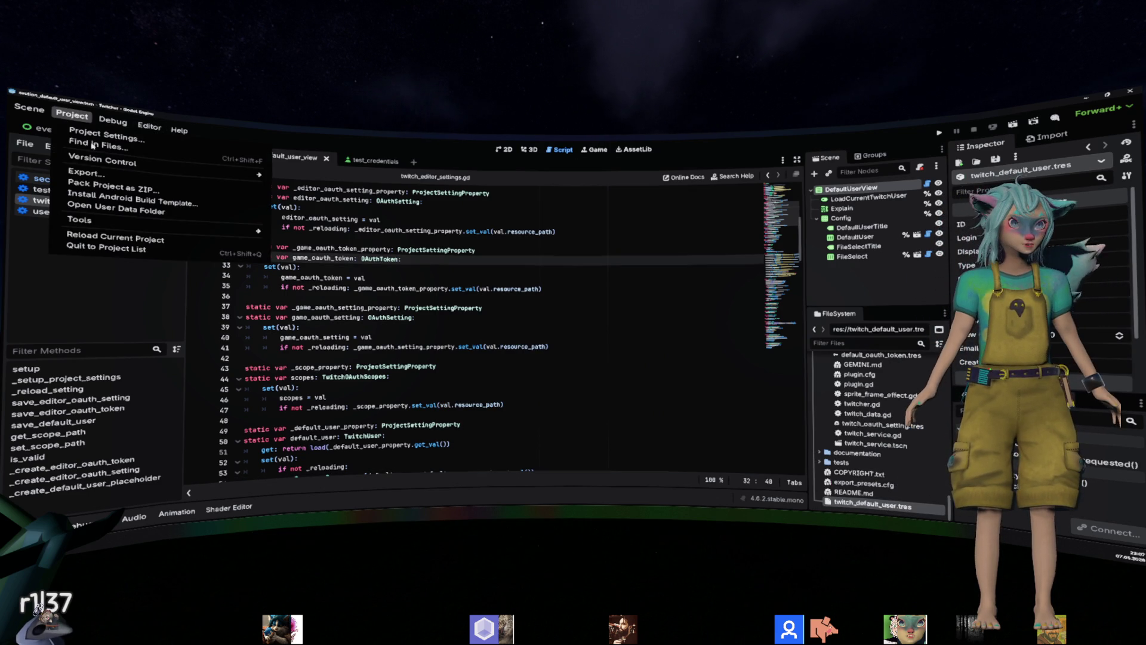
{"action": "mouse_move", "coordinate": [155, 223]}
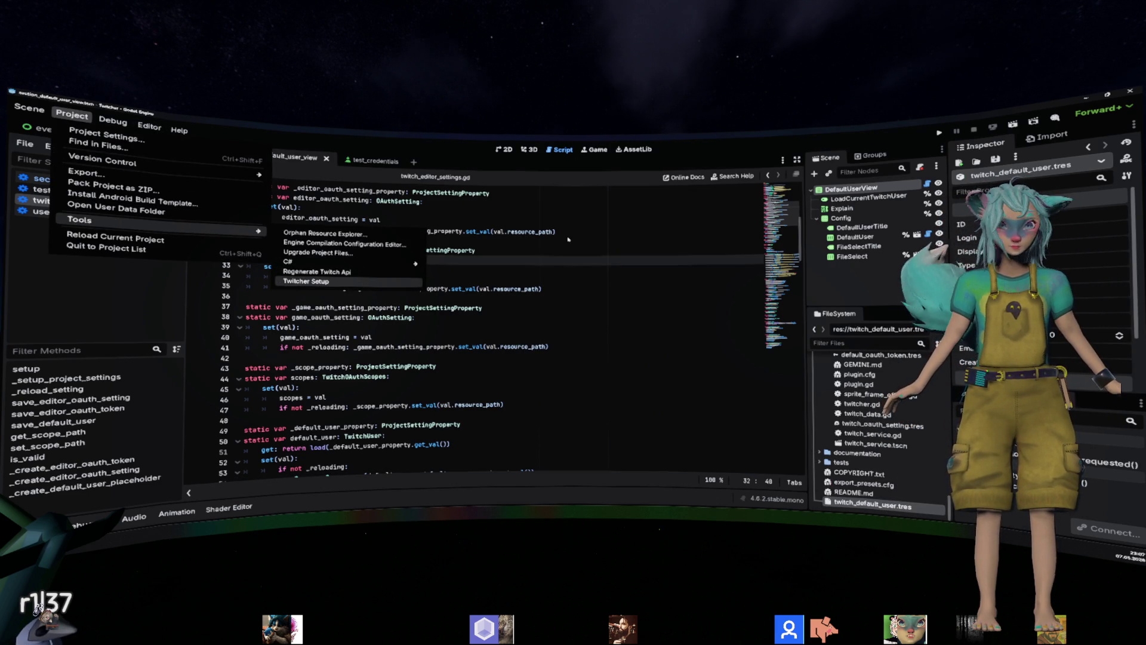
{"action": "left_click", "coordinate": [329, 283]}
{"action": "left_click", "coordinate": [516, 271]}
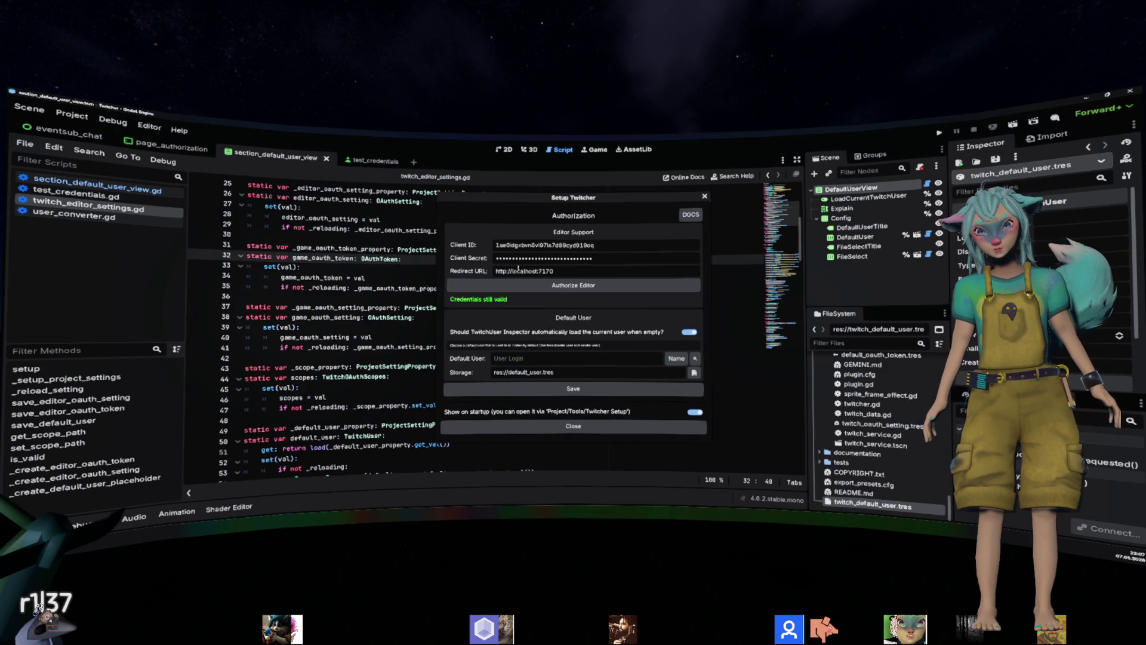
{"action": "left_click", "coordinate": [542, 358]}
{"action": "type", "text": "kani_"}
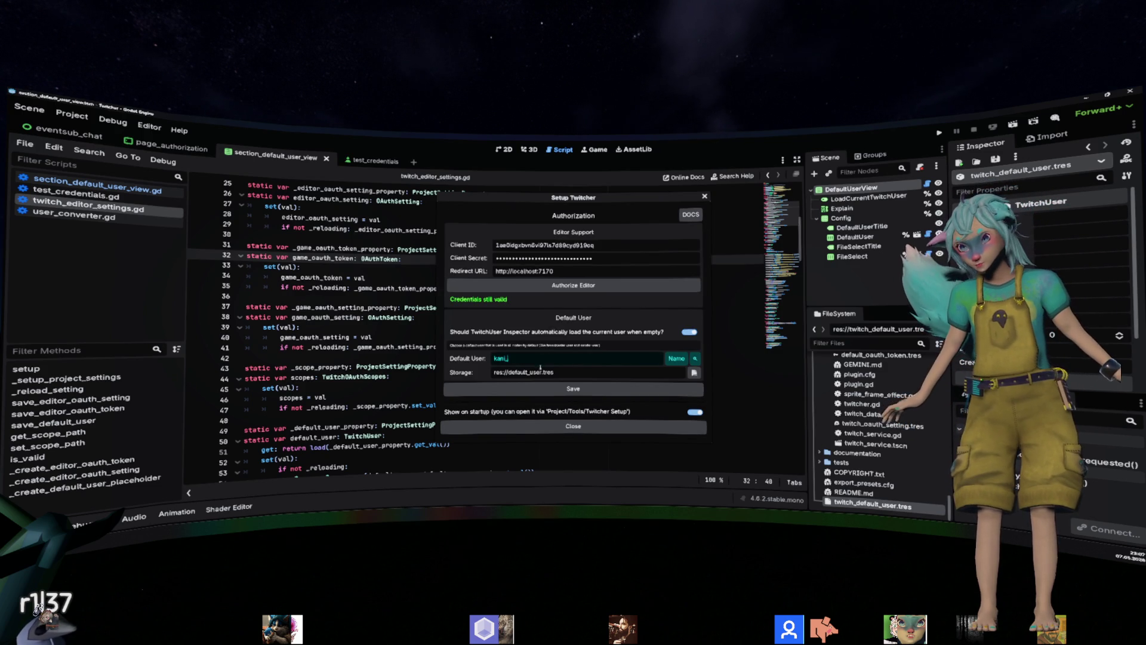
{"action": "left_click", "coordinate": [573, 389]}
{"action": "left_click", "coordinate": [704, 197]}
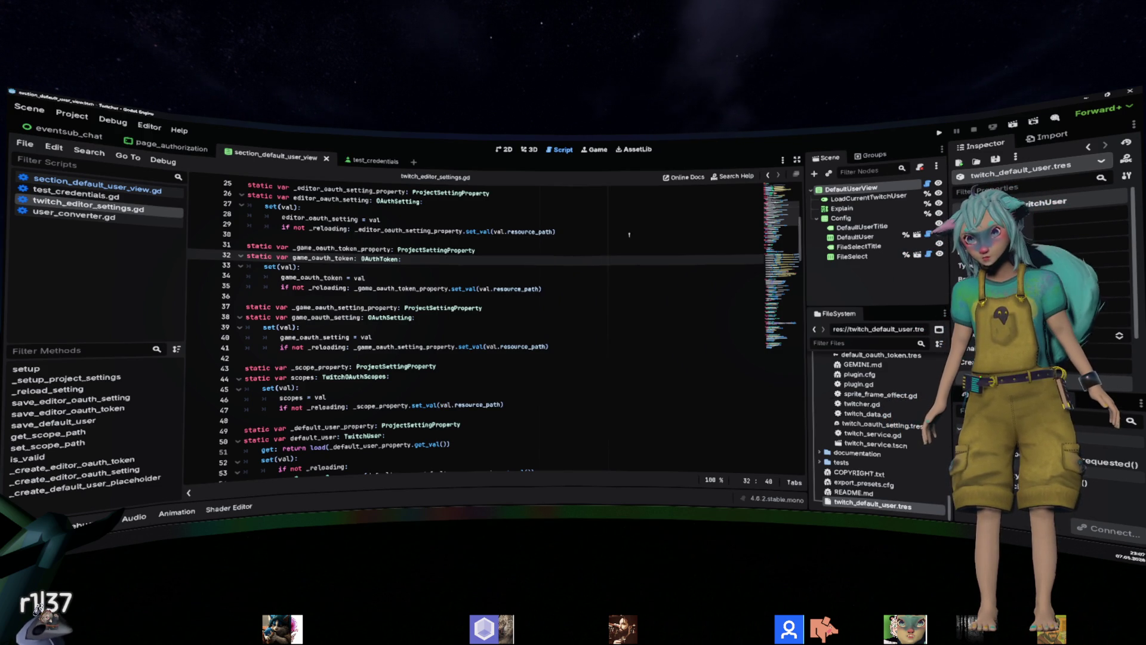
{"action": "key", "text": "alt+Left"}
{"action": "left_click", "coordinate": [421, 268]}
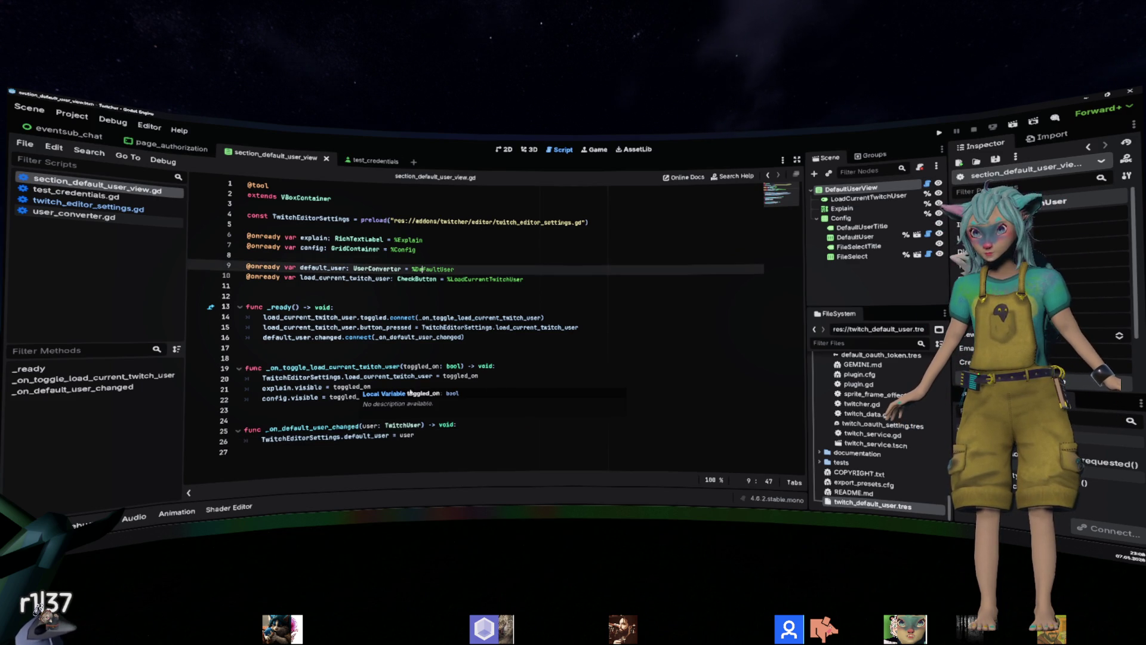
Drag the FileSelect node into section_default_user_view.gd to add a file_select reference at line 11.
{"action": "mouse_move", "coordinate": [853, 256]}
{"action": "left_mouse_down"}
{"action": "mouse_move", "coordinate": [710, 287]}
{"action": "mouse_move", "coordinate": [300, 287]}
{"action": "left_mouse_up"}
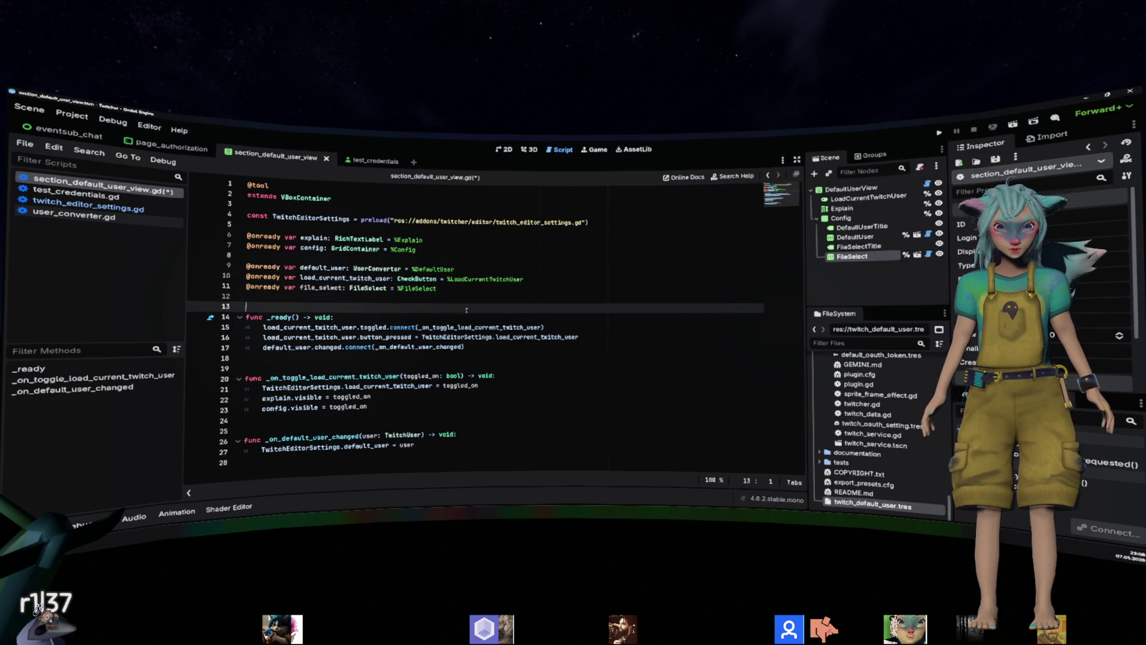
{"action": "left_click", "coordinate": [502, 348]}
{"action": "key", "text": "Return"}
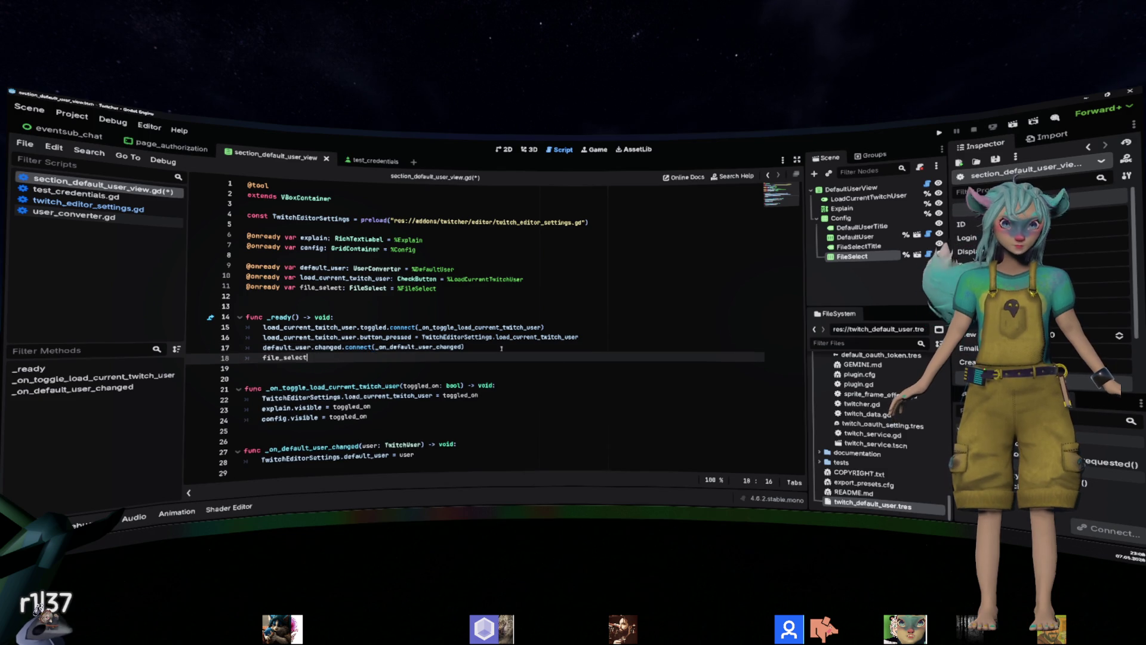
In _ready, type file_select.path = TwitchEditorSettings.default_user on a new line.
{"action": "type", "text": "file_select."}
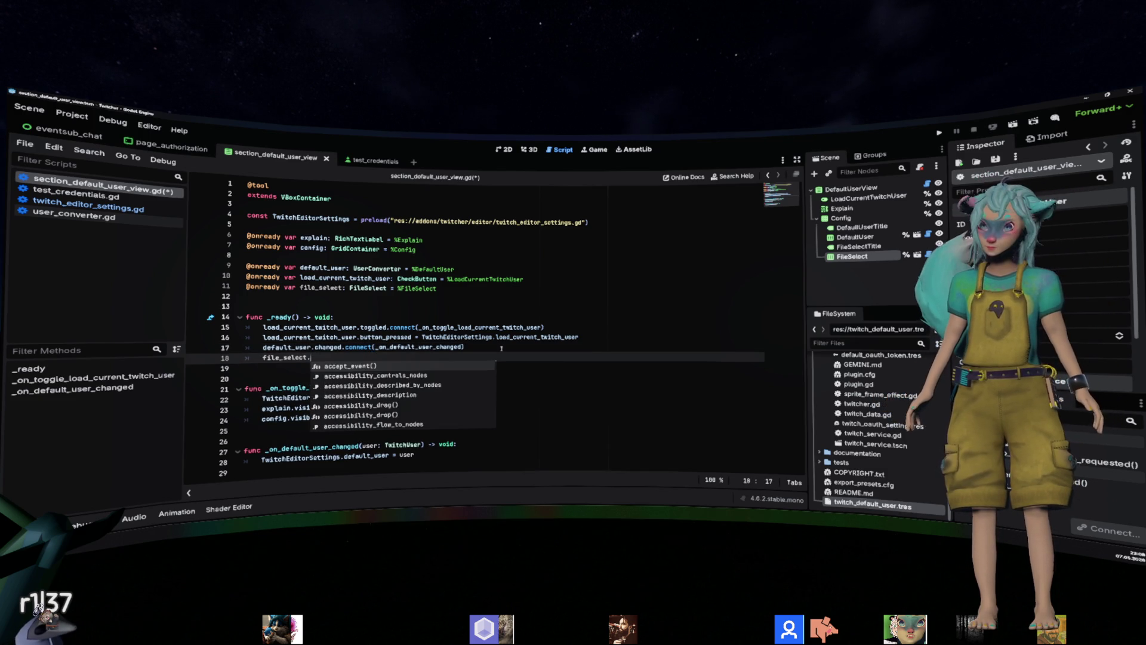
{"action": "key", "text": "Escape"}
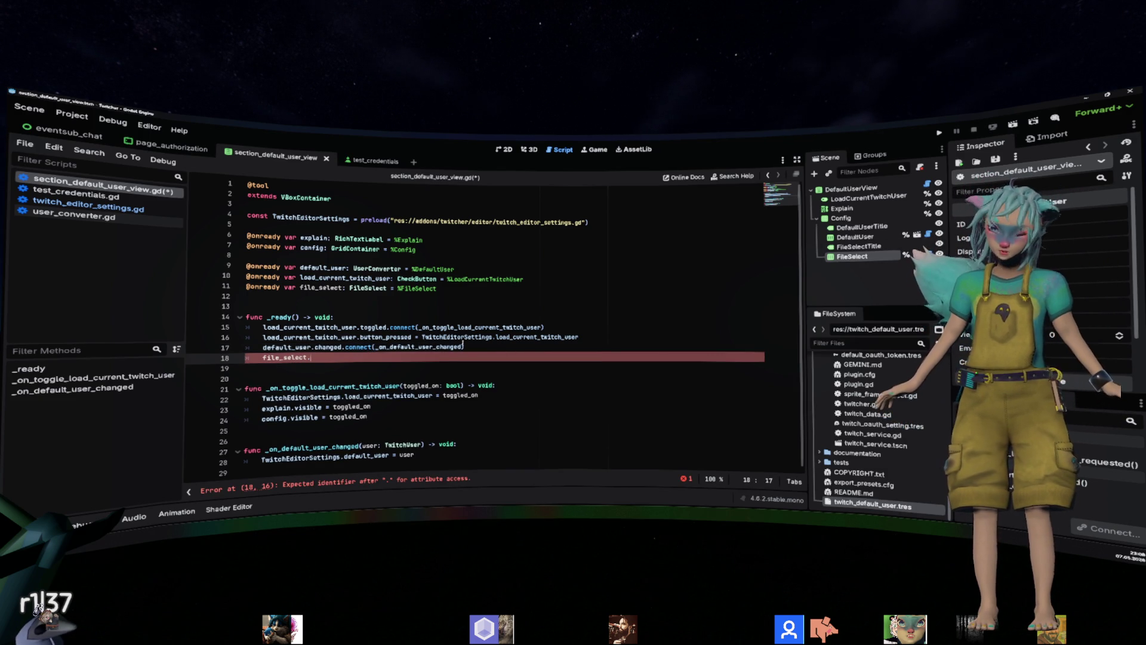
{"action": "type", "text": "path = "}
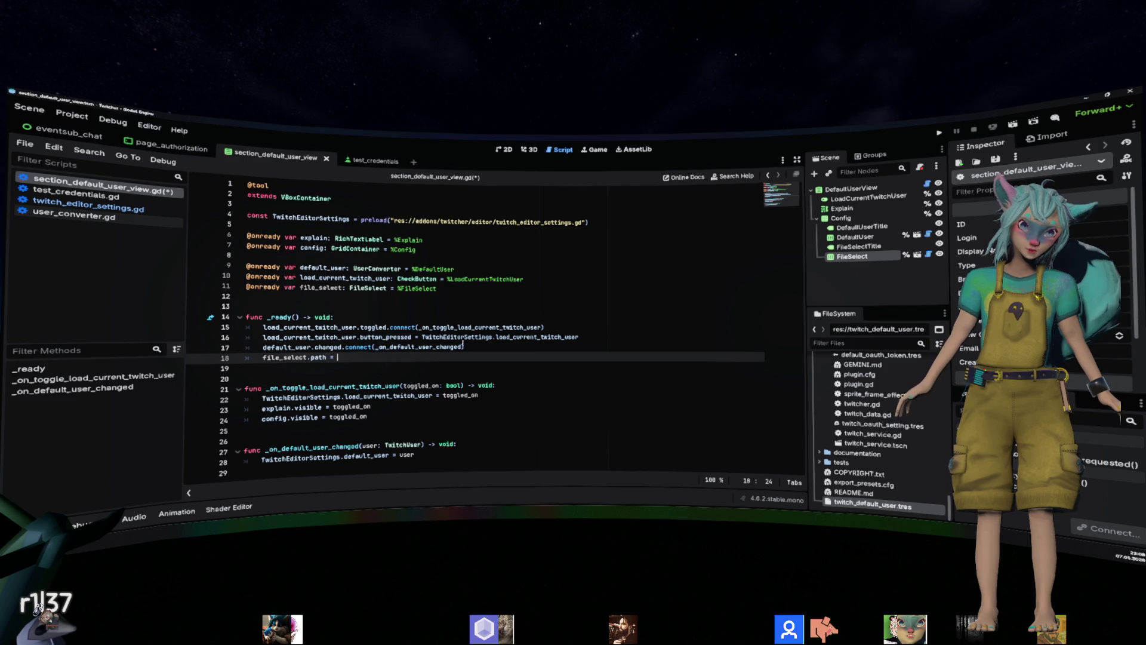
{"action": "type", "text": "T"}
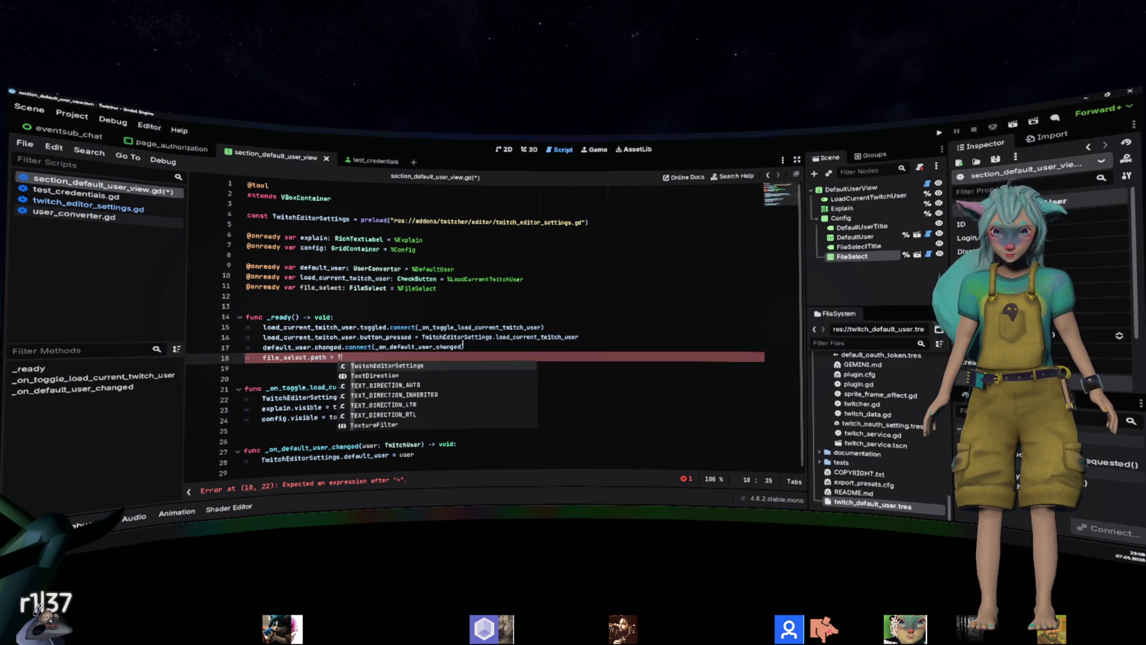
{"action": "type", "text": "witcherEditor"}
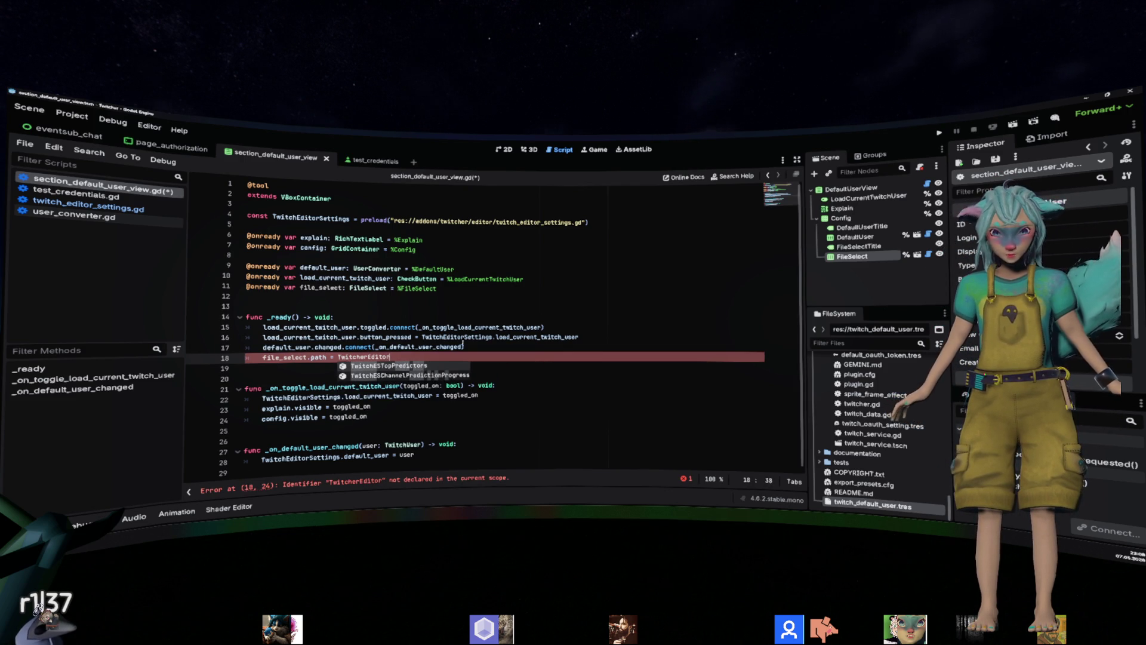
{"action": "key", "text": "BackSpace"}
{"action": "key", "text": "BackSpace"}
{"action": "key", "text": "BackSpace"}
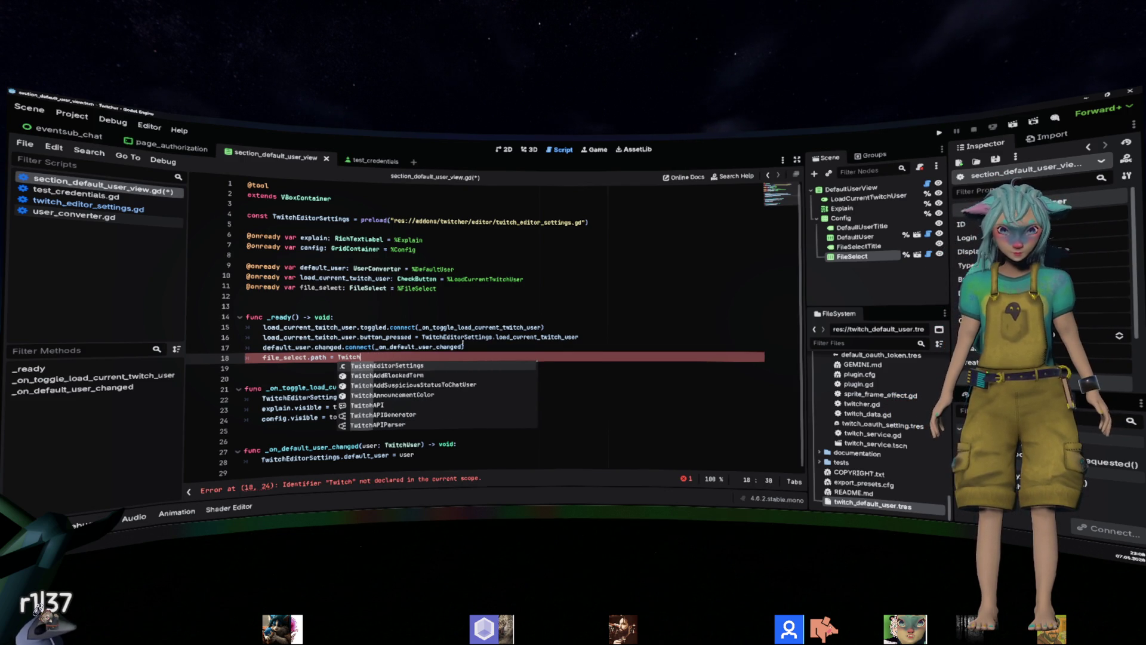
{"action": "key", "text": "Return"}
{"action": "type", "text": "."}
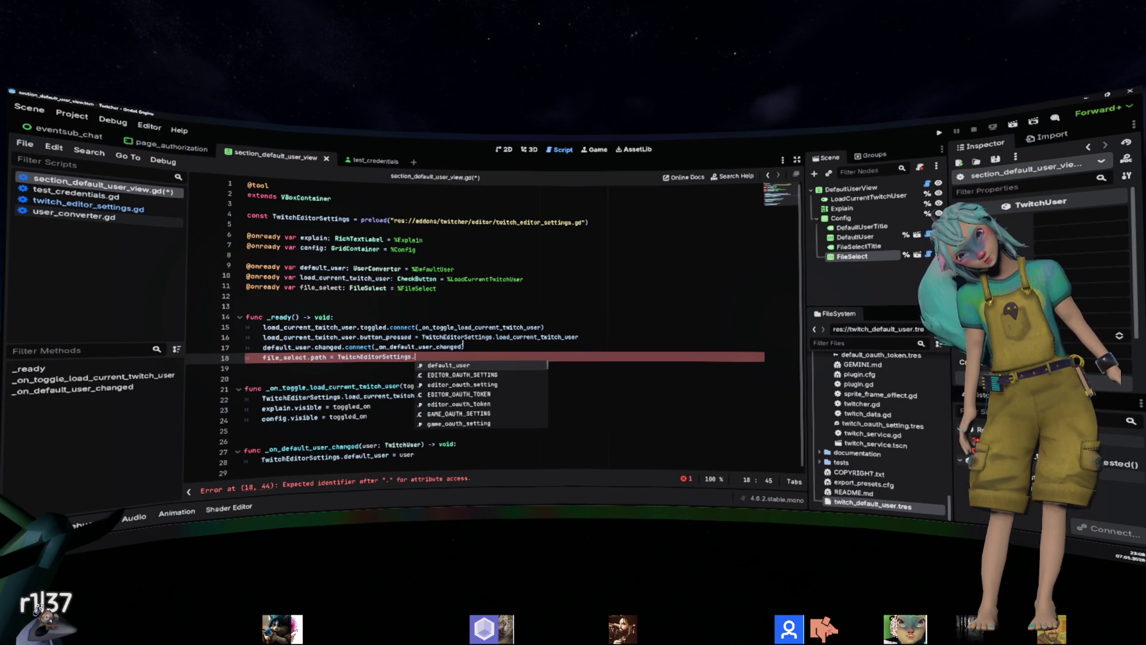
{"action": "key", "text": "Return"}
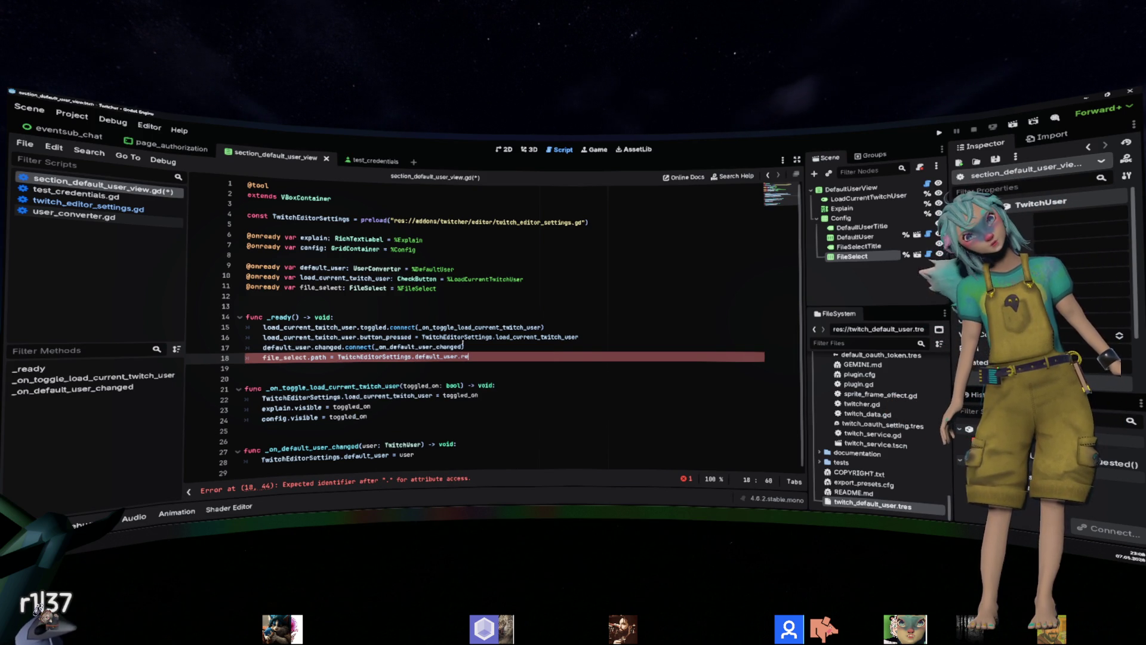
Erase the trial members so line 18 ends at file_select.path = TwitchEditorSettings.
{"action": "type", "text": ".re"}
{"action": "key", "text": "BackSpace"}
{"action": "key", "text": "BackSpace"}
{"action": "key", "text": "BackSpace"}
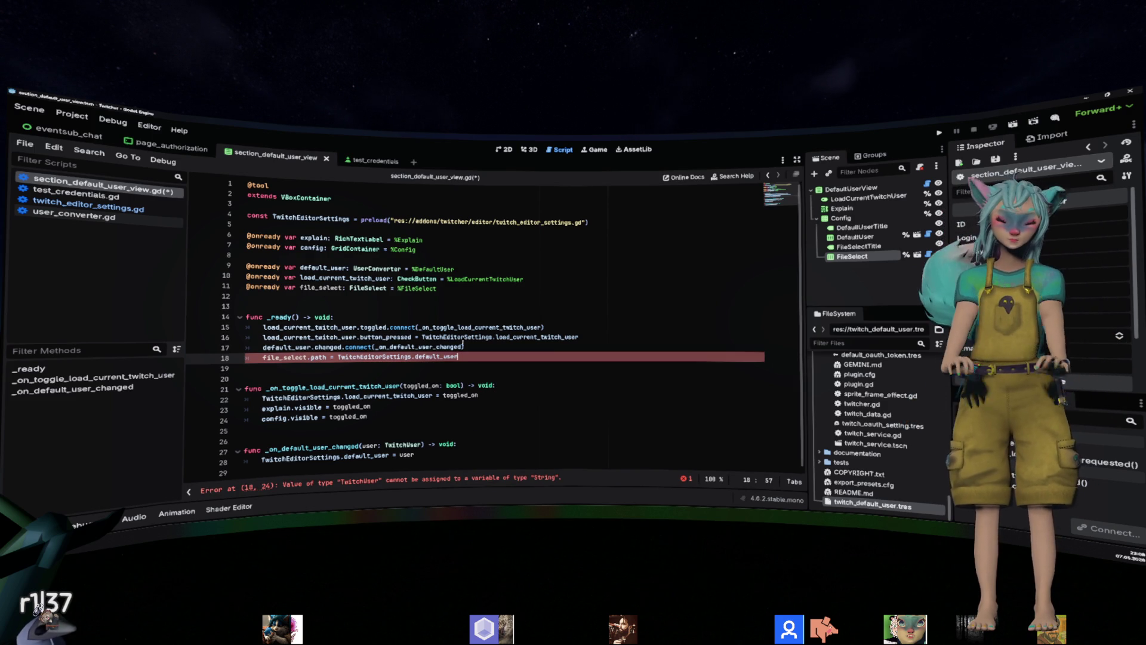
{"action": "key", "text": "BackSpace"}
{"action": "key", "text": "BackSpace"}
{"action": "type", "text": ".re"}
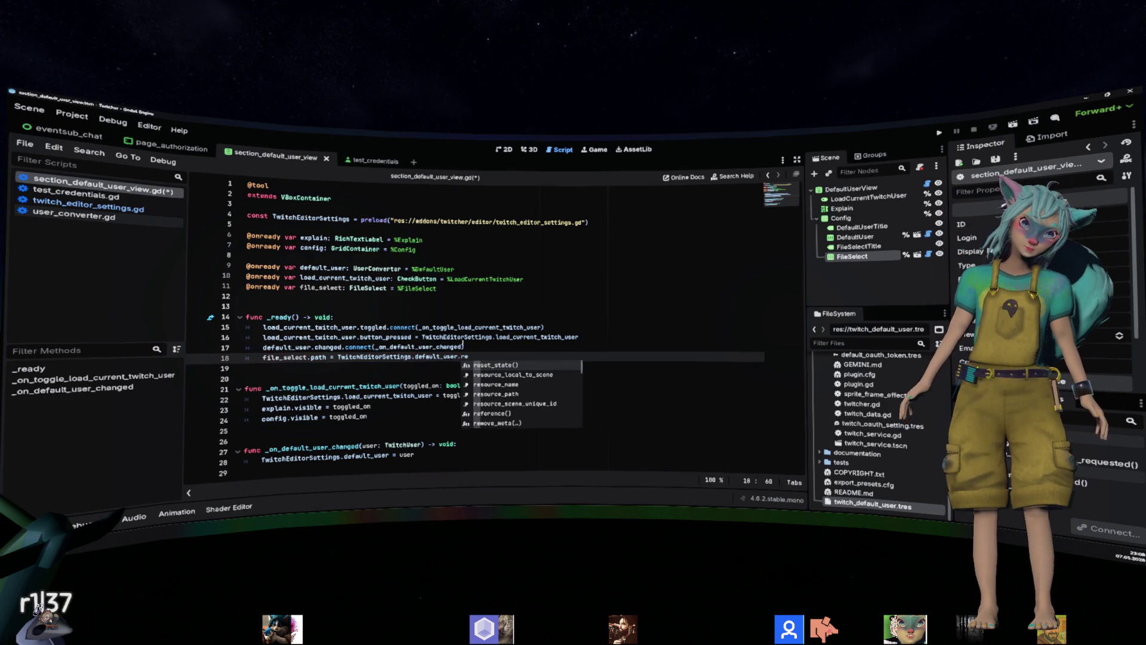
{"action": "key", "text": "BackSpace"}
{"action": "key", "text": "BackSpace"}
{"action": "key", "text": "BackSpace"}
{"action": "key", "text": "BackSpace"}
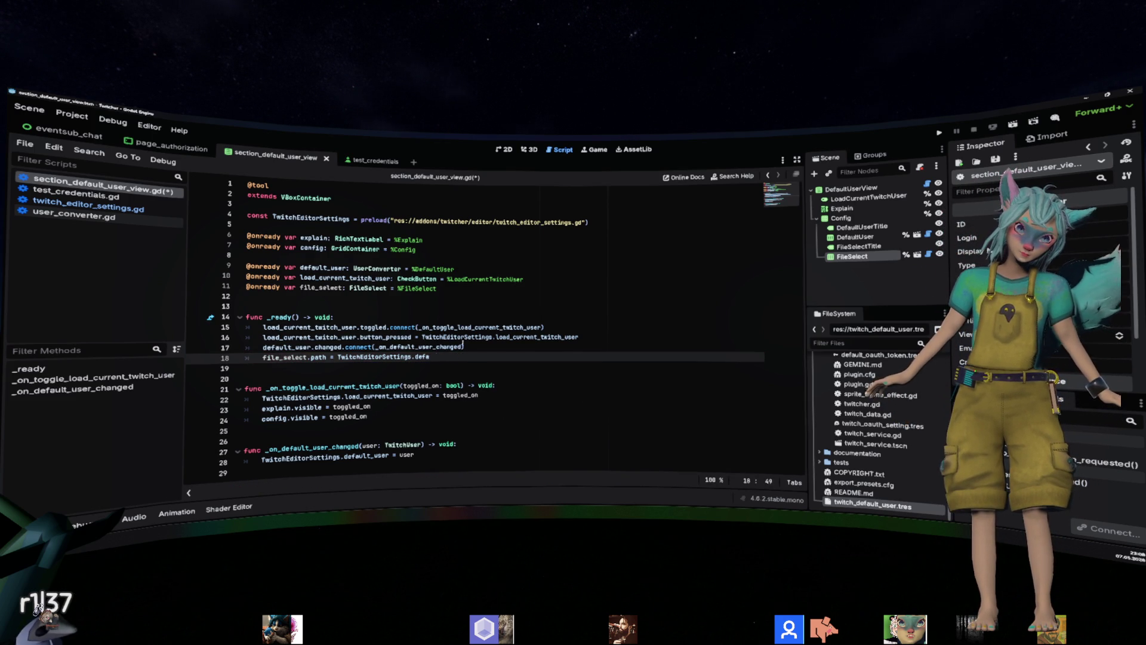
{"action": "type", "text": "path"}
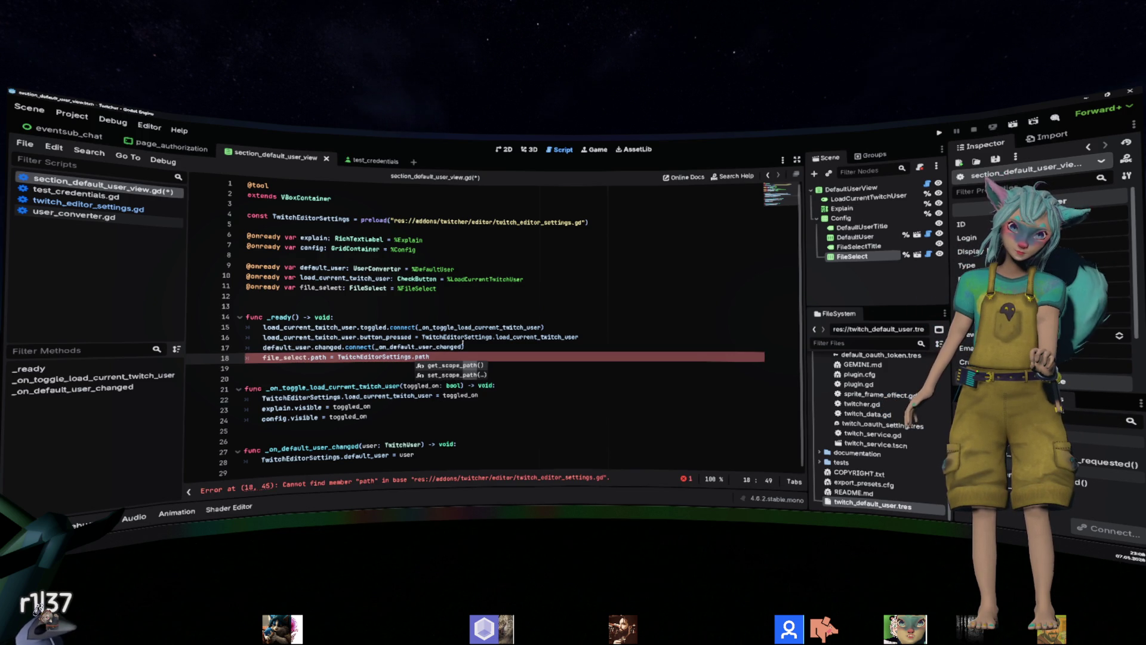
{"action": "key", "text": "BackSpace"}
{"action": "key", "text": "BackSpace"}
{"action": "key", "text": "BackSpace"}
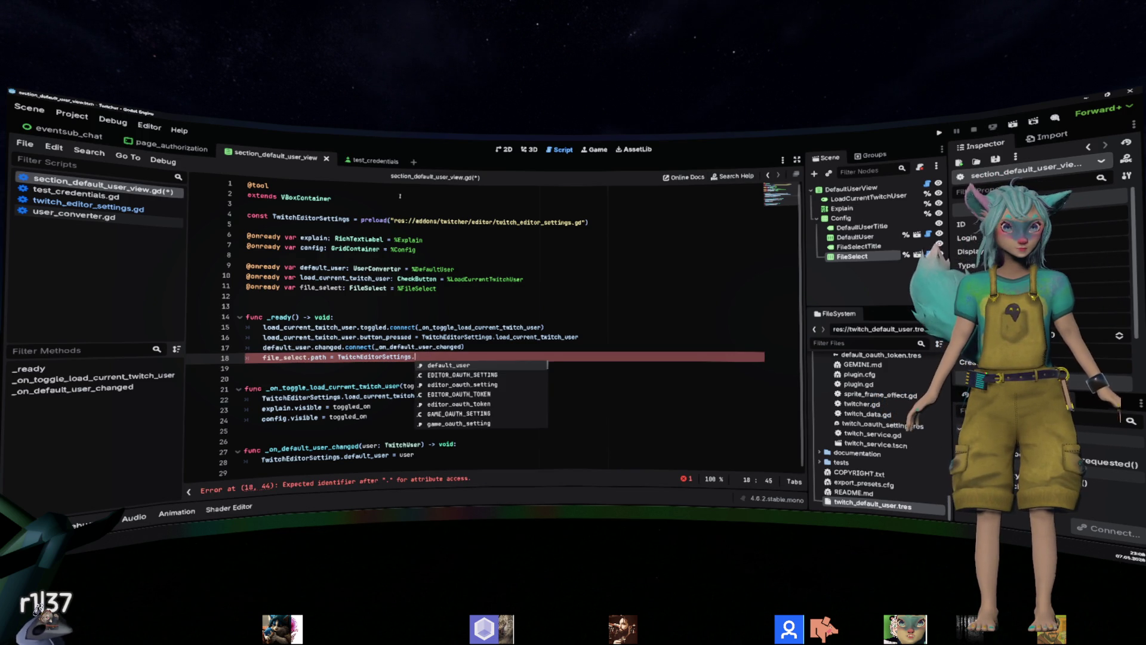
{"action": "left_click", "coordinate": [529, 149]}
{"action": "left_click", "coordinate": [556, 150]}
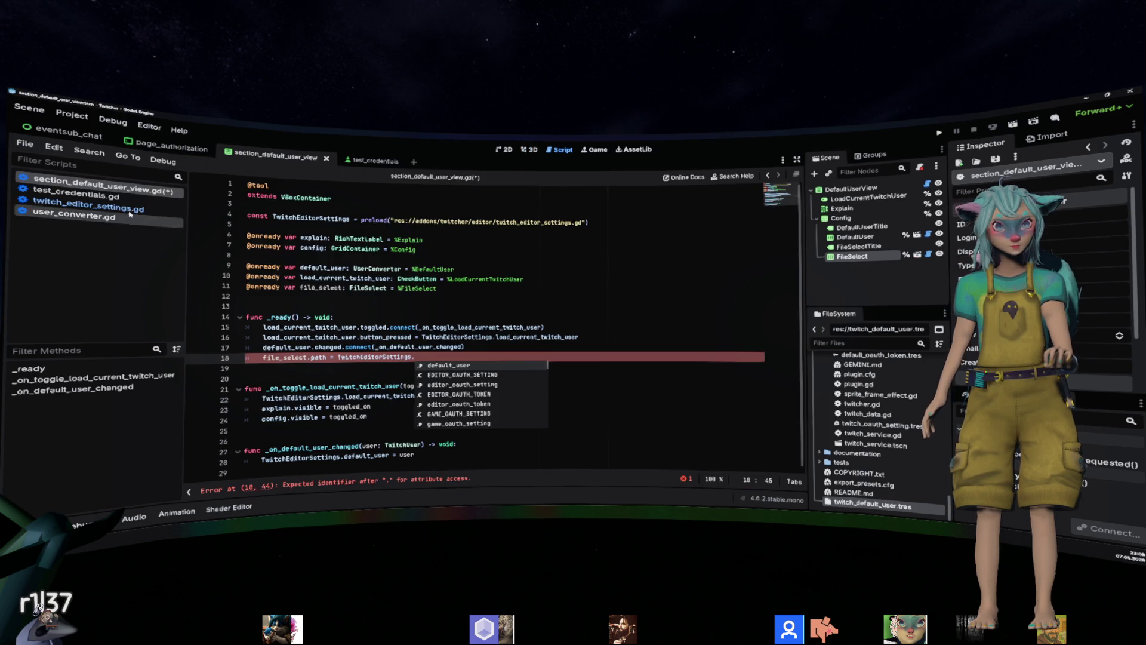
In twitch_editor_settings.gd, start a static get_default_user_path() -> String function below get_scope_path.
{"action": "left_click", "coordinate": [88, 204]}
{"action": "scroll", "coordinate": [422, 309], "scroll_direction": "down", "scroll_amount": 5}
{"action": "scroll", "coordinate": [422, 309], "scroll_direction": "down", "scroll_amount": 20}
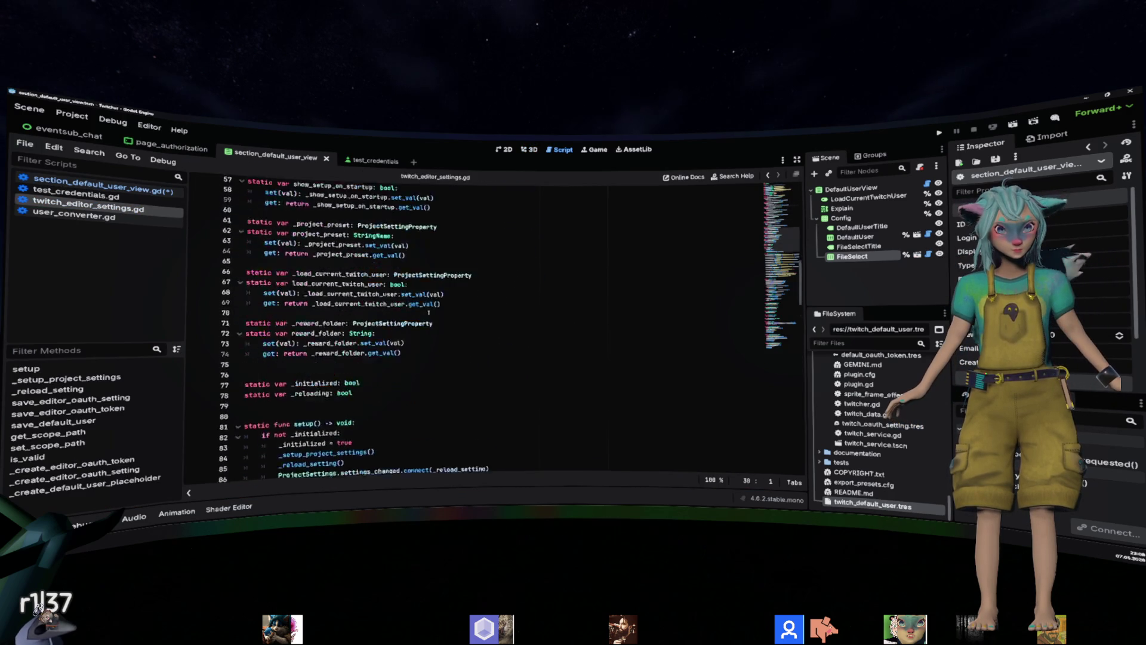
{"action": "scroll", "coordinate": [429, 312], "scroll_direction": "up", "scroll_amount": 3}
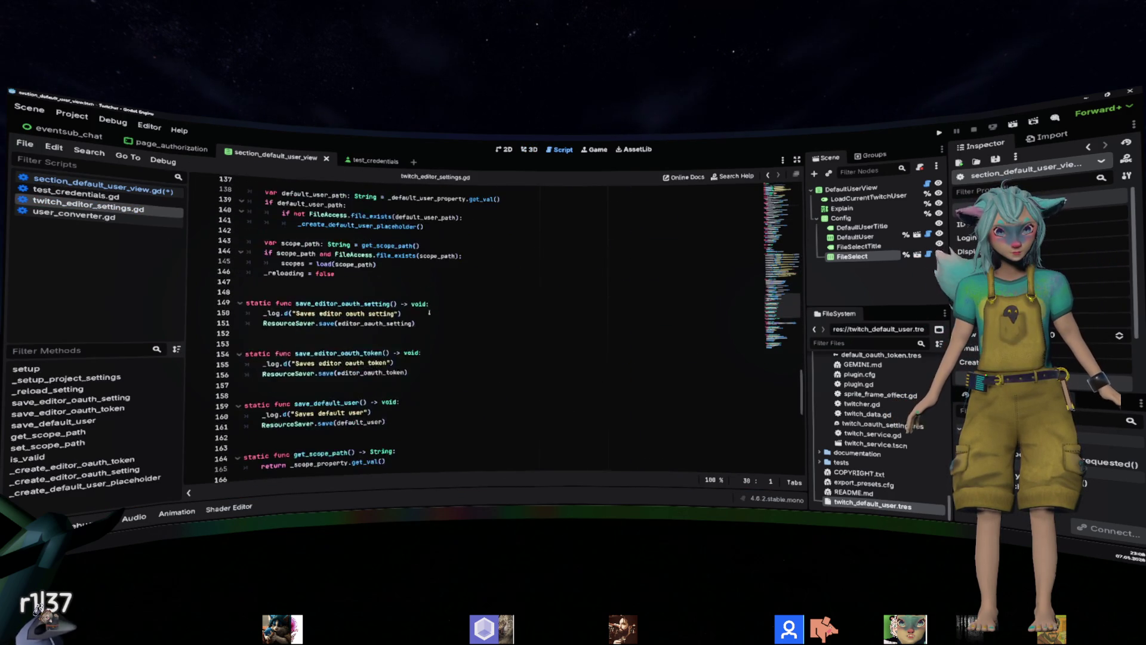
{"action": "scroll", "coordinate": [333, 319], "scroll_direction": "down", "scroll_amount": 3}
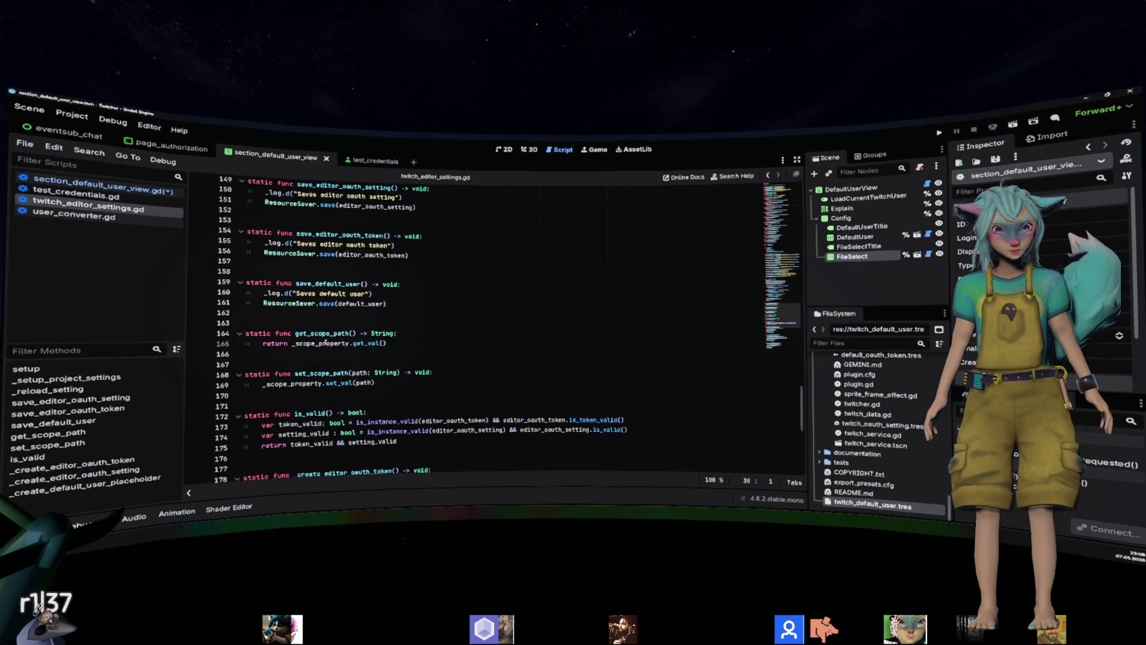
{"action": "left_click", "coordinate": [349, 361]}
{"action": "key", "text": "Return"}
{"action": "key", "text": "Return"}
{"action": "key", "text": "Up"}
{"action": "key", "text": "Up"}
{"action": "type", "text": "static f"}
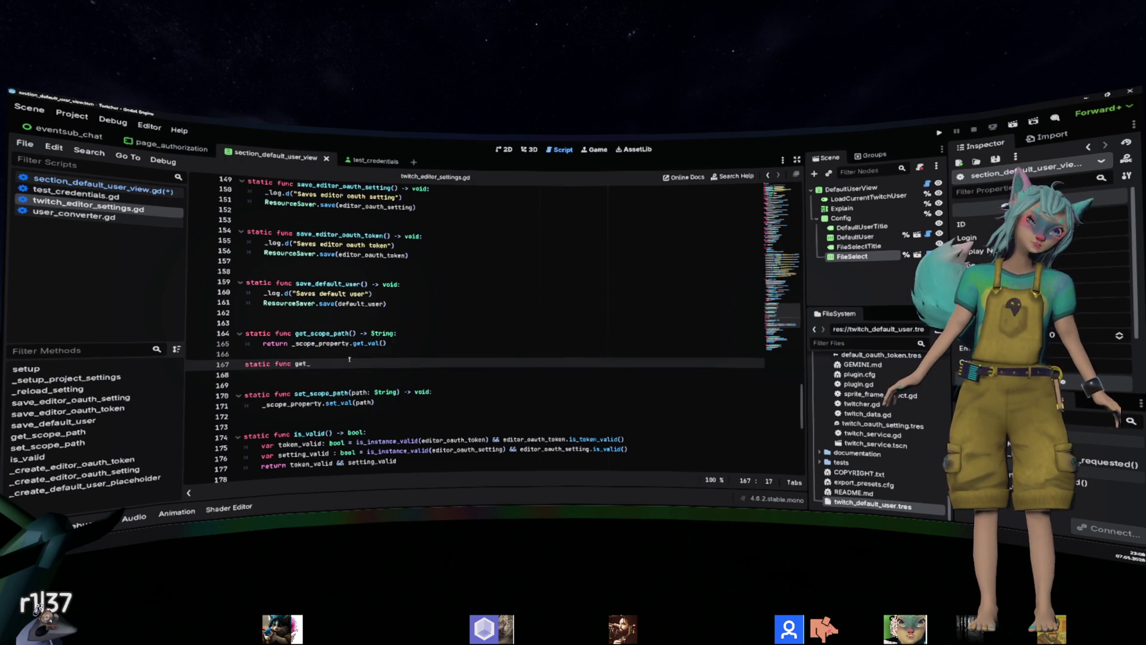
{"action": "type", "text": "default_user_pathj()"}
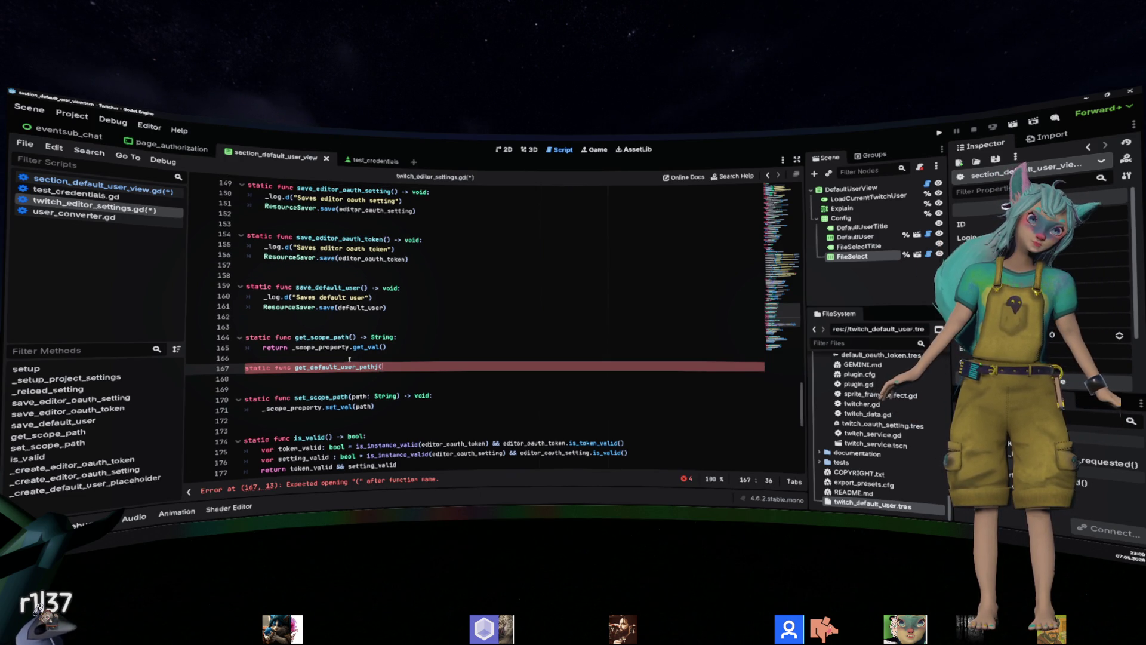
{"action": "type", "text": "> StringL:"}
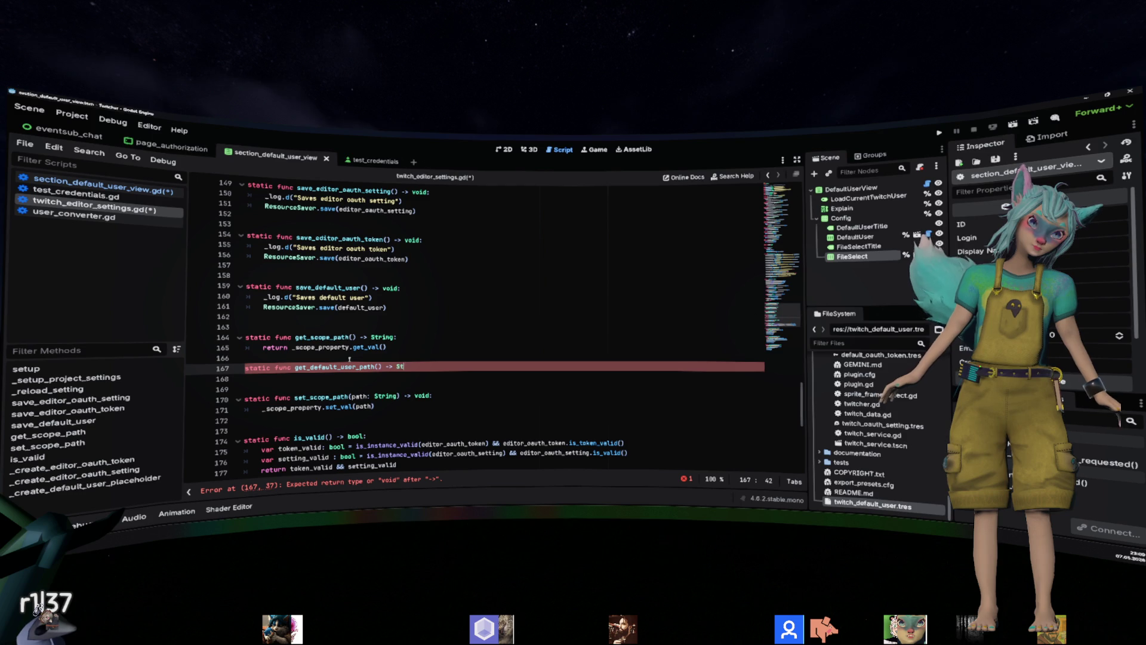
{"action": "key", "text": "Return"}
Give get_default_user_path get_scope_path's return line, reading _default_user_property instead of _scope_property.
{"action": "key", "text": "Up"}
{"action": "key", "text": "End"}
{"action": "key", "text": "Left"}
{"action": "key", "text": "BackSpace"}
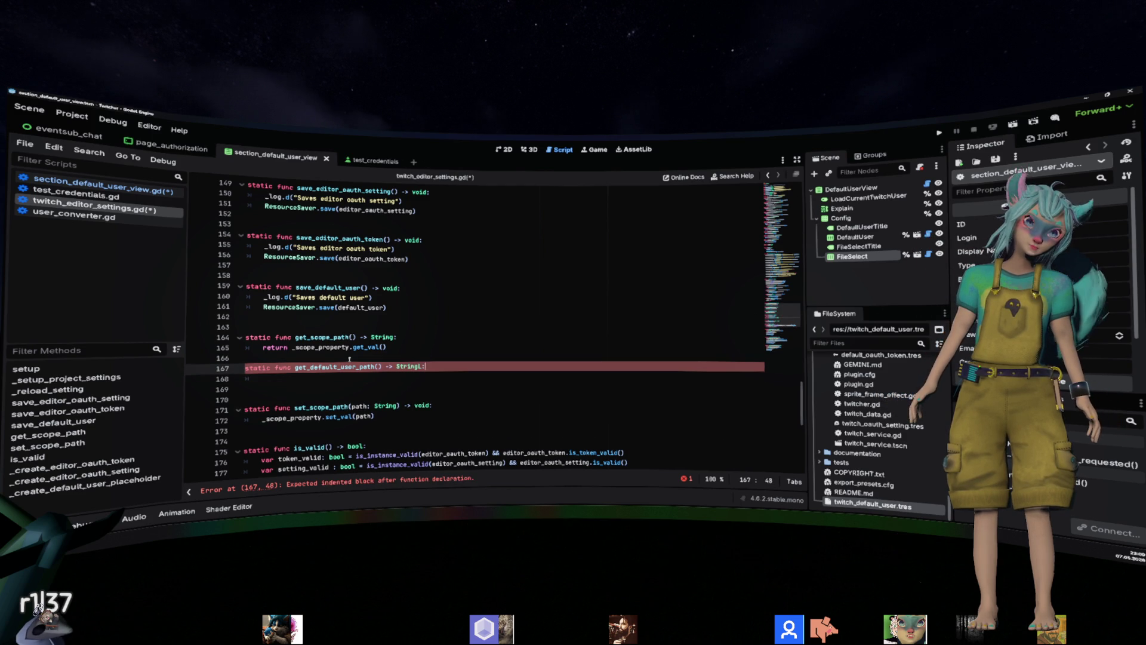
{"action": "key", "text": "Home"}
{"action": "key", "text": "Return"}
{"action": "key", "text": "Up"}
{"action": "key", "text": "Up"}
{"action": "key", "text": "Up"}
{"action": "key", "text": "ctrl+c"}
{"action": "key", "text": "Down"}
{"action": "key", "text": "Down"}
{"action": "key", "text": "Down"}
{"action": "key", "text": "ctrl+v"}
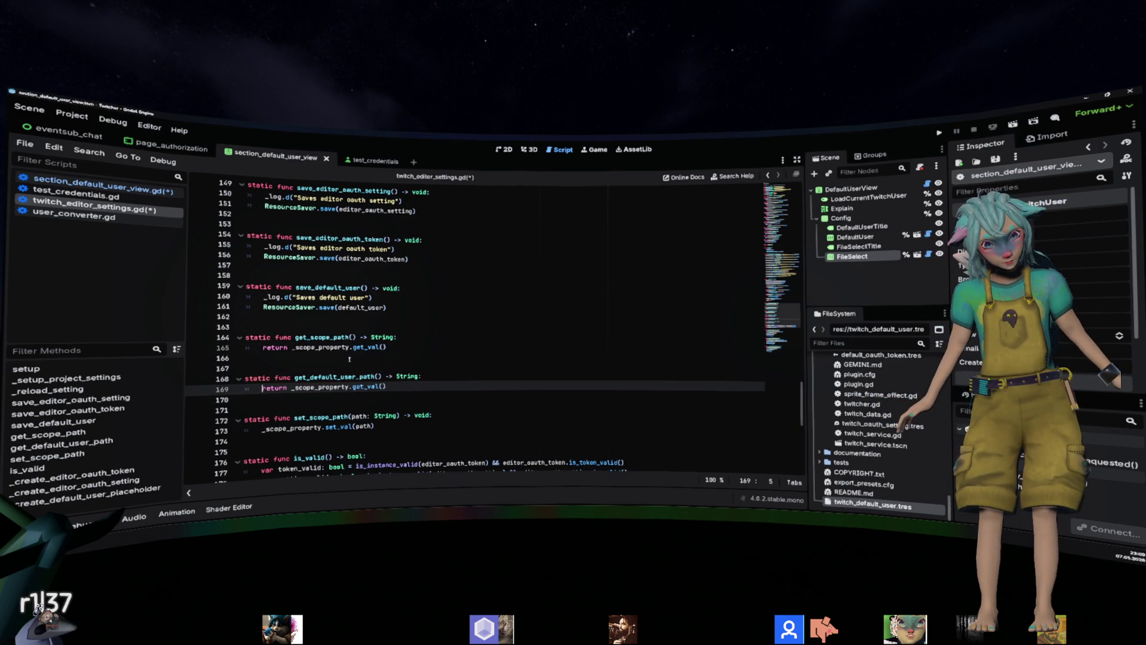
{"action": "key", "text": "ctrl+shift+Right"}
{"action": "type", "text": "_defa"}
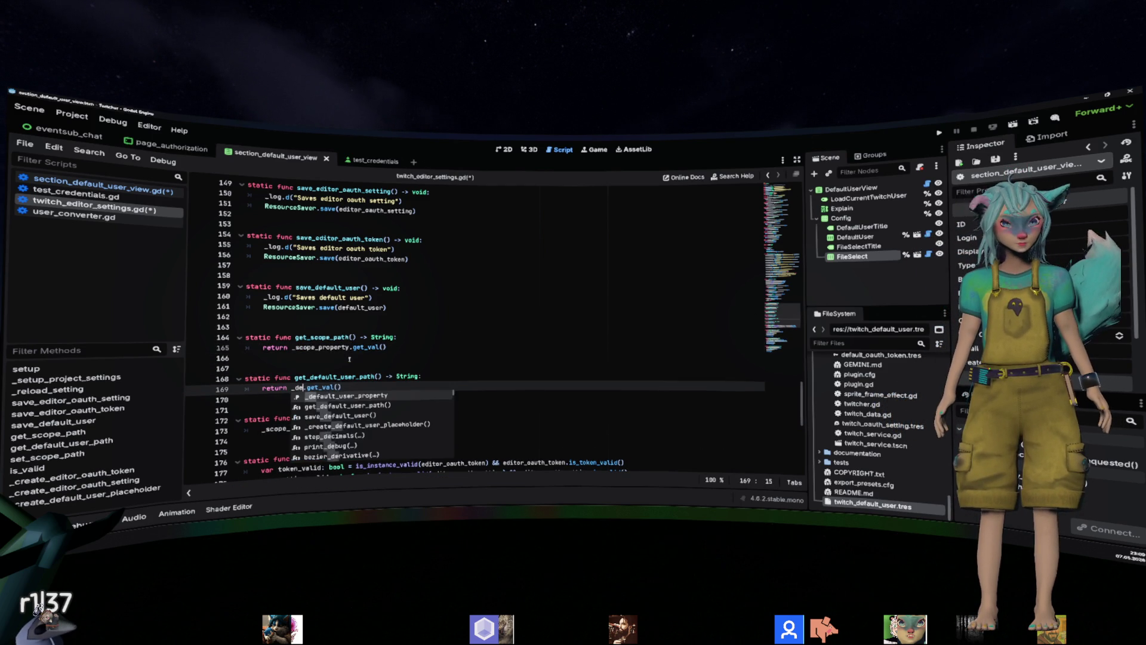
{"action": "key", "text": "Return"}
Move the get_default_user_path function below set_scope_path.
{"action": "key", "text": "End"}
{"action": "key", "text": "shift+Up"}
{"action": "key", "text": "shift+Home"}
{"action": "key", "text": "Down"}
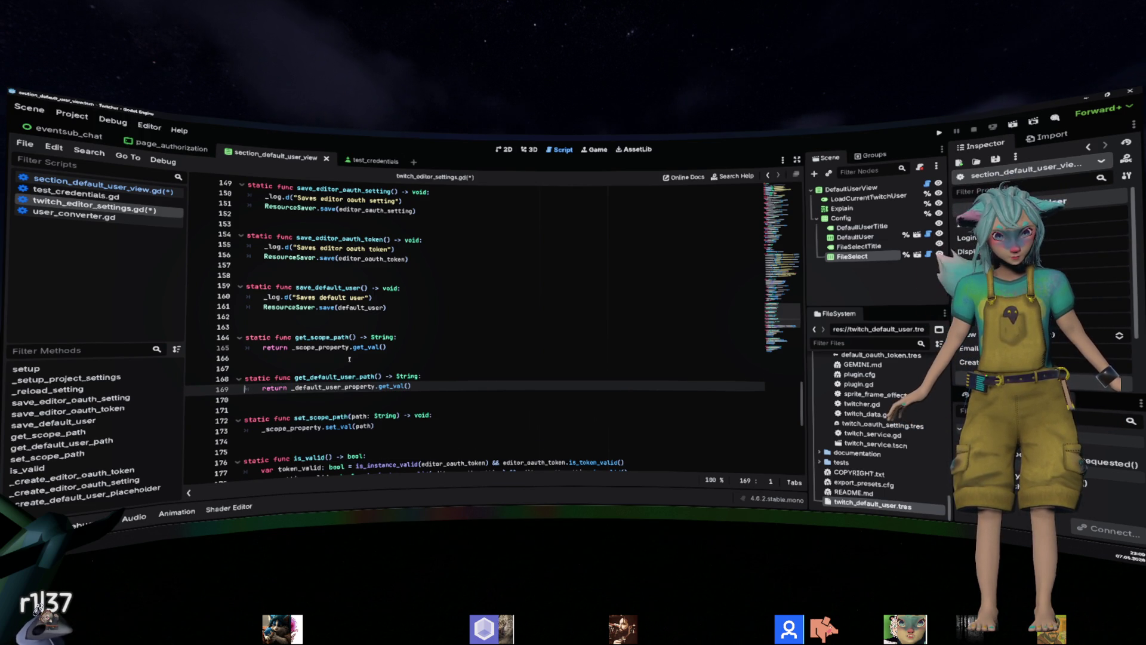
{"action": "key", "text": "End"}
{"action": "key", "text": "shift+Up"}
{"action": "key", "text": "shift+Up"}
{"action": "key", "text": "shift+Up"}
{"action": "key", "text": "BackSpace"}
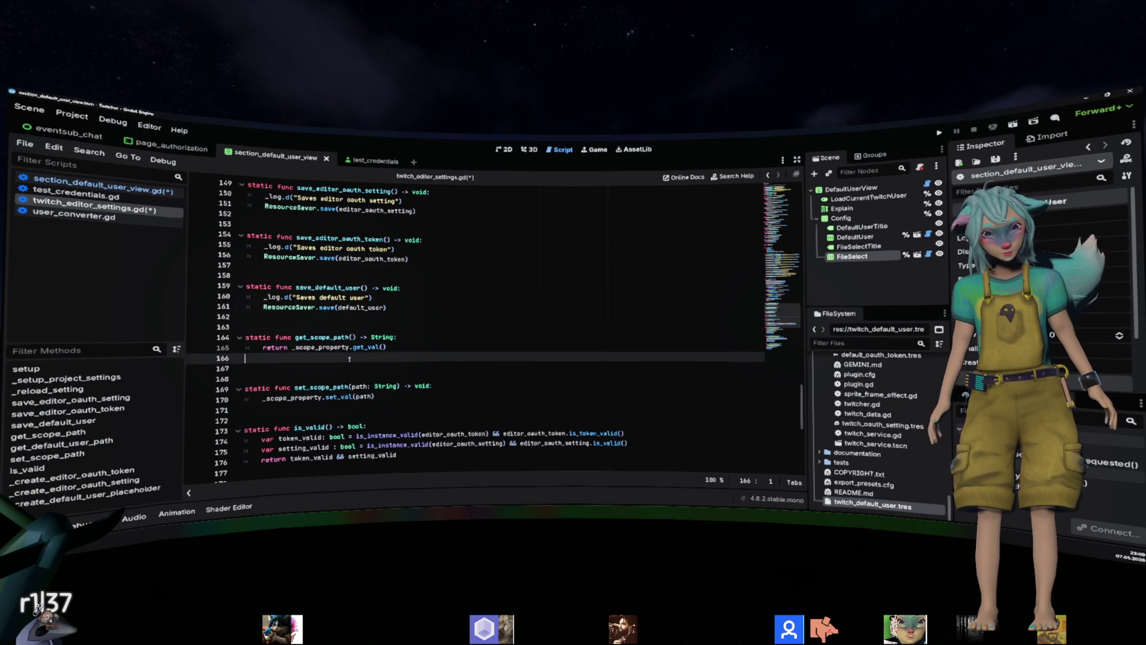
{"action": "key", "text": "Delete"}
{"action": "key", "text": "Down"}
{"action": "key", "text": "Down"}
{"action": "key", "text": "Down"}
{"action": "key", "text": "ctrl+v"}
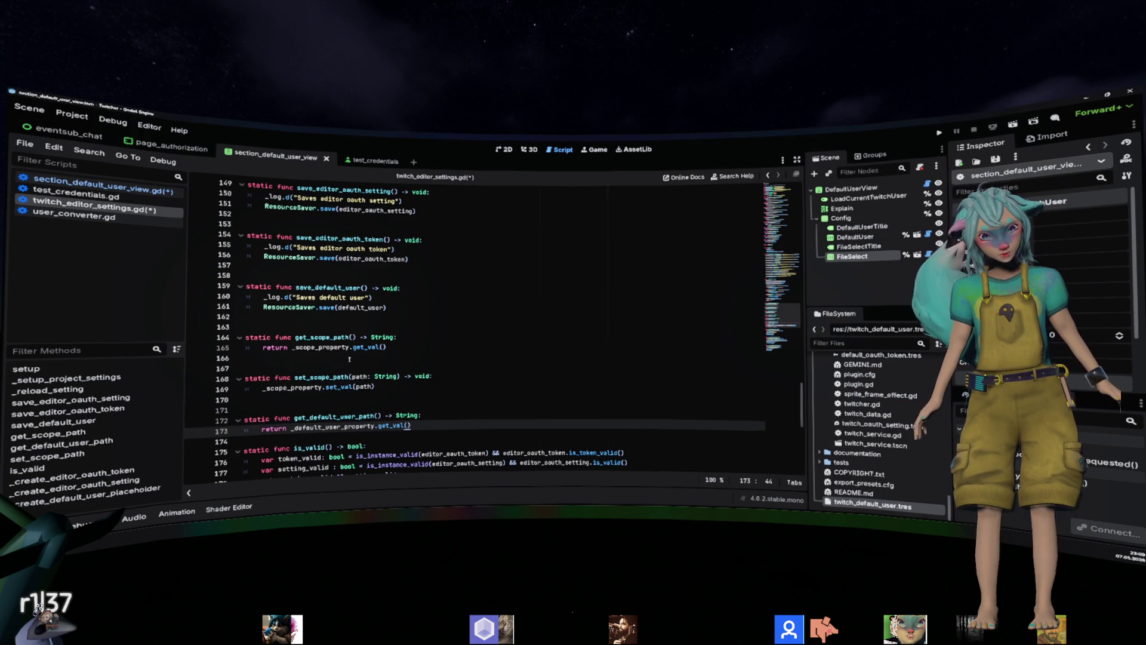
{"action": "key", "text": "Return"}
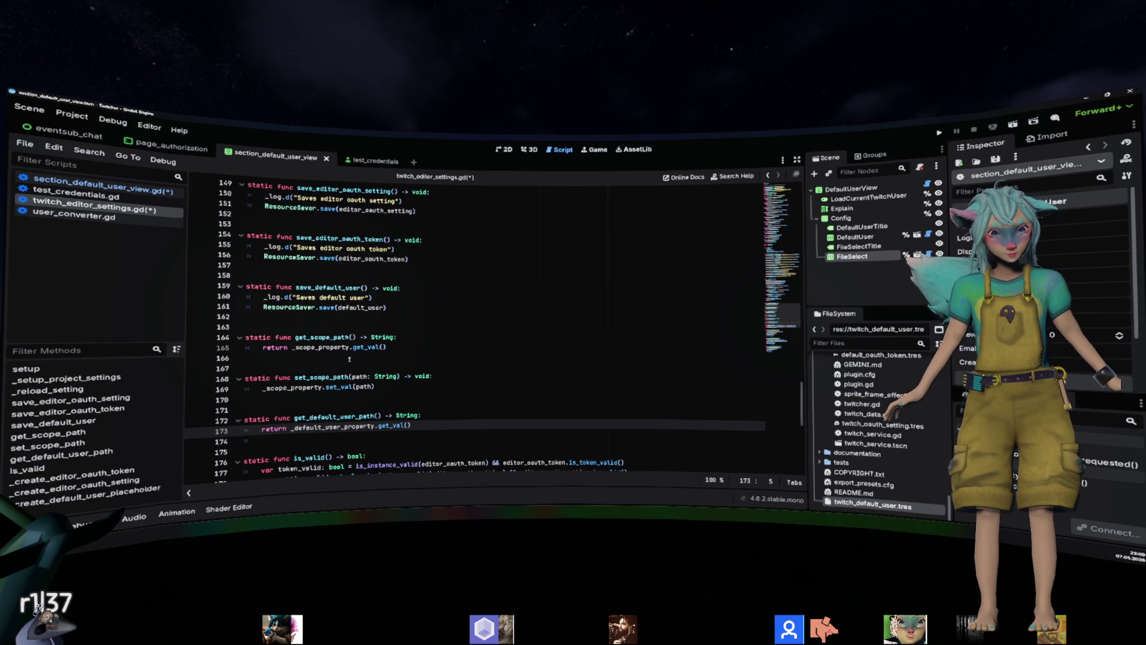
{"action": "key", "text": "Return"}
{"action": "key", "text": "Return"}
Add static set_default_user_path(path: String) -> void calling _default_user_property.set_val(path), and save.
{"action": "type", "text": "static func set_"}
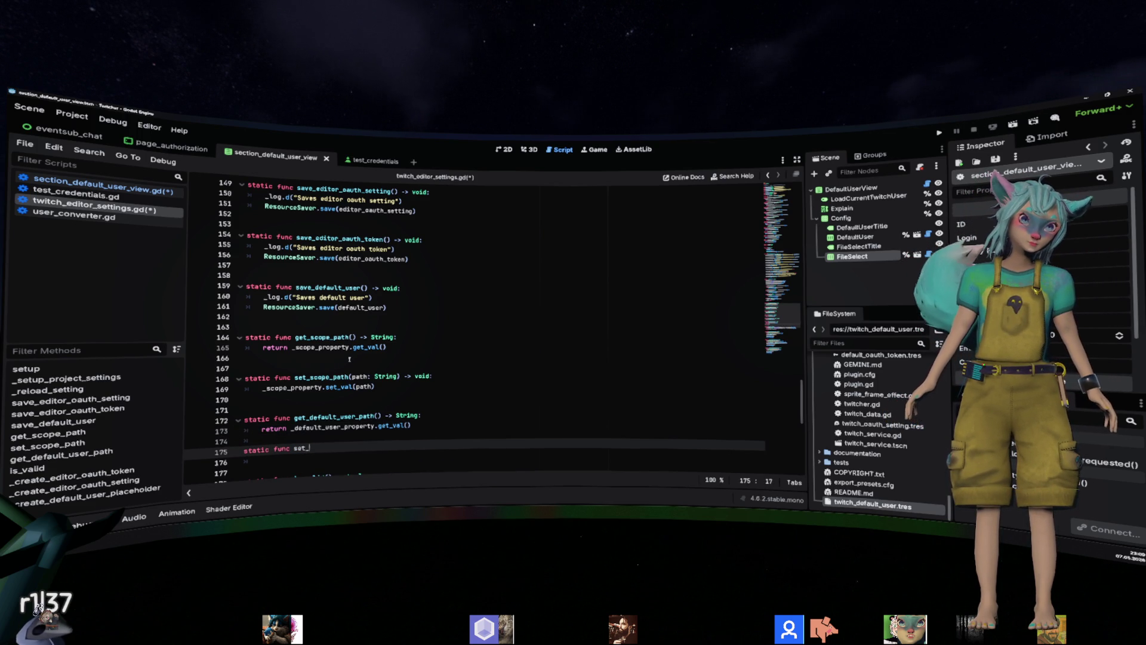
{"action": "type", "text": "default_user_p"}
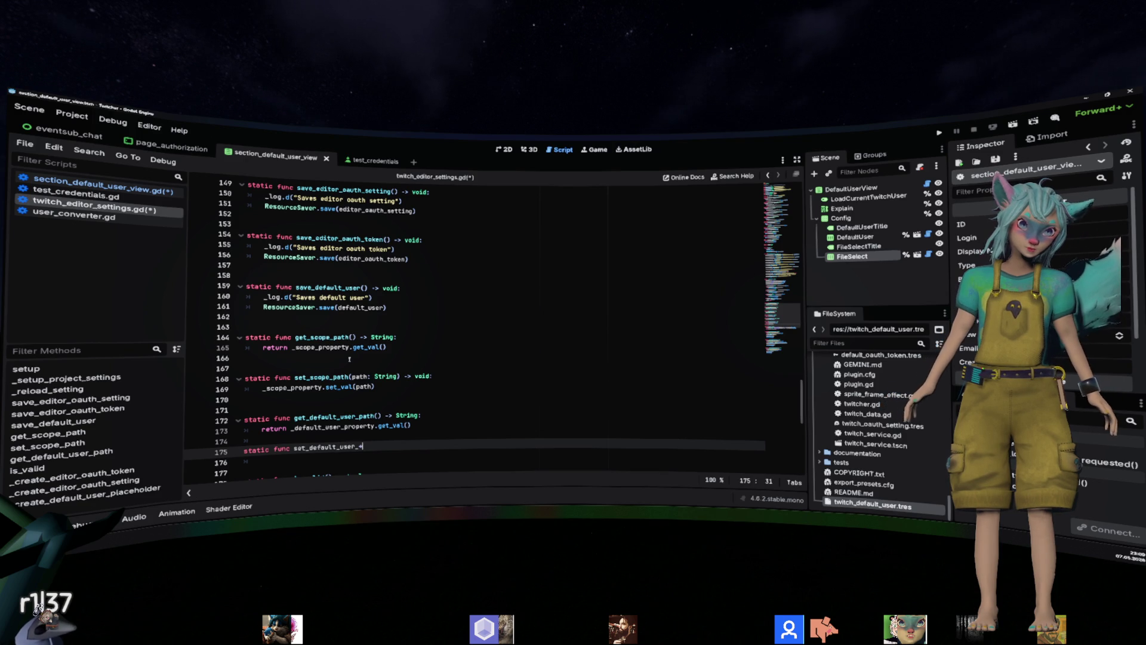
{"action": "type", "text": "ath(path: String"}
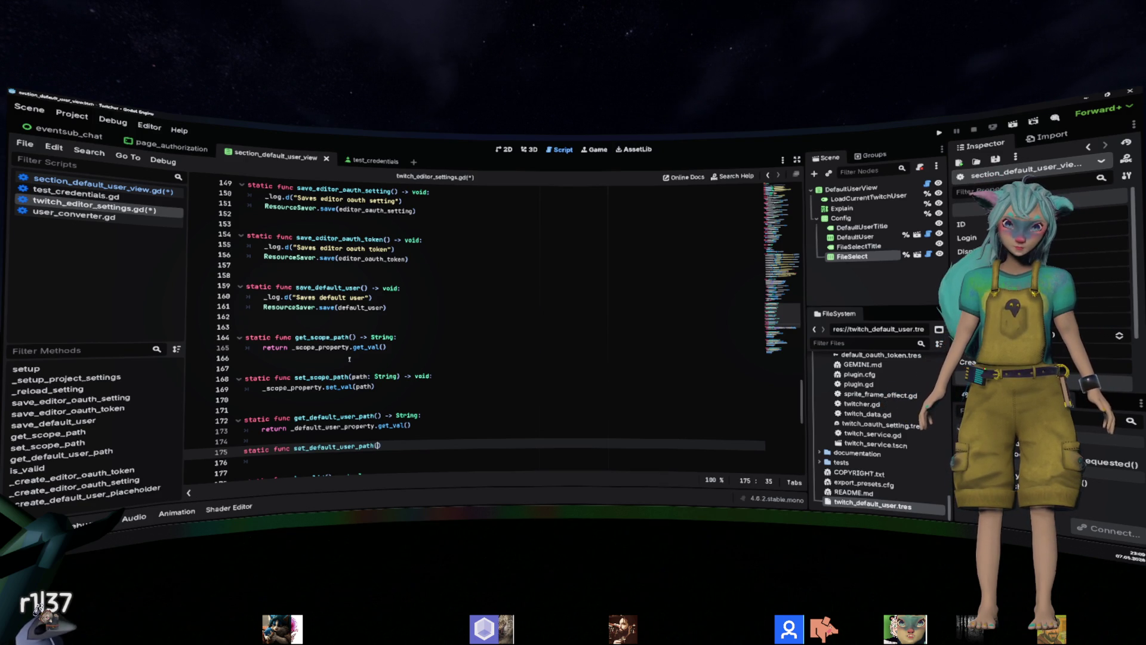
{"action": "type", "text": ") -> void"}
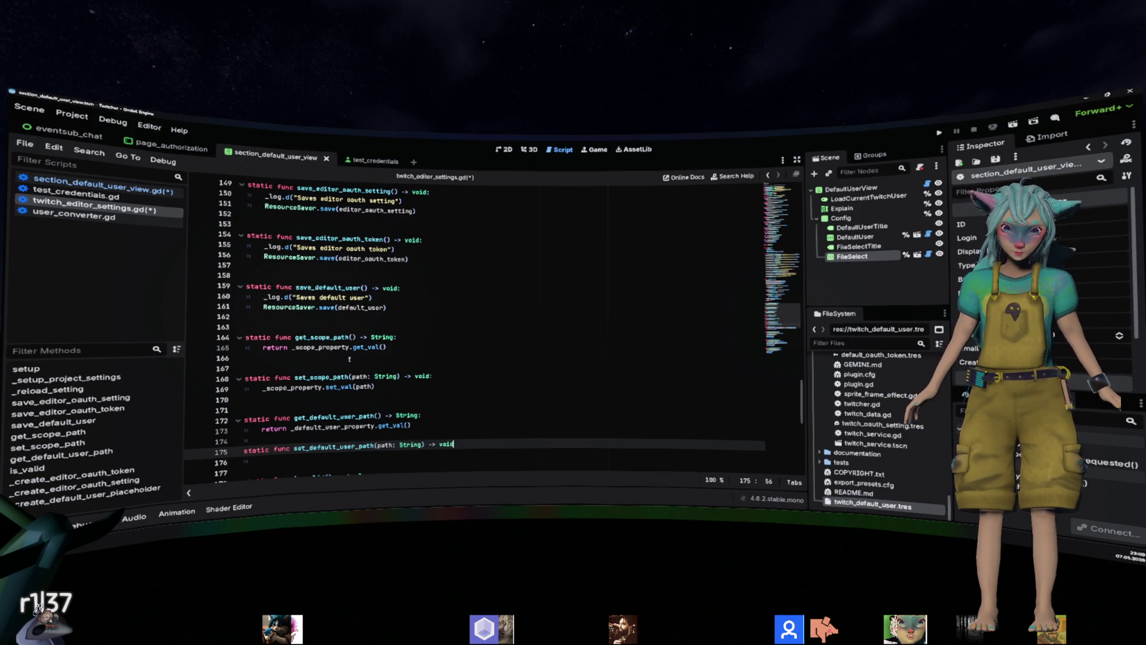
{"action": "type", "text": ":"}
{"action": "key", "text": "Return"}
{"action": "type", "text": "d"}
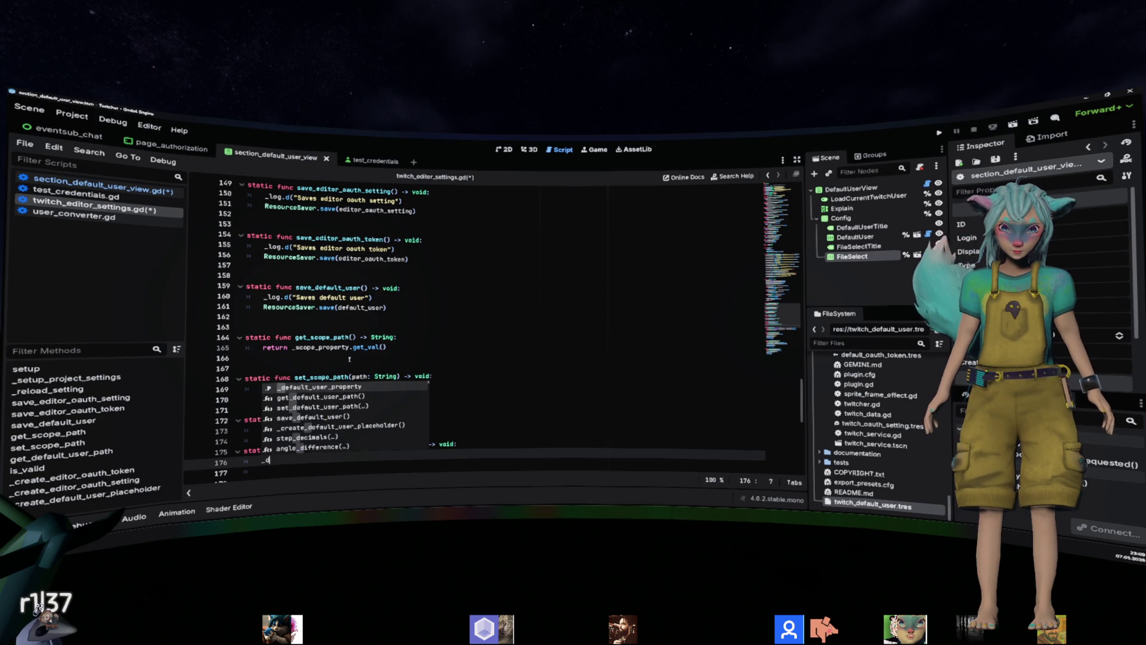
{"action": "type", "text": "efault_user_property.set_val(path"}
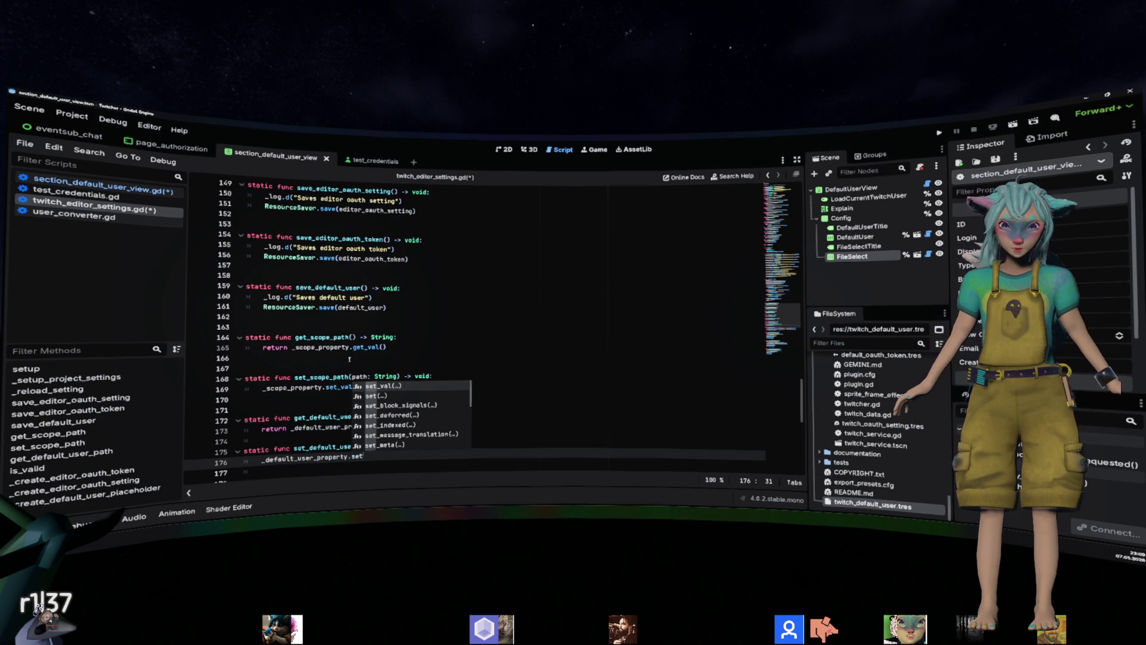
{"action": "key", "text": "Up"}
{"action": "key", "text": "Up"}
{"action": "key", "text": "Up"}
{"action": "key", "text": "End"}
{"action": "key", "text": "Return"}
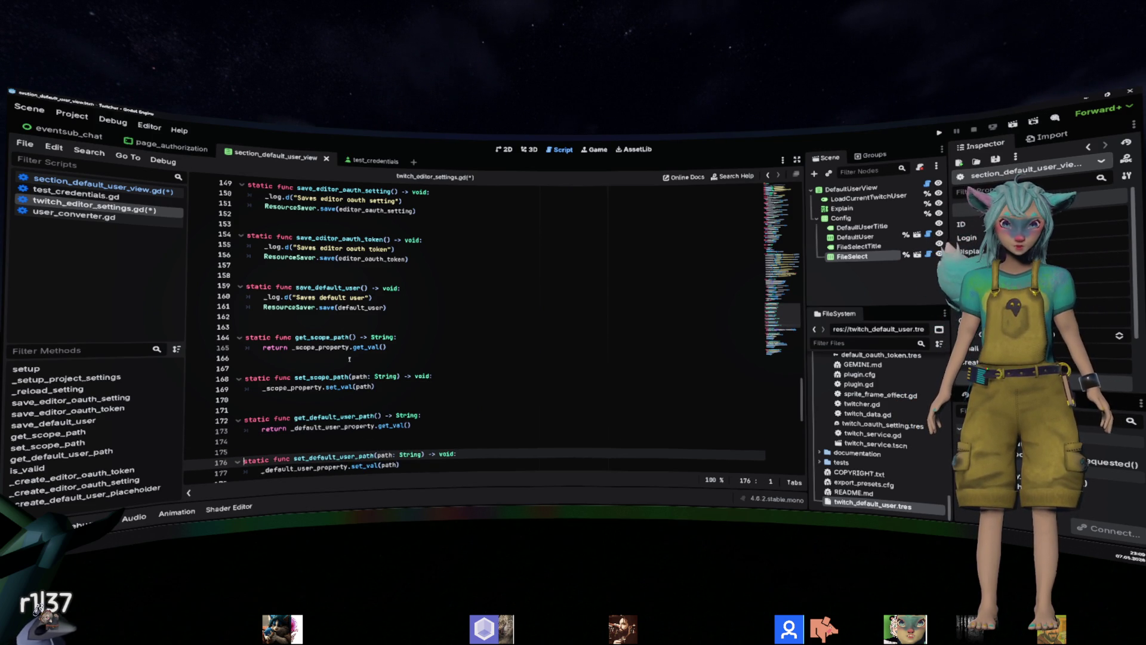
{"action": "key", "text": "ctrl+s"}
{"action": "key", "text": "alt+Left"}
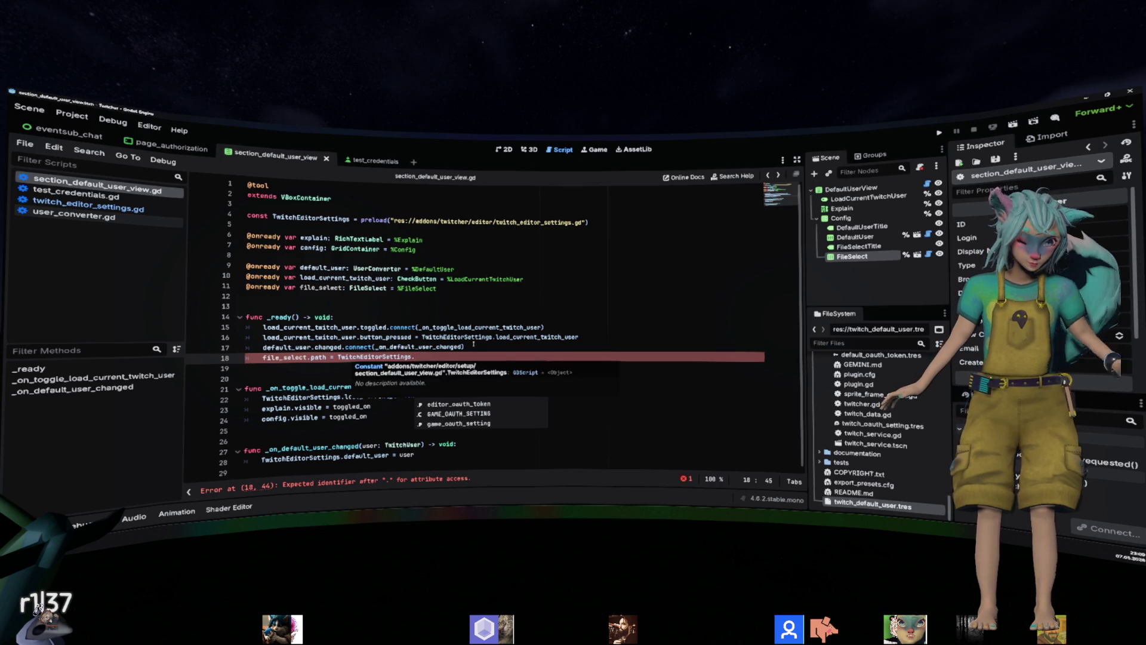
Complete line 18 as file_select.path = TwitchEditorSettings.get_default_user_path() and start line 19 with file_select.
{"action": "type", "text": "get_"}
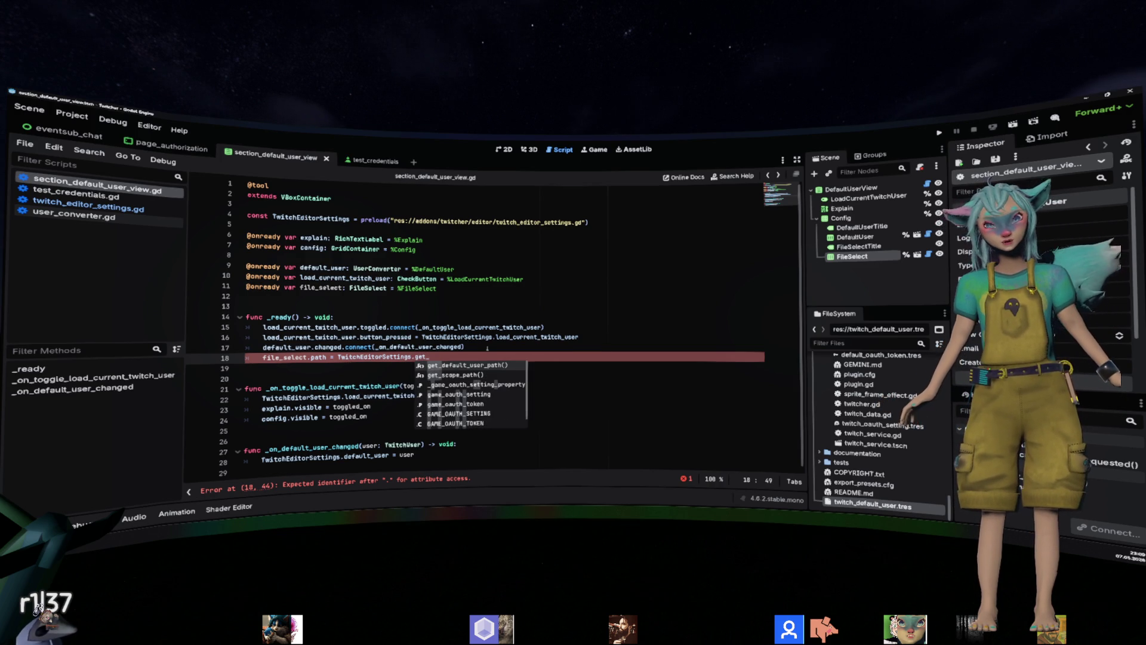
{"action": "key", "text": "Return"}
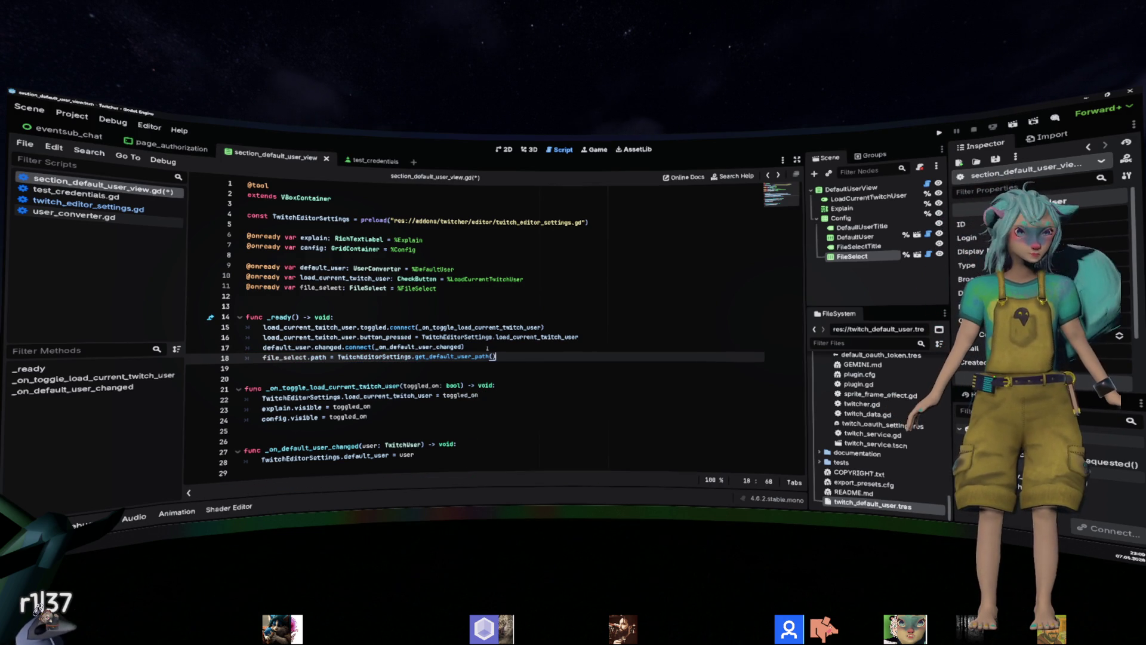
{"action": "double_click", "coordinate": [284, 356]}
{"action": "key", "text": "ctrl+c"}
{"action": "key", "text": "End"}
{"action": "key", "text": "Return"}
{"action": "key", "text": "ctrl+v"}
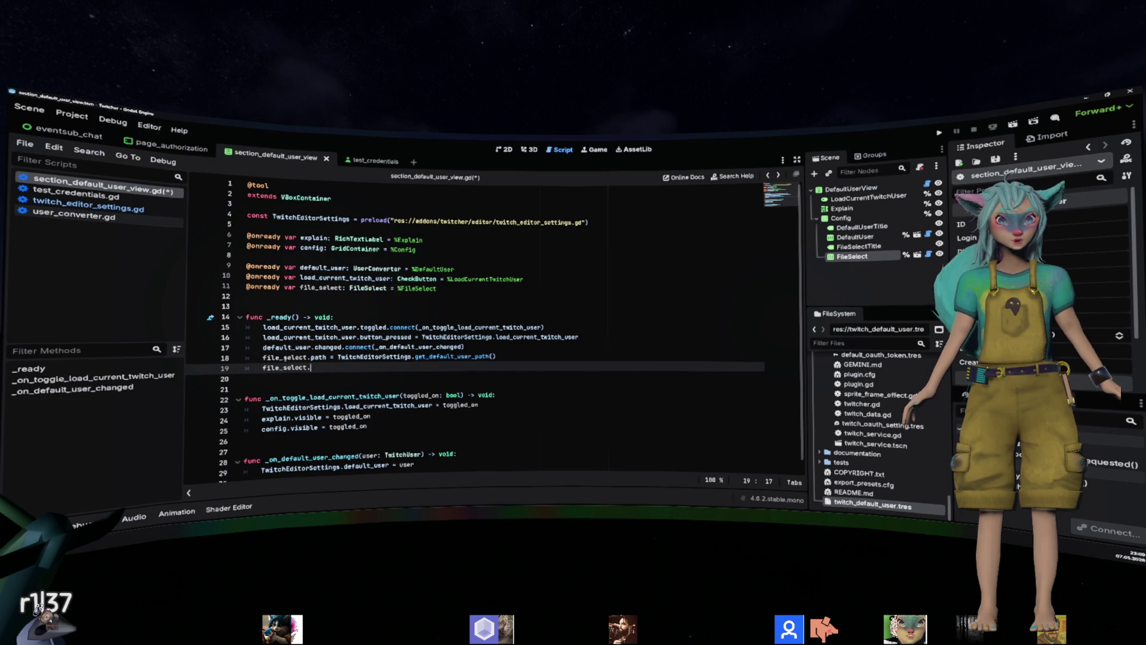
Pick the file_selected signal on file_select for line 19.
{"action": "type", "text": ".set"}
{"action": "key", "text": "BackSpace"}
{"action": "key", "text": "BackSpace"}
{"action": "key", "text": "BackSpace"}
{"action": "type", "text": "path"}
{"action": "key", "text": "Left"}
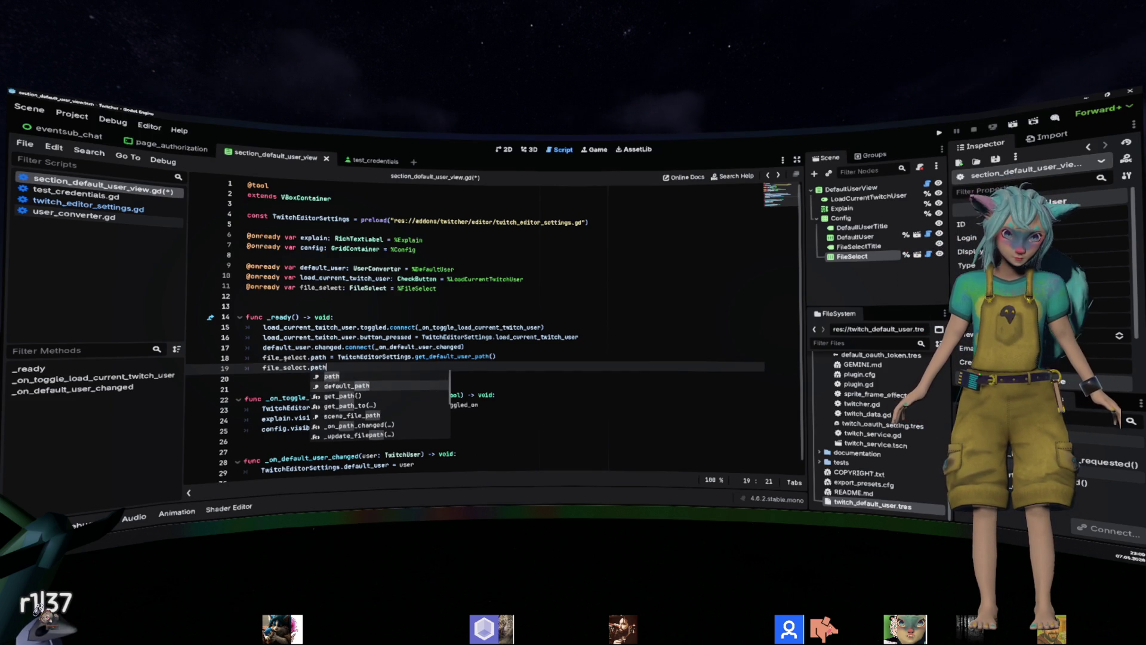
{"action": "type", "text": "c"}
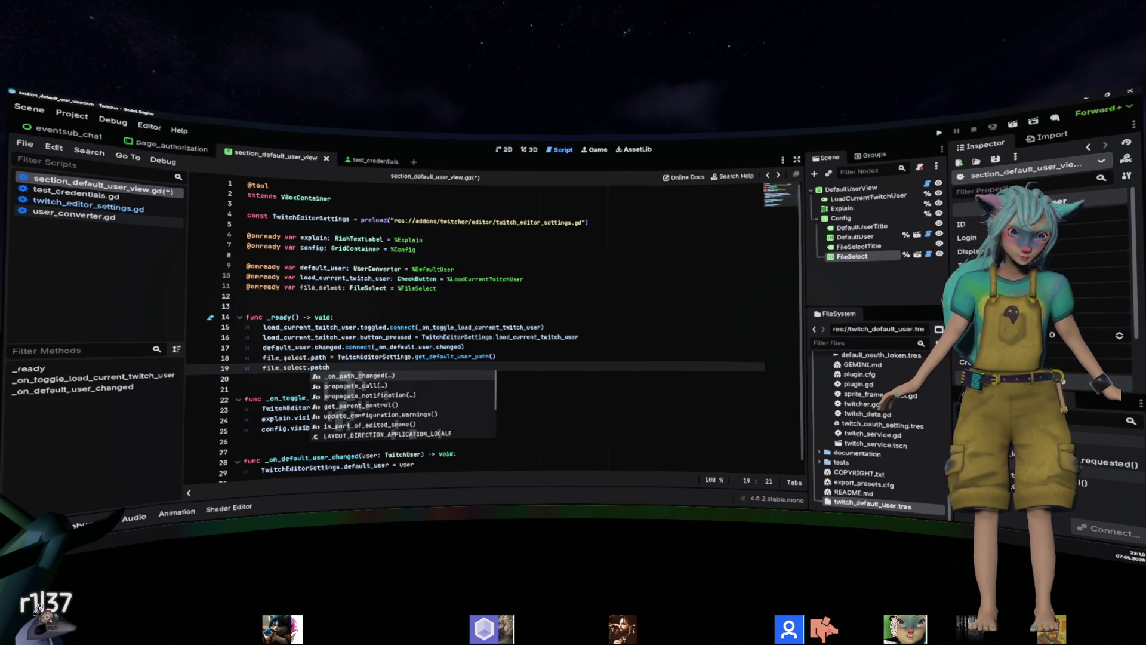
{"action": "key", "text": "BackSpace"}
{"action": "key", "text": "BackSpace"}
{"action": "key", "text": "BackSpace"}
{"action": "key", "text": "Delete"}
{"action": "type", "text": "change"}
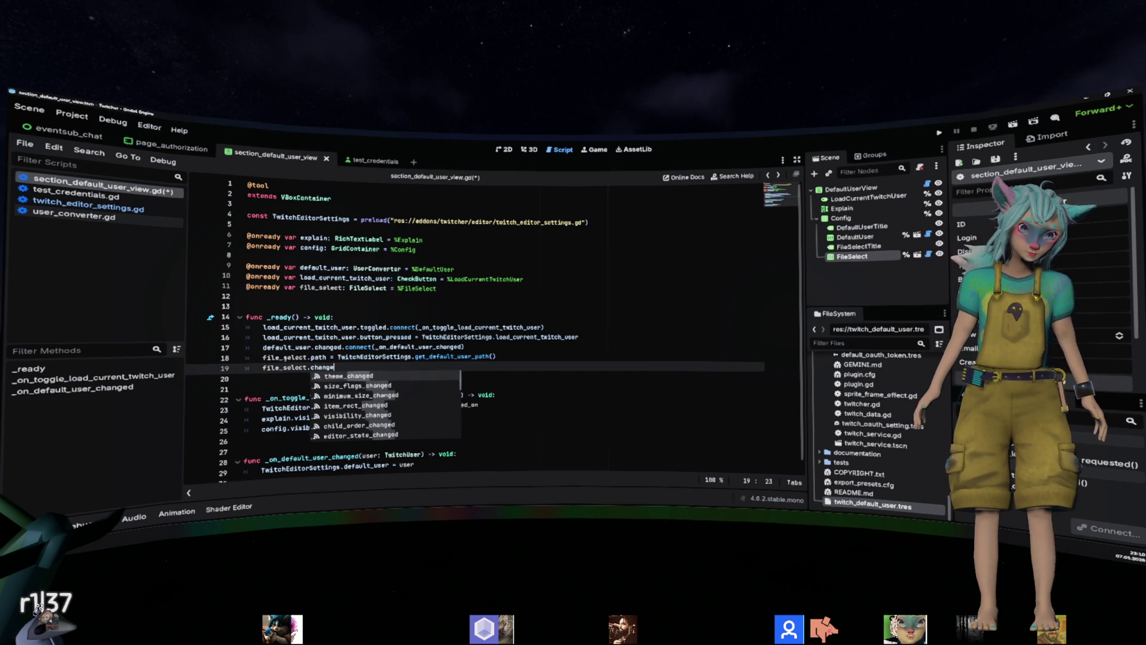
{"action": "key", "text": "Down"}
{"action": "key", "text": "Down"}
{"action": "key", "text": "Down"}
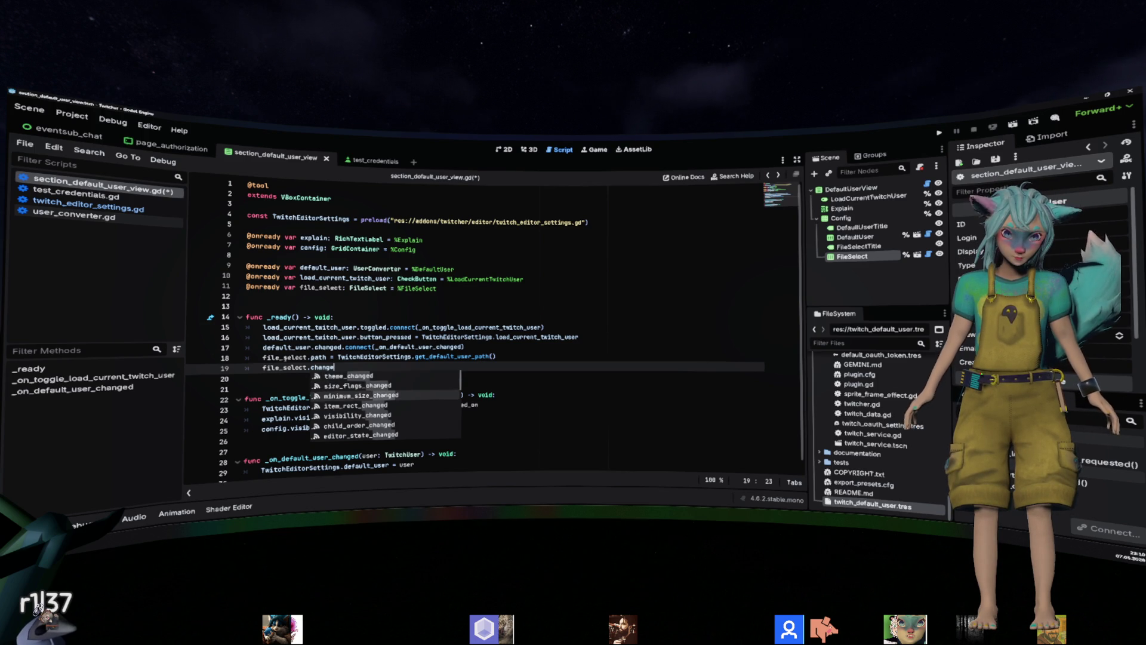
{"action": "key", "text": "BackSpace"}
{"action": "key", "text": "BackSpace"}
{"action": "key", "text": "BackSpace"}
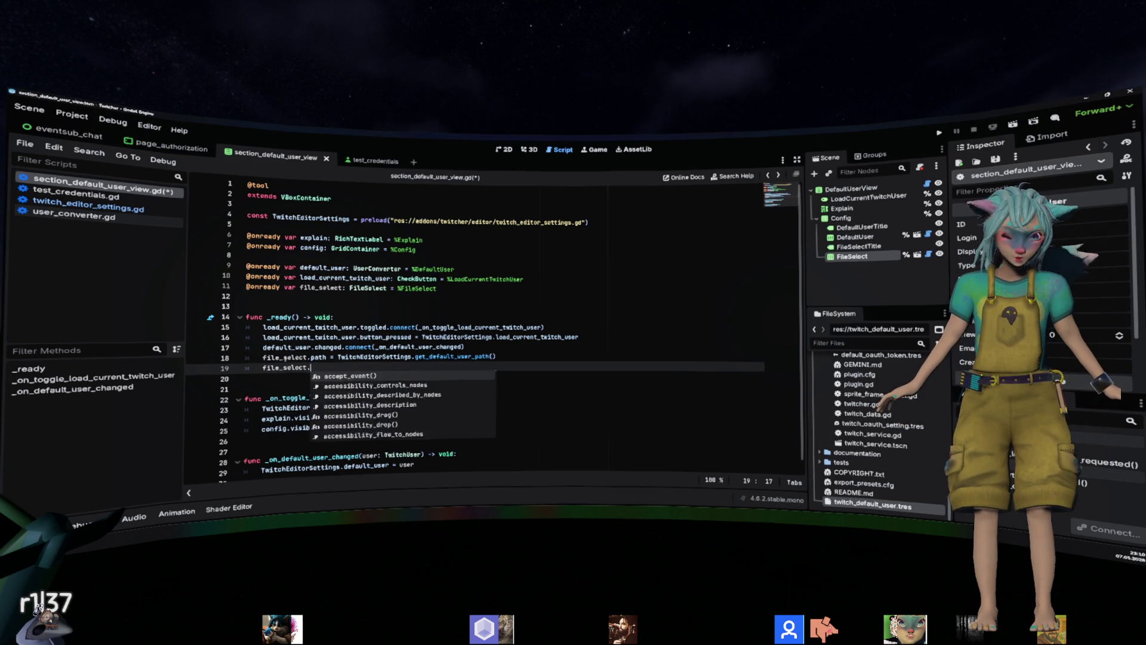
{"action": "type", "text": "file_sele"}
{"action": "key", "text": "Return"}
Connect file_selected to _on_default_user_path_changed.
{"action": "type", "text": ".con"}
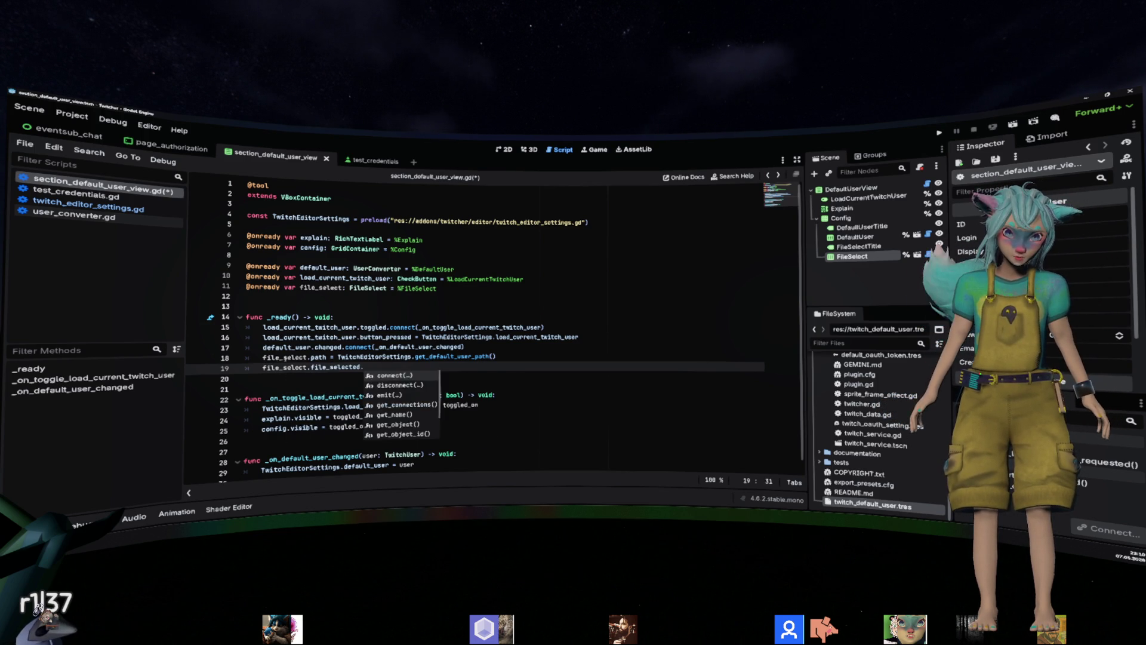
{"action": "key", "text": "Return"}
{"action": "type", "text": "n_"}
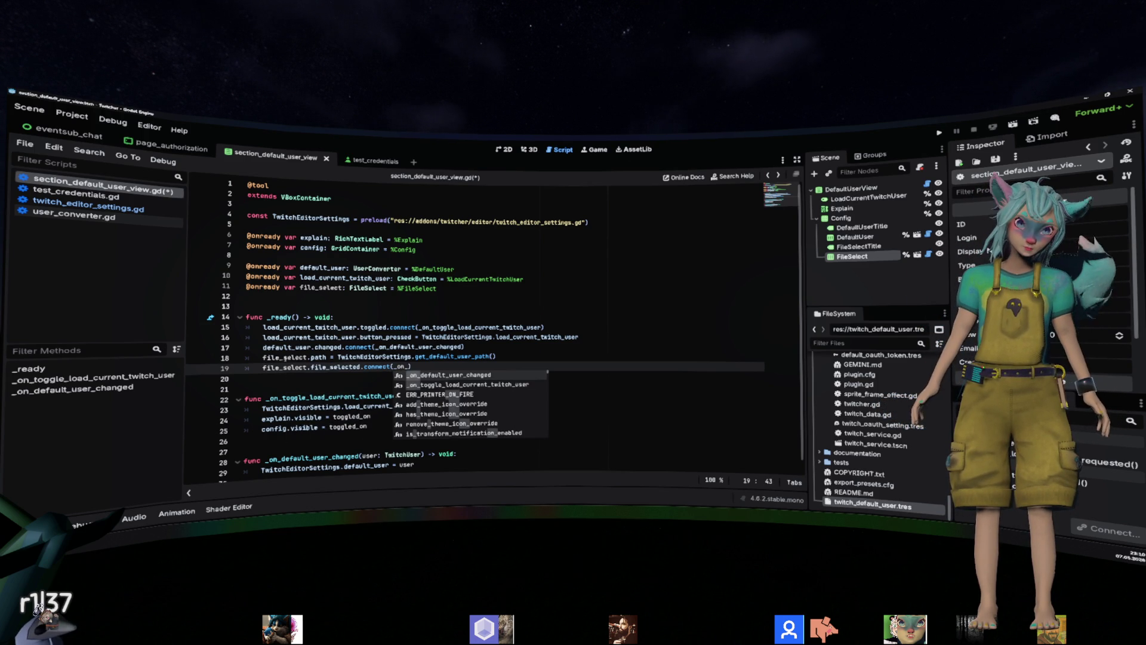
{"action": "type", "text": "default_"}
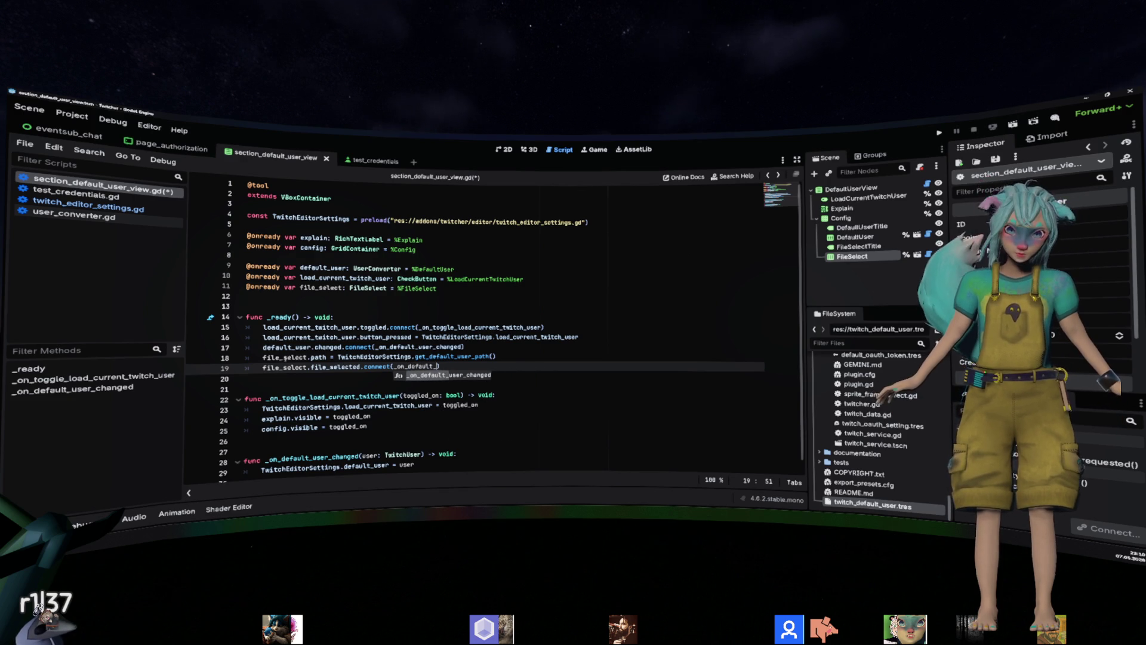
{"action": "type", "text": "user"}
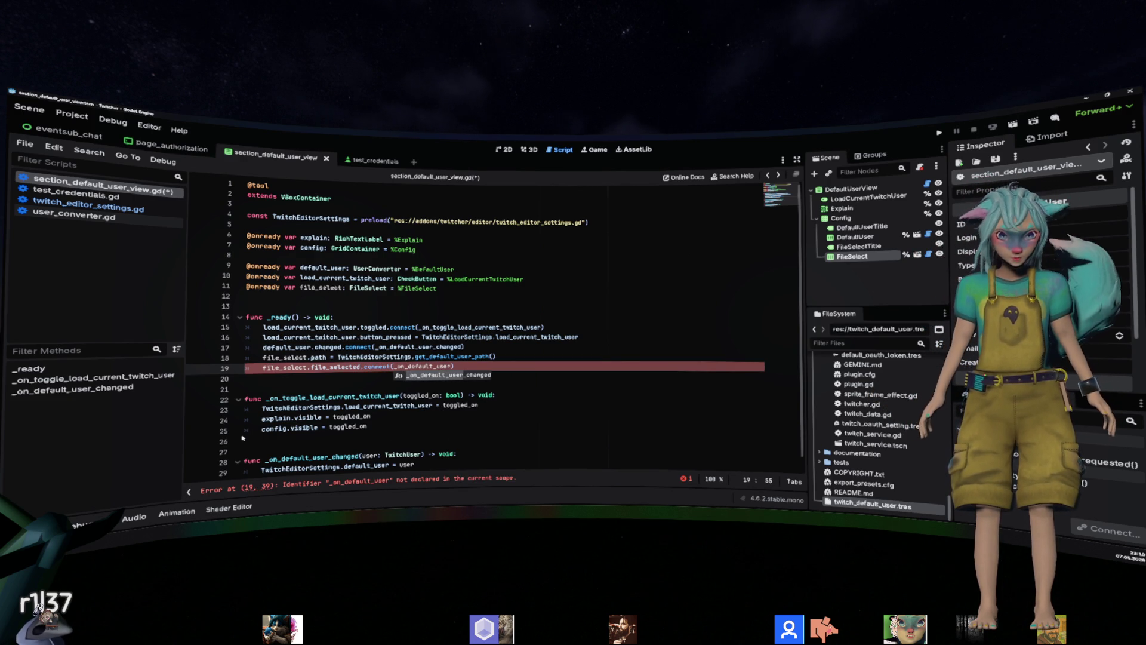
{"action": "type", "text": "_path"}
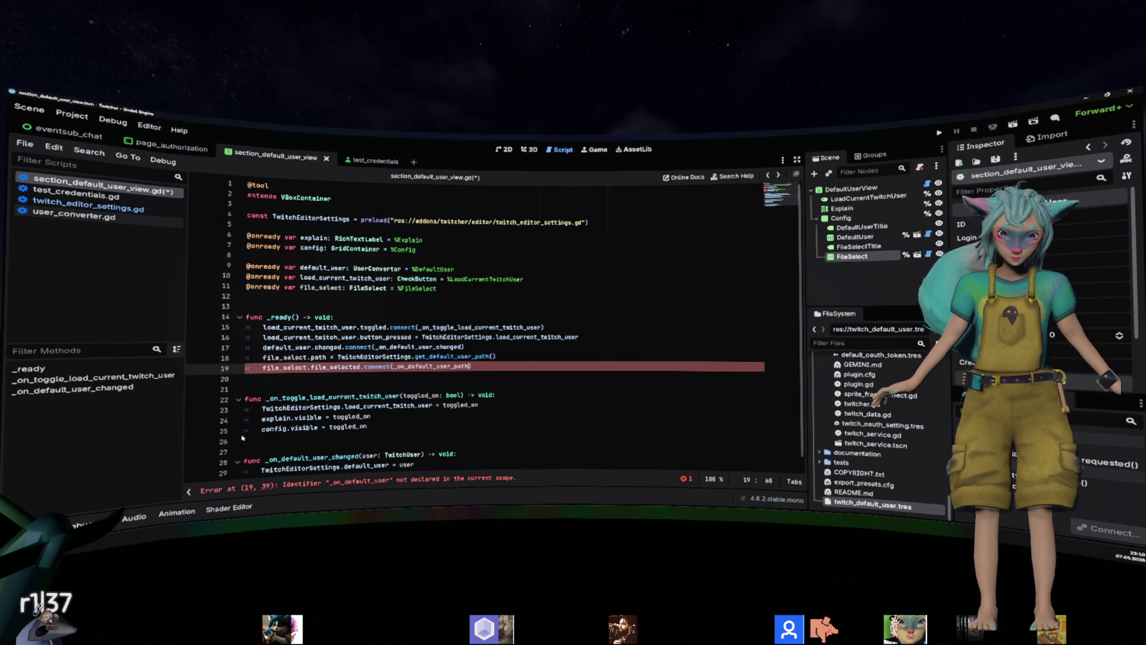
{"action": "key", "text": "ctrl+Left"}
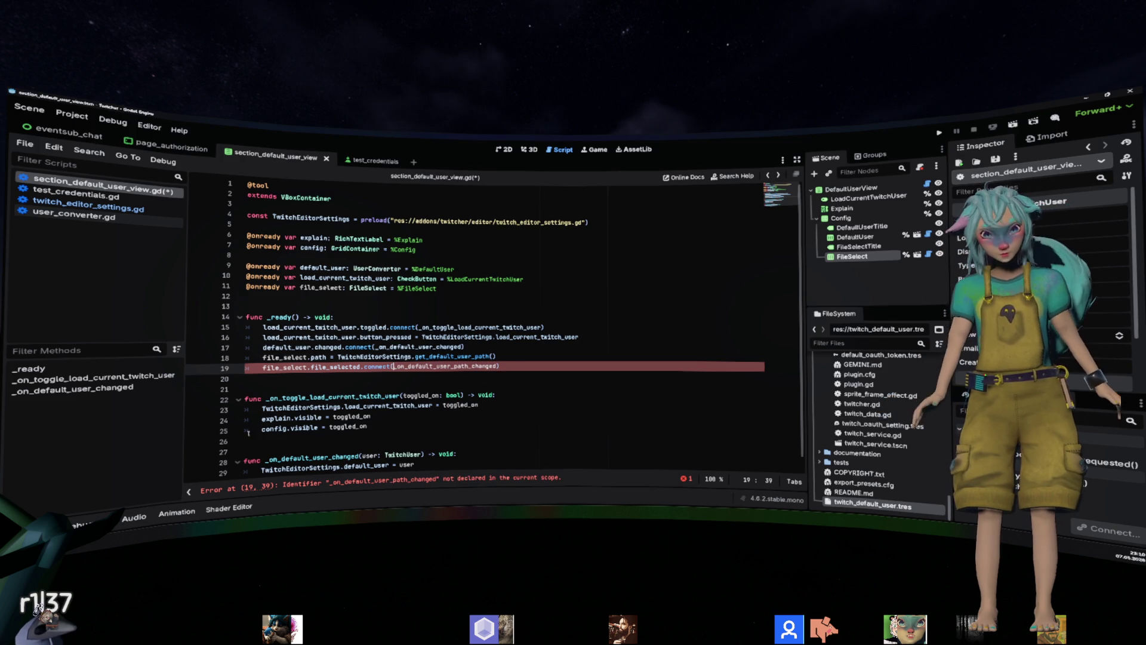
Add func _on_default_user_path_changed() -> void: at the end of the script.
{"action": "scroll", "coordinate": [274, 424], "scroll_direction": "down", "scroll_amount": 1}
{"action": "key", "text": "ctrl+End"}
{"action": "key", "text": "Return"}
{"action": "key", "text": "Return"}
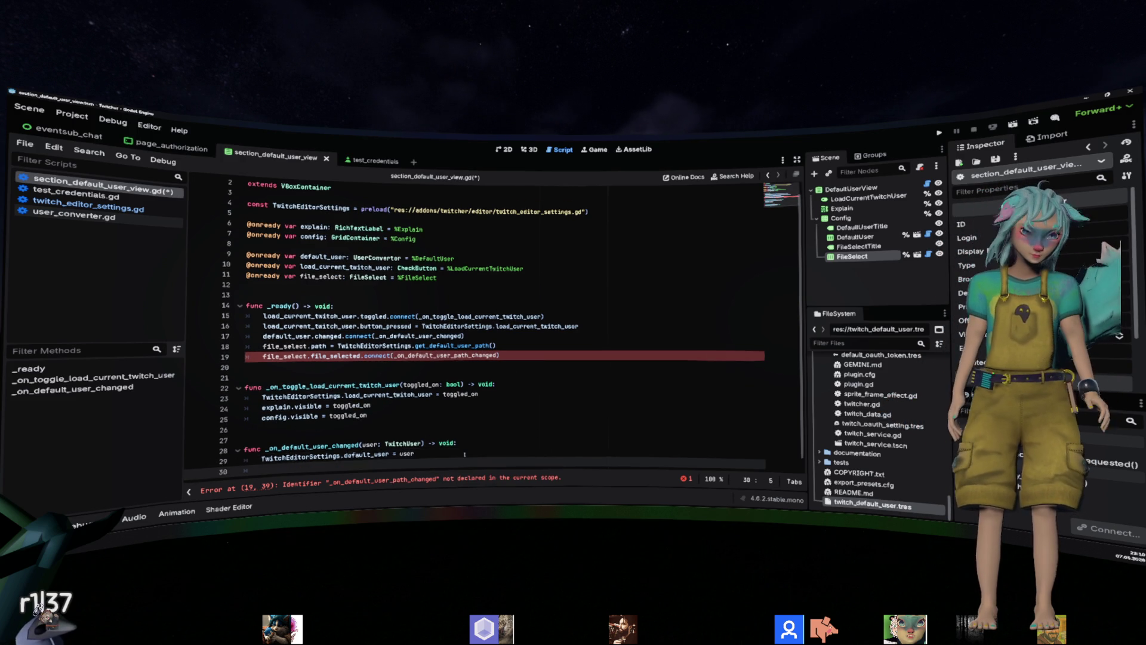
{"action": "type", "text": "func _on_default_user_path_changed() -> voi"}
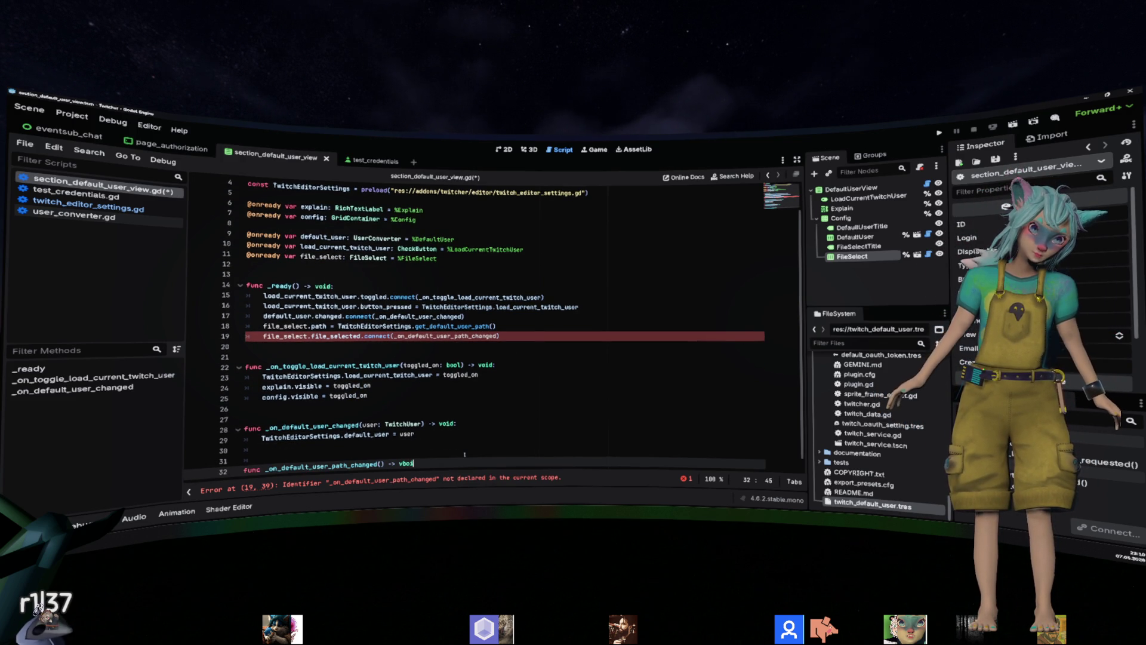
{"action": "type", "text": "d:"}
Make the handler body call TwitchEditorSettings.set_default_user_path.
{"action": "key", "text": "Return"}
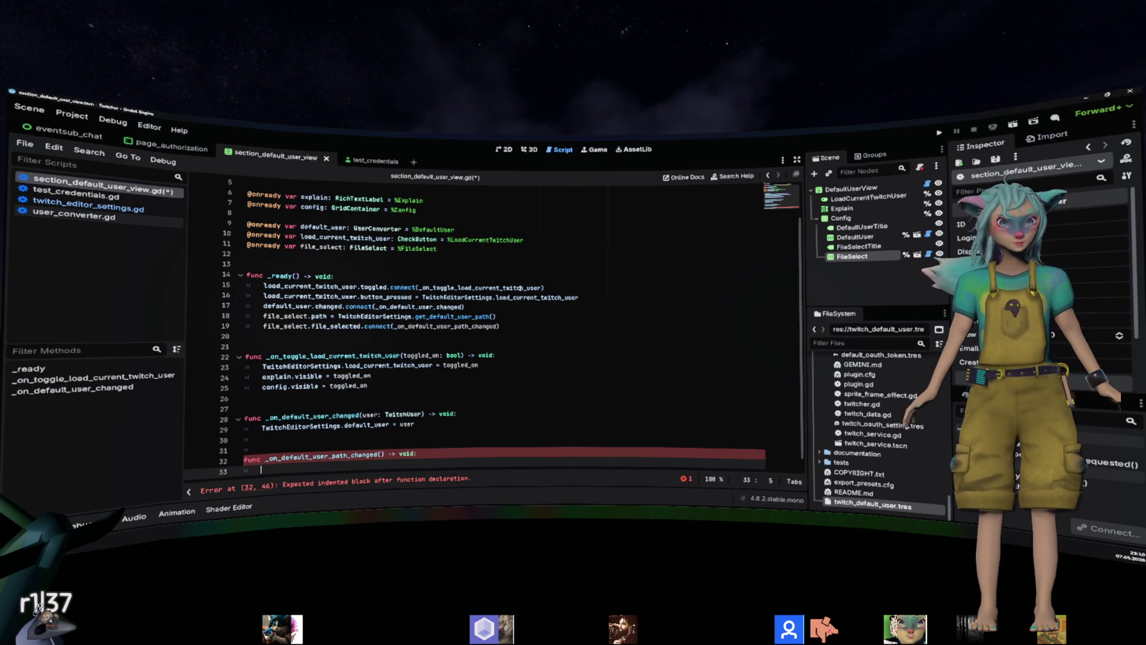
{"action": "left_click", "coordinate": [380, 327]}
{"action": "double_click", "coordinate": [374, 317]}
{"action": "left_click", "coordinate": [437, 450]}
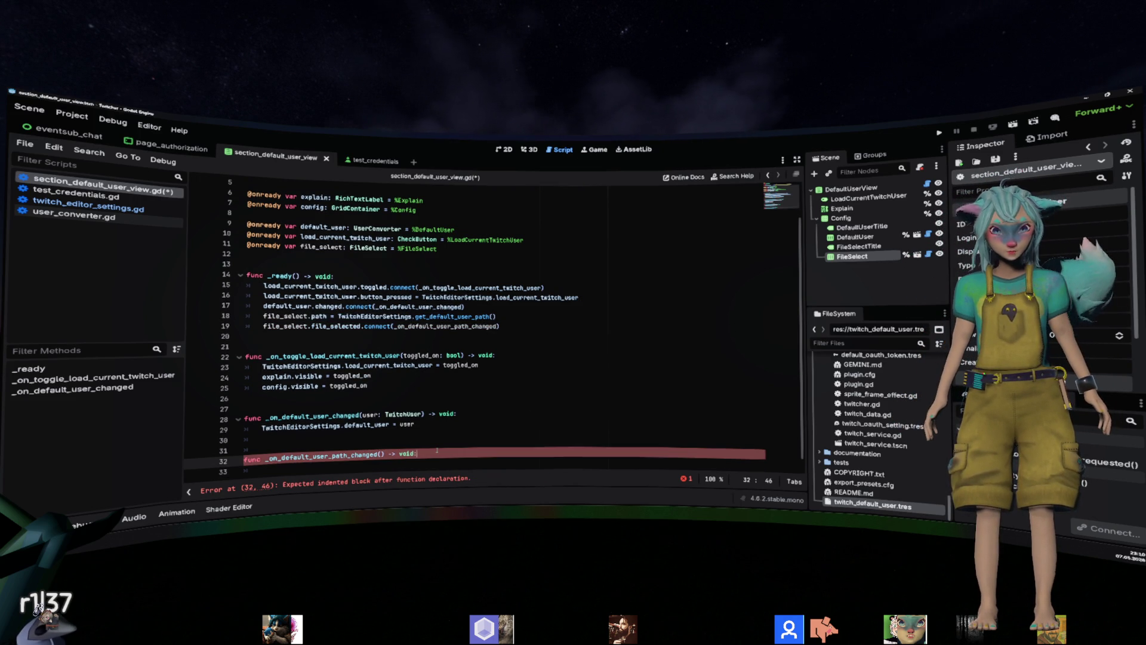
{"action": "type", "text": "TwitchEditorSettings.set_"}
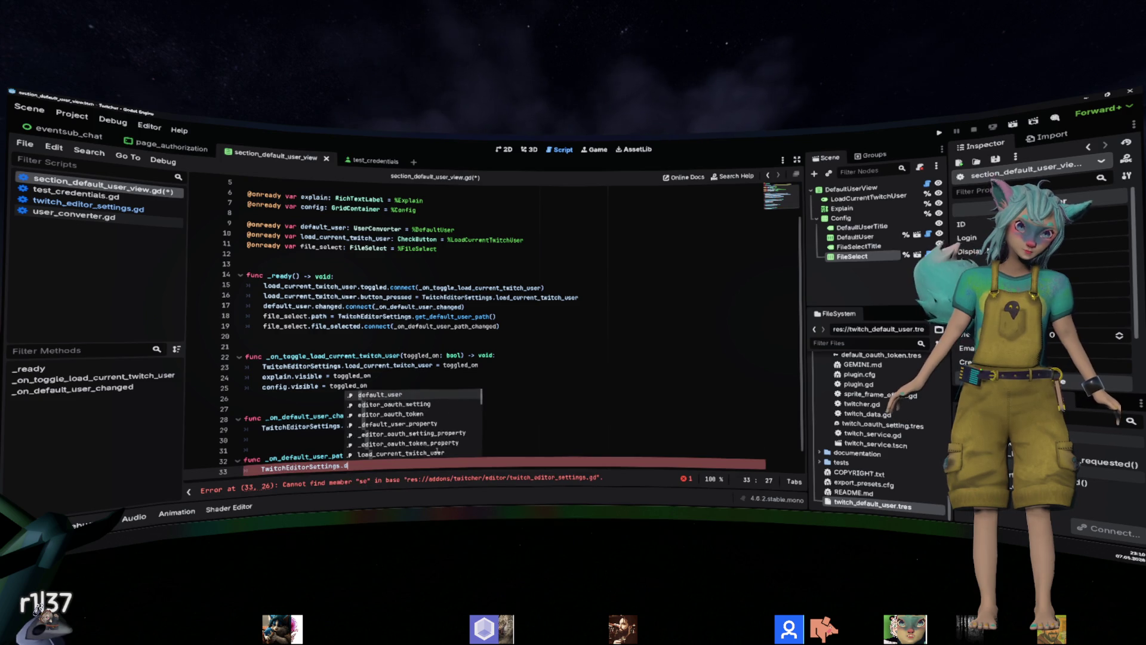
{"action": "key", "text": "Return"}
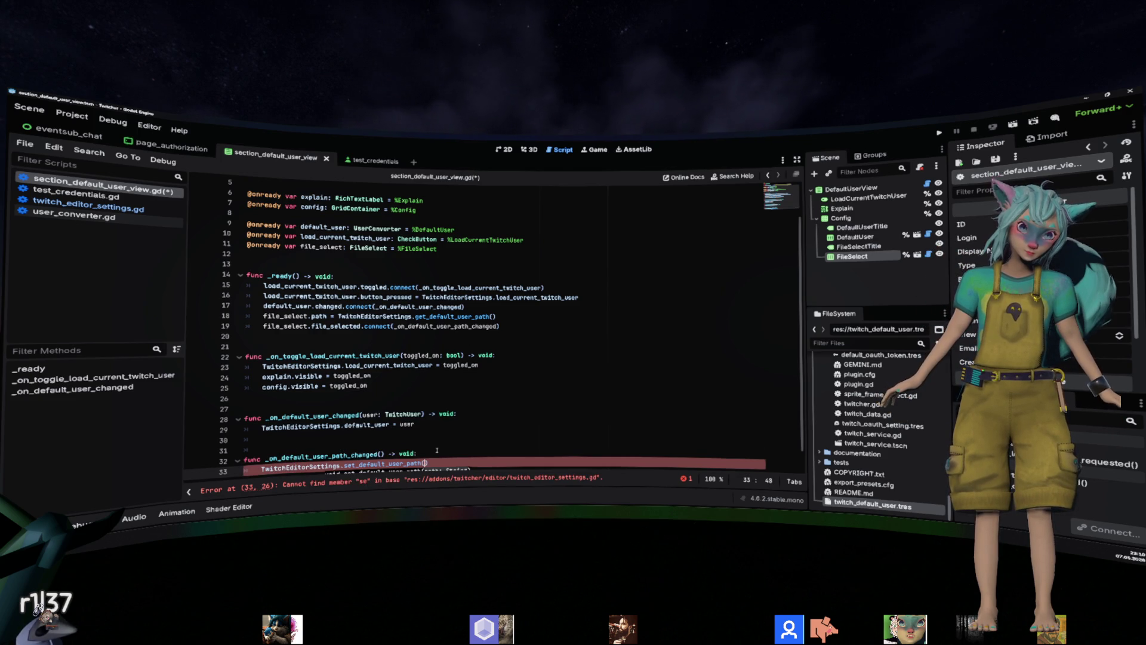
Check the file_selected signal definition in file_select.gd, then return to section_default_user_view.gd.
{"action": "left_click", "coordinate": [417, 356]}
{"action": "left_click", "coordinate": [335, 326], "text": "ctrl"}
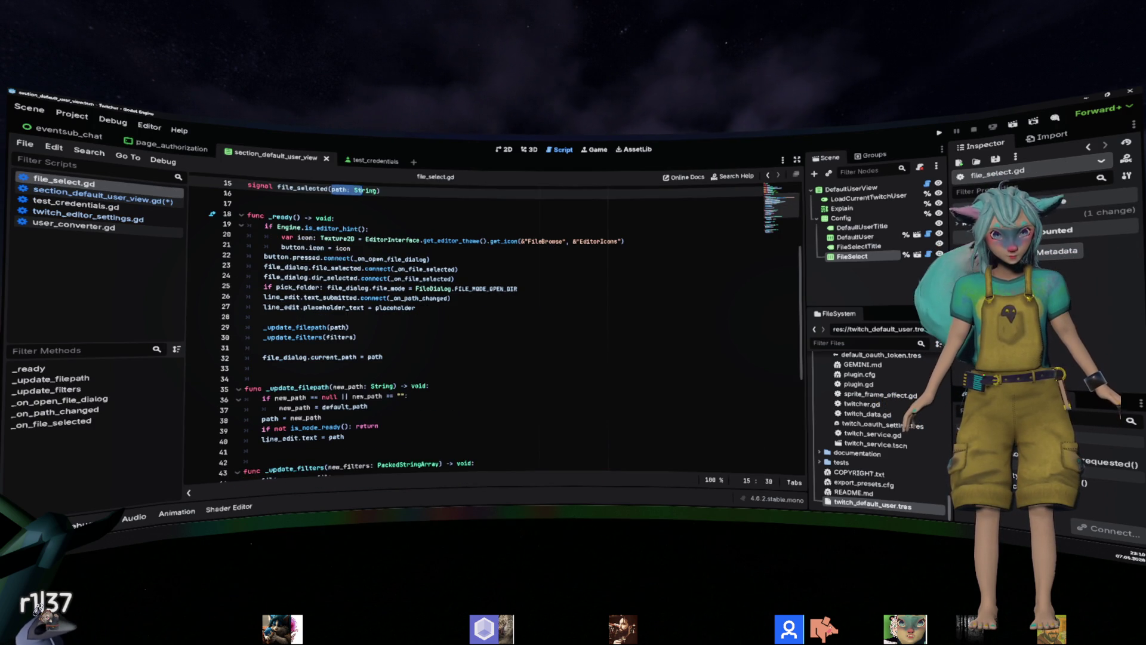
{"action": "key", "text": "ctrl+Home"}
{"action": "scroll", "coordinate": [355, 384], "scroll_direction": "down", "scroll_amount": 5}
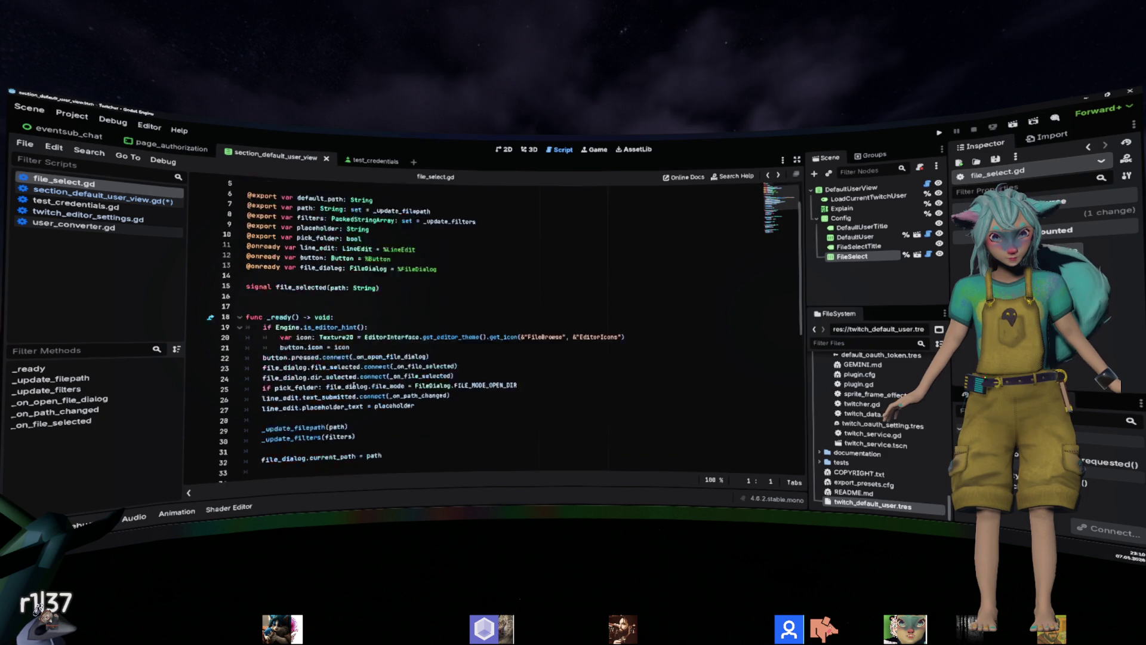
{"action": "key", "text": "alt+Left"}
{"action": "key", "text": "alt+Left"}
{"action": "scroll", "coordinate": [345, 406], "scroll_direction": "down", "scroll_amount": 1}
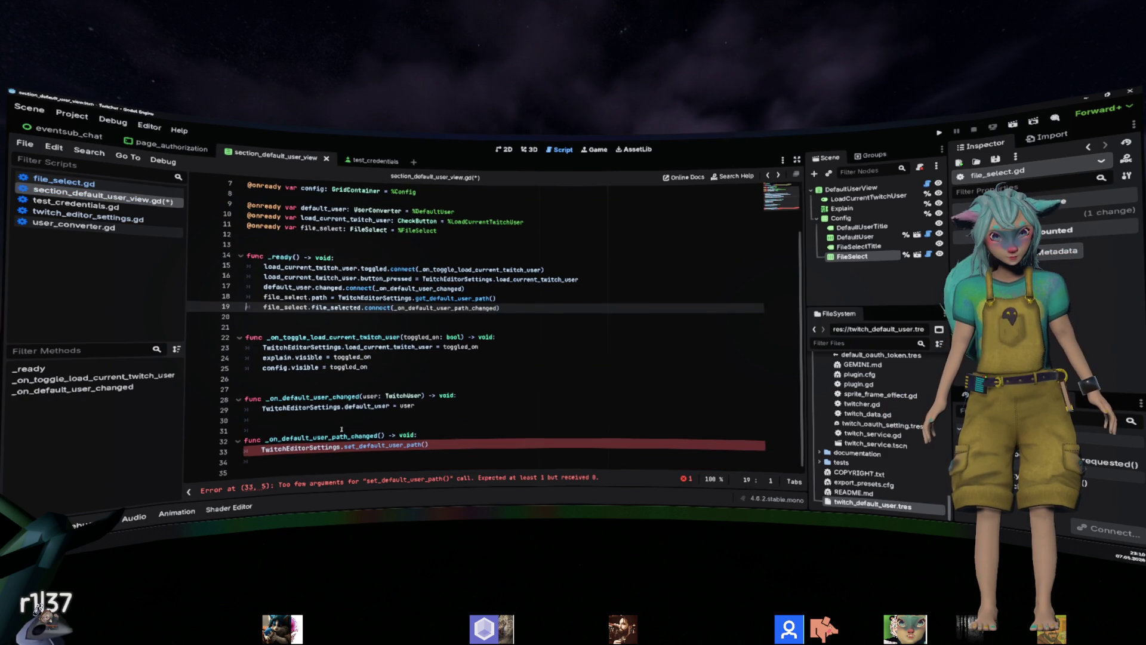
Add a path: String parameter to the handler and pass path to set_default_user_path.
{"action": "left_click", "coordinate": [382, 435]}
{"action": "type", "text": "path: String"}
{"action": "left_click", "coordinate": [425, 445]}
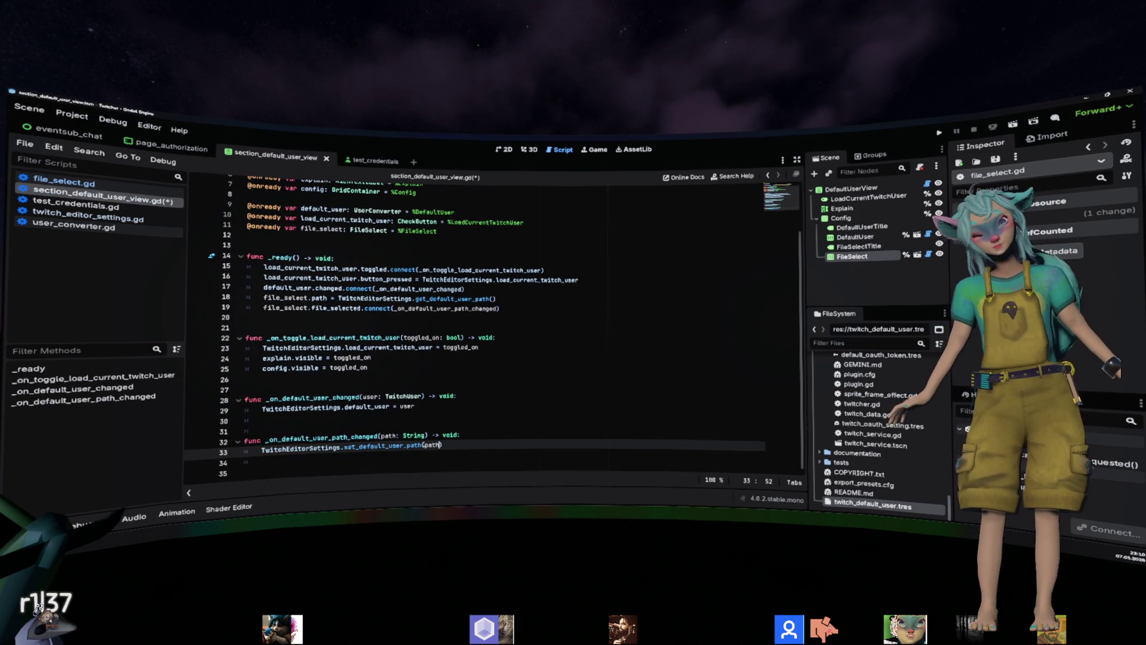
{"action": "key", "text": "Up"}
{"action": "key", "text": "Up"}
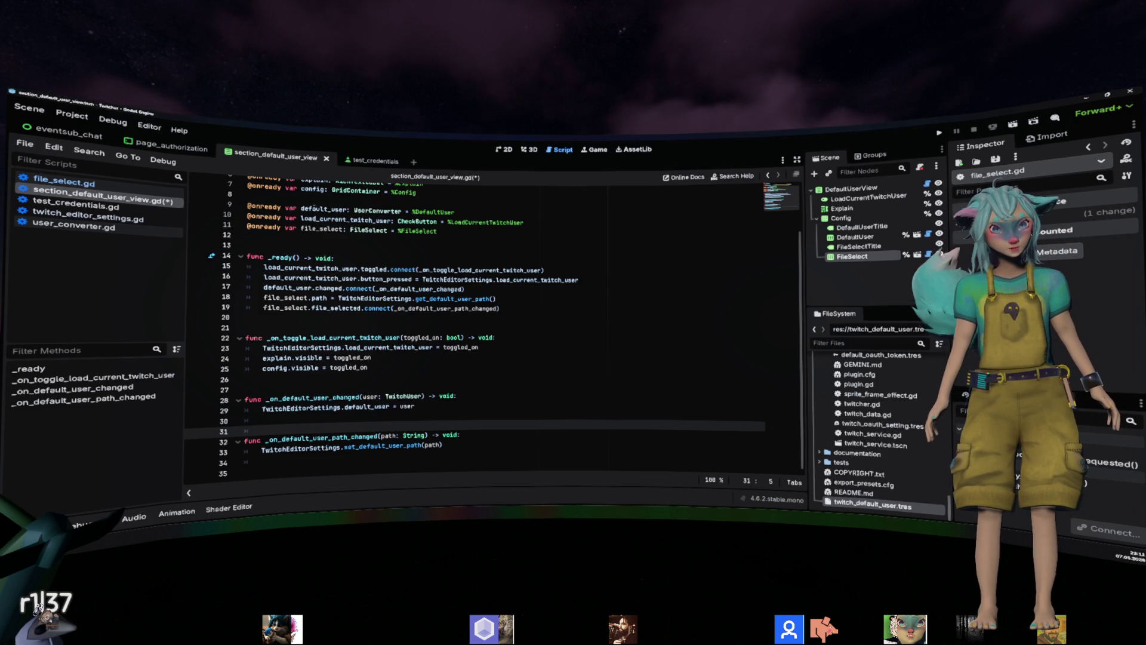
{"action": "double_click", "coordinate": [311, 208]}
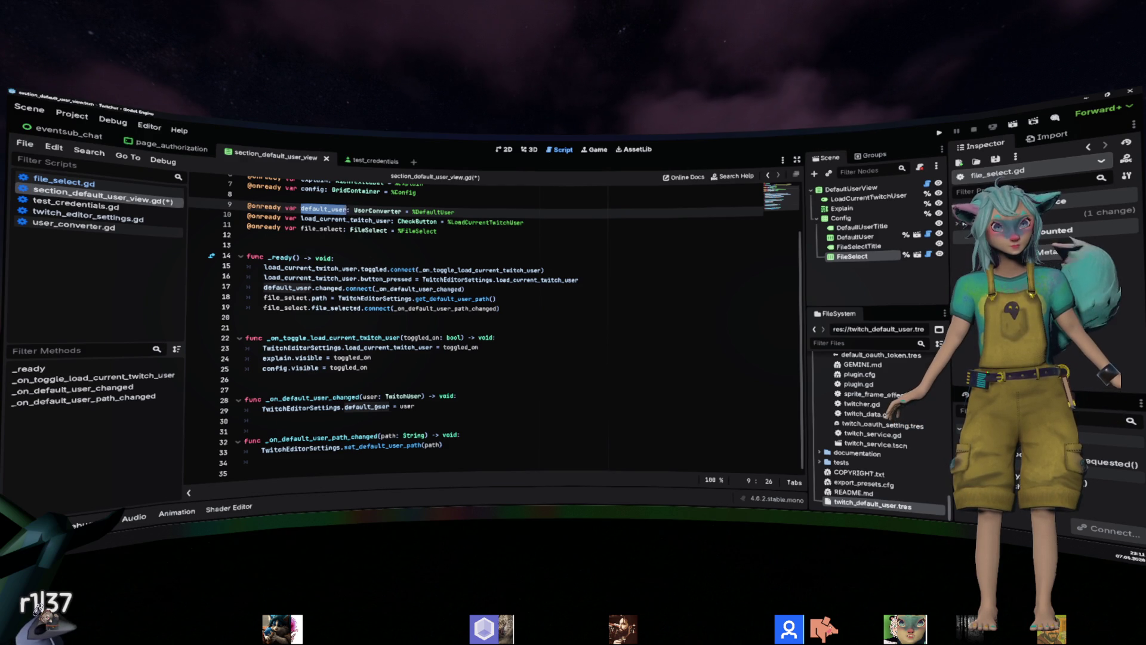
{"action": "left_click", "coordinate": [374, 407]}
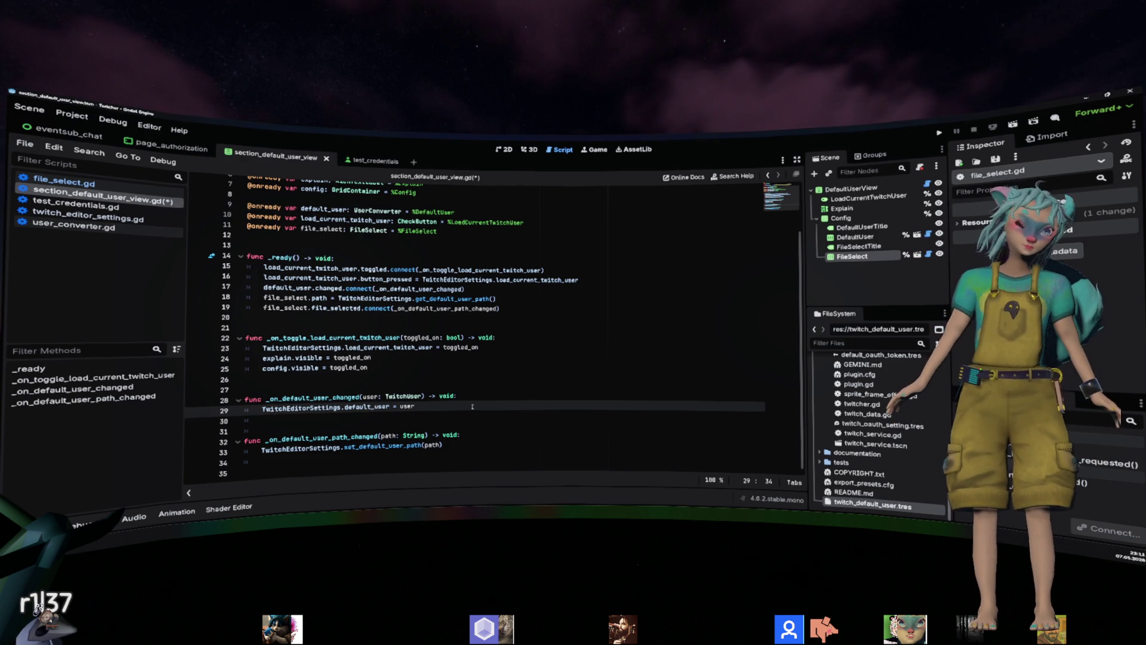
{"action": "key", "text": "Down"}
{"action": "key", "text": "Down"}
{"action": "key", "text": "Down"}
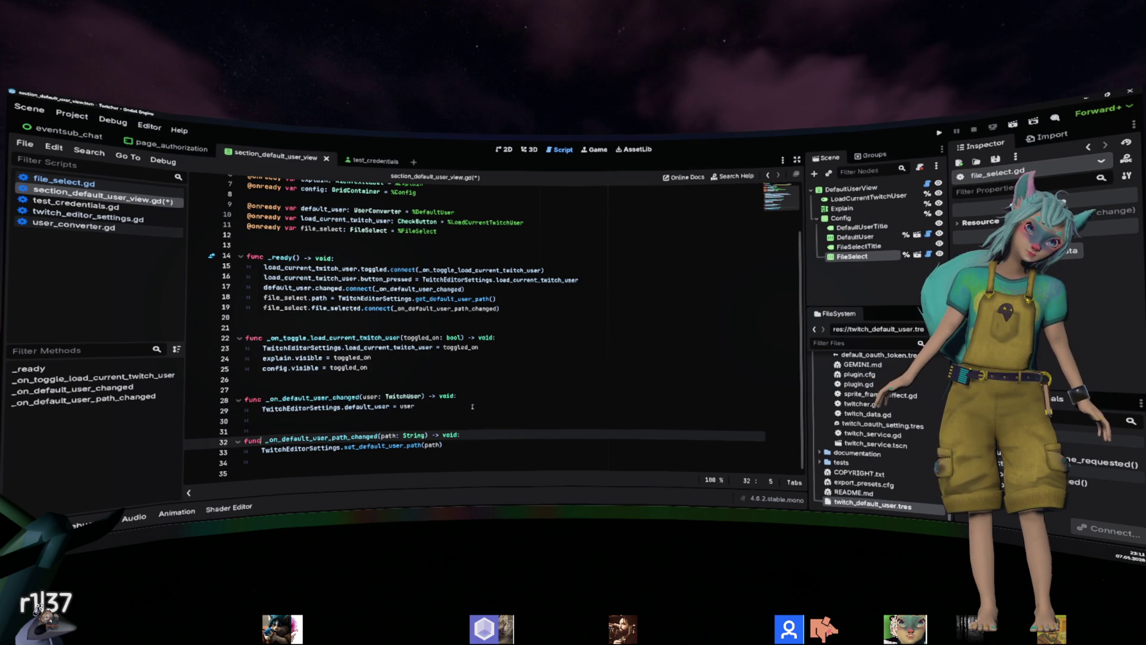
{"action": "key", "text": "Home"}
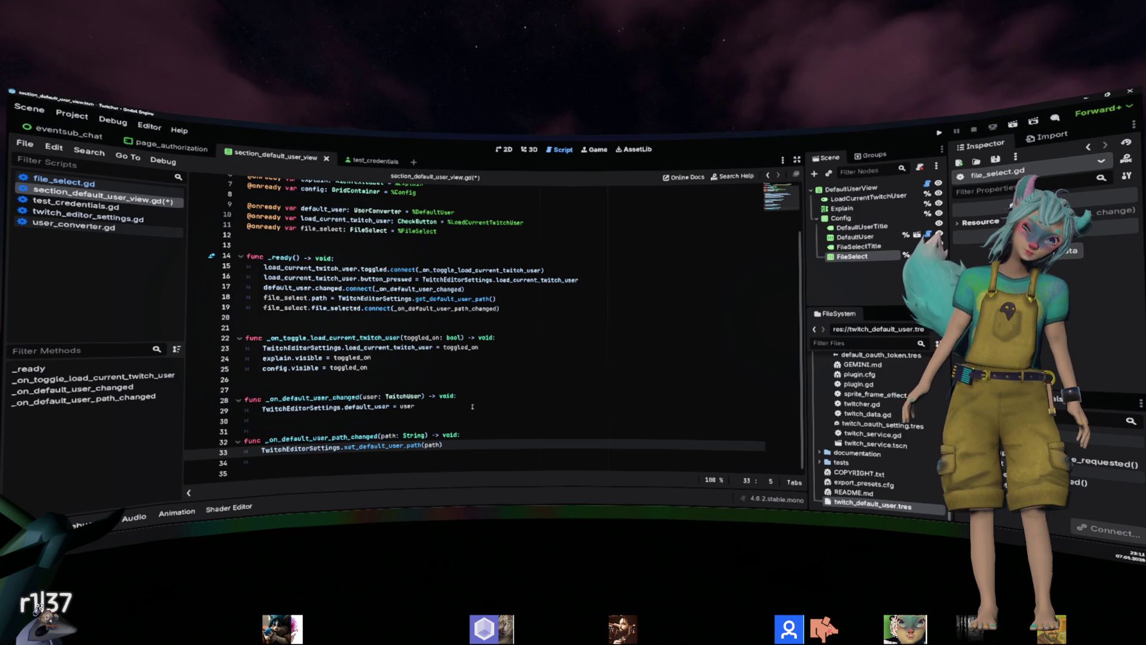
{"action": "left_click", "coordinate": [78, 121]}
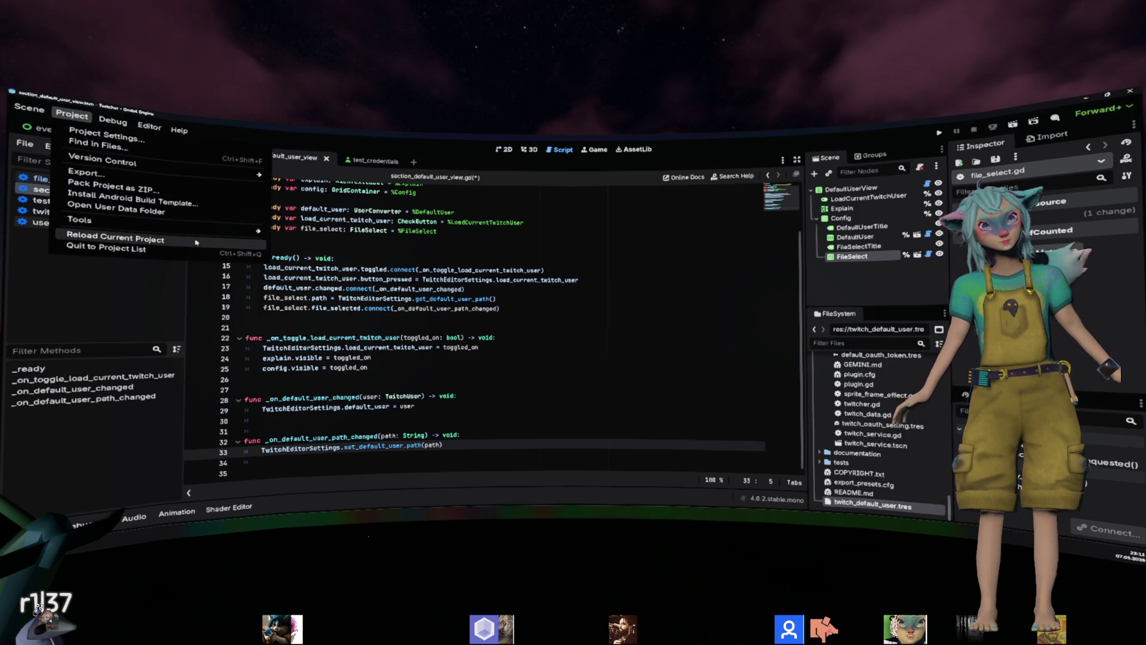
{"action": "mouse_move", "coordinate": [239, 228]}
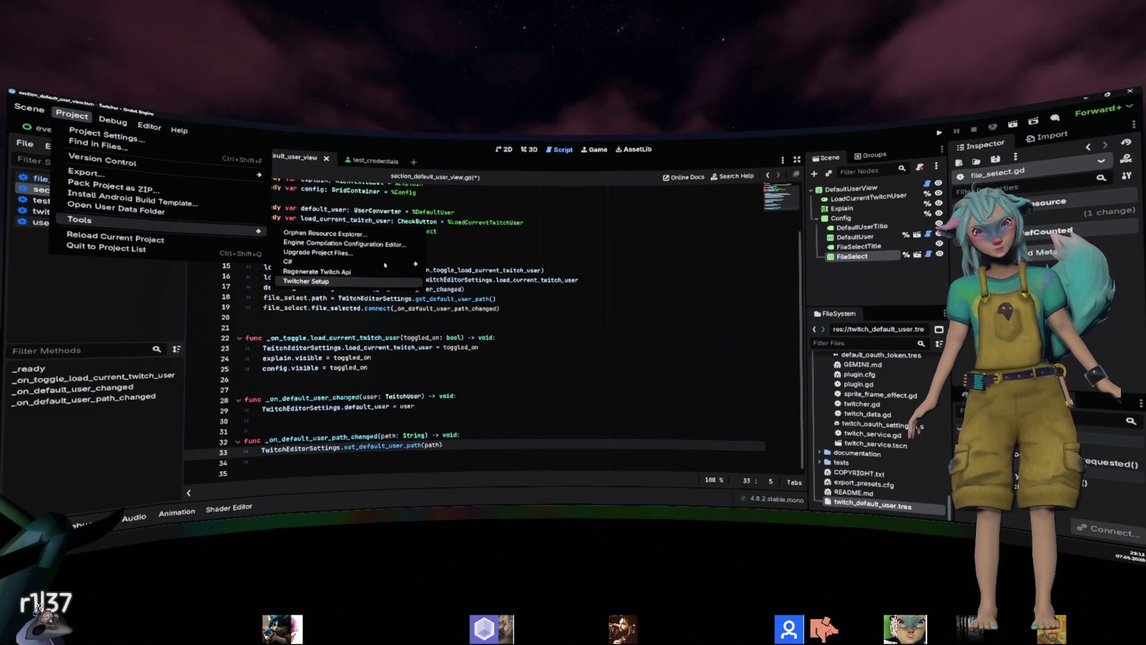
{"action": "left_click", "coordinate": [305, 282]}
{"action": "left_click", "coordinate": [510, 257]}
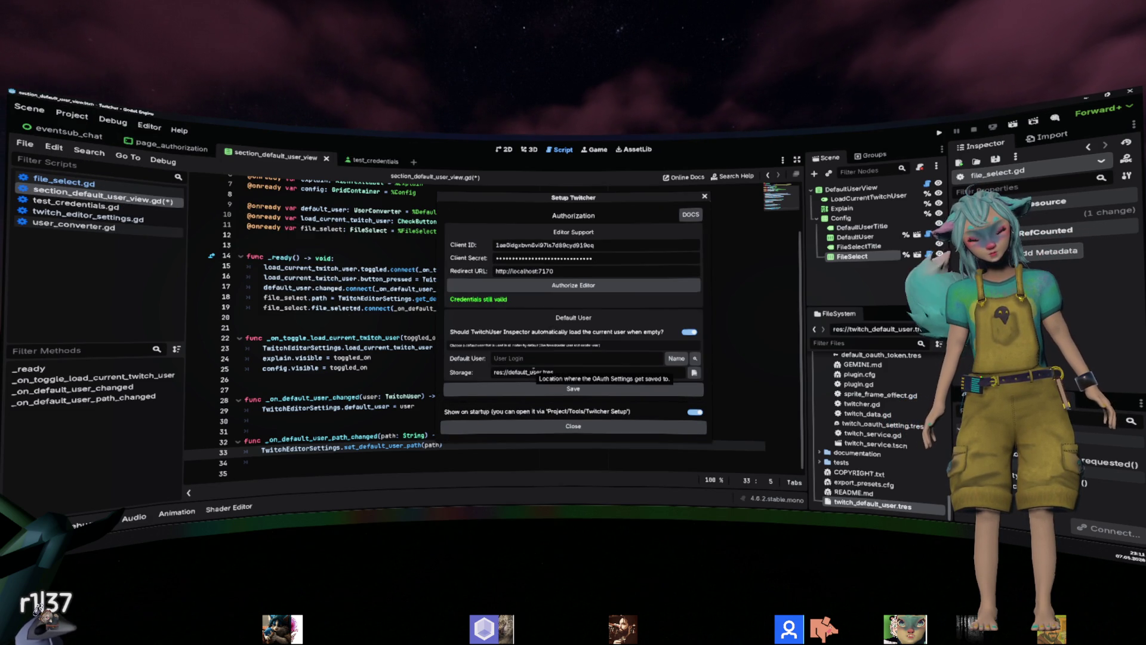
{"action": "triple_click", "coordinate": [524, 375]}
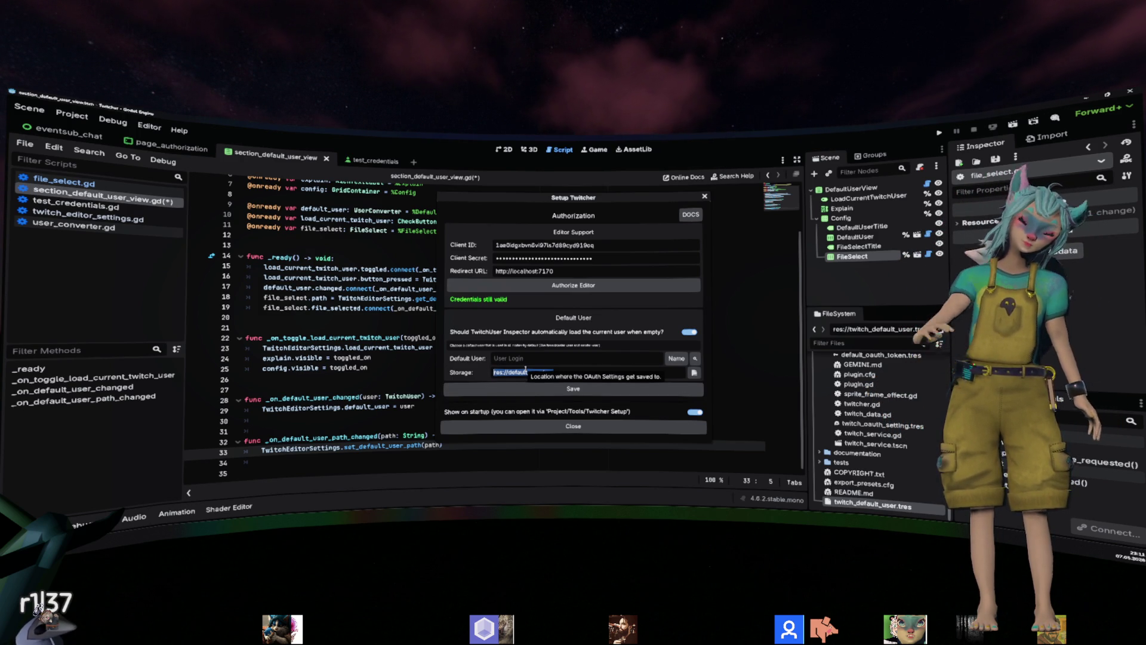
{"action": "left_click", "coordinate": [559, 288]}
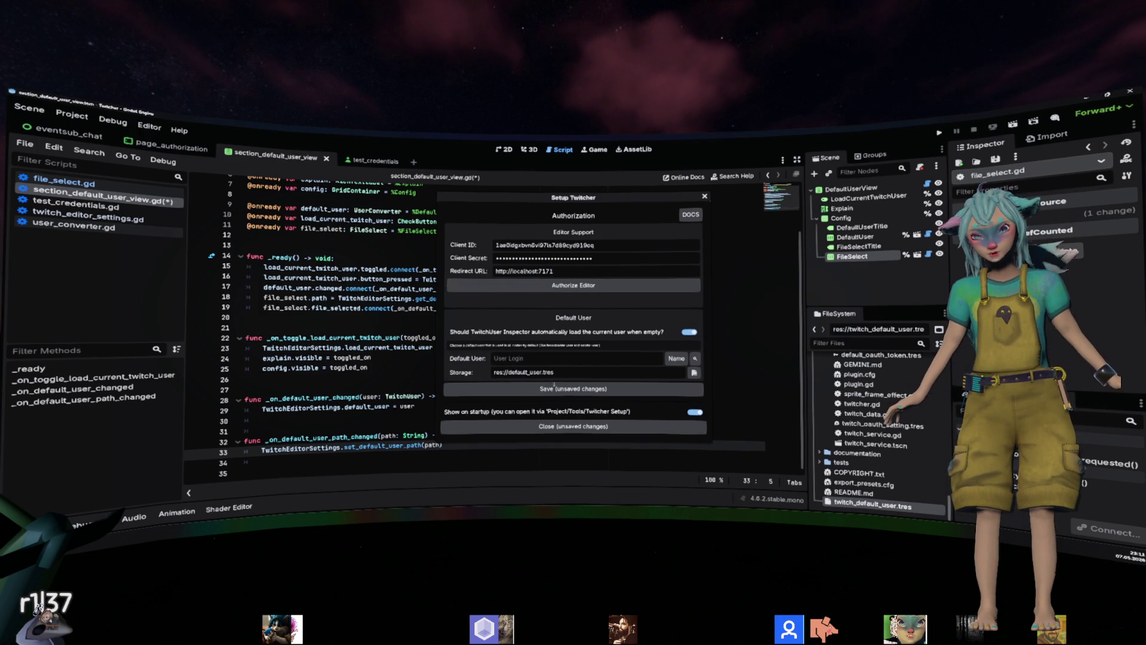
{"action": "left_click", "coordinate": [597, 426]}
{"action": "left_click", "coordinate": [537, 329]}
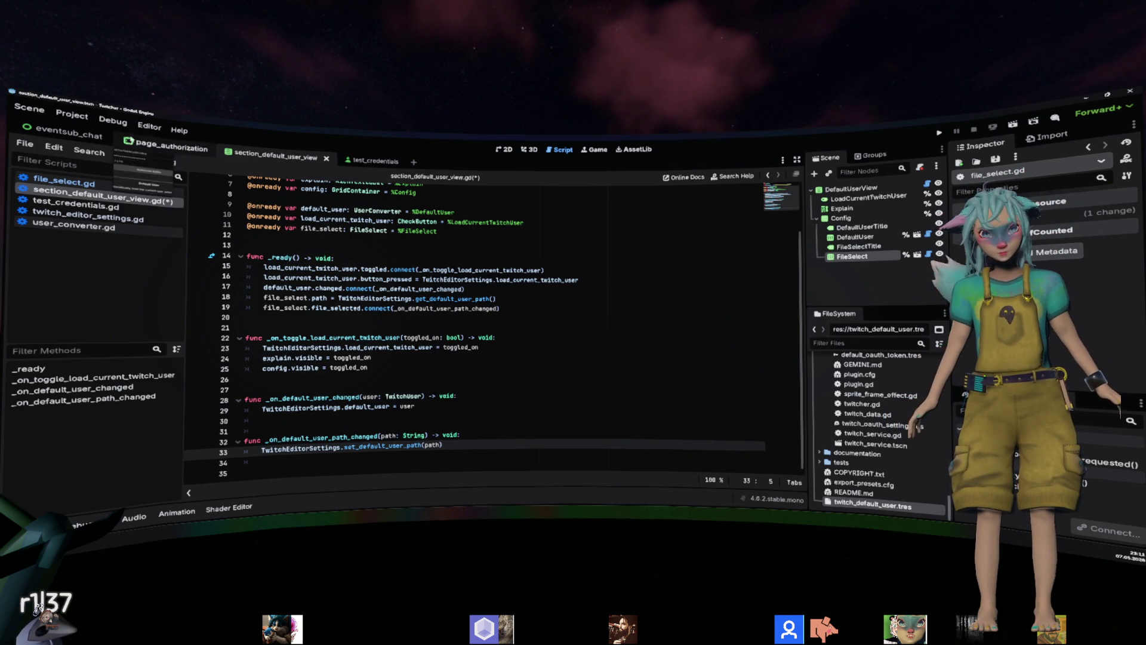
{"action": "left_click", "coordinate": [72, 114]}
{"action": "left_click", "coordinate": [138, 127]}
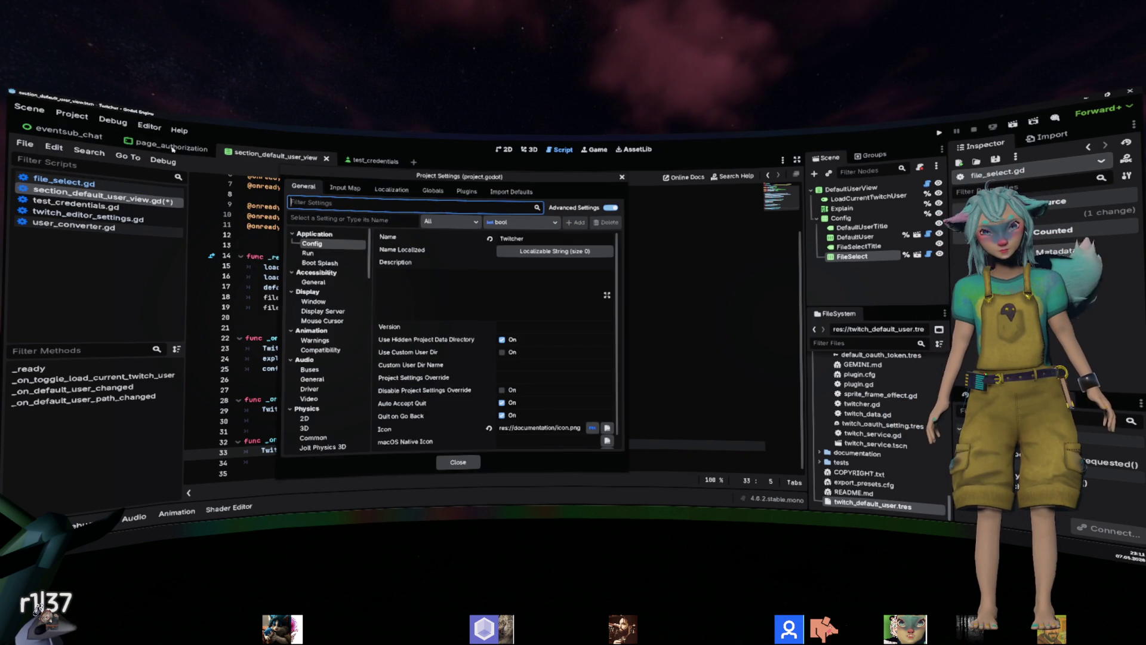
{"action": "key", "text": "Escape"}
{"action": "left_click", "coordinate": [71, 115]}
{"action": "mouse_move", "coordinate": [179, 221]}
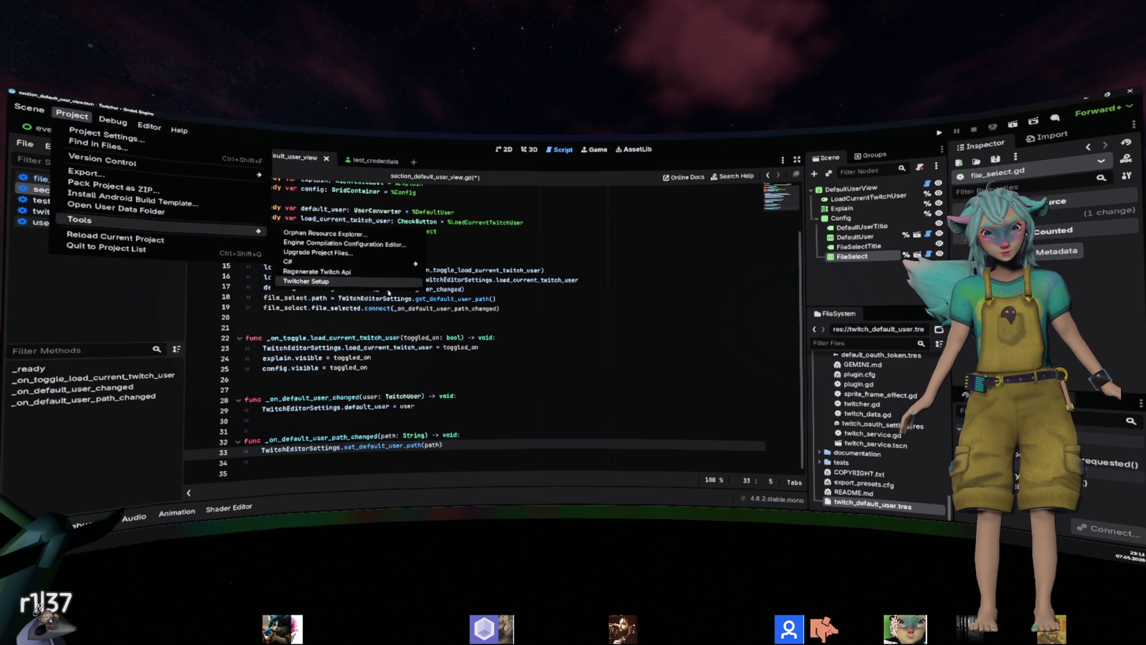
{"action": "key", "text": "Return"}
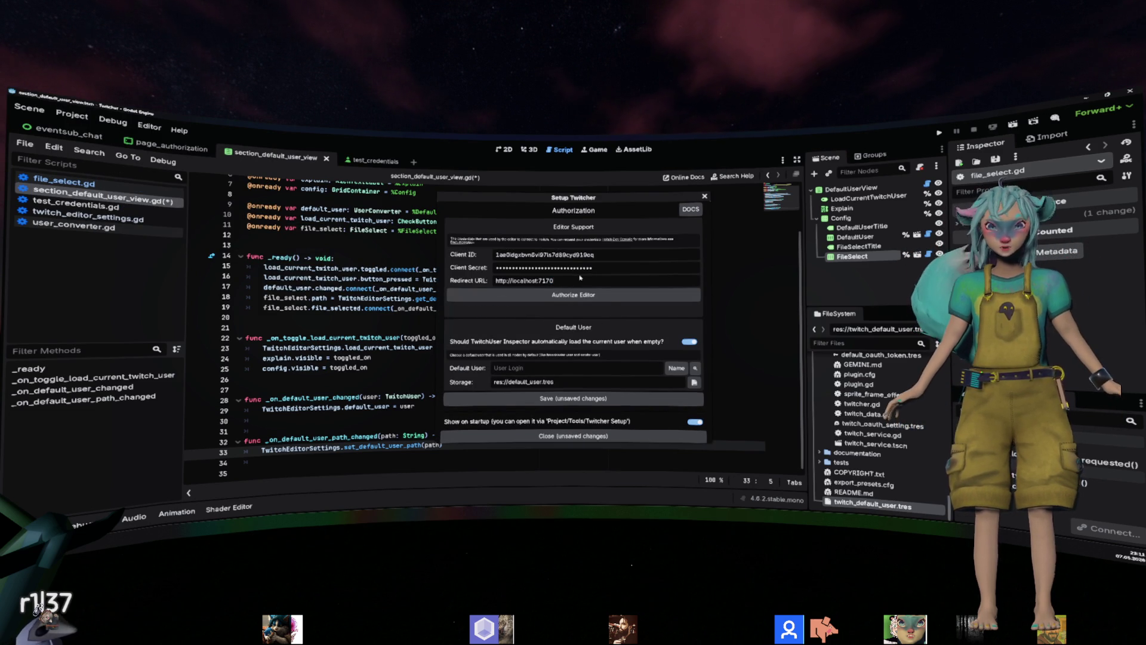
{"action": "left_click", "coordinate": [573, 435]}
{"action": "left_click", "coordinate": [507, 320]}
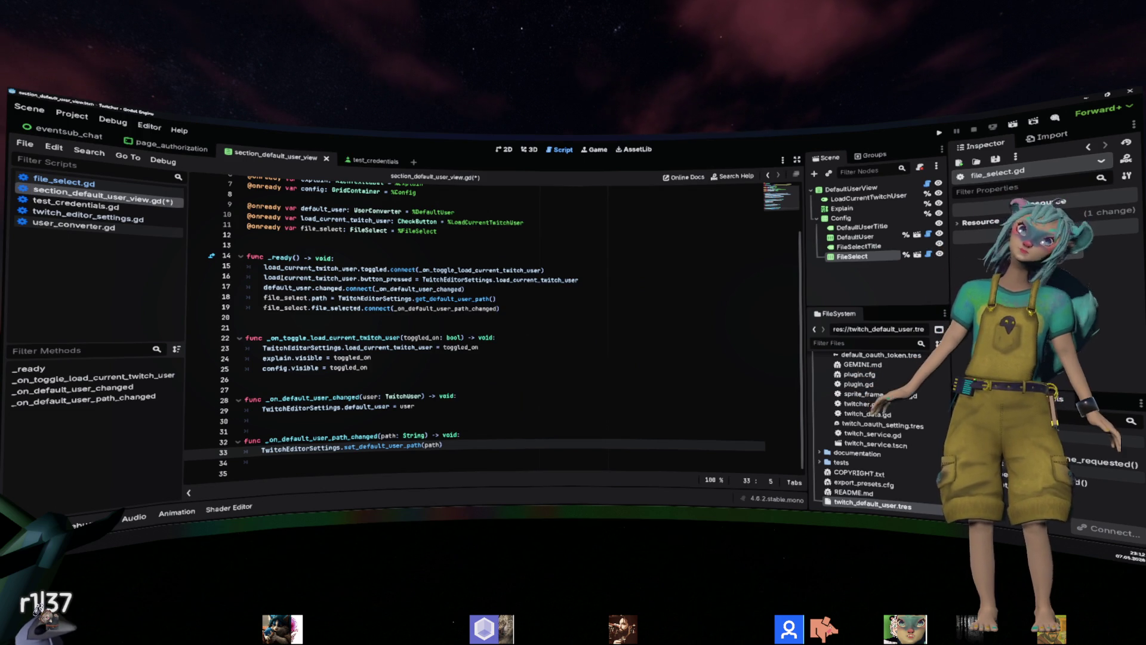
{"action": "left_click", "coordinate": [492, 318]}
{"action": "left_click", "coordinate": [529, 428]}
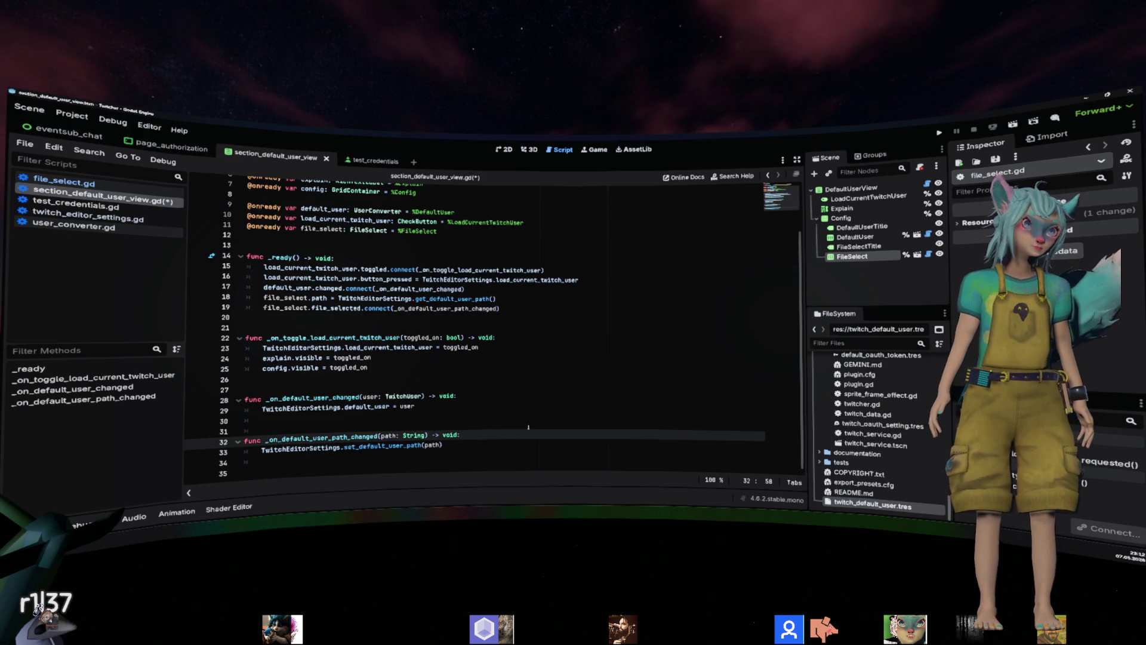
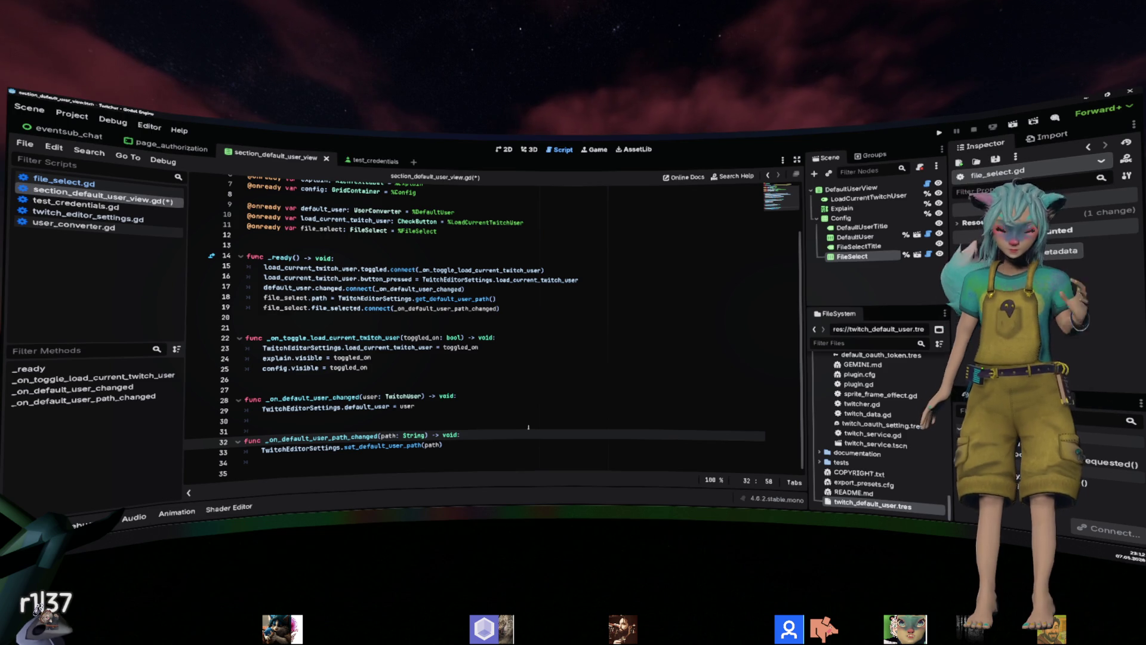
Add an empty 'func save() -> void:' at the end of section_default_user_view.gd.
{"action": "left_click", "coordinate": [504, 150]}
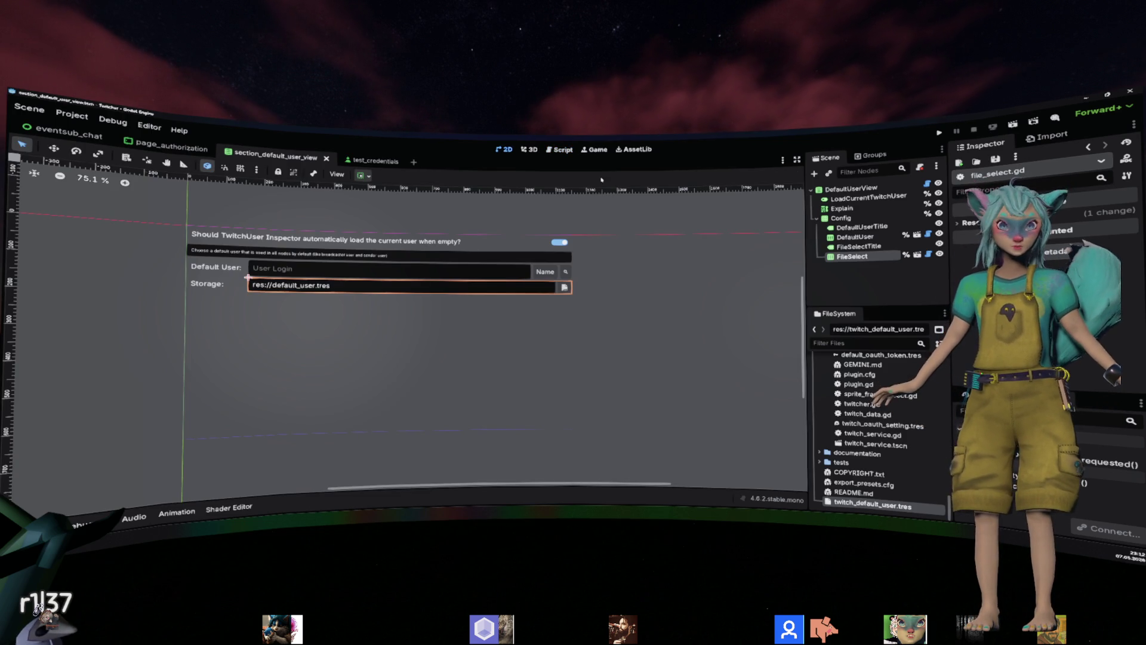
{"action": "left_click", "coordinate": [561, 150]}
{"action": "type", "text": "func  save() -"}
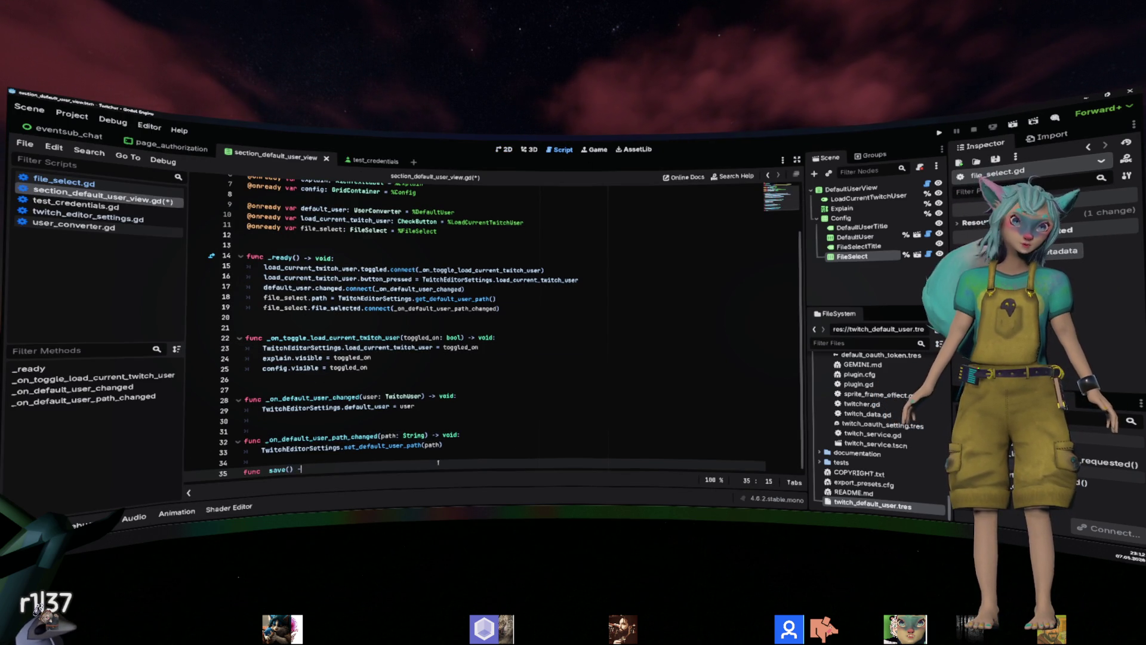
{"action": "type", "text": "> void:"}
{"action": "key", "text": "BackSpace"}
{"action": "scroll", "coordinate": [509, 432], "scroll_direction": "up", "scroll_amount": 2}
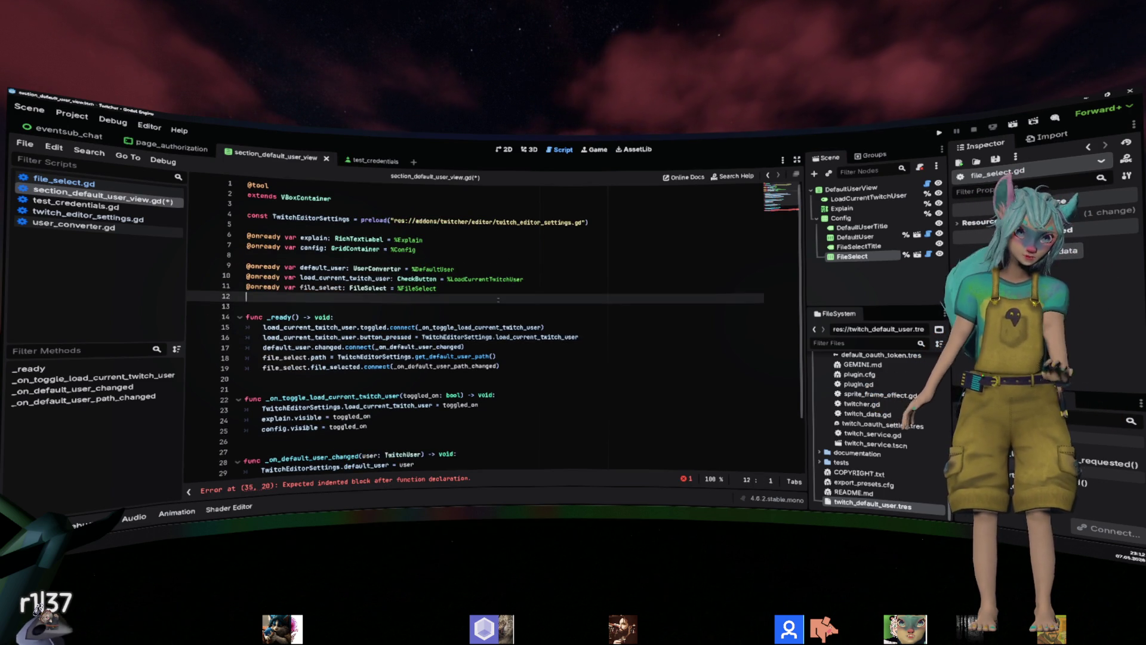
{"action": "left_click", "coordinate": [497, 301]}
{"action": "type", "text": "_de"}
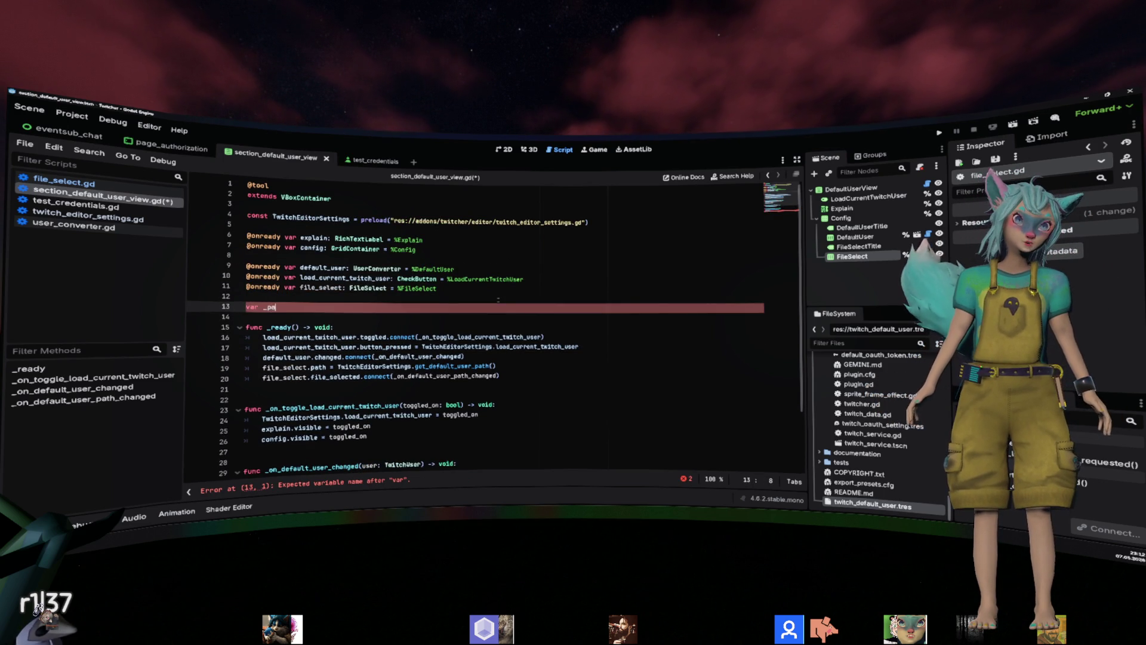
{"action": "type", "text": "fault_us"}
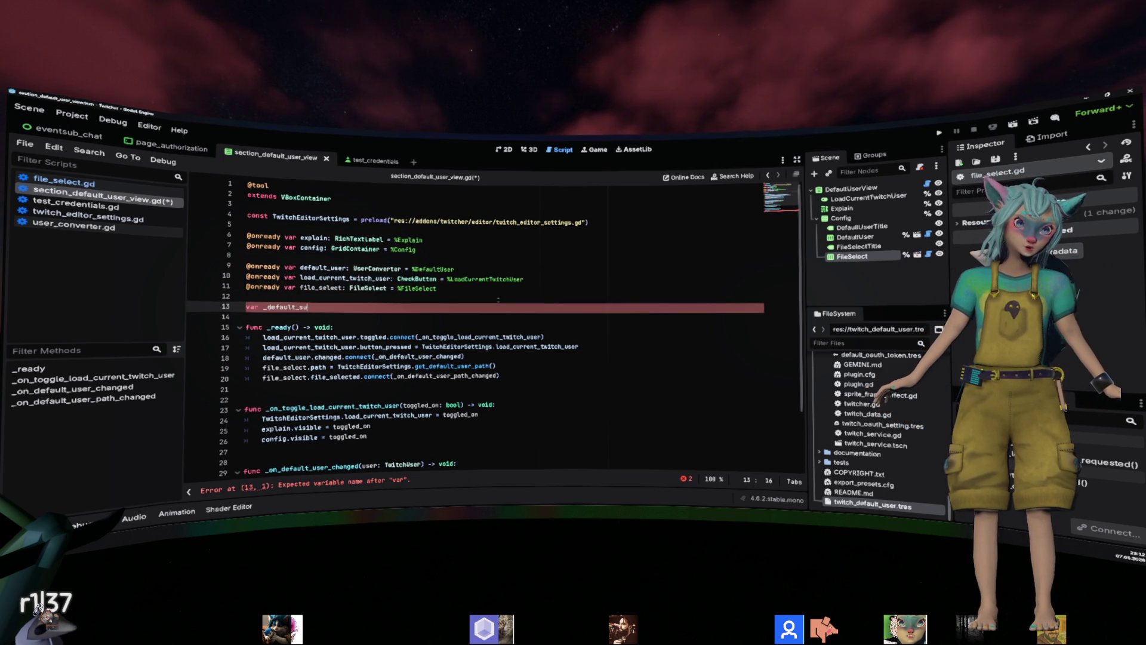
{"action": "type", "text": "er: Twit"}
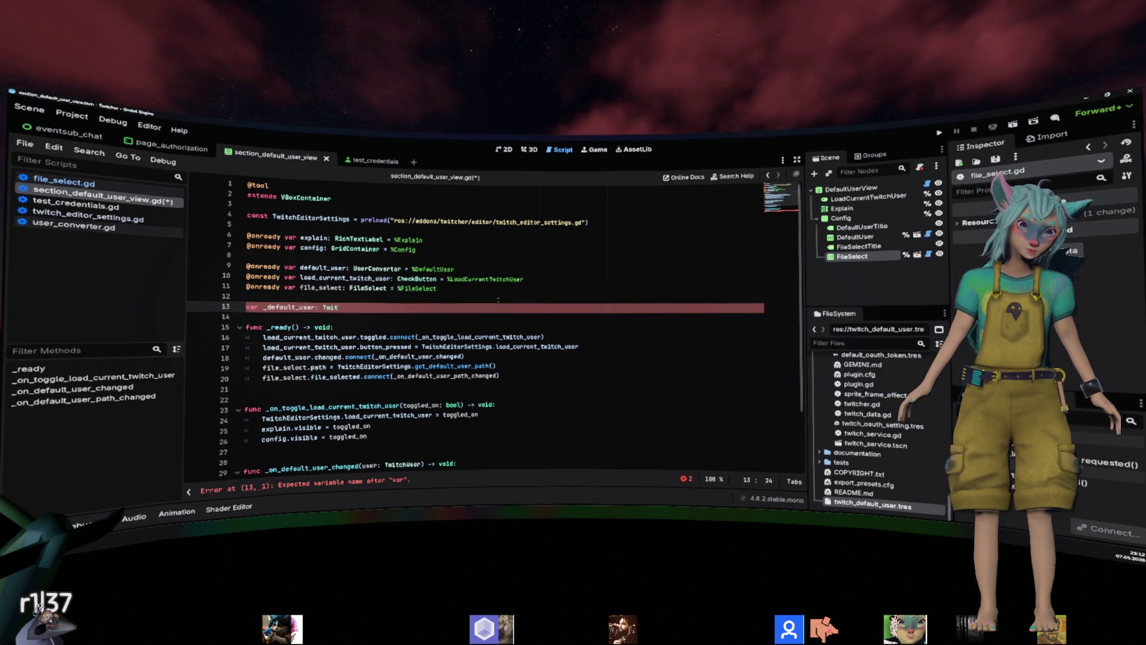
{"action": "type", "text": "chUser"}
{"action": "key", "text": "Return"}
{"action": "type", "text": "var"}
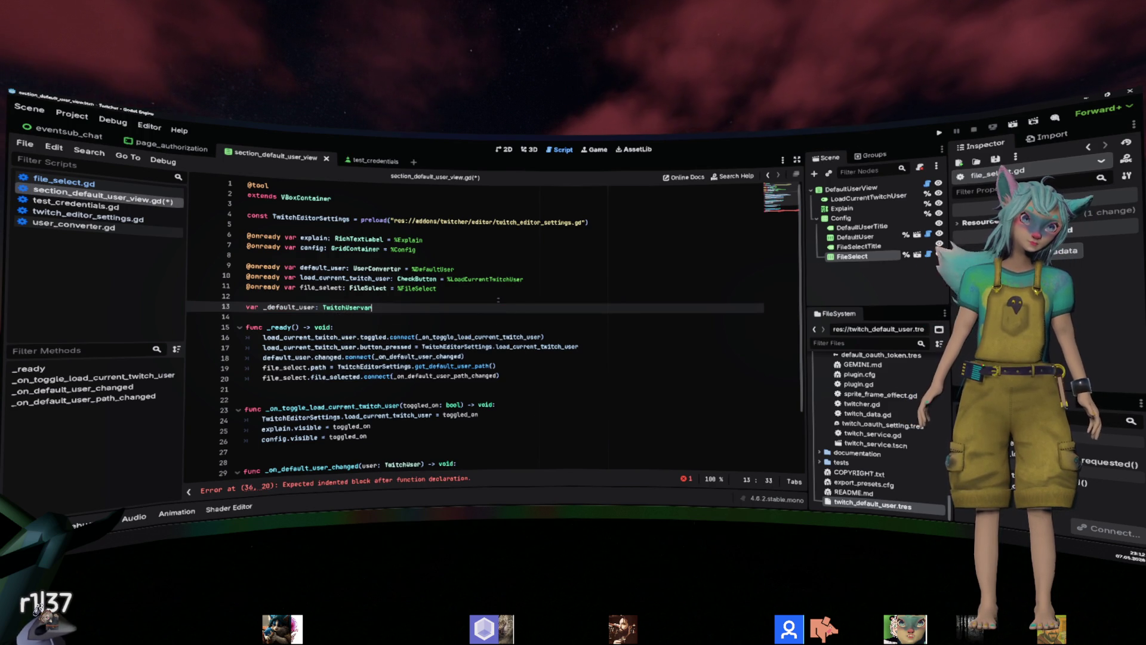
{"action": "key", "text": "BackSpace"}
{"action": "key", "text": "Return"}
Discard a stray _default_user_path variable and copy the _default_user name into _ready.
{"action": "type", "text": "var _default_user_pa"}
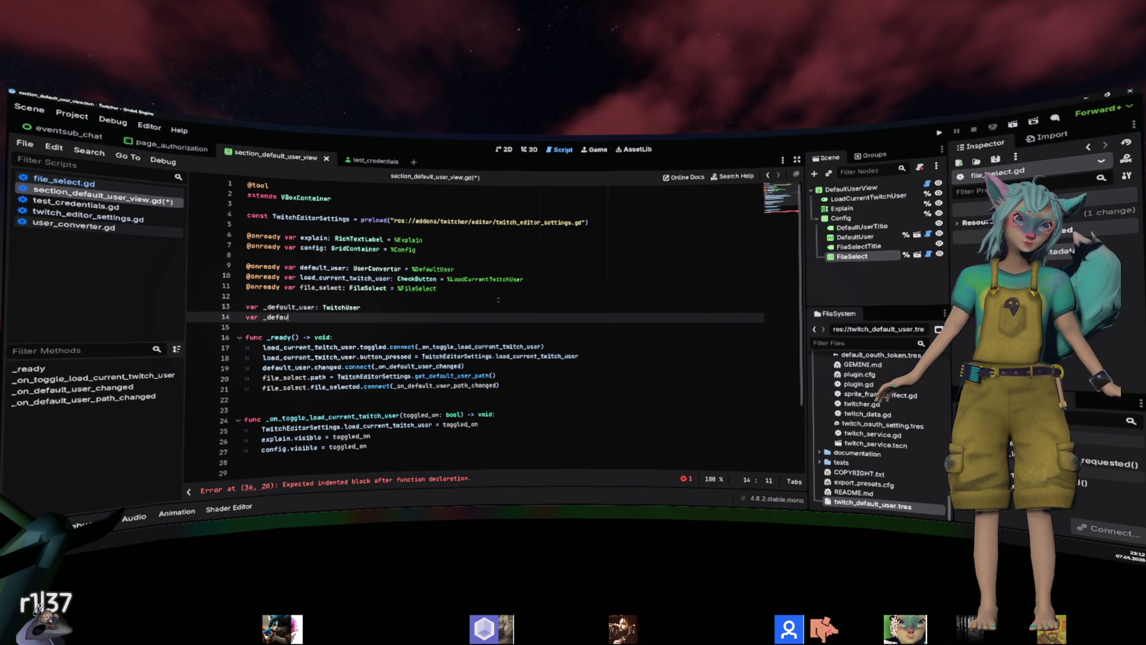
{"action": "type", "text": "th"}
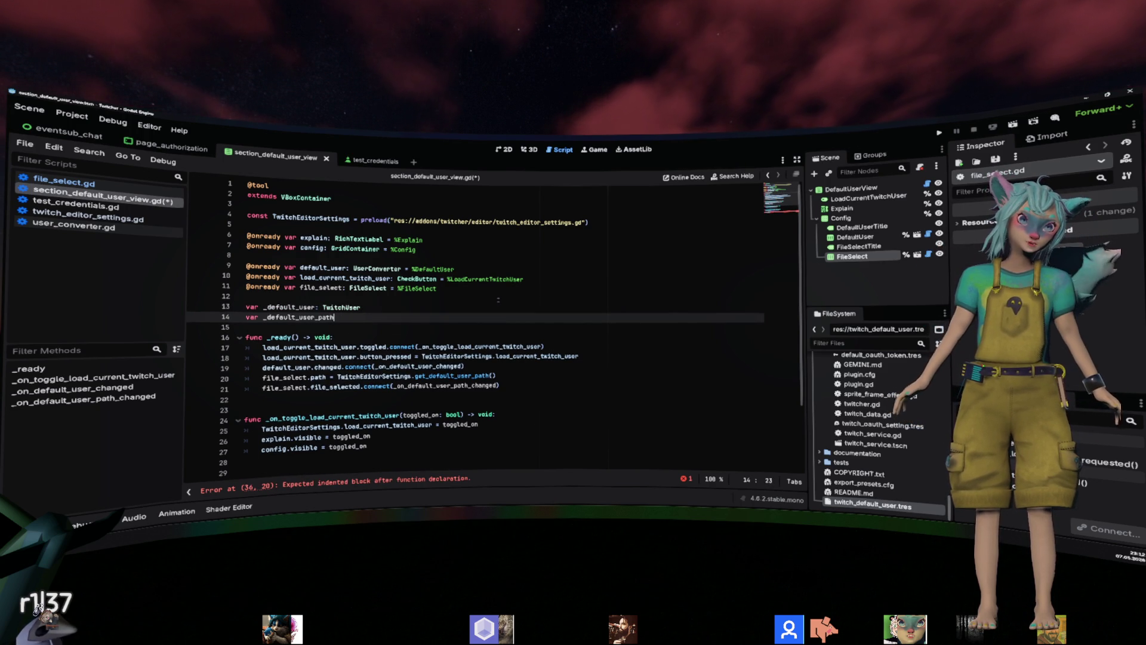
{"action": "key", "text": "ctrl+BackSpace"}
{"action": "key", "text": "ctrl+BackSpace"}
{"action": "key", "text": "BackSpace"}
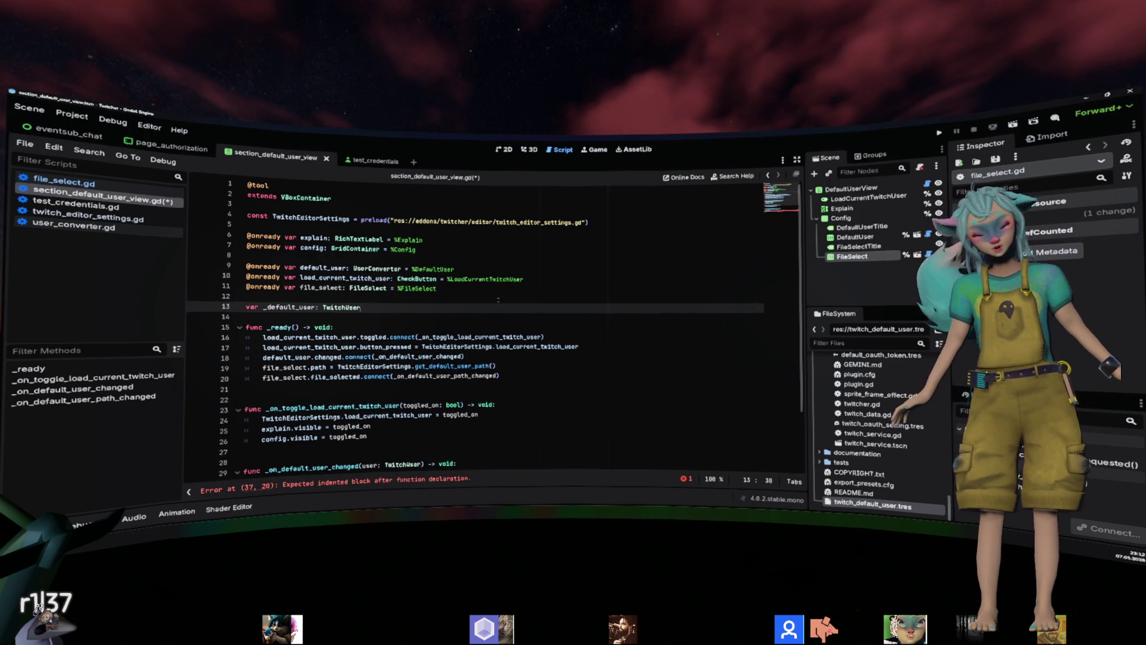
{"action": "double_click", "coordinate": [289, 307]}
{"action": "key", "text": "ctrl+c"}
{"action": "left_click", "coordinate": [533, 386]}
Add '_default_user = TwitchEditorSettings.default_user' to the _ready body.
{"action": "key", "text": "ctrl+v"}
{"action": "key", "text": "Tab"}
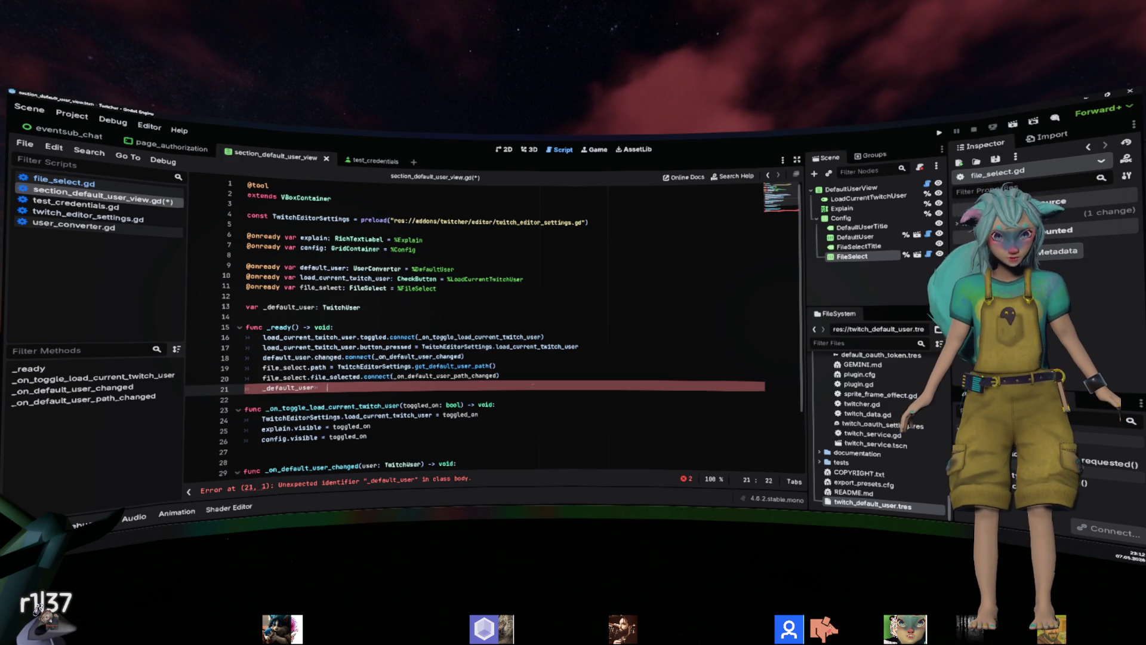
{"action": "type", "text": "= "}
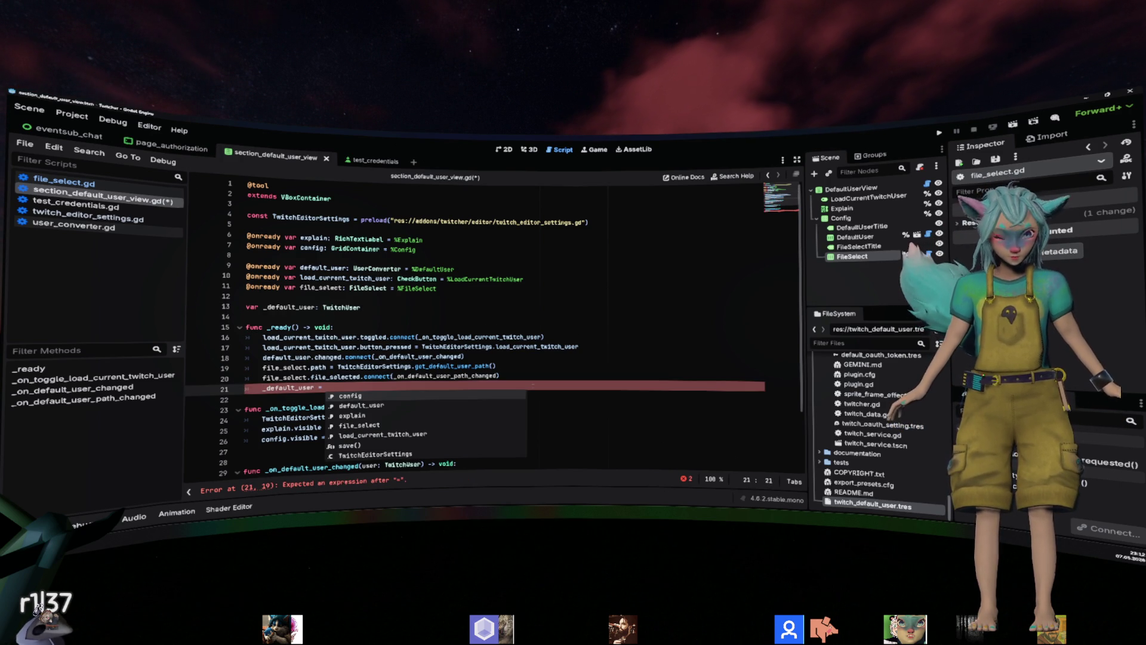
{"action": "type", "text": "TwEd"}
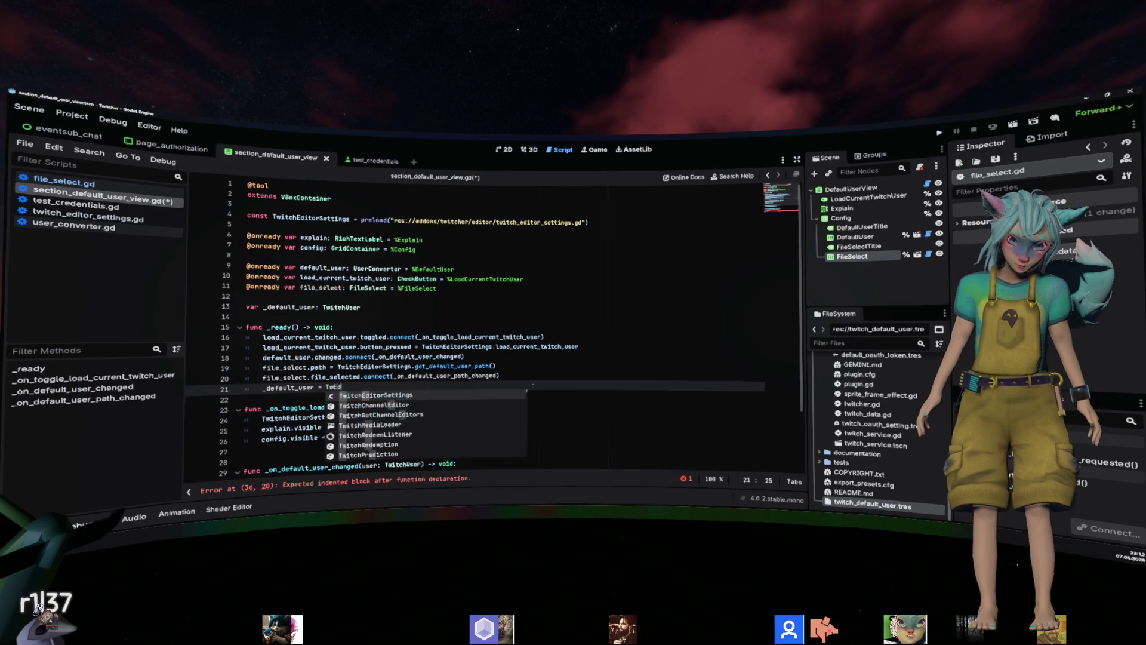
{"action": "key", "text": "Return"}
{"action": "type", "text": ".default_user"}
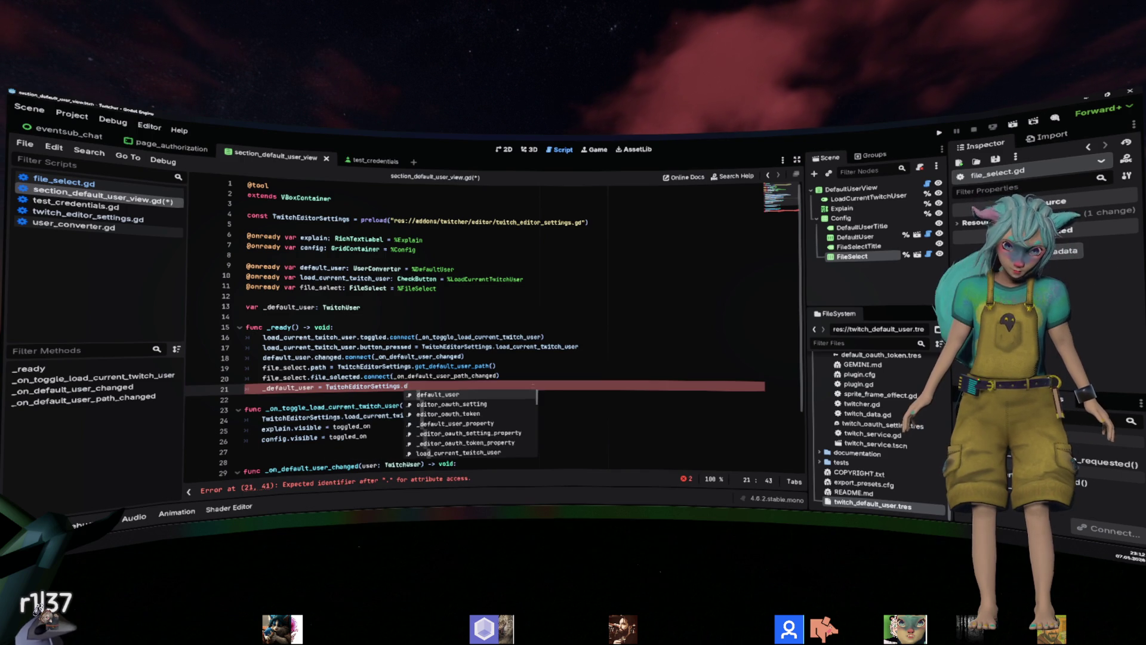
{"action": "type", "text": "."}
{"action": "key", "text": "BackSpace"}
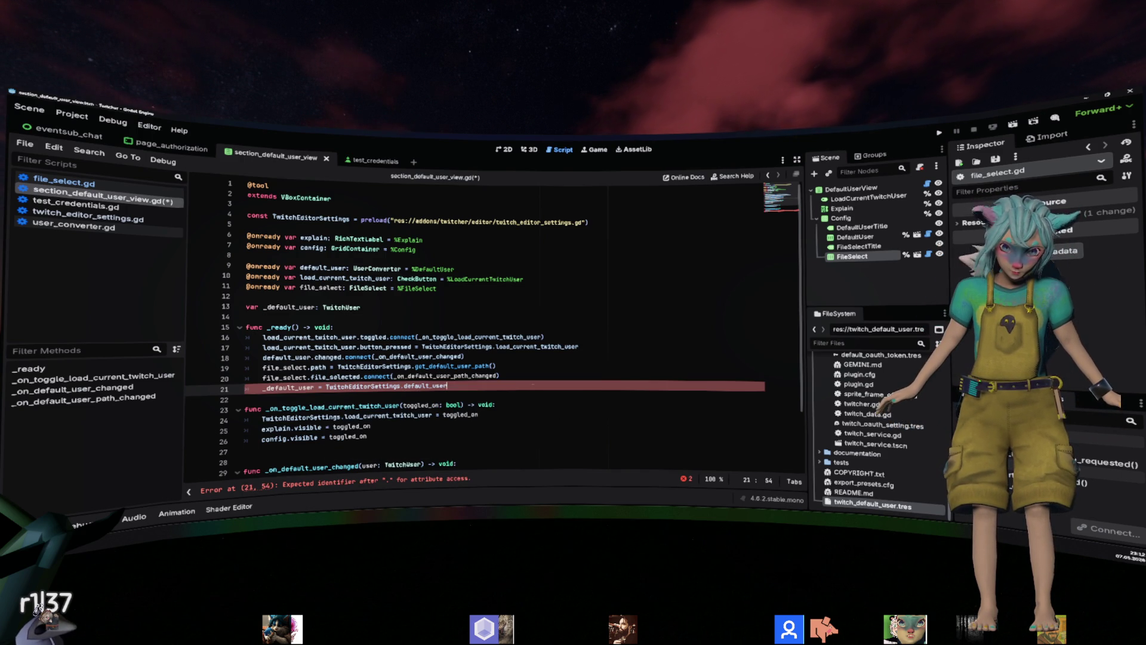
{"action": "key", "text": "Return"}
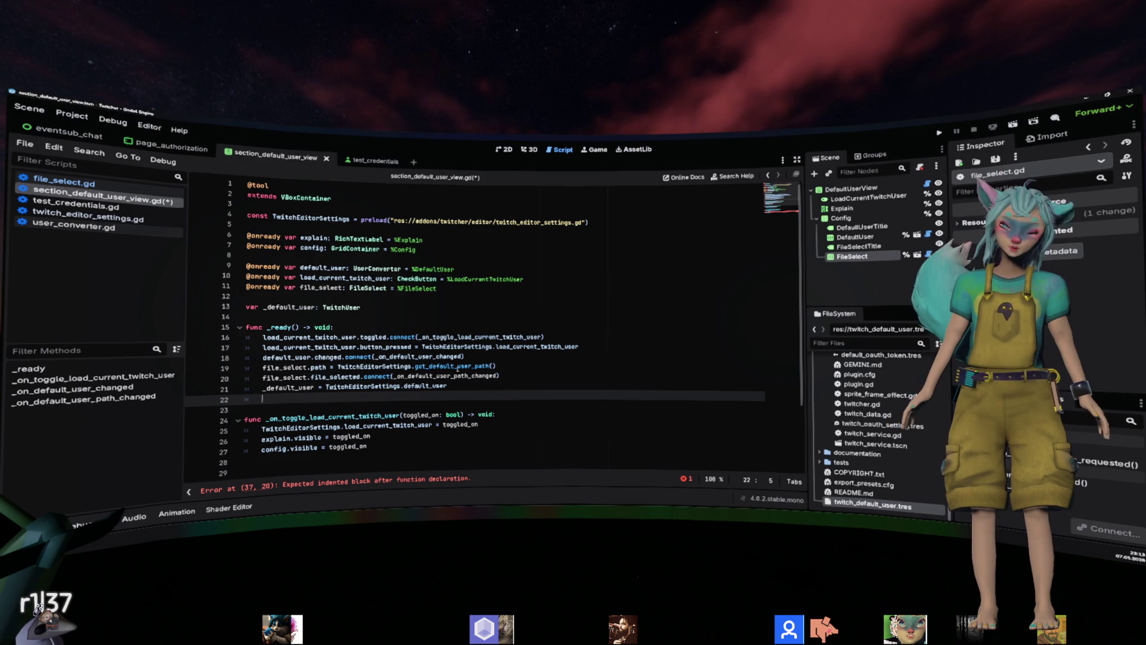
Place the assignment above file_select.path and set the path to _default_user.resource_path.
{"action": "double_click", "coordinate": [457, 369]}
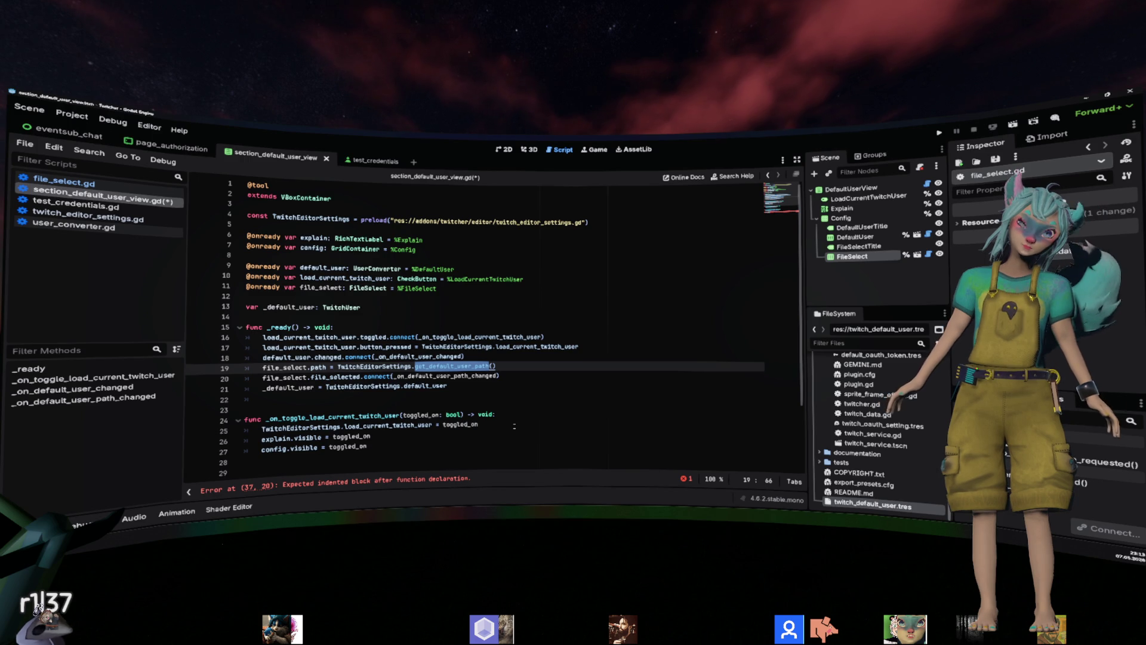
{"action": "key", "text": "alt+Down"}
{"action": "key", "text": "alt+Down"}
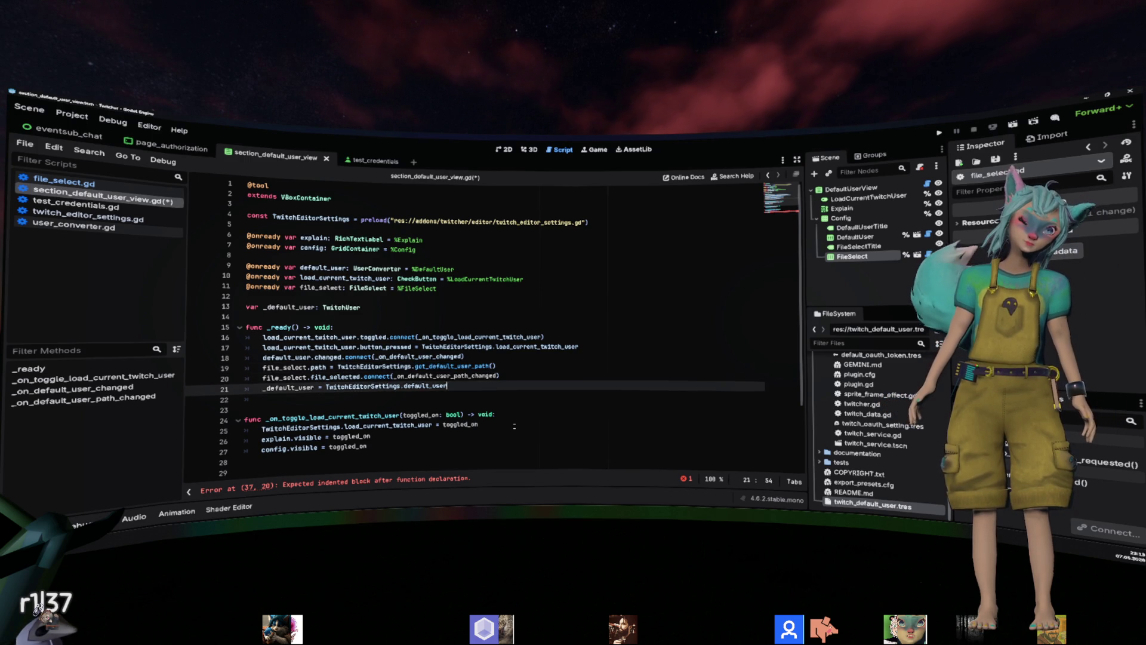
{"action": "key", "text": "alt+Up"}
{"action": "key", "text": "Down"}
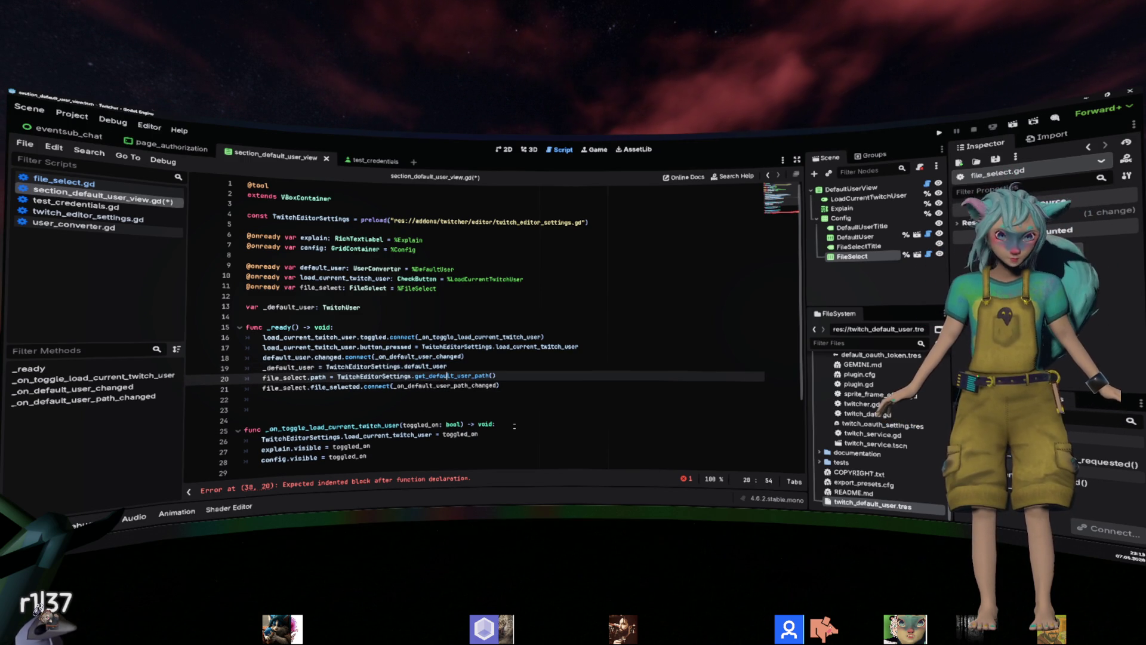
{"action": "key", "text": "ctrl+BackSpace"}
{"action": "key", "text": "ctrl+BackSpace"}
{"action": "key", "text": "ctrl+BackSpace"}
{"action": "type", "text": "_de"}
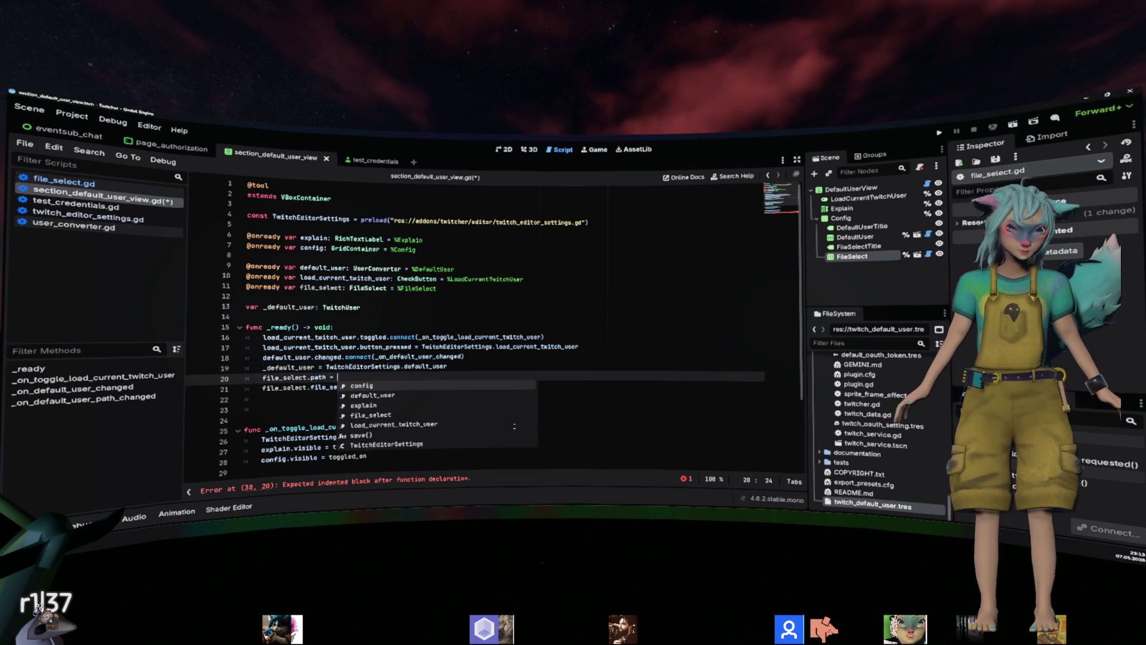
{"action": "key", "text": "Return"}
{"action": "type", "text": ".resourc"}
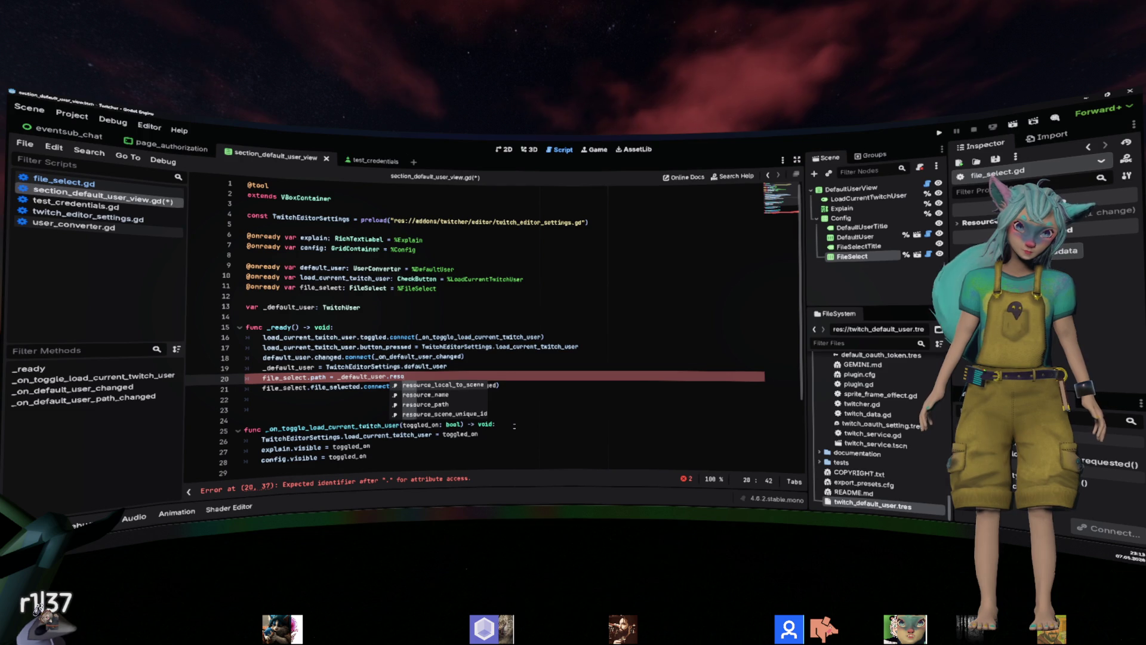
{"action": "key", "text": "Down"}
{"action": "key", "text": "Down"}
{"action": "key", "text": "Return"}
{"action": "key", "text": "Up"}
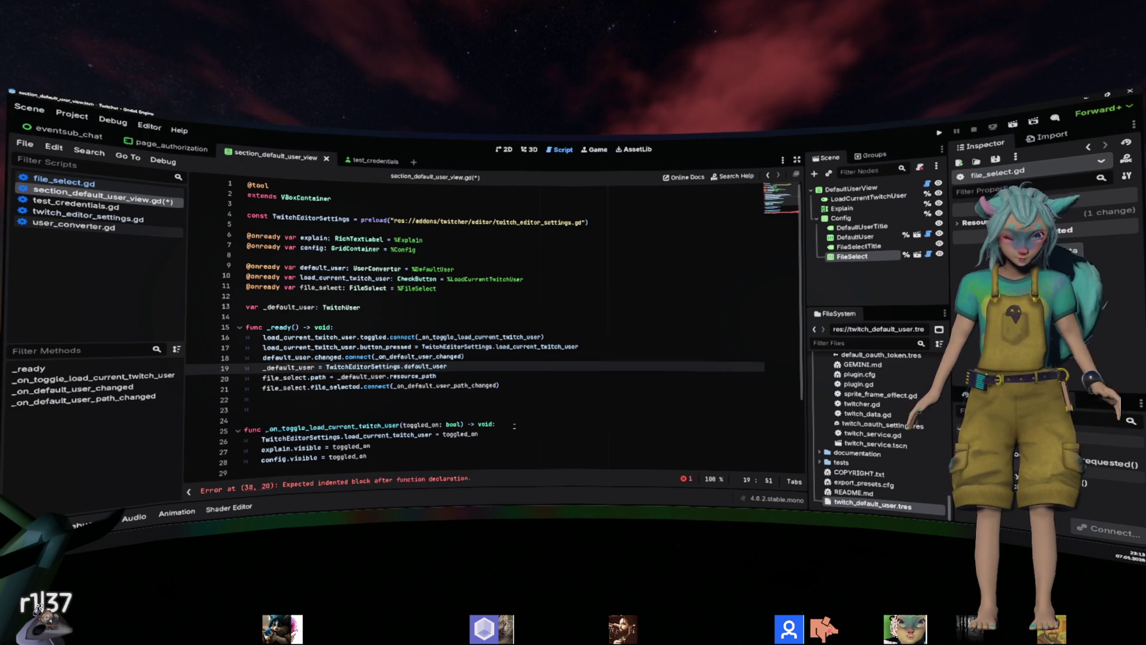
Remove the extra blank line in _ready and add spacing above save().
{"action": "scroll", "coordinate": [514, 425], "scroll_direction": "down", "scroll_amount": 3}
{"action": "left_click", "coordinate": [522, 310]}
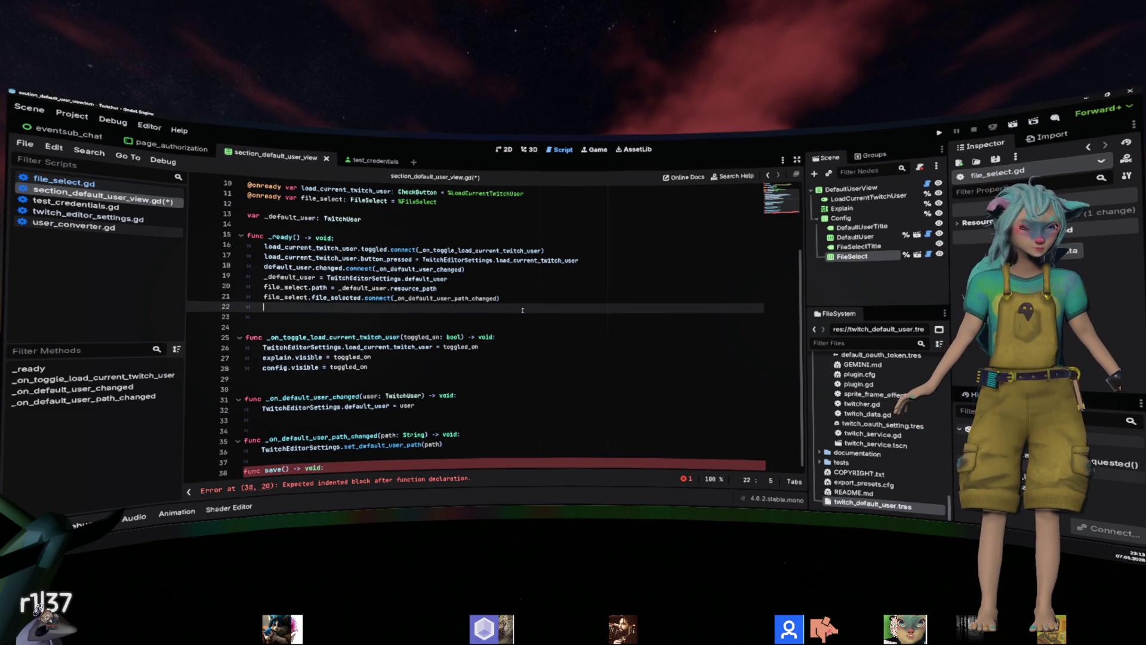
{"action": "key", "text": "ctrl+shift+k"}
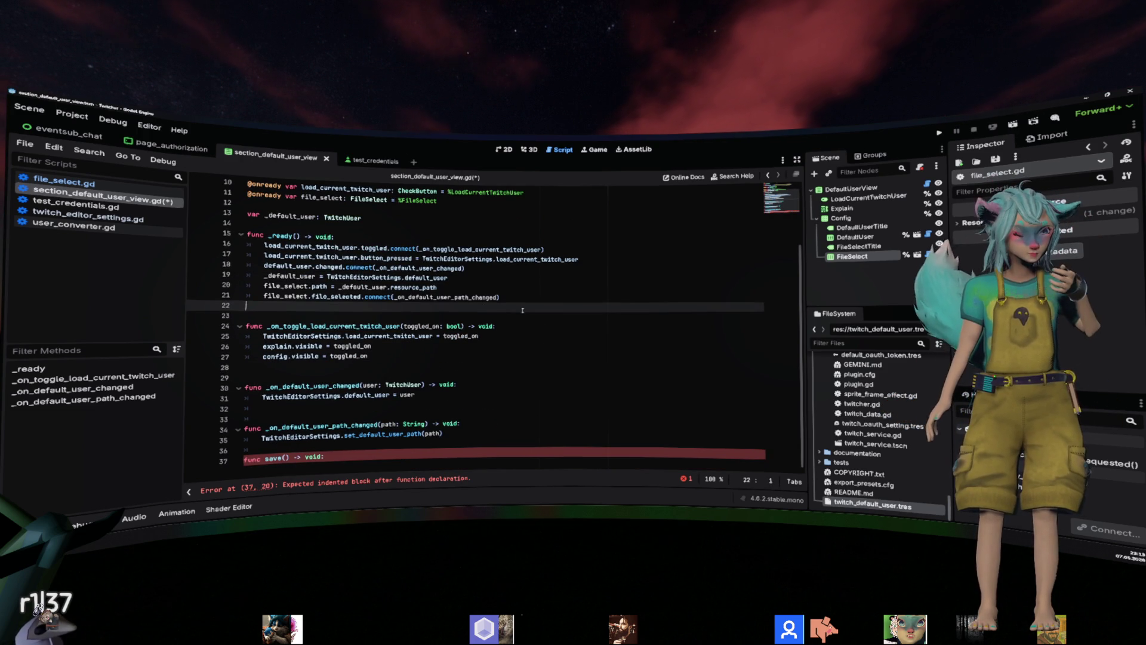
{"action": "scroll", "coordinate": [499, 312], "scroll_direction": "up", "scroll_amount": 1}
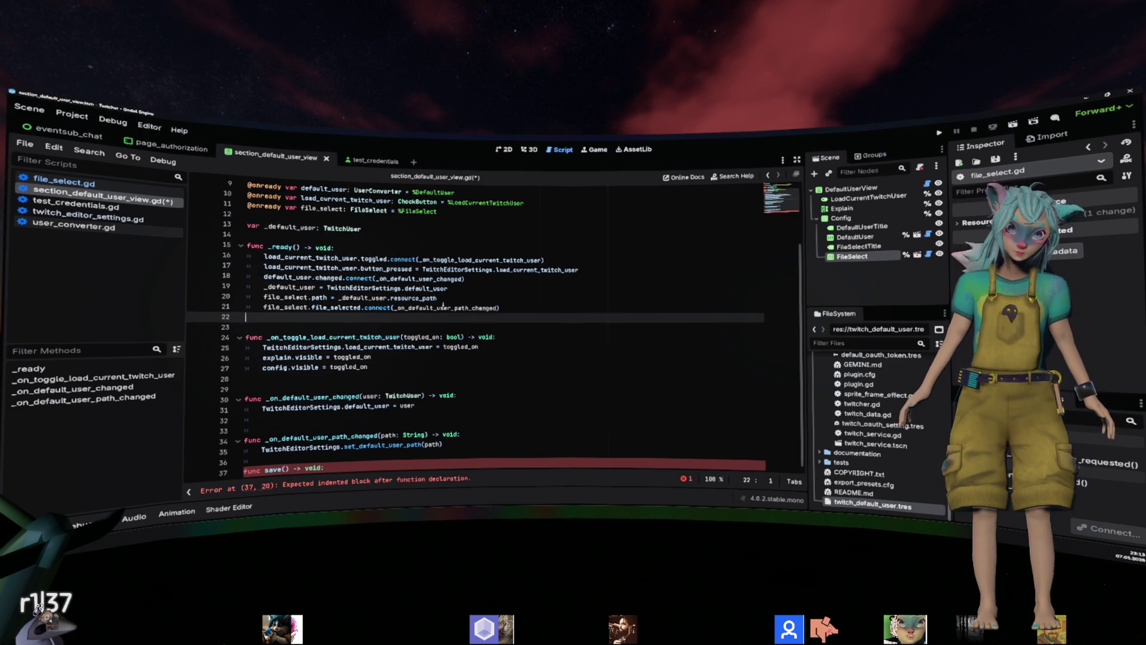
{"action": "left_click", "coordinate": [394, 466]}
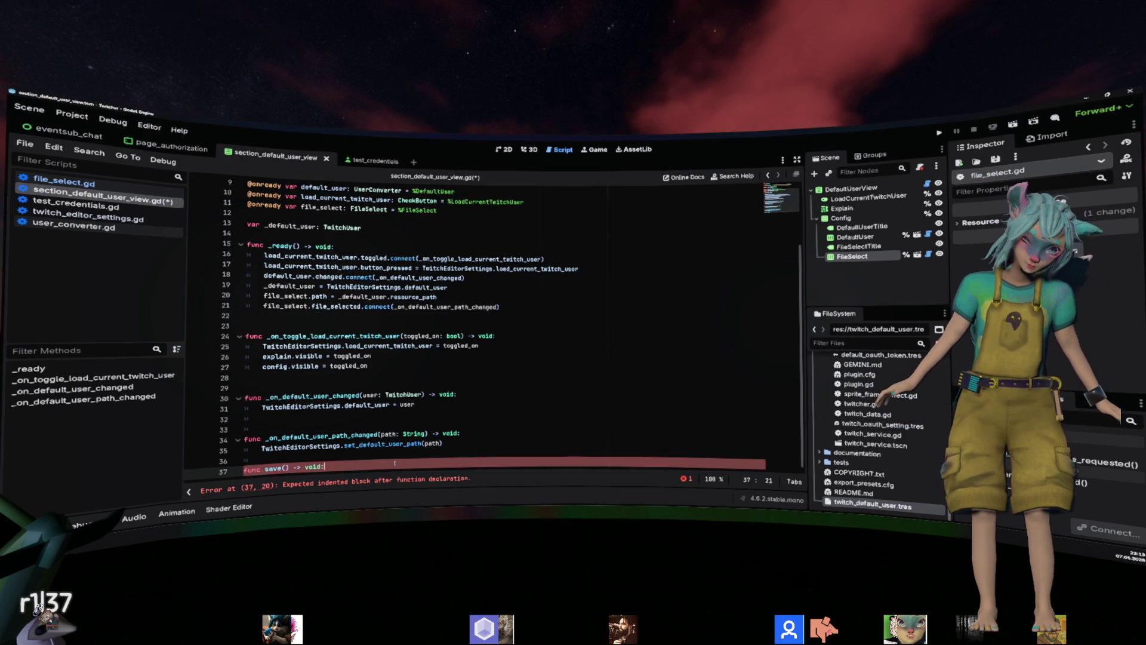
{"action": "key", "text": "Return"}
{"action": "key", "text": "ctrl+z"}
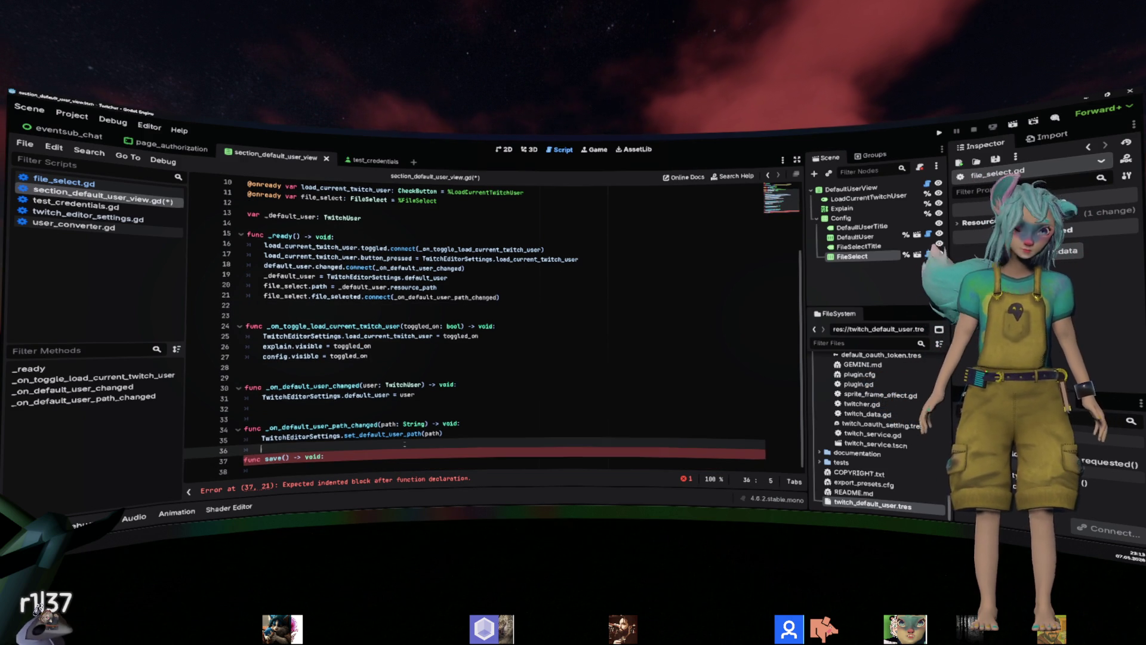
{"action": "key", "text": "ctrl+shift+Return"}
{"action": "key", "text": "Up"}
{"action": "key", "text": "Up"}
{"action": "key", "text": "Up"}
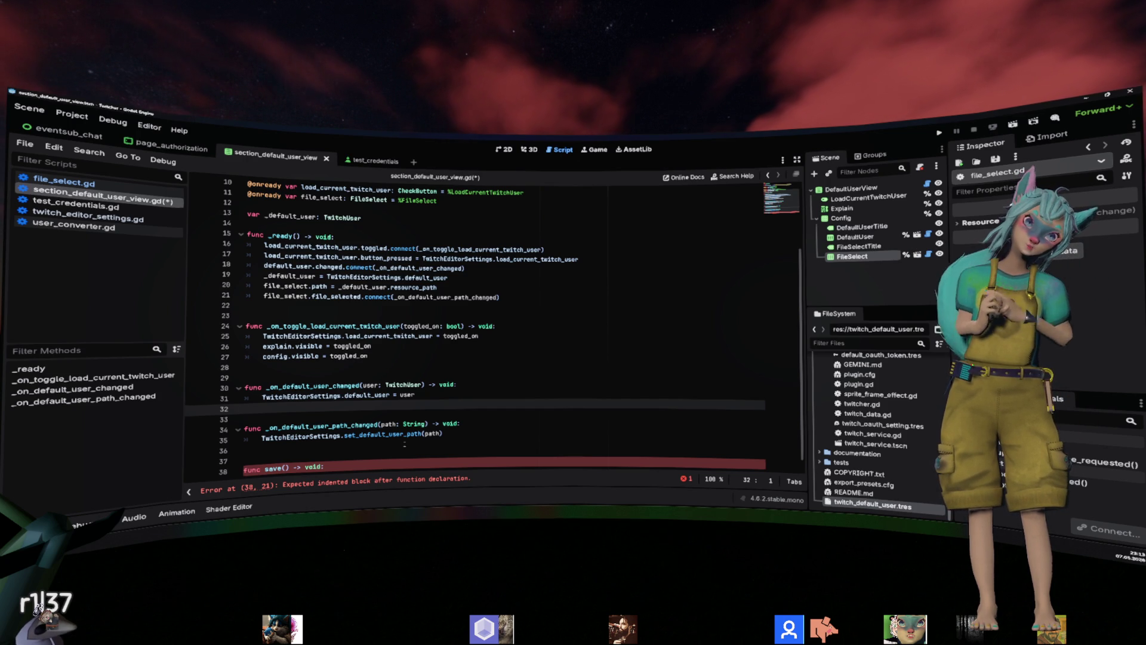
Write 'TwitchEditorSettings.default_user = default_user' inside save().
{"action": "left_click", "coordinate": [399, 465]}
{"action": "key", "text": "Return"}
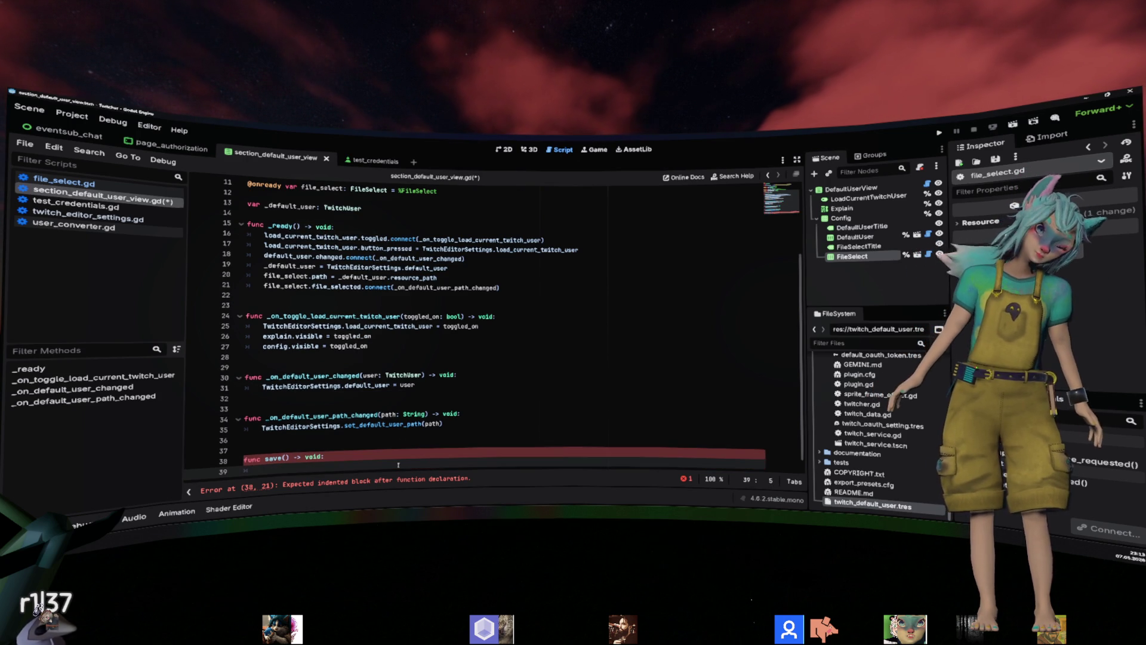
{"action": "left_click_drag", "start_coordinate": [327, 267], "coordinate": [448, 267]}
{"action": "key", "text": "ctrl+c"}
{"action": "left_click", "coordinate": [369, 464]}
{"action": "key", "text": "ctrl+v"}
{"action": "type", "text": "= de"}
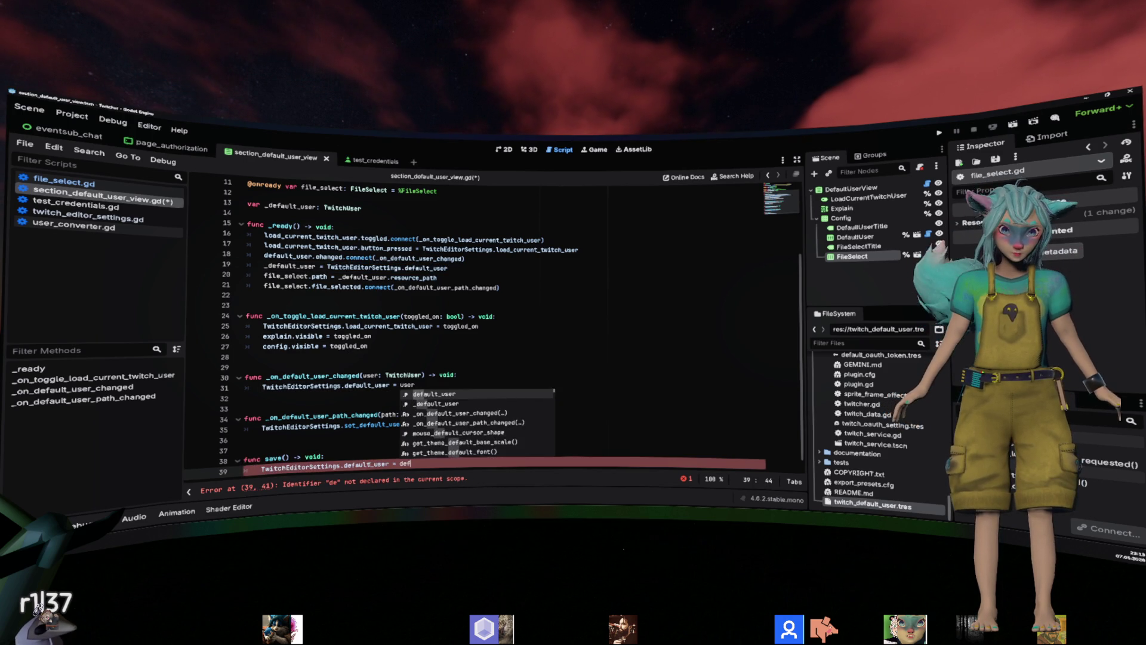
{"action": "key", "text": "Return"}
{"action": "key", "text": "Return"}
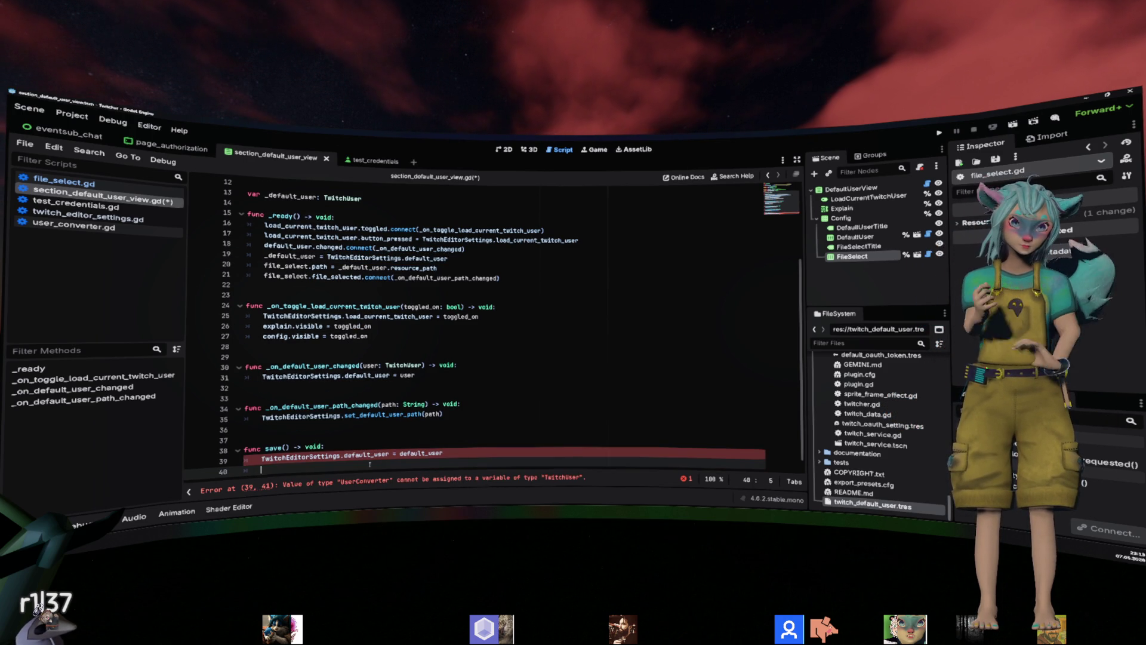
Inspect the default_user setter and its save call in twitch_editor_settings.gd.
{"action": "left_click", "coordinate": [366, 455], "text": "ctrl"}
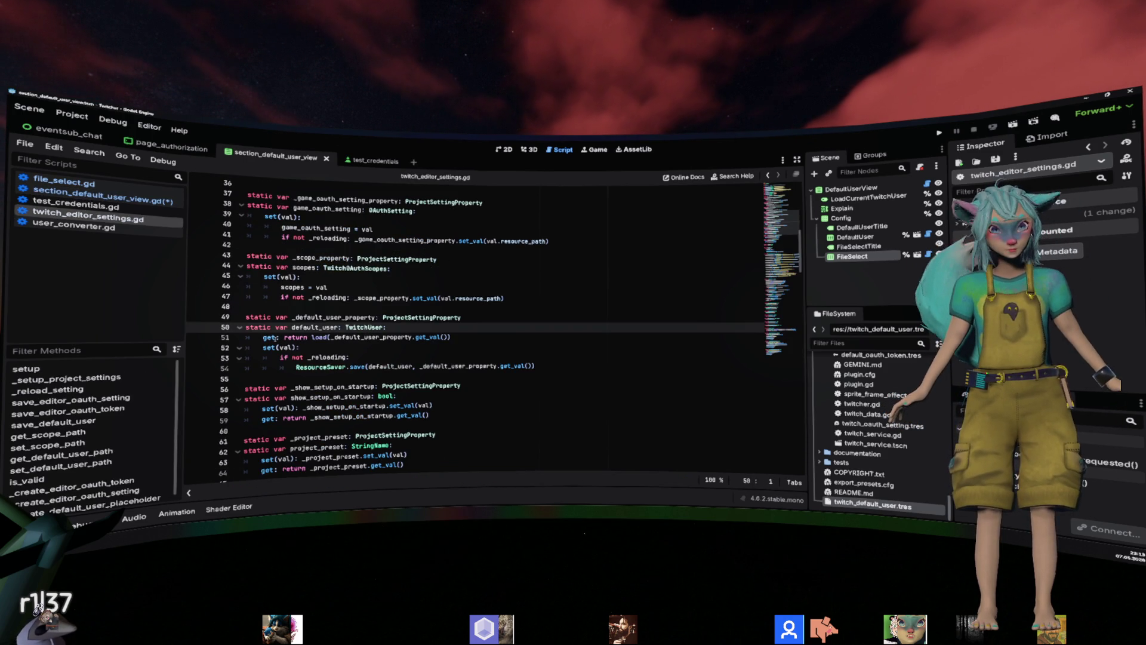
{"action": "left_click", "coordinate": [360, 364]}
{"action": "key", "text": "shift+End"}
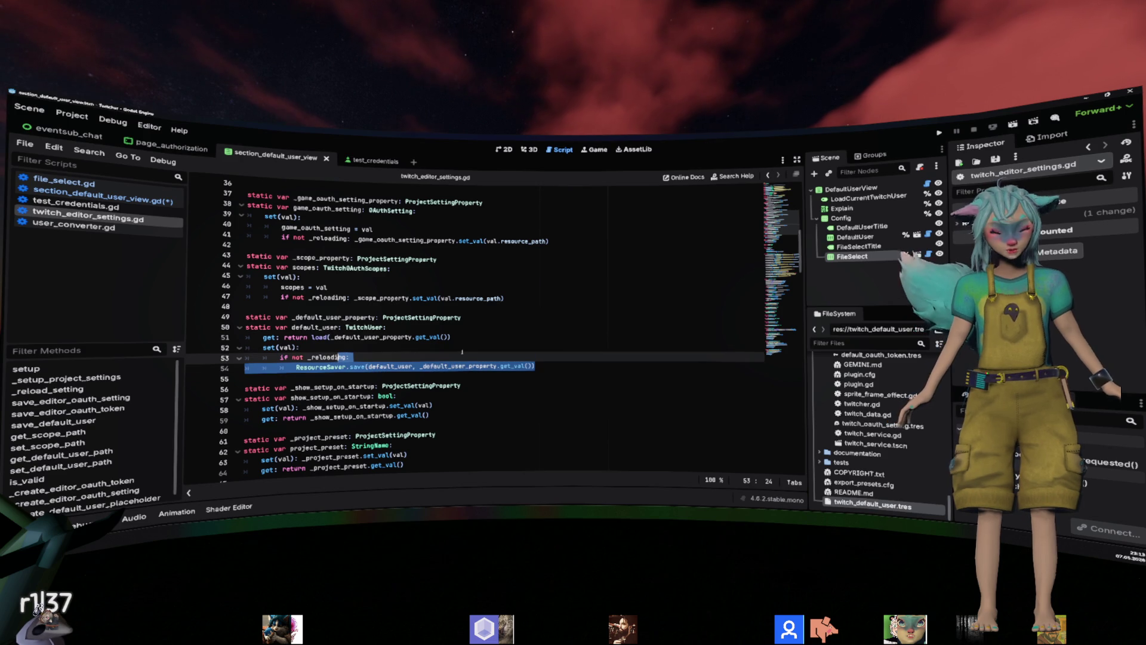
{"action": "double_click", "coordinate": [458, 366]}
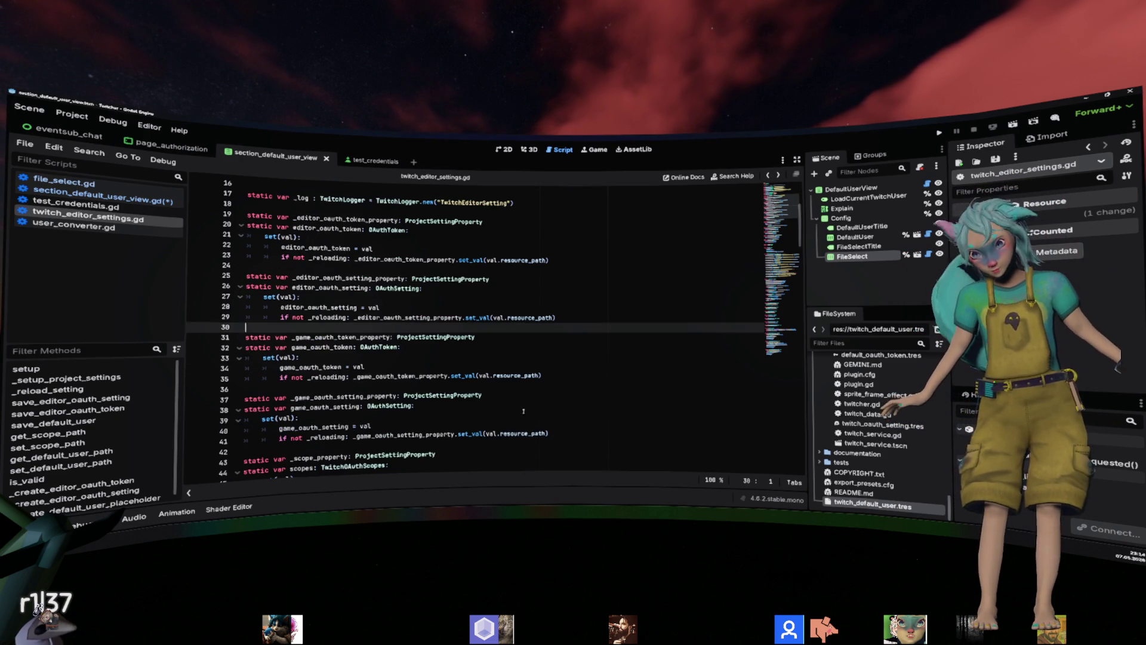
{"action": "key", "text": "alt+Left"}
Paste a set_default_user_path(path) call at the top of save().
{"action": "key", "text": "Return"}
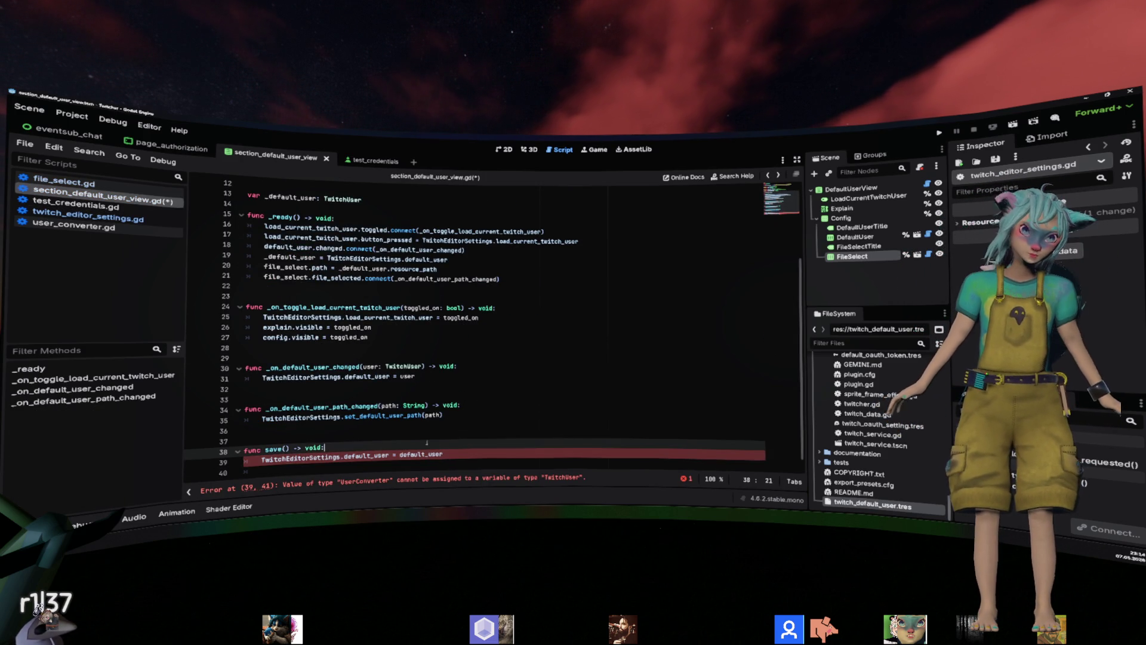
{"action": "key", "text": "Up"}
{"action": "key", "text": "Up"}
{"action": "key", "text": "Up"}
{"action": "key", "text": "Up"}
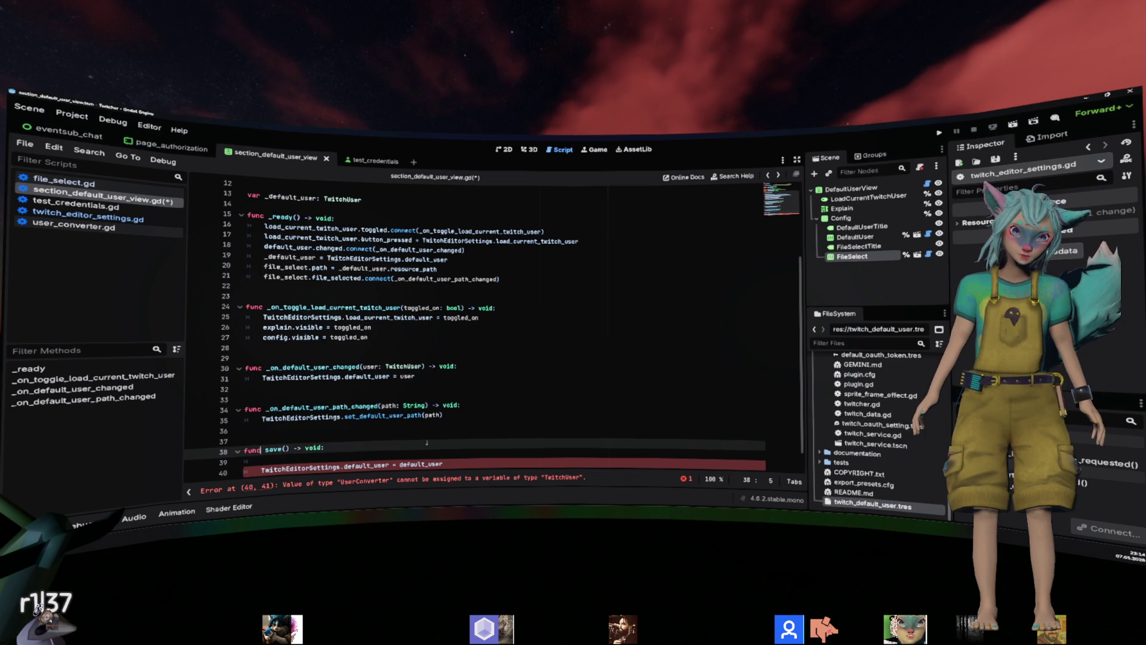
{"action": "key", "text": "Down"}
{"action": "key", "text": "Down"}
{"action": "key", "text": "Down"}
{"action": "key", "text": "End"}
{"action": "key", "text": "ctrl+v"}
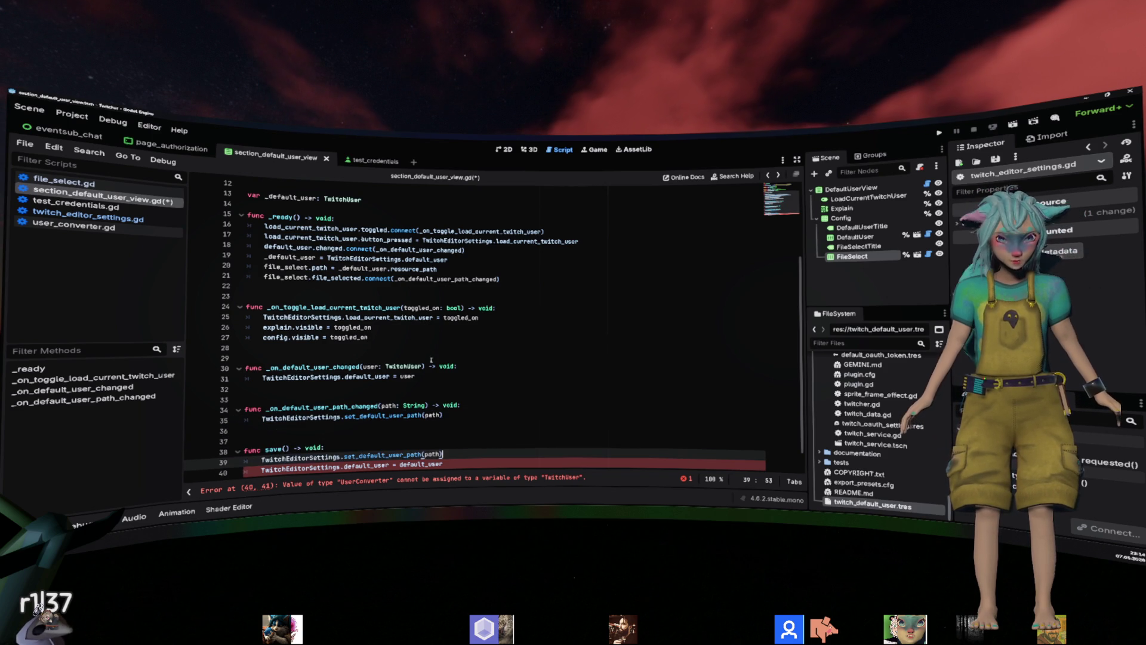
Ensure the _default_user declaration carries the ': TwitchUser' type.
{"action": "scroll", "coordinate": [300, 256], "scroll_direction": "up", "scroll_amount": 2}
{"action": "left_click", "coordinate": [301, 256]}
{"action": "double_click", "coordinate": [300, 257]}
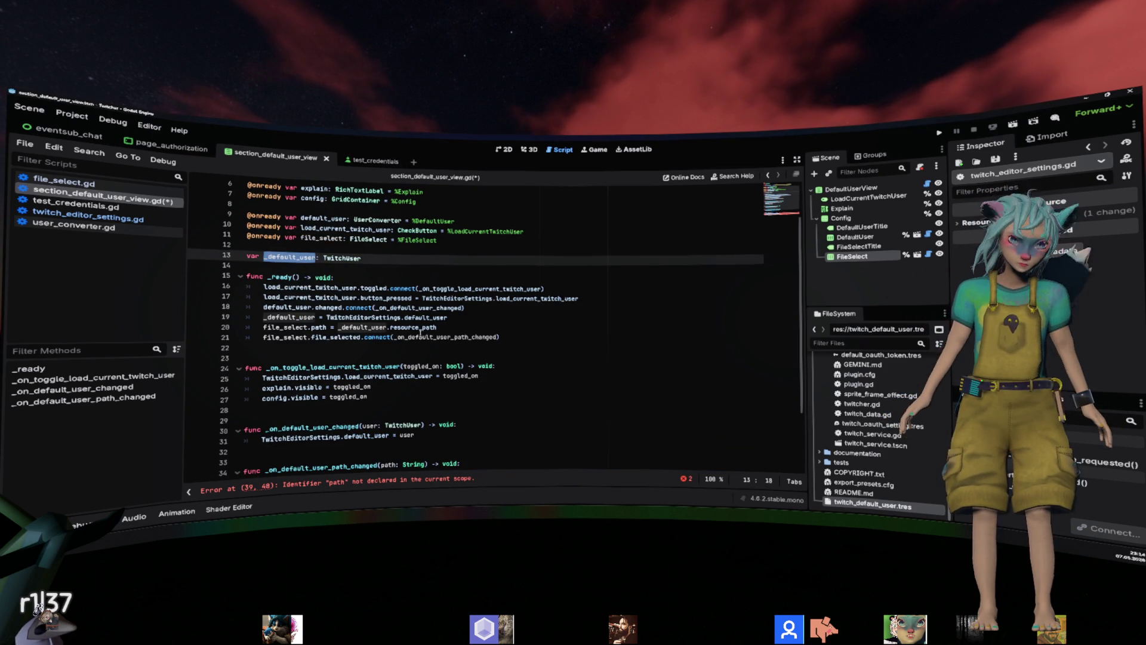
{"action": "scroll", "coordinate": [300, 257], "scroll_direction": "down", "scroll_amount": 3}
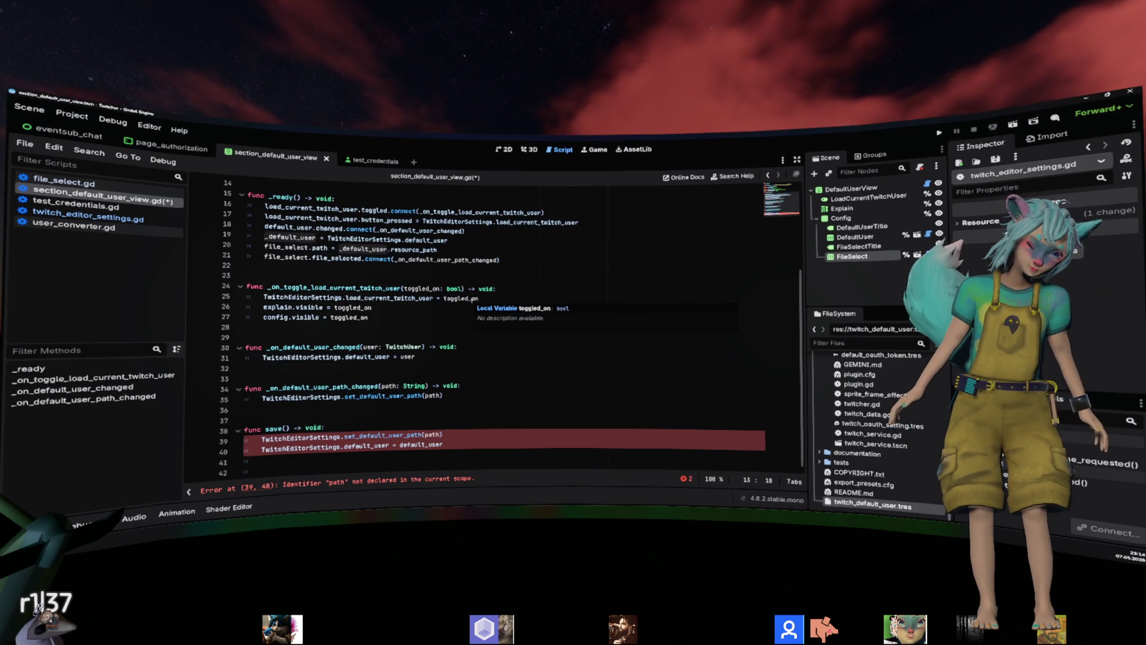
{"action": "scroll", "coordinate": [476, 378], "scroll_direction": "up", "scroll_amount": 3}
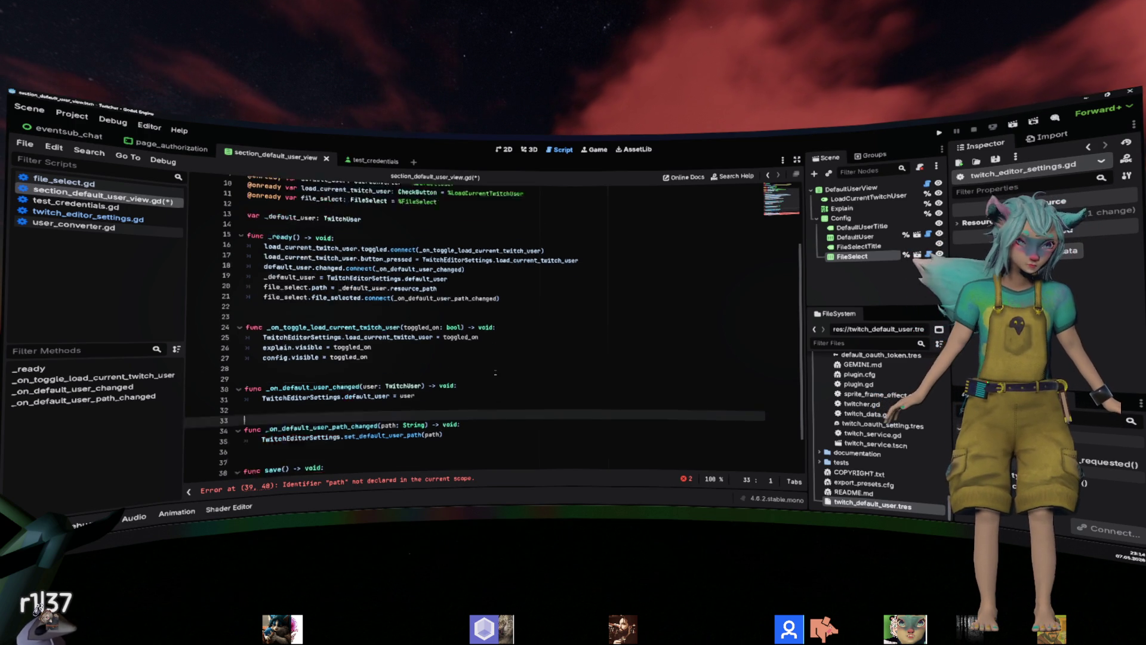
{"action": "left_click", "coordinate": [414, 266]}
{"action": "type", "text": ": TwitchUser"}
{"action": "key", "text": "Return"}
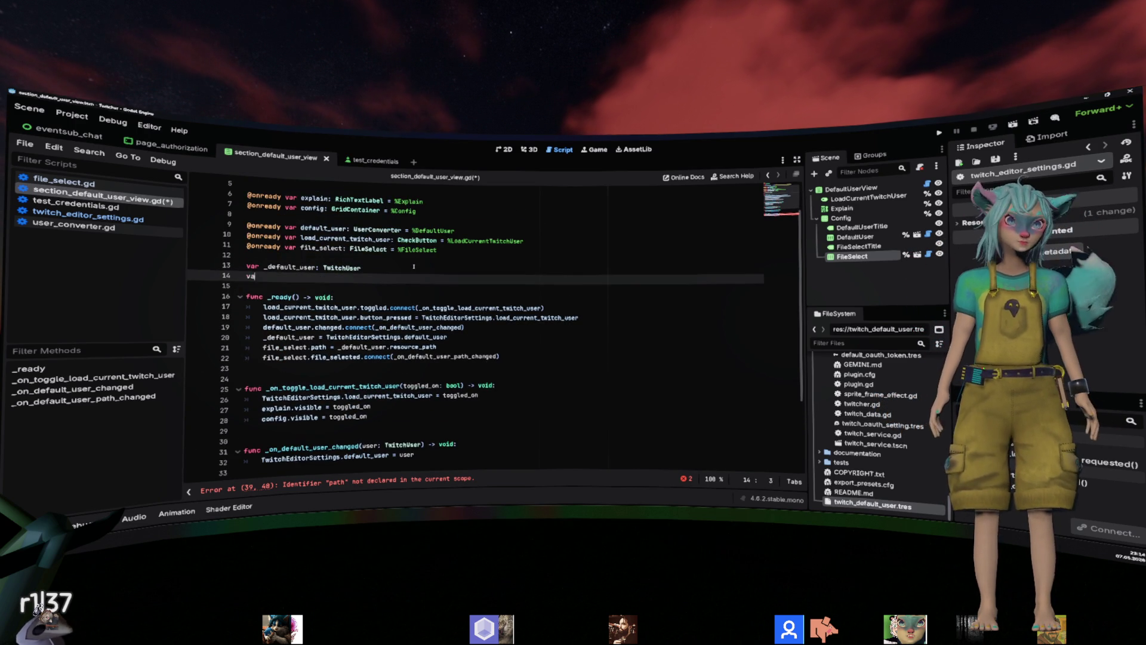
{"action": "type", "text": "var"}
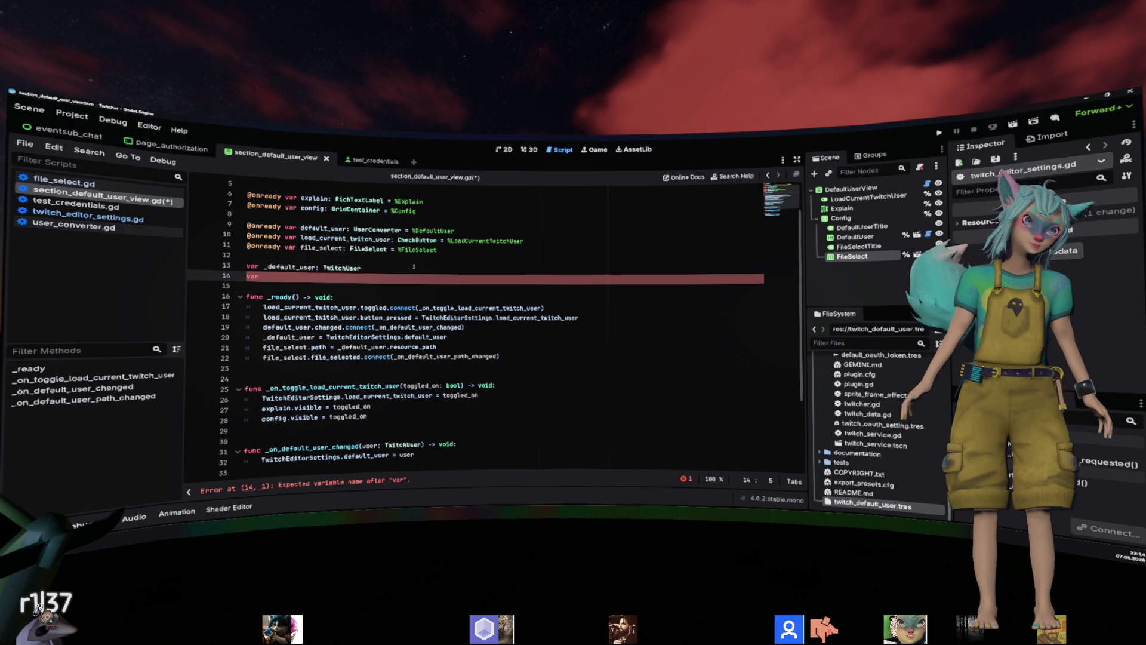
{"action": "key", "text": "BackSpace"}
{"action": "key", "text": "BackSpace"}
{"action": "key", "text": "BackSpace"}
Check the set_default_user_path definition, then go to the default_user definition.
{"action": "scroll", "coordinate": [414, 266], "scroll_direction": "down", "scroll_amount": 3}
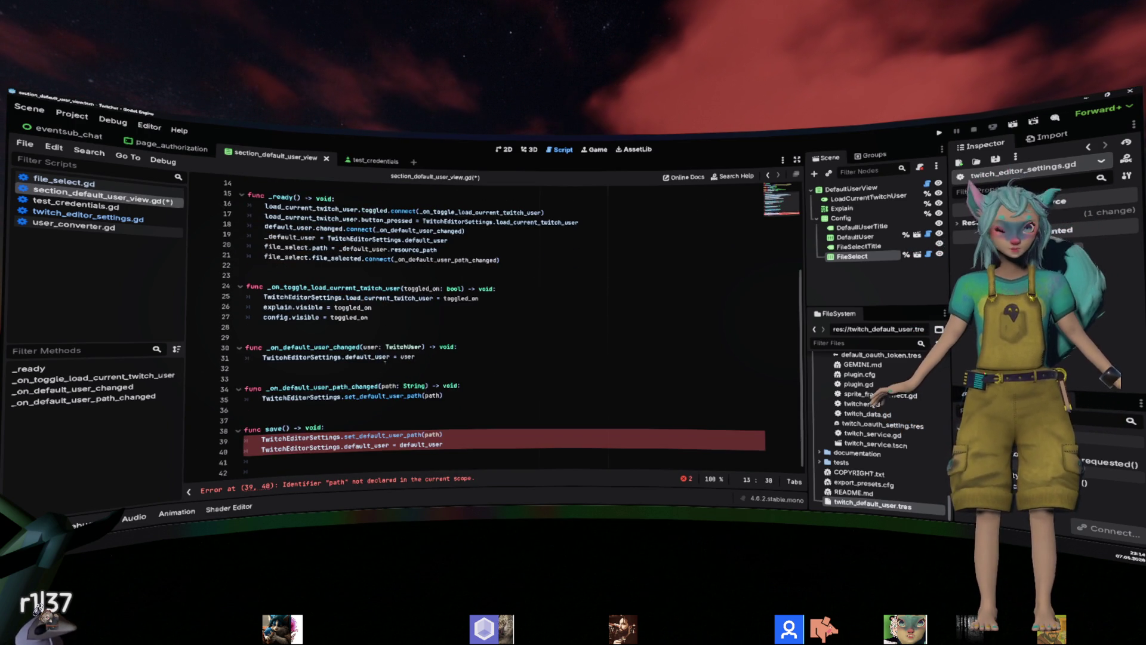
{"action": "left_click", "coordinate": [416, 437], "text": "ctrl"}
{"action": "key", "text": "alt+Left"}
{"action": "key", "text": "alt+Left"}
{"action": "key", "text": "alt+Left"}
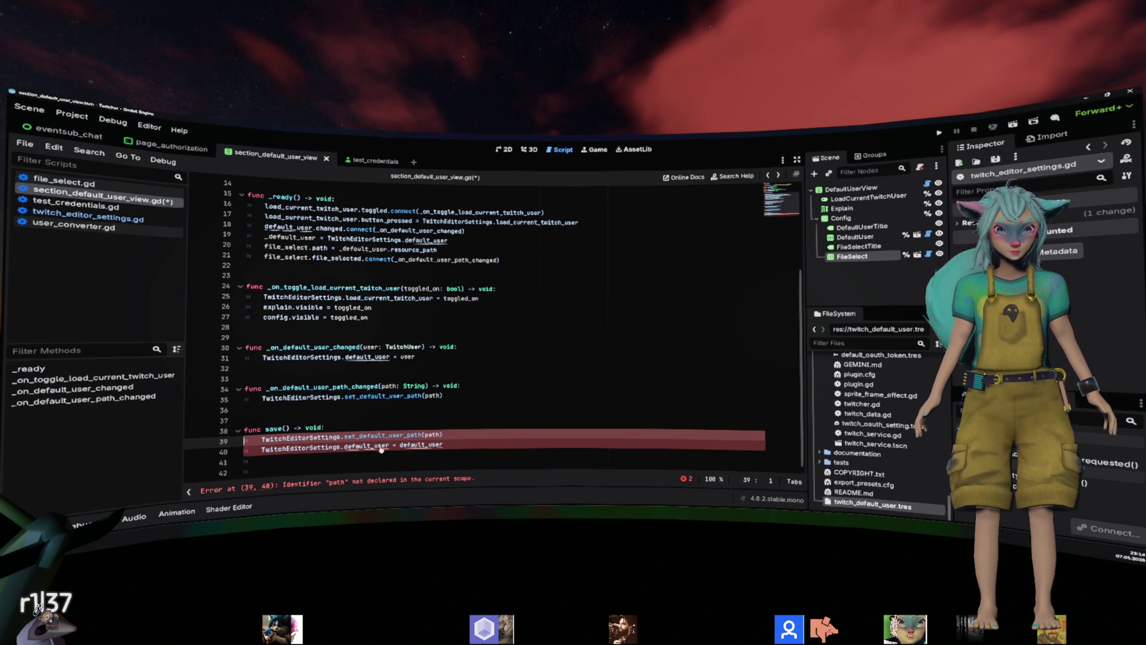
{"action": "key", "text": "alt+Left"}
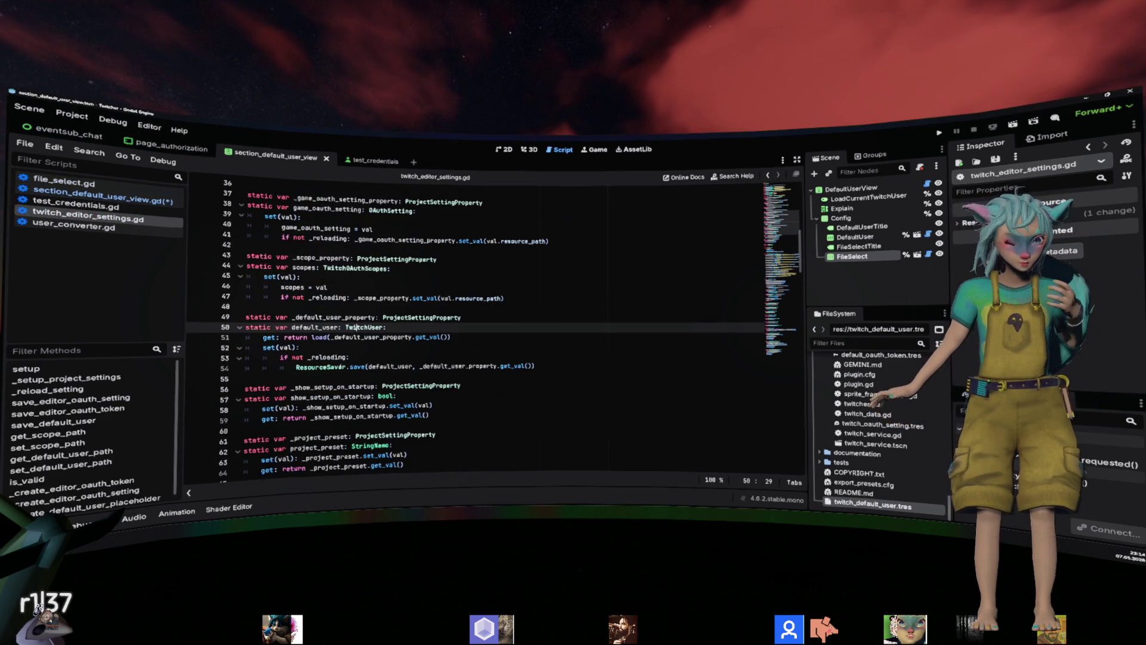
Trim the setter's ResourceSaver call to save(default_user) with a single argument.
{"action": "left_click", "coordinate": [413, 366]}
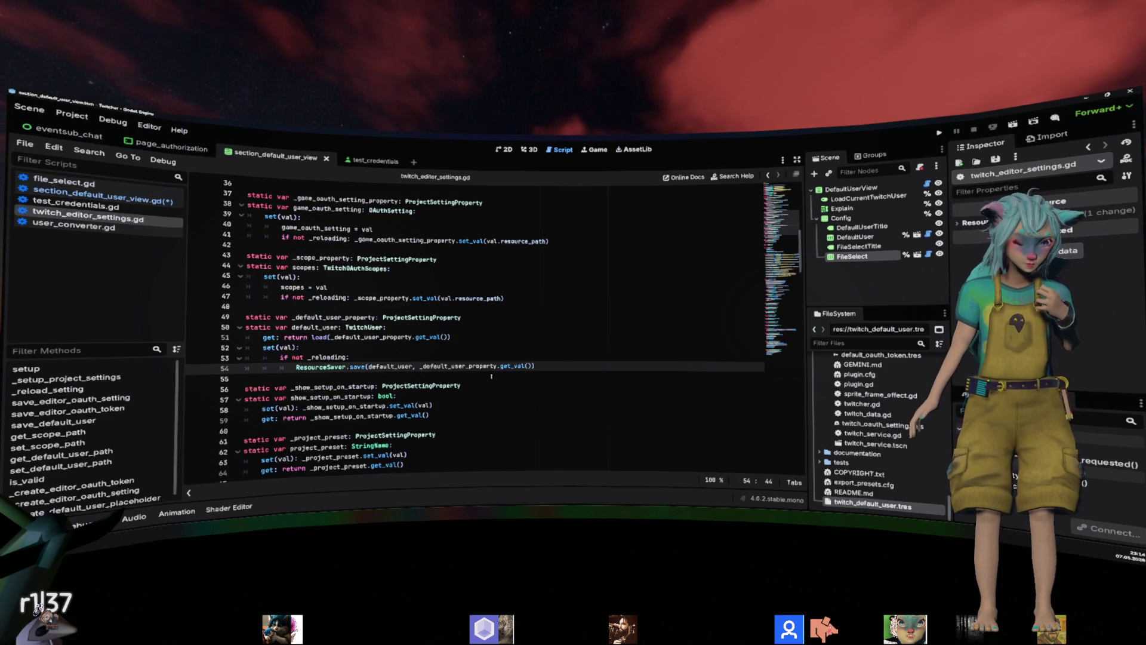
{"action": "key", "text": "shift+End"}
{"action": "key", "text": "shift+Left"}
{"action": "key", "text": "Delete"}
{"action": "key", "text": "Up"}
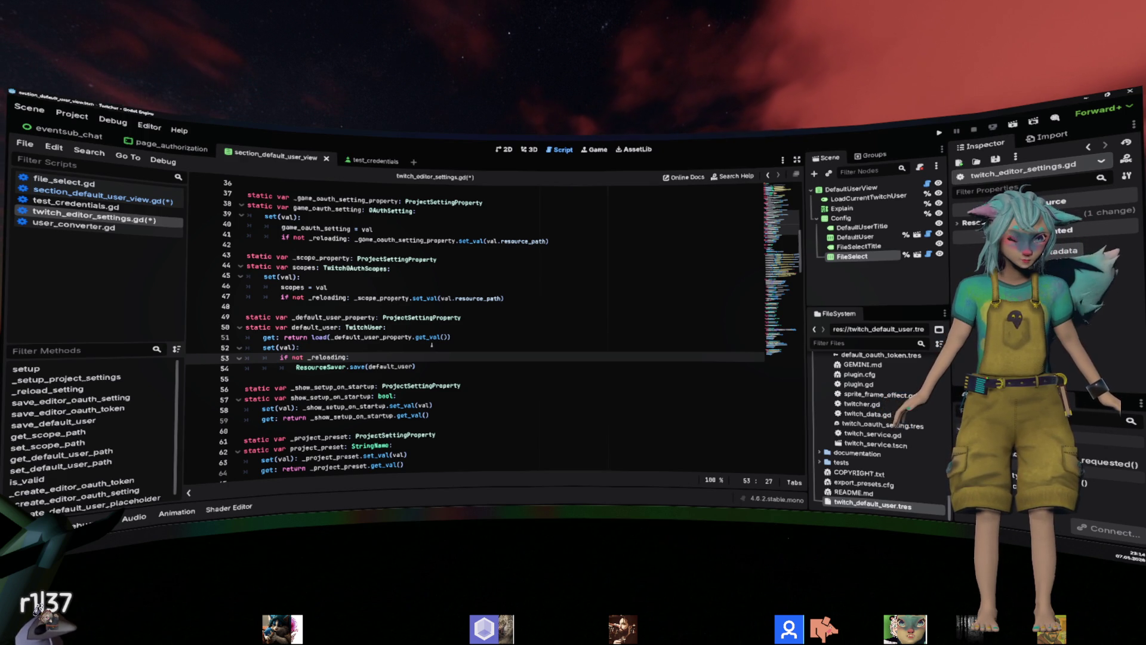
Delete the default_user getter and add 'default_user = val' in the setter.
{"action": "left_click", "coordinate": [465, 336]}
{"action": "key", "text": "shift+Up"}
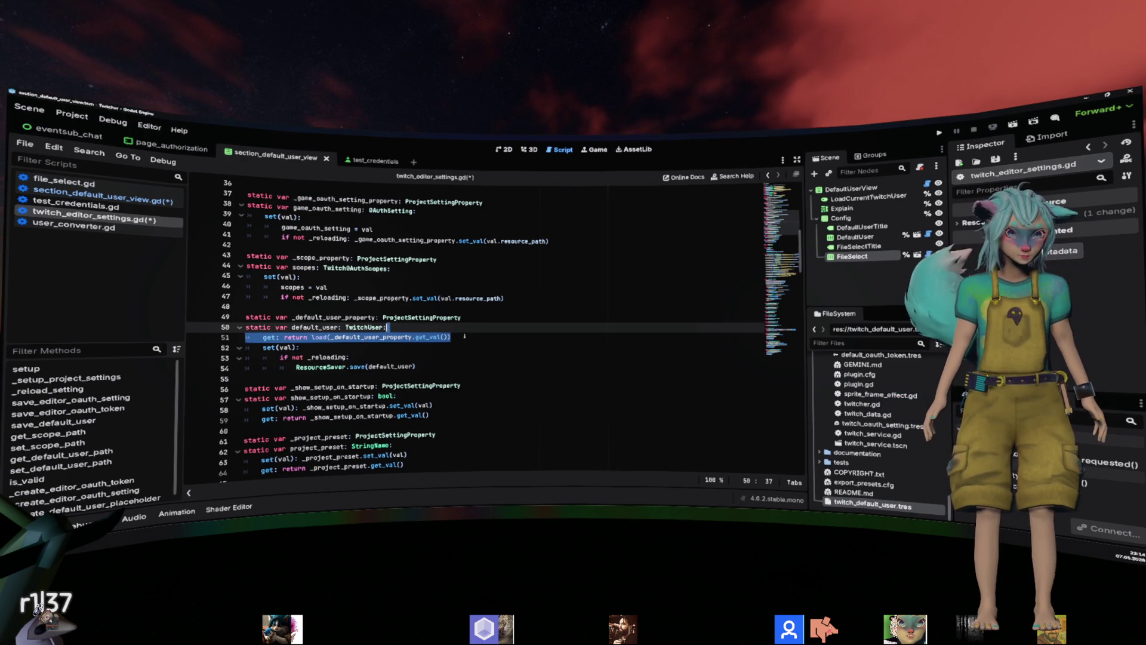
{"action": "key", "text": "BackSpace"}
{"action": "left_click", "coordinate": [464, 336]}
{"action": "key", "text": "Return"}
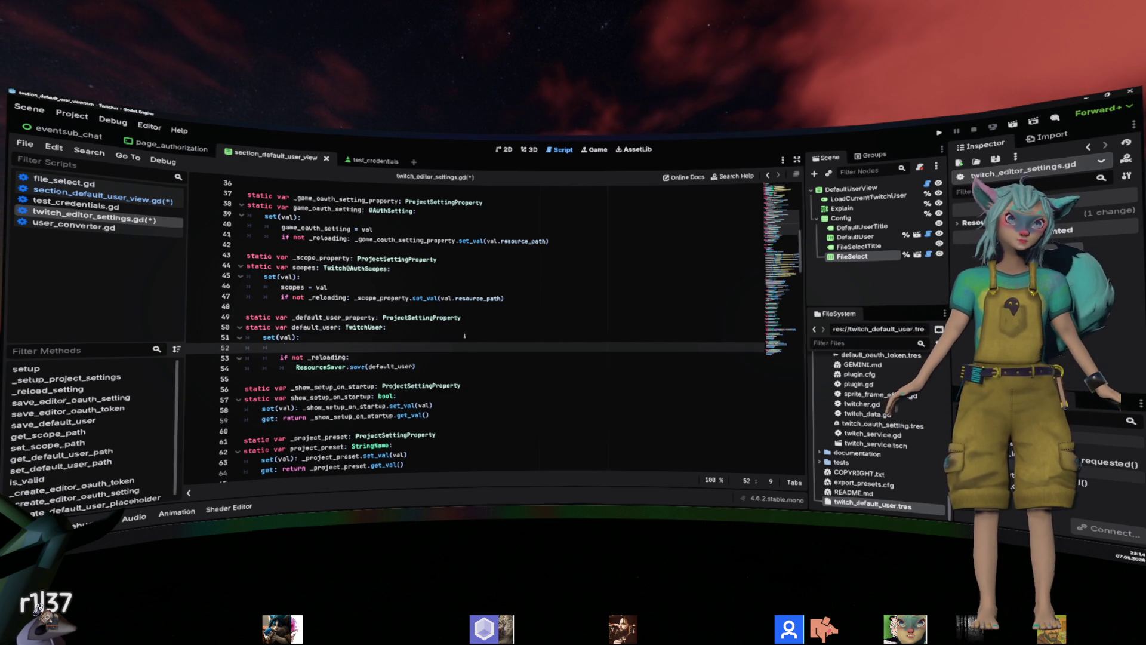
{"action": "type", "text": "default_user = val"}
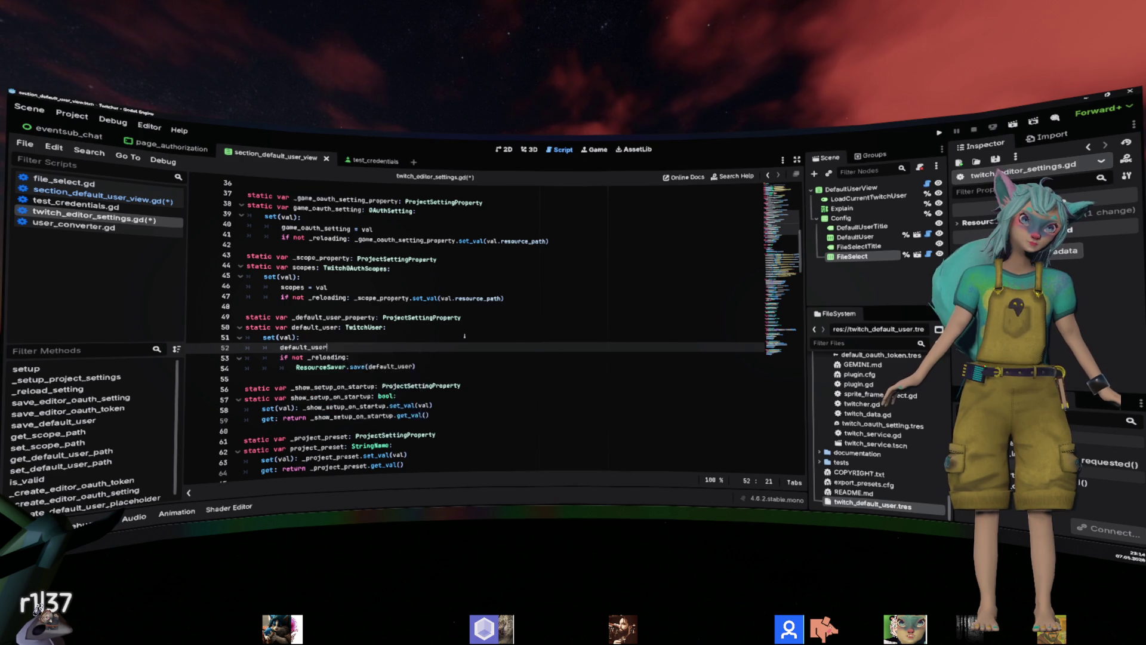
{"action": "key", "text": "Escape"}
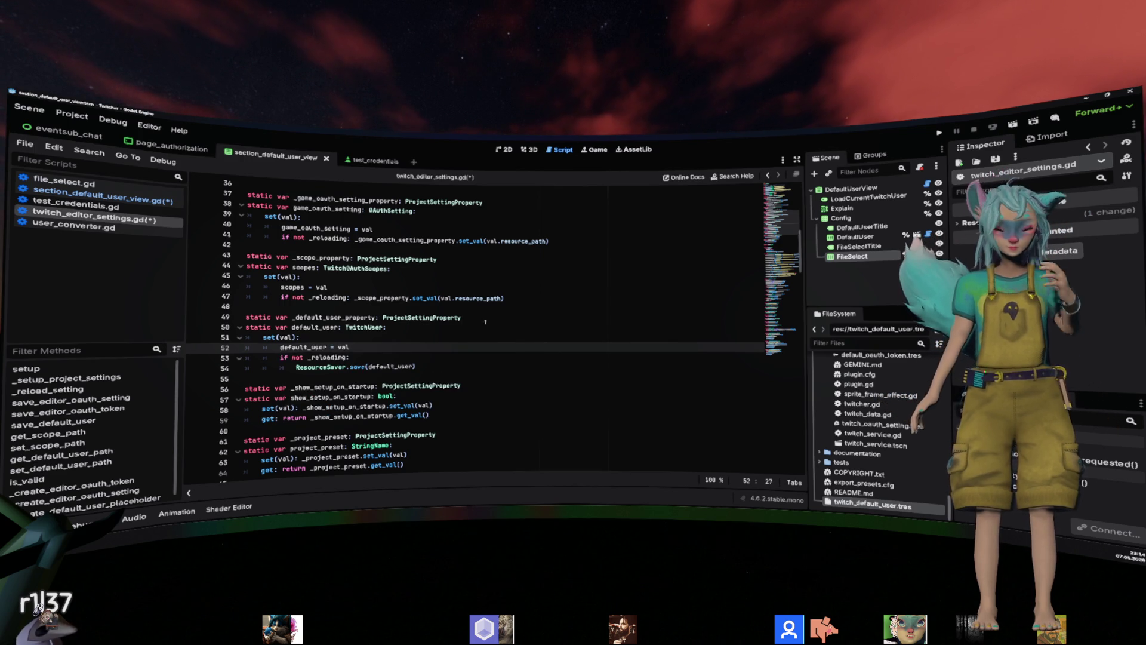
{"action": "left_click", "coordinate": [485, 321]}
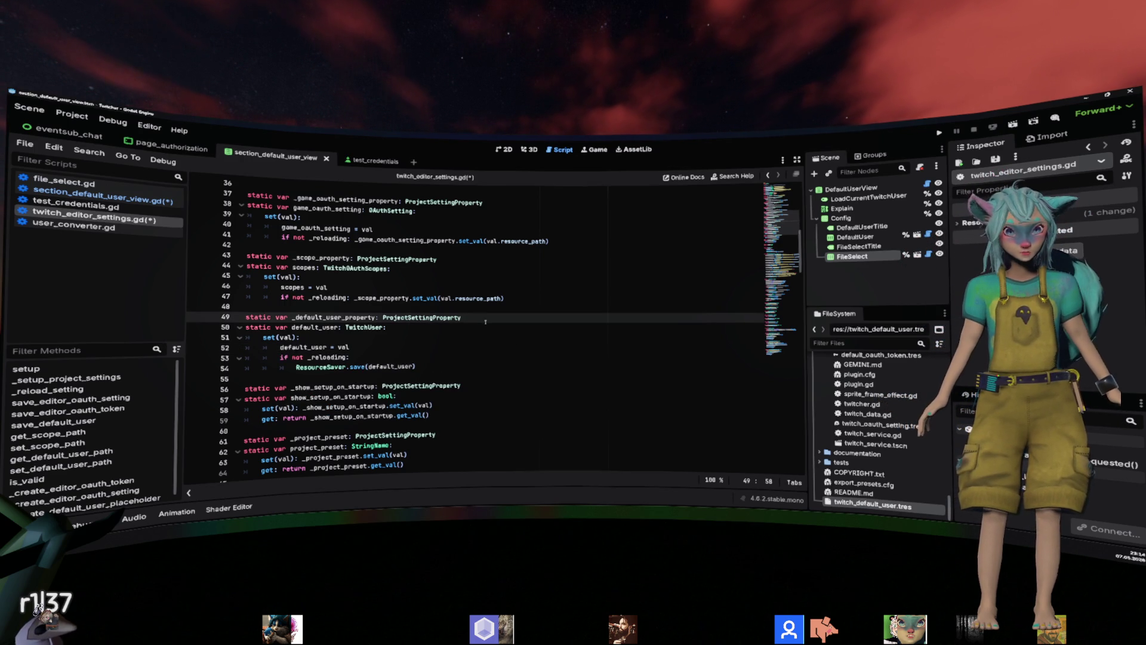
{"action": "key", "text": "alt+Left"}
{"action": "key", "text": "alt+Left"}
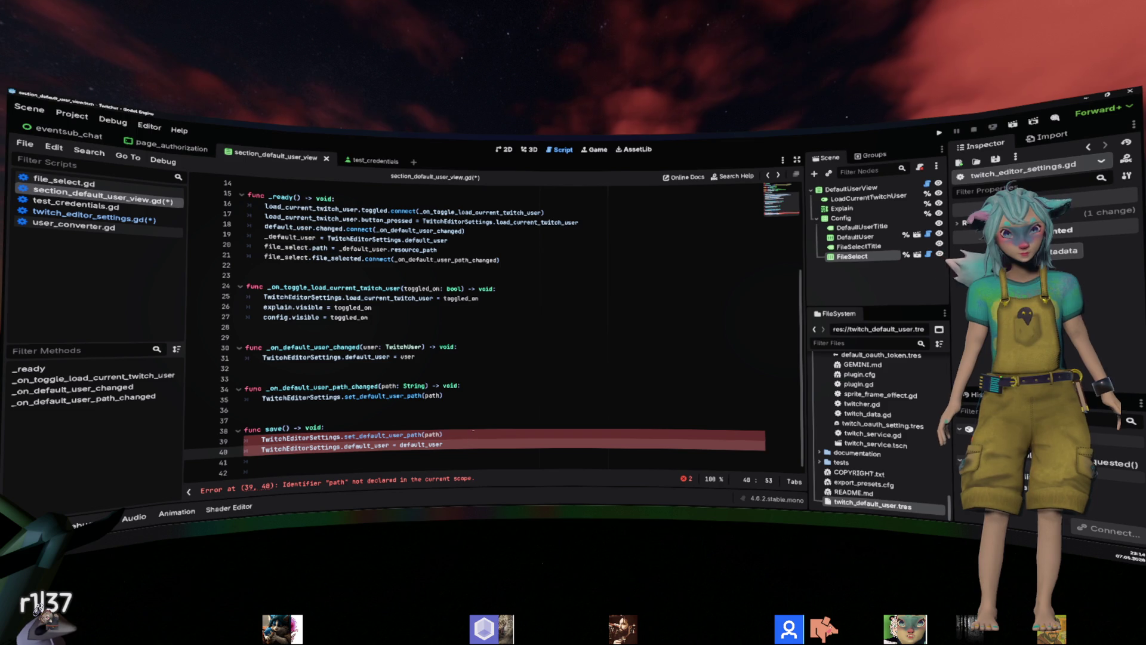
Remove the set_default_user_path call from save().
{"action": "key", "text": "Up"}
{"action": "key", "text": "shift+Up"}
{"action": "key", "text": "BackSpace"}
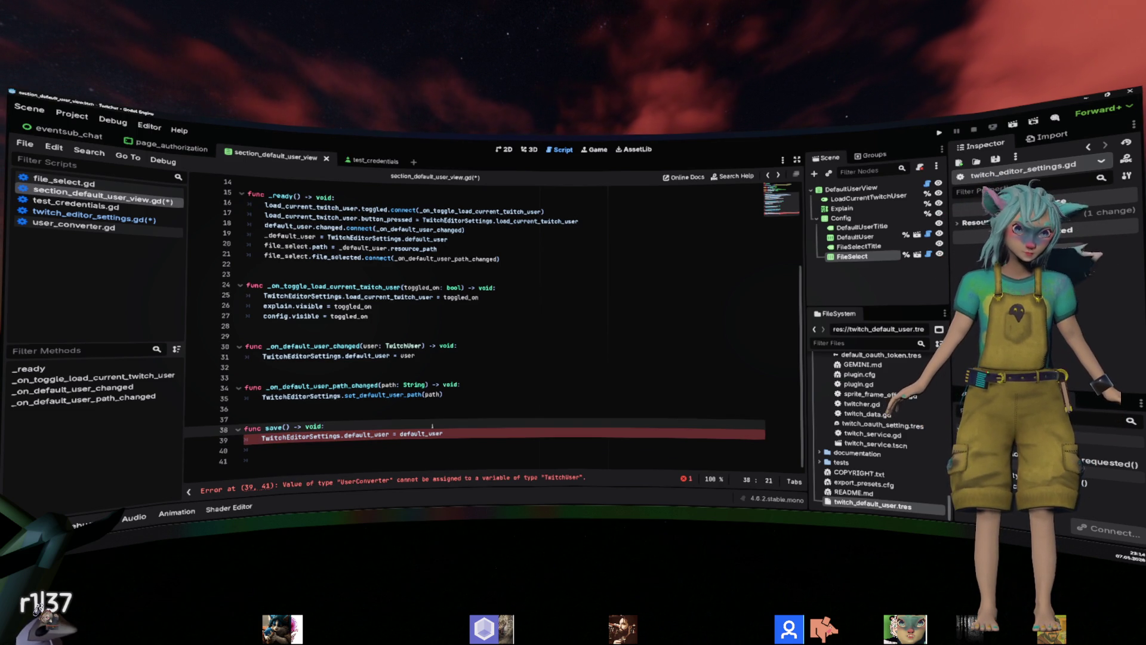
Try resource_ and take-over completions on default_user in the path-changed handler.
{"action": "left_click", "coordinate": [477, 386]}
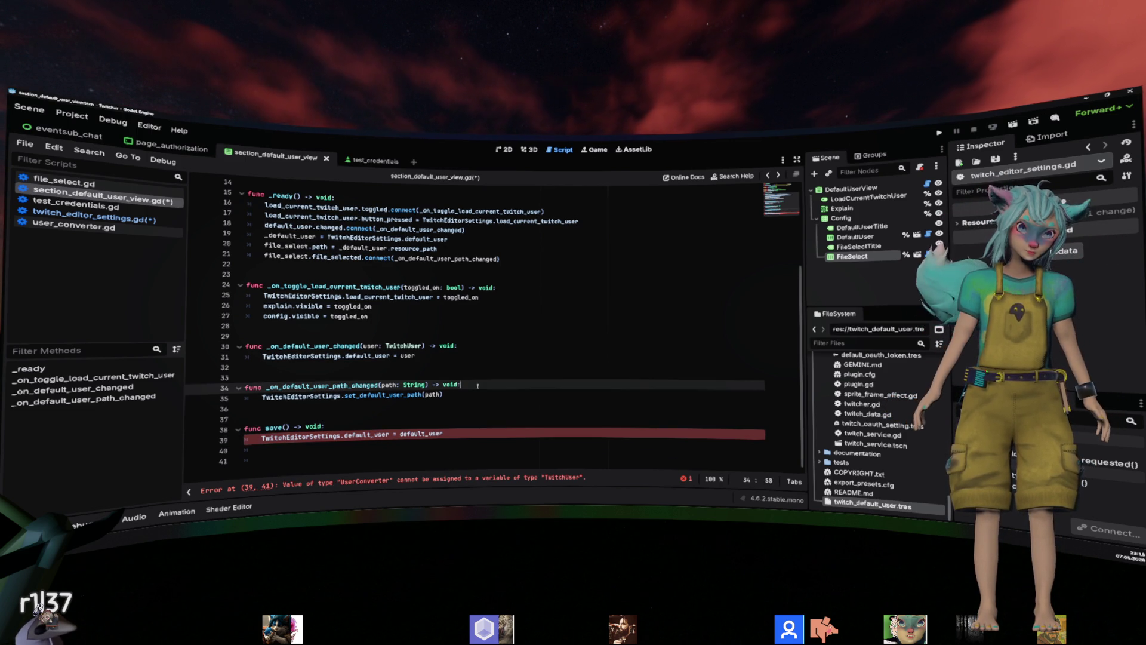
{"action": "key", "text": "Return"}
{"action": "type", "text": "default_user."}
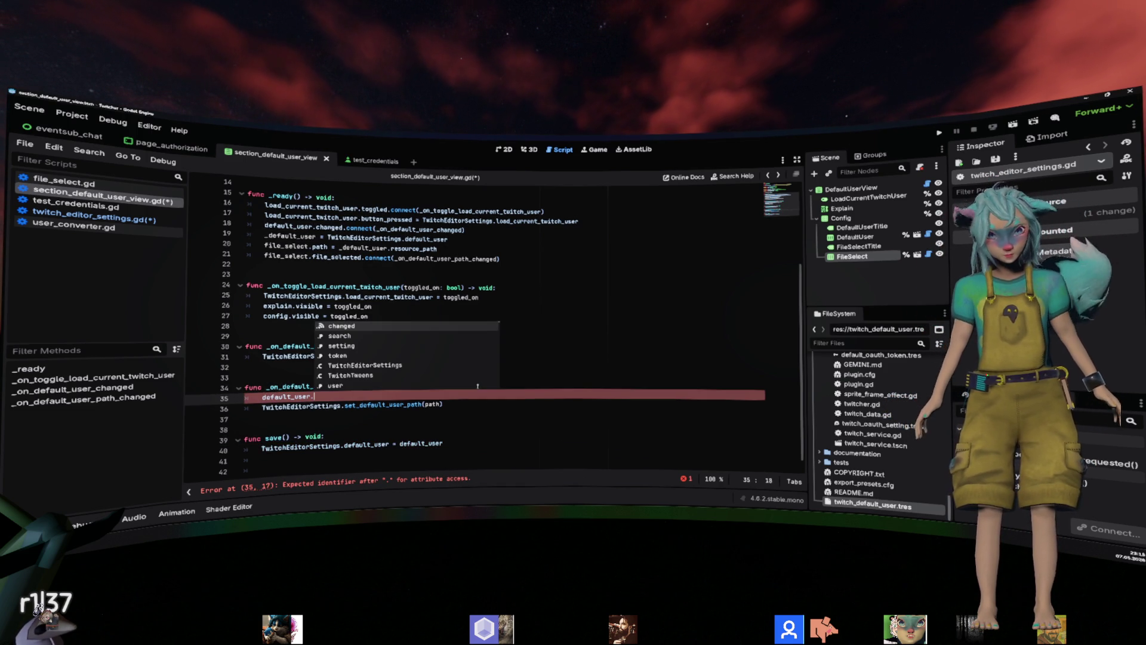
{"action": "type", "text": "resource"}
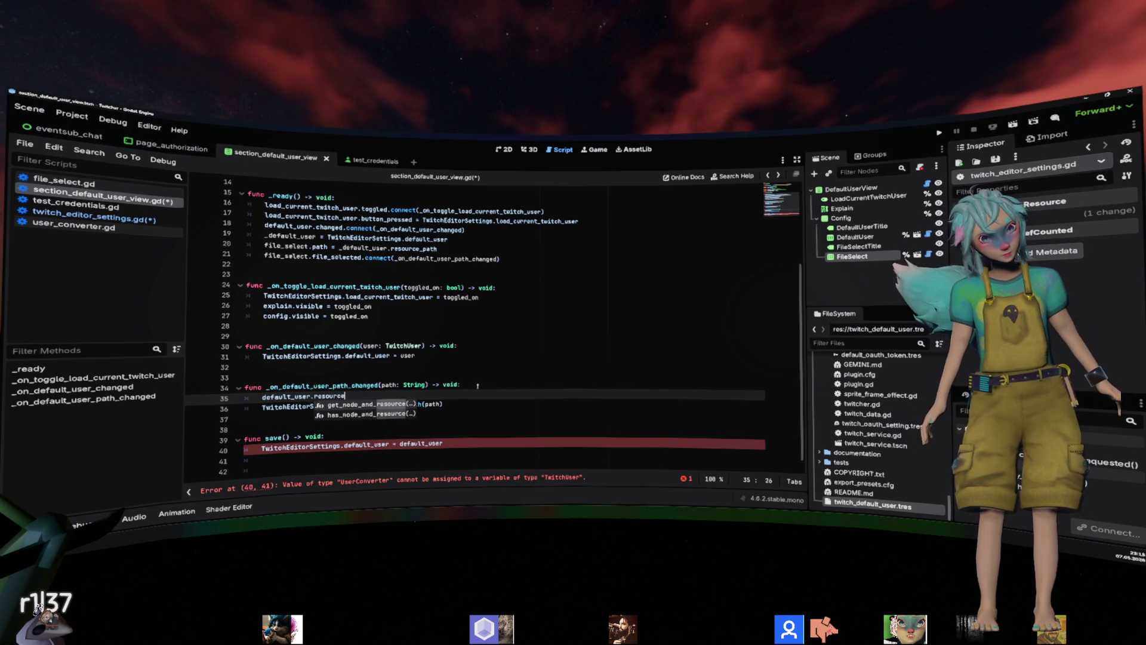
{"action": "type", "text": "u"}
{"action": "key", "text": "BackSpace"}
{"action": "key", "text": "BackSpace"}
{"action": "key", "text": "BackSpace"}
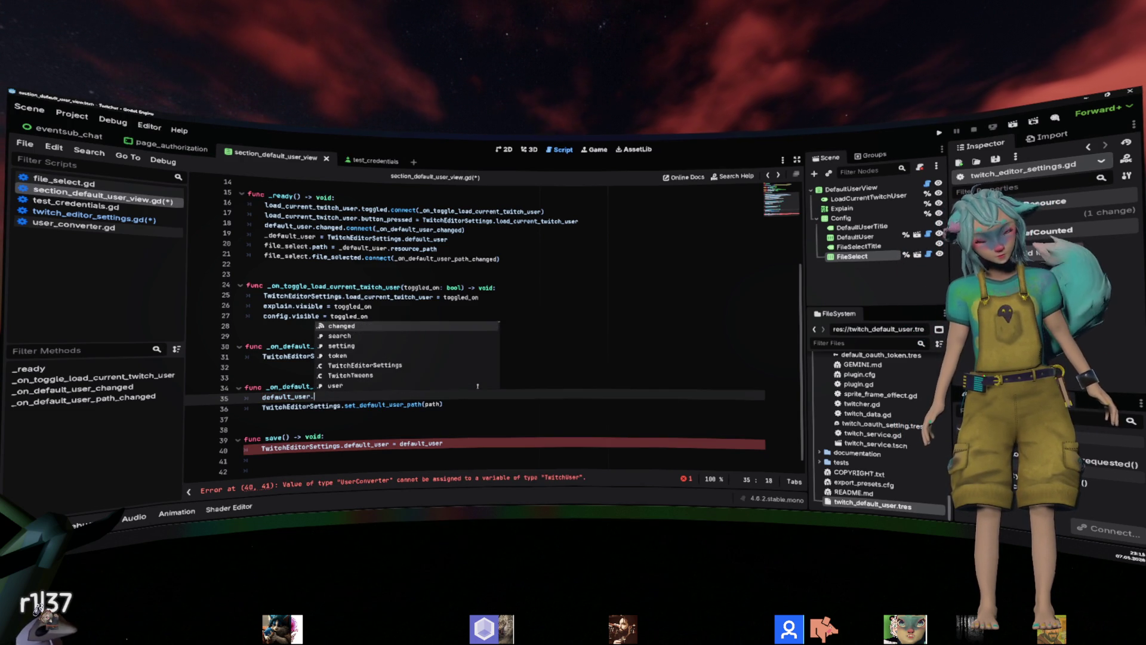
{"action": "type", "text": "resource_"}
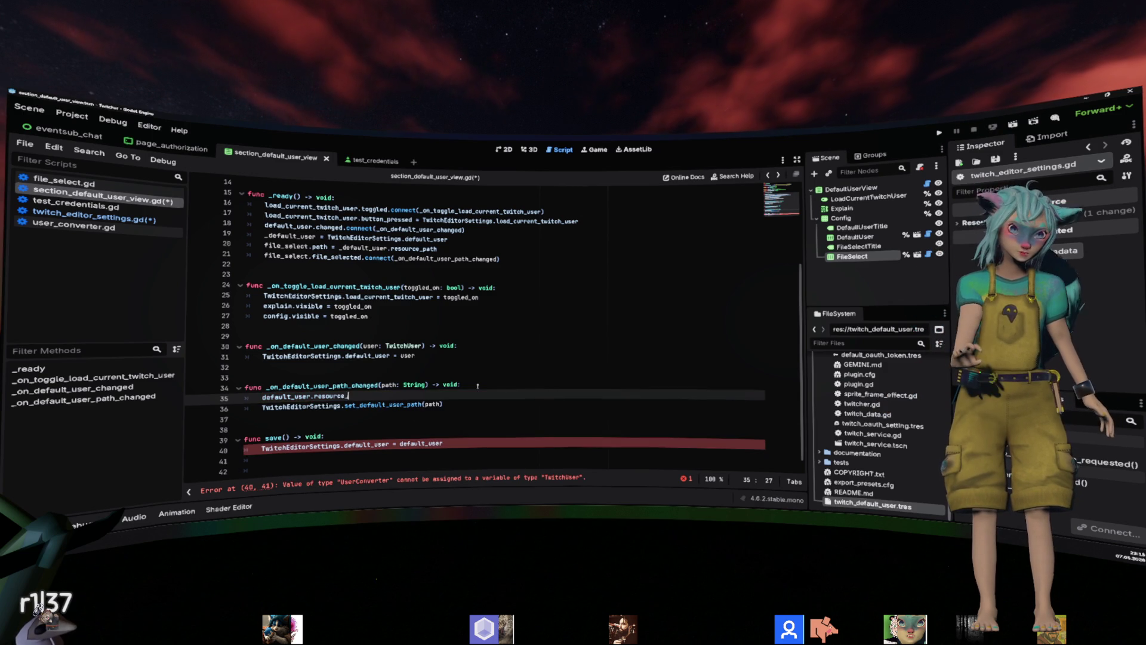
{"action": "key", "text": "ctrl+BackSpace"}
{"action": "key", "text": "ctrl+BackSpace"}
{"action": "key", "text": "ctrl+BackSpace"}
{"action": "type", "text": "defa"}
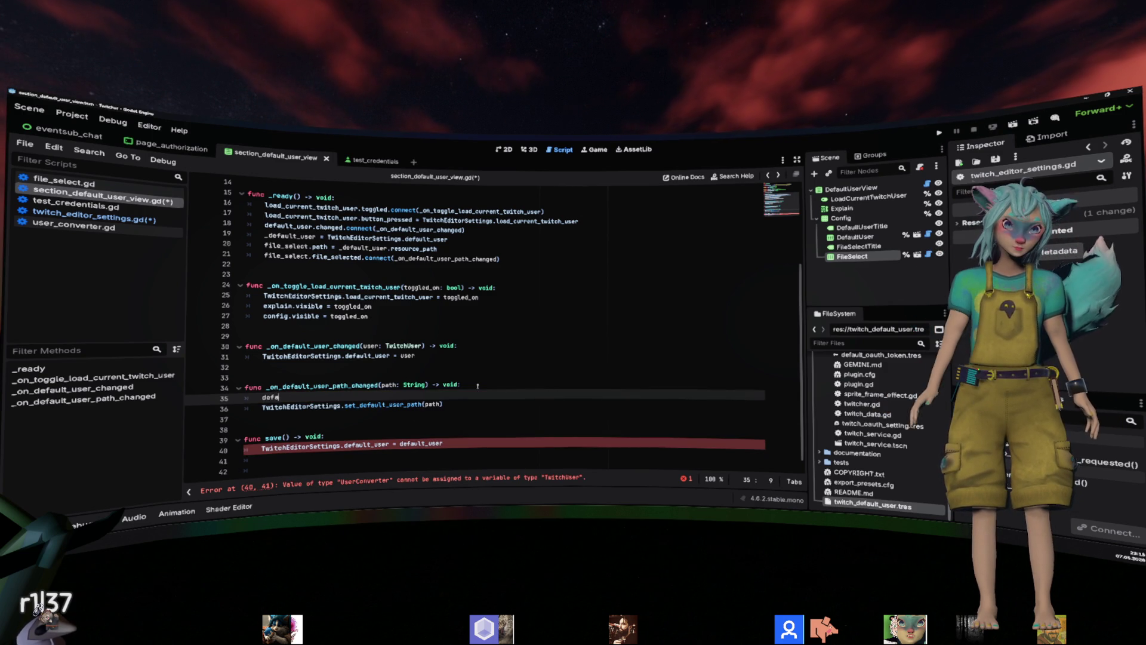
{"action": "key", "text": "Return"}
{"action": "type", "text": ".take"}
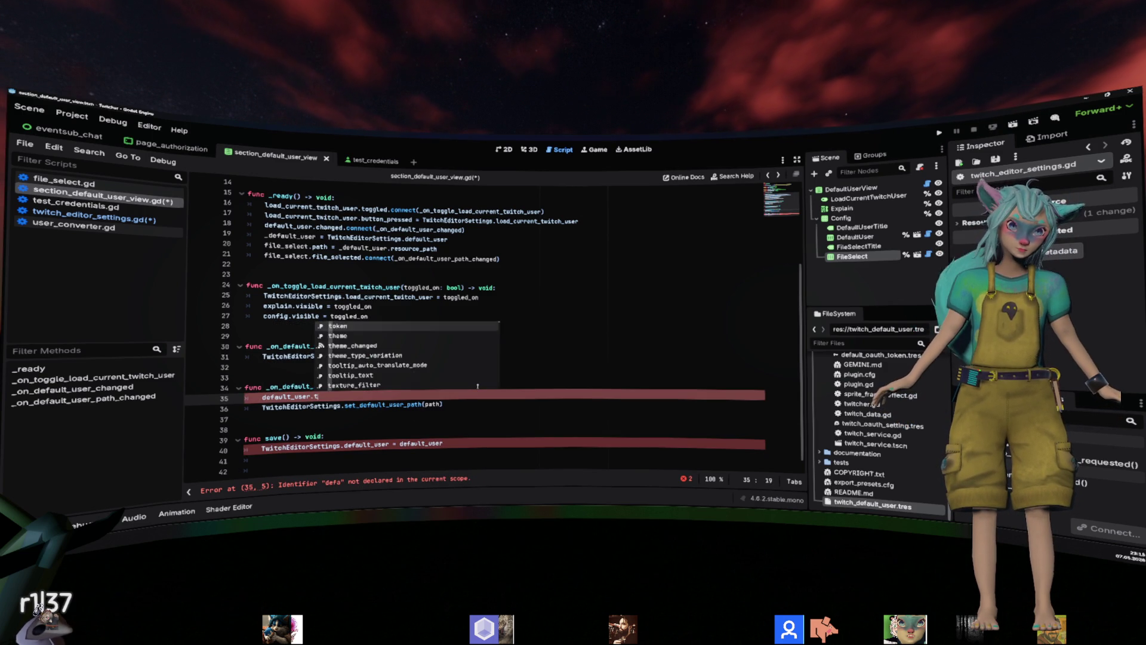
{"action": "key", "text": "BackSpace"}
{"action": "key", "text": "BackSpace"}
{"action": "key", "text": "BackSpace"}
{"action": "type", "text": "over"}
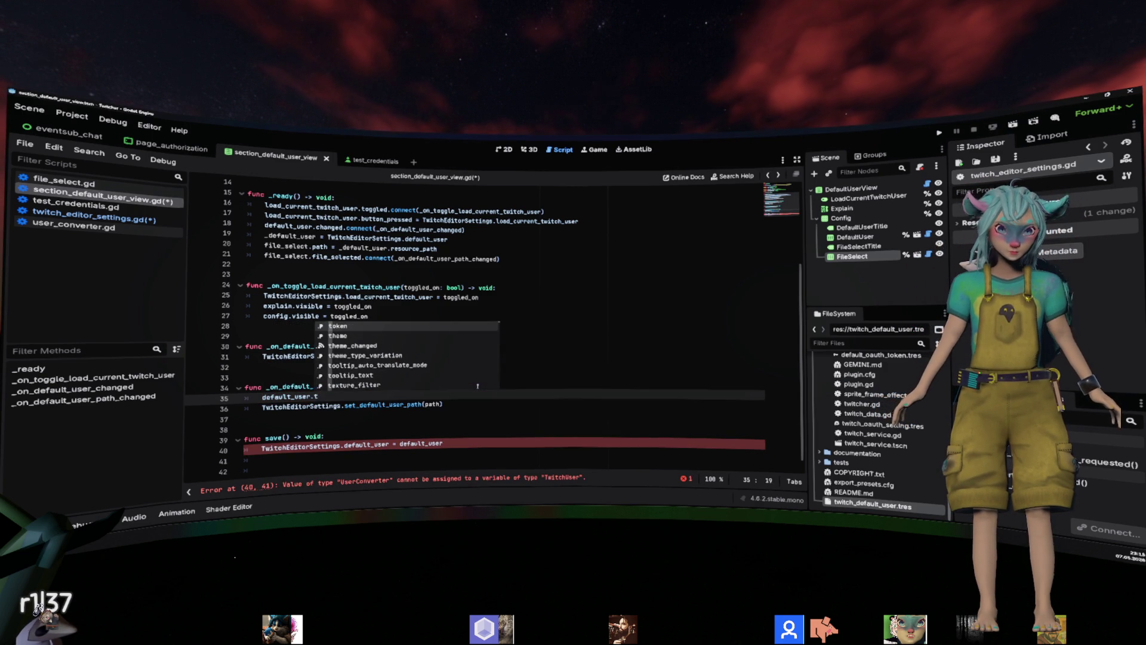
{"action": "key", "text": "ctrl+BackSpace"}
{"action": "key", "text": "ctrl+BackSpace"}
{"action": "key", "text": "ctrl+BackSpace"}
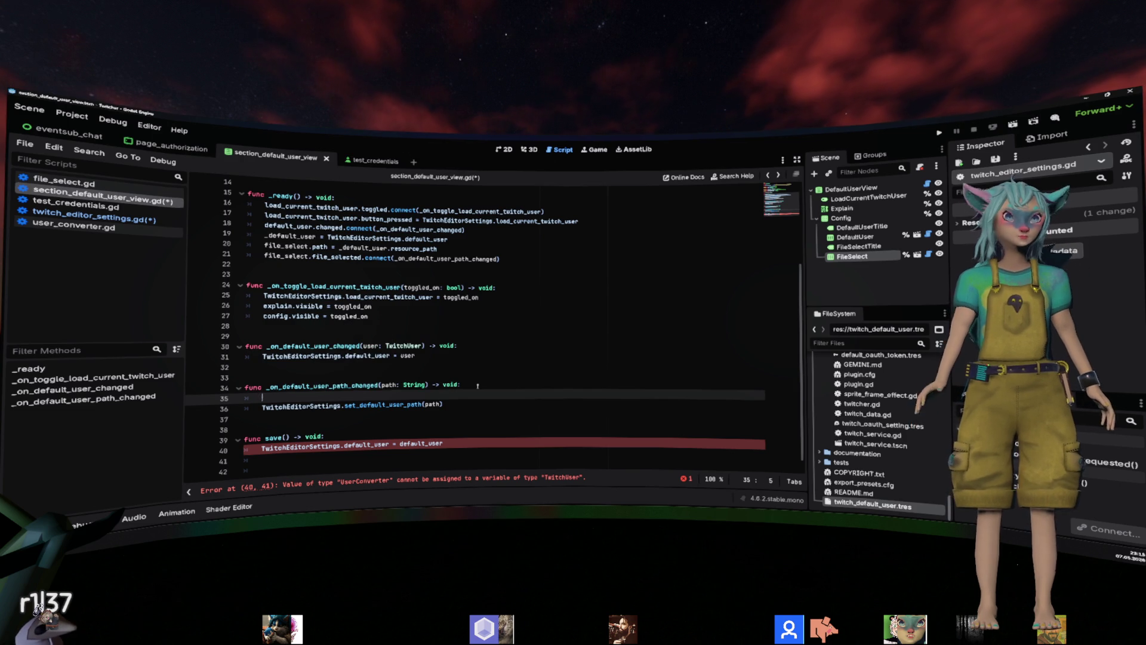
{"action": "left_click", "coordinate": [422, 238]}
{"action": "type", "text": ".dup"}
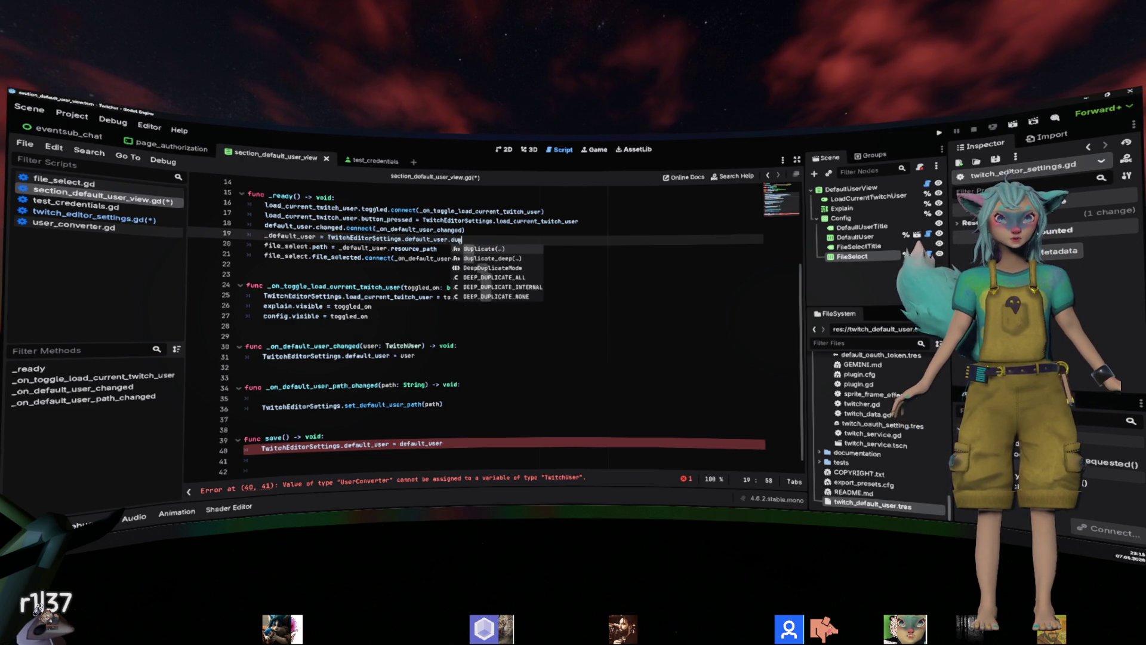
Store a duplicate of the default user and write _default_user.take_over_path() in save().
{"action": "key", "text": "Return"}
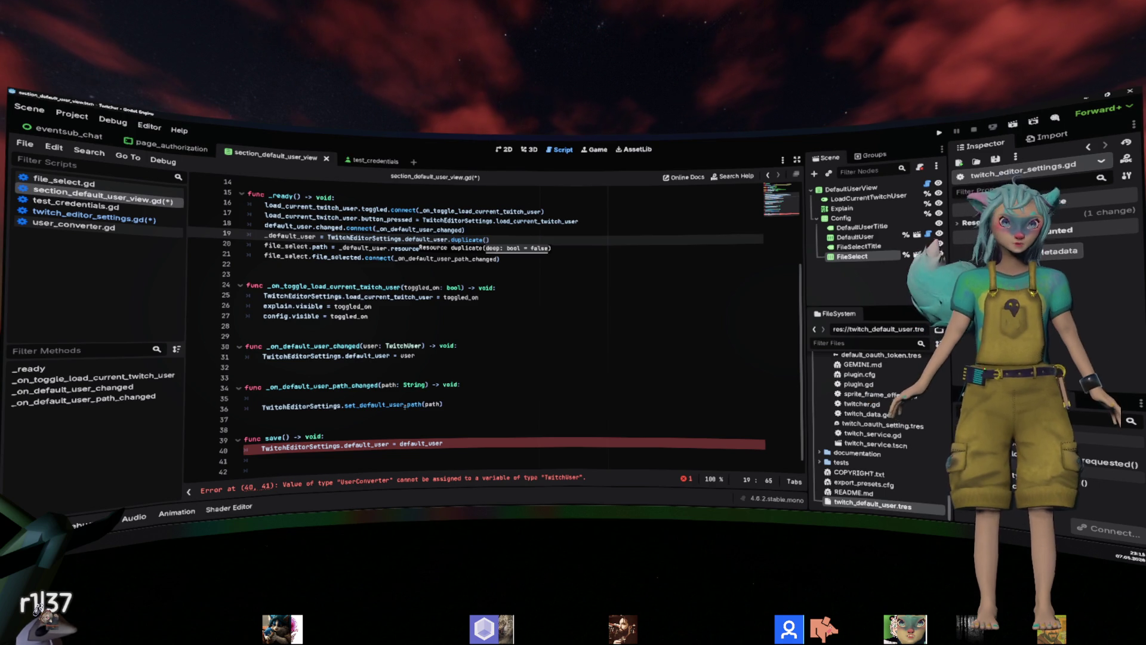
{"action": "double_click", "coordinate": [291, 237]}
{"action": "key", "text": "ctrl+c"}
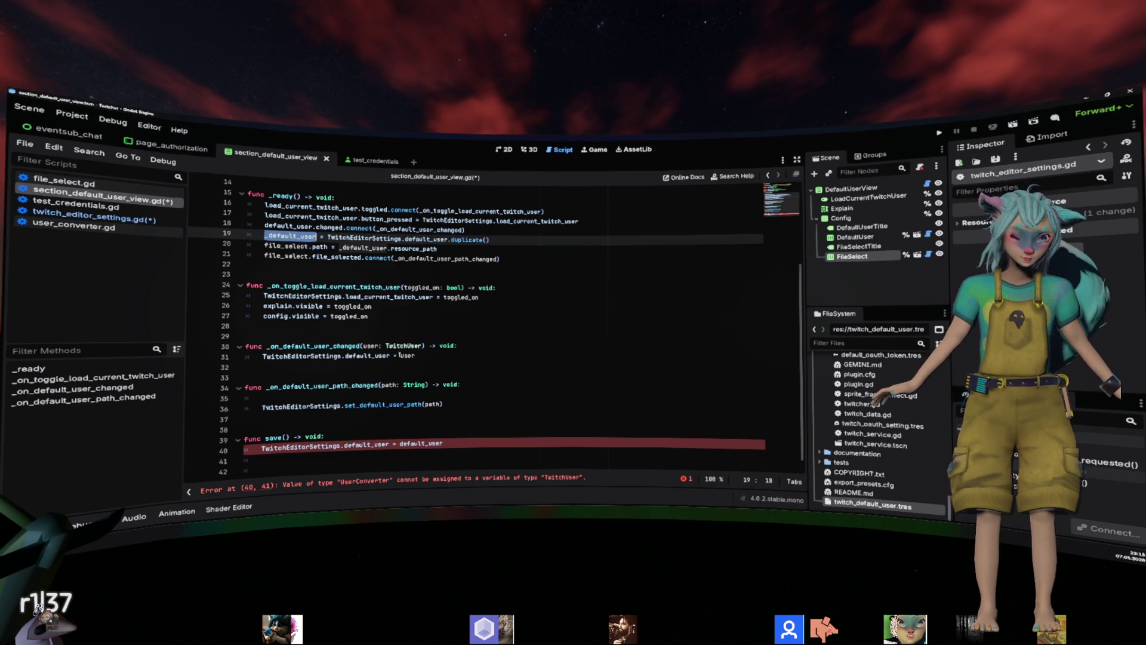
{"action": "left_click", "coordinate": [385, 398]}
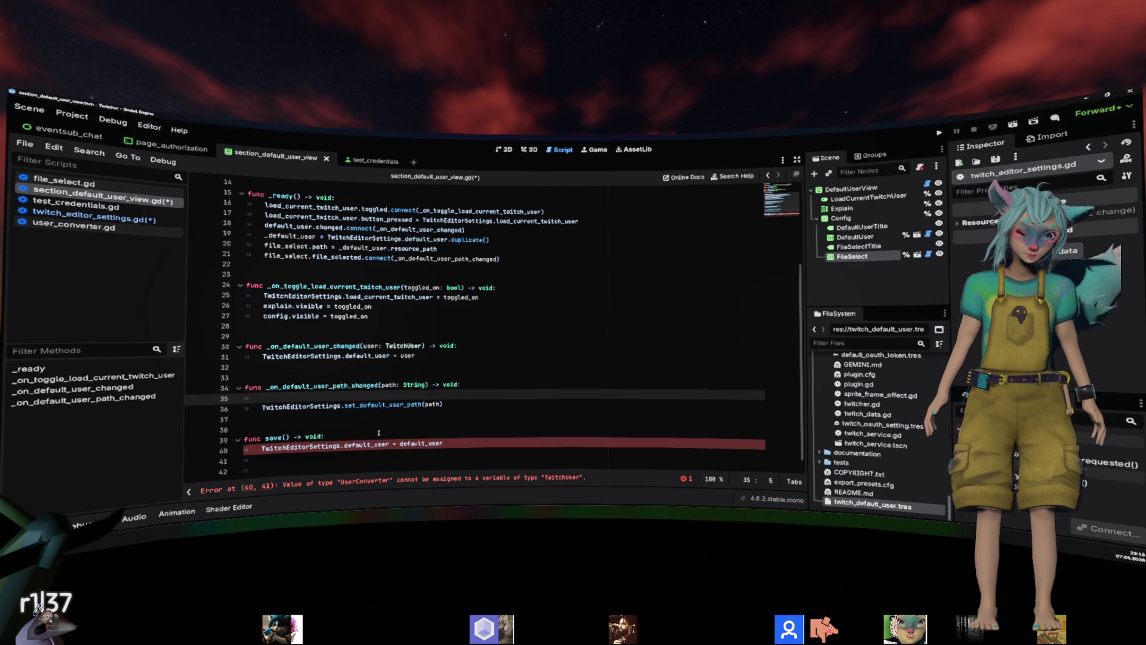
{"action": "left_click", "coordinate": [380, 437]}
{"action": "key", "text": "Return"}
{"action": "key", "text": "ctrl+v"}
{"action": "type", "text": "."}
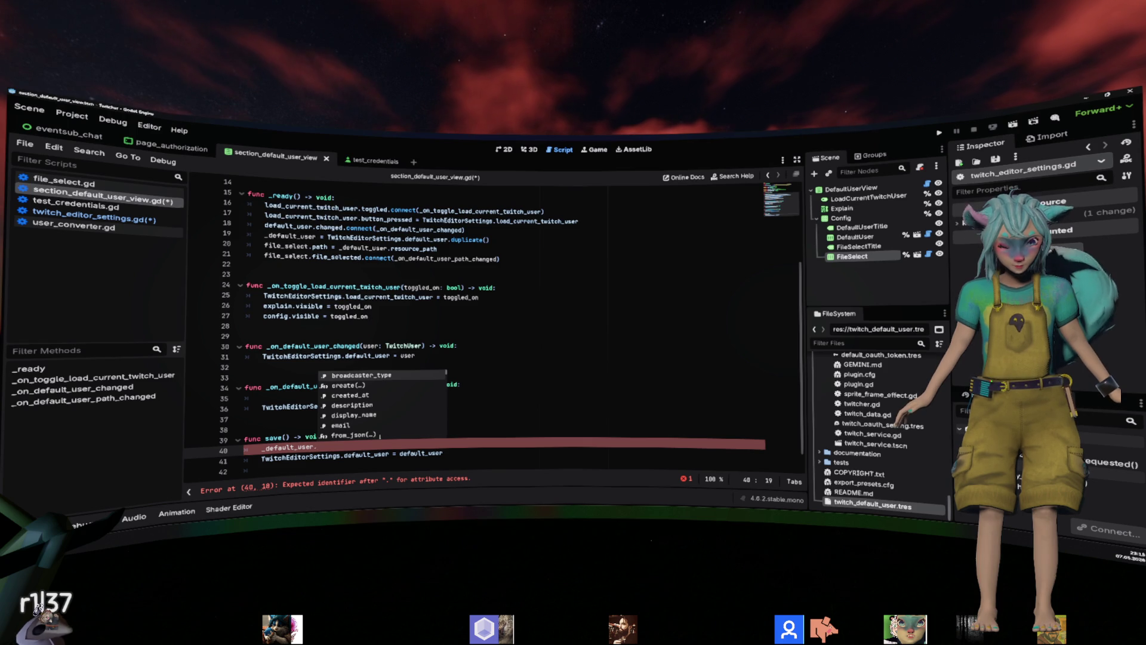
{"action": "type", "text": "set"}
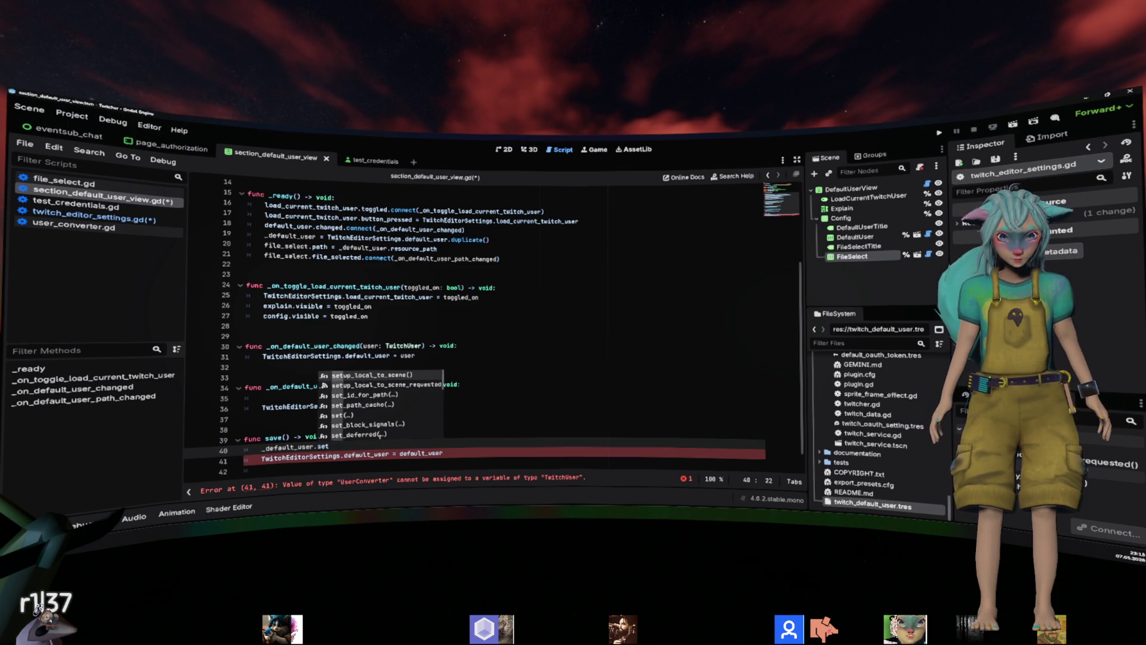
{"action": "key", "text": "BackSpace"}
{"action": "key", "text": "BackSpace"}
{"action": "key", "text": "BackSpace"}
{"action": "type", "text": "ove"}
{"action": "key", "text": "Return"}
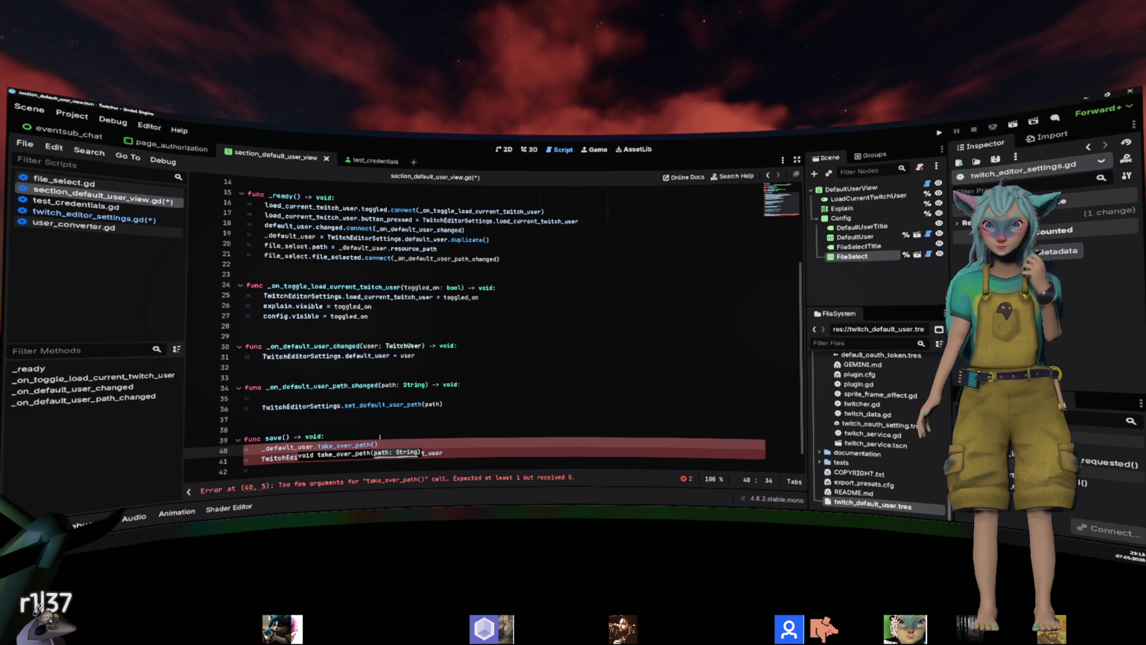
Move the call into _on_default_user_path_changed as _default_user.take_over_path(path).
{"action": "key", "text": "ctrl+z"}
{"action": "key", "text": "ctrl+z"}
{"action": "left_click", "coordinate": [384, 417]}
{"action": "key", "text": "Up"}
{"action": "key", "text": "Up"}
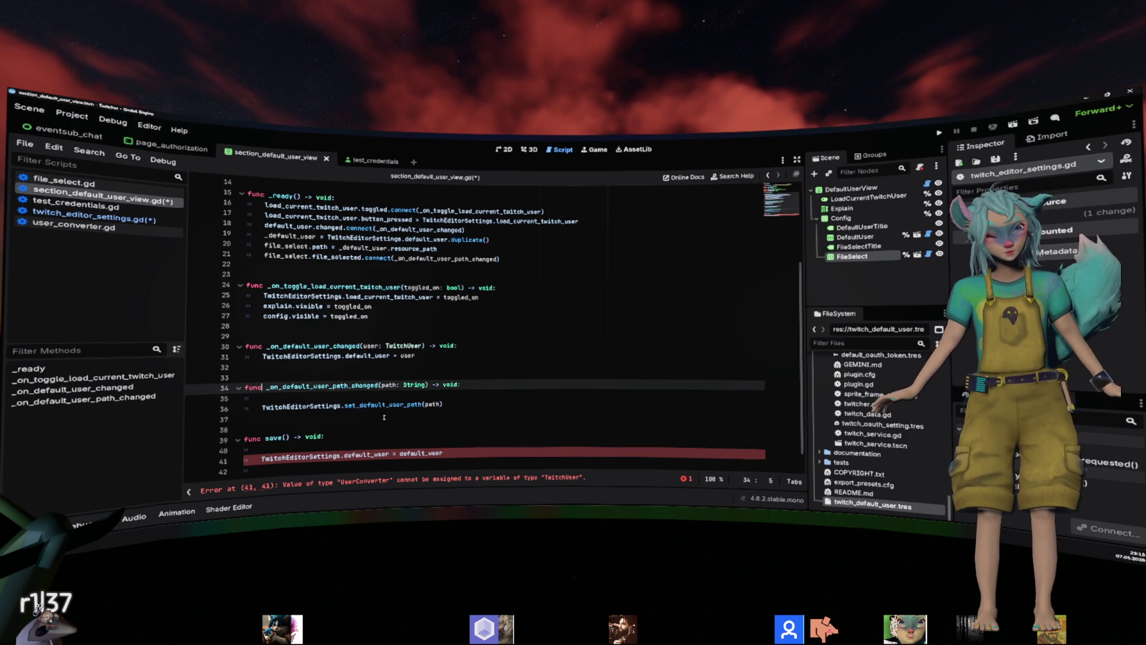
{"action": "type", "text": "_default_user.take_over_path()"}
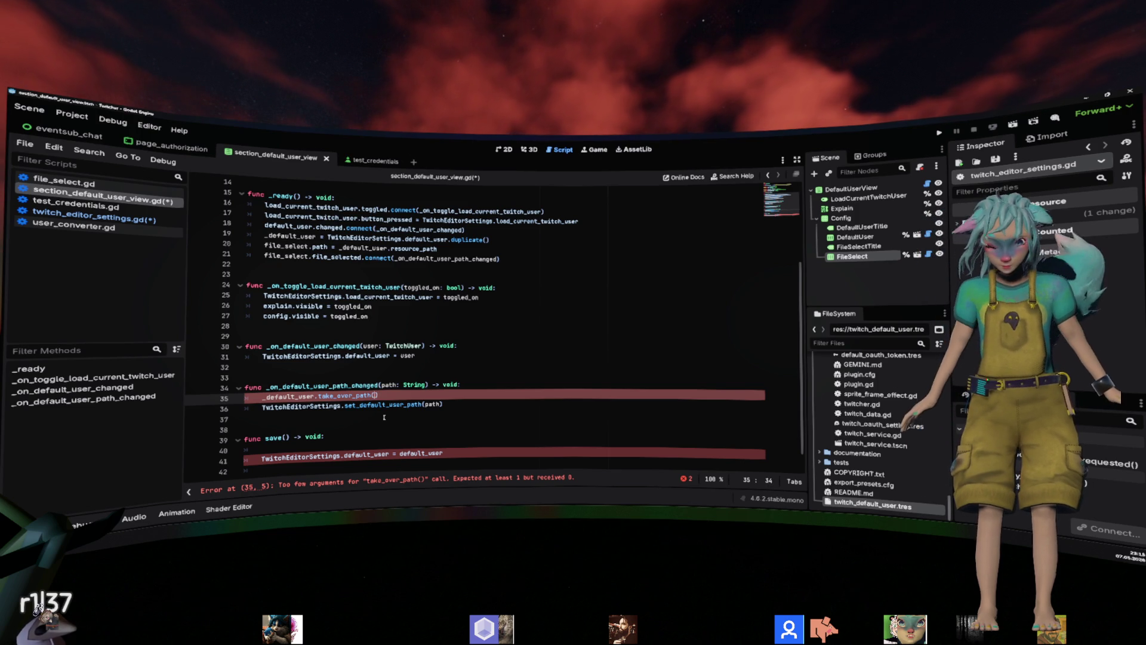
{"action": "key", "text": "Left"}
{"action": "type", "text": "path"}
{"action": "key", "text": "Down"}
{"action": "key", "text": "End"}
{"action": "key", "text": "shift+Home"}
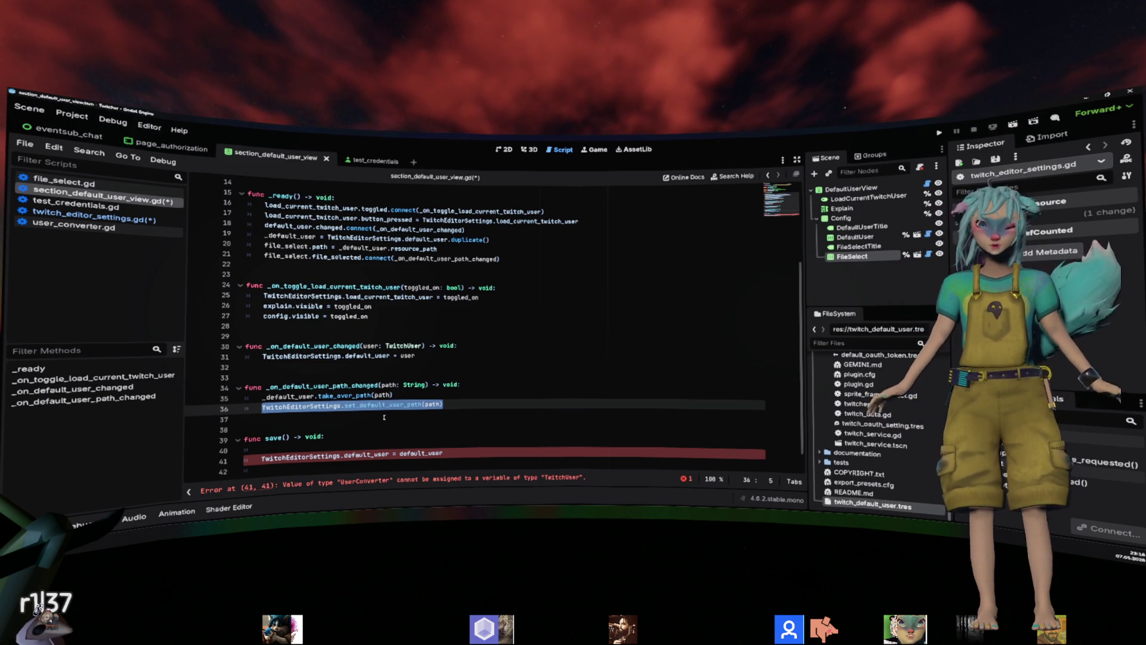
Review the path-changed handler and go below the _default_user declaration.
{"action": "double_click", "coordinate": [323, 386]}
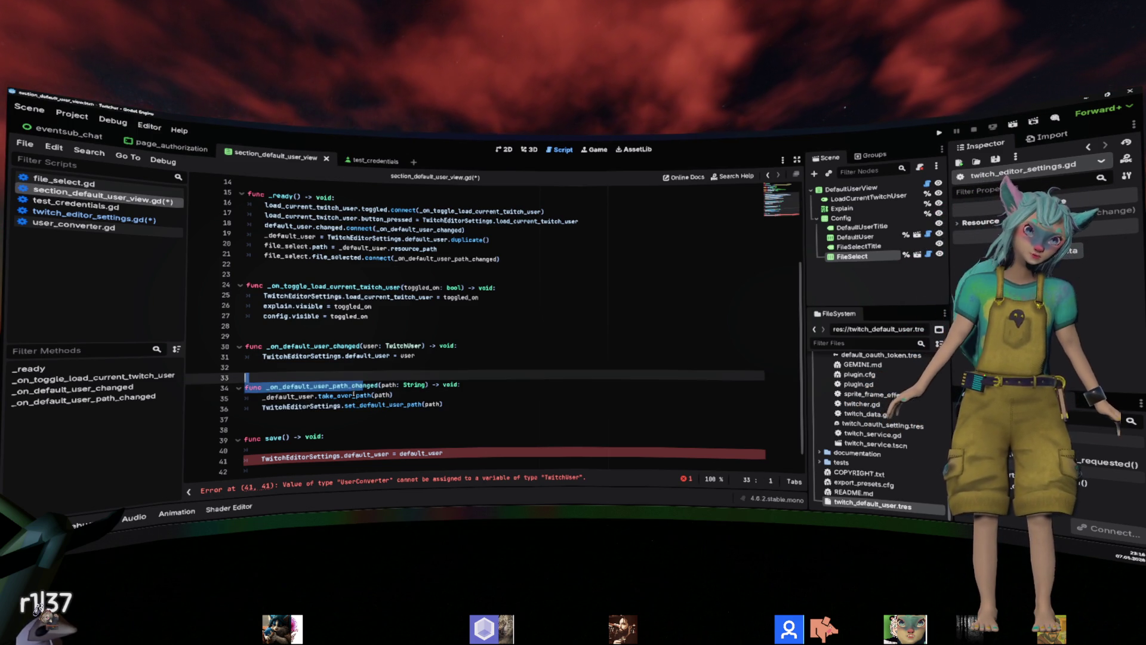
{"action": "double_click", "coordinate": [341, 395]}
{"action": "scroll", "coordinate": [406, 322], "scroll_direction": "up", "scroll_amount": 5}
{"action": "left_click", "coordinate": [406, 315]}
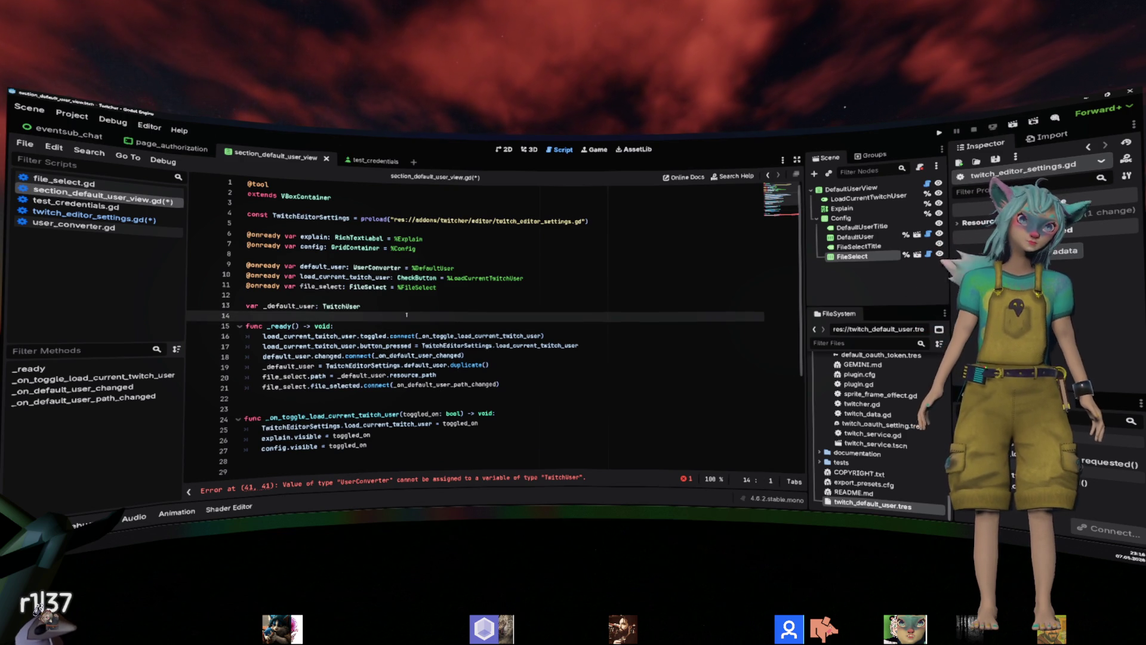
Declare a _default_user_path member variable and assign it path in the path handler.
{"action": "key", "text": "Return"}
{"action": "key", "text": "Up"}
{"action": "type", "text": "var _"}
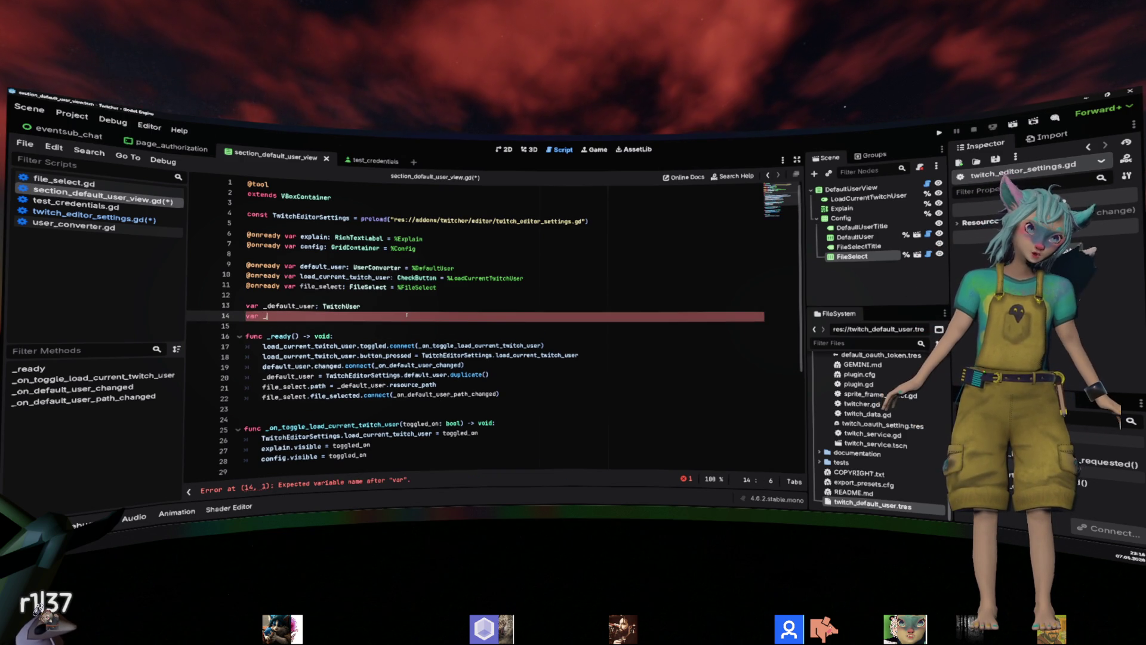
{"action": "type", "text": "default"}
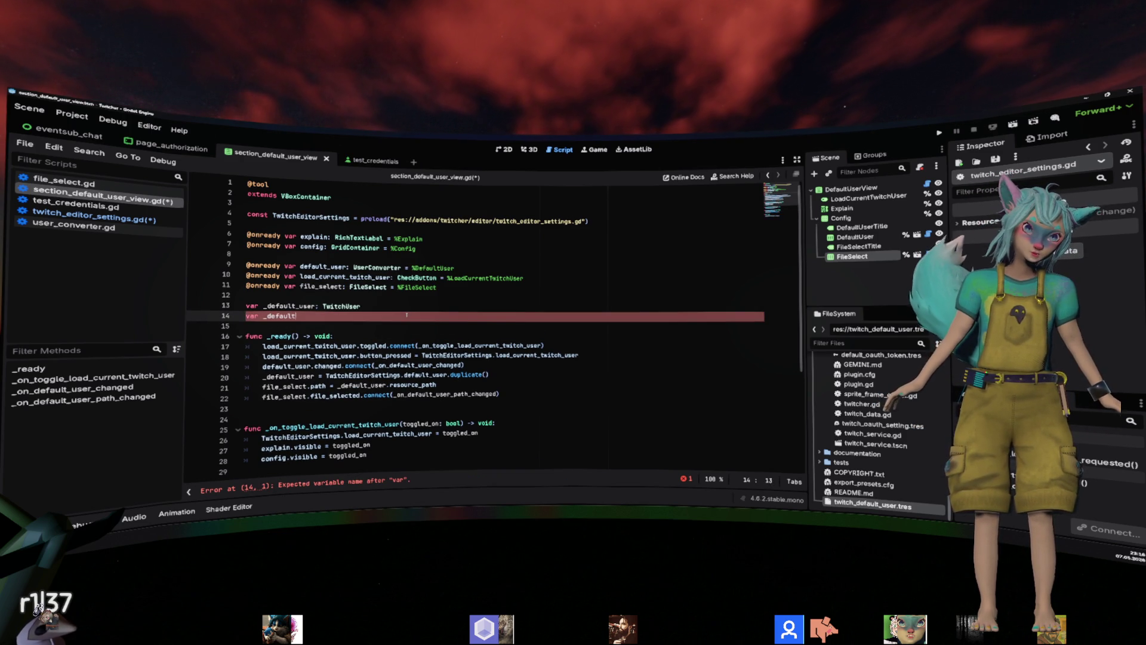
{"action": "type", "text": "_user_path: String"}
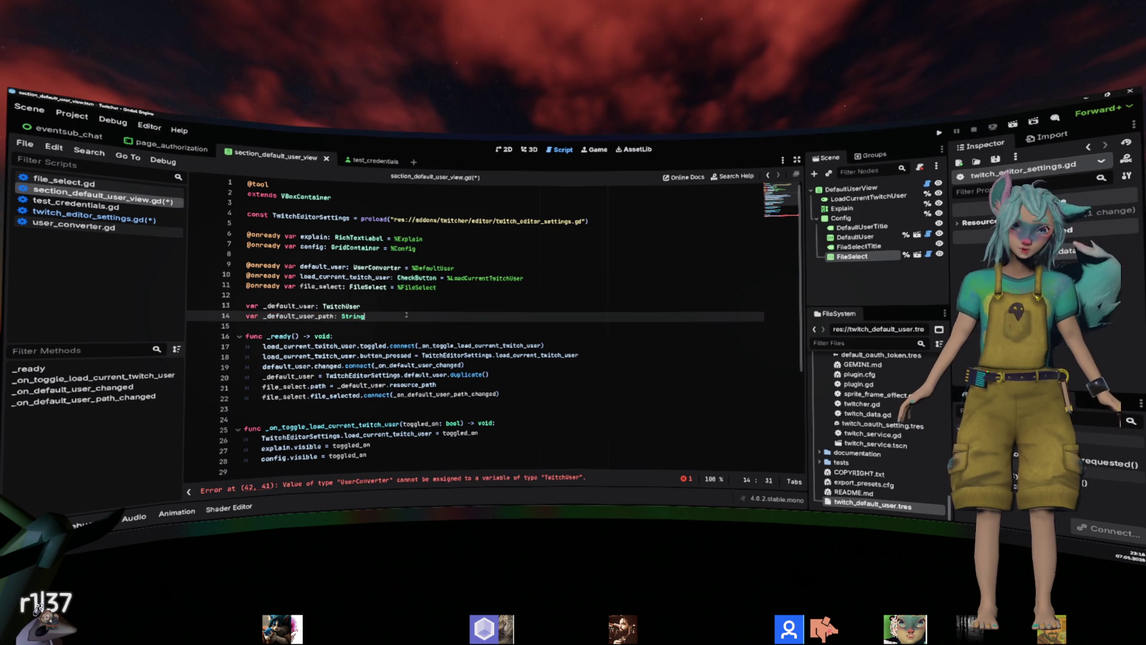
{"action": "scroll", "coordinate": [278, 322], "scroll_direction": "down", "scroll_amount": 5}
{"action": "left_click", "coordinate": [416, 389]}
{"action": "key", "text": "ctrl+shift+Return"}
{"action": "type", "text": "_default_user_path = "}
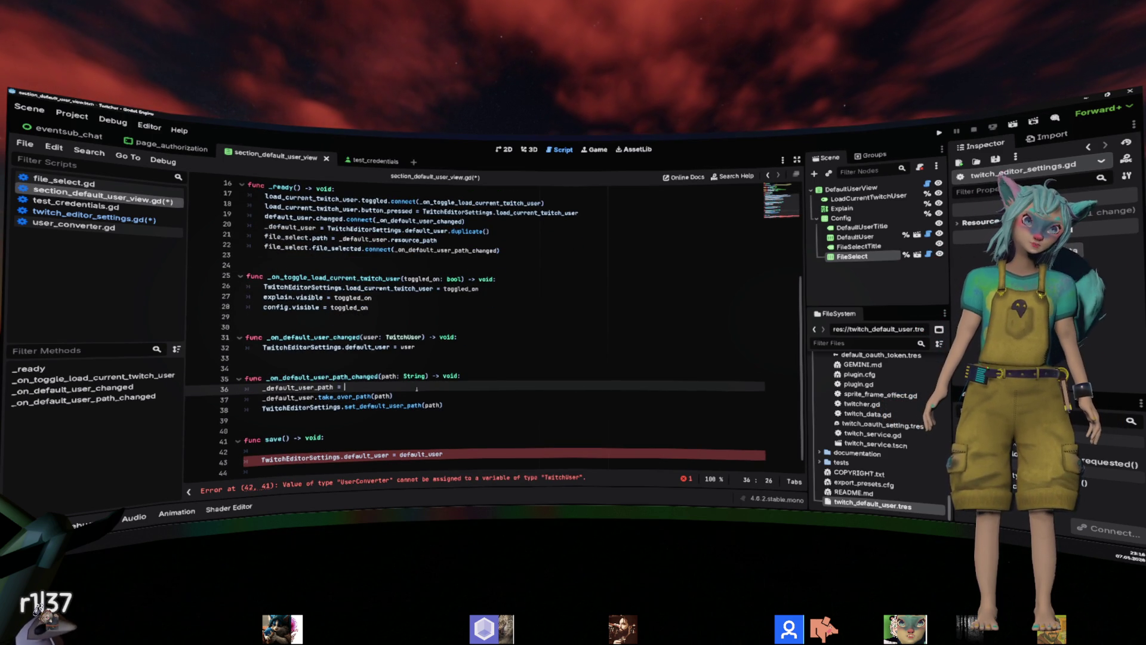
{"action": "type", "text": "path"}
Move the take_over_path call out of the path handler into save().
{"action": "key", "text": "Down"}
{"action": "key", "text": "End"}
{"action": "key", "text": "shift+Home"}
{"action": "key", "text": "BackSpace"}
{"action": "key", "text": "Down"}
{"action": "key", "text": "Down"}
{"action": "key", "text": "Down"}
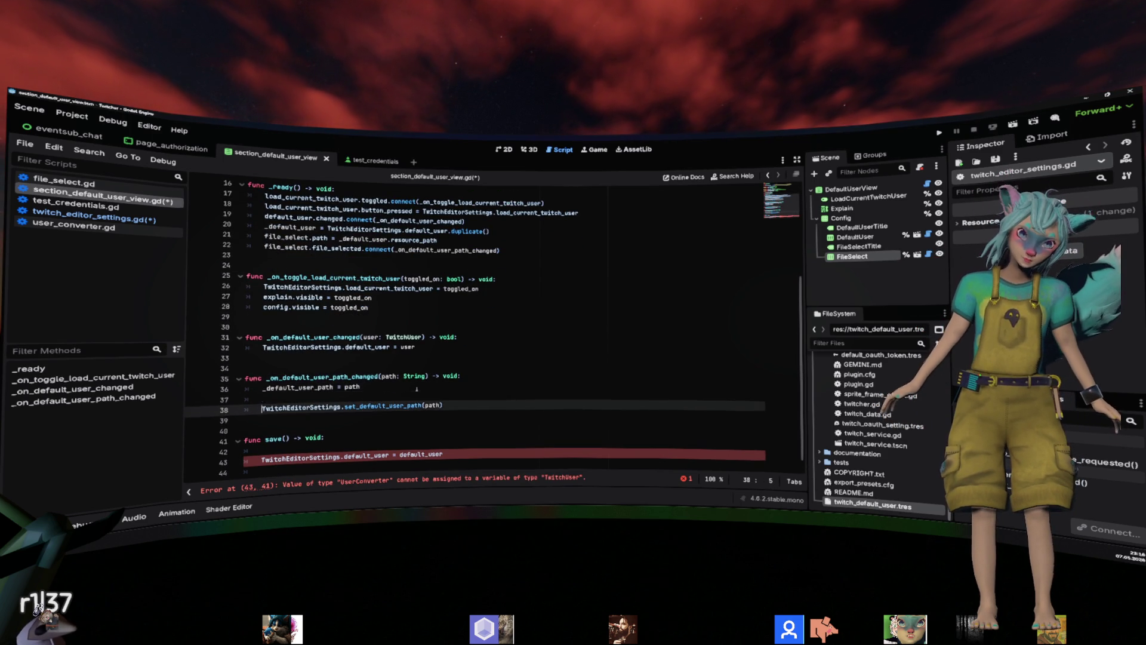
{"action": "type", "text": "_default_user.take_over_path(path)"}
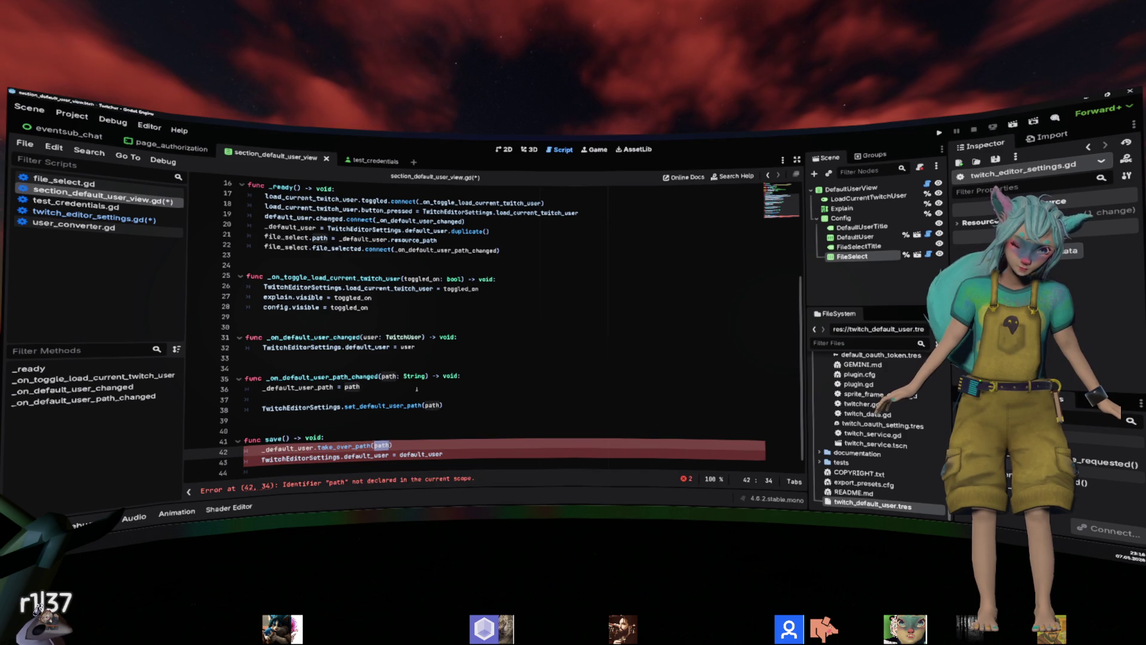
{"action": "key", "text": "End"}
{"action": "key", "text": "shift+Home"}
{"action": "key", "text": "BackSpace"}
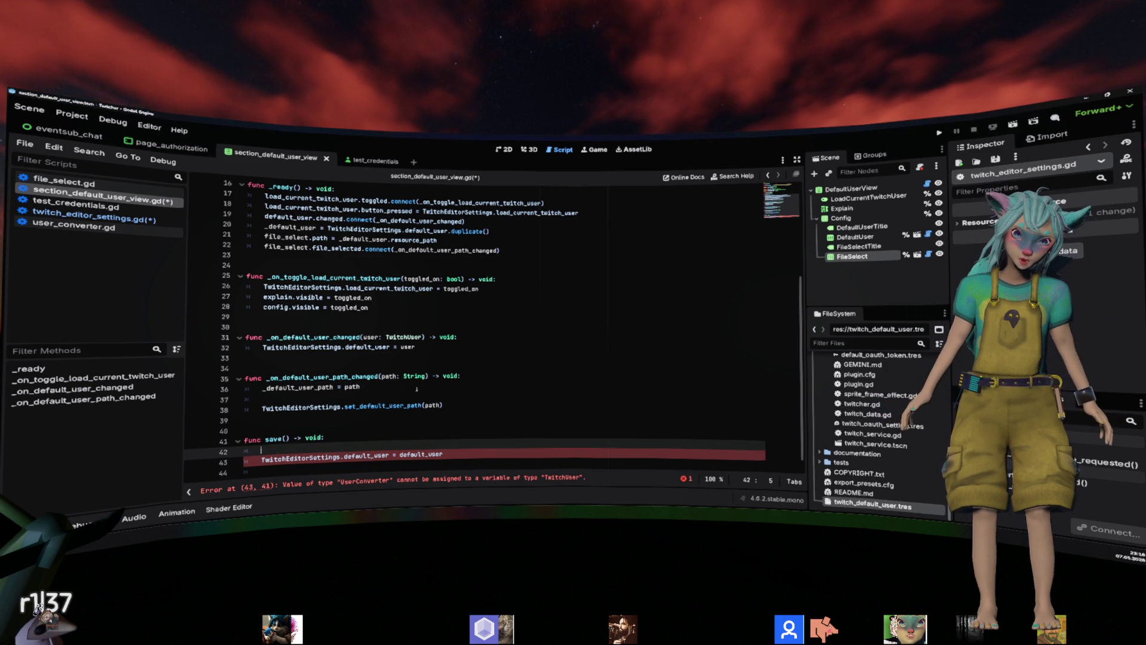
{"action": "key", "text": "ctrl+z"}
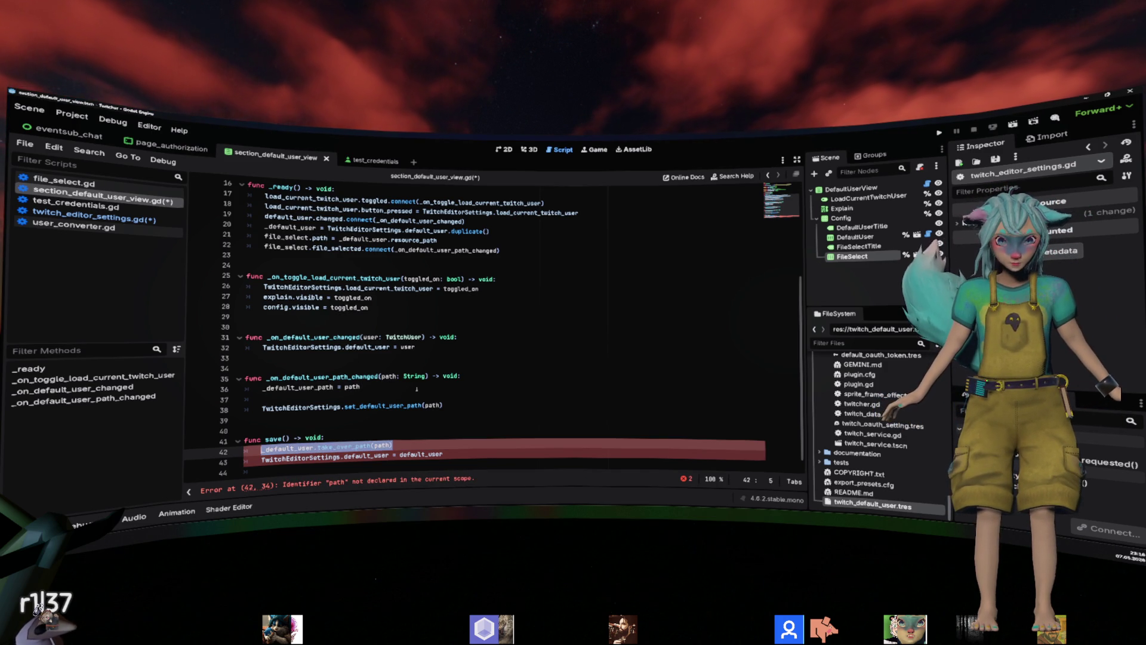
{"action": "key", "text": "Up"}
Make save() call _default_user.take_over_path(_default_user_path) and use _default_user.
{"action": "double_click", "coordinate": [298, 387]}
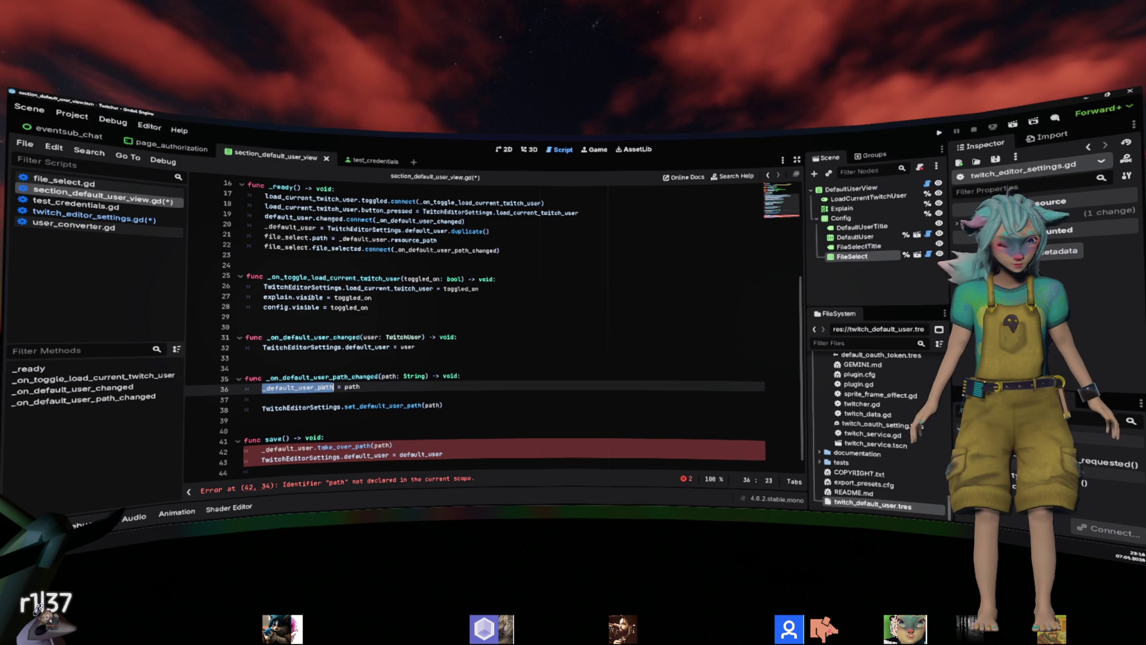
{"action": "key", "text": "ctrl+c"}
{"action": "double_click", "coordinate": [383, 446]}
{"action": "key", "text": "ctrl+v"}
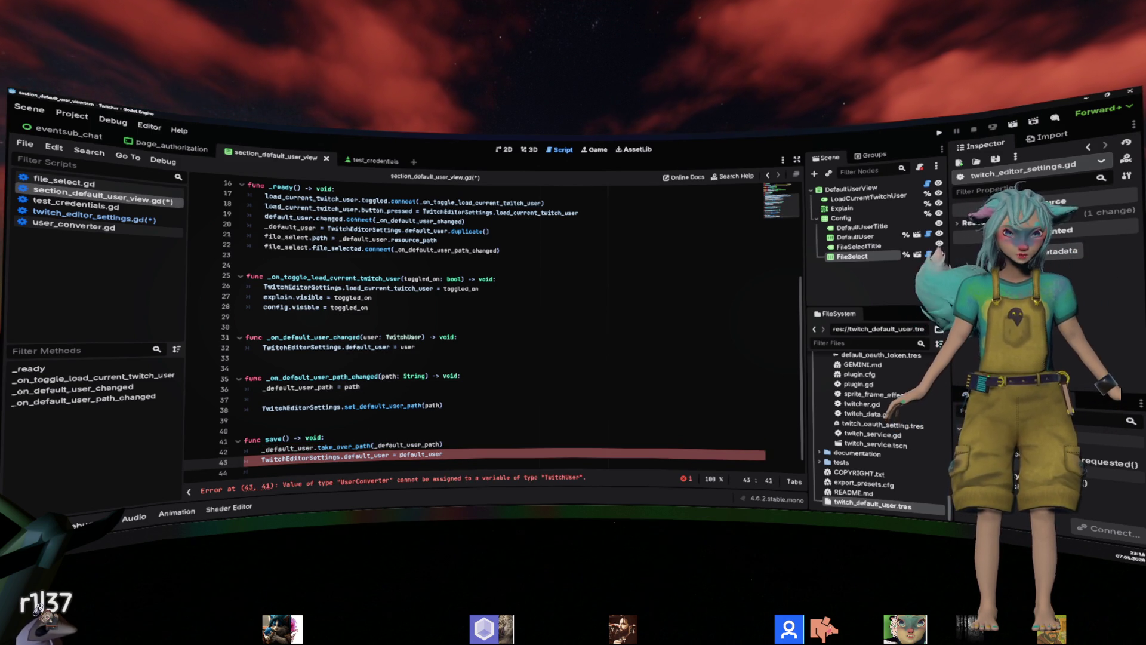
{"action": "left_click", "coordinate": [400, 455]}
{"action": "type", "text": "_"}
Remove the leftover blank lines and add one blank line before func save.
{"action": "key", "text": "Up"}
{"action": "key", "text": "Up"}
{"action": "key", "text": "Up"}
{"action": "key", "text": "BackSpace"}
{"action": "key", "text": "Up"}
{"action": "key", "text": "Up"}
{"action": "key", "text": "BackSpace"}
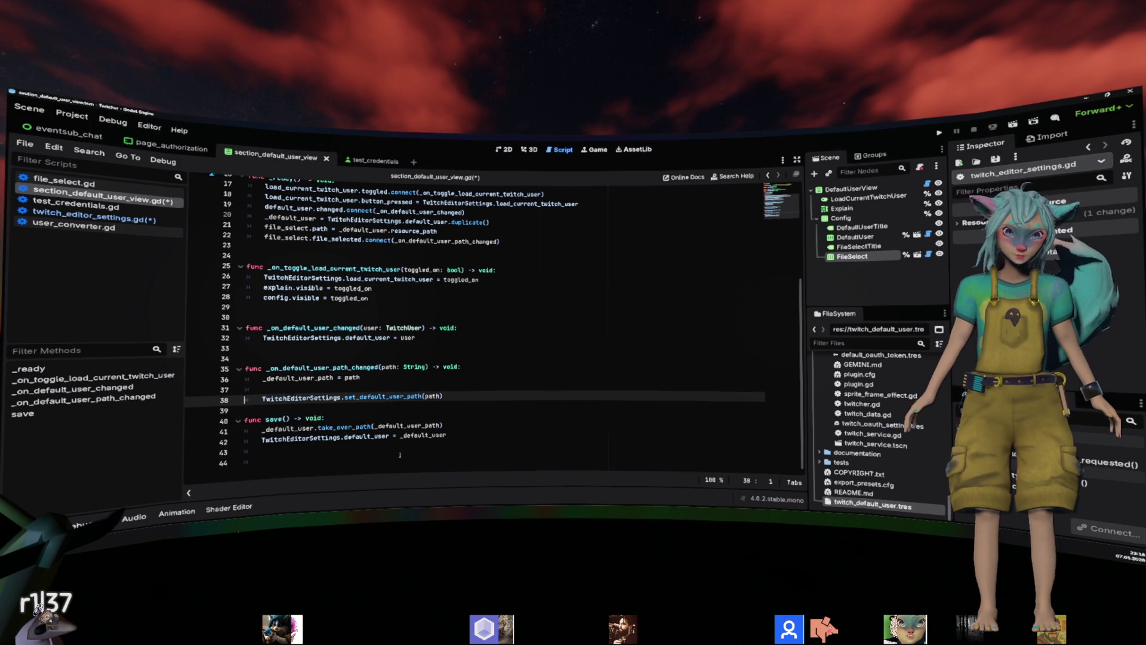
{"action": "key", "text": "Down"}
{"action": "key", "text": "Down"}
{"action": "key", "text": "Return"}
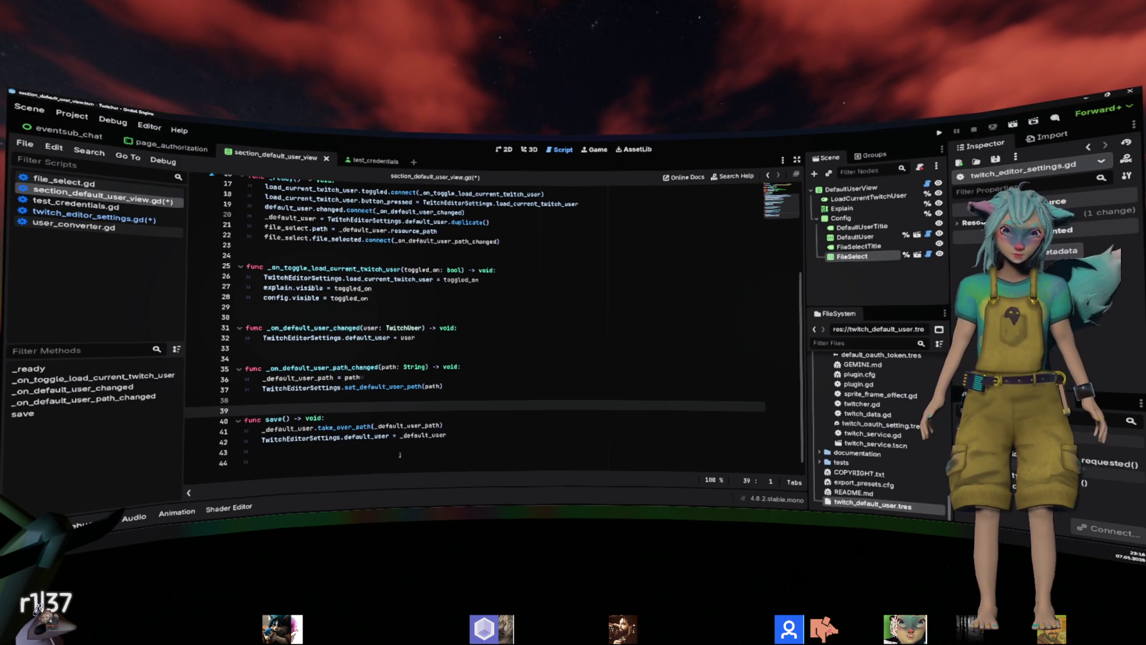
Jump to the definition of default_user in twitch_editor_settings.gd.
{"action": "left_click", "coordinate": [436, 377]}
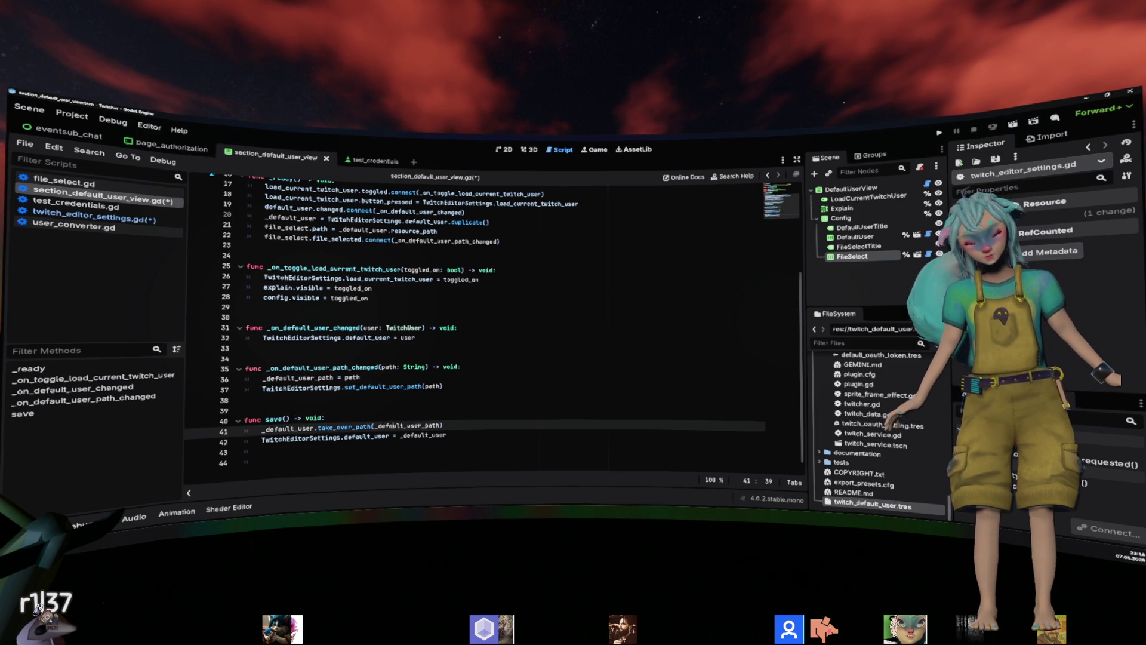
{"action": "double_click", "coordinate": [344, 427]}
{"action": "left_click", "coordinate": [348, 436], "text": "ctrl"}
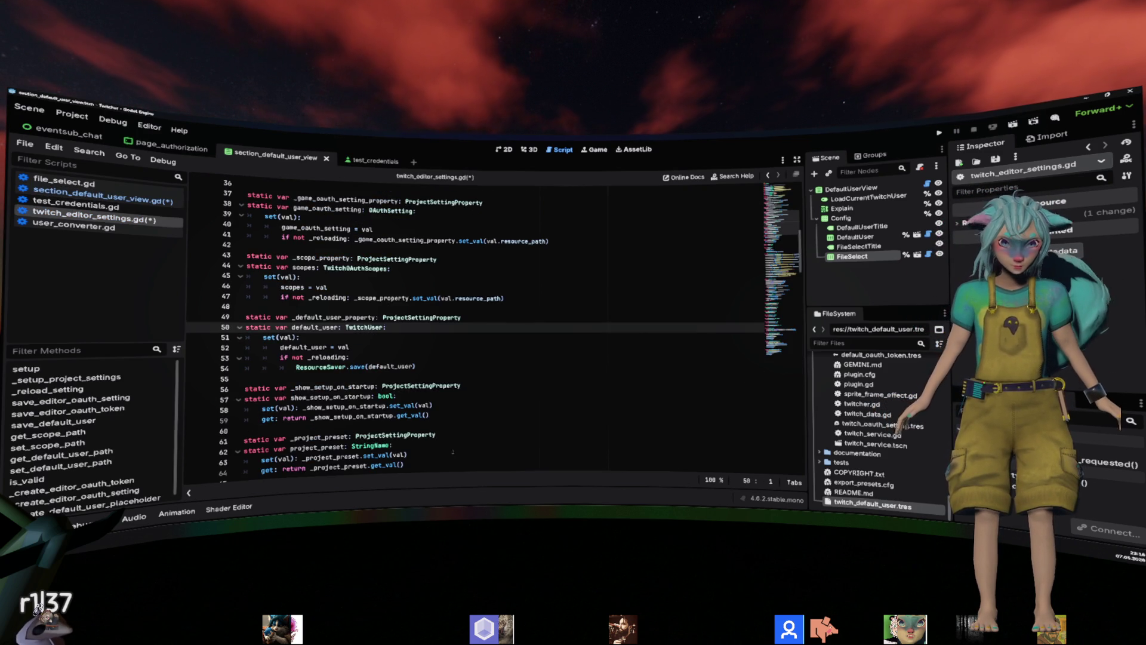
Read the documentation for ResourceSaver.save and take_over_path, then return to the script.
{"action": "left_click", "coordinate": [357, 367], "text": "ctrl"}
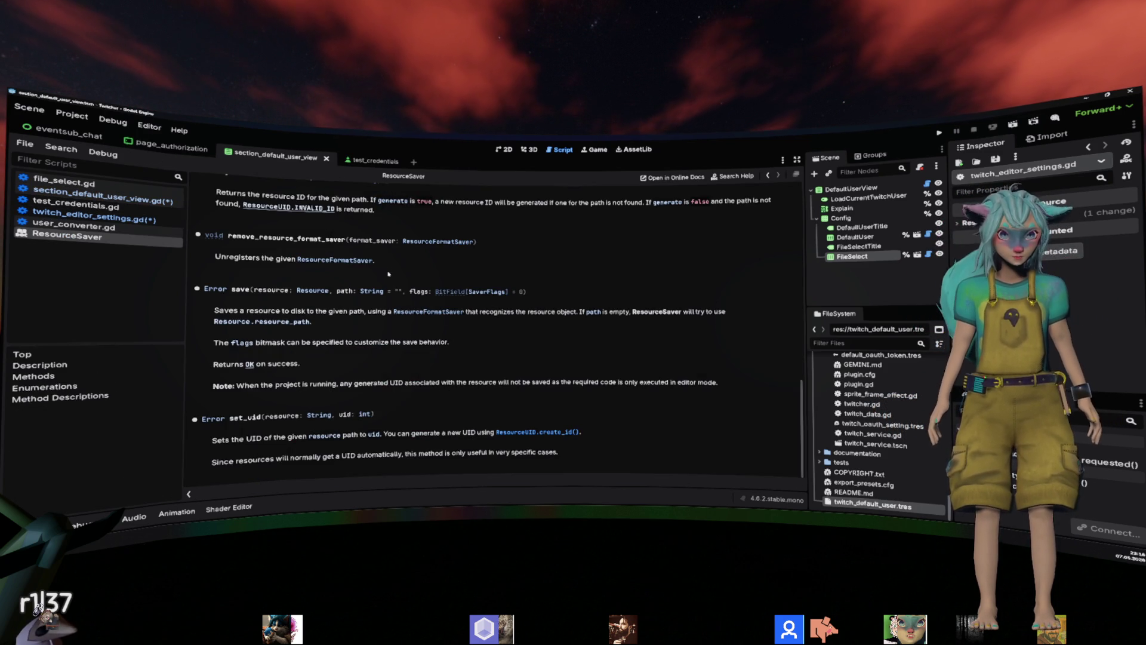
{"action": "left_click_drag", "start_coordinate": [291, 311], "coordinate": [373, 311]}
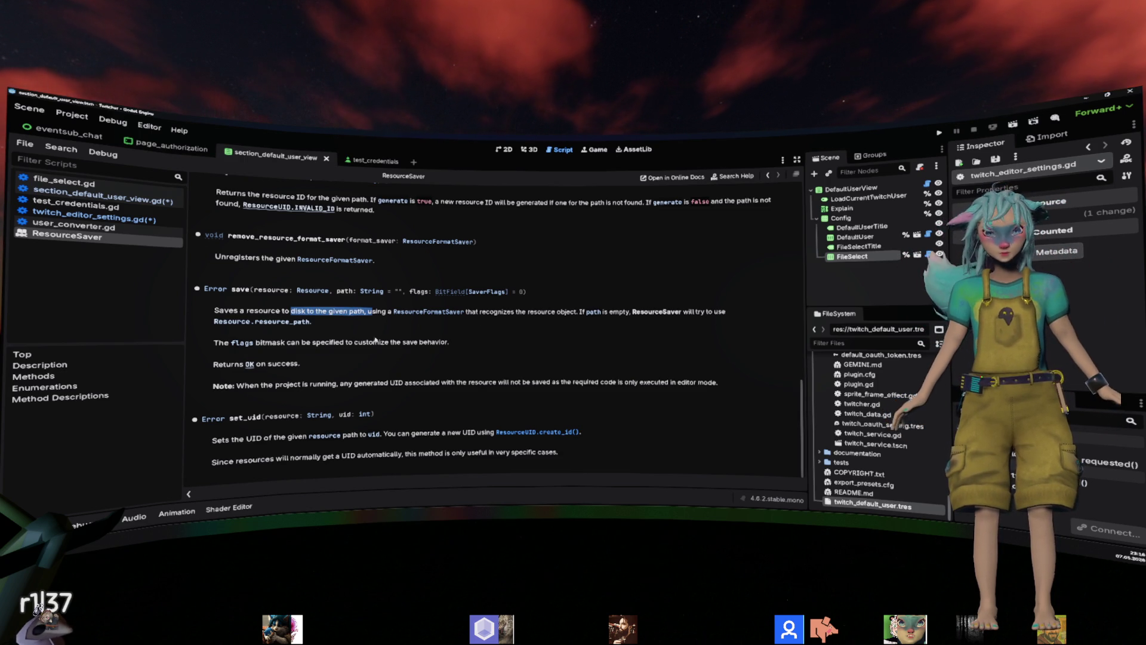
{"action": "key", "text": "alt+Left"}
{"action": "scroll", "coordinate": [313, 353], "scroll_direction": "up", "scroll_amount": 3}
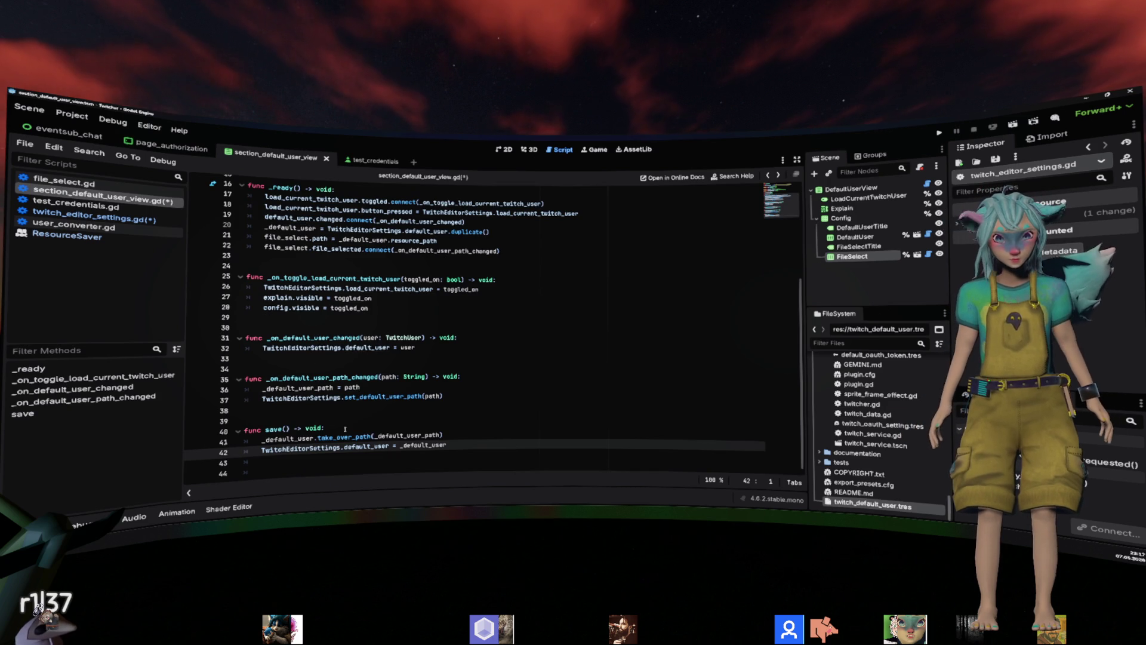
{"action": "left_click", "coordinate": [349, 438], "text": "ctrl"}
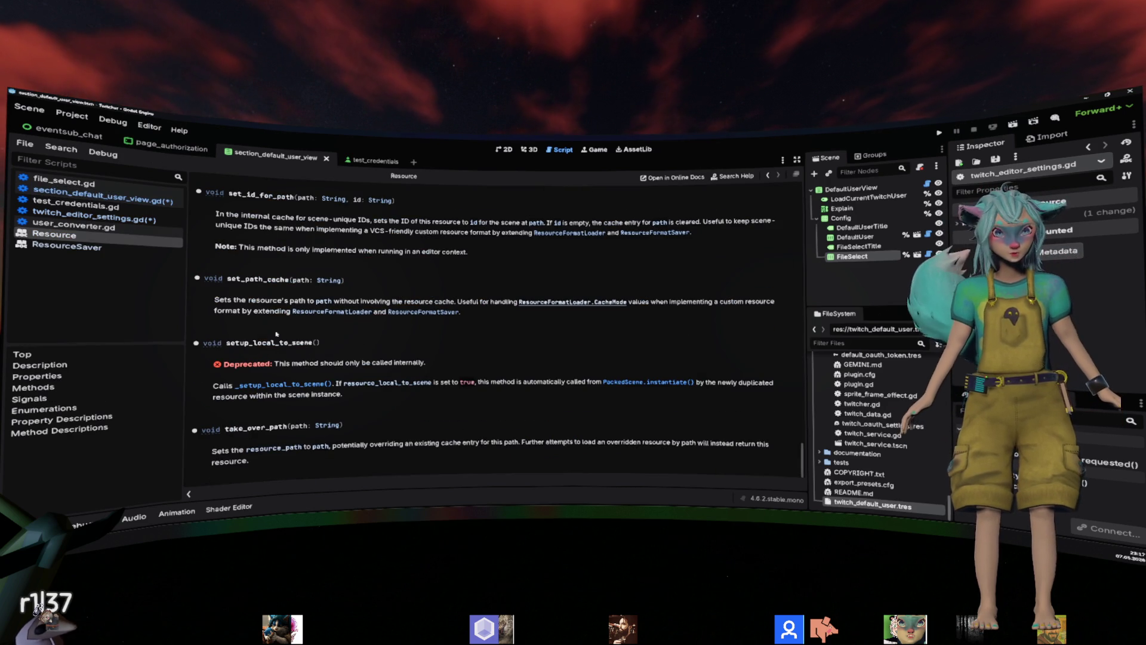
{"action": "key", "text": "alt+Left"}
Delete the TwitchEditorSettings.set_default_user_path(path) call on line 37.
{"action": "left_click_drag", "start_coordinate": [446, 445], "coordinate": [214, 460]}
{"action": "left_click", "coordinate": [520, 401]}
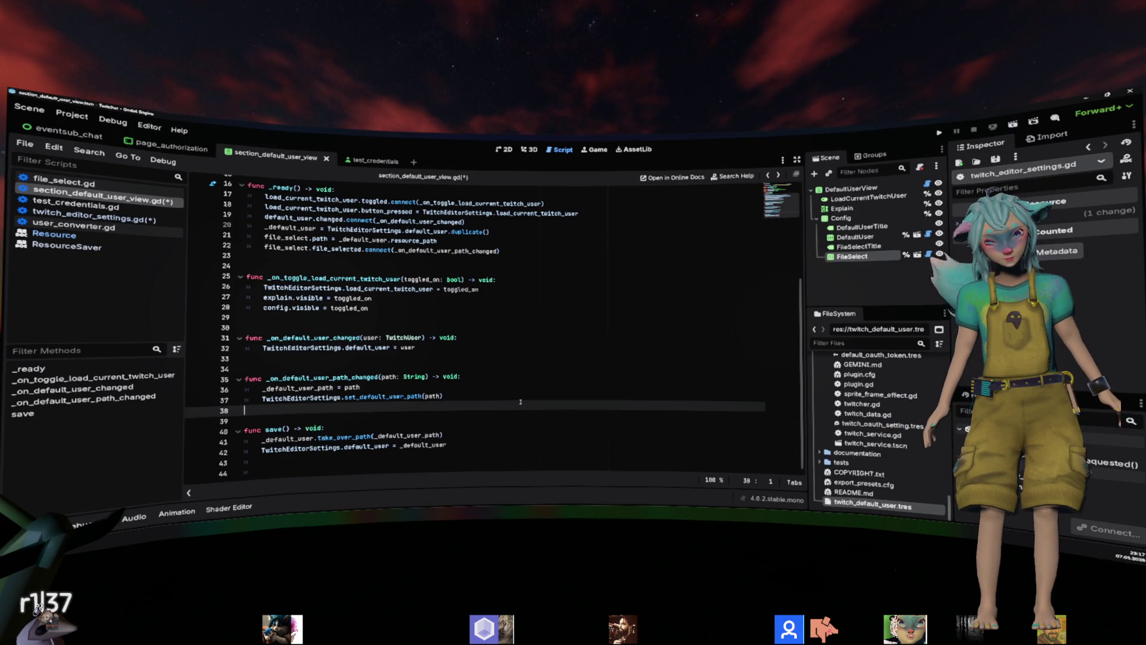
{"action": "left_click_drag", "start_coordinate": [484, 396], "coordinate": [481, 386]}
{"action": "key", "text": "BackSpace"}
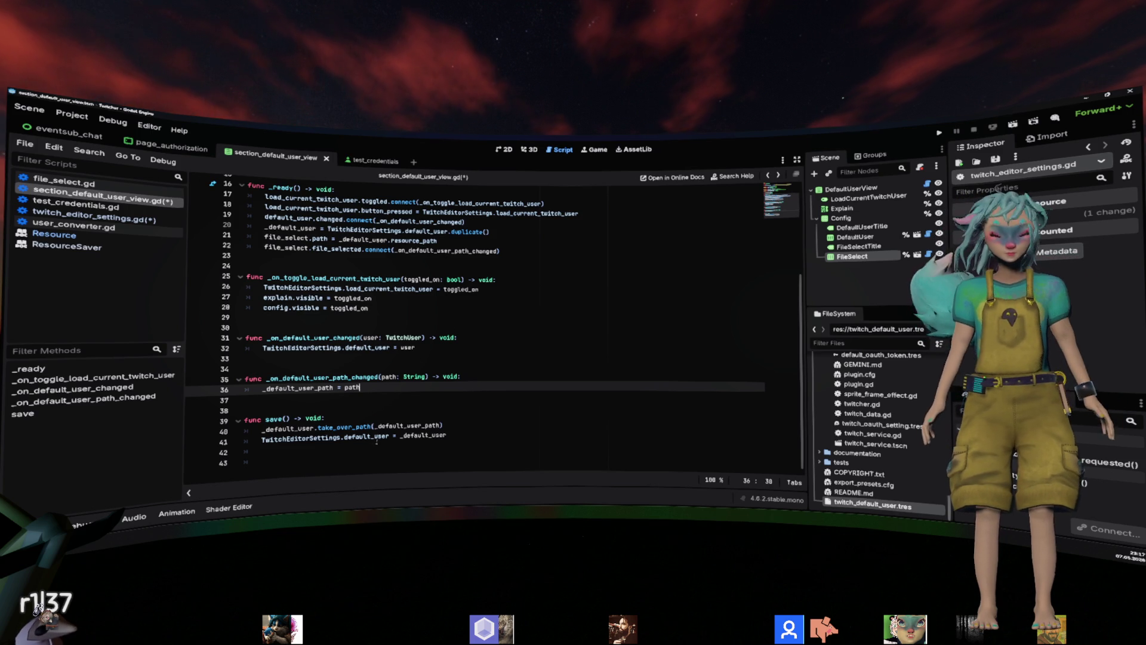
Add _default_user_property.set_val(val.resource_path) inside the not _reloading block of the default_user setter.
{"action": "left_click", "coordinate": [372, 348], "text": "ctrl"}
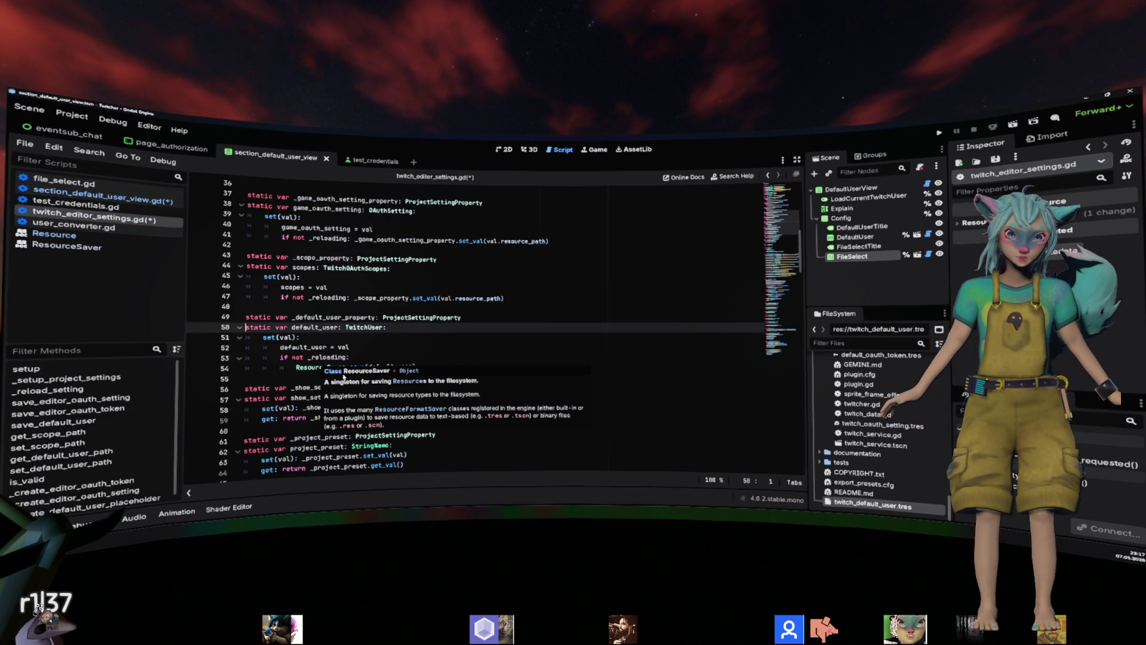
{"action": "key", "text": "Left"}
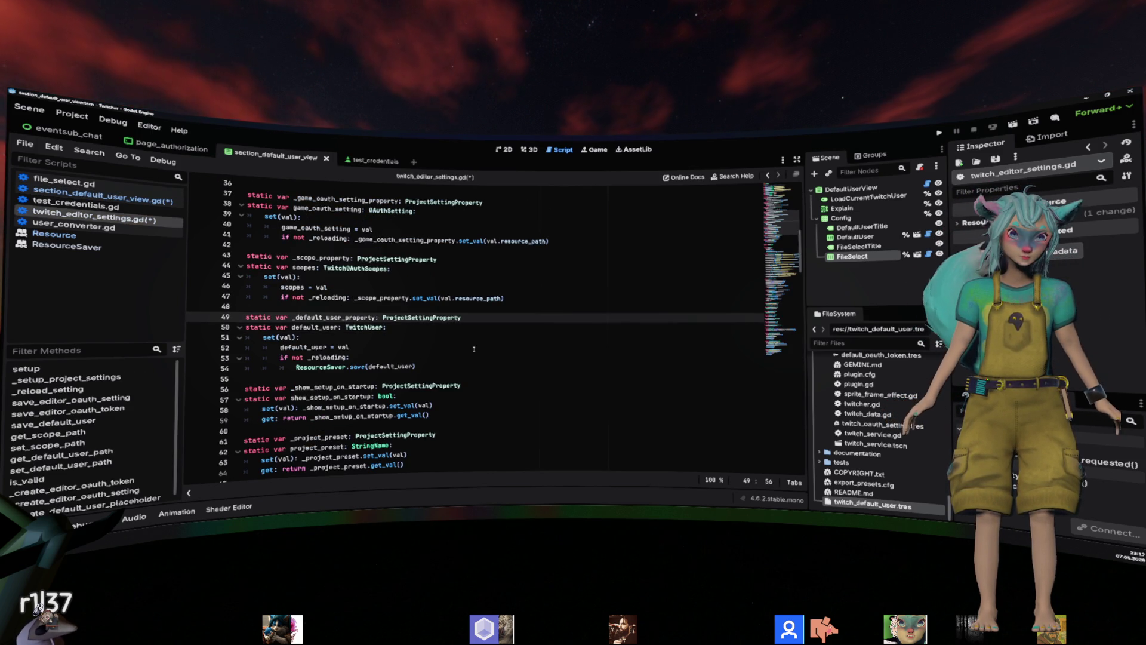
{"action": "left_click", "coordinate": [425, 353]}
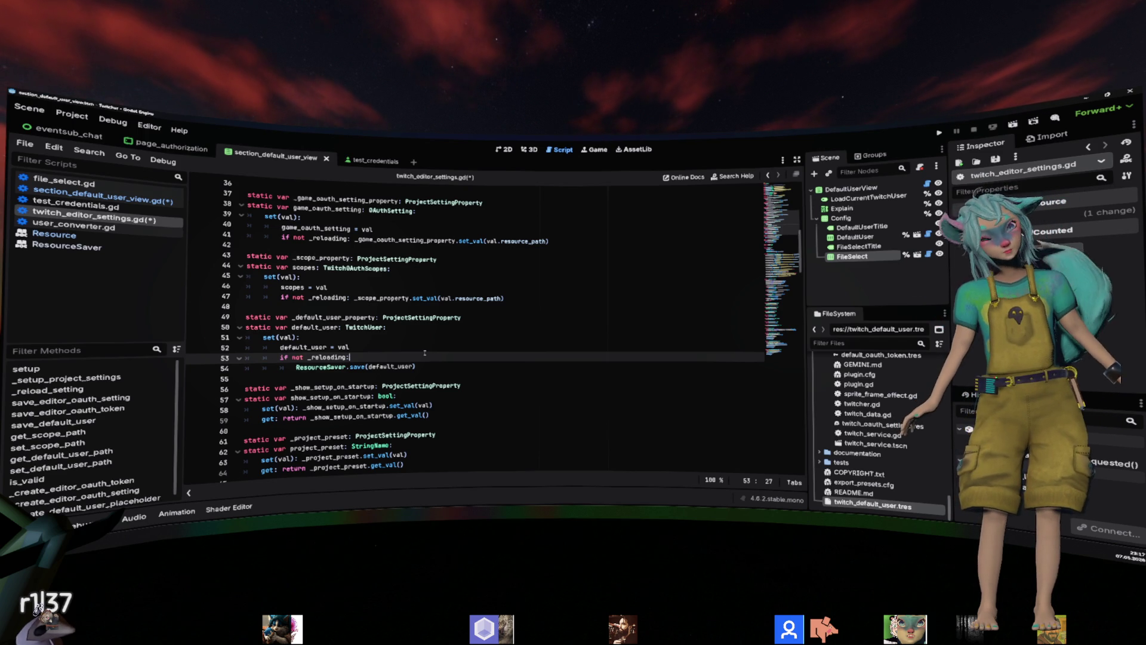
{"action": "key", "text": "Return"}
{"action": "type", "text": "_default_user_property.set_val("}
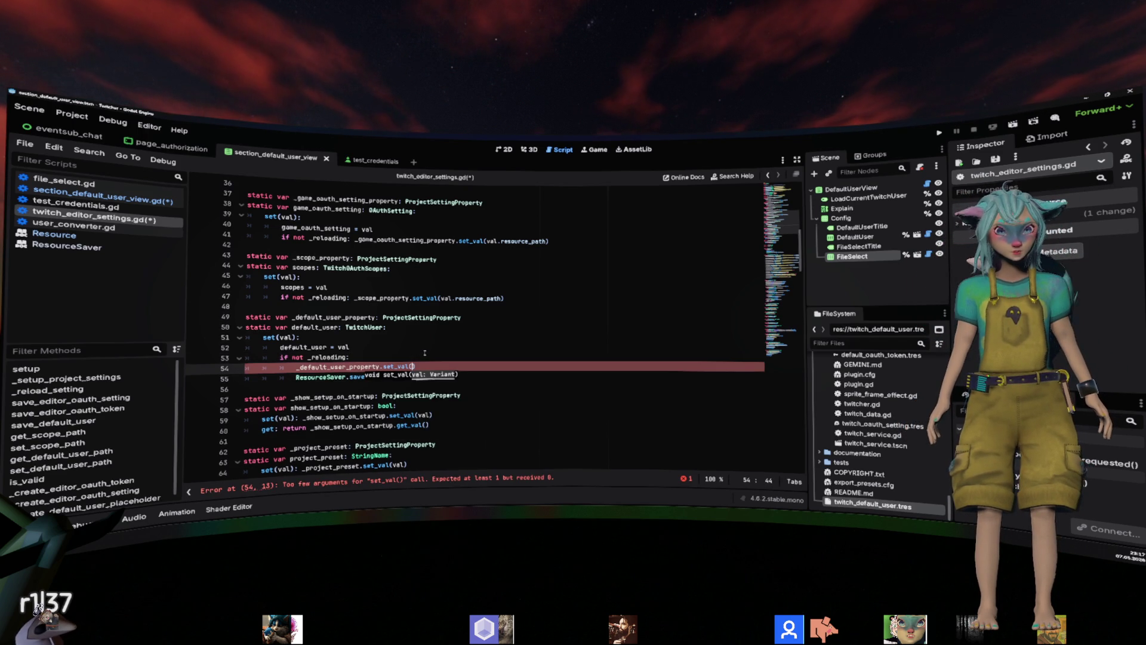
{"action": "key", "text": "BackSpace"}
{"action": "key", "text": "BackSpace"}
{"action": "type", "text": "."}
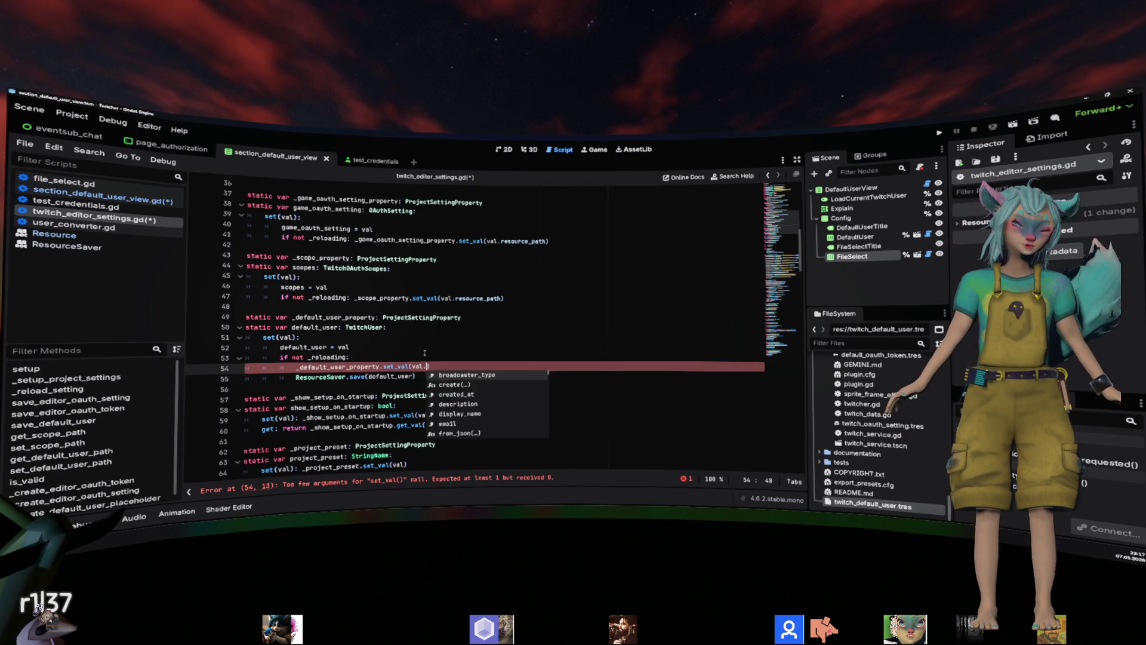
{"action": "key", "text": "Return"}
{"action": "type", "text": "resourc"}
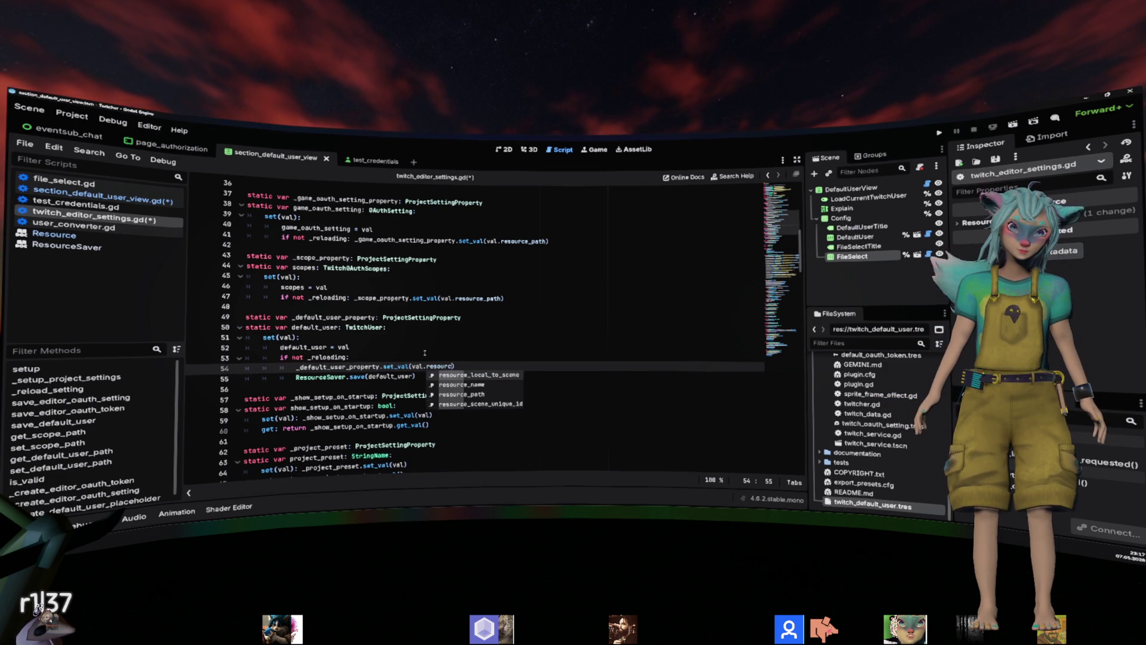
{"action": "key", "text": "Down"}
{"action": "key", "text": "Down"}
{"action": "key", "text": "Return"}
{"action": "key", "text": "Up"}
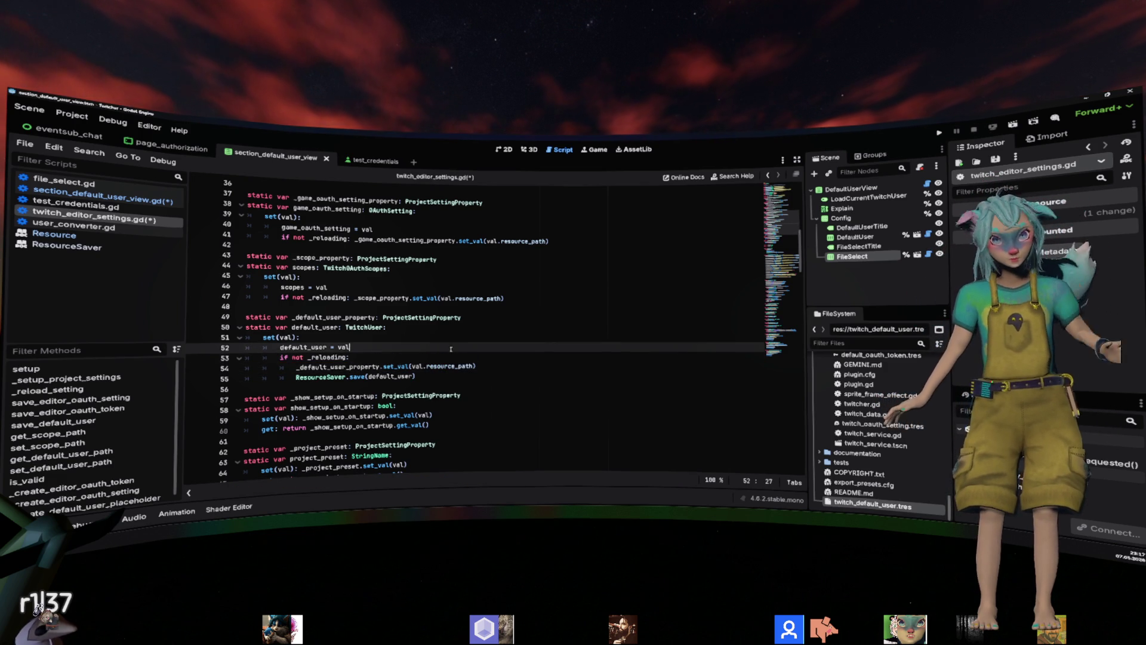
Place ResourceSaver.save above the set_val line, save the scripts, and check the save docs.
{"action": "left_click", "coordinate": [518, 372]}
{"action": "key", "text": "alt+Up"}
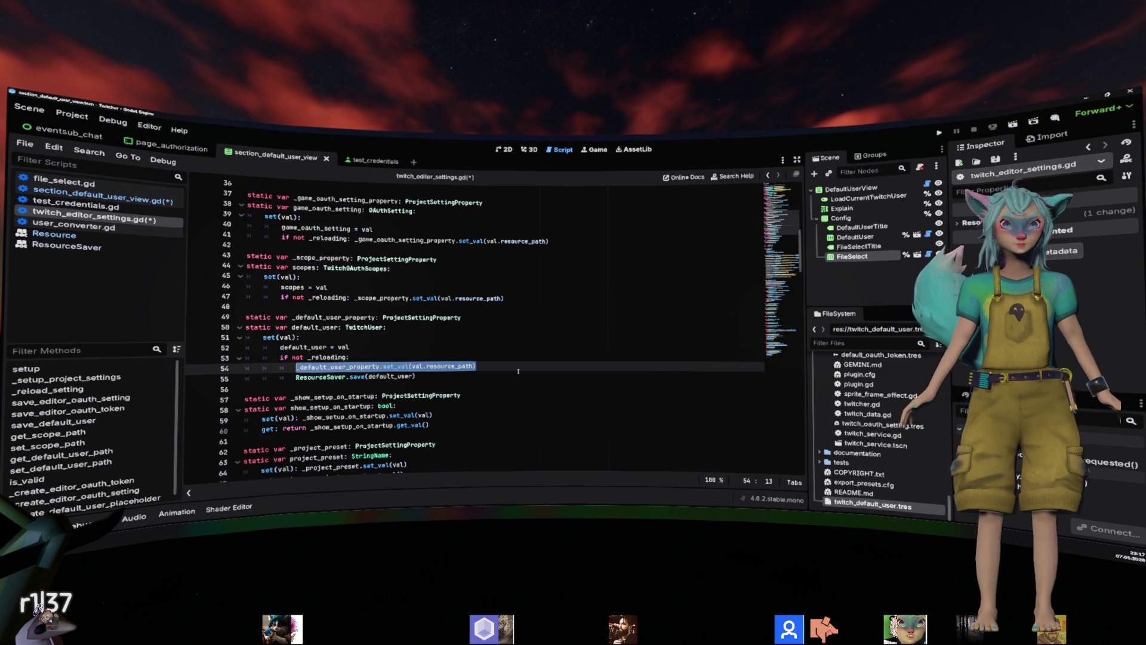
{"action": "key", "text": "ctrl+shift+Return"}
{"action": "key", "text": "ctrl+z"}
{"action": "key", "text": "ctrl+s"}
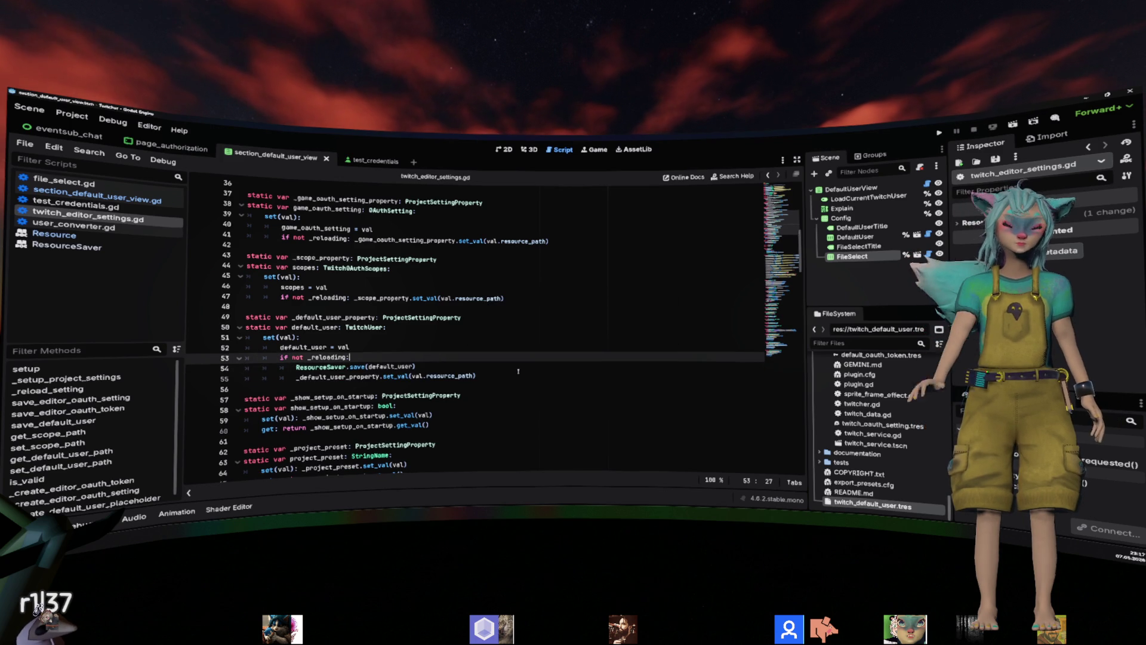
{"action": "left_click", "coordinate": [358, 366], "text": "ctrl"}
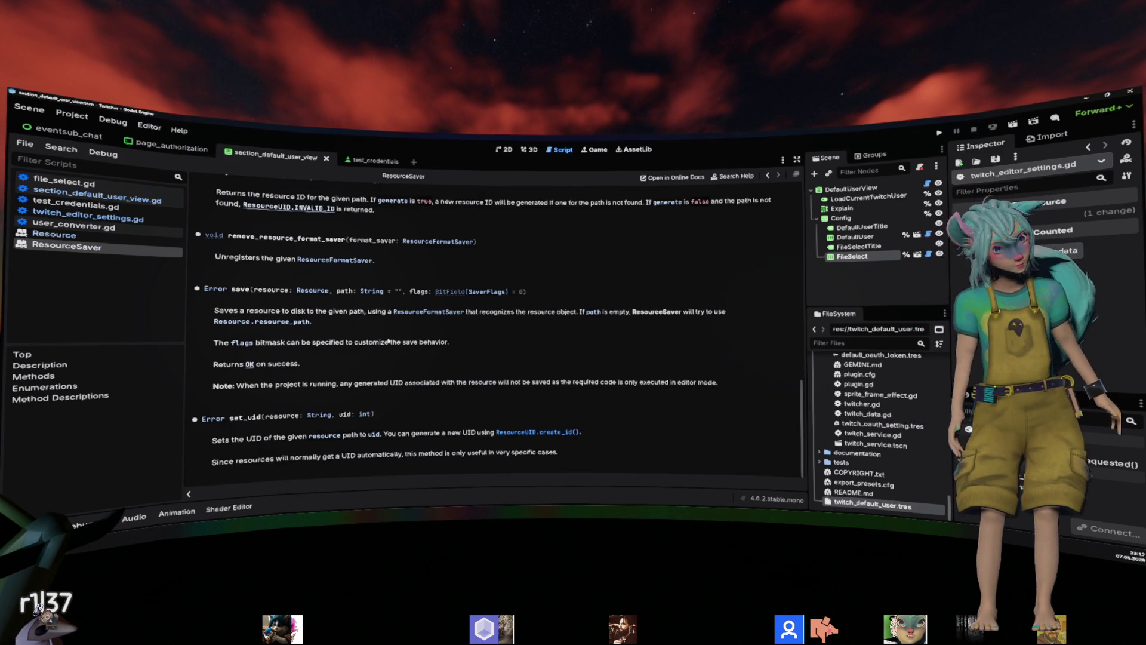
Store ResourceSaver.save's result in var err and start an if err condition before set_val.
{"action": "key", "text": "alt+Left"}
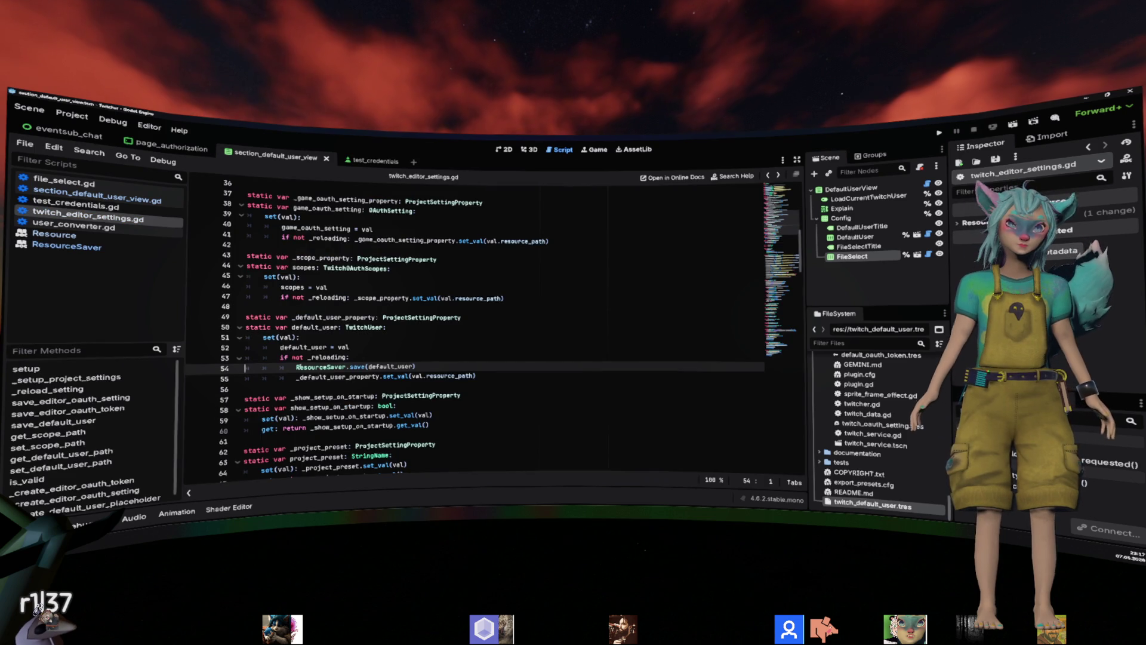
{"action": "type", "text": "var err "}
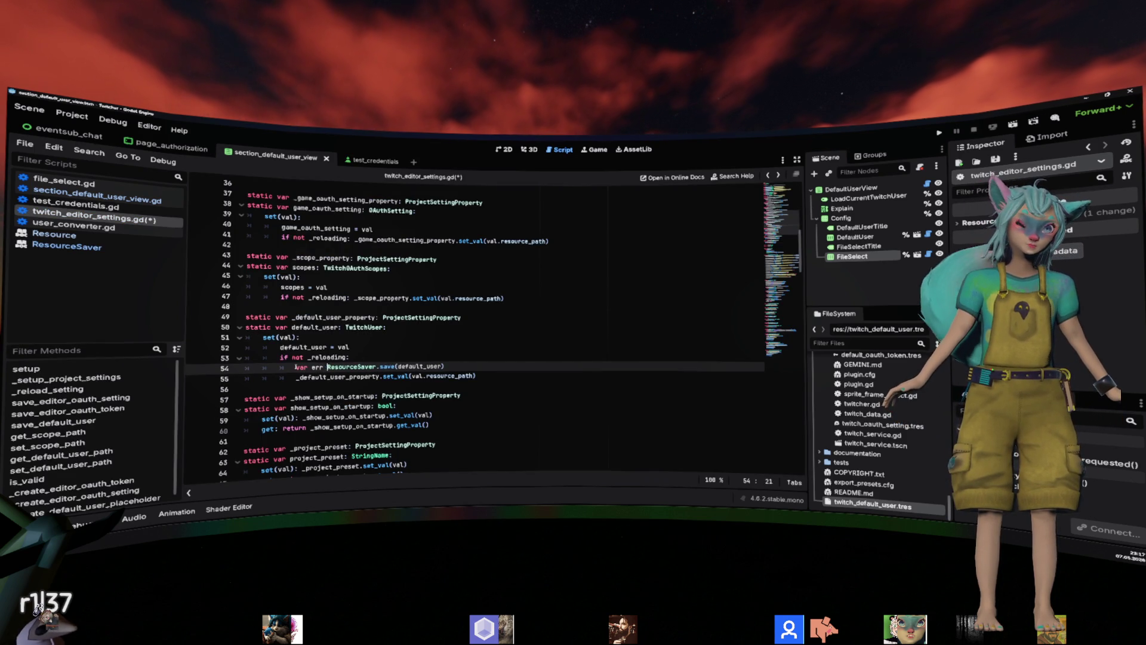
{"action": "type", "text": "="}
{"action": "key", "text": "End"}
{"action": "key", "text": "Return"}
{"action": "type", "text": "if "}
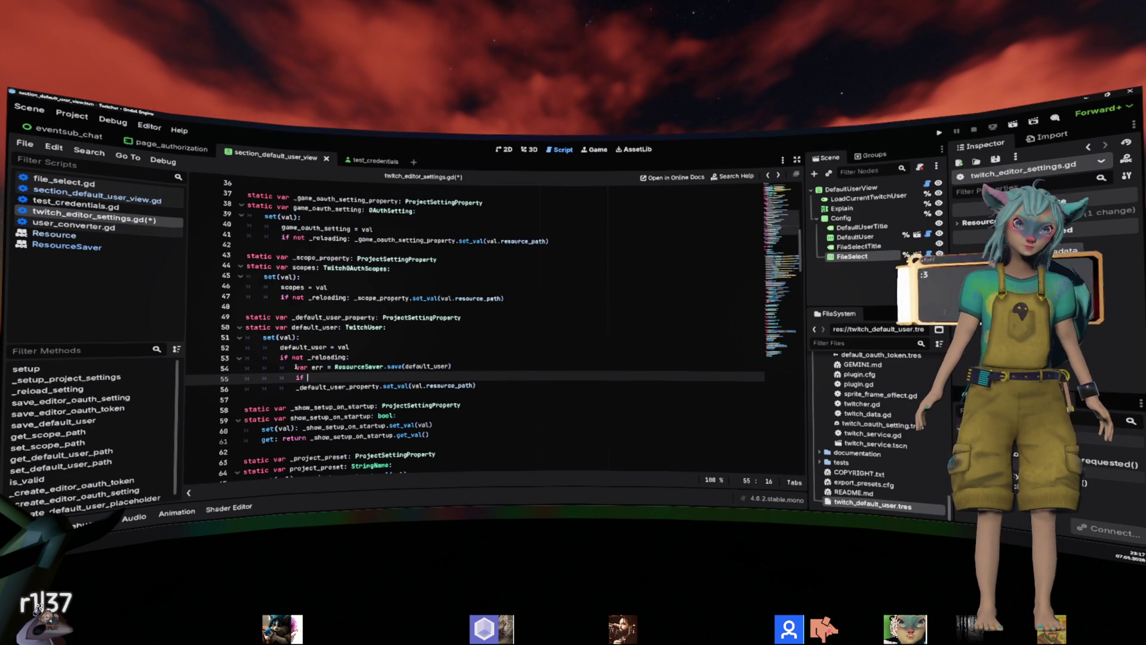
{"action": "type", "text": "err:"}
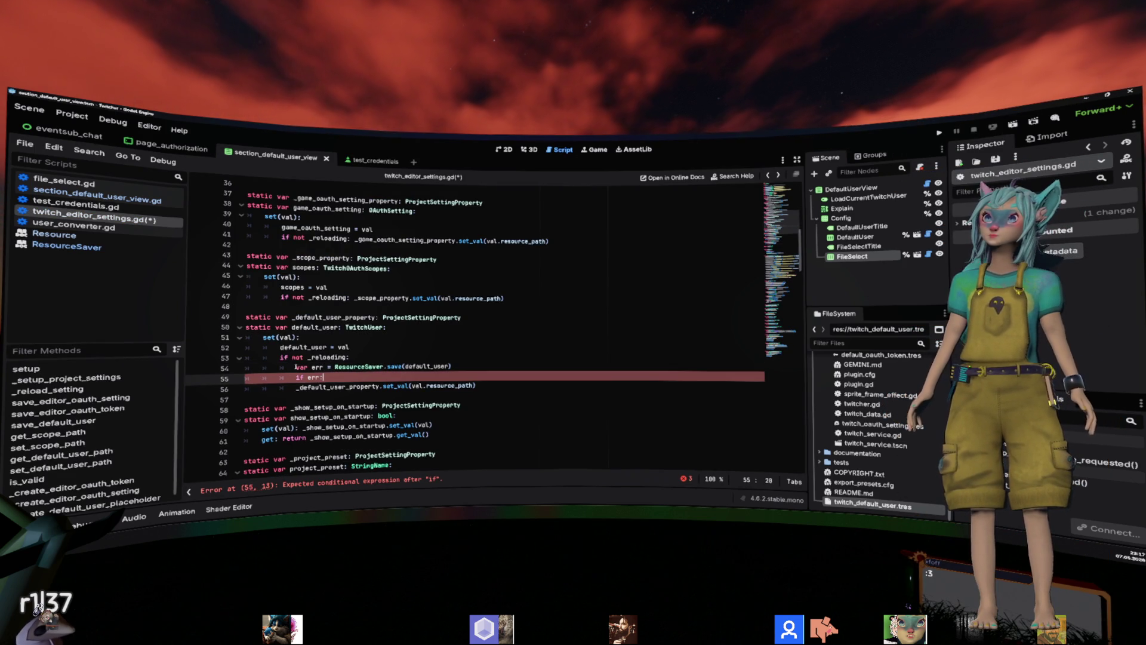
{"action": "key", "text": "ctrl+Delete"}
{"action": "key", "text": "Up"}
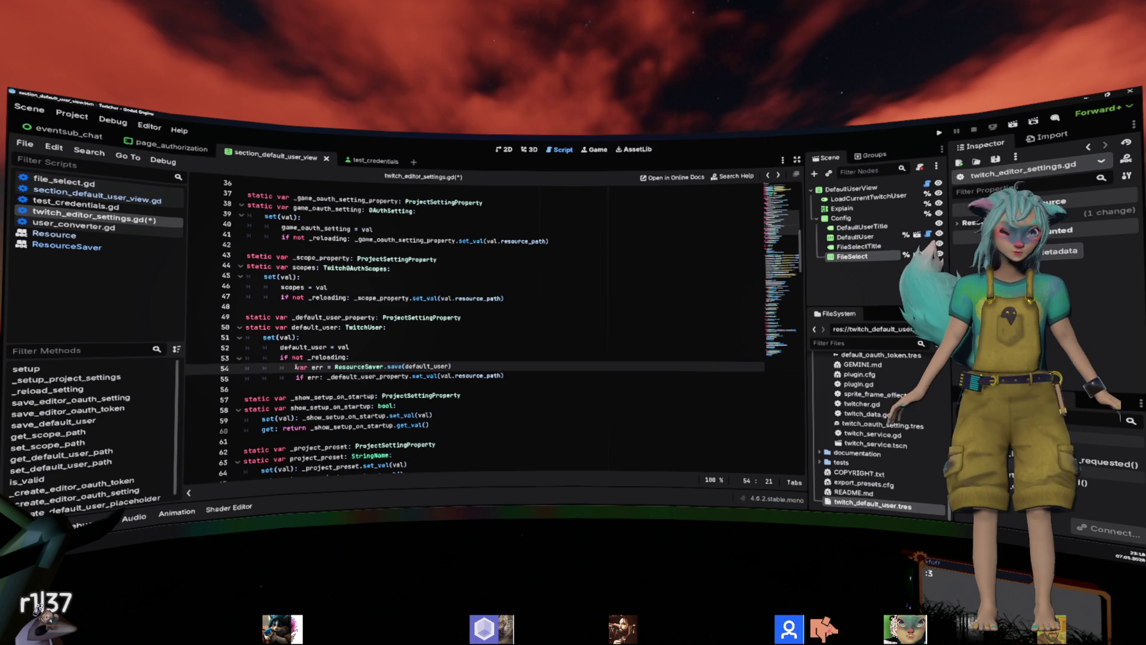
{"action": "key", "text": "Up"}
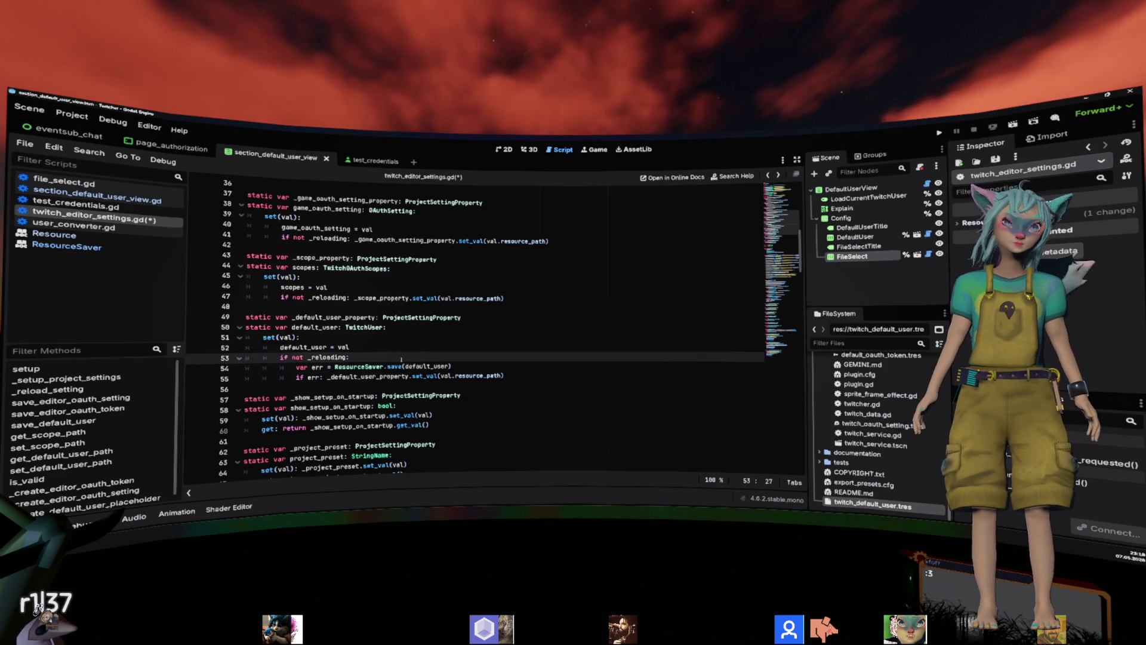
{"action": "left_click", "coordinate": [321, 377]}
{"action": "left_click", "coordinate": [394, 366], "text": "ctrl"}
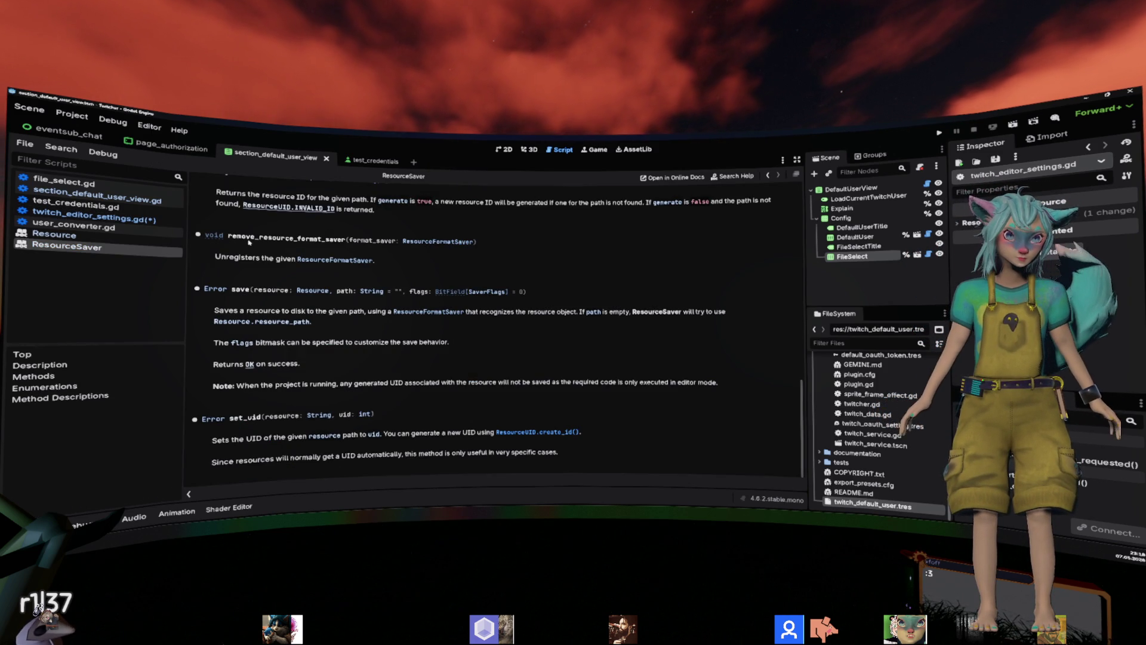
{"action": "left_click", "coordinate": [224, 417]}
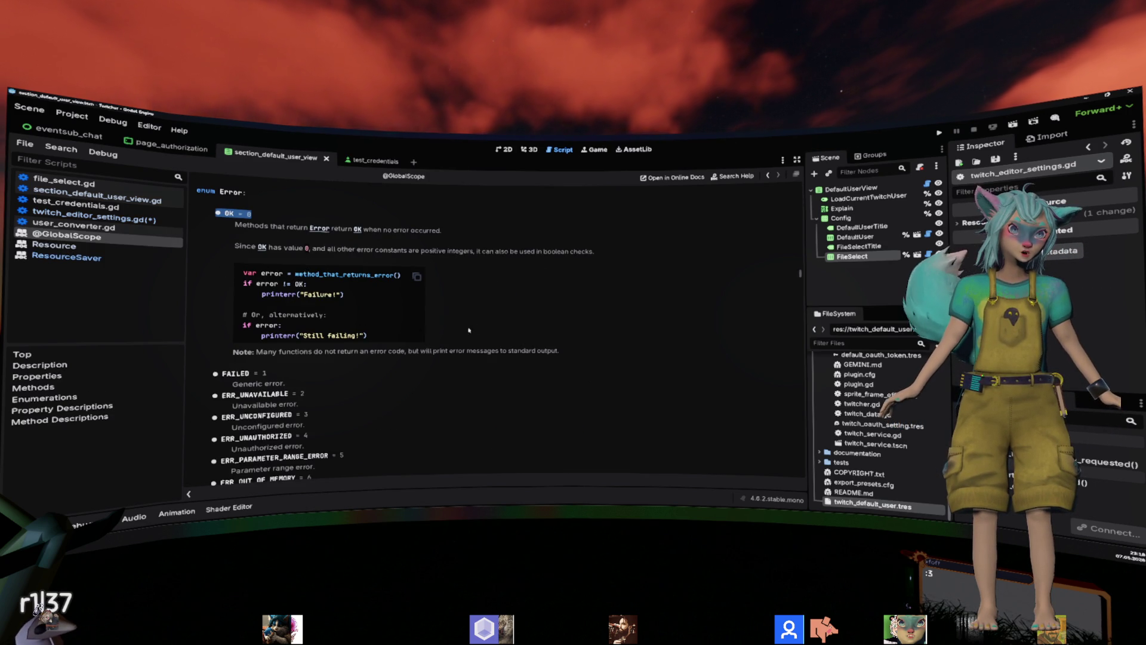
{"action": "key", "text": "alt+Left"}
{"action": "key", "text": "alt+Left"}
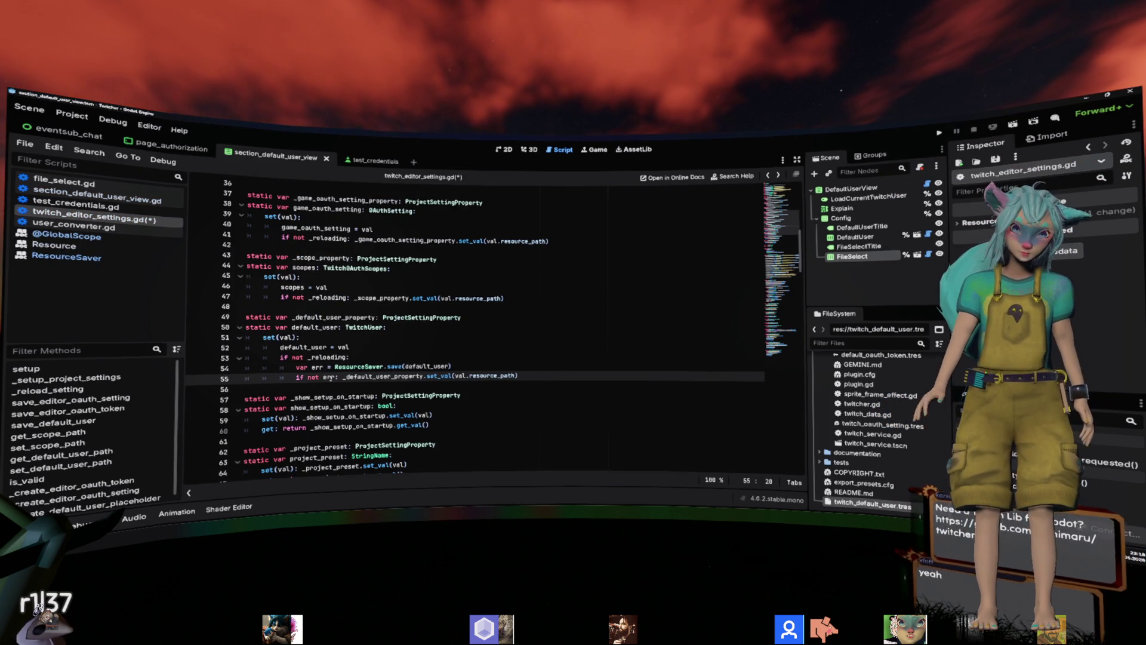
{"action": "type", "text": "not"}
{"action": "key", "text": "Up"}
{"action": "left_click", "coordinate": [579, 317]}
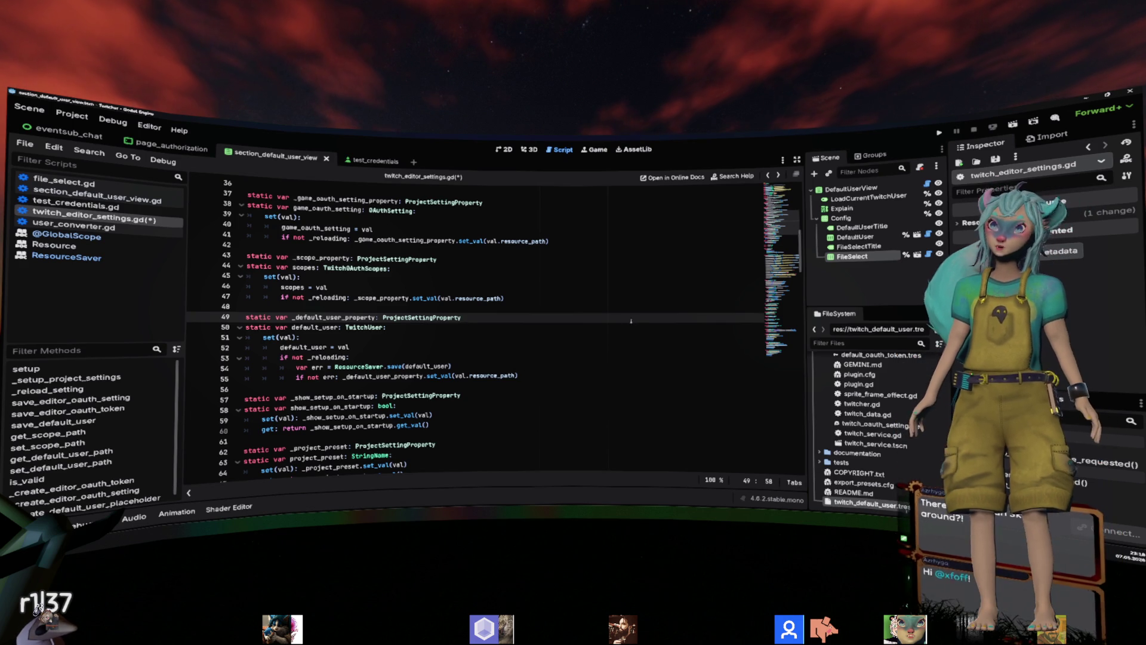
{"action": "key", "text": "Return"}
{"action": "scroll", "coordinate": [646, 322], "scroll_direction": "up", "scroll_amount": 5}
{"action": "key", "text": "alt+Left"}
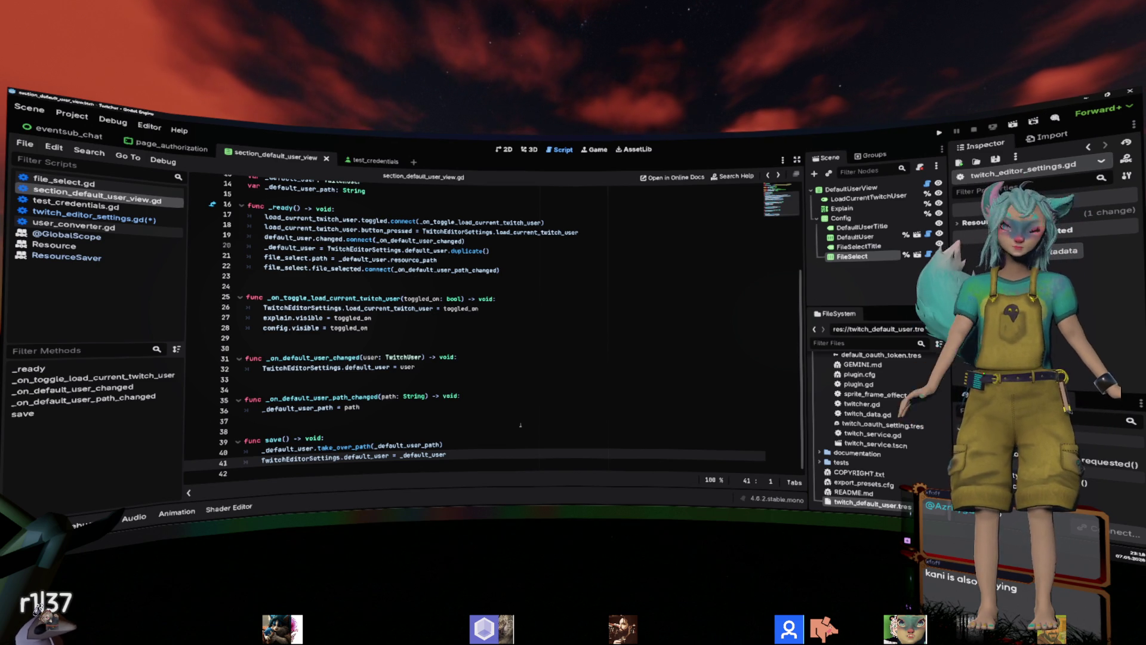
{"action": "left_click", "coordinate": [520, 426]}
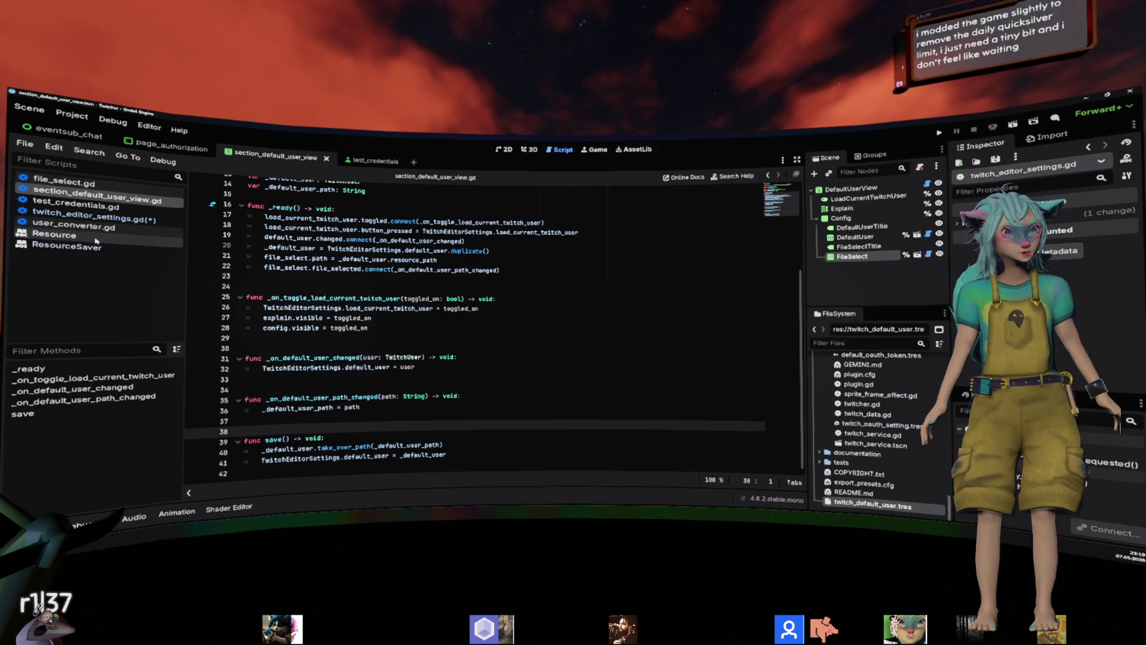
{"action": "left_click", "coordinate": [93, 218]}
Save twitch_editor_settings.gd with the error-checked default_user setter and scroll through it.
{"action": "left_click", "coordinate": [480, 327]}
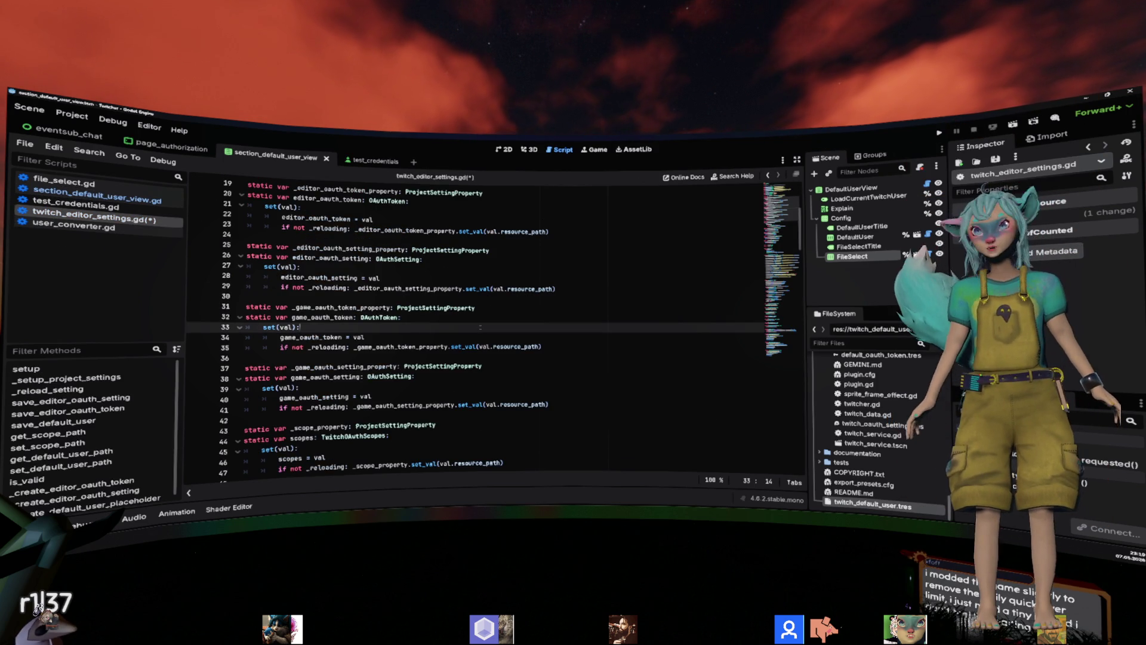
{"action": "key", "text": "ctrl+s"}
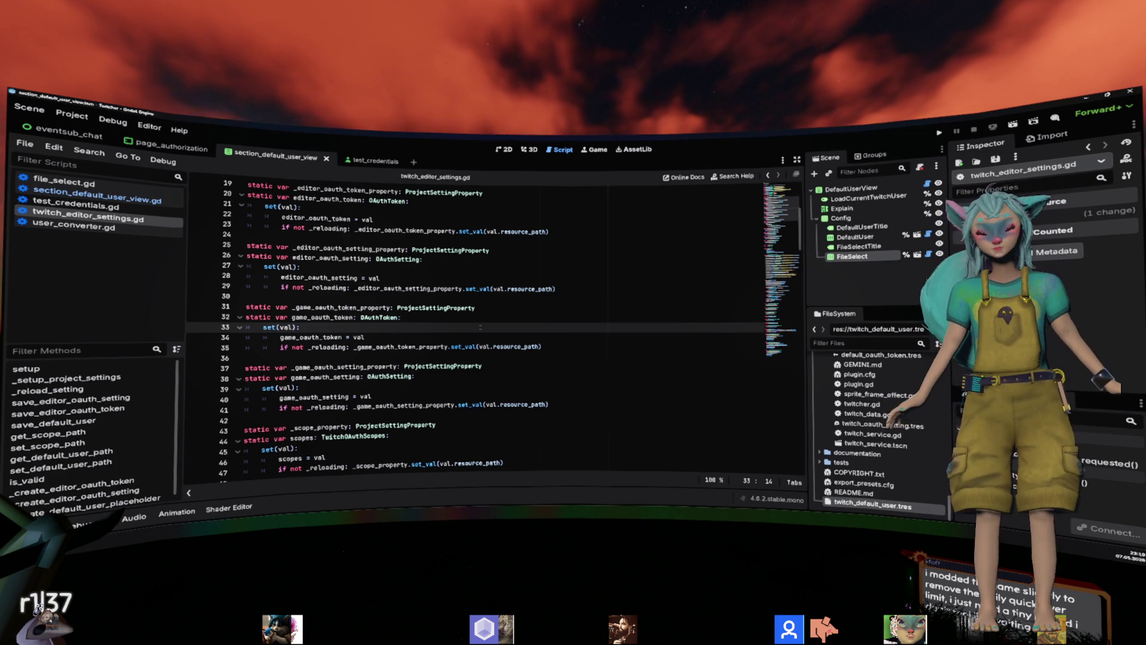
{"action": "scroll", "coordinate": [480, 327], "scroll_direction": "down", "scroll_amount": 7}
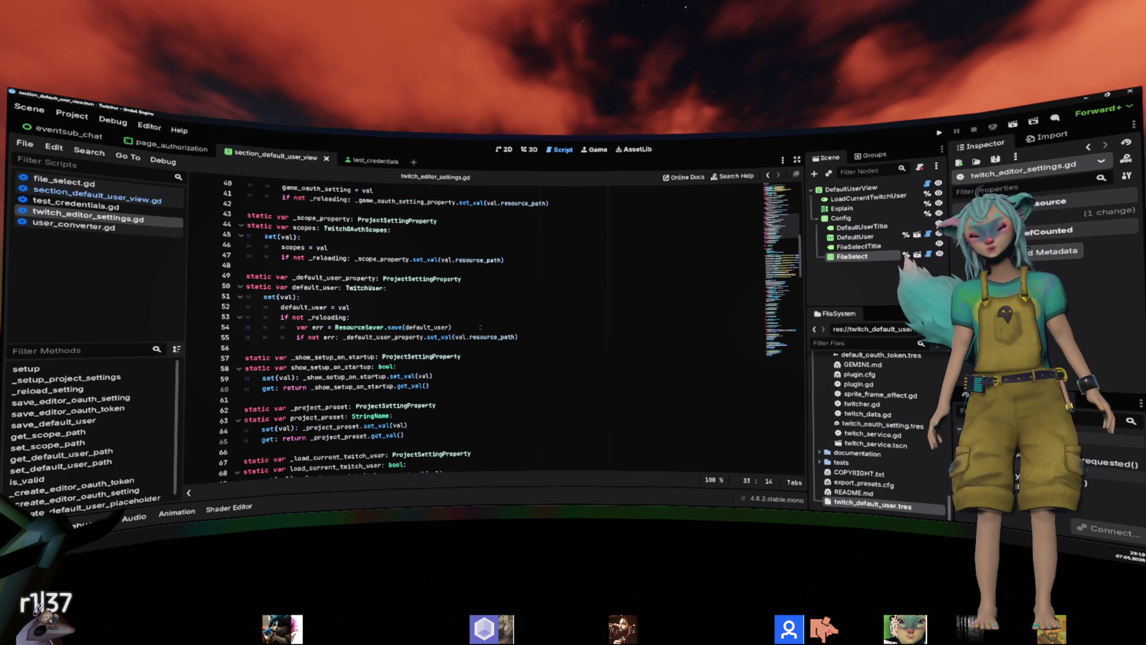
{"action": "scroll", "coordinate": [480, 327], "scroll_direction": "up", "scroll_amount": 3}
Switch back to section_default_user_view.gd and review its code around line 24.
{"action": "left_click", "coordinate": [480, 327]}
{"action": "key", "text": "alt+Left"}
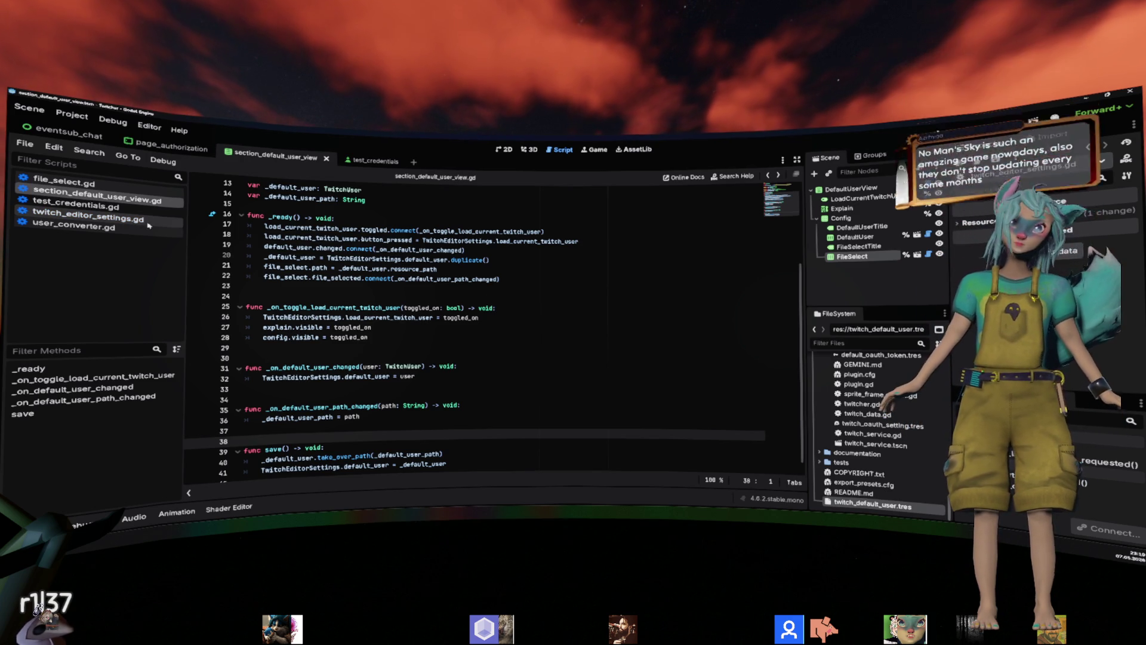
{"action": "mouse_move", "coordinate": [478, 279]}
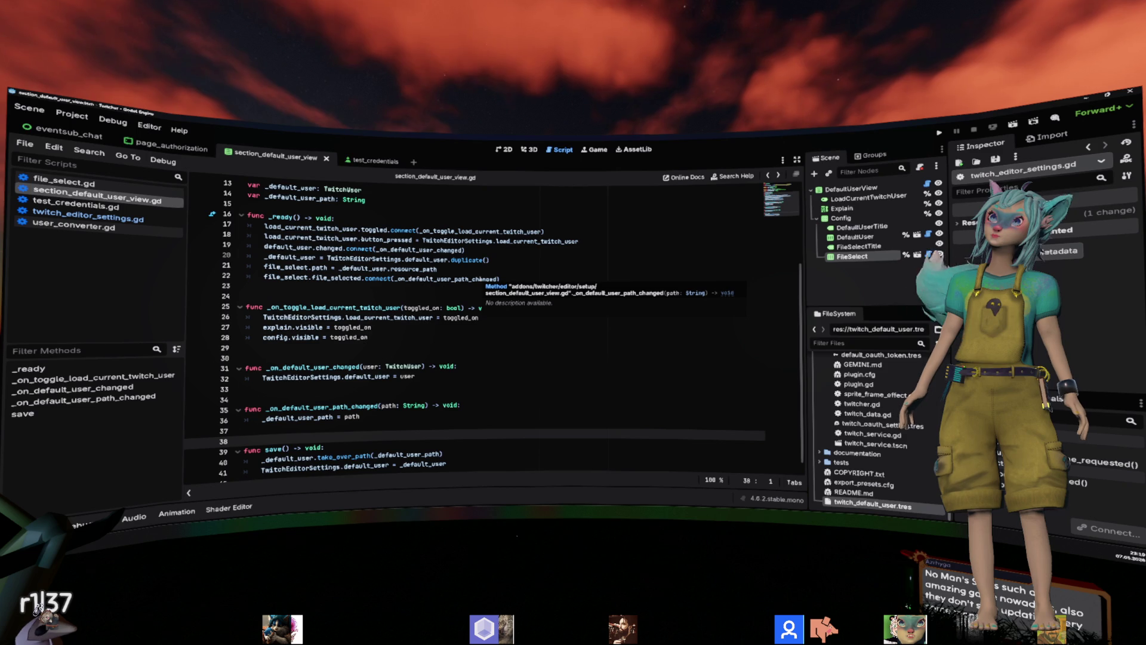
{"action": "scroll", "coordinate": [478, 279], "scroll_direction": "down", "scroll_amount": 1}
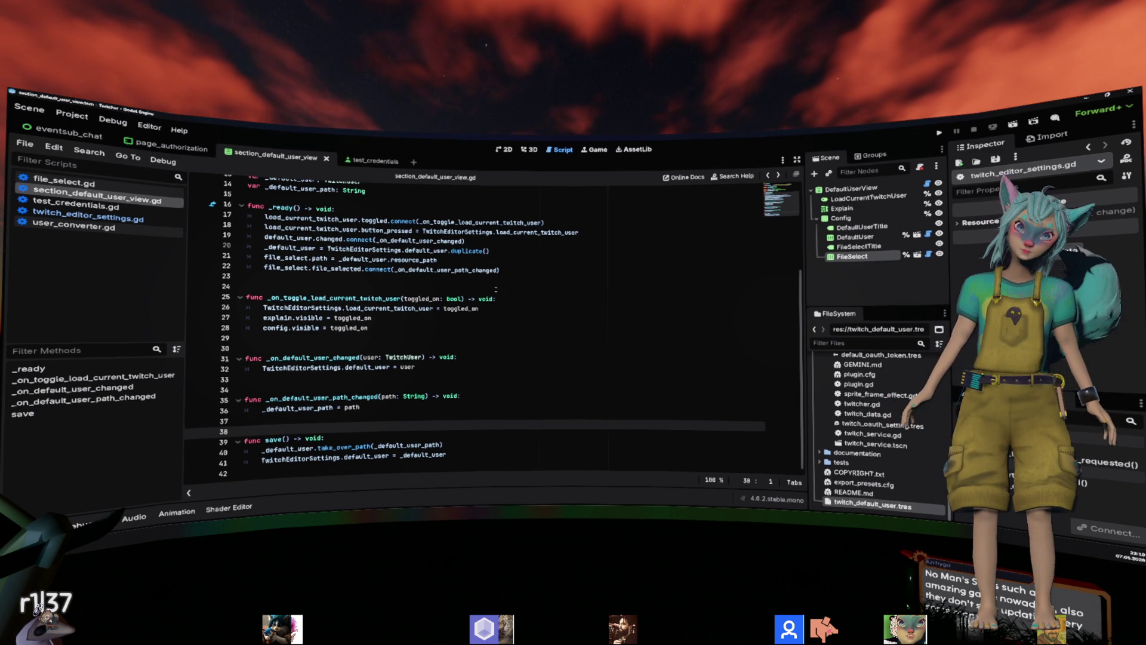
{"action": "left_click", "coordinate": [499, 288]}
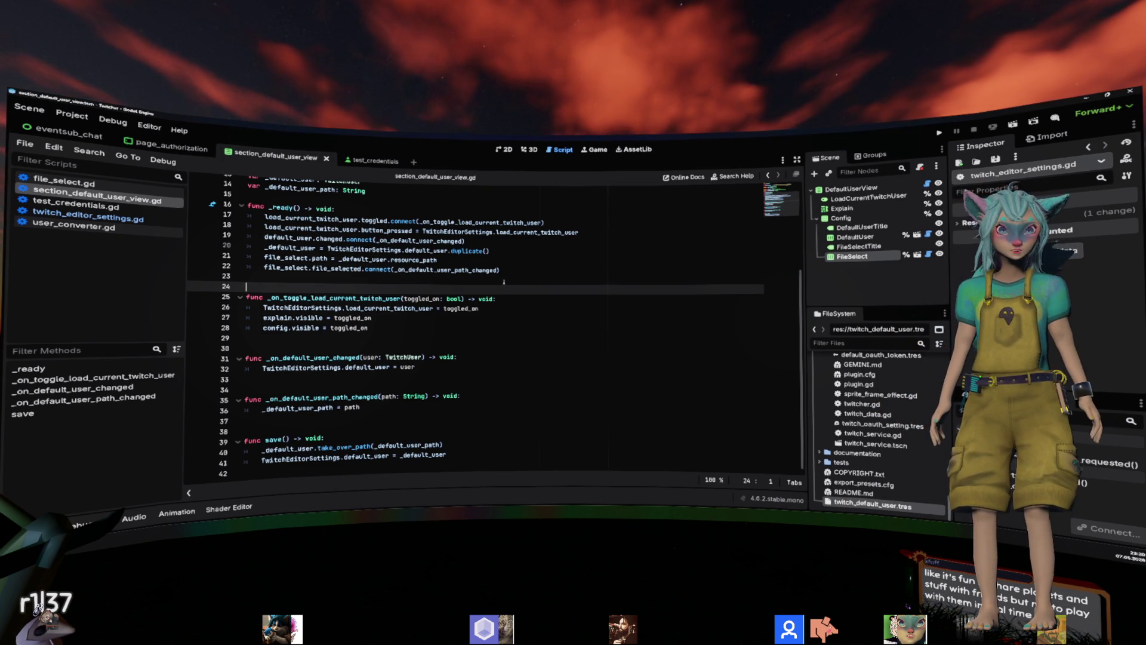
{"action": "scroll", "coordinate": [504, 282], "scroll_direction": "up", "scroll_amount": 5}
{"action": "scroll", "coordinate": [504, 282], "scroll_direction": "down", "scroll_amount": 5}
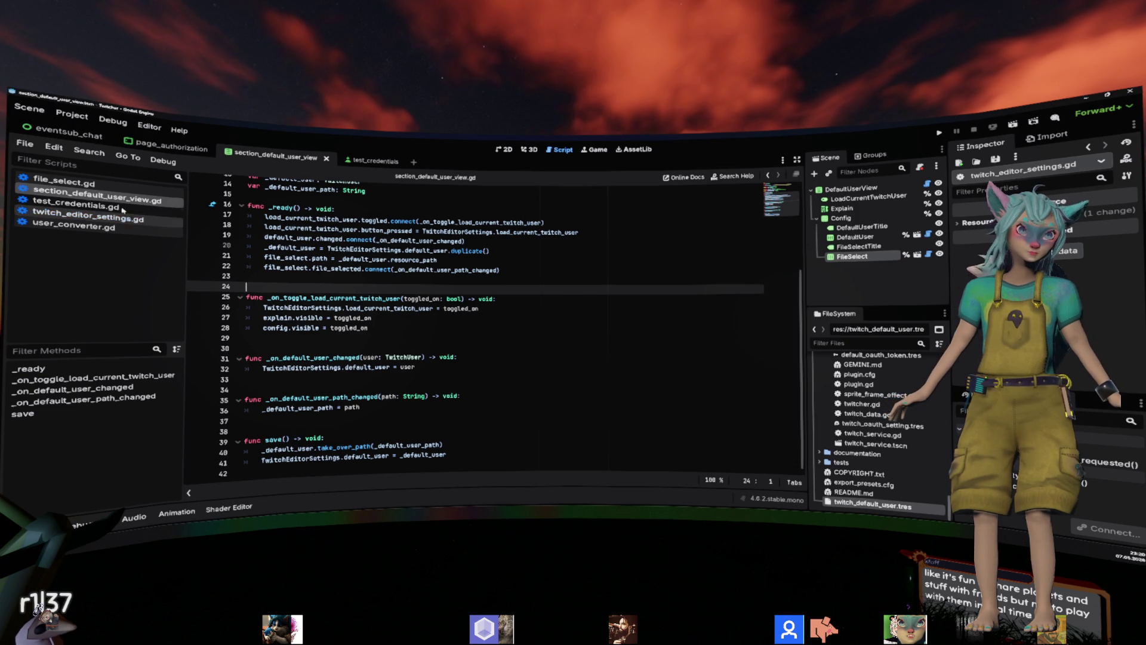
Look over file_select.gd, return to section_default_user_view.gd, and open Project > Tools.
{"action": "left_click", "coordinate": [100, 185]}
{"action": "scroll", "coordinate": [383, 251], "scroll_direction": "down", "scroll_amount": 10}
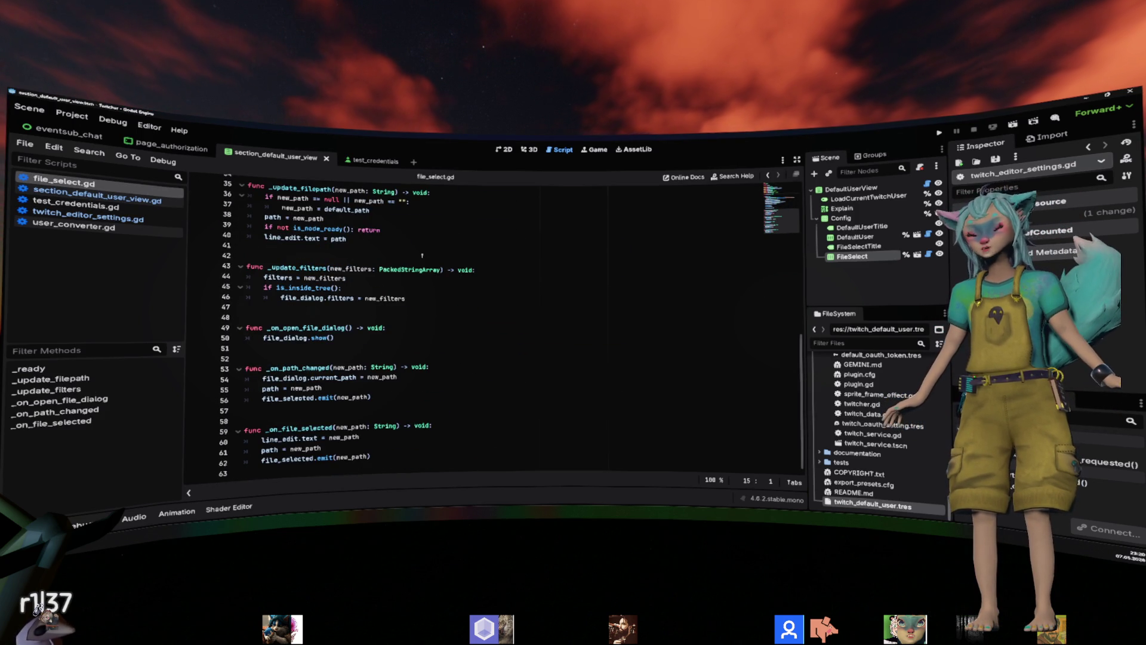
{"action": "left_click", "coordinate": [115, 198]}
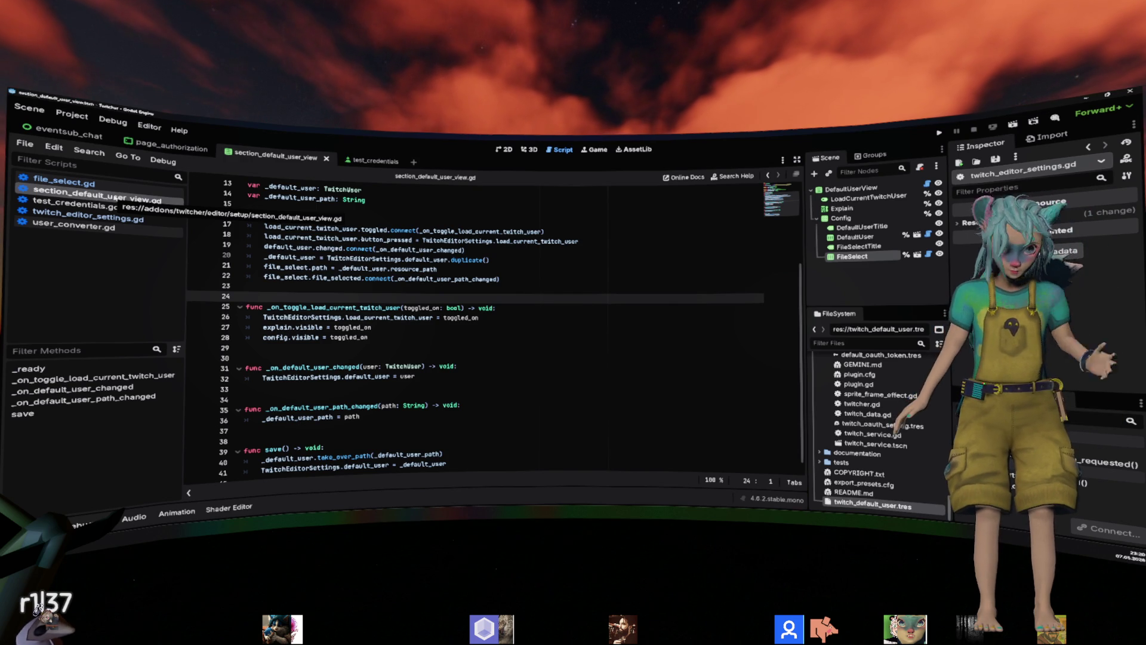
{"action": "scroll", "coordinate": [477, 329], "scroll_direction": "down", "scroll_amount": 1}
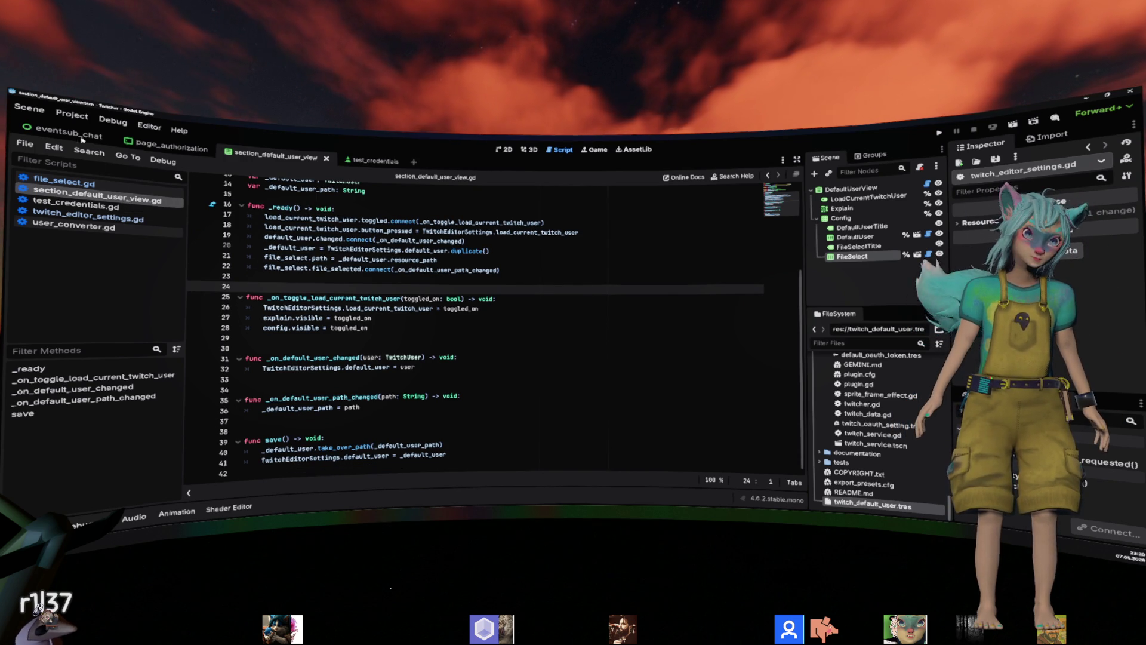
{"action": "left_click", "coordinate": [71, 114]}
{"action": "mouse_move", "coordinate": [187, 222]}
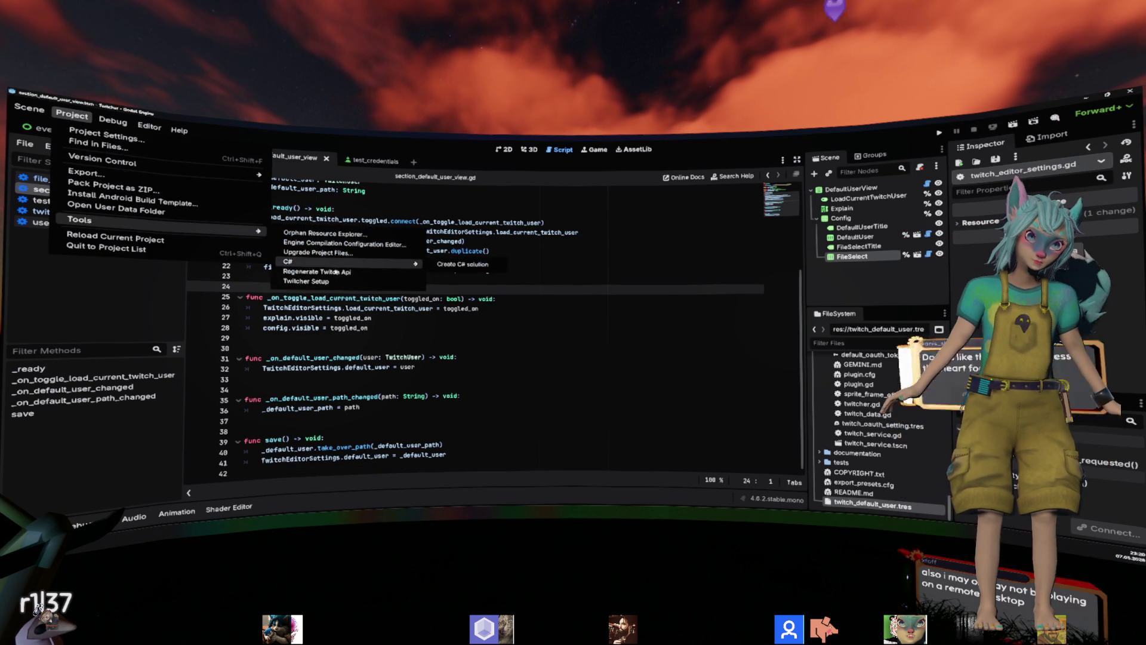
Run and close Twitcher Setup, then select the 'duplicate' on null error in Output.
{"action": "left_click", "coordinate": [306, 281]}
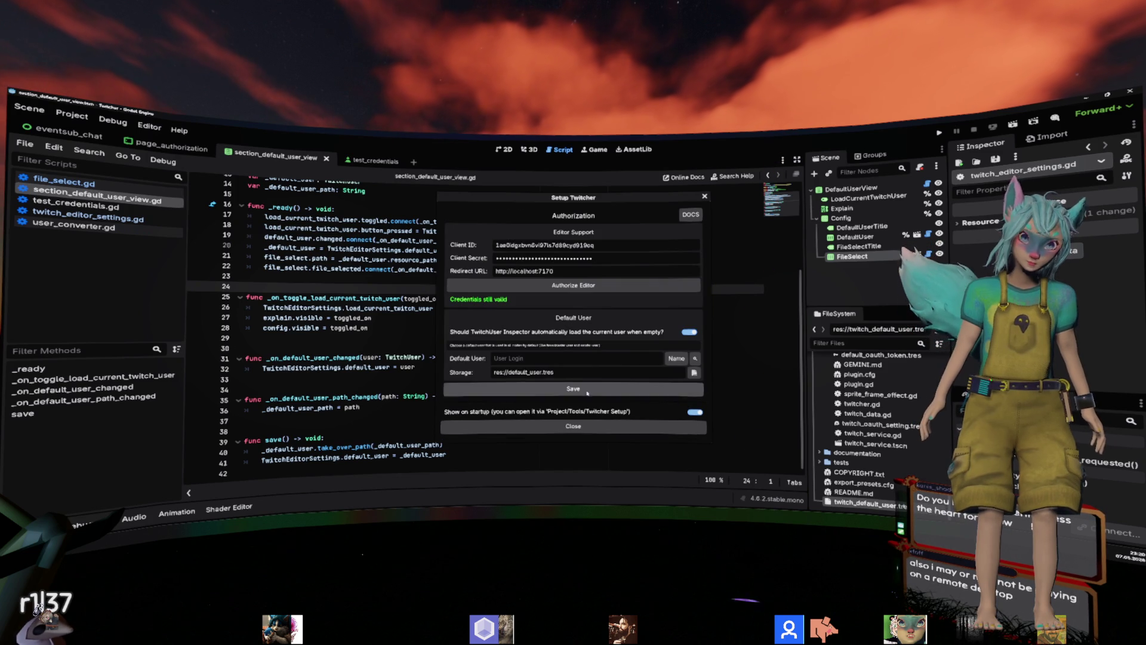
{"action": "left_click", "coordinate": [573, 426]}
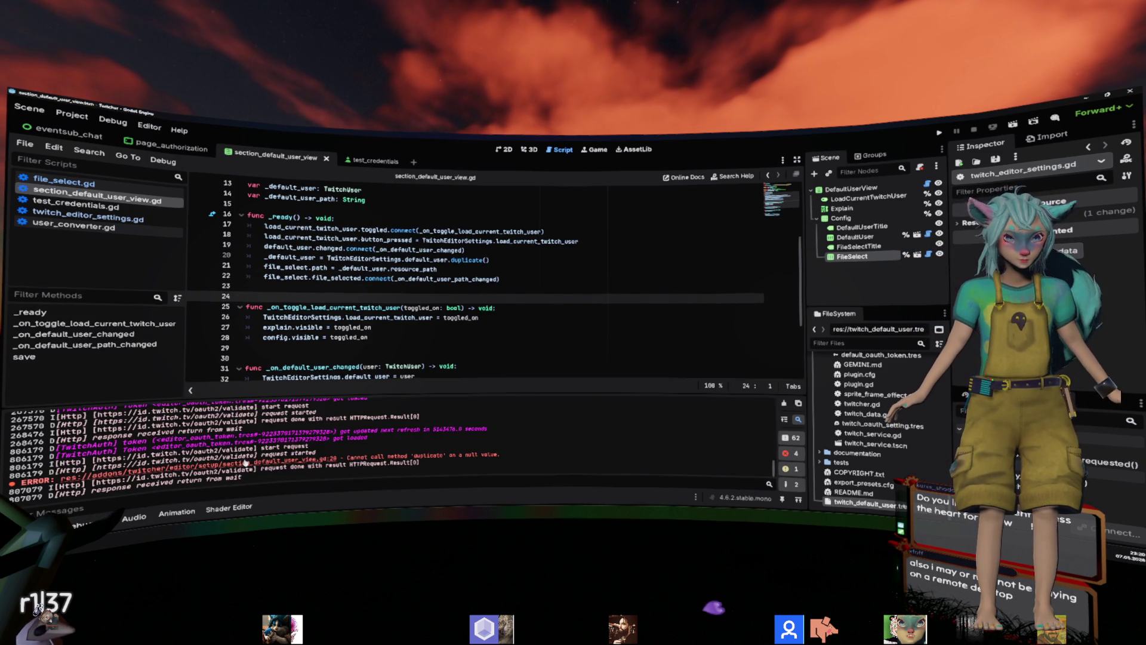
{"action": "left_click_drag", "start_coordinate": [388, 456], "coordinate": [493, 457]}
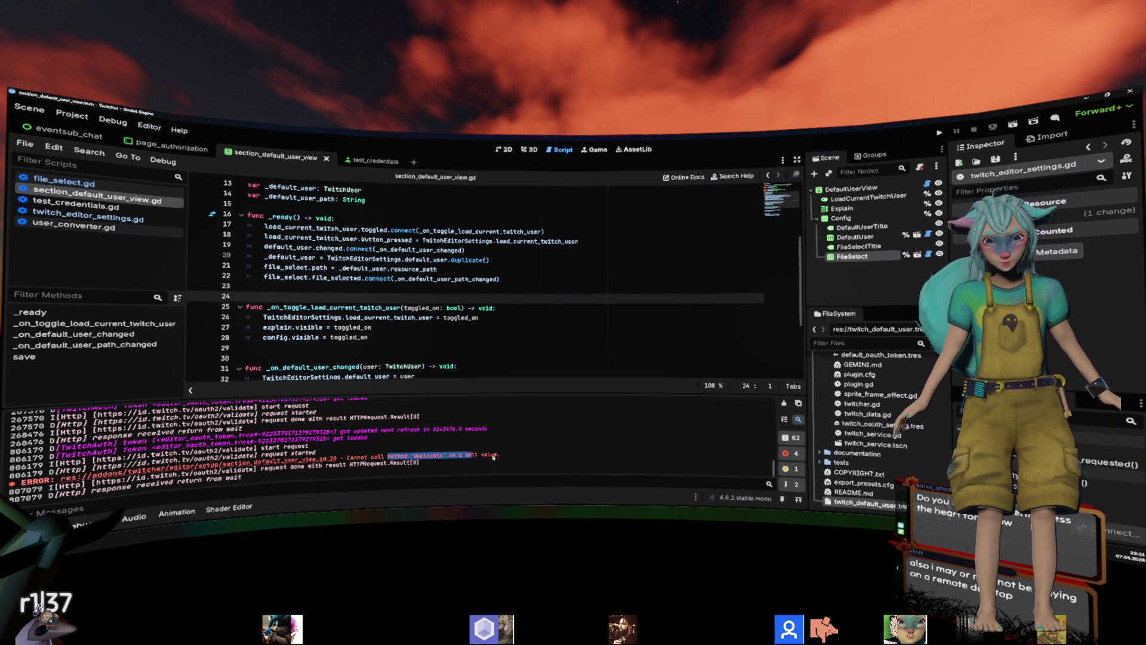
Inspect the default_user references on lines 13–22 of section_default_user_view.gd.
{"action": "left_click", "coordinate": [440, 308]}
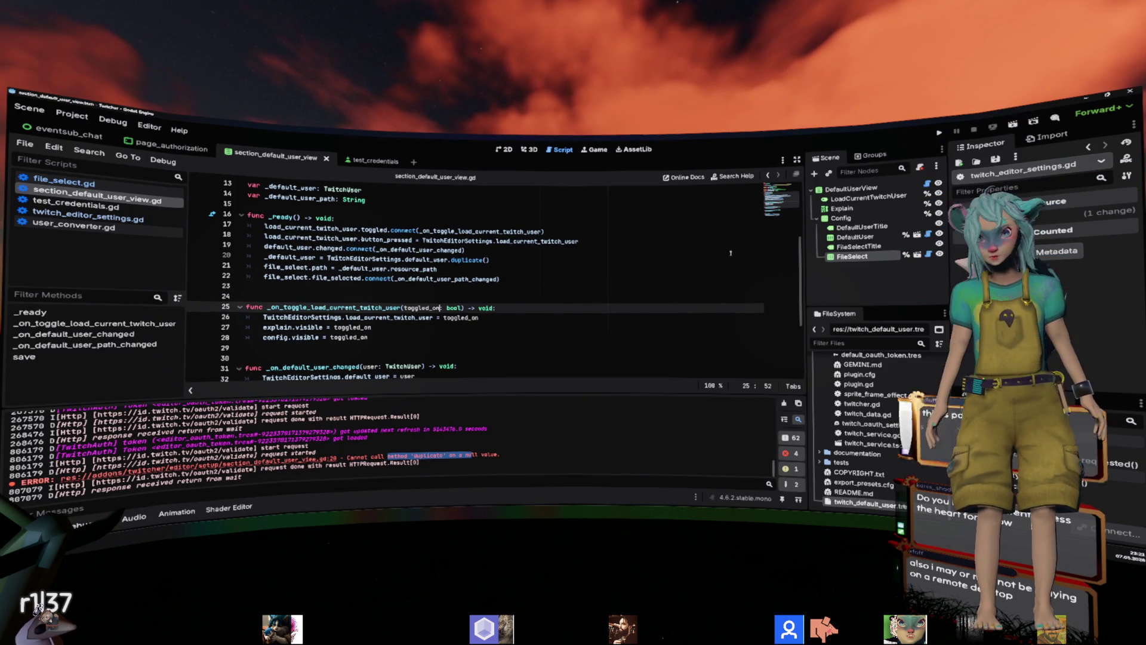
{"action": "left_click", "coordinate": [374, 278]}
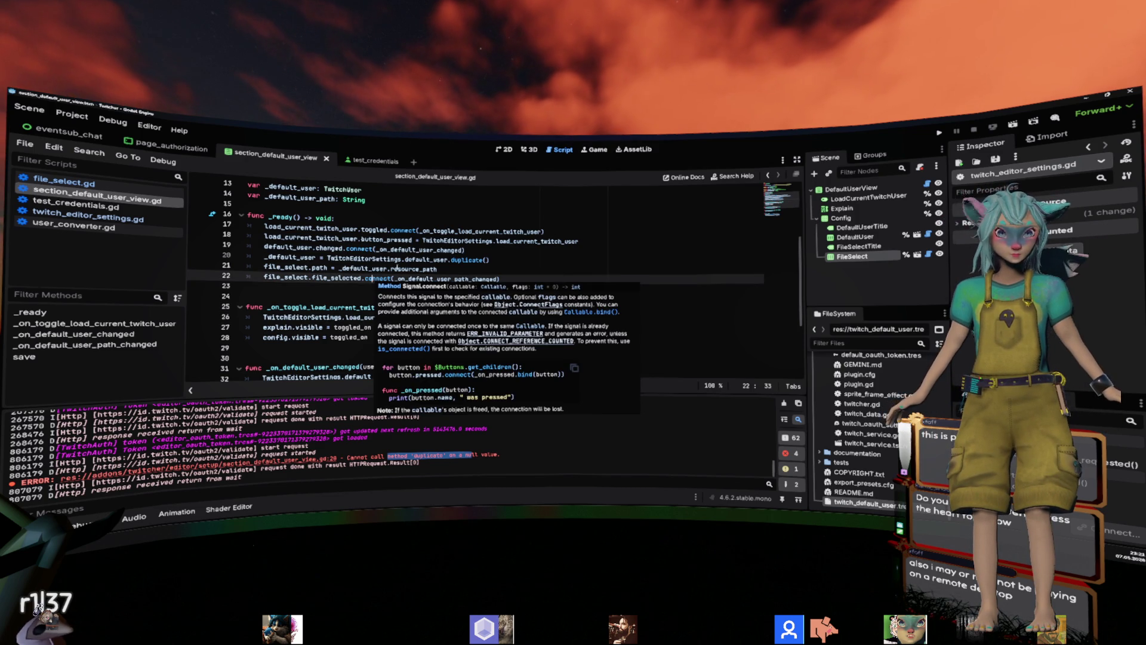
{"action": "double_click", "coordinate": [425, 260]}
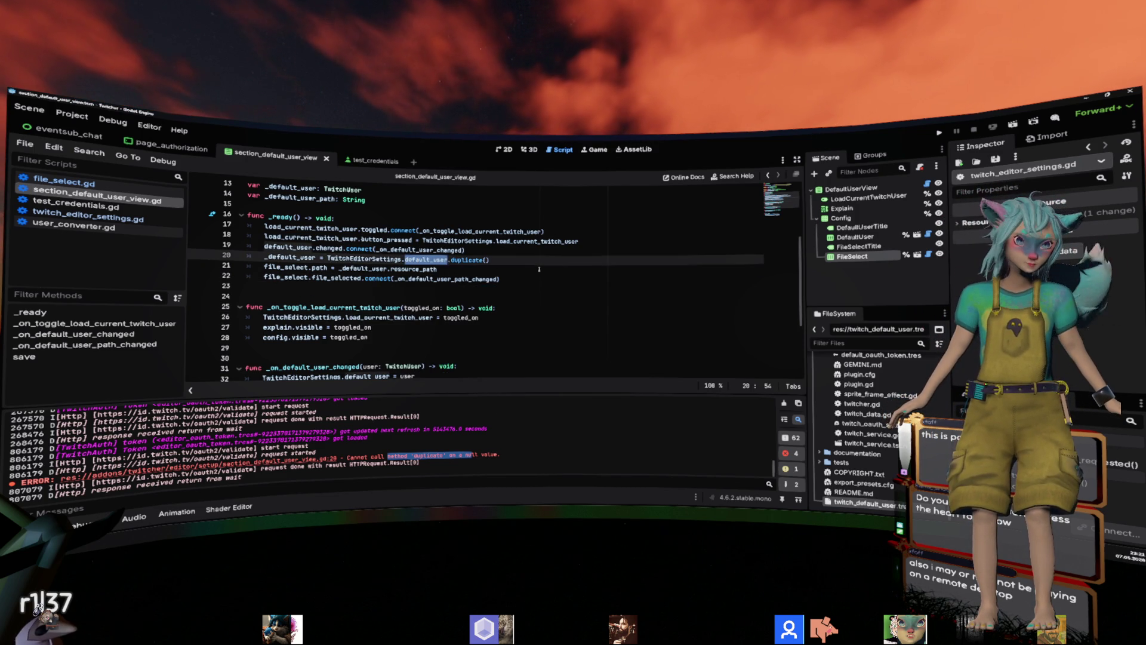
{"action": "scroll", "coordinate": [538, 269], "scroll_direction": "up", "scroll_amount": 1}
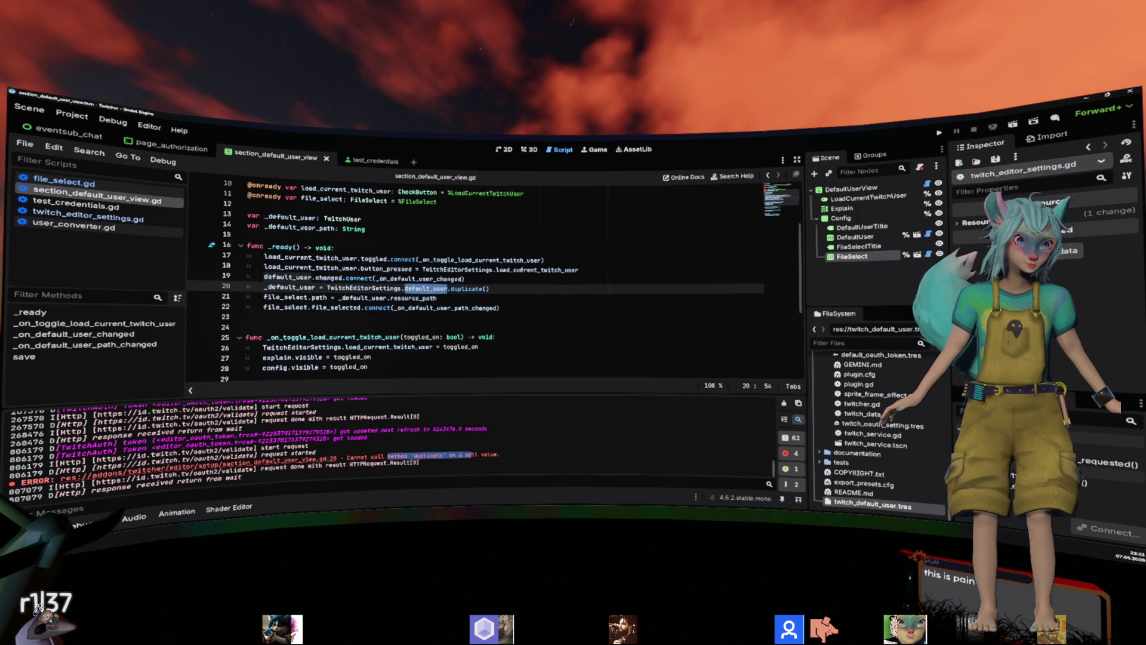
{"action": "double_click", "coordinate": [287, 277]}
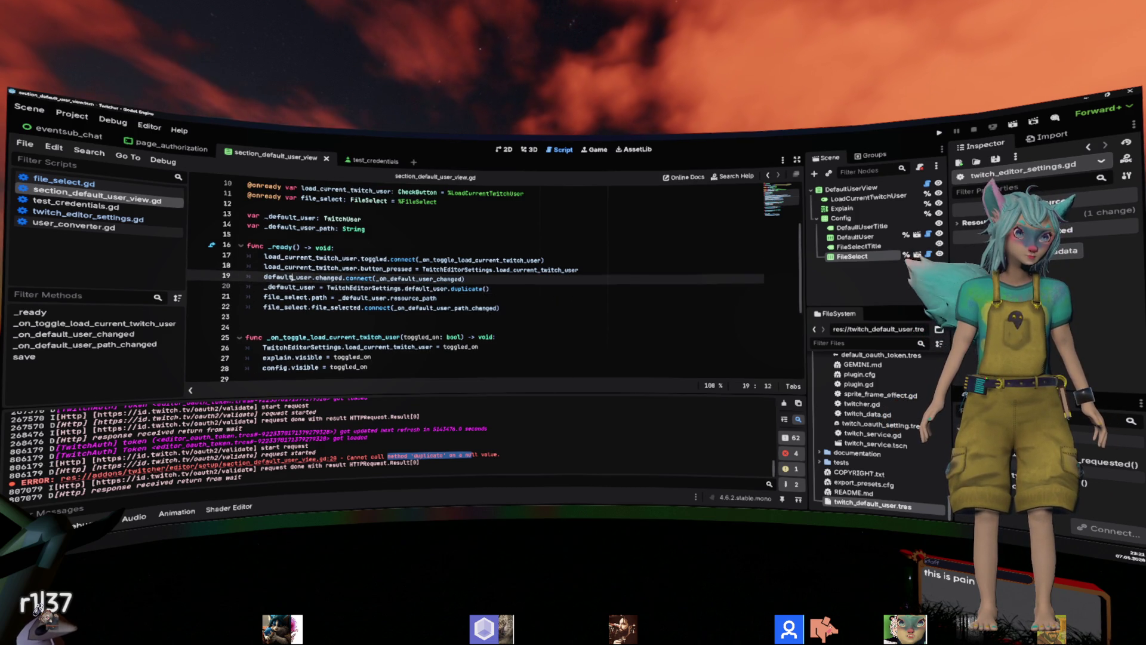
{"action": "scroll", "coordinate": [393, 299], "scroll_direction": "up", "scroll_amount": 1}
{"action": "double_click", "coordinate": [290, 247]}
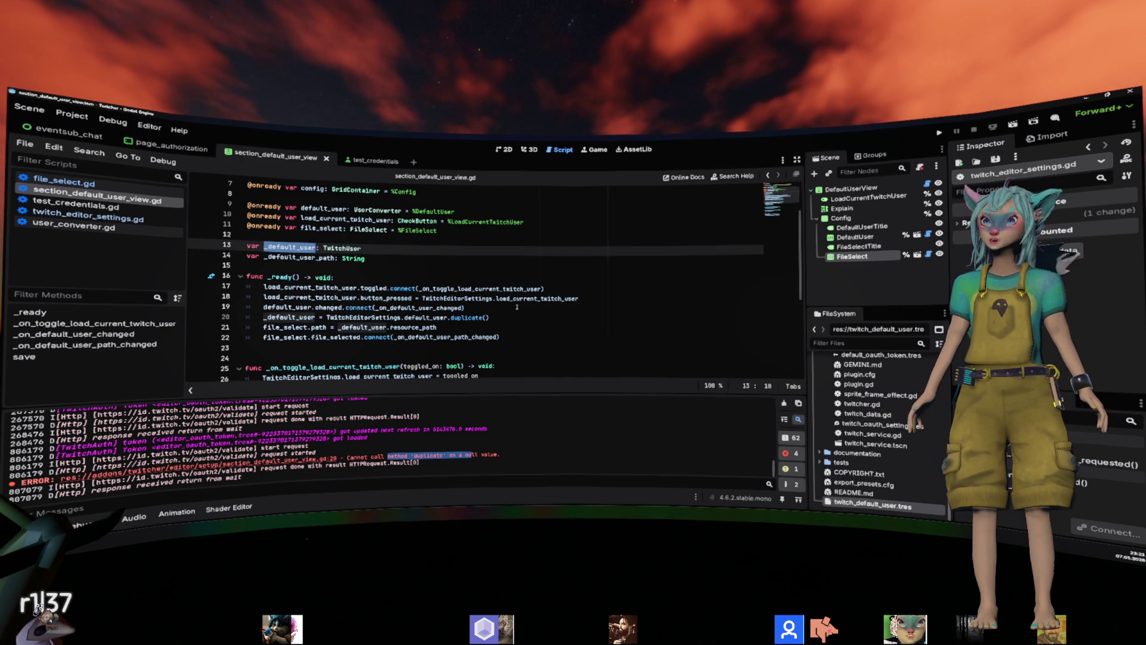
{"action": "left_click", "coordinate": [511, 288]}
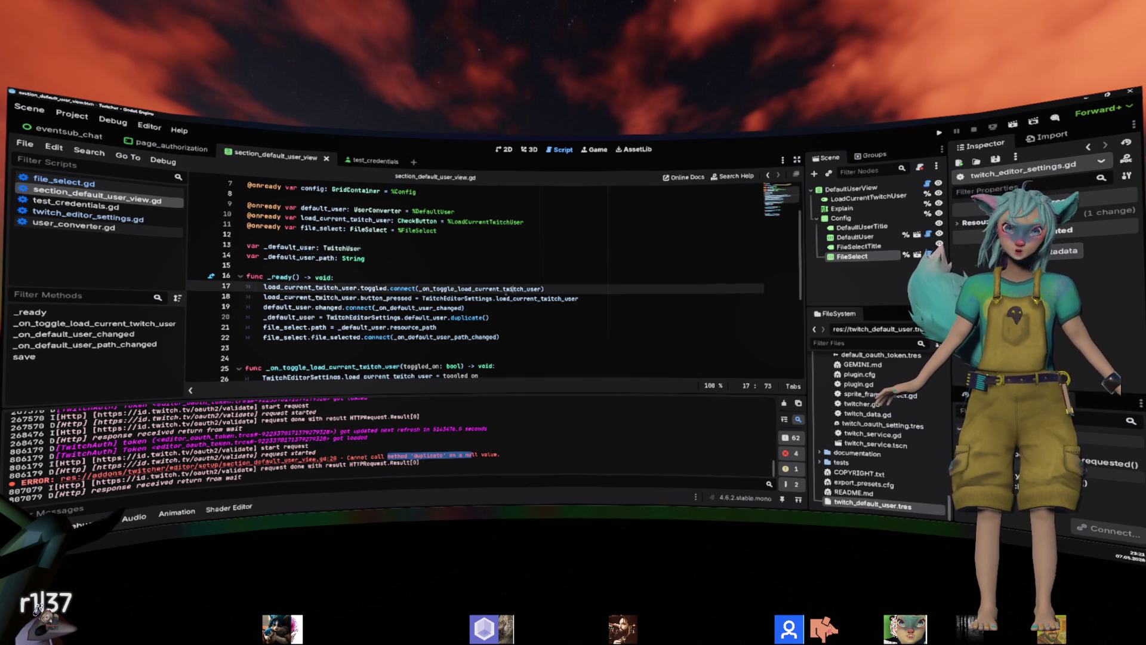
Review the TwitchEditorSettings.default_user.duplicate() assignment on line 20, then open the Project menu.
{"action": "scroll", "coordinate": [501, 291], "scroll_direction": "down", "scroll_amount": 4}
{"action": "scroll", "coordinate": [500, 292], "scroll_direction": "up", "scroll_amount": 3}
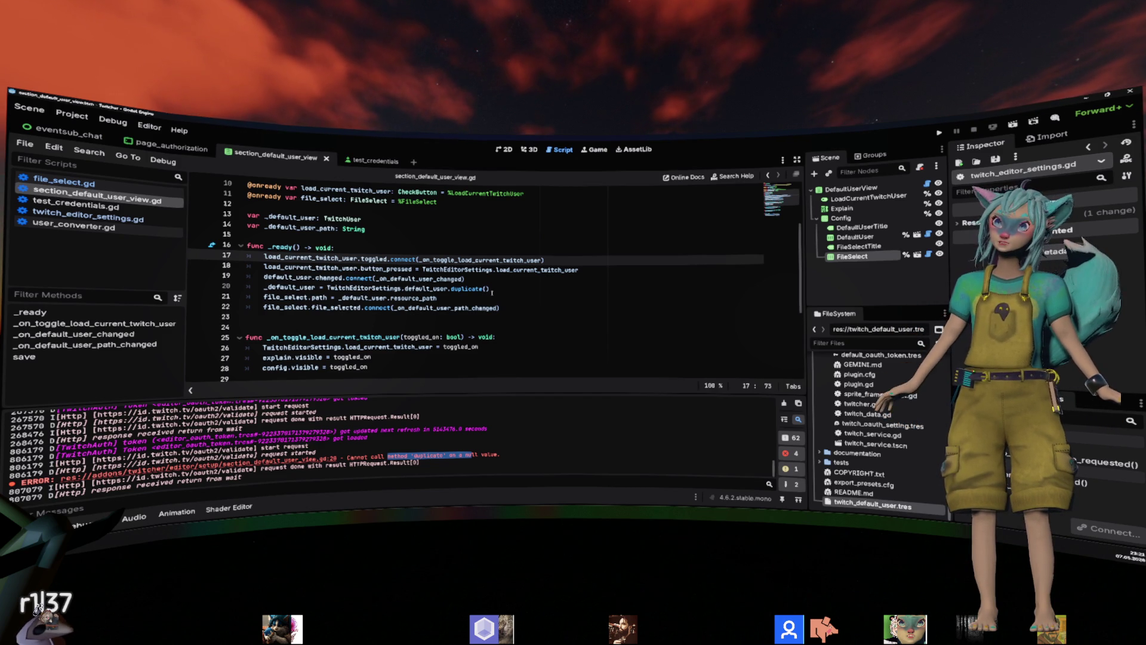
{"action": "left_click", "coordinate": [492, 291]}
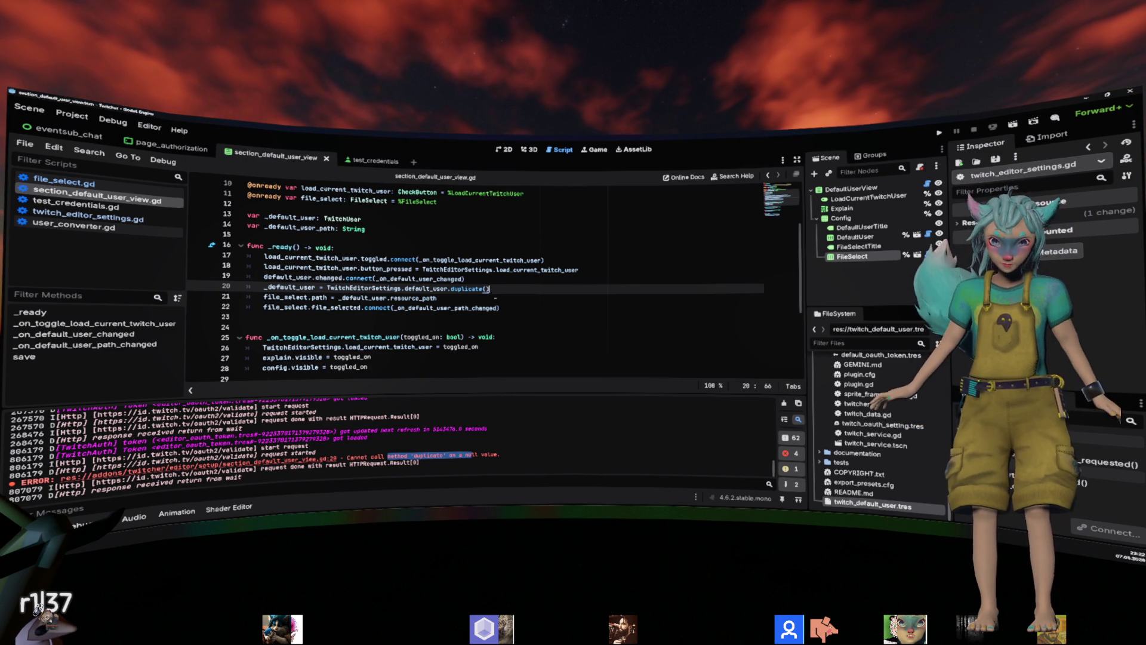
{"action": "left_click", "coordinate": [495, 307]}
{"action": "left_click", "coordinate": [436, 436]}
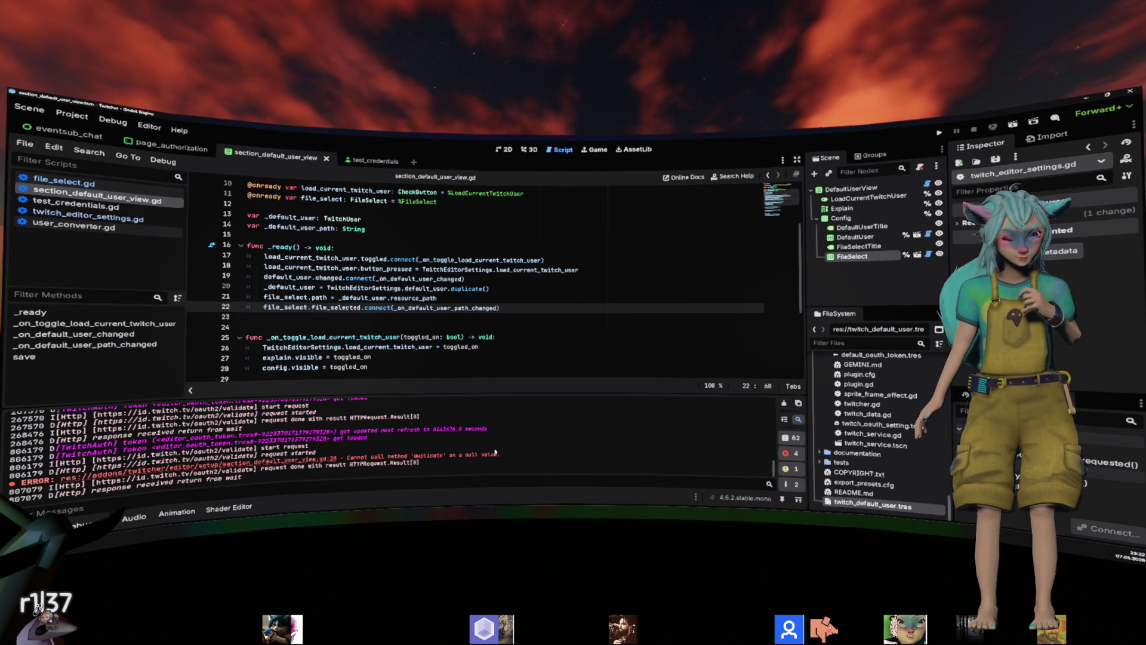
{"action": "left_click", "coordinate": [255, 287]}
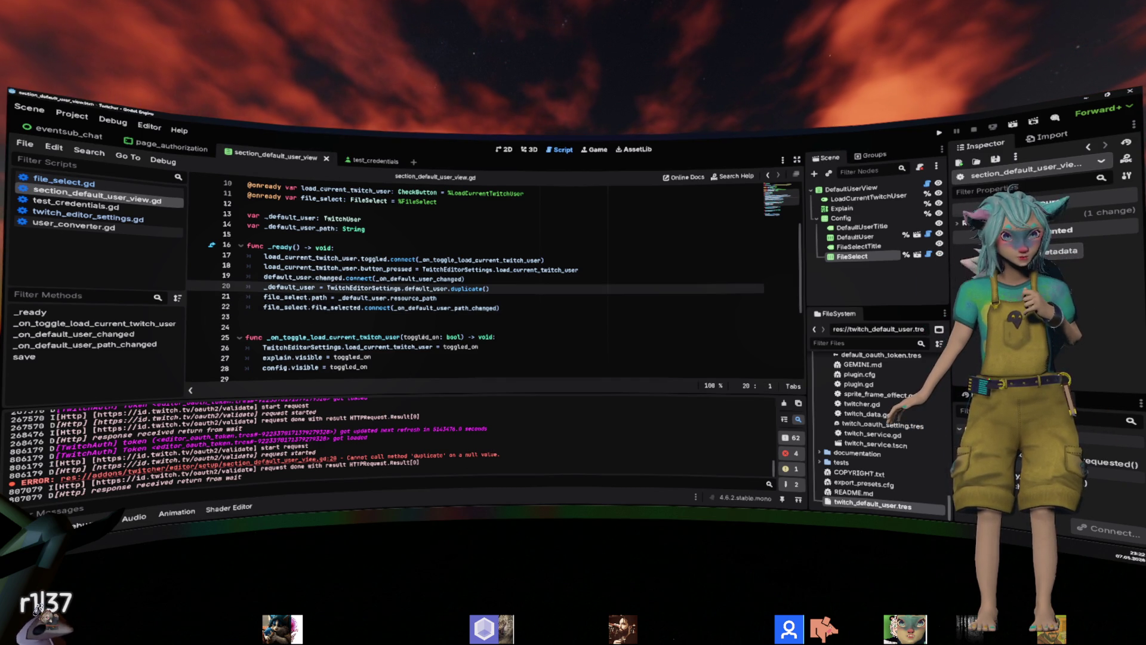
{"action": "double_click", "coordinate": [425, 288]}
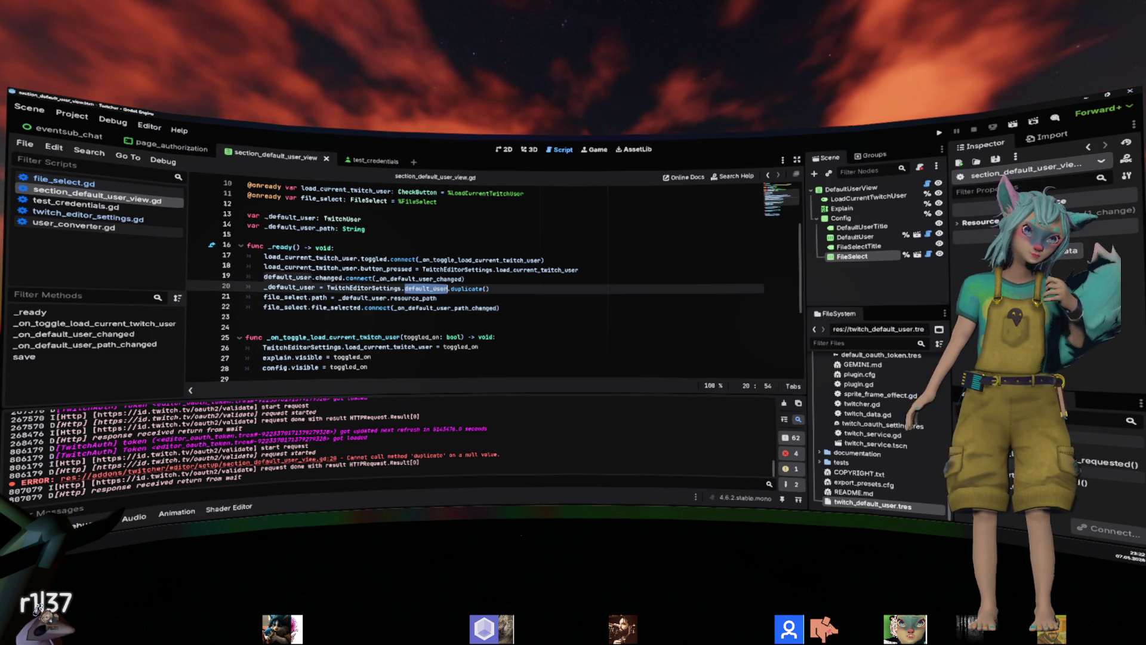
{"action": "left_click", "coordinate": [71, 114]}
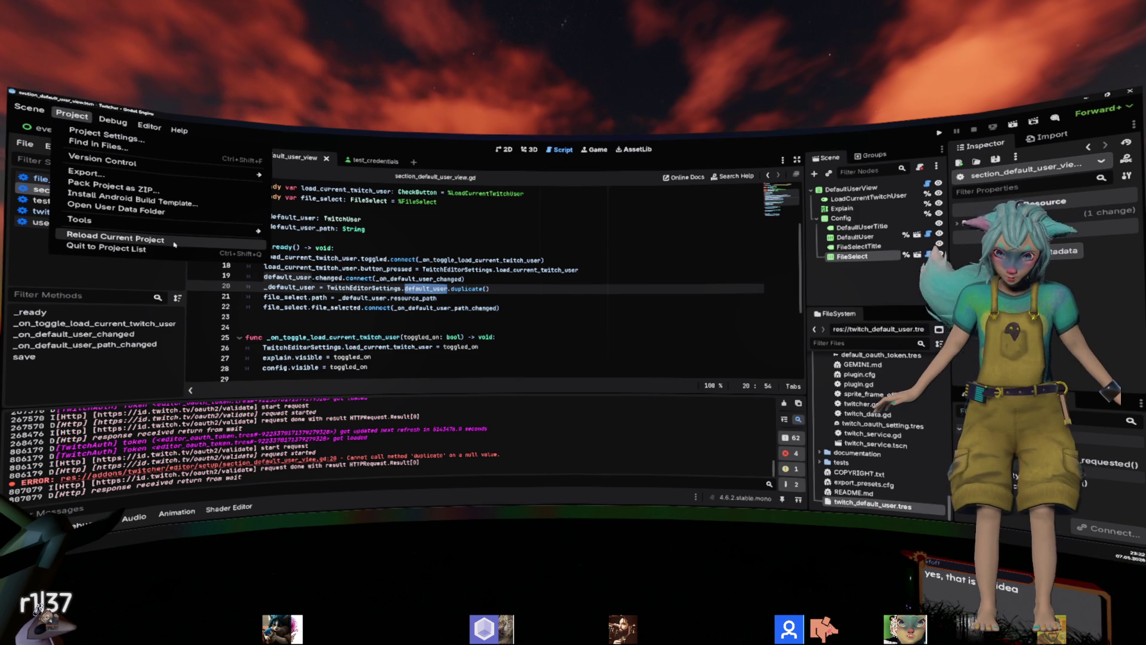
Reload the current project and follow the invalid-access Output error to its script line.
{"action": "left_click", "coordinate": [175, 241]}
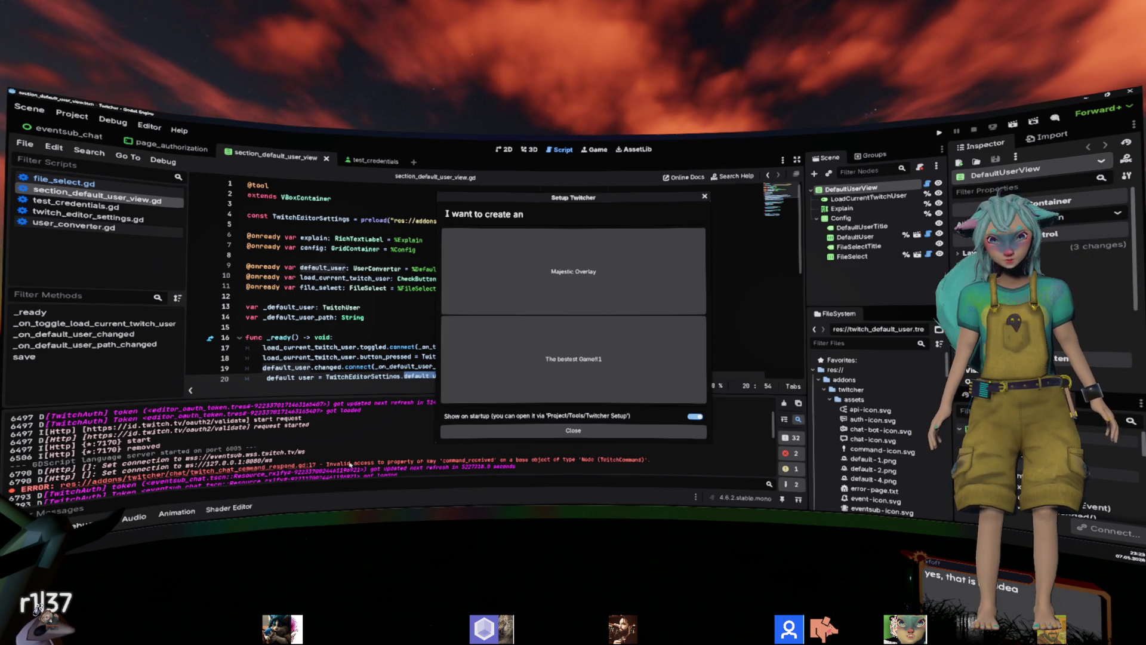
{"action": "left_click_drag", "start_coordinate": [345, 462], "coordinate": [423, 461]}
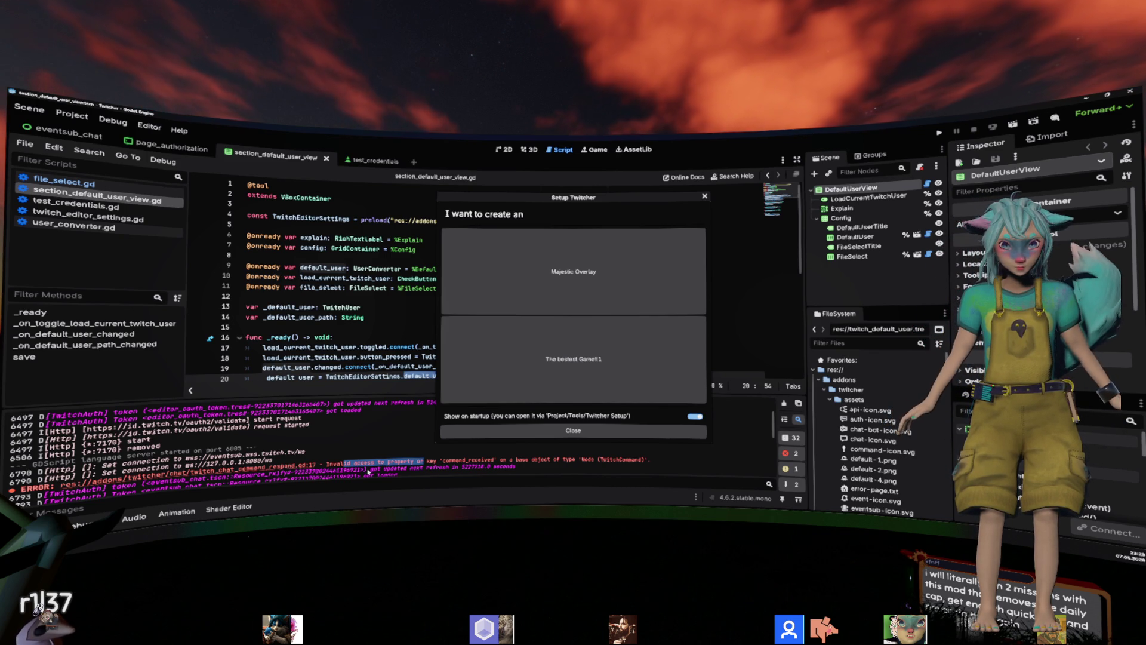
{"action": "left_click", "coordinate": [298, 465]}
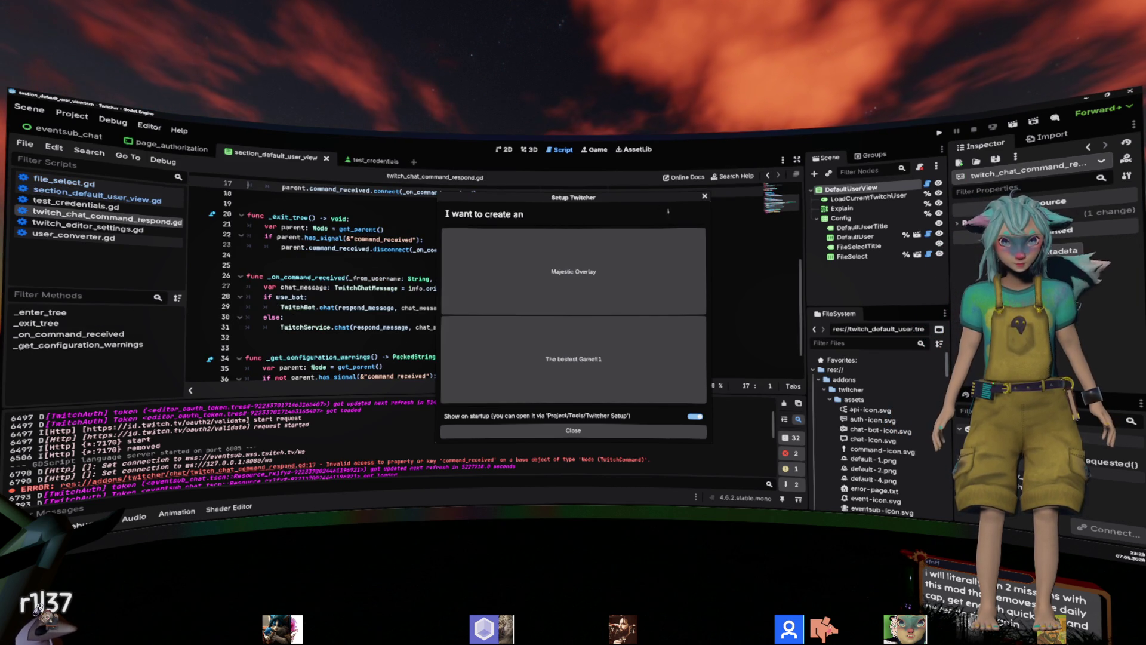
Close the Twitcher setup dialog and browse code-completion signals for parent on line 17.
{"action": "left_click", "coordinate": [703, 197]}
{"action": "scroll", "coordinate": [701, 200], "scroll_direction": "up", "scroll_amount": 4}
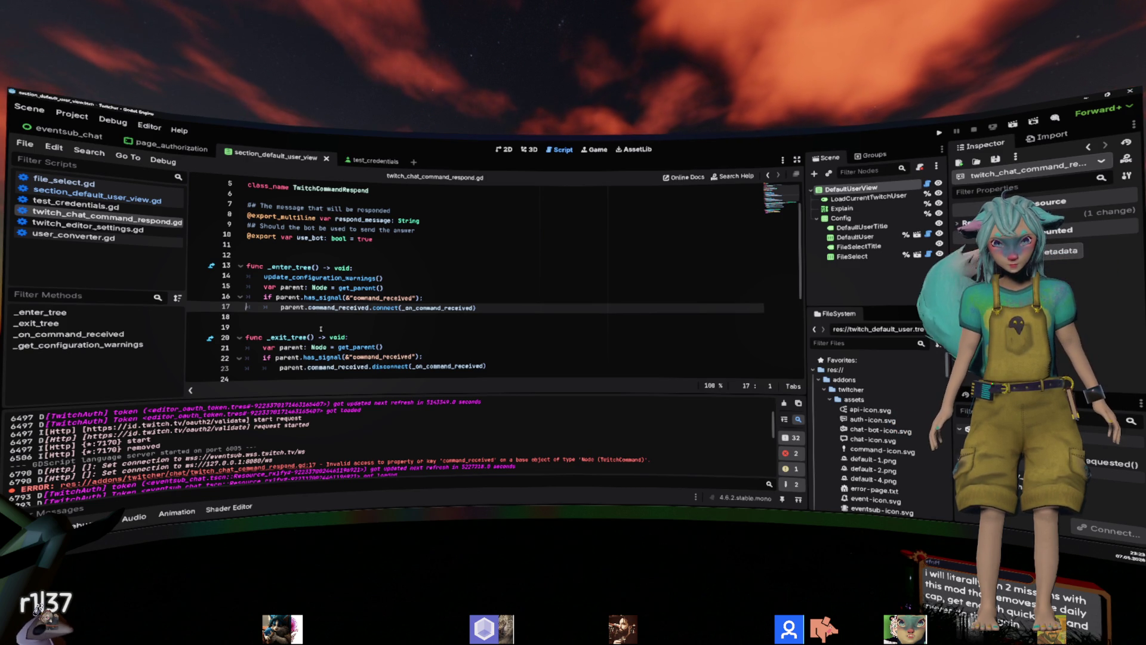
{"action": "left_click", "coordinate": [306, 307]}
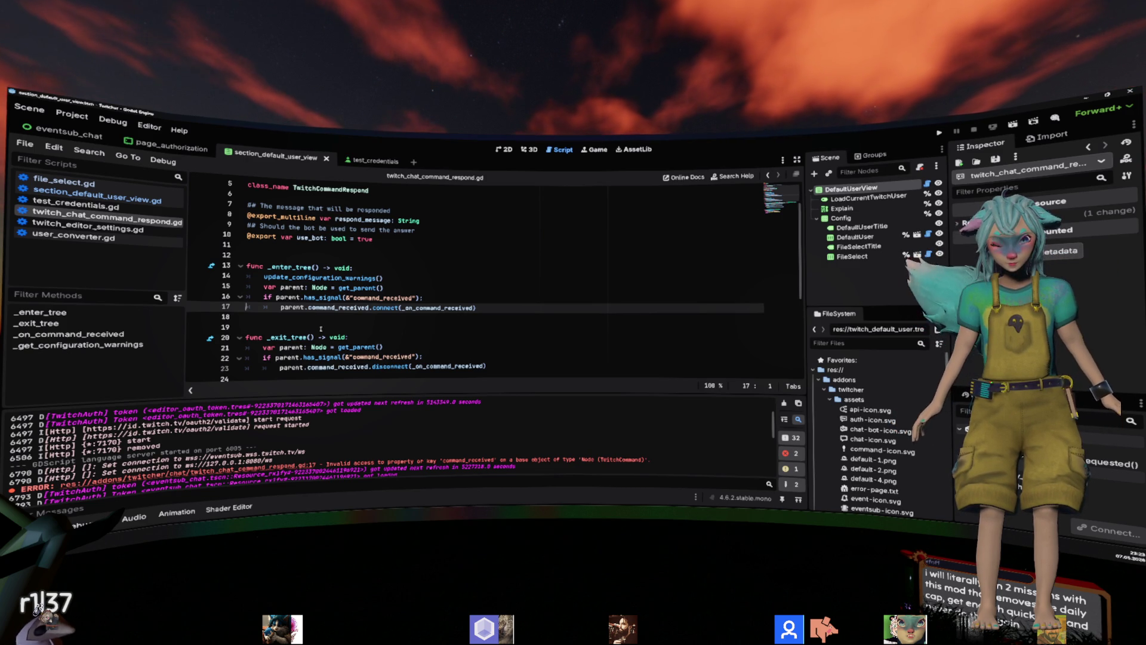
{"action": "key", "text": "Right"}
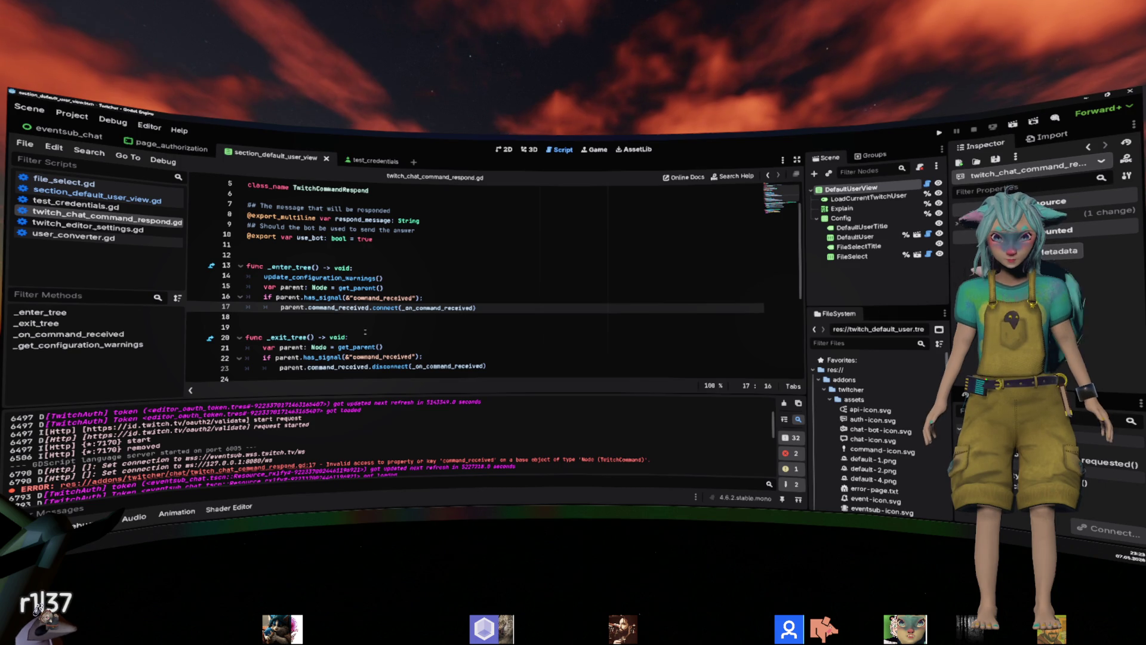
{"action": "key", "text": "ctrl+space"}
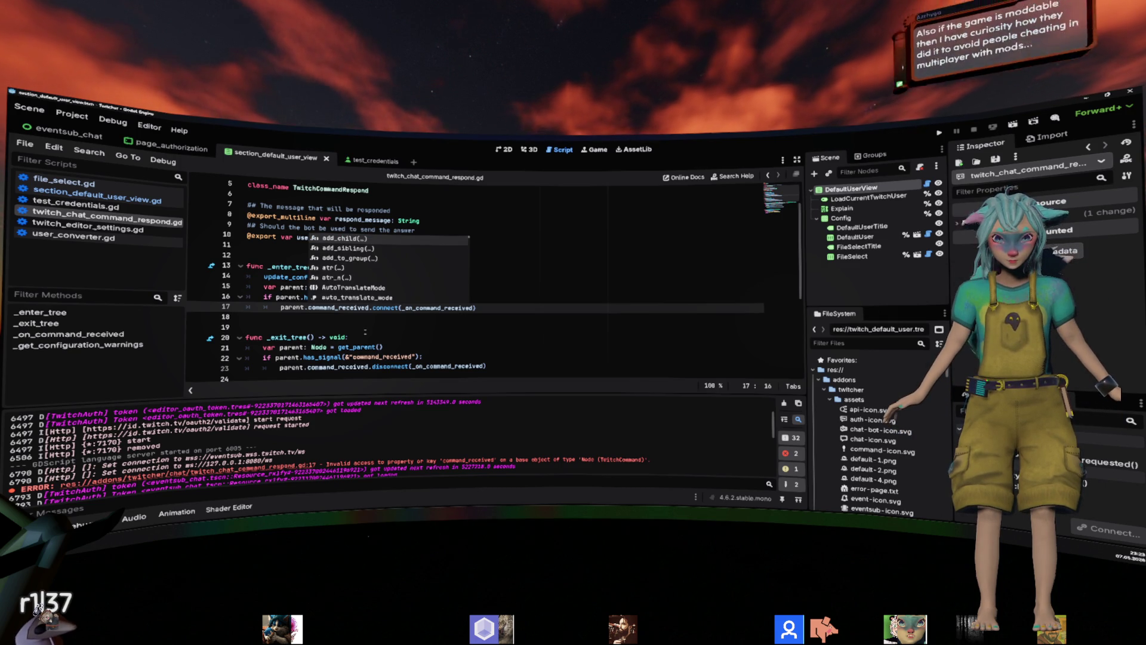
{"action": "type", "text": "signal"}
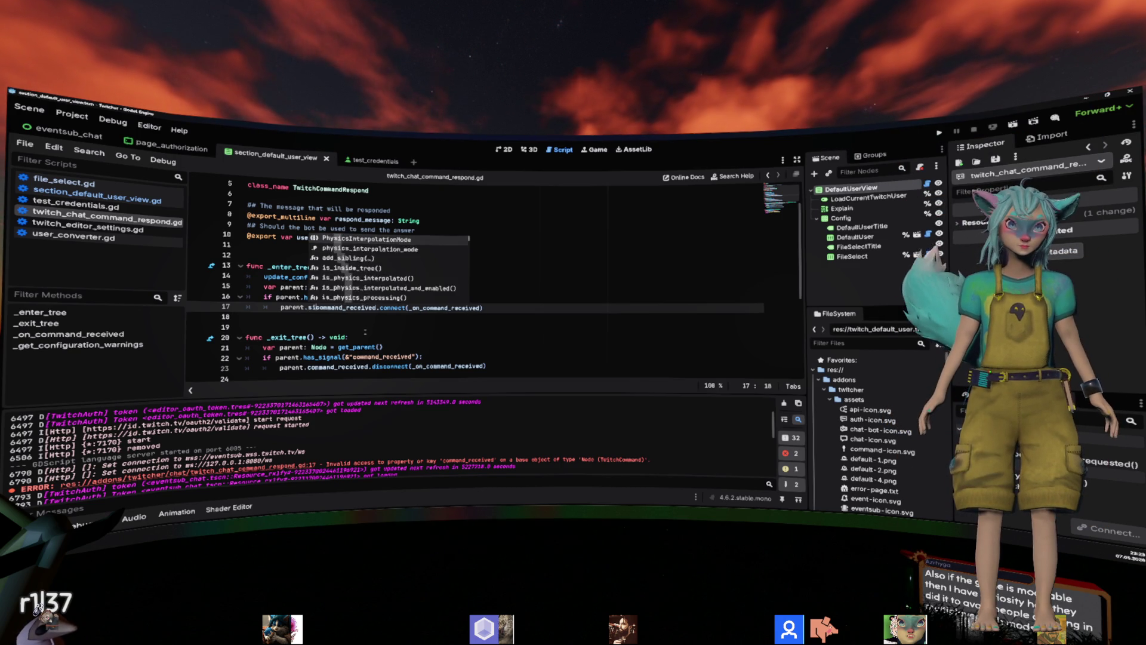
{"action": "key", "text": "Down"}
{"action": "key", "text": "Down"}
{"action": "key", "text": "Down"}
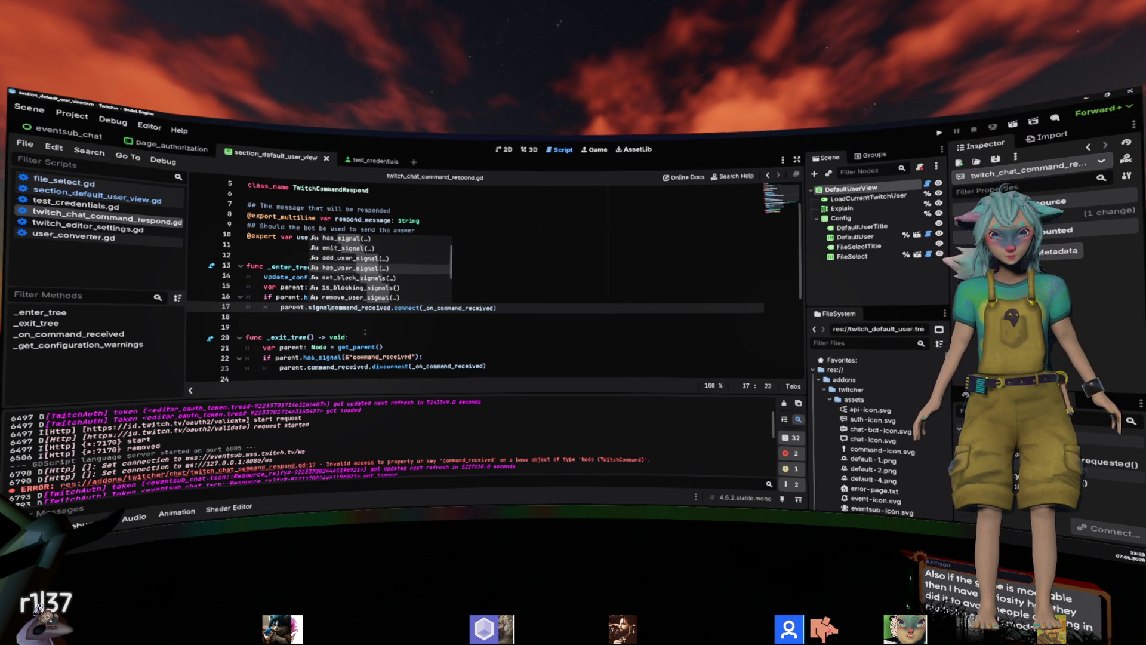
{"action": "key", "text": "Up"}
{"action": "key", "text": "Up"}
{"action": "key", "text": "Up"}
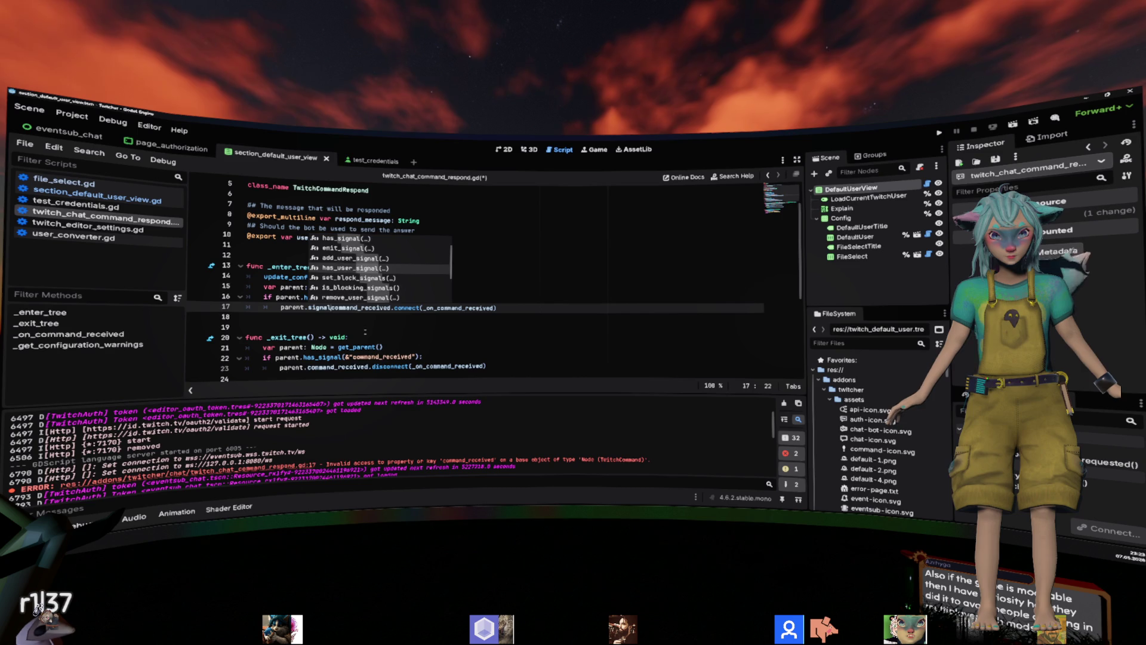
{"action": "key", "text": "Down"}
{"action": "key", "text": "Down"}
{"action": "key", "text": "Down"}
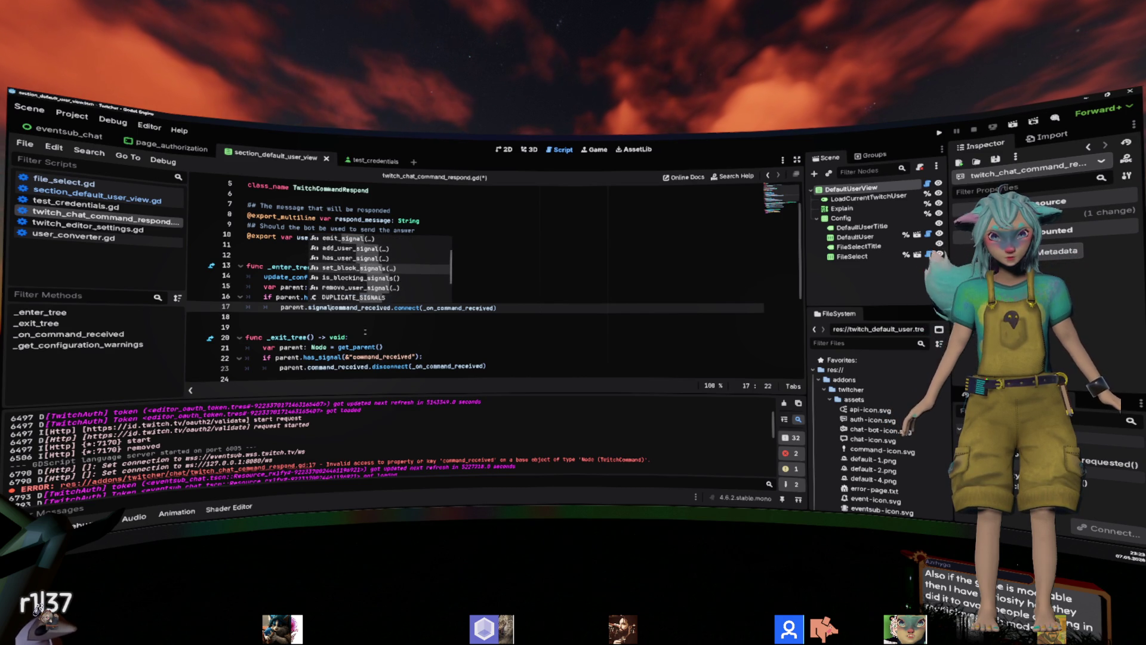
{"action": "key", "text": "Up"}
{"action": "key", "text": "Up"}
{"action": "key", "text": "Up"}
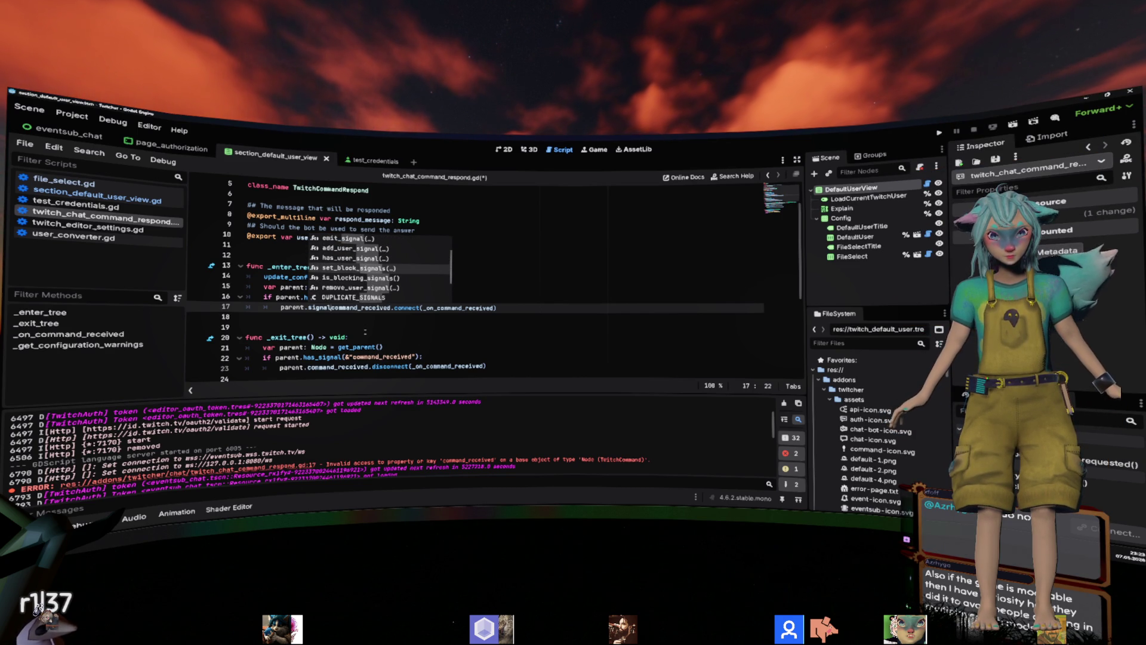
{"action": "key", "text": "BackSpace"}
{"action": "key", "text": "BackSpace"}
{"action": "key", "text": "BackSpace"}
{"action": "key", "text": "Escape"}
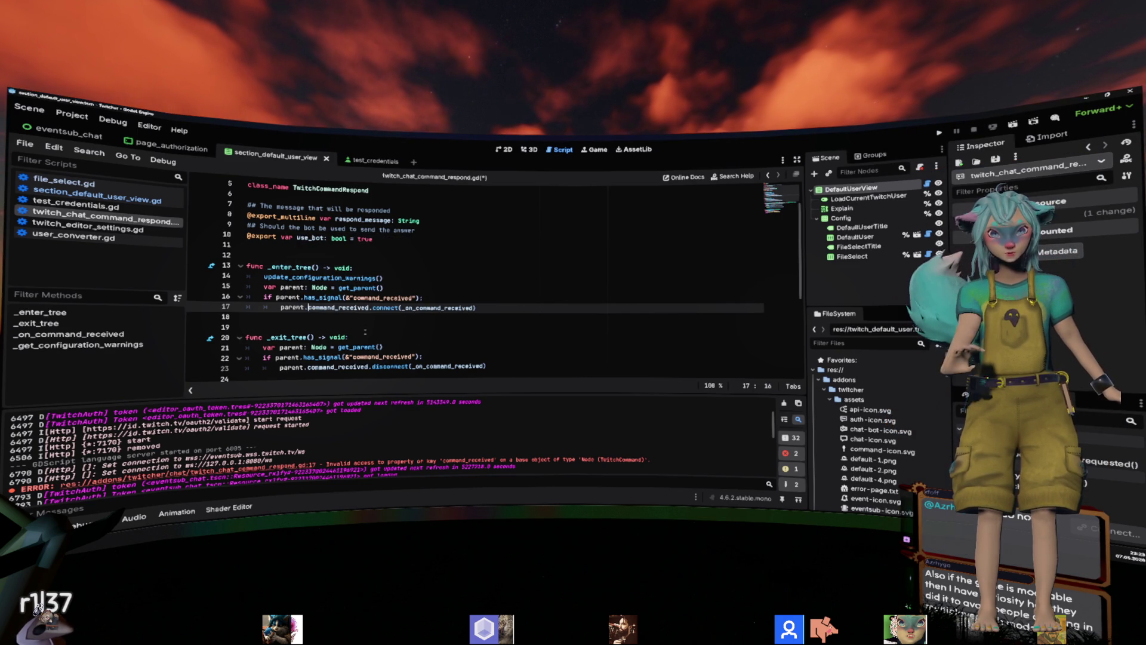
Compare parent.command_received on line 17 with the has_signal string and the Output error.
{"action": "double_click", "coordinate": [288, 297]}
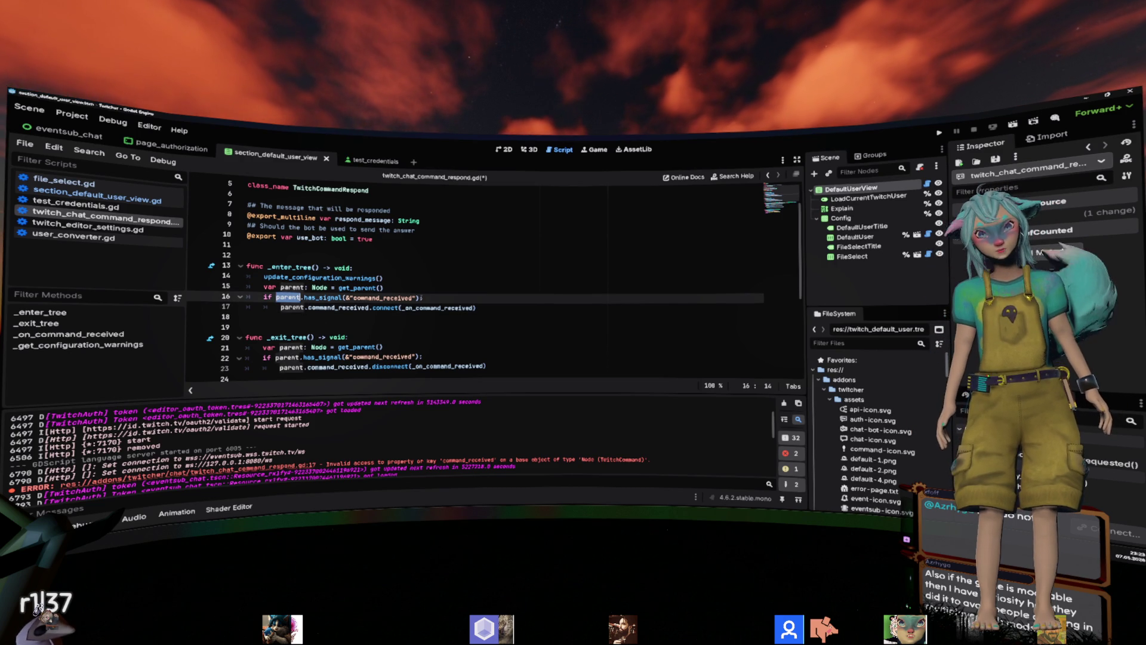
{"action": "left_click_drag", "start_coordinate": [426, 297], "coordinate": [247, 287]}
{"action": "left_click", "coordinate": [292, 308]}
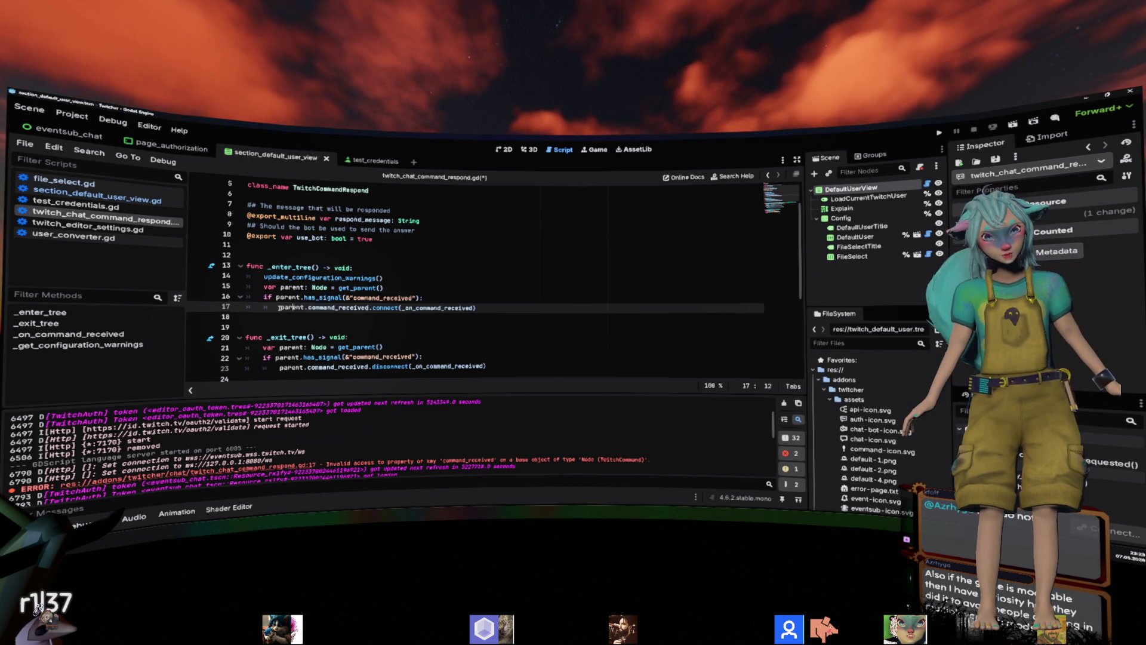
{"action": "left_click_drag", "start_coordinate": [348, 307], "coordinate": [373, 307]}
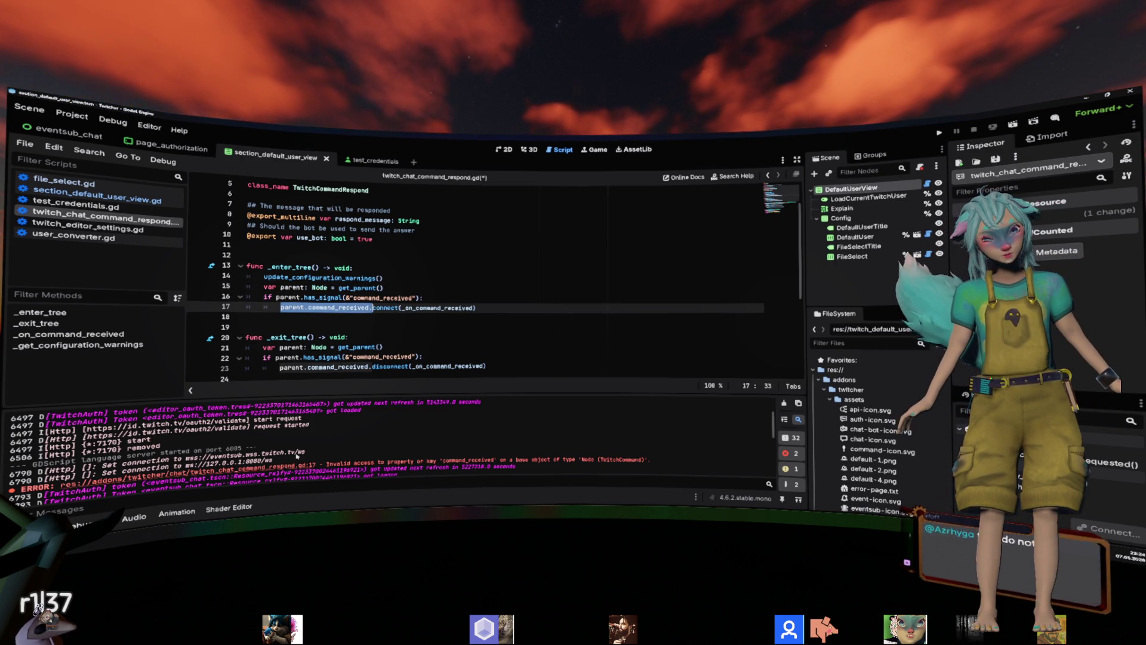
{"action": "double_click", "coordinate": [468, 460]}
{"action": "double_click", "coordinate": [382, 298]}
{"action": "left_click", "coordinate": [389, 307]}
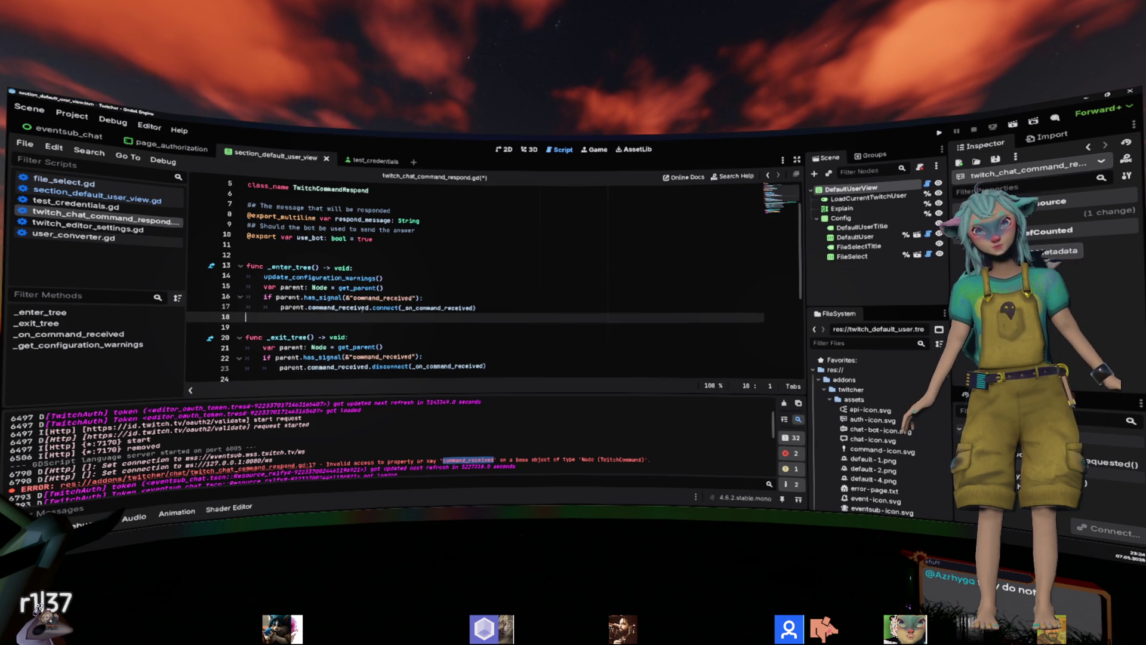
{"action": "double_click", "coordinate": [381, 298]}
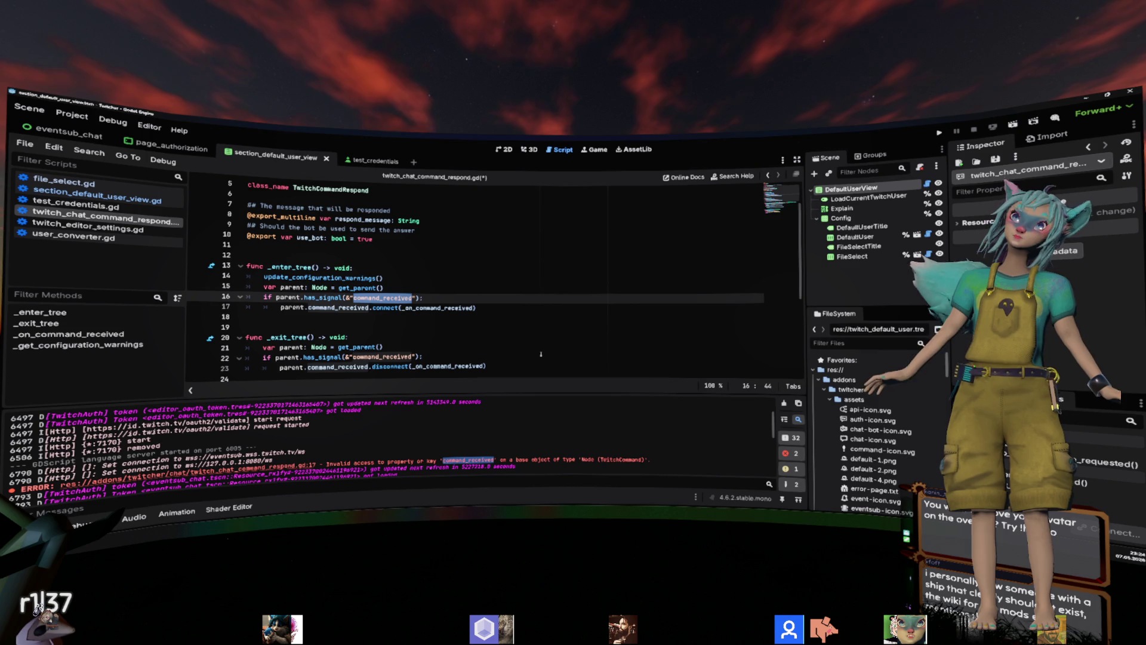
{"action": "left_click", "coordinate": [540, 328]}
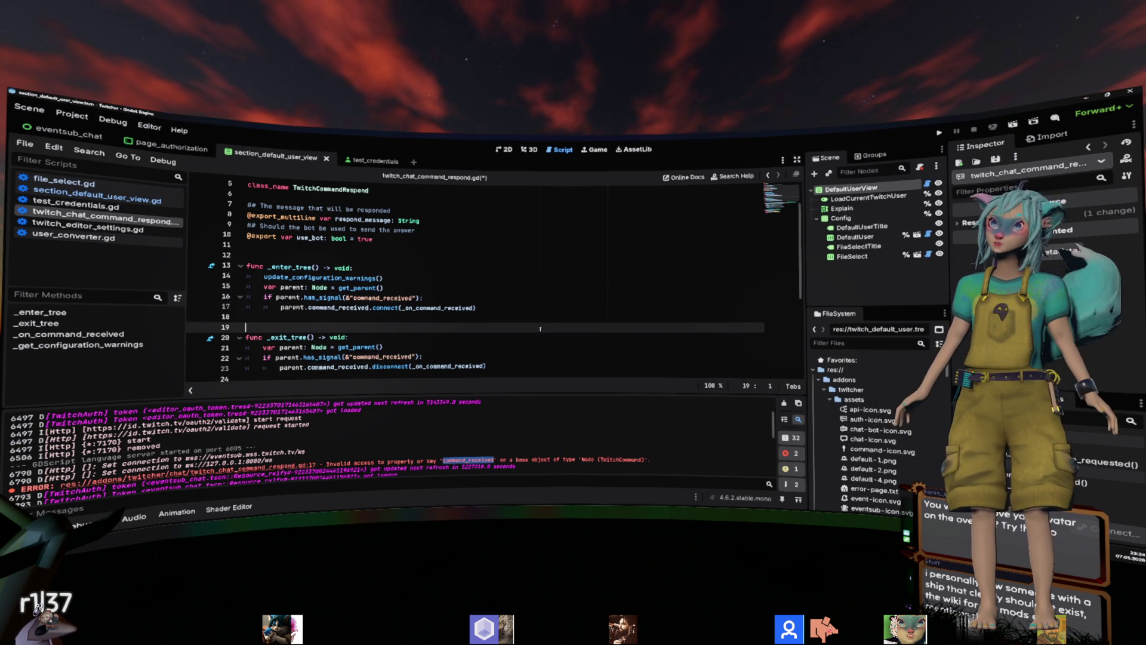
{"action": "scroll", "coordinate": [541, 329], "scroll_direction": "down", "scroll_amount": 1}
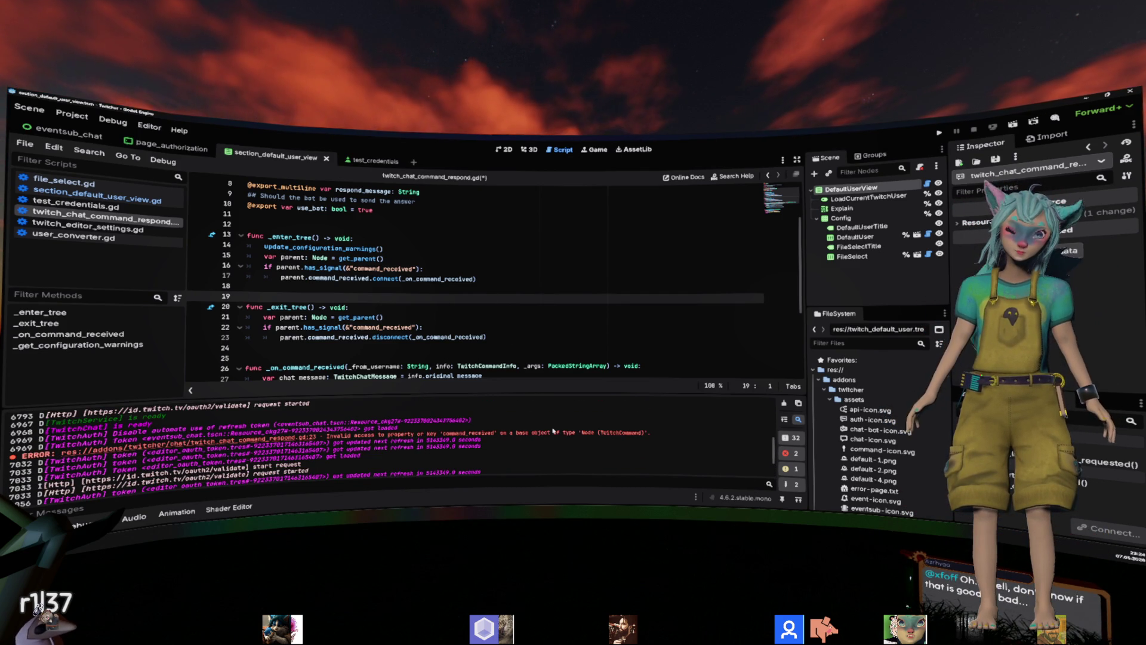
{"action": "left_click_drag", "start_coordinate": [650, 433], "coordinate": [401, 433]}
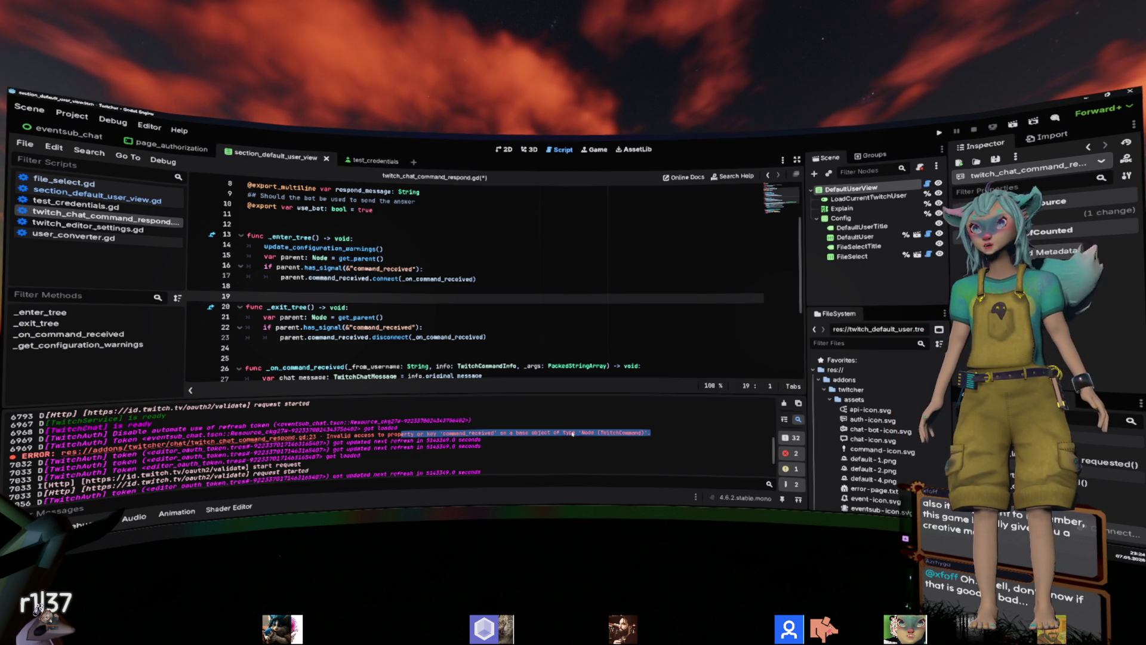
{"action": "left_click", "coordinate": [530, 269]}
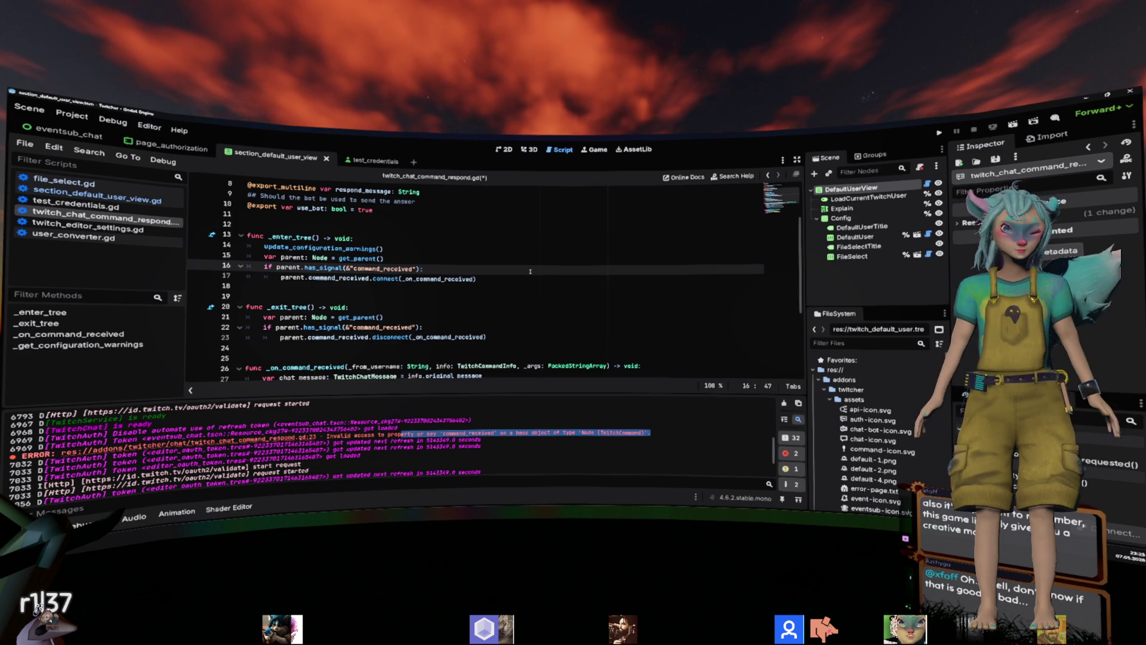
{"action": "left_click", "coordinate": [529, 278]}
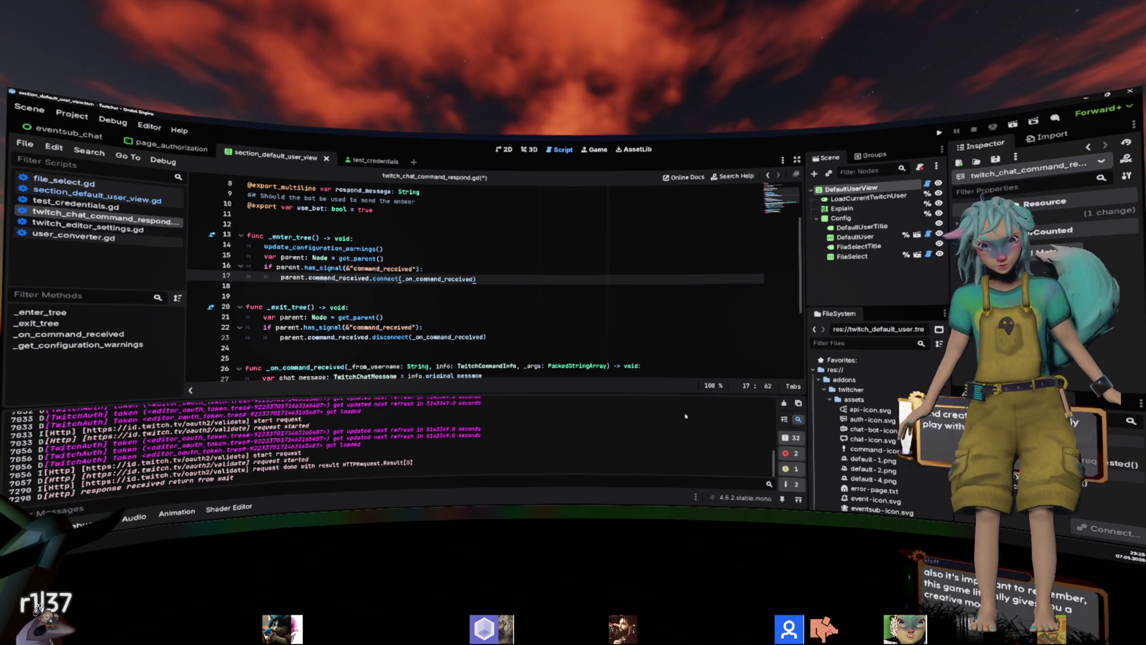
Close the command-respond script, discarding its unsaved edits.
{"action": "middle_click", "coordinate": [139, 223]}
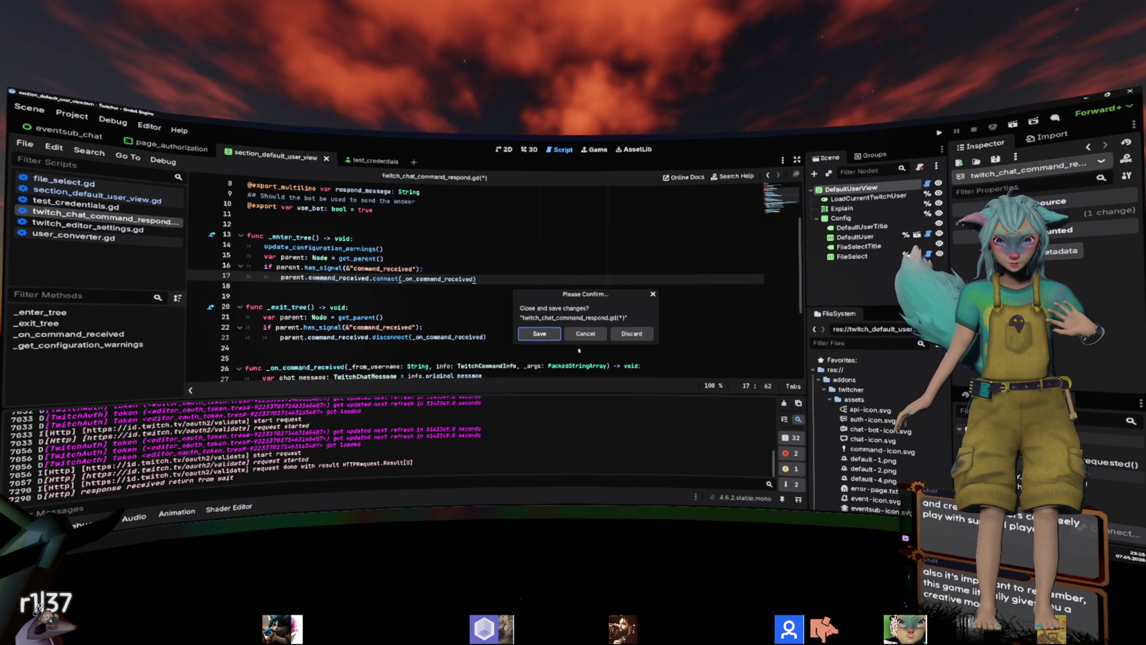
{"action": "left_click", "coordinate": [539, 333]}
{"action": "scroll", "coordinate": [501, 309], "scroll_direction": "down", "scroll_amount": 7}
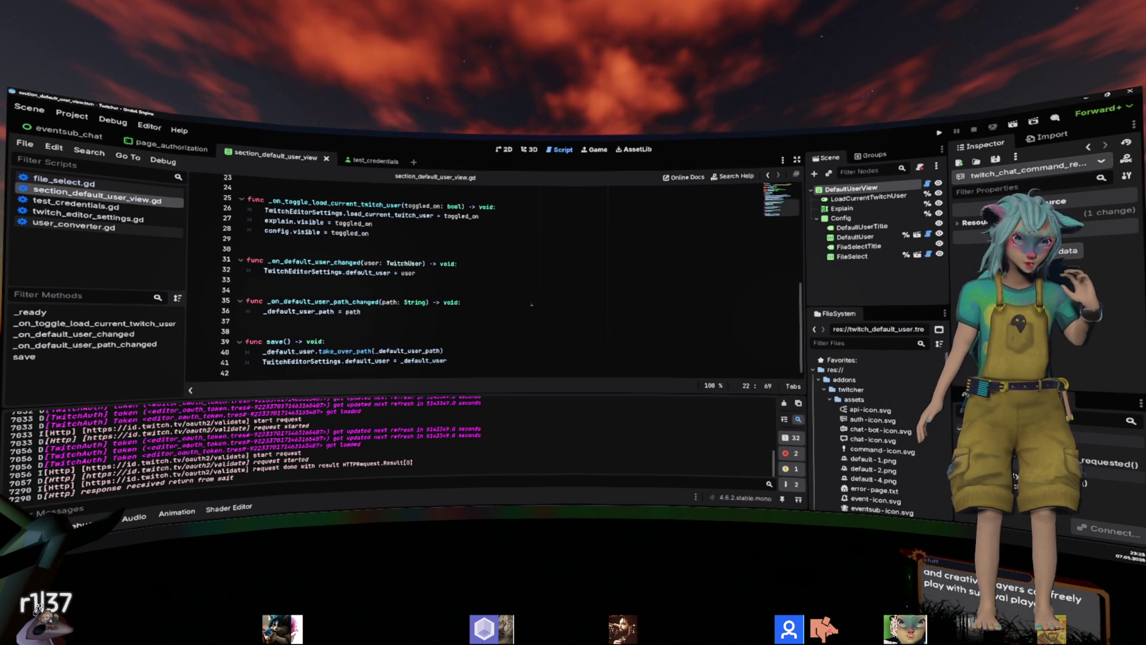
{"action": "scroll", "coordinate": [531, 305], "scroll_direction": "up", "scroll_amount": 3}
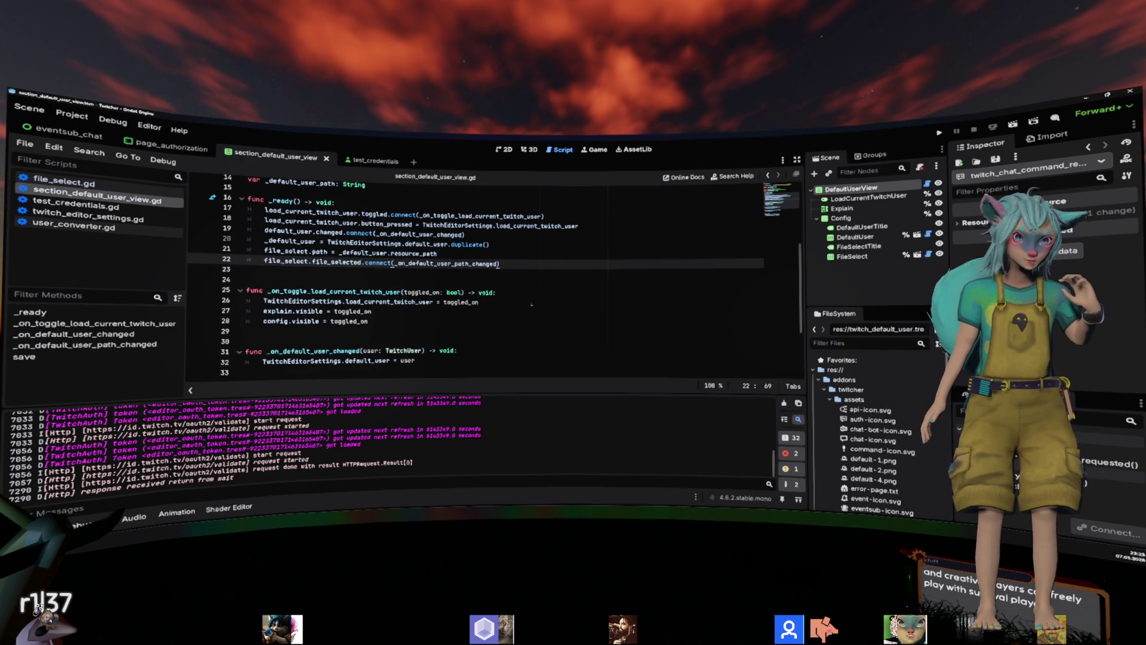
Reopen Twitcher Setup for The bestest Game!!1, select the default user Storage path, and close it.
{"action": "left_click", "coordinate": [783, 404]}
{"action": "left_click", "coordinate": [72, 114]}
{"action": "mouse_move", "coordinate": [83, 220]}
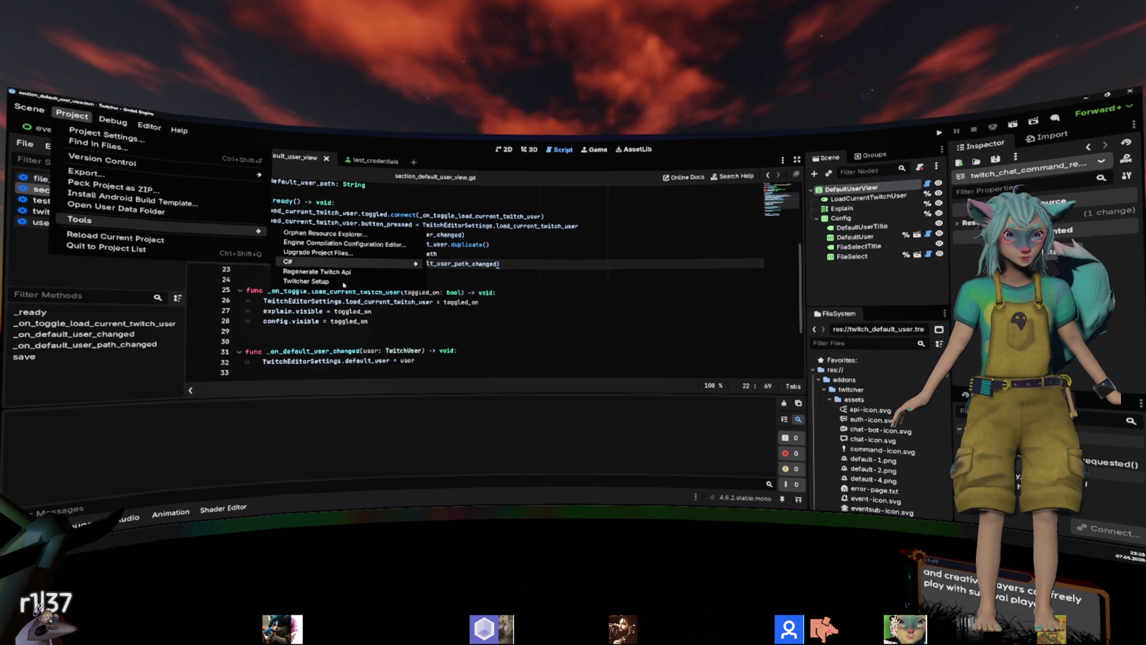
{"action": "left_click", "coordinate": [334, 281]}
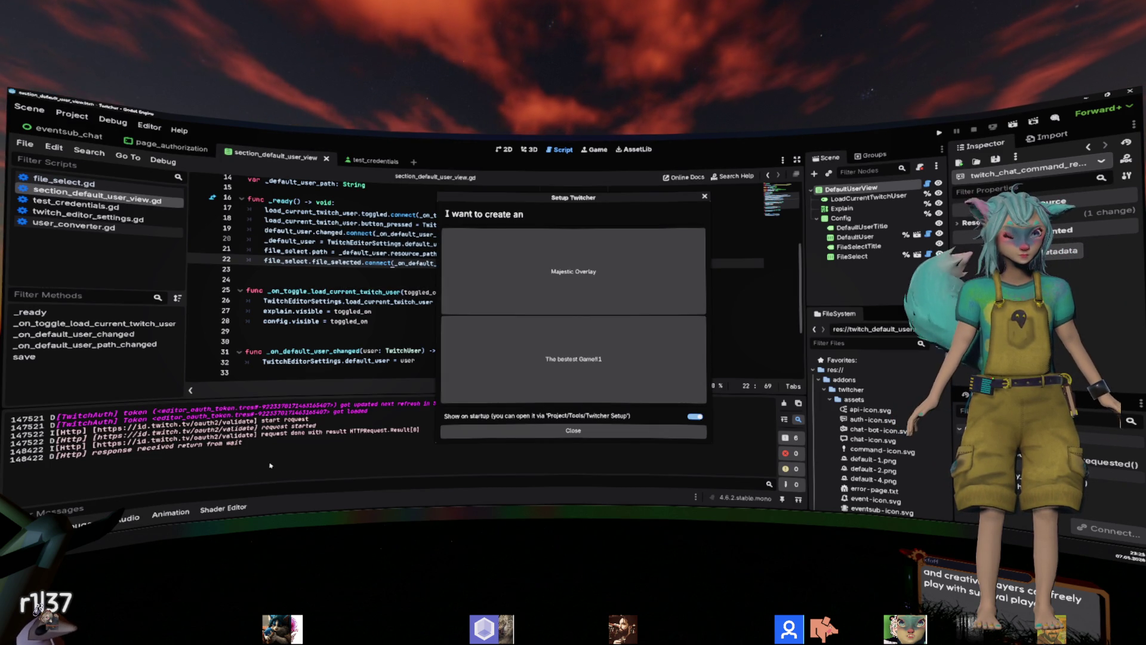
{"action": "left_click", "coordinate": [562, 373]}
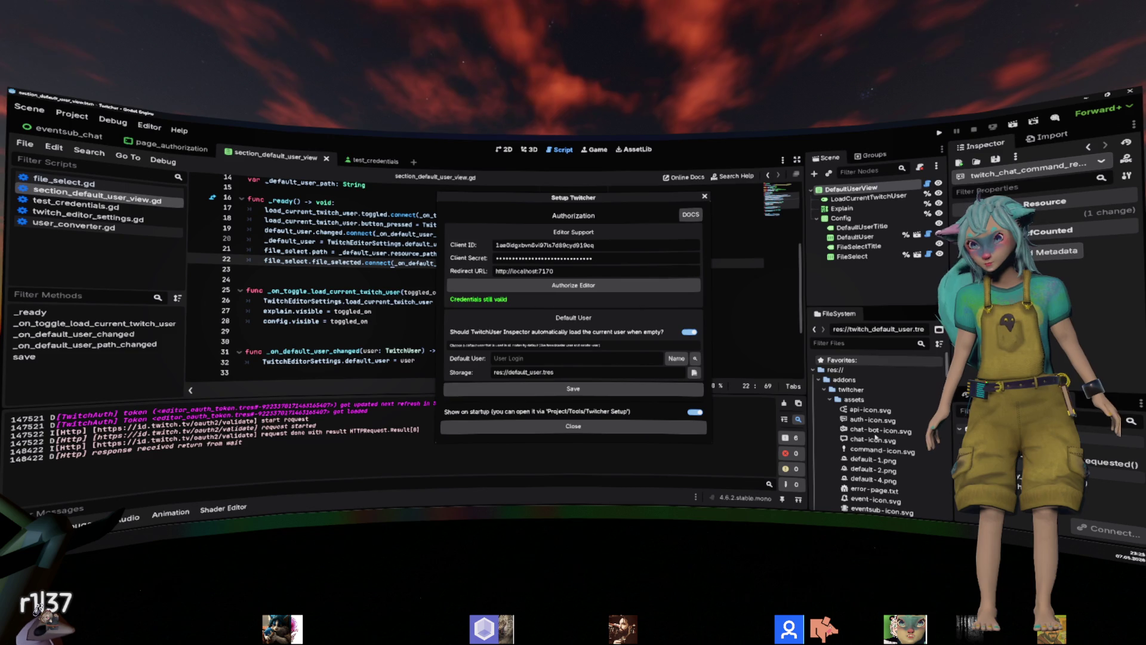
{"action": "triple_click", "coordinate": [525, 372]}
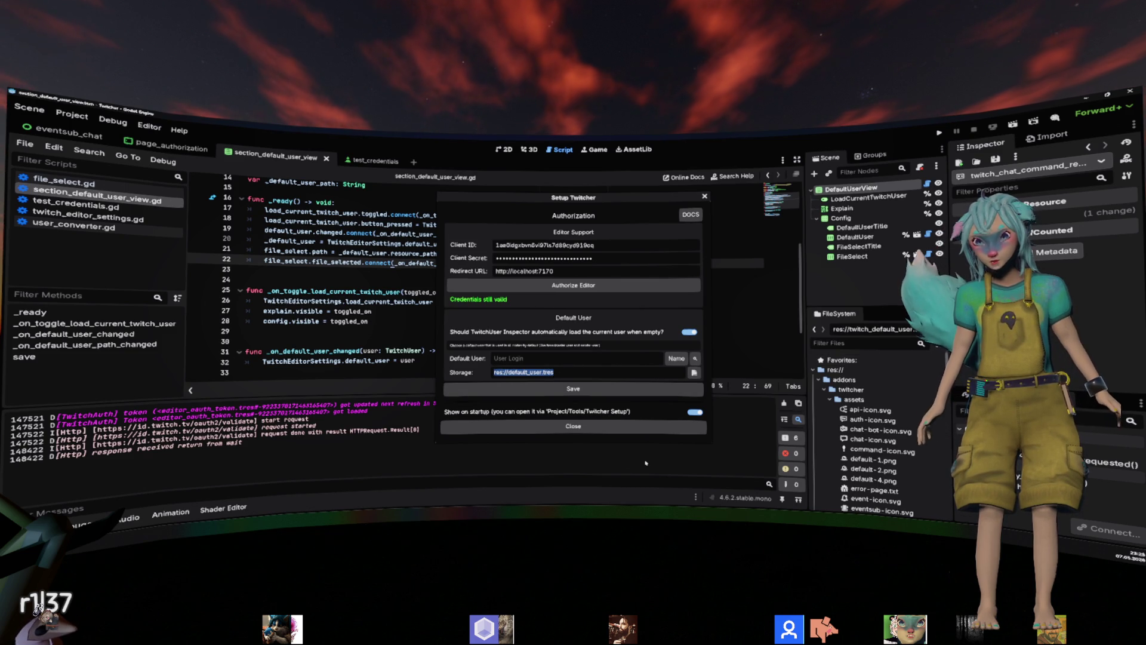
{"action": "left_click", "coordinate": [645, 463]}
{"action": "scroll", "coordinate": [853, 453], "scroll_direction": "down", "scroll_amount": 10}
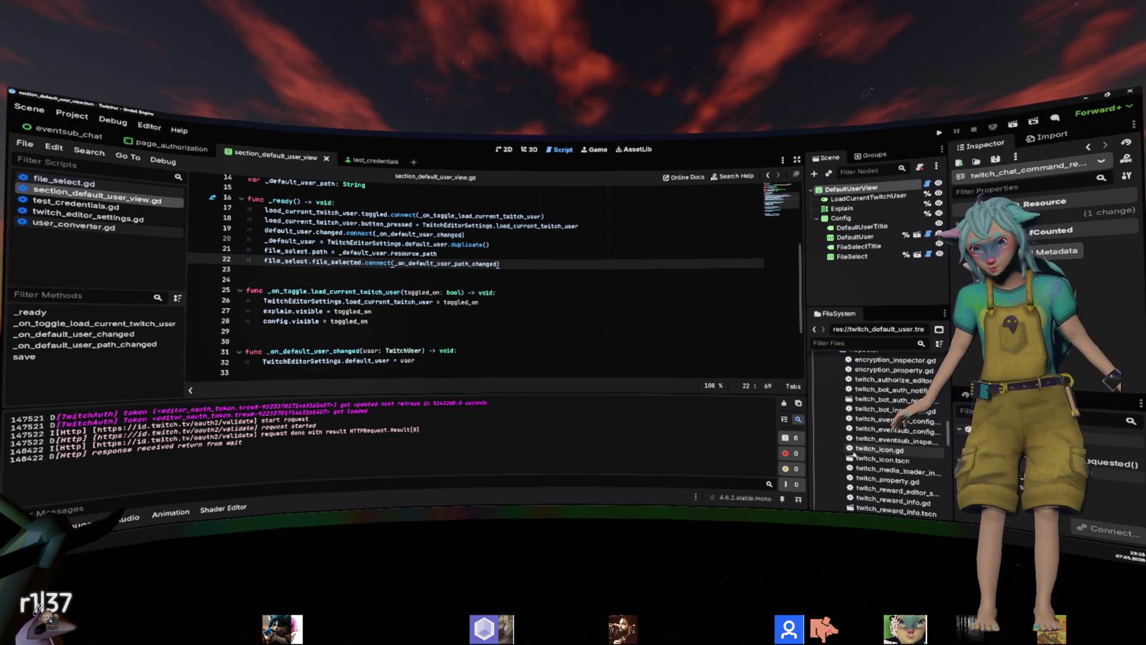
{"action": "scroll", "coordinate": [854, 455], "scroll_direction": "down", "scroll_amount": 10}
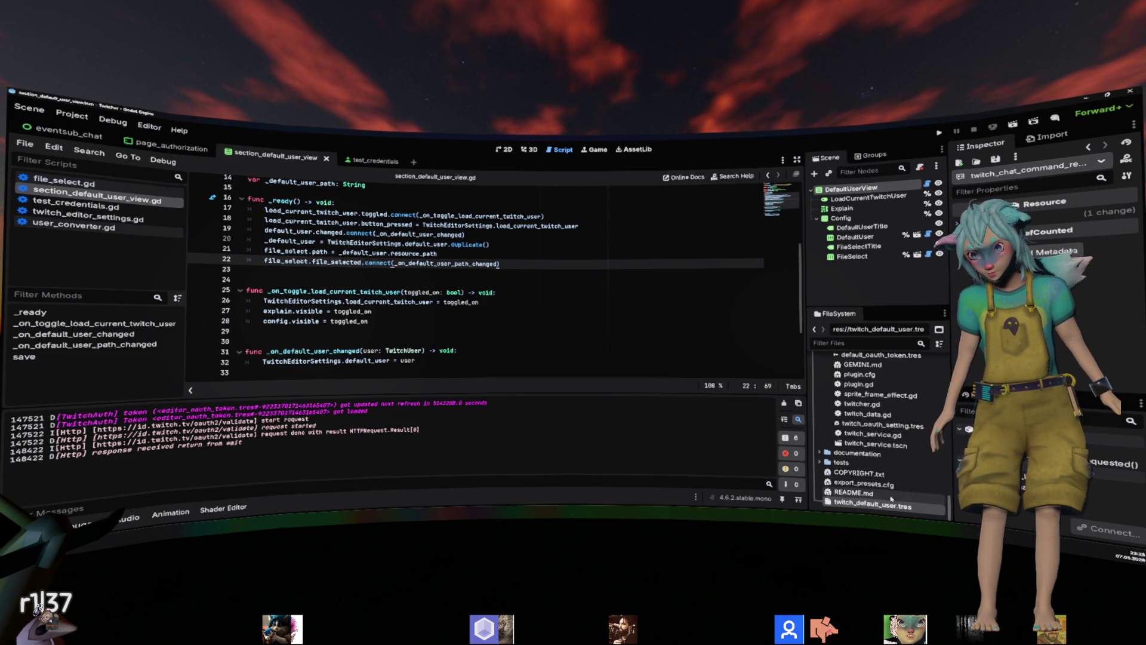
{"action": "left_click", "coordinate": [72, 114]}
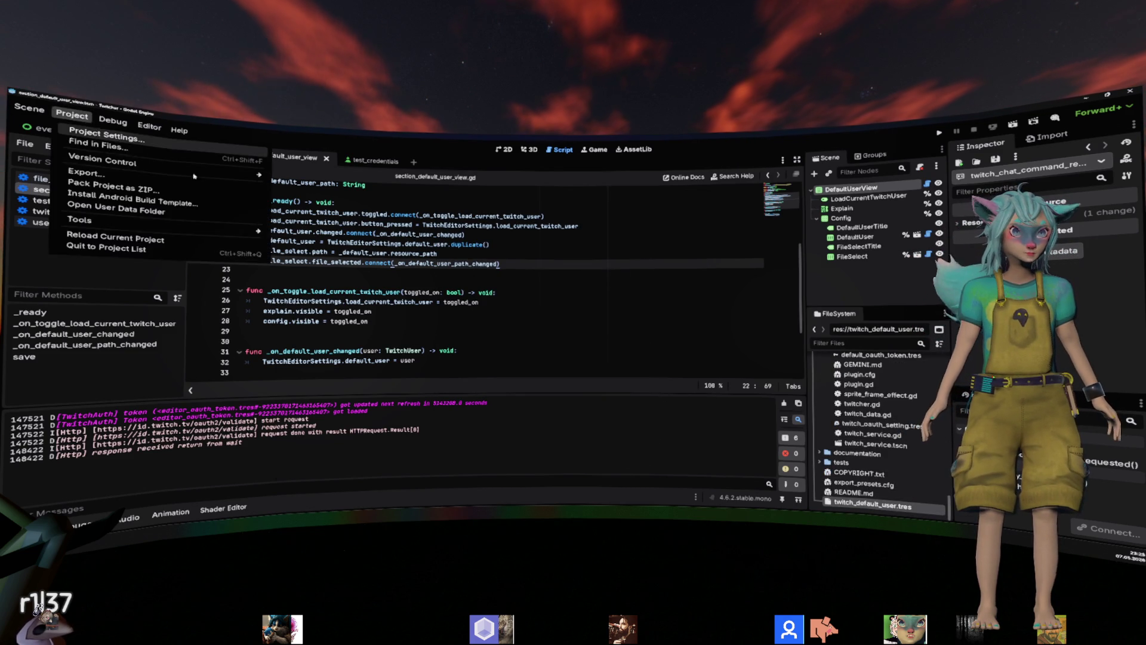
Check the Default Twitch User path under Twitcher > Editor settings, then select the FileSelect node.
{"action": "left_click", "coordinate": [120, 136]}
{"action": "scroll", "coordinate": [329, 358], "scroll_direction": "down", "scroll_amount": 10}
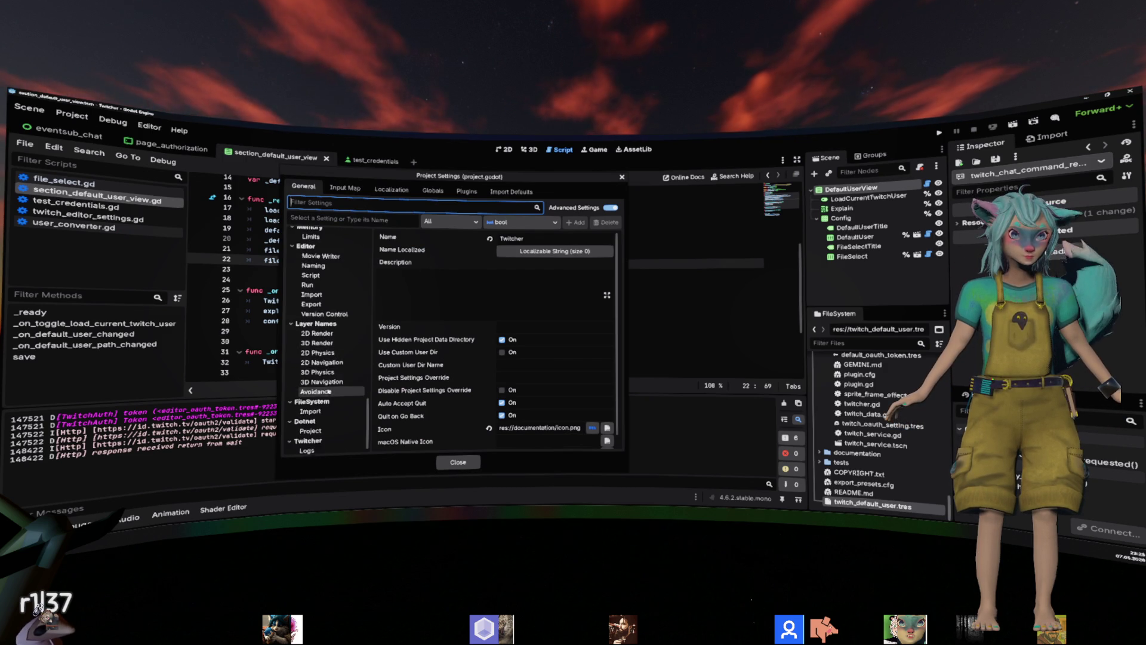
{"action": "scroll", "coordinate": [329, 392], "scroll_direction": "down", "scroll_amount": 2}
{"action": "left_click", "coordinate": [320, 446]}
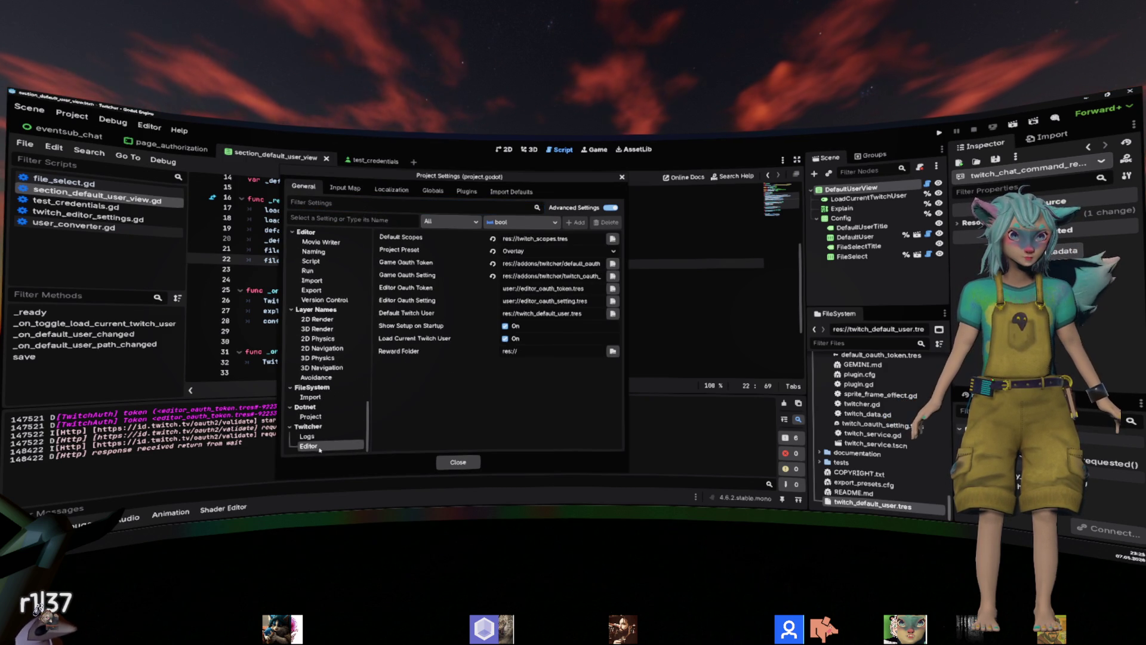
{"action": "left_click_drag", "start_coordinate": [527, 314], "coordinate": [601, 313]}
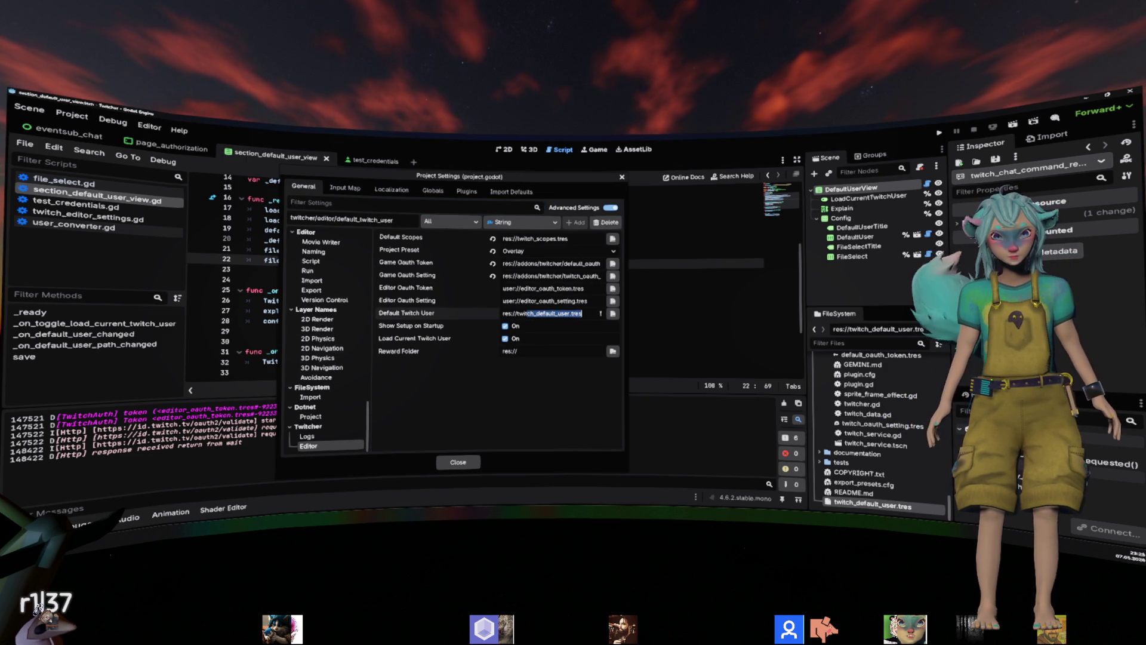
{"action": "key", "text": "Escape"}
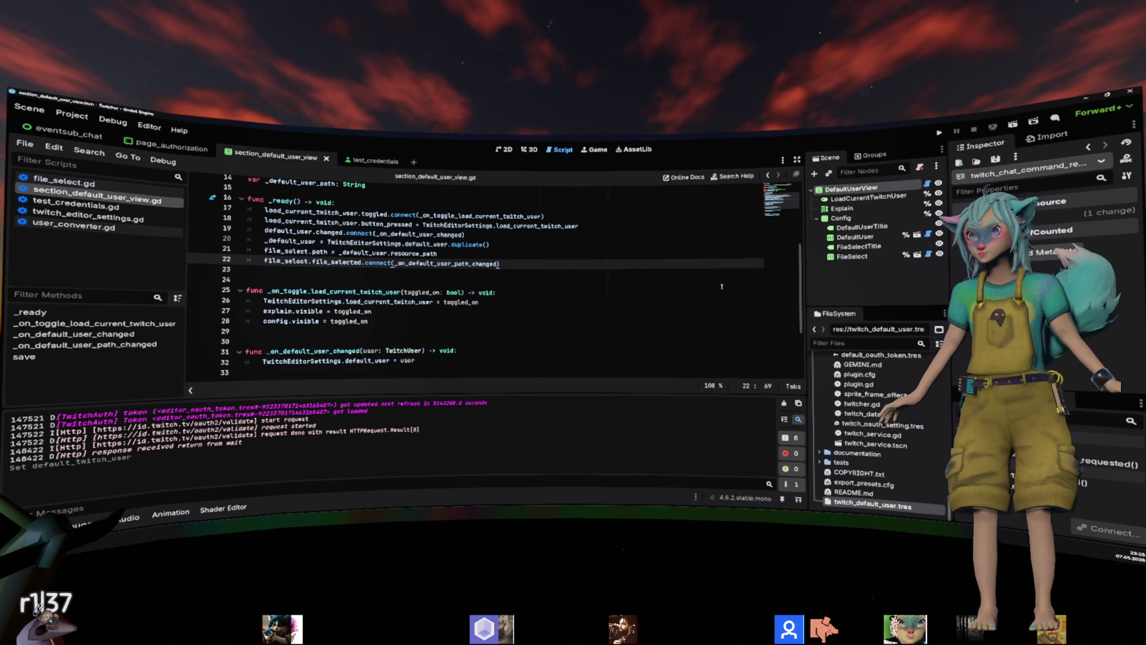
{"action": "left_click", "coordinate": [852, 256]}
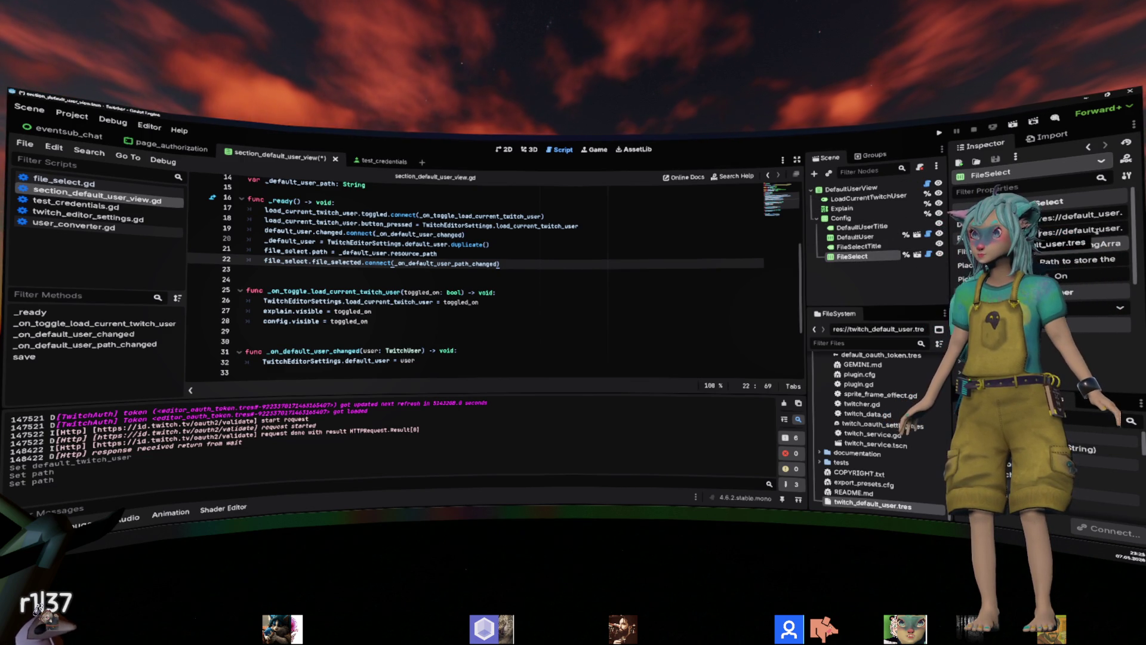
Open file_select.gd from the FileSelect node and read through _ready and _update_filepath.
{"action": "triple_click", "coordinate": [1094, 231]}
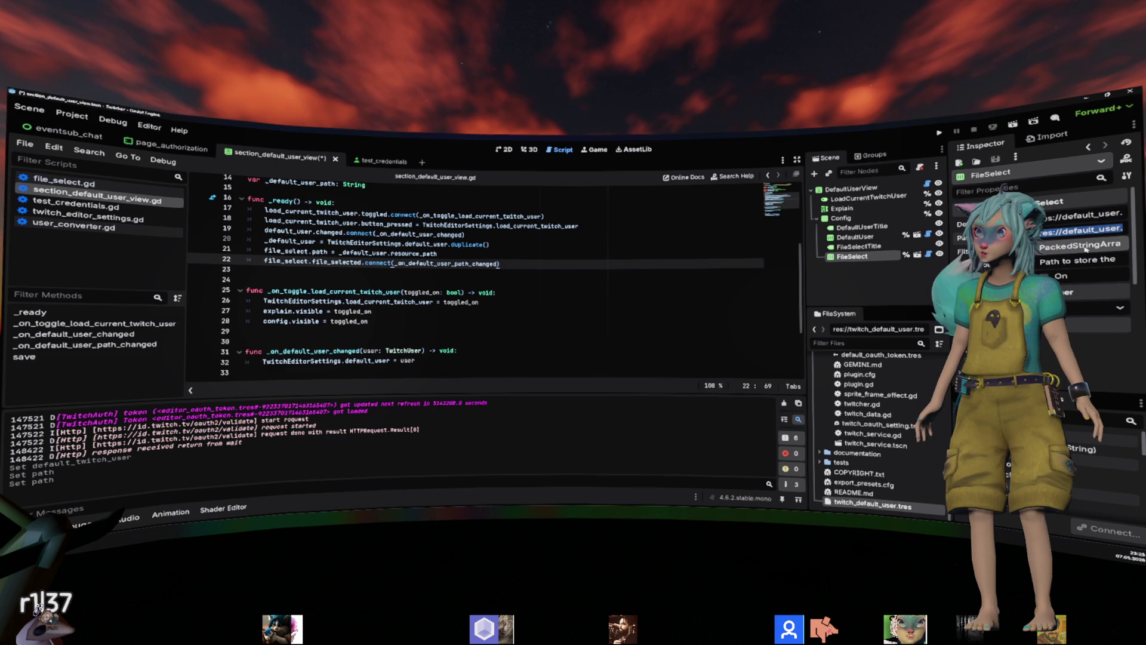
{"action": "left_click", "coordinate": [928, 253]}
{"action": "scroll", "coordinate": [650, 297], "scroll_direction": "down", "scroll_amount": 9}
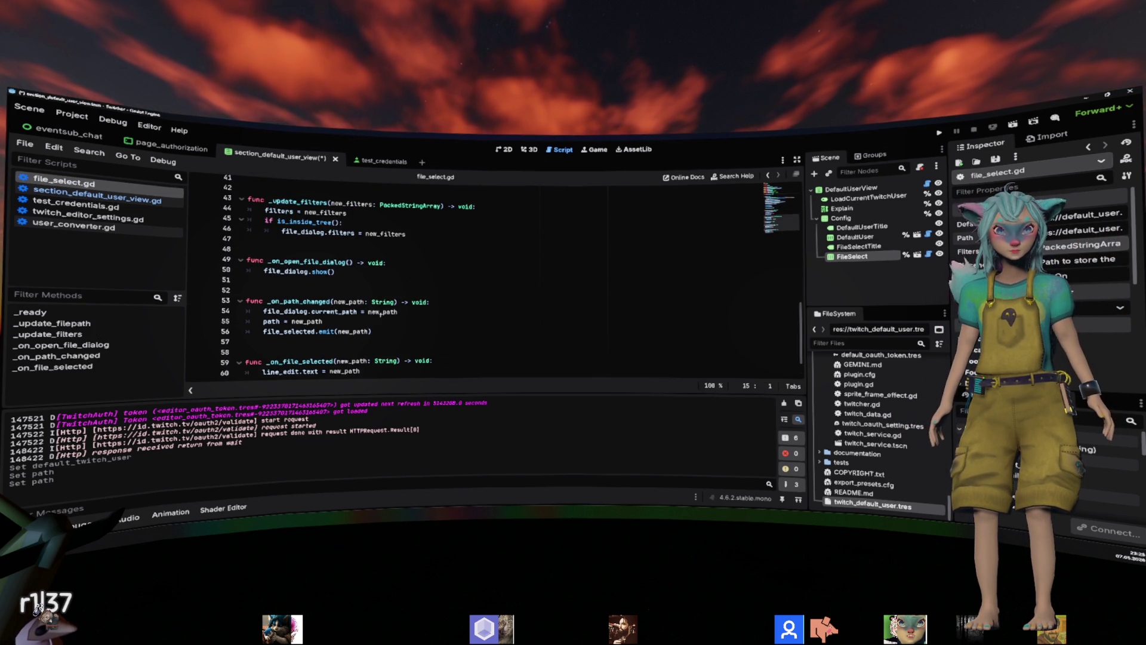
{"action": "mouse_move", "coordinate": [404, 311]}
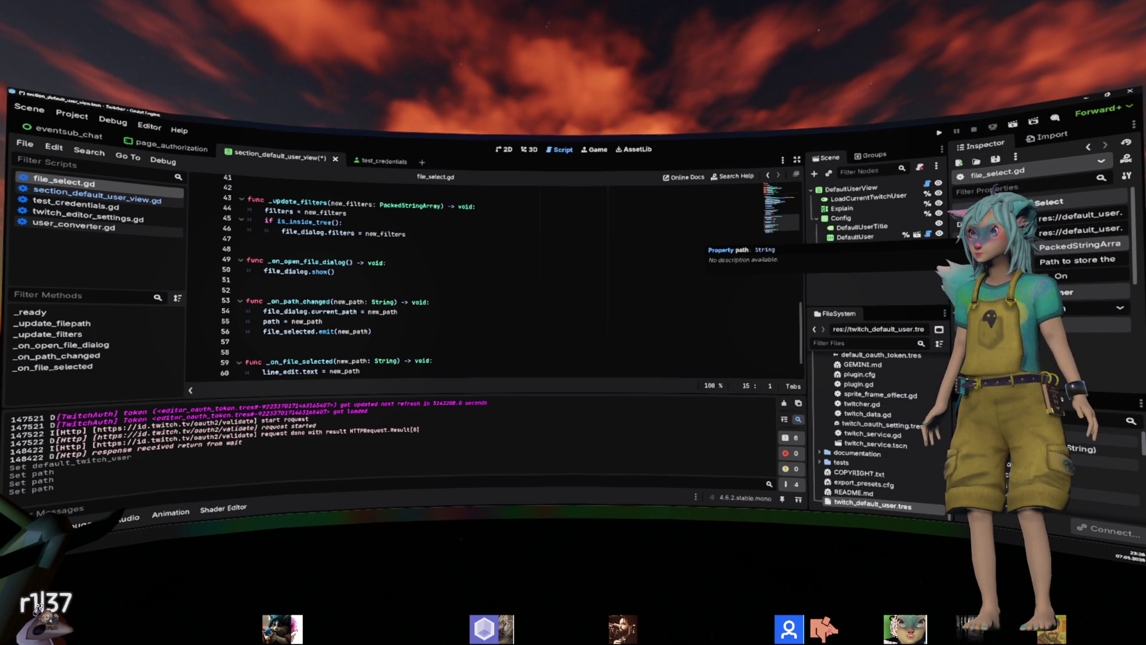
{"action": "scroll", "coordinate": [459, 289], "scroll_direction": "up", "scroll_amount": 4}
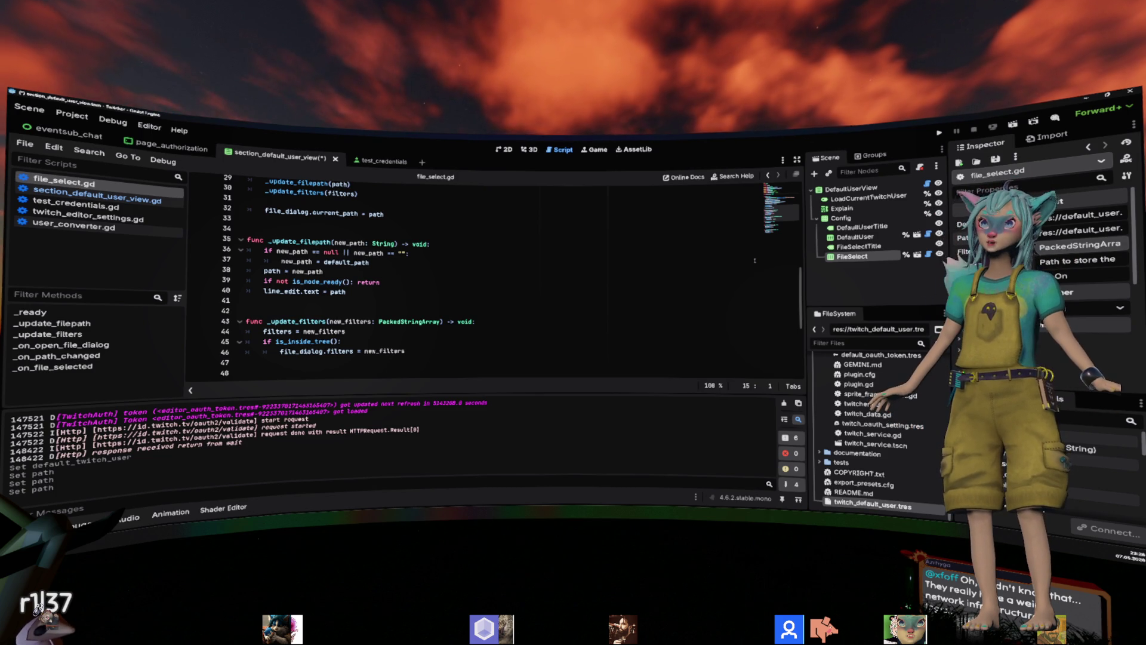
{"action": "scroll", "coordinate": [646, 274], "scroll_direction": "up", "scroll_amount": 4}
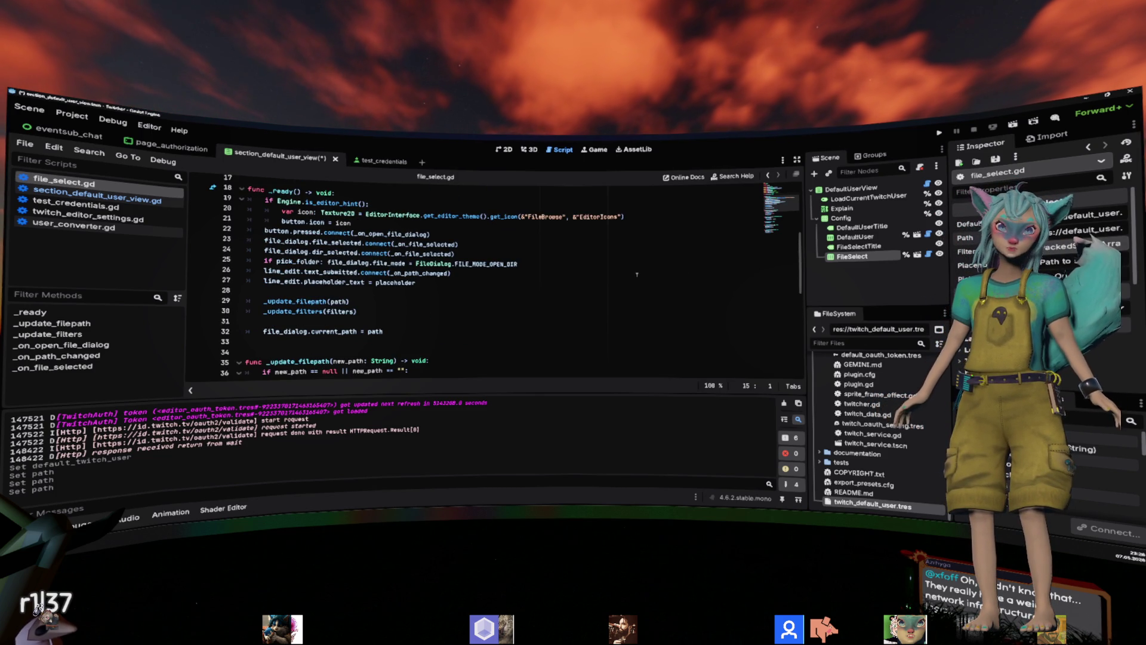
{"action": "scroll", "coordinate": [632, 275], "scroll_direction": "up", "scroll_amount": 2}
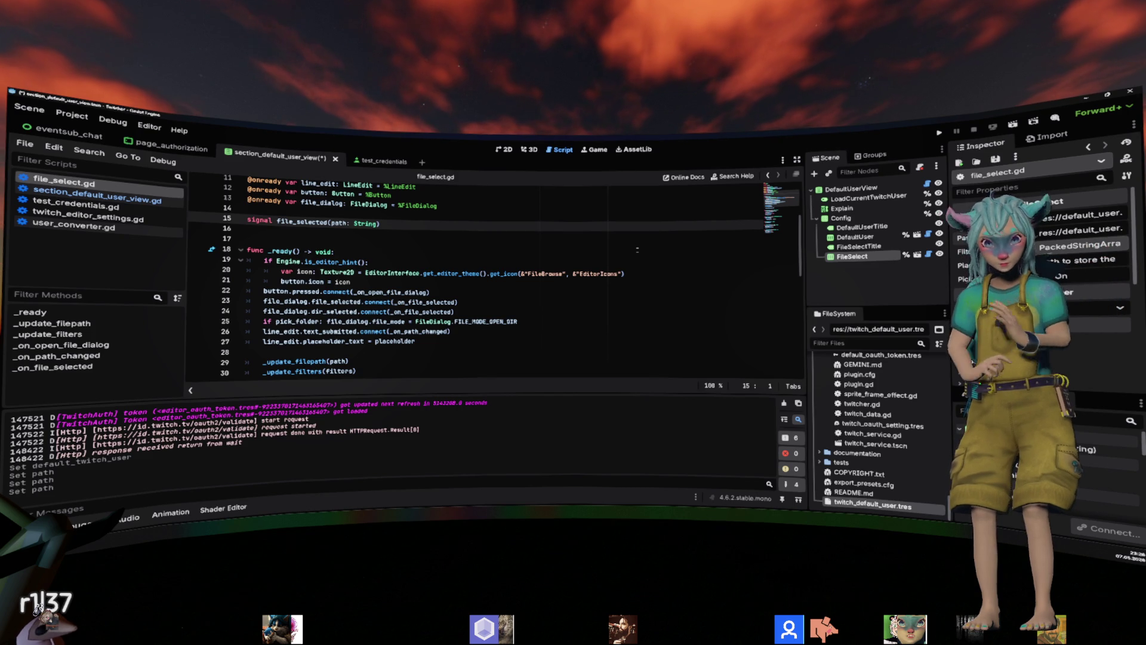
{"action": "scroll", "coordinate": [636, 249], "scroll_direction": "down", "scroll_amount": 3}
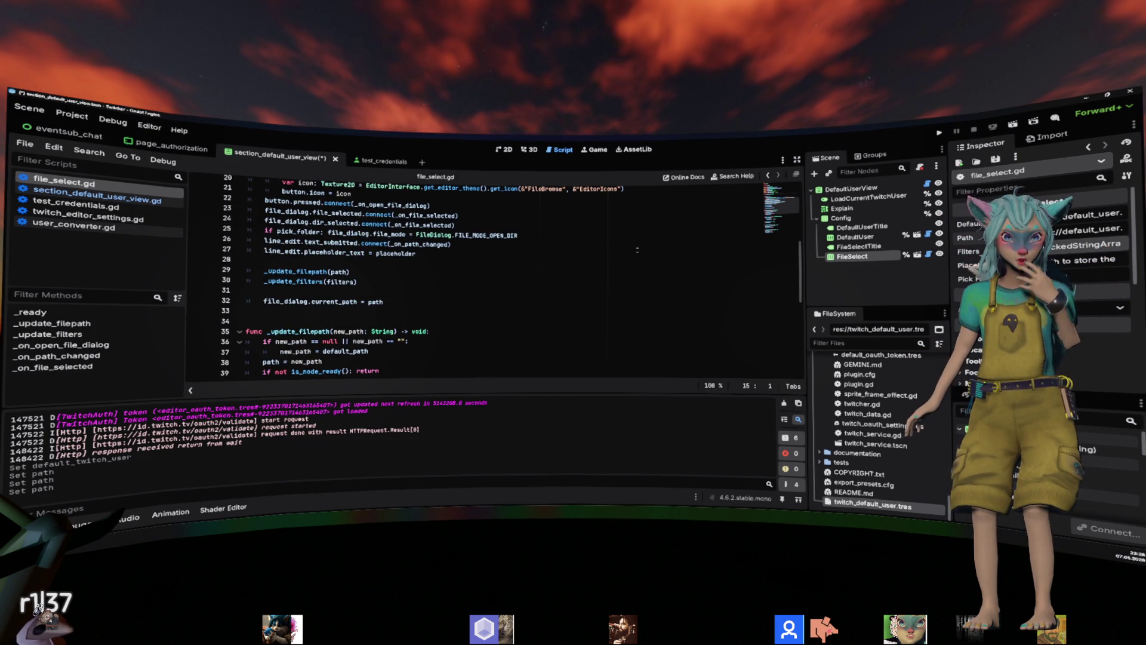
{"action": "scroll", "coordinate": [637, 250], "scroll_direction": "down", "scroll_amount": 2}
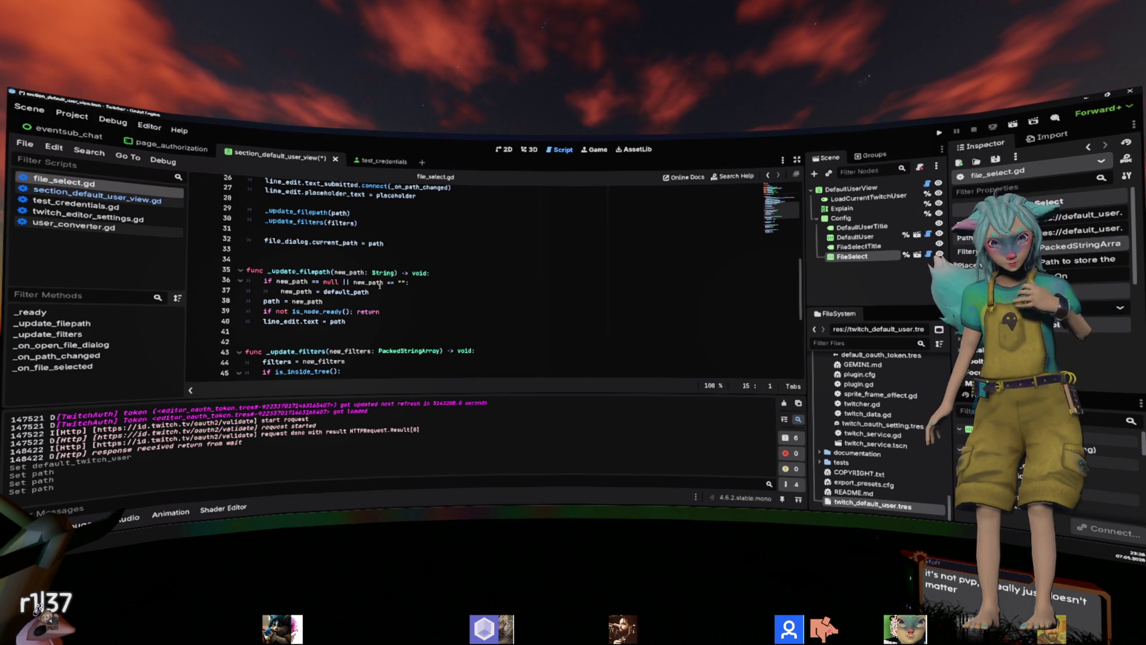
{"action": "left_click", "coordinate": [272, 311]}
Correct the 'npt' typo to 'not' and add 'await ready' on line 39.
{"action": "double_click", "coordinate": [281, 311]}
{"action": "type", "text": "not"}
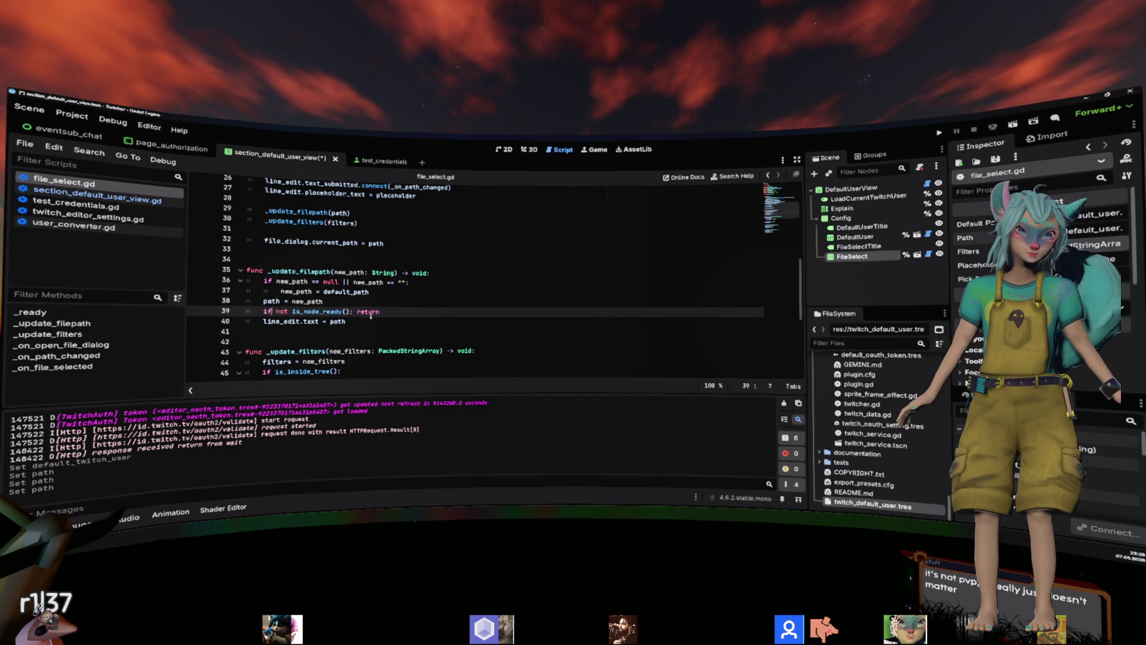
{"action": "left_click", "coordinate": [371, 311]}
{"action": "key", "text": "BackSpace"}
{"action": "key", "text": "BackSpace"}
{"action": "key", "text": "BackSpace"}
{"action": "type", "text": "await read"}
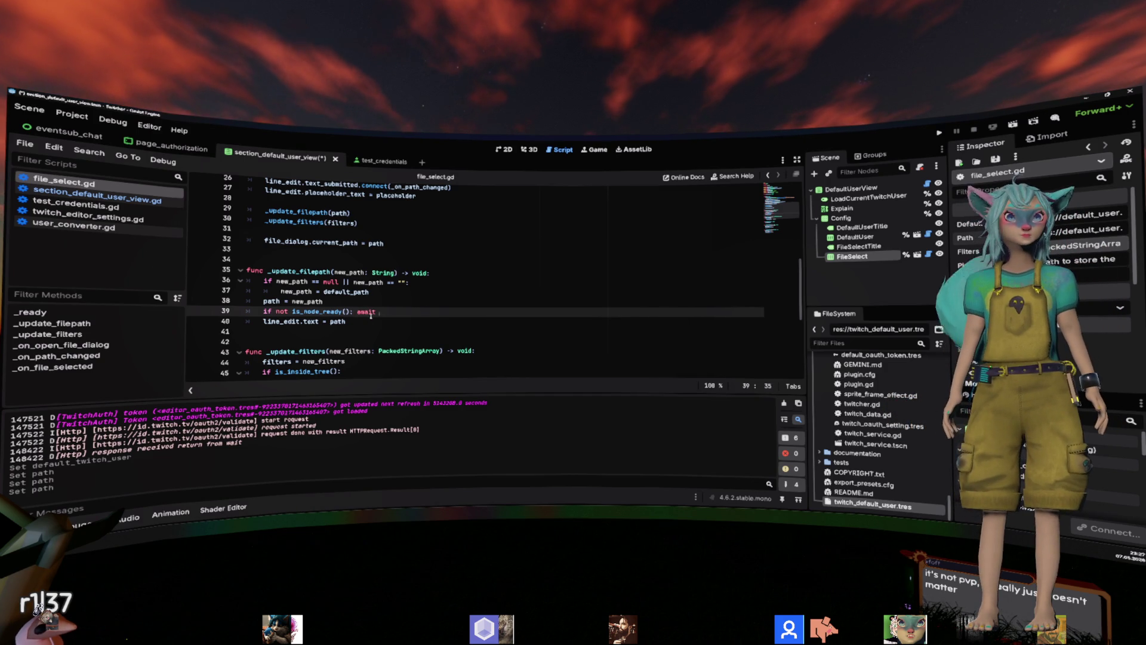
{"action": "key", "text": "Return"}
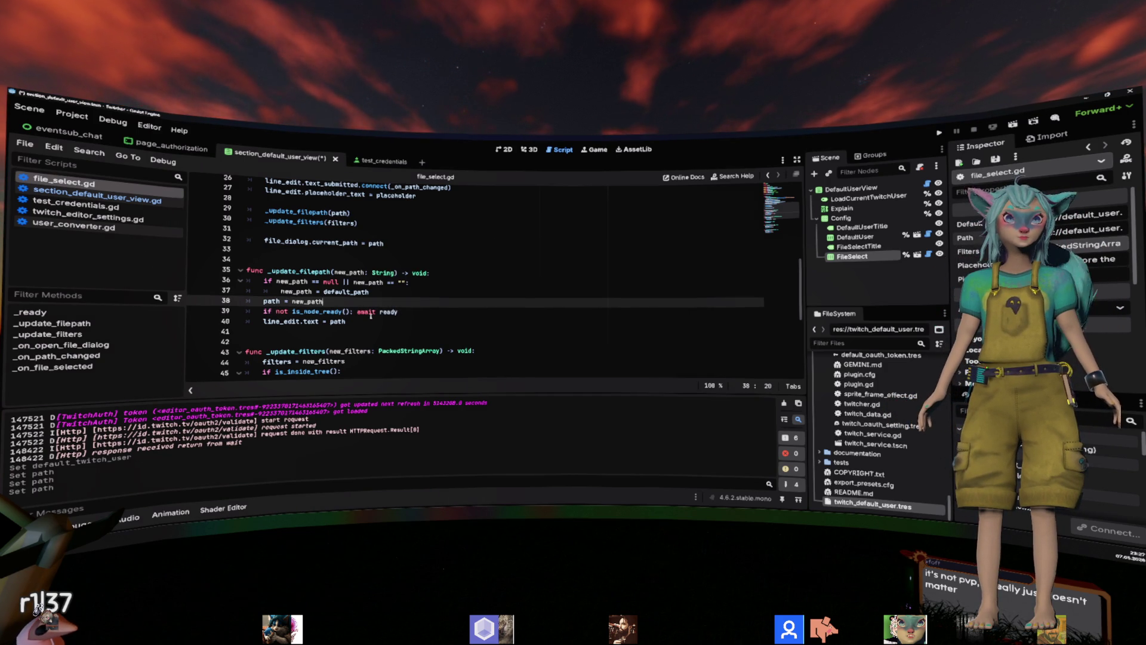
Delete the _update_filepath(path) and _update_filters(filters) calls and leftover blank lines from _ready.
{"action": "key", "text": "Up"}
{"action": "key", "text": "Up"}
{"action": "key", "text": "Up"}
{"action": "key", "text": "Down"}
{"action": "key", "text": "ctrl+shift+k"}
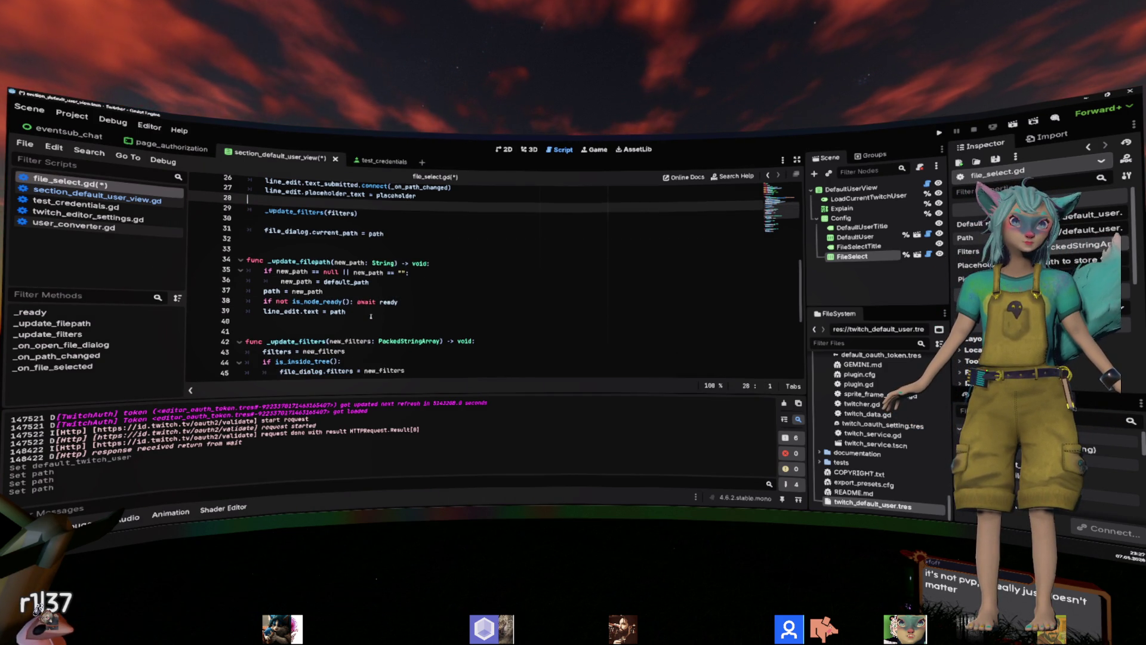
{"action": "key", "text": "ctrl+shift+k"}
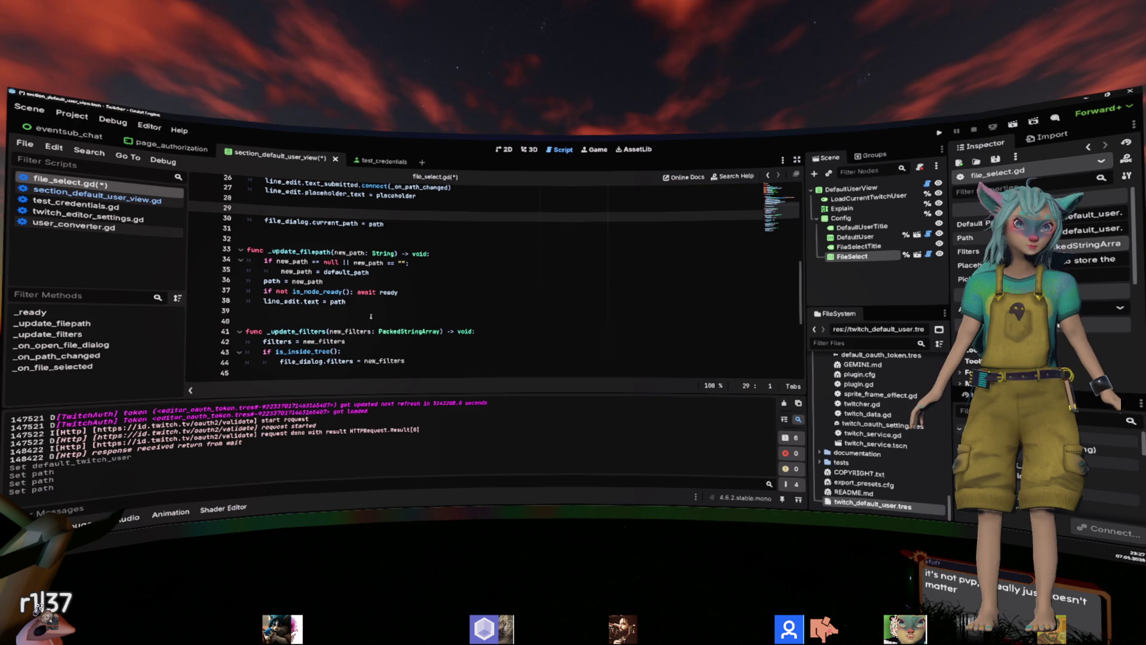
{"action": "scroll", "coordinate": [371, 316], "scroll_direction": "down", "scroll_amount": 2}
{"action": "scroll", "coordinate": [420, 278], "scroll_direction": "up", "scroll_amount": 2}
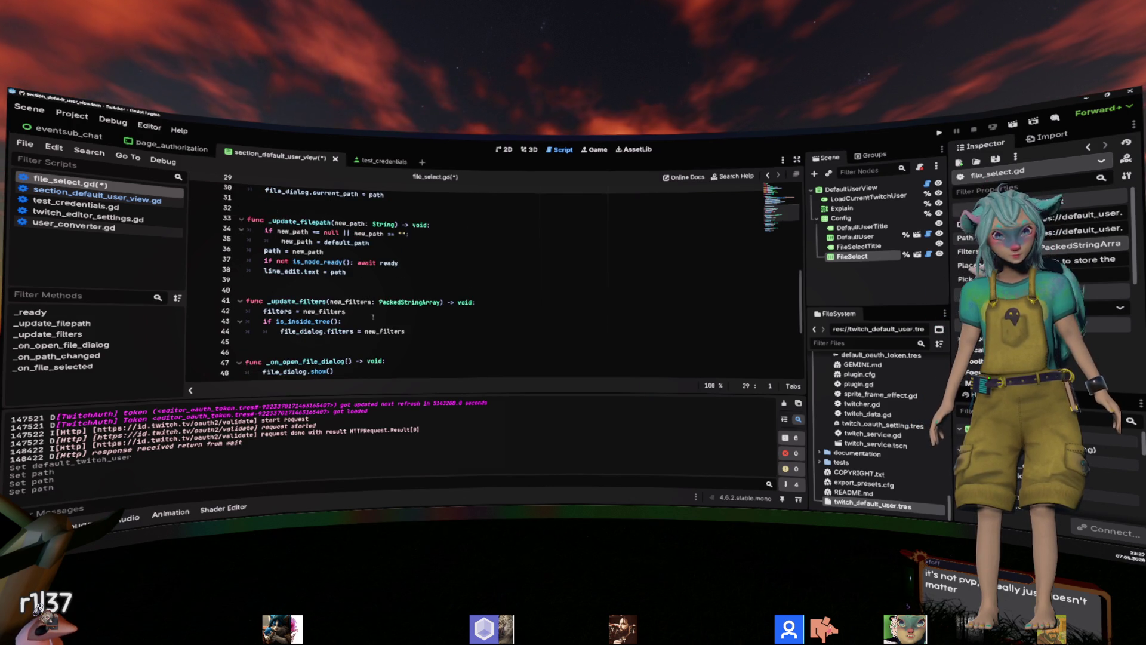
{"action": "key", "text": "BackSpace"}
{"action": "key", "text": "BackSpace"}
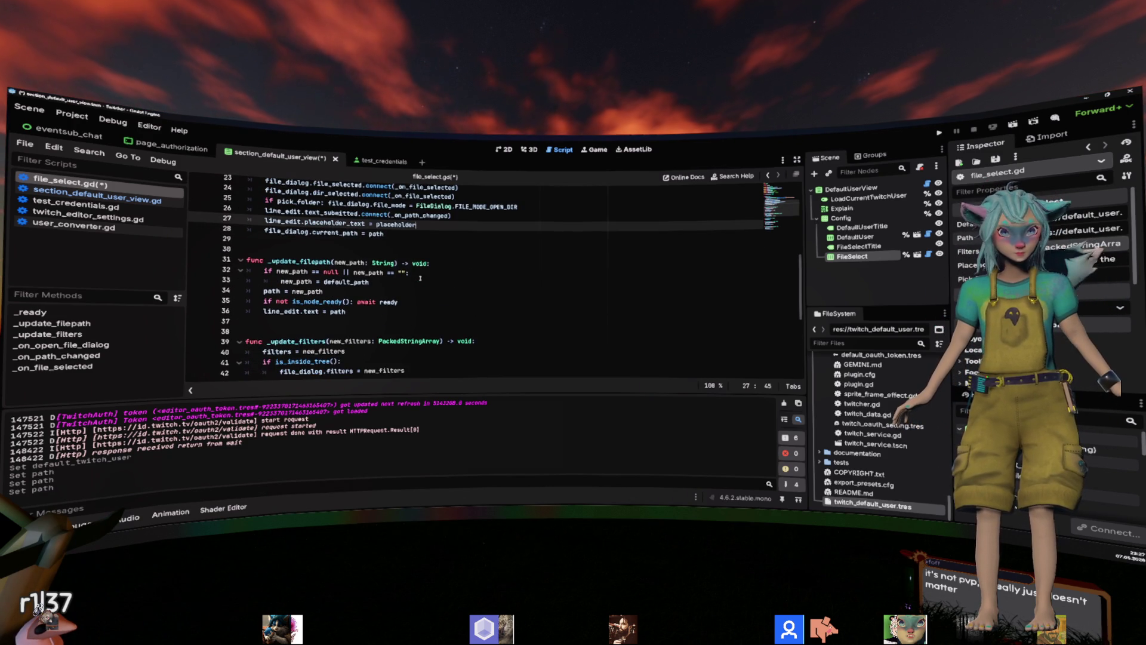
Replace the is_inside_tree check on line 41 with the guard from line 35, then save.
{"action": "left_click", "coordinate": [454, 274]}
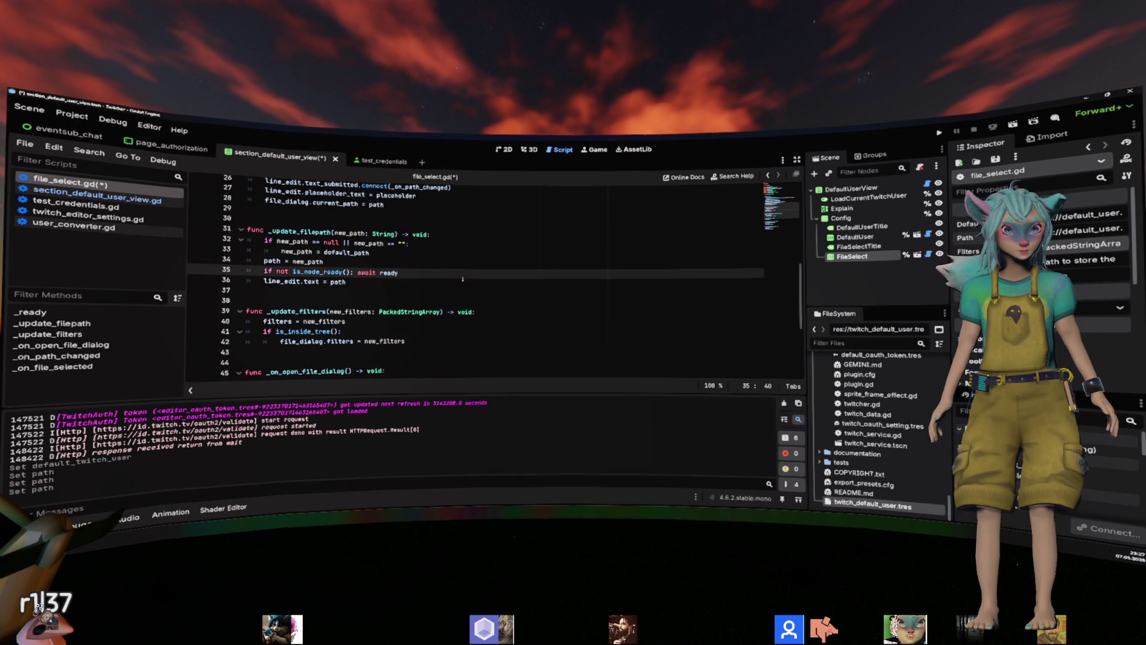
{"action": "key", "text": "shift+Home"}
{"action": "key", "text": "ctrl+c"}
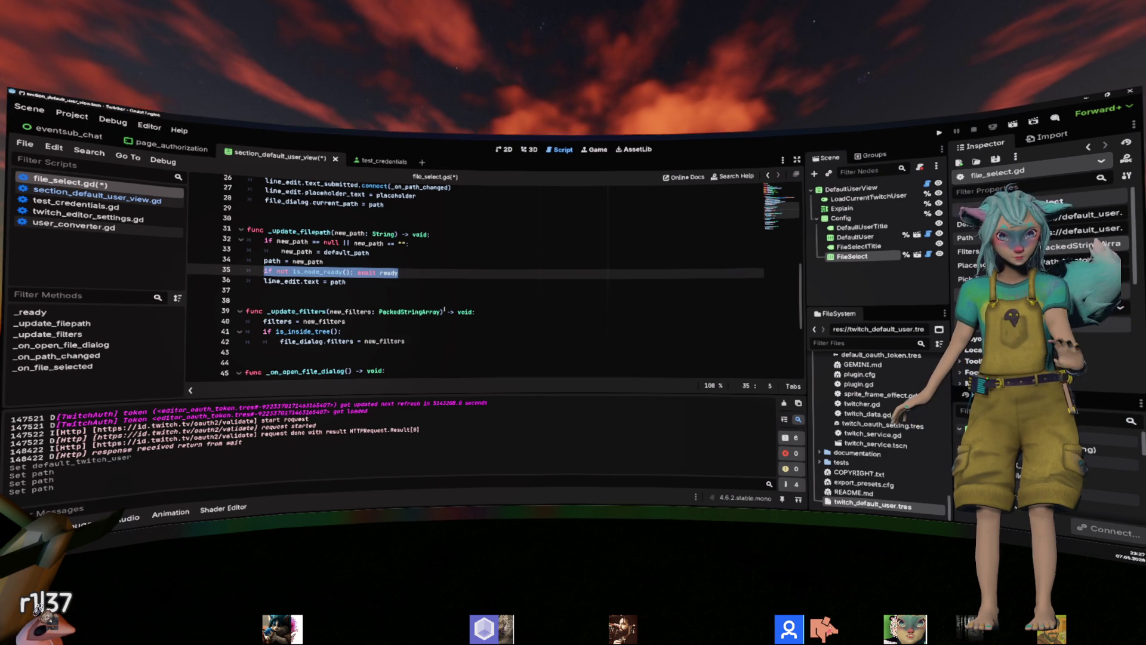
{"action": "left_click", "coordinate": [448, 327]}
{"action": "key", "text": "shift+Home"}
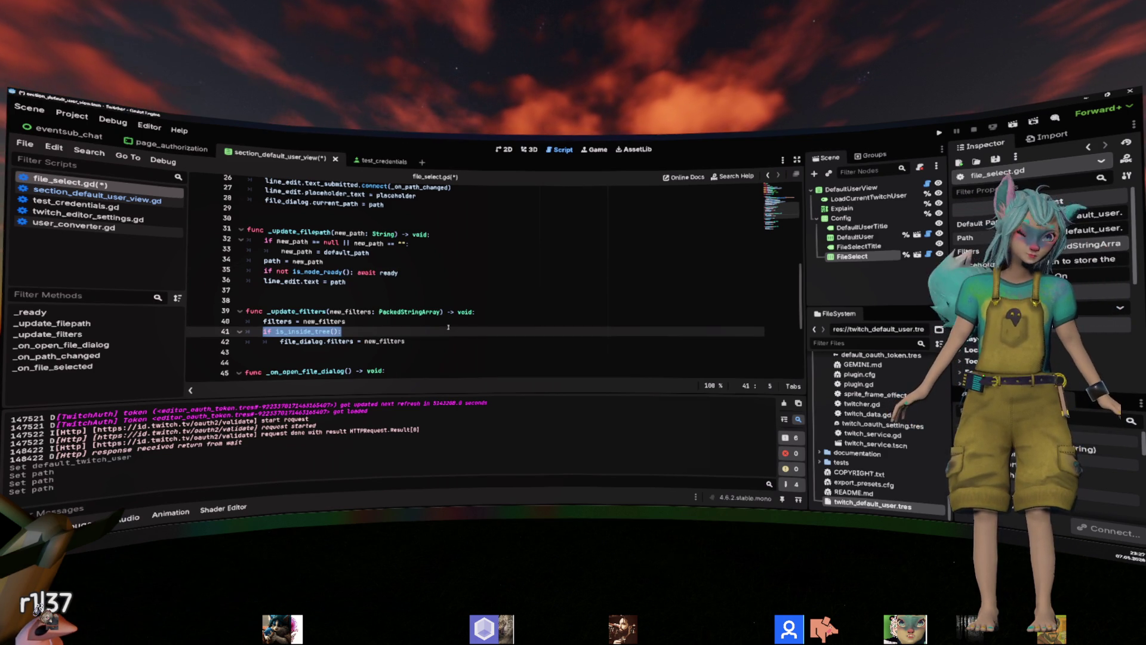
{"action": "key", "text": "ctrl+v"}
{"action": "left_click", "coordinate": [575, 281]}
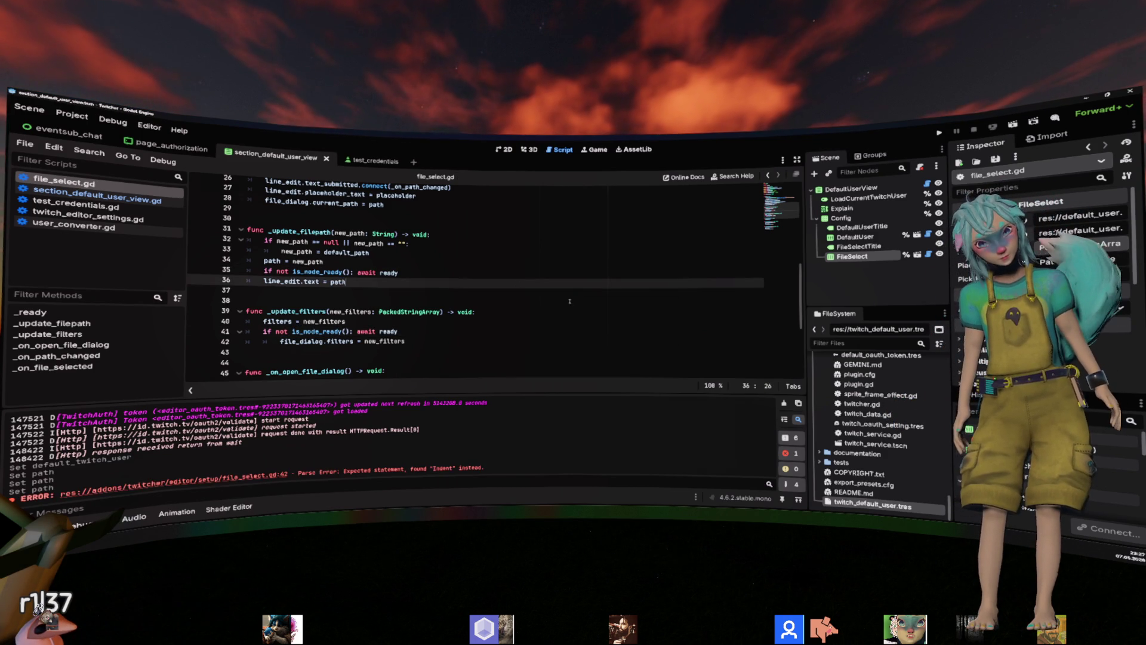
{"action": "key", "text": "ctrl+s"}
Remove the extra indentation from the filters line 42 in _update_filters.
{"action": "scroll", "coordinate": [575, 268], "scroll_direction": "down", "scroll_amount": 1}
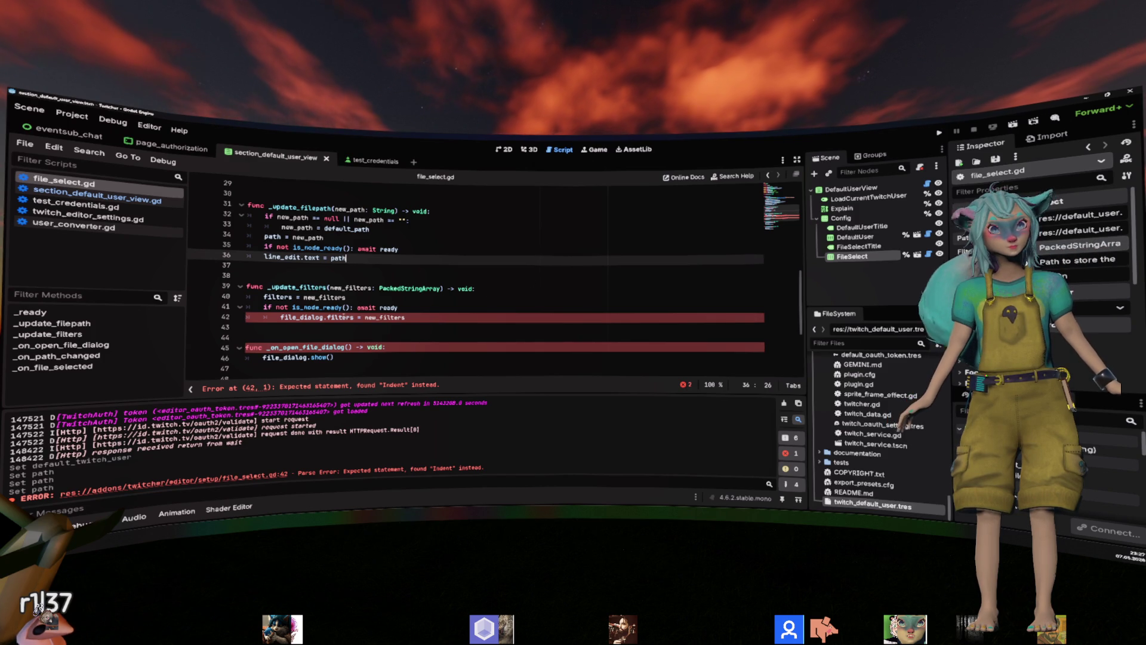
{"action": "left_click", "coordinate": [340, 316]}
{"action": "key", "text": "shift+Tab"}
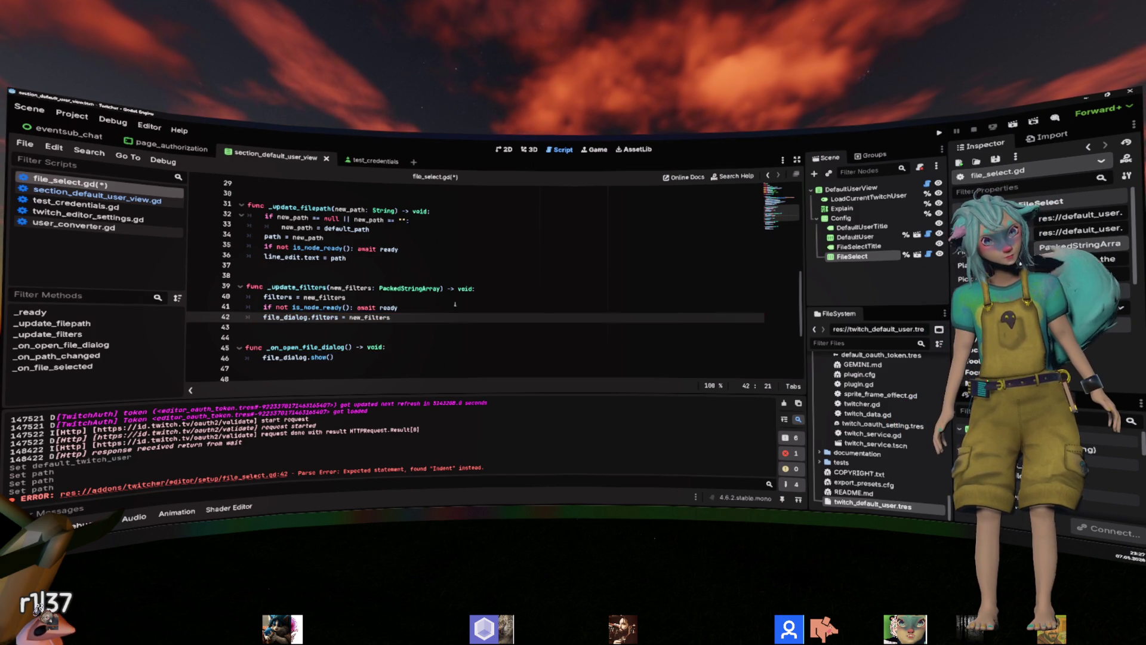
{"action": "left_click", "coordinate": [510, 258]}
{"action": "left_click", "coordinate": [510, 277]}
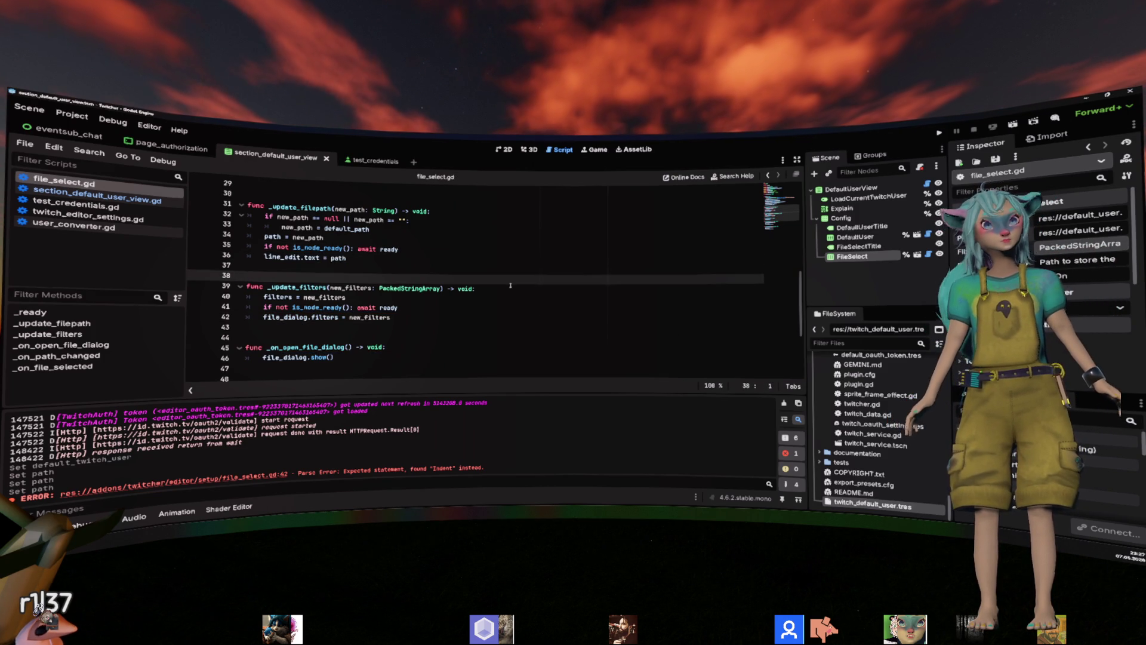
{"action": "scroll", "coordinate": [510, 286], "scroll_direction": "up", "scroll_amount": 2}
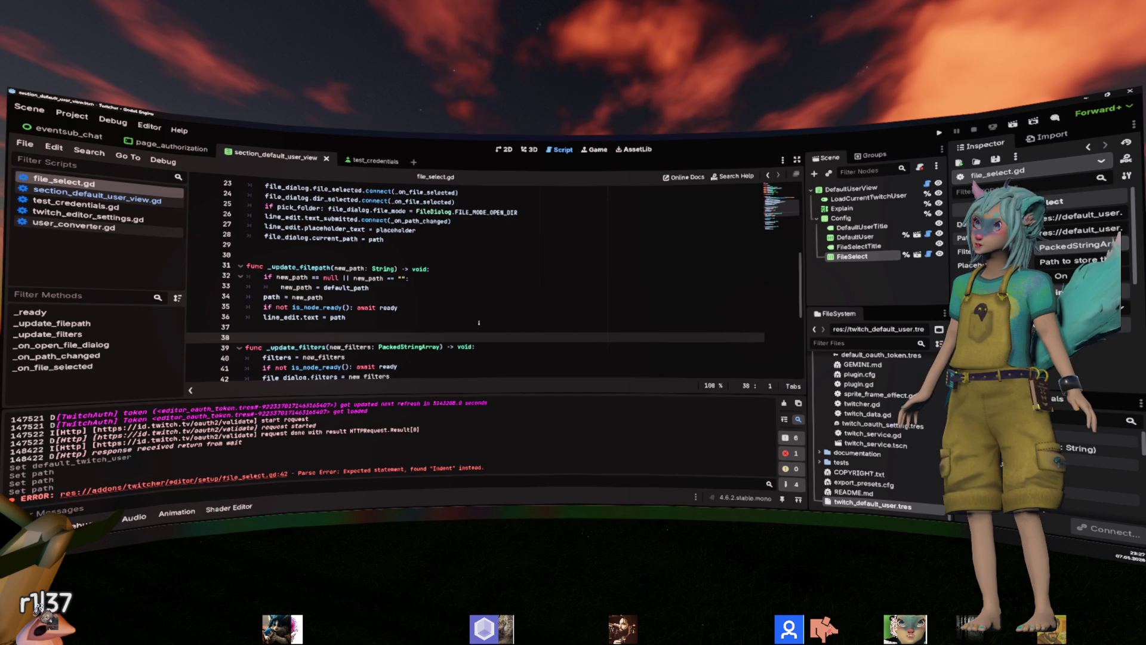
Review the dir_selected and text_submitted hookups and current_path in file_select.gd, then save.
{"action": "scroll", "coordinate": [478, 322], "scroll_direction": "up", "scroll_amount": 2}
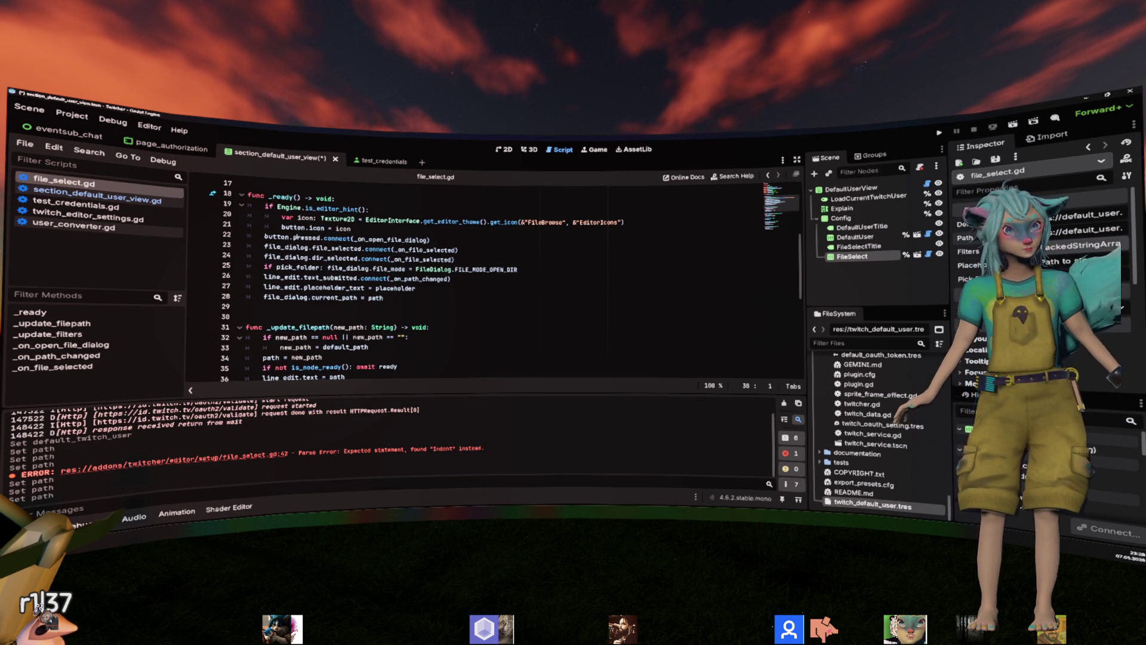
{"action": "double_click", "coordinate": [334, 258]}
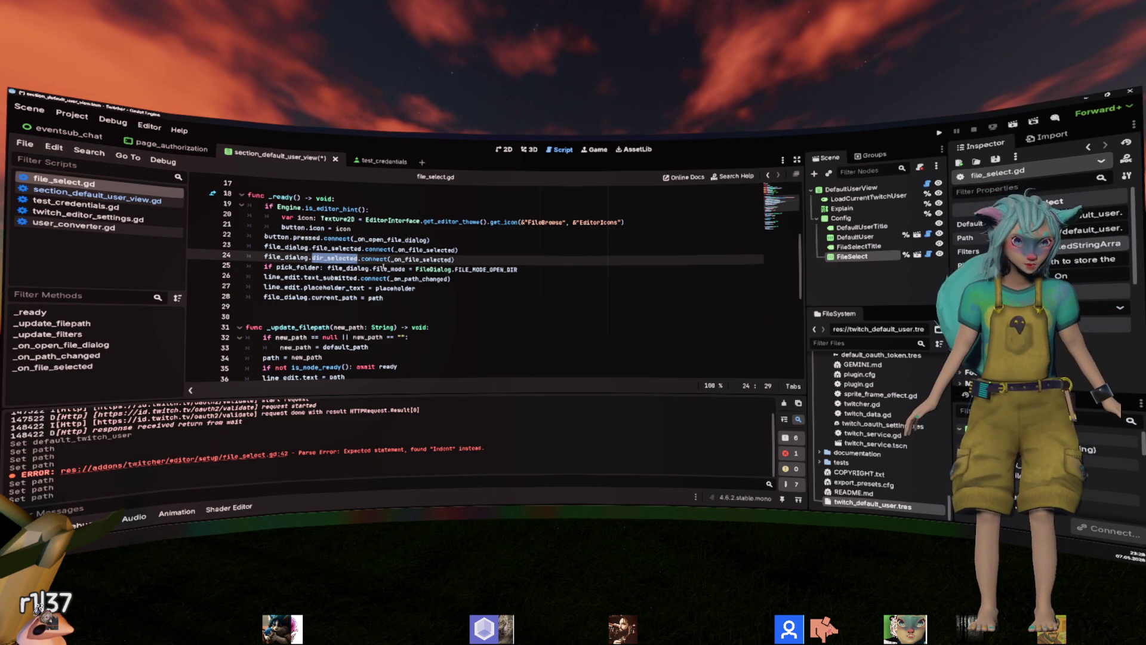
{"action": "double_click", "coordinate": [330, 278]}
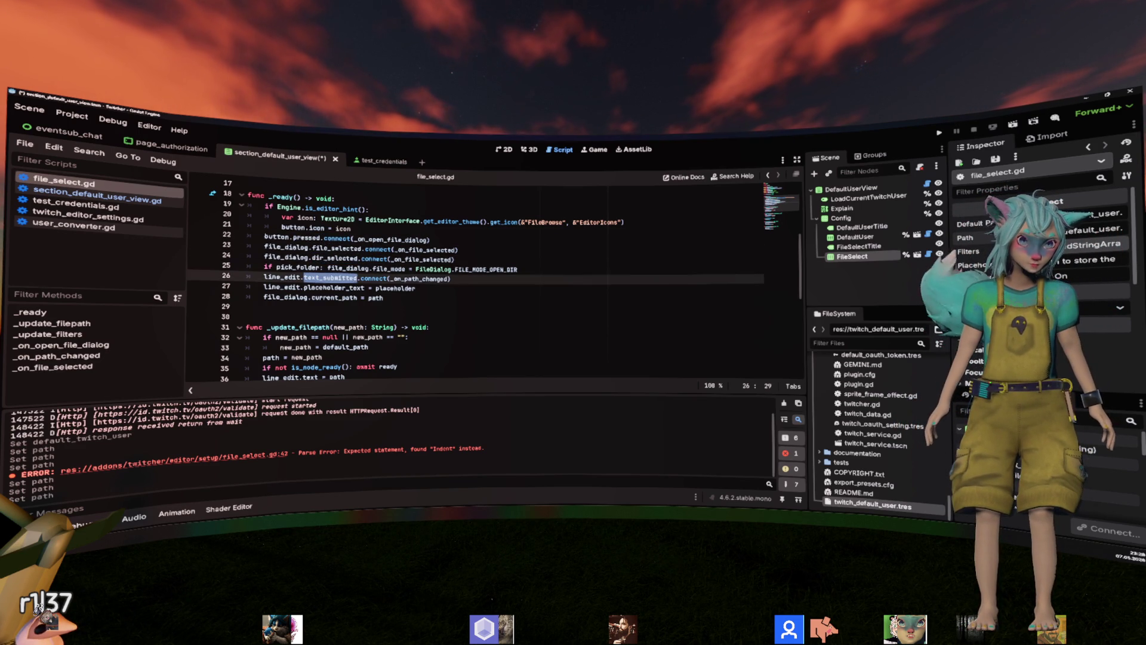
{"action": "left_click", "coordinate": [330, 305]}
{"action": "double_click", "coordinate": [336, 297]}
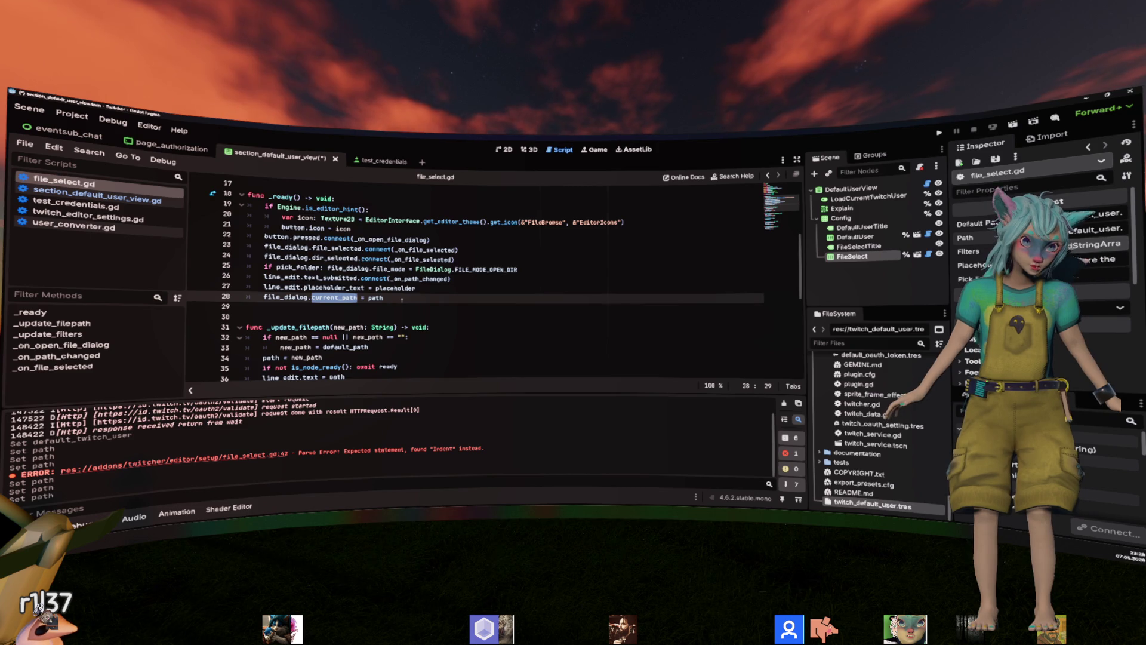
{"action": "scroll", "coordinate": [401, 299], "scroll_direction": "up", "scroll_amount": 2}
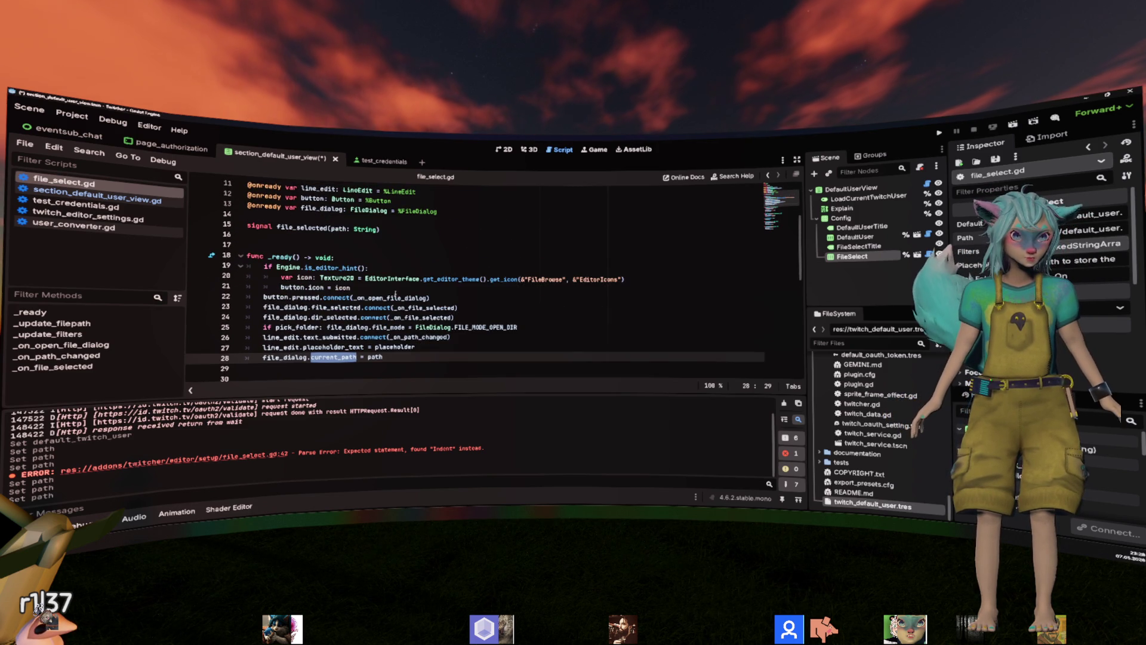
{"action": "scroll", "coordinate": [395, 295], "scroll_direction": "down", "scroll_amount": 10}
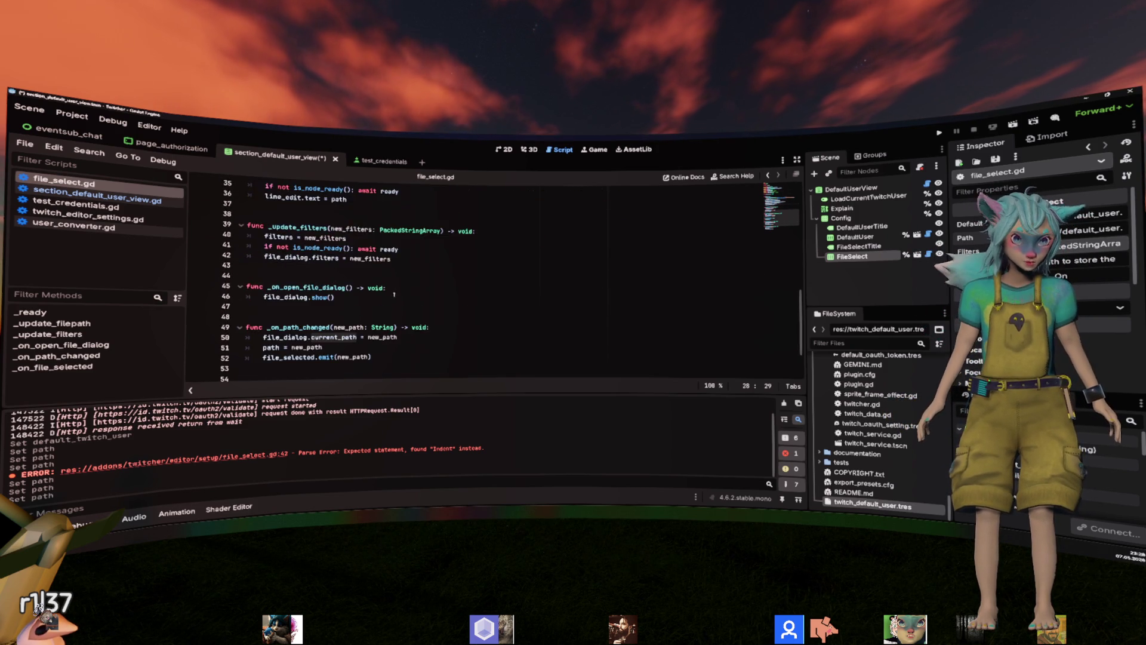
{"action": "left_click", "coordinate": [394, 292]}
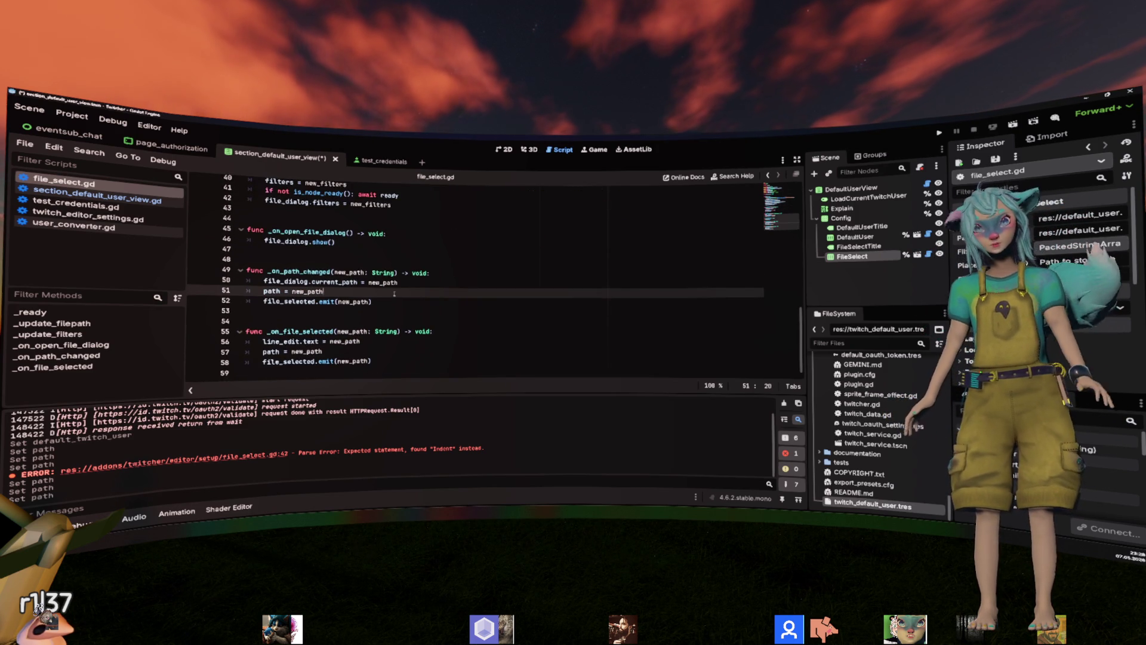
{"action": "key", "text": "ctrl+s"}
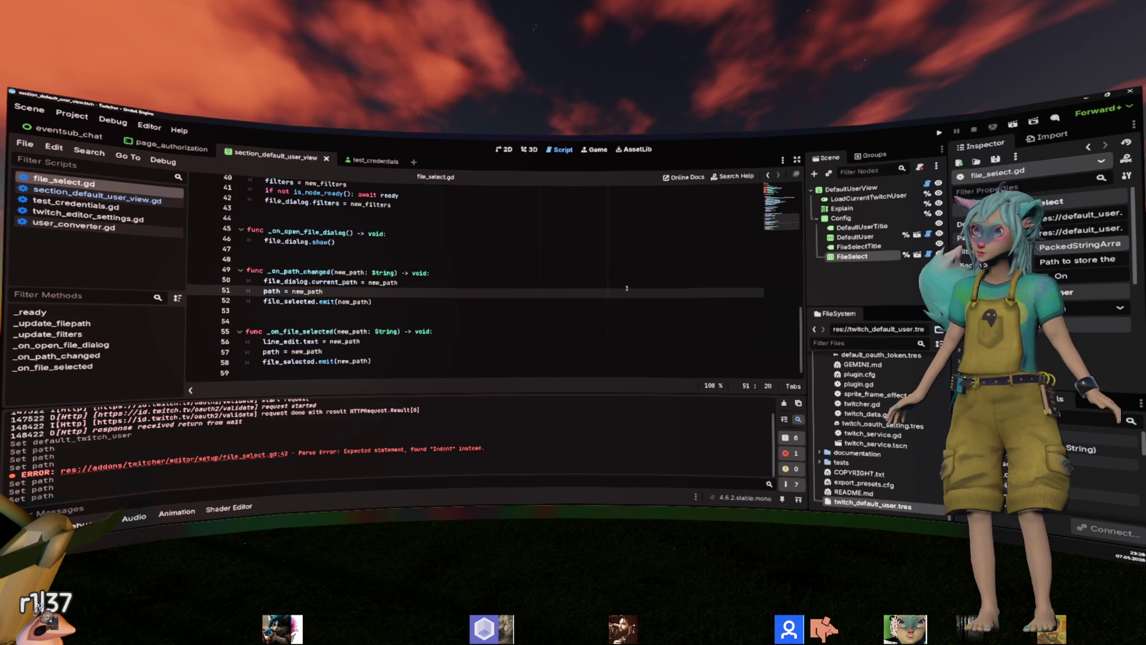
Clear the FileSelect node's Default Path in the Inspector and save the scene.
{"action": "left_click", "coordinate": [852, 256]}
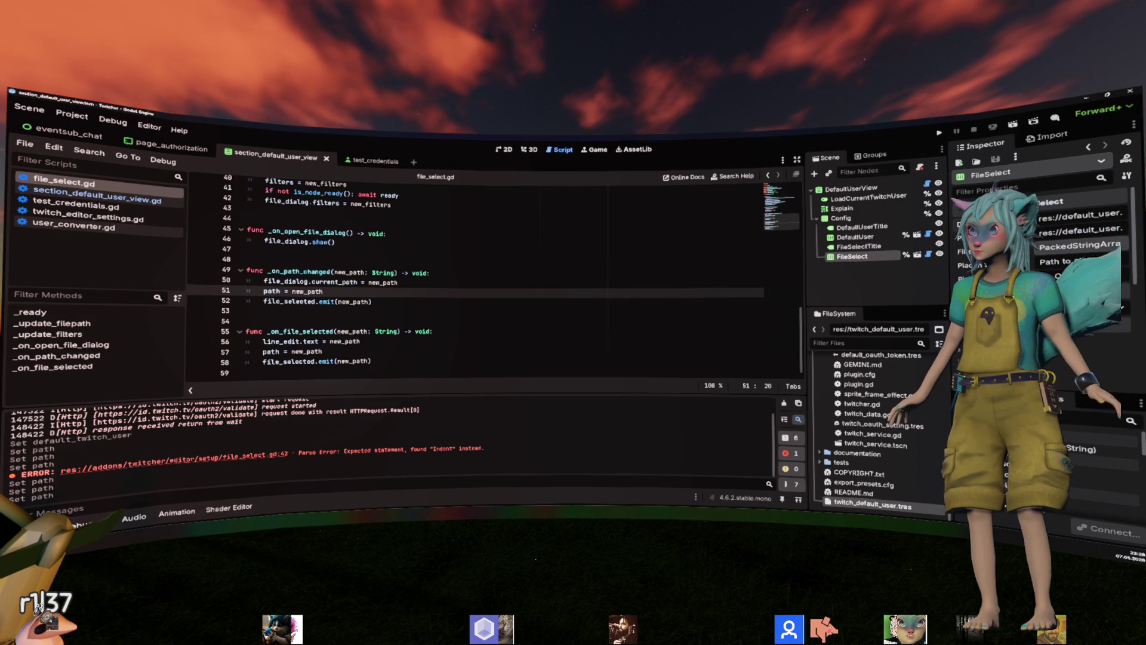
{"action": "left_click", "coordinate": [1051, 234]}
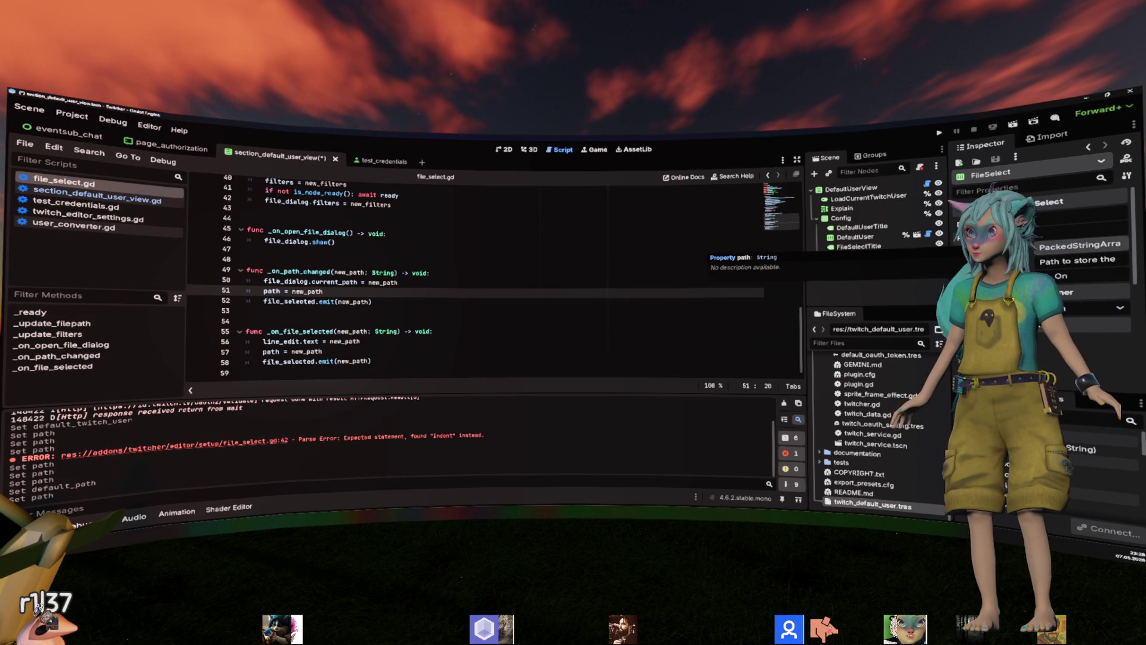
{"action": "left_click", "coordinate": [579, 283]}
{"action": "key", "text": "ctrl+s"}
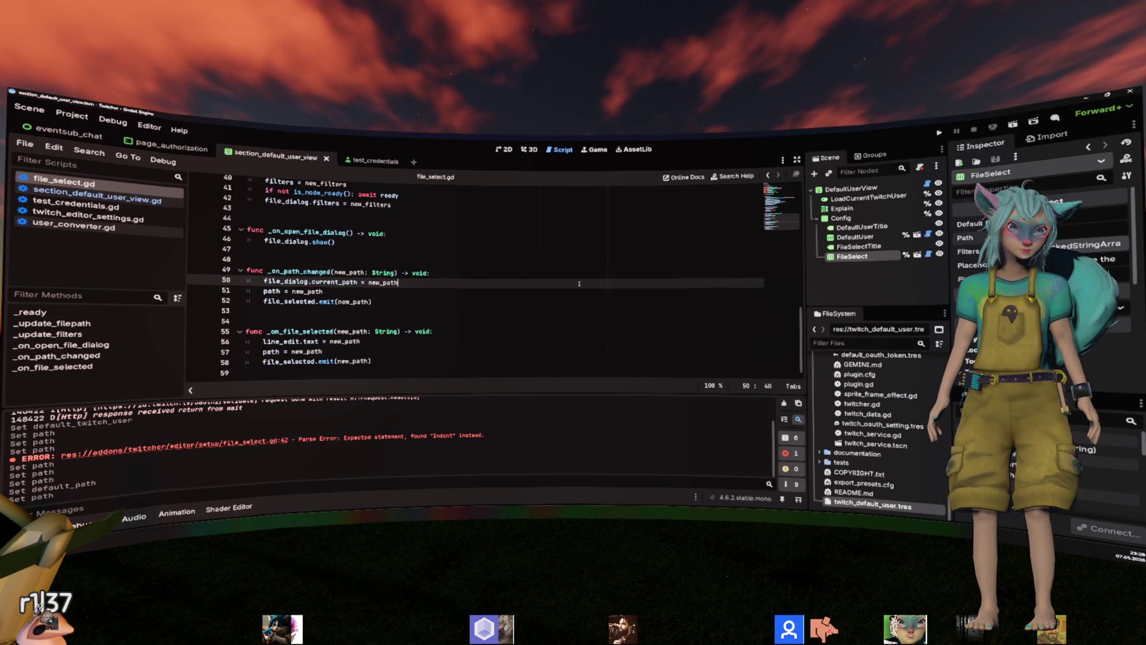
{"action": "left_click", "coordinate": [73, 115]}
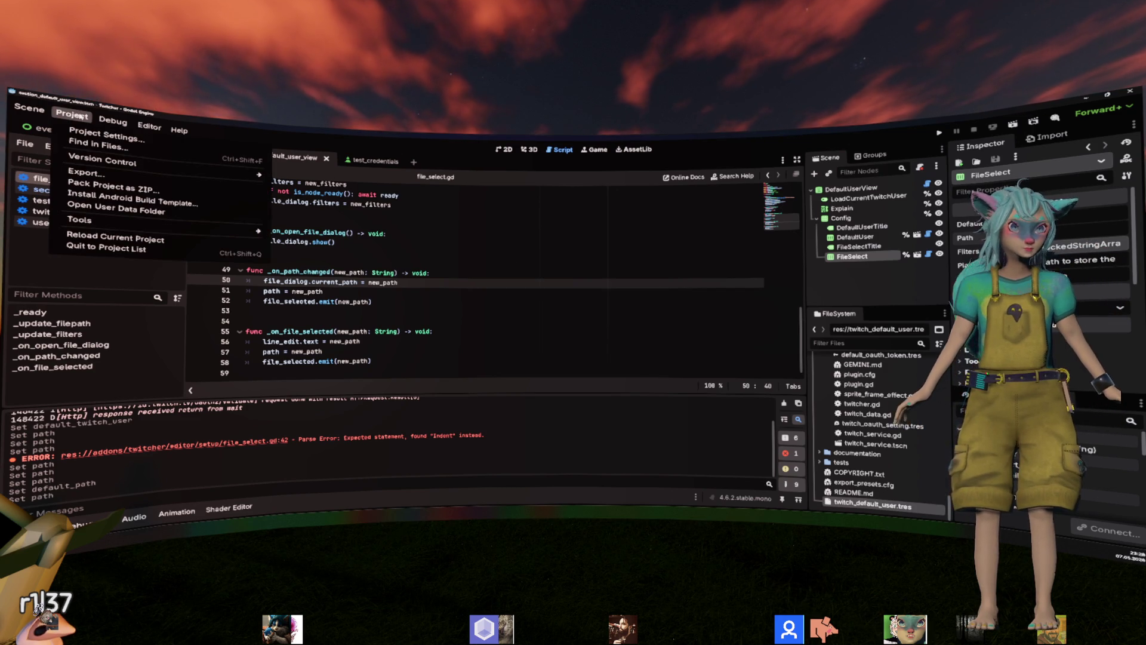
Reopen Twitcher Setup, pick Majestic Overlay to view Authorization, close it, and return to section_default_user_view.gd.
{"action": "left_click", "coordinate": [78, 115]}
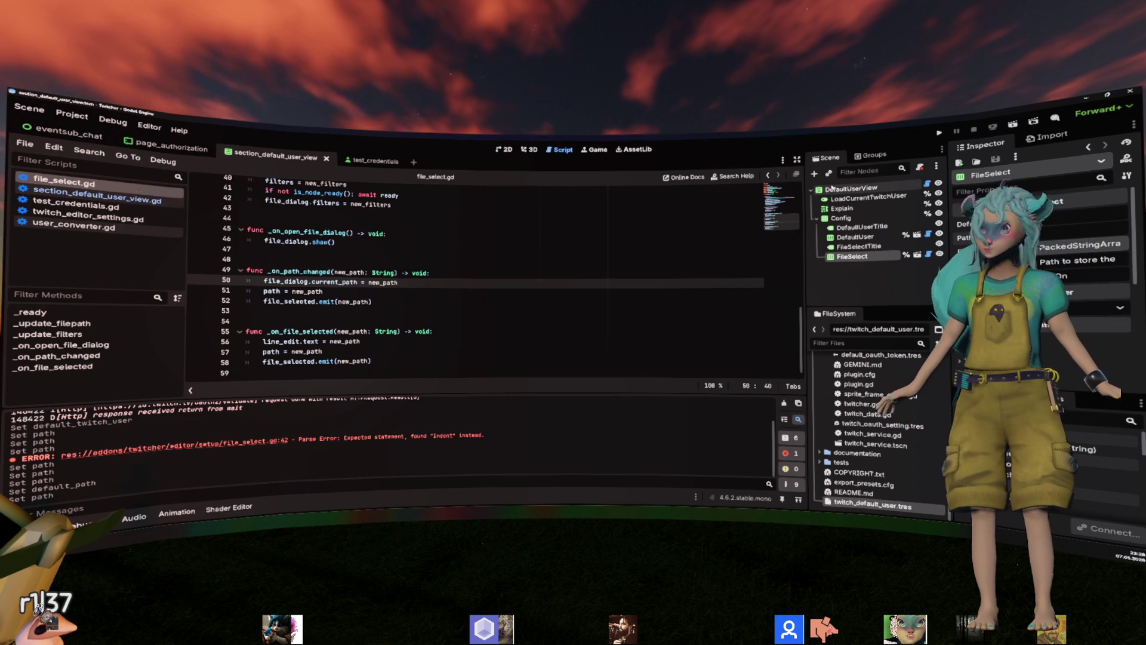
{"action": "left_click", "coordinate": [75, 115]}
{"action": "mouse_move", "coordinate": [227, 225]}
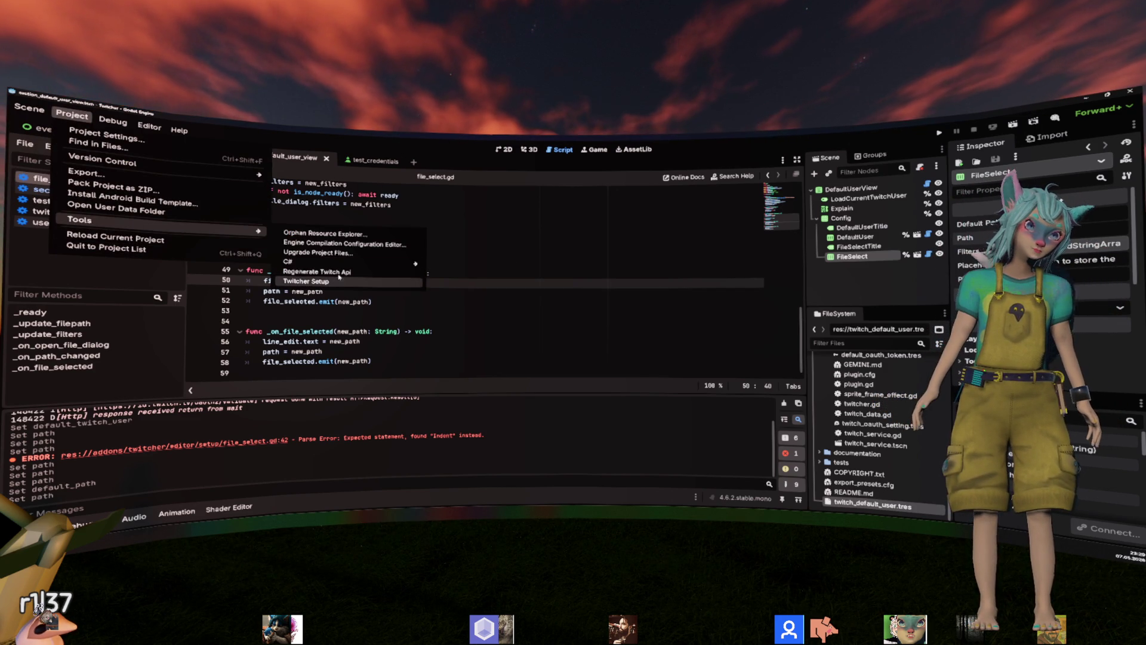
{"action": "left_click", "coordinate": [326, 280]}
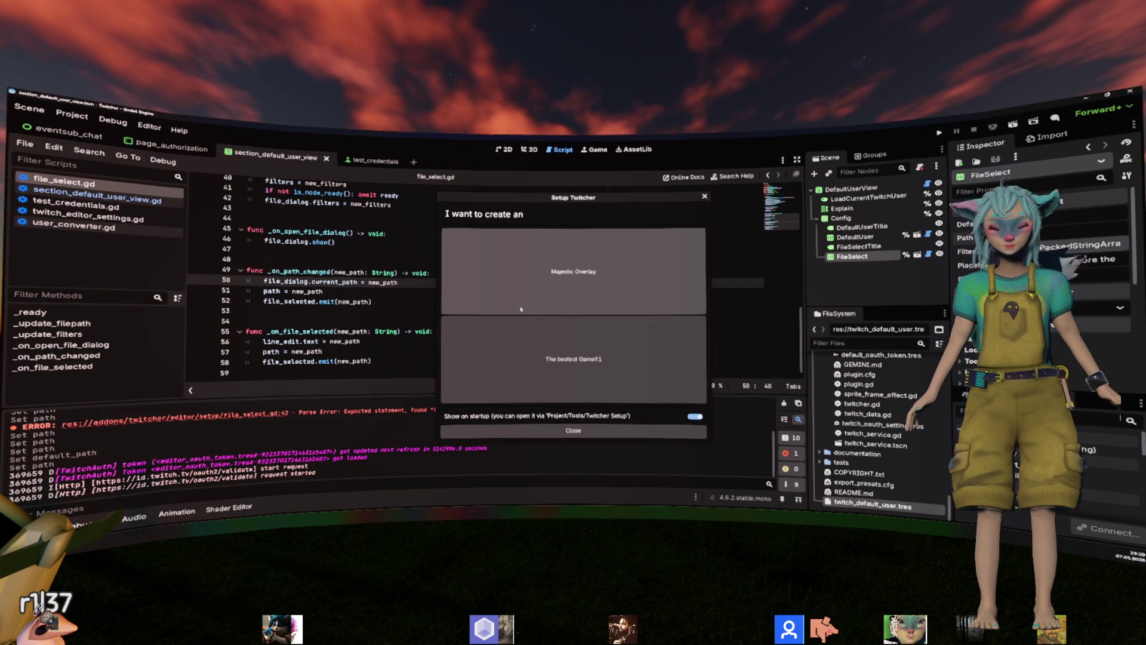
{"action": "left_click", "coordinate": [520, 308]}
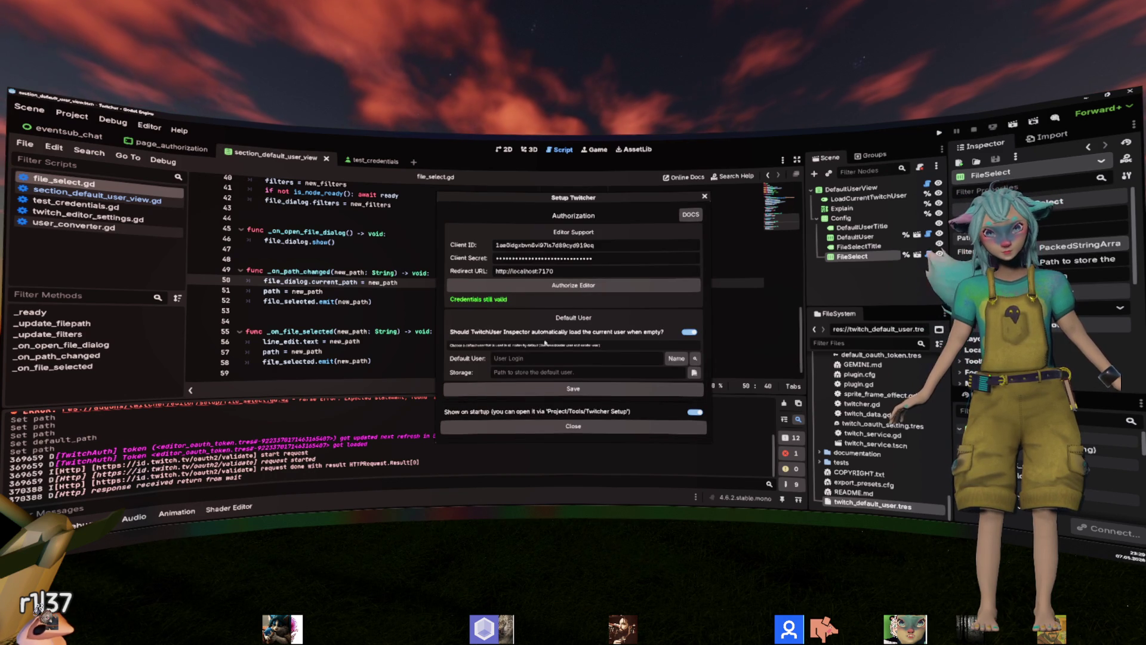
{"action": "left_click", "coordinate": [573, 426]}
{"action": "left_click", "coordinate": [590, 244]}
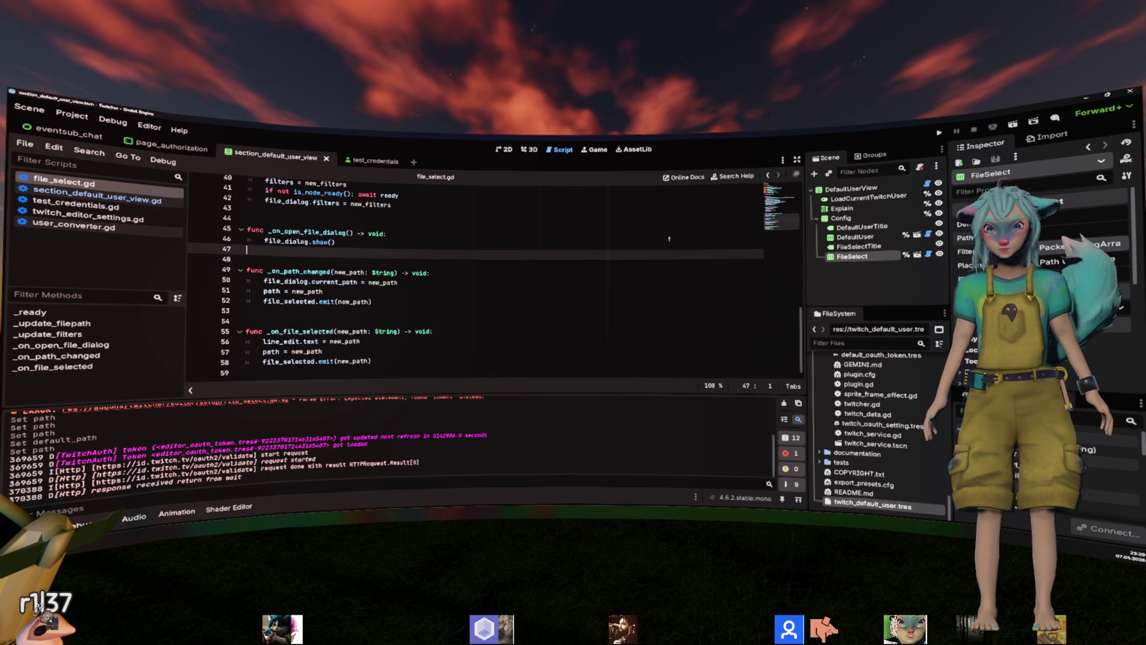
{"action": "key", "text": "alt+Left"}
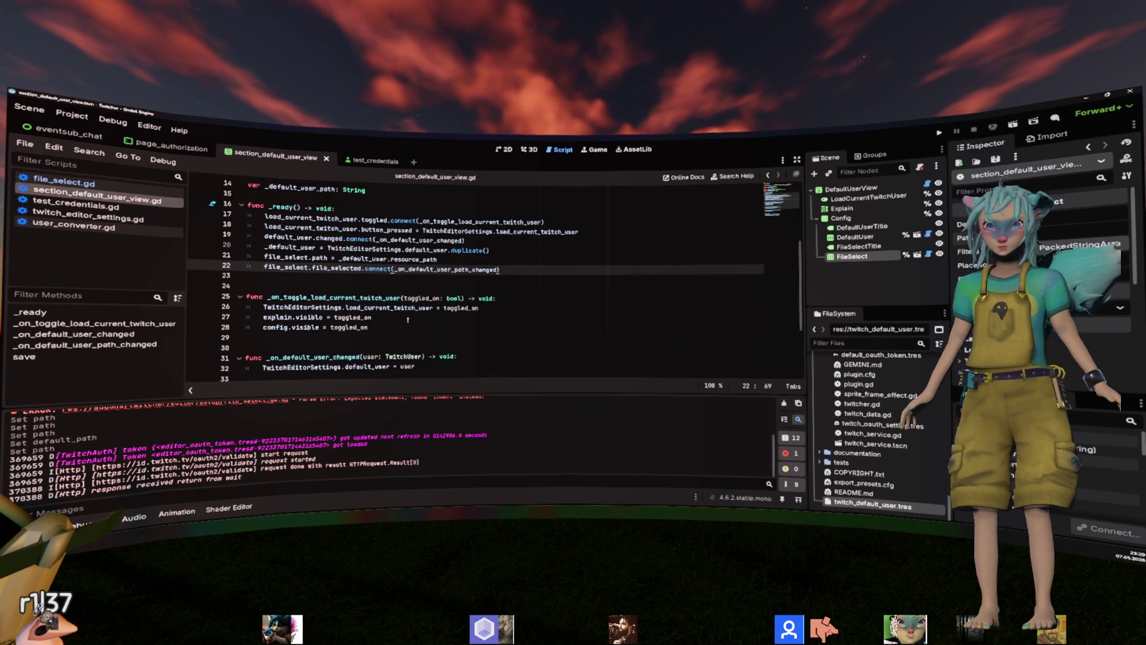
Replace _default_user.resource_path on line 21 with TwitchEditorSettings.get_default_user_path().
{"action": "double_click", "coordinate": [285, 259]}
{"action": "double_click", "coordinate": [467, 250]}
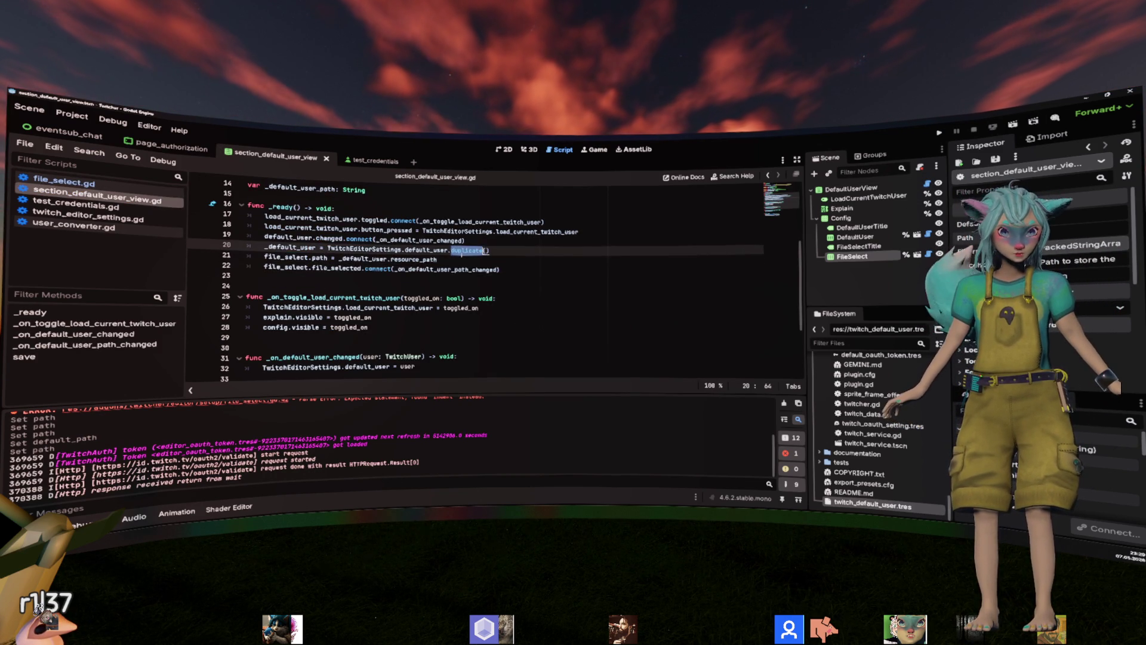
{"action": "double_click", "coordinate": [412, 259]}
{"action": "double_click", "coordinate": [362, 259]}
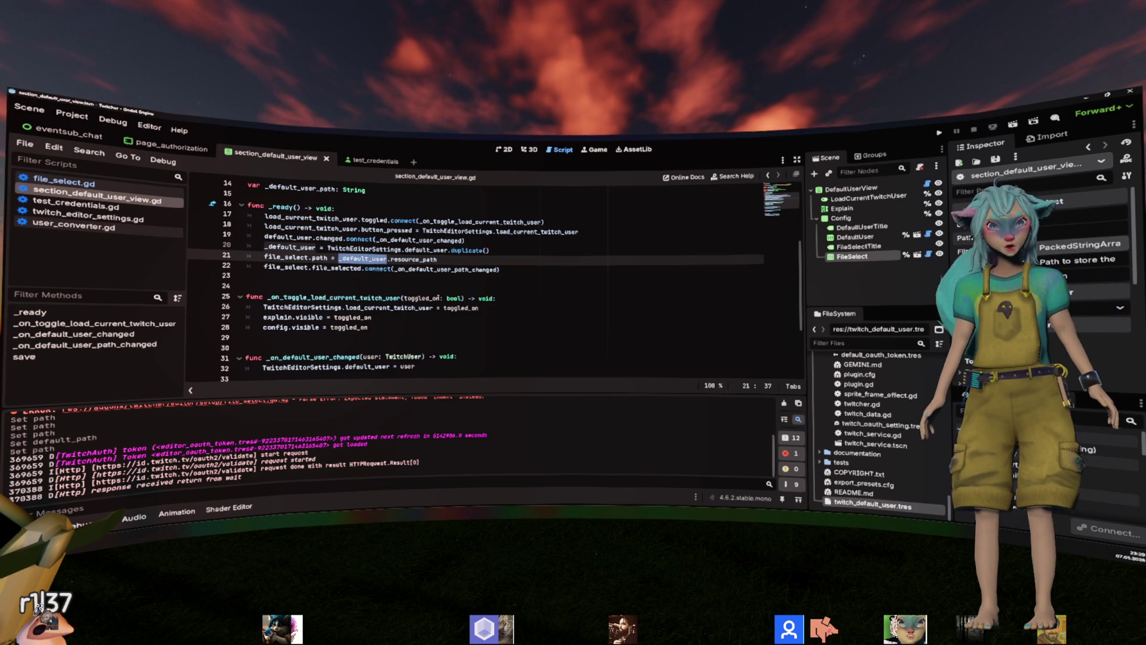
{"action": "left_click_drag", "start_coordinate": [506, 250], "coordinate": [446, 250]}
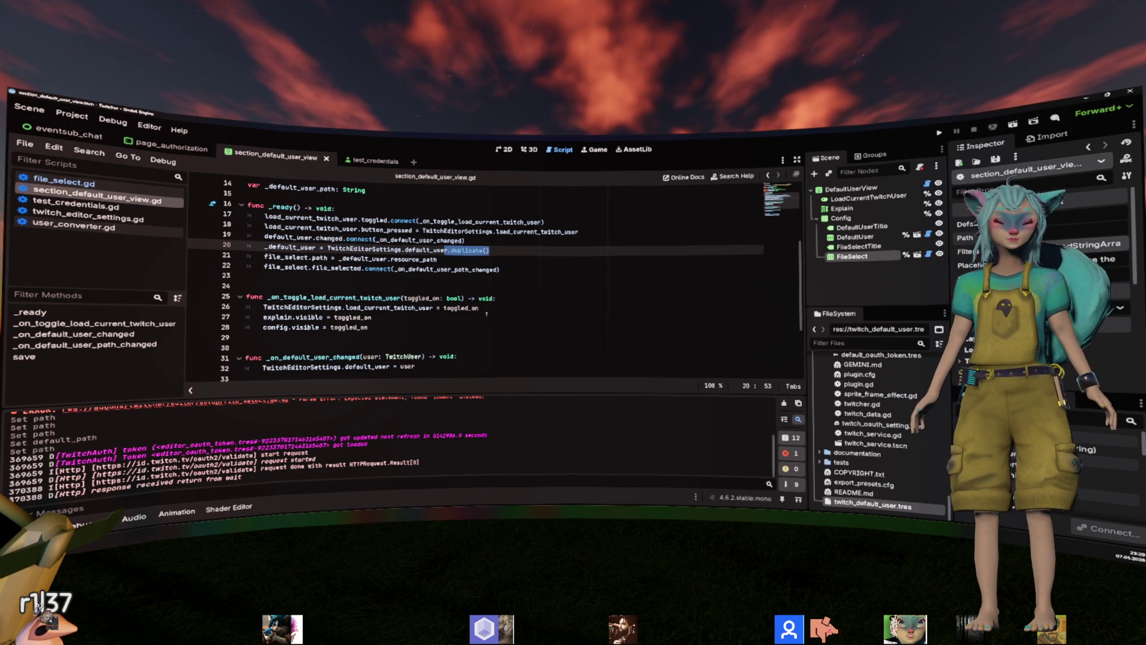
{"action": "left_click", "coordinate": [359, 259]}
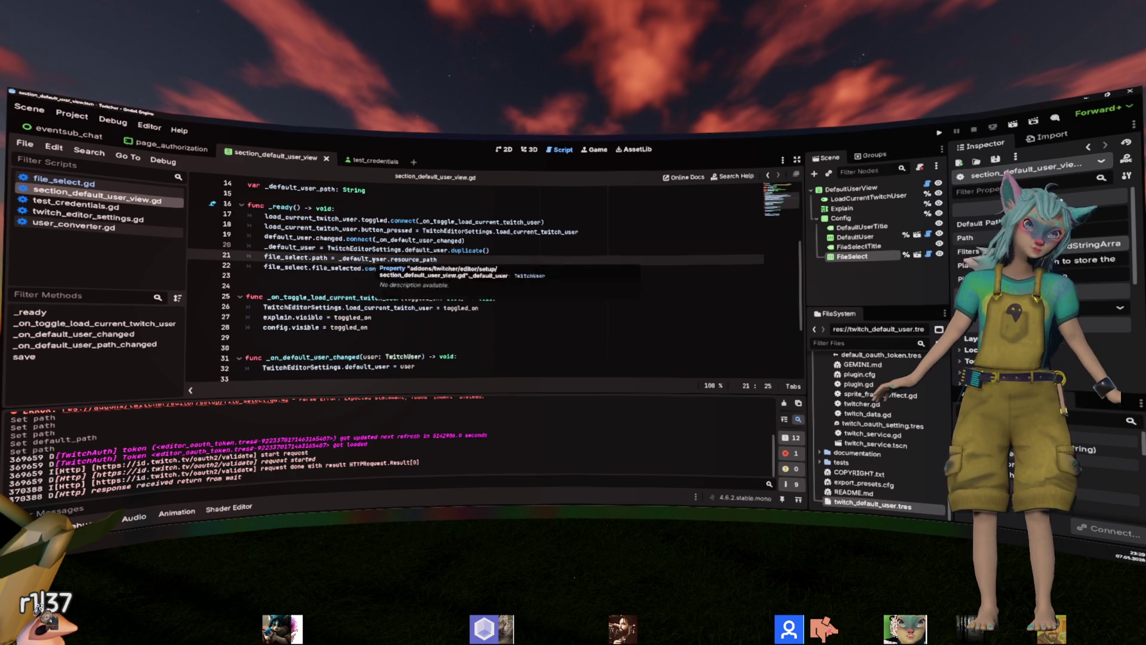
{"action": "key", "text": "shift+End"}
{"action": "type", "text": "TwitchEditorSettings.get"}
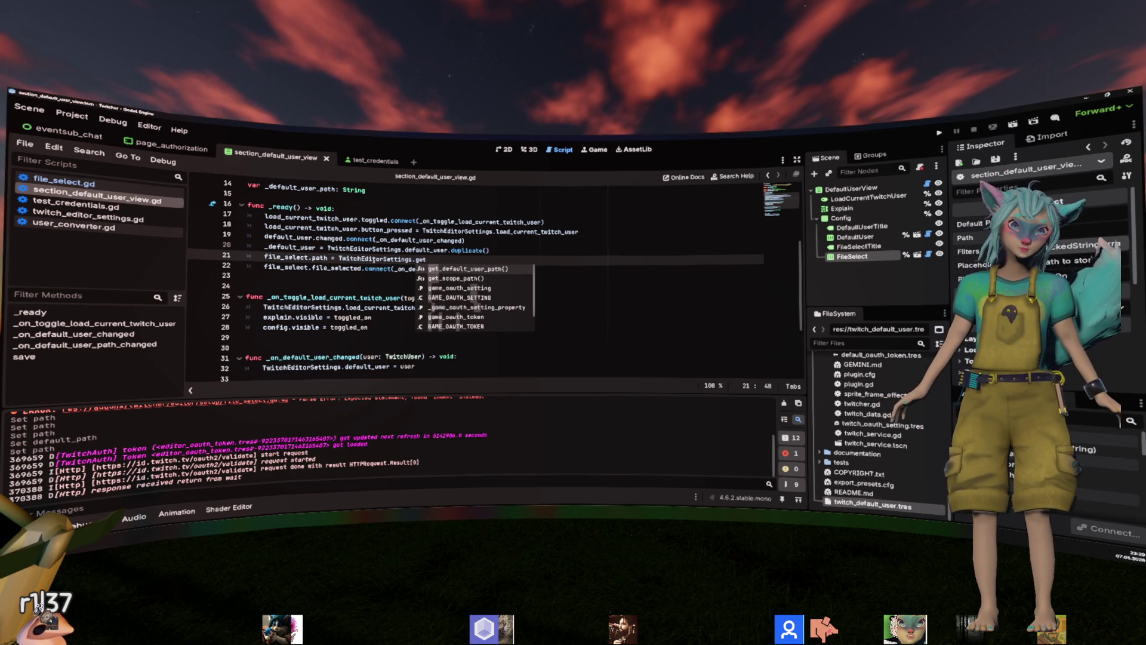
{"action": "key", "text": "Return"}
{"action": "key", "text": "Up"}
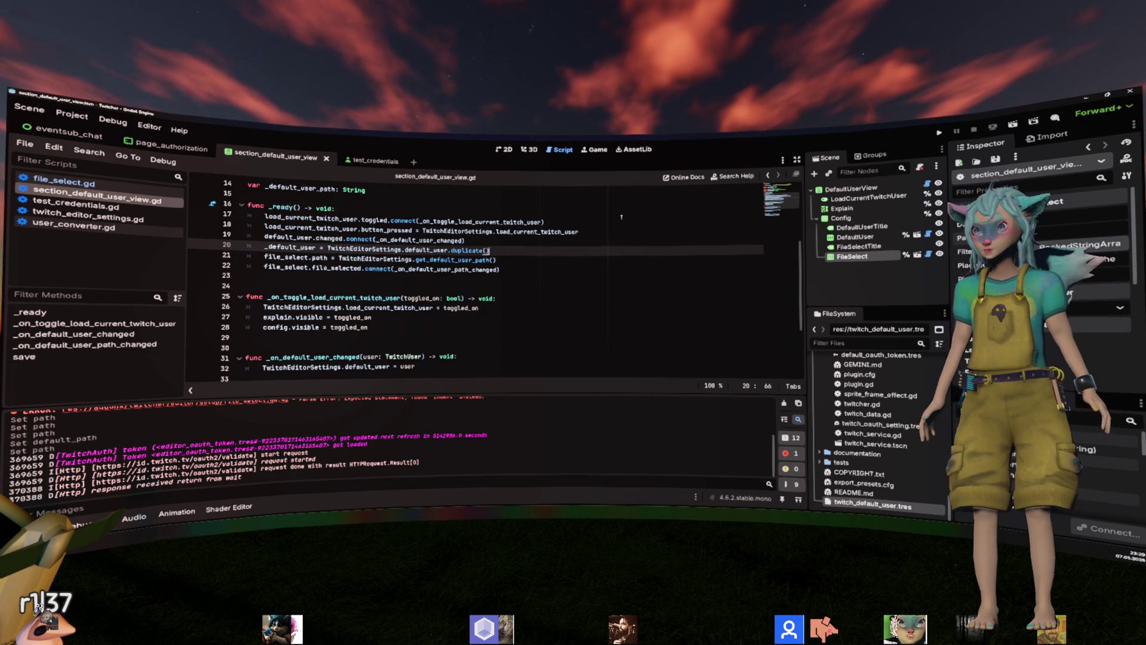
{"action": "left_click", "coordinate": [72, 115]}
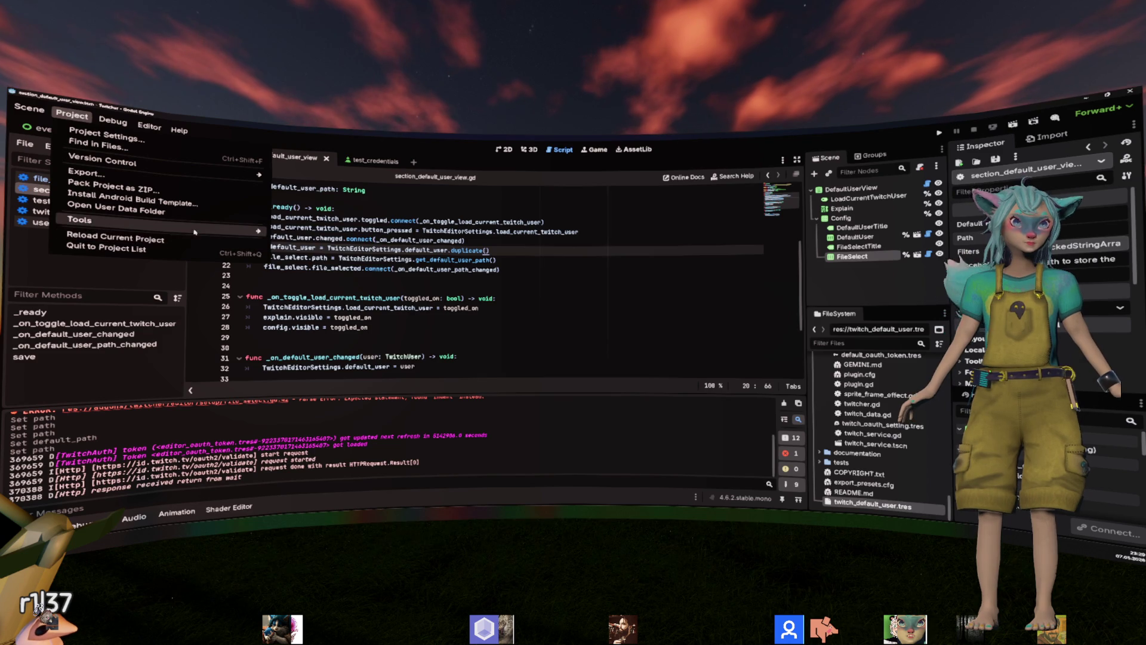
Launch Twitcher Setup, save the default user, close it, and switch to the page_authorization scene.
{"action": "mouse_move", "coordinate": [194, 231]}
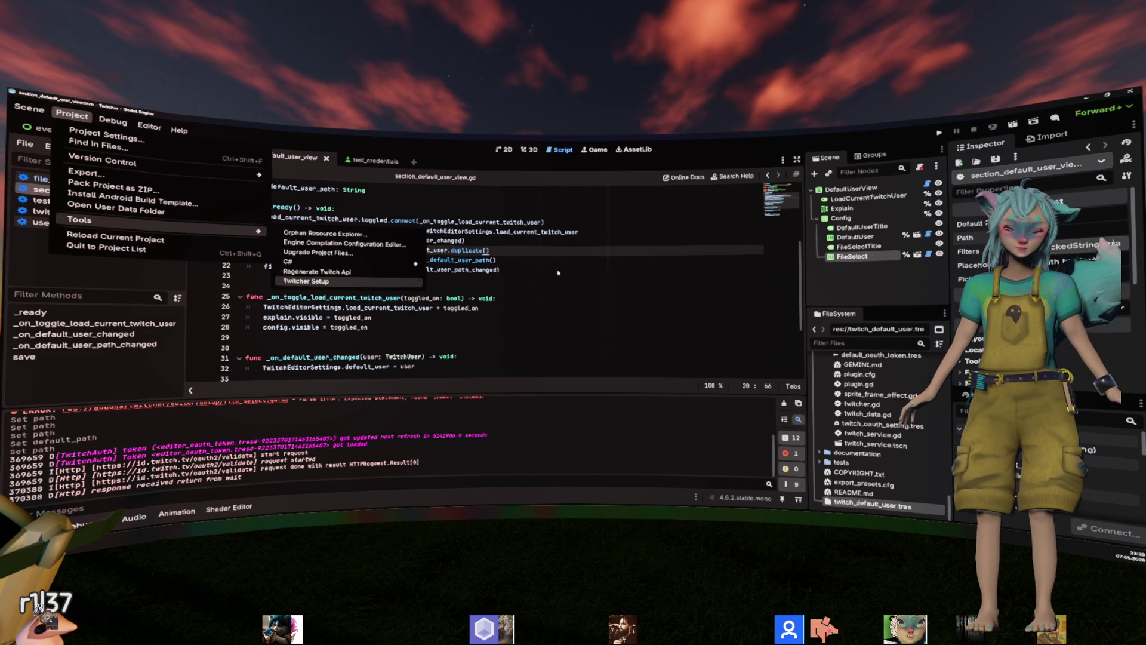
{"action": "key", "text": "Return"}
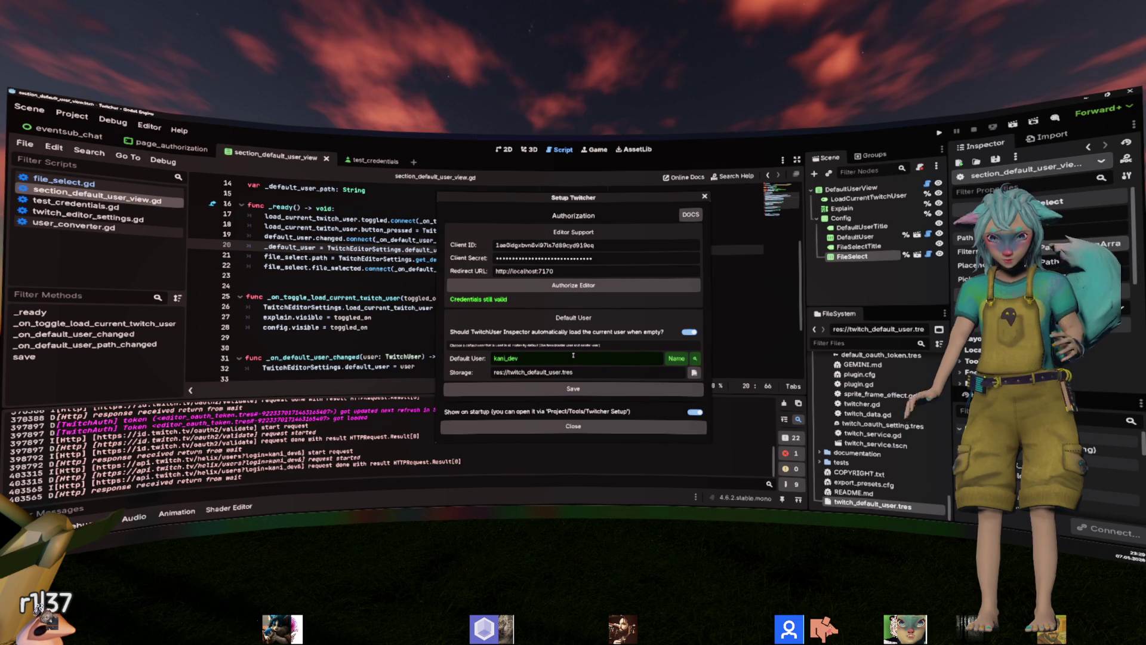
{"action": "left_click", "coordinate": [613, 392]}
{"action": "left_click", "coordinate": [573, 427]}
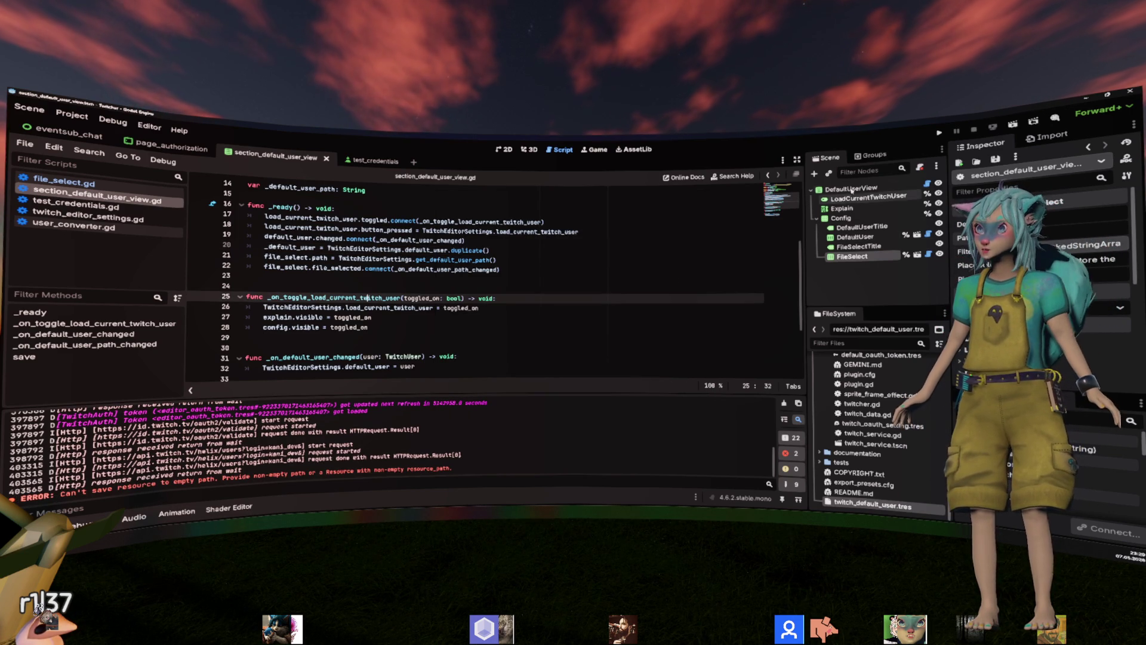
{"action": "left_click", "coordinate": [330, 229]}
{"action": "left_click", "coordinate": [163, 148]}
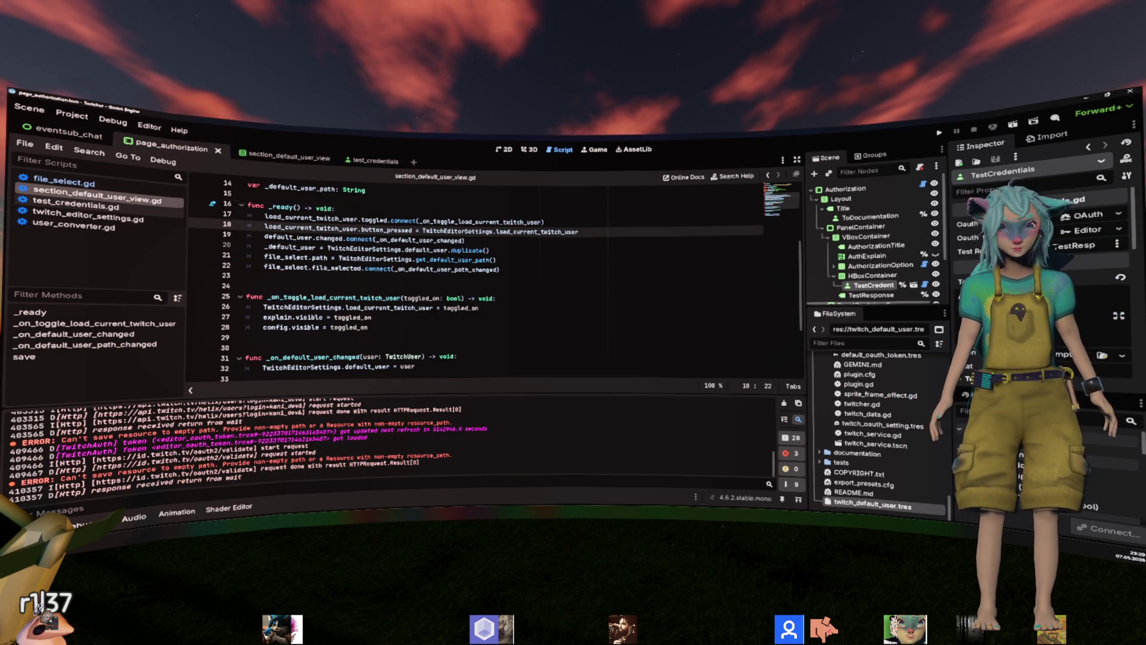
Go to _on_save in page_authorization.gd and open a new line above ProjectSettings.save().
{"action": "scroll", "coordinate": [388, 263], "scroll_direction": "down", "scroll_amount": 5}
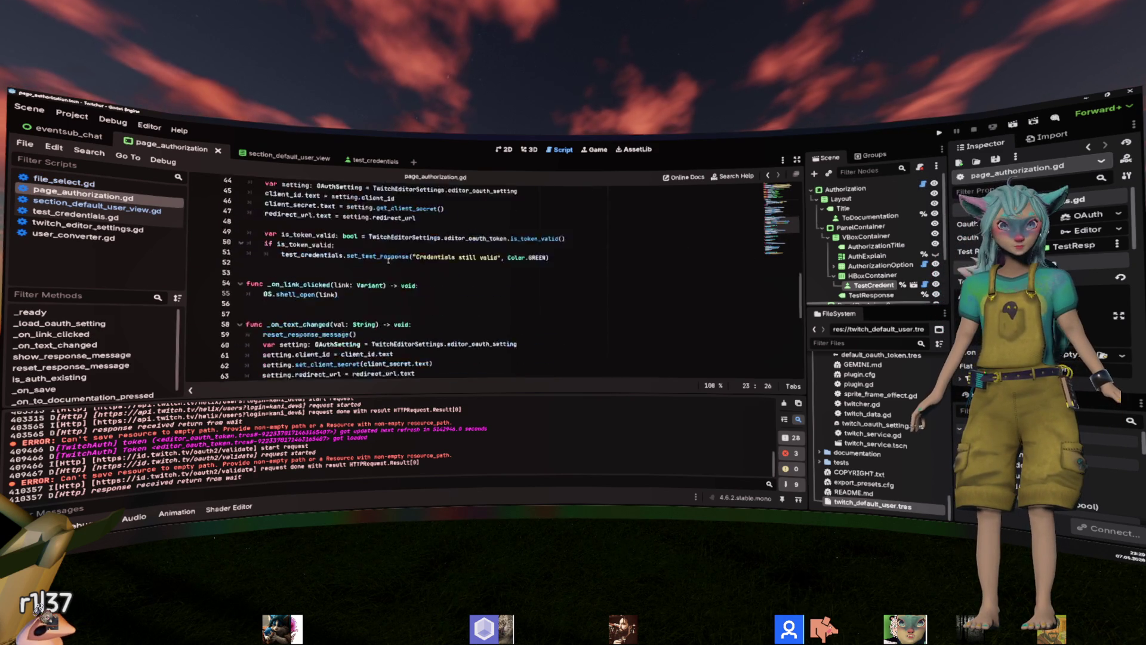
{"action": "scroll", "coordinate": [388, 263], "scroll_direction": "down", "scroll_amount": 5}
{"action": "left_click", "coordinate": [35, 384]}
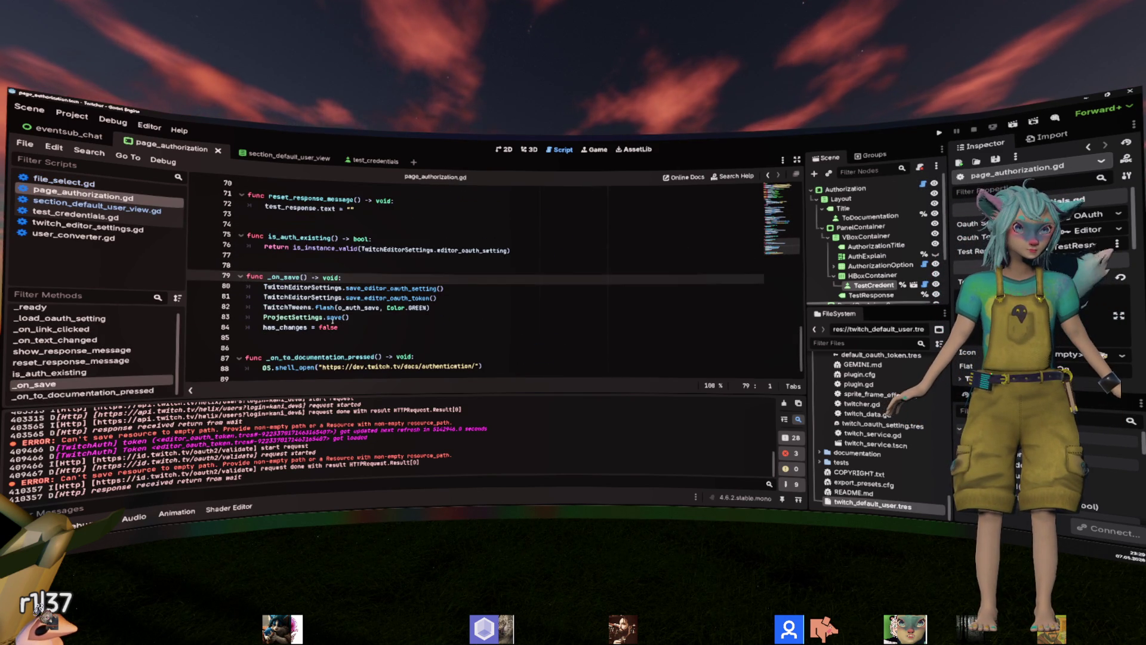
{"action": "left_click", "coordinate": [364, 327]}
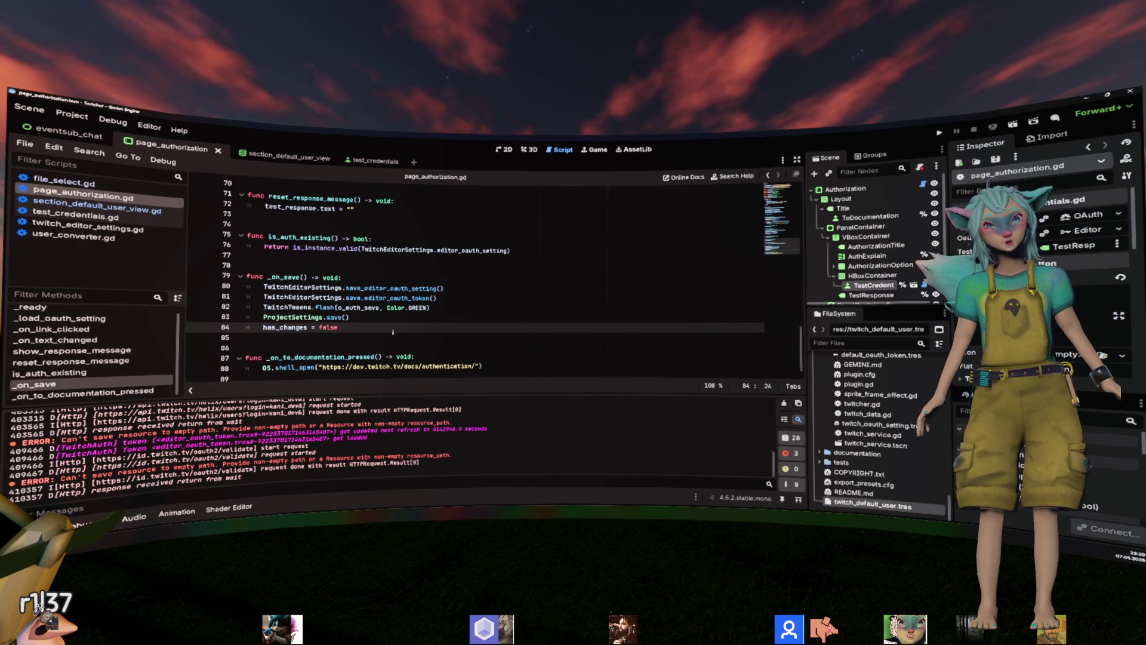
{"action": "key", "text": "Up"}
{"action": "key", "text": "Up"}
{"action": "key", "text": "Up"}
{"action": "key", "text": "Down"}
{"action": "key", "text": "Down"}
{"action": "key", "text": "Down"}
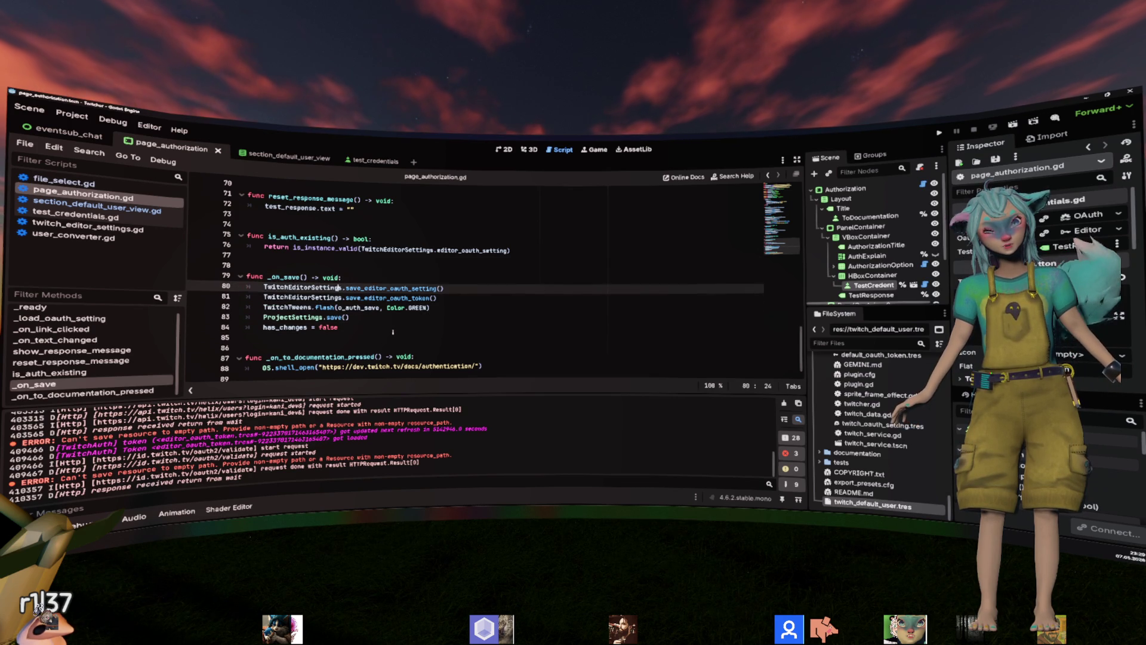
{"action": "key", "text": "Down"}
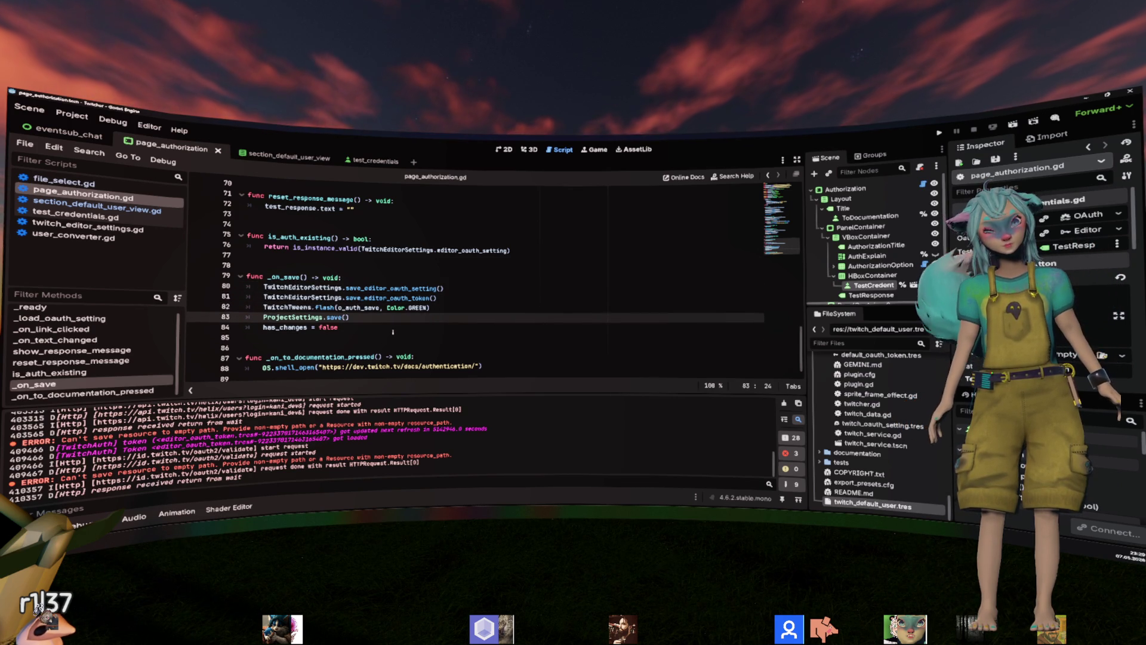
{"action": "key", "text": "ctrl+shift+Return"}
{"action": "key", "text": "ctrl+shift+Return"}
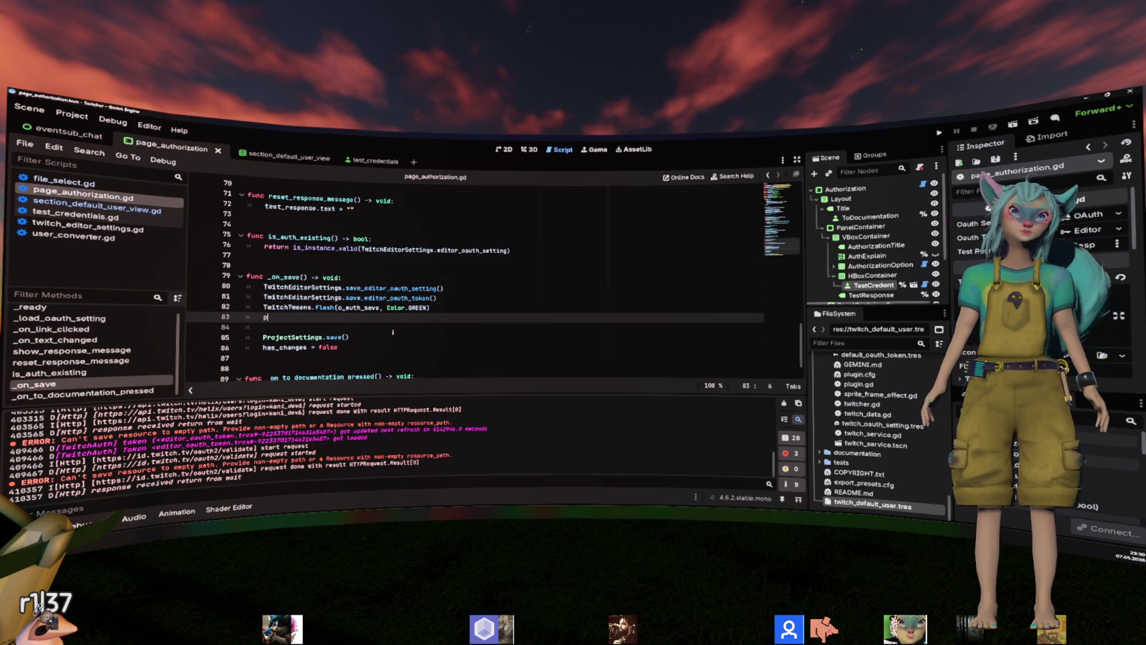
Enter propagate_call(&"save") on that line, remove the extra blank line, and save the script.
{"action": "type", "text": "ro"}
{"action": "key", "text": "Down"}
{"action": "key", "text": "Down"}
{"action": "key", "text": "Down"}
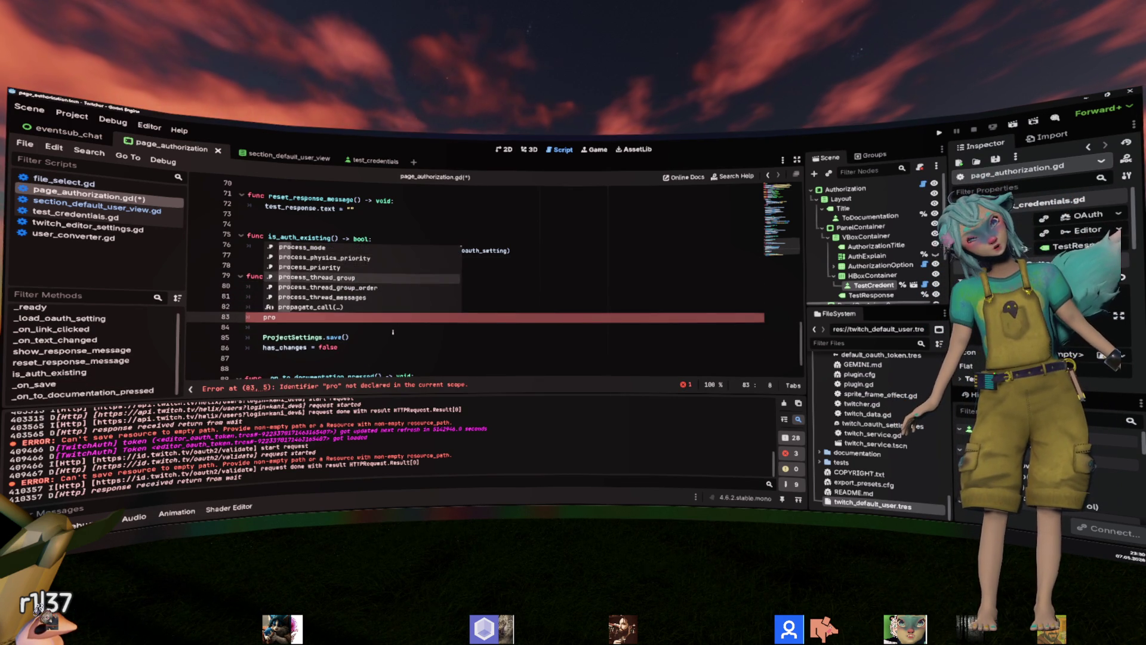
{"action": "key", "text": "Return"}
{"action": "type", "text": "&"}
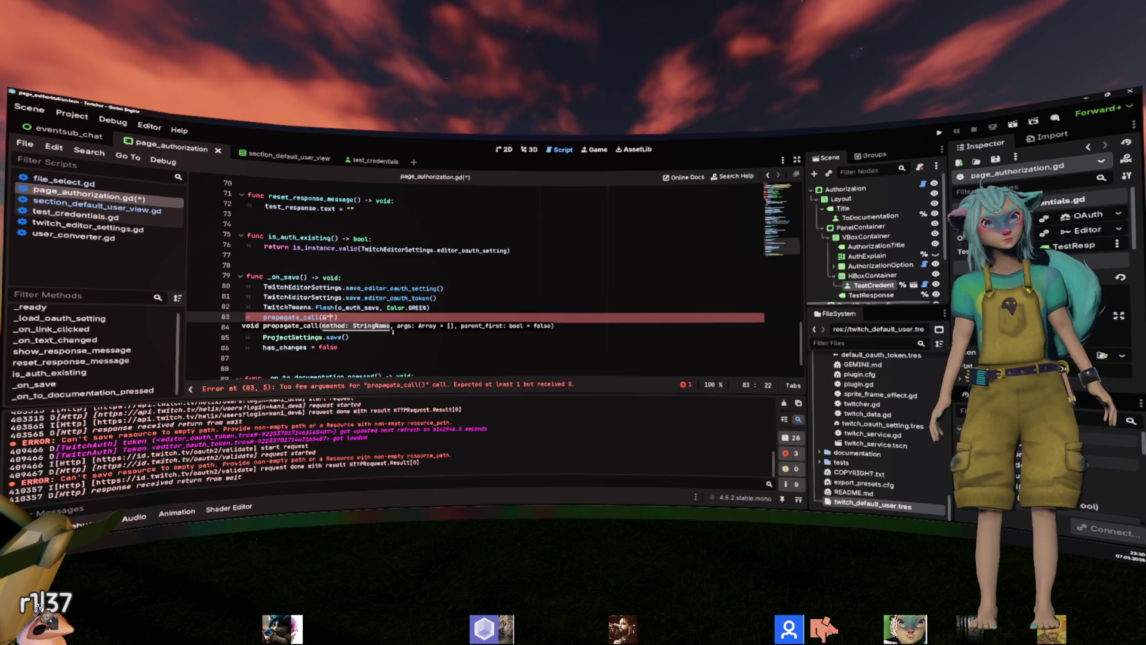
{"action": "type", "text": "\"save\""}
{"action": "key", "text": "Down"}
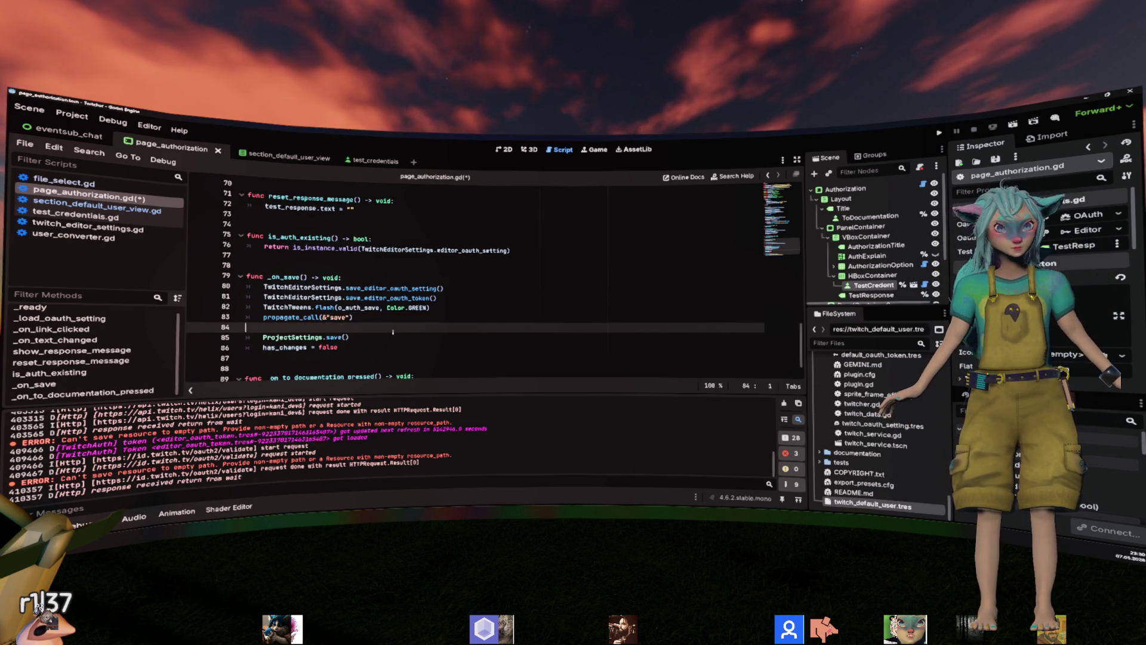
{"action": "key", "text": "BackSpace"}
{"action": "key", "text": "Left"}
{"action": "key", "text": "Left"}
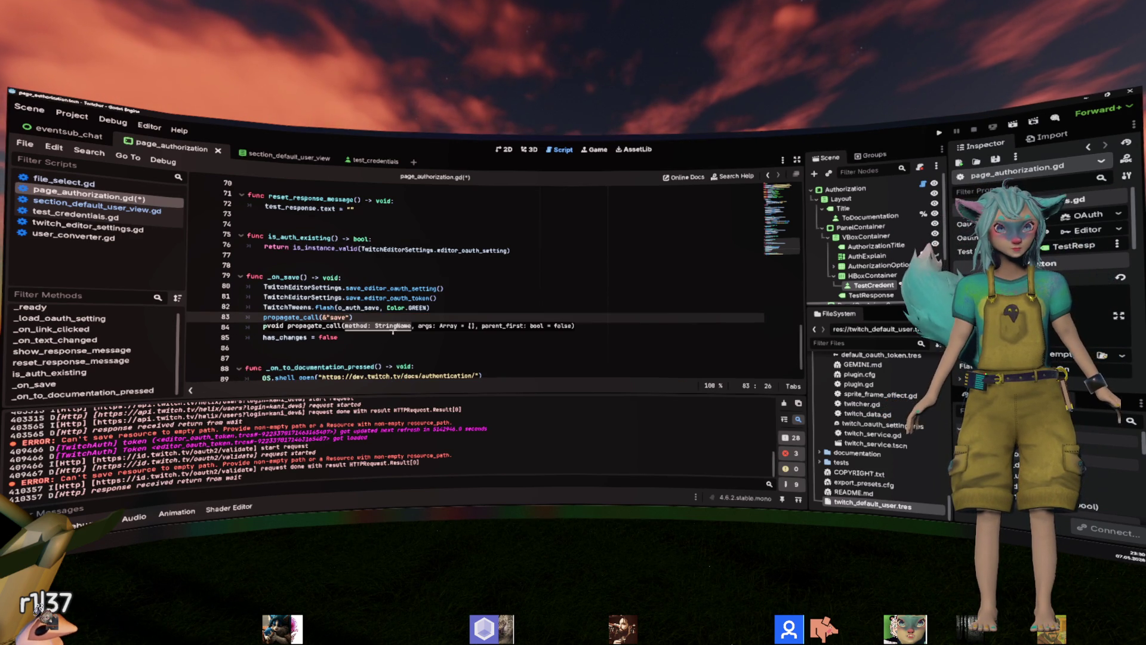
{"action": "key", "text": "ctrl+s"}
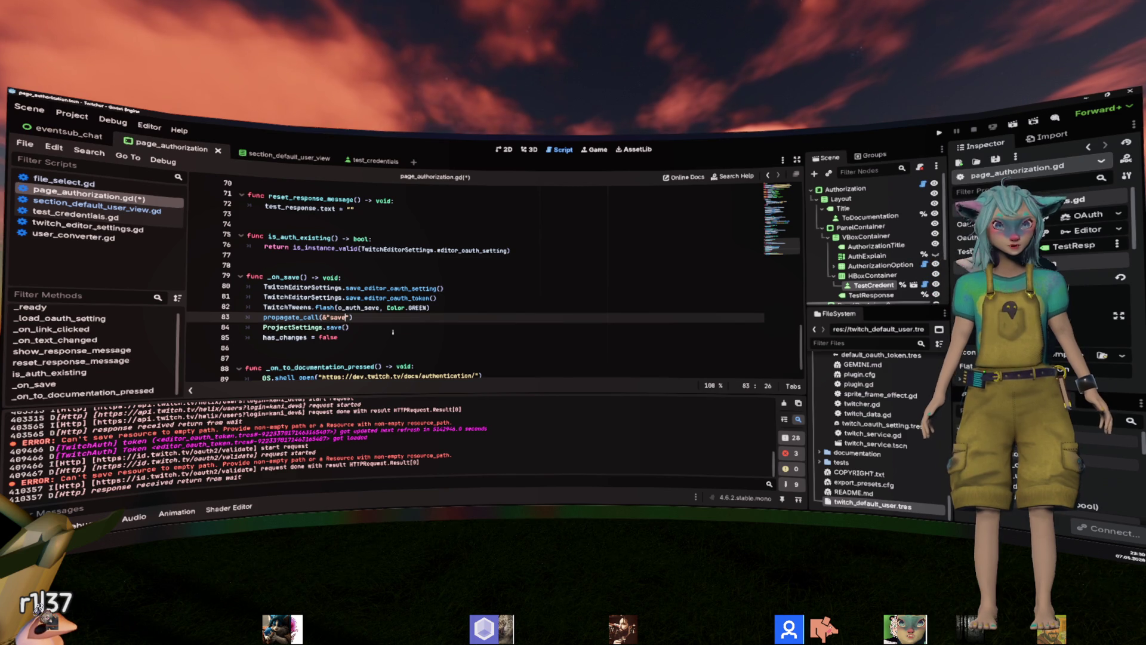
{"action": "key", "text": "Up"}
{"action": "left_click", "coordinate": [94, 340]}
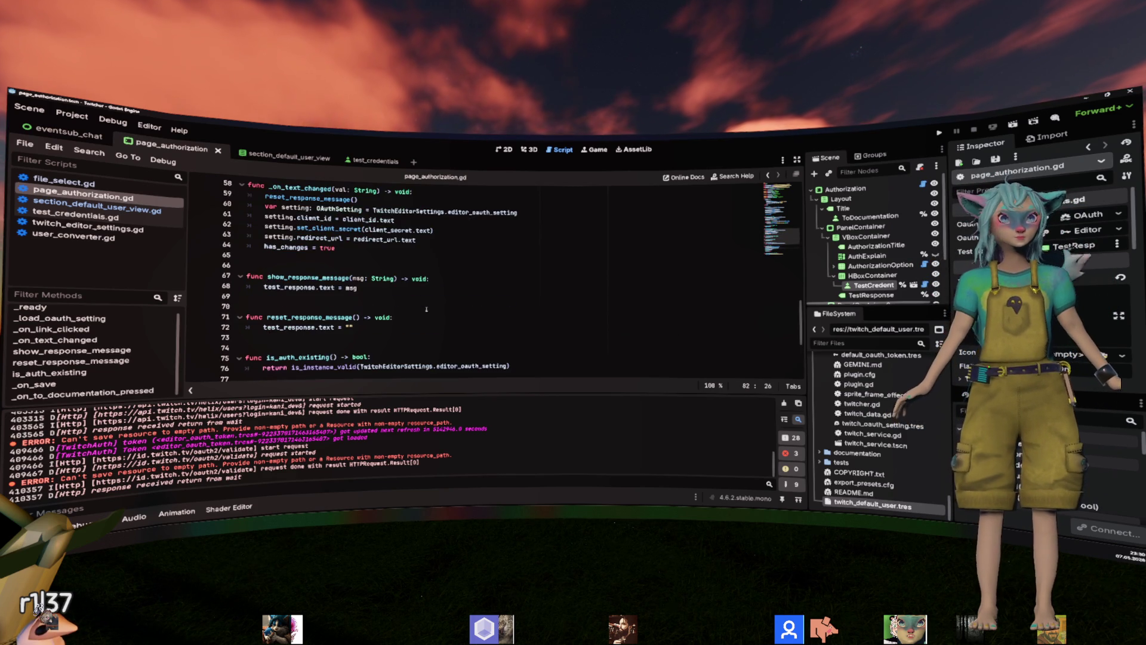
Reopen and close Twitcher Setup, then hide the Output log with Ctrl+J to review _on_save.
{"action": "scroll", "coordinate": [95, 346], "scroll_direction": "down", "scroll_amount": 1}
{"action": "left_click", "coordinate": [72, 114]}
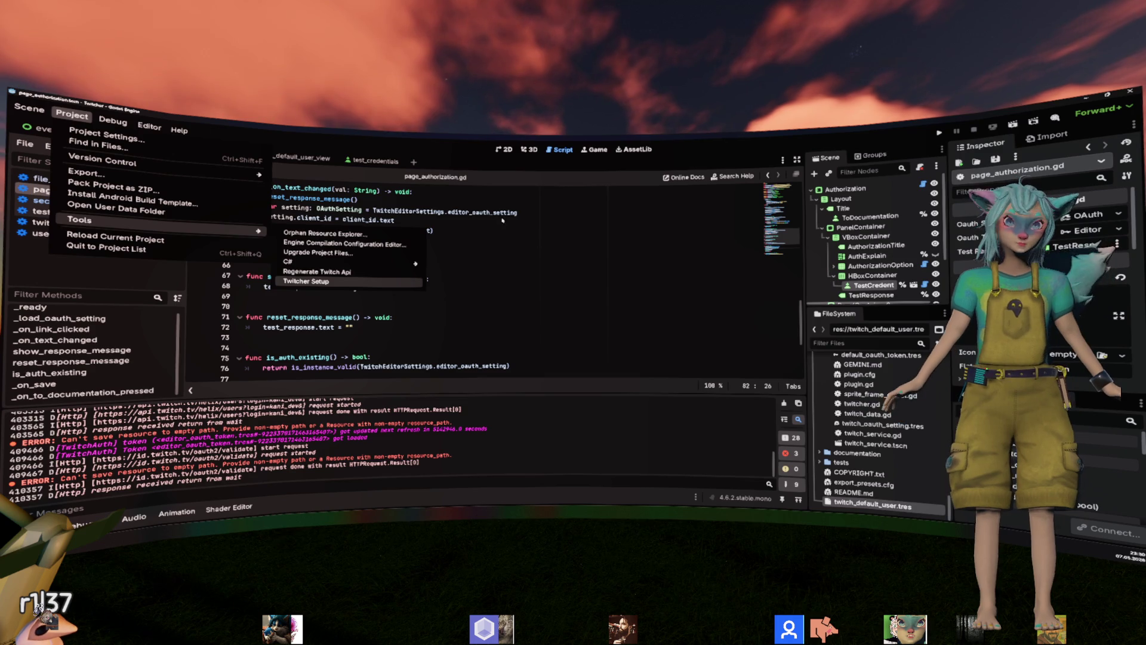
{"action": "left_click", "coordinate": [358, 280]}
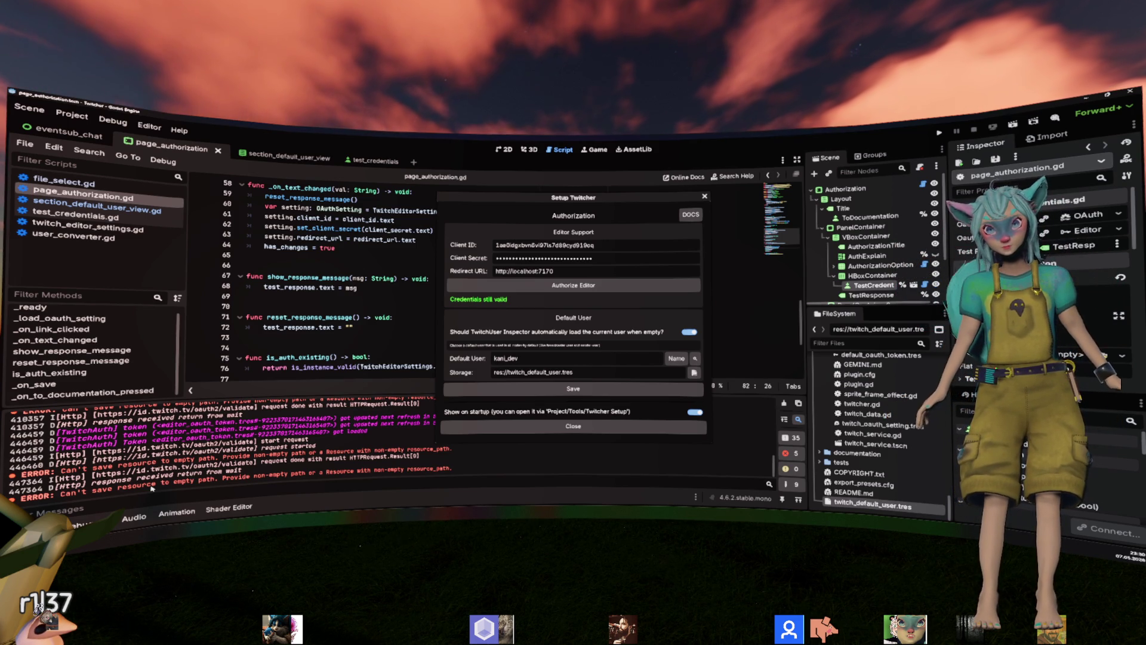
{"action": "left_click", "coordinate": [546, 430]}
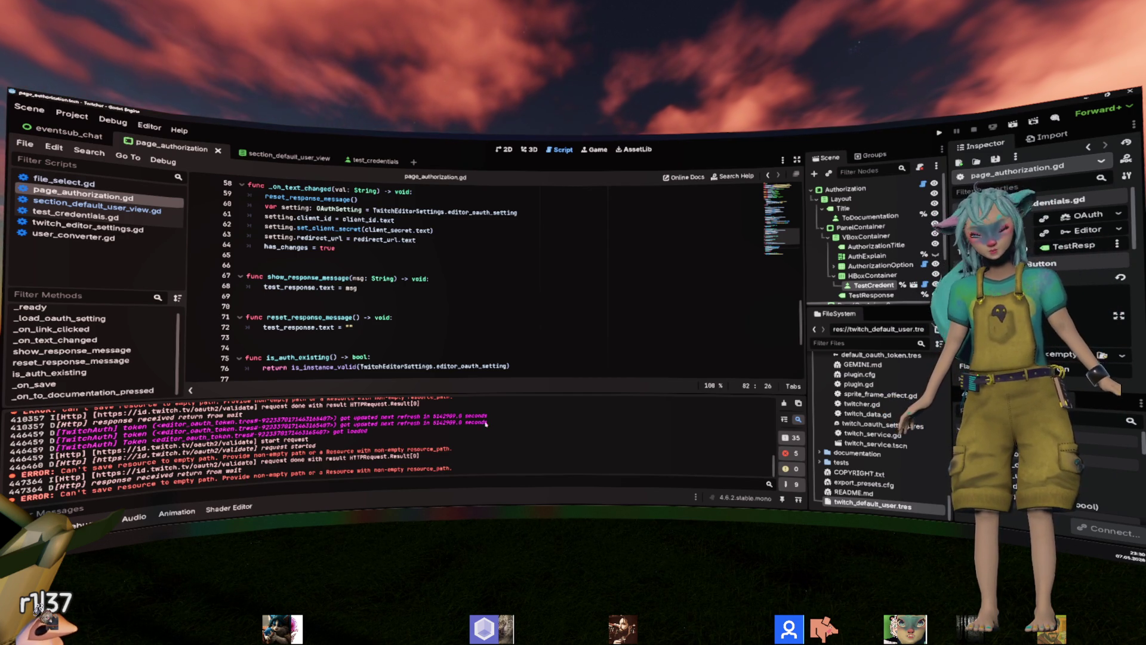
{"action": "key", "text": "ctrl+j"}
{"action": "left_click", "coordinate": [642, 327]}
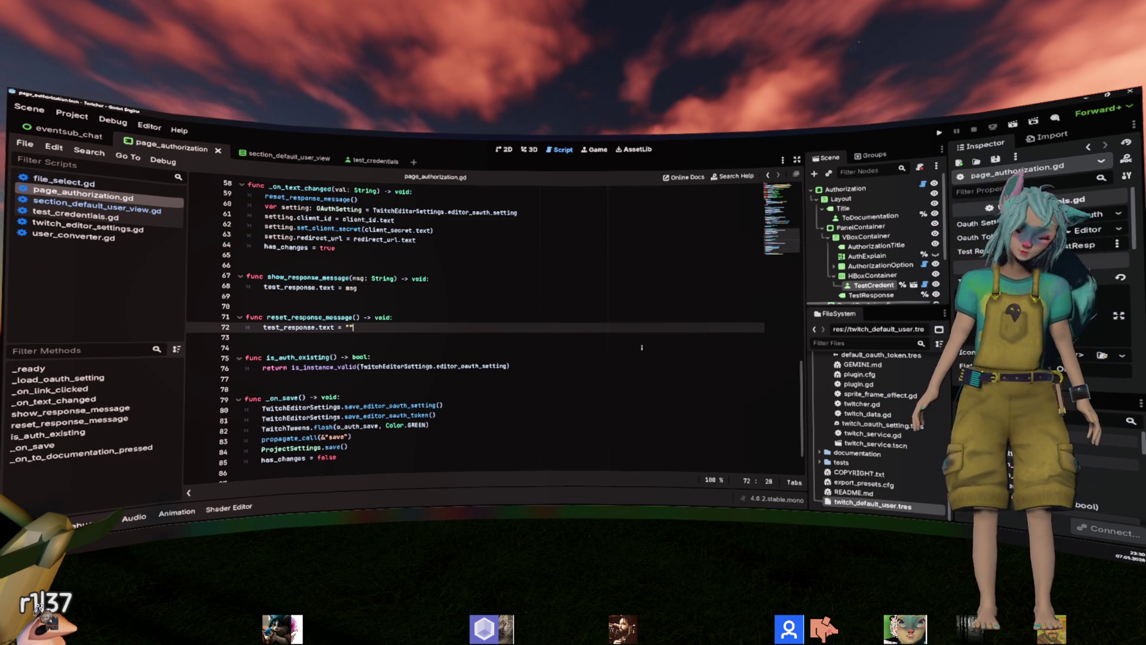
{"action": "left_click", "coordinate": [655, 316]}
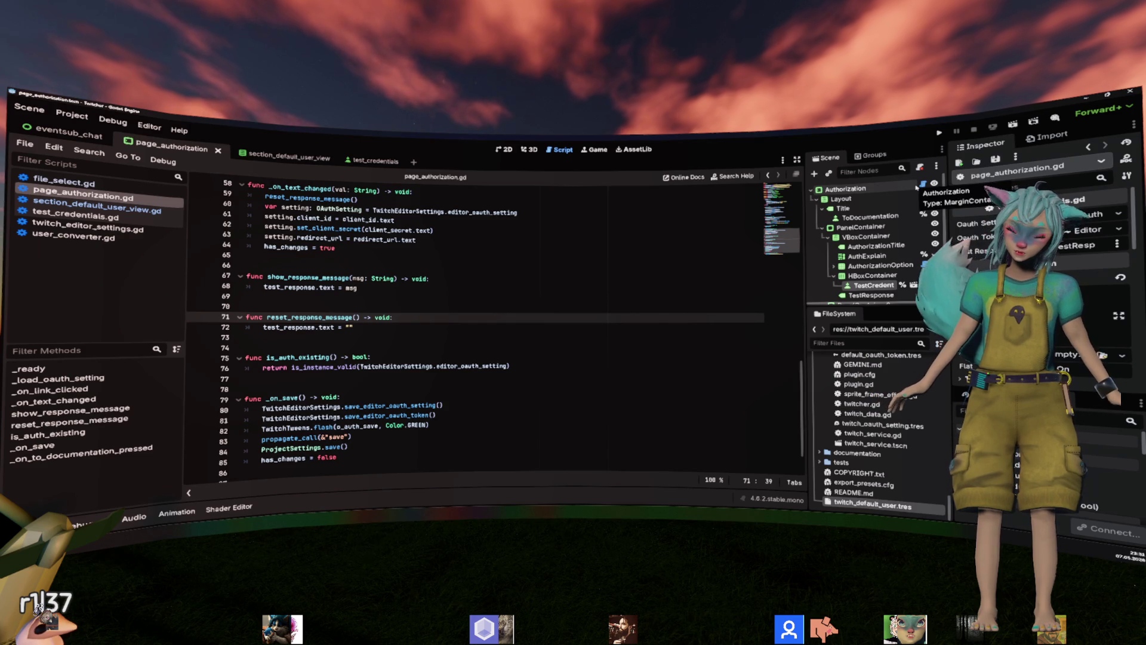
Switch to section_default_user_view.gd, select _default_user and take_over_path on line 40, and show the Output log.
{"action": "left_click", "coordinate": [613, 365]}
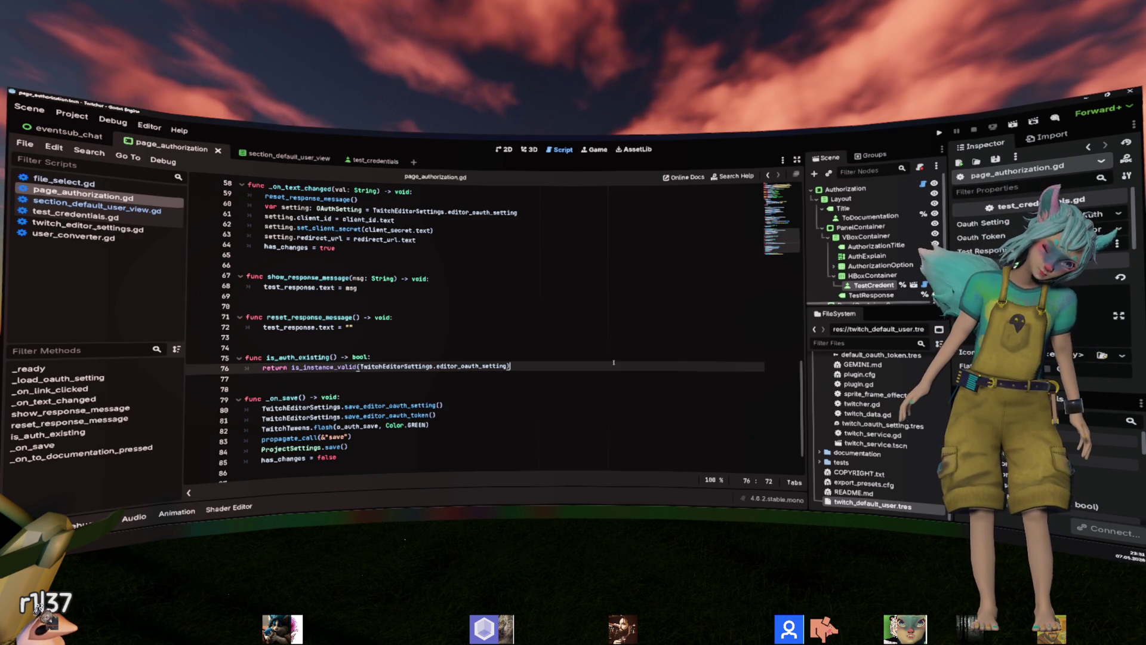
{"action": "scroll", "coordinate": [614, 362], "scroll_direction": "down", "scroll_amount": 2}
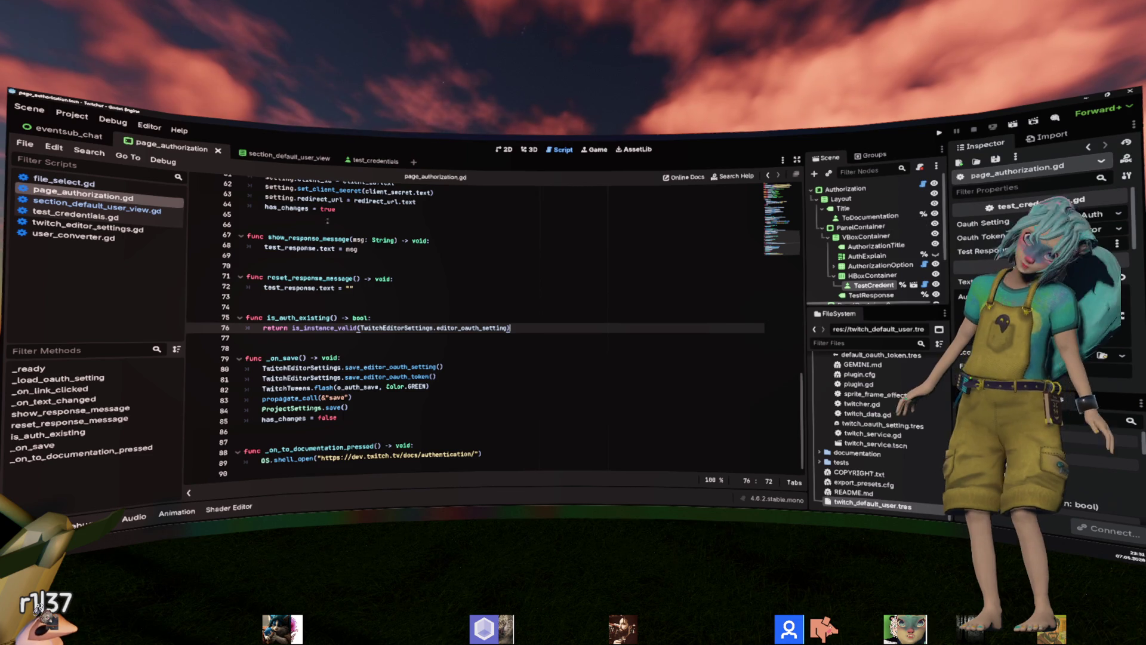
{"action": "left_click", "coordinate": [260, 158]}
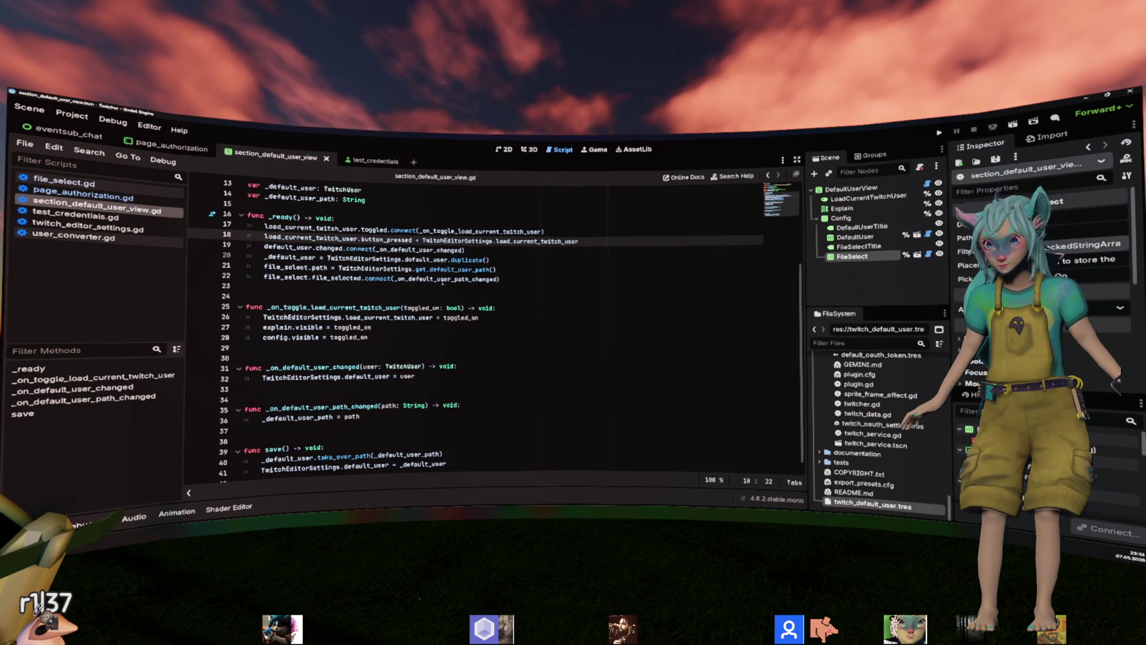
{"action": "left_click", "coordinate": [332, 269]}
{"action": "scroll", "coordinate": [442, 279], "scroll_direction": "down", "scroll_amount": 2}
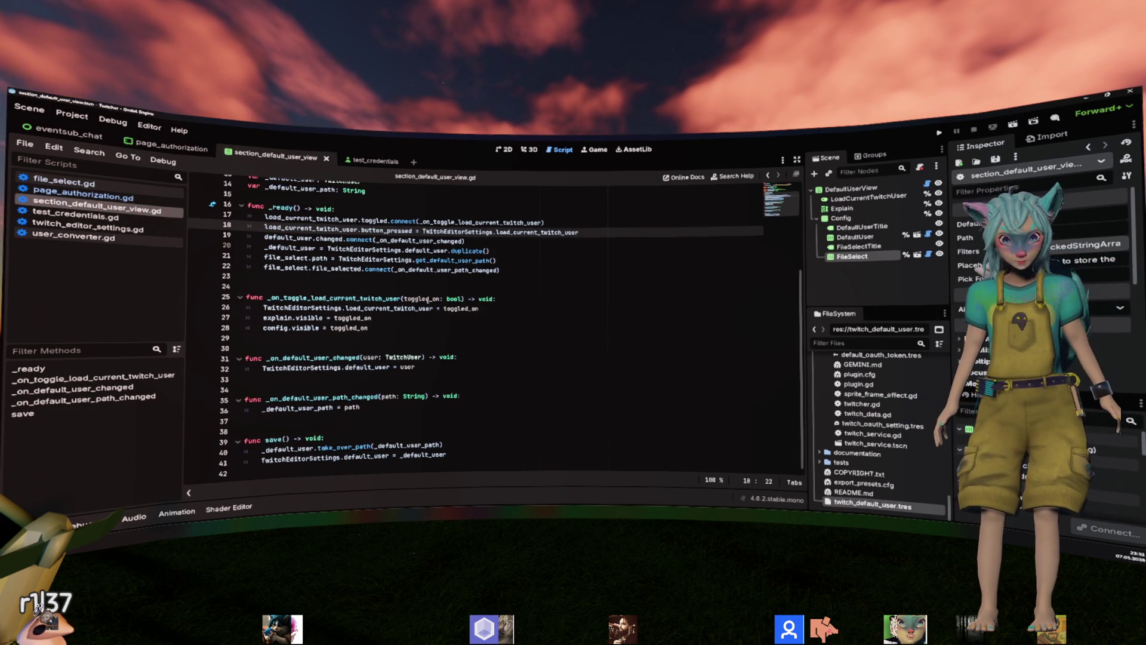
{"action": "double_click", "coordinate": [288, 449]}
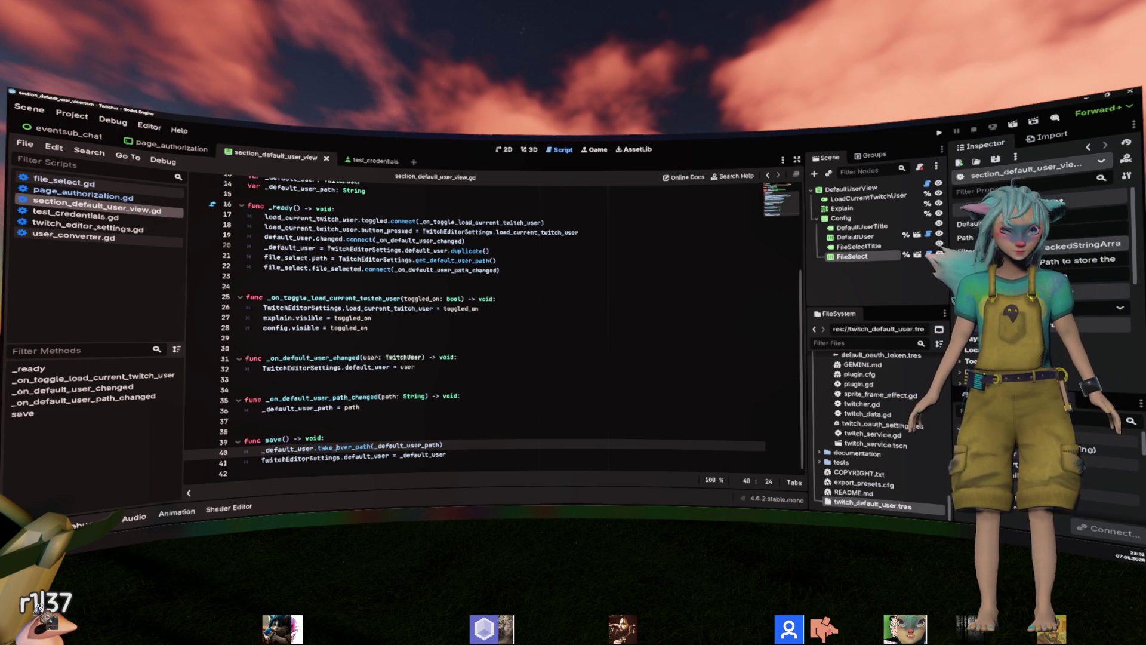
{"action": "double_click", "coordinate": [344, 447]}
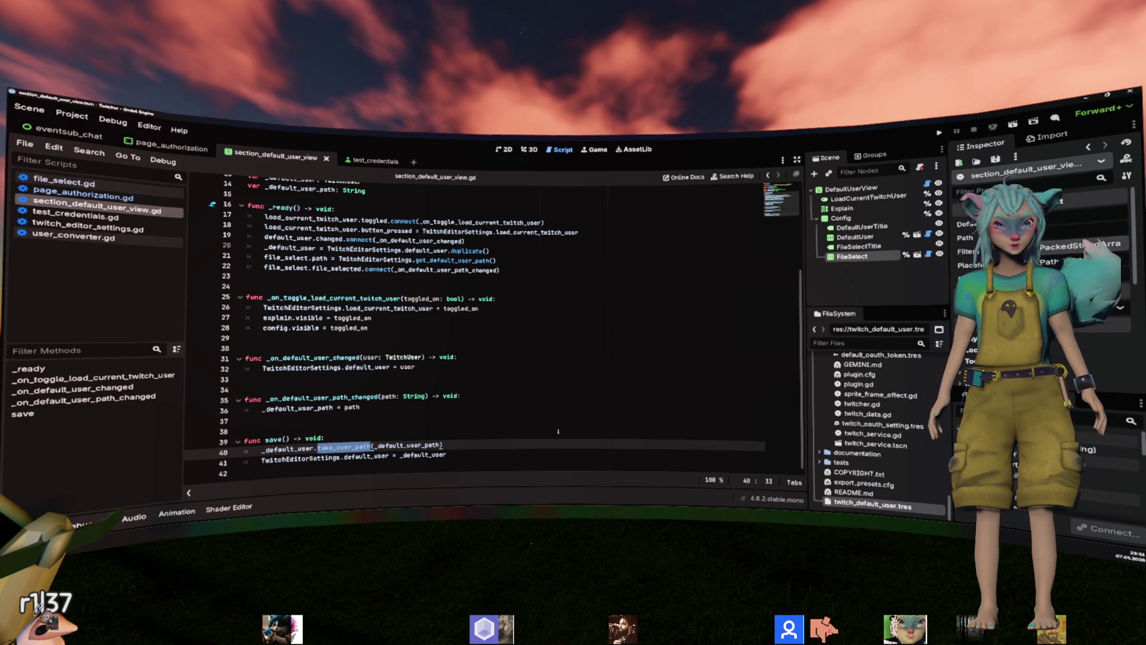
{"action": "key", "text": "alt+o"}
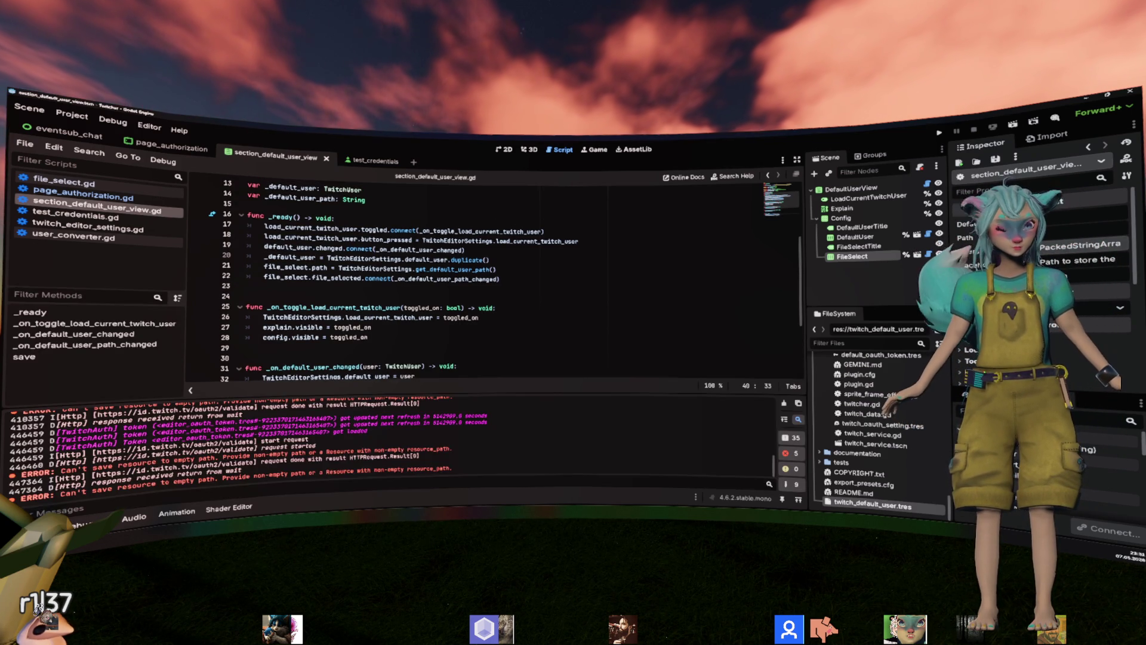
Add a new line 21 in _ready() starting with the _default_user_path variable name.
{"action": "mouse_move", "coordinate": [451, 469]}
{"action": "left_mouse_down"}
{"action": "mouse_move", "coordinate": [233, 472]}
{"action": "mouse_move", "coordinate": [21, 496]}
{"action": "left_mouse_up"}
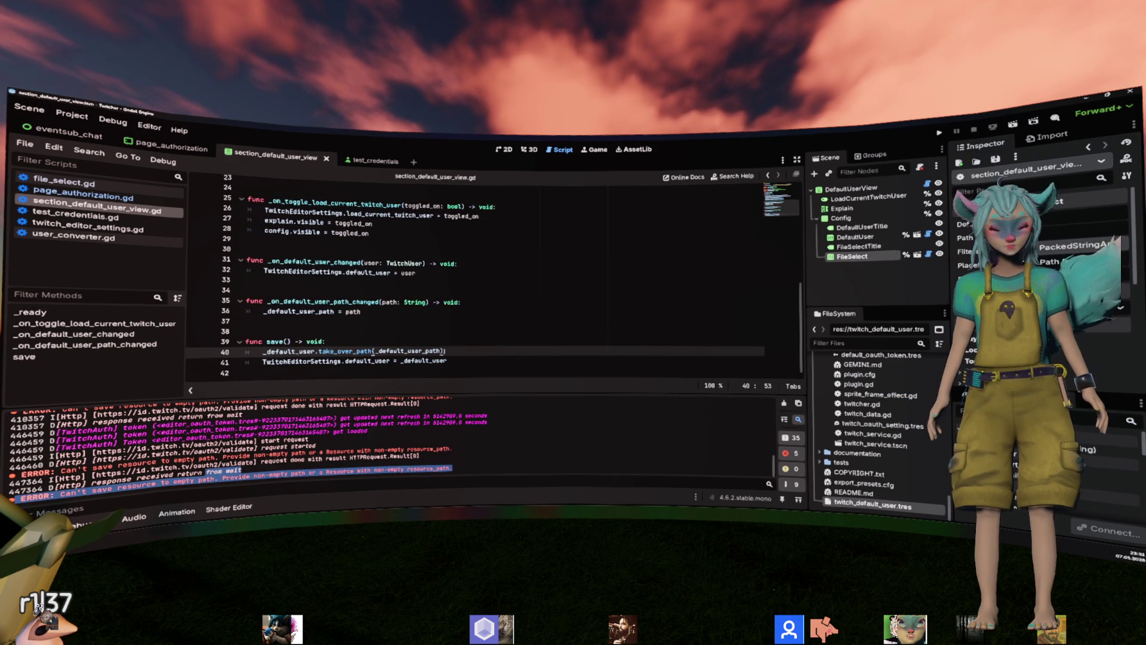
{"action": "double_click", "coordinate": [407, 350]}
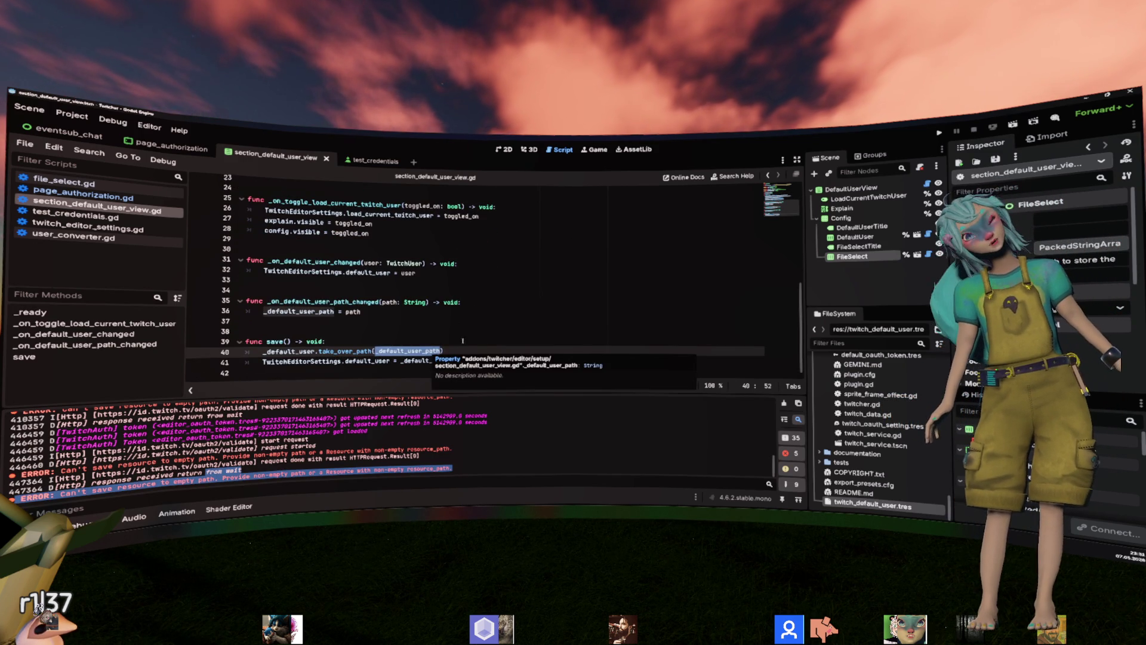
{"action": "left_click", "coordinate": [311, 280]}
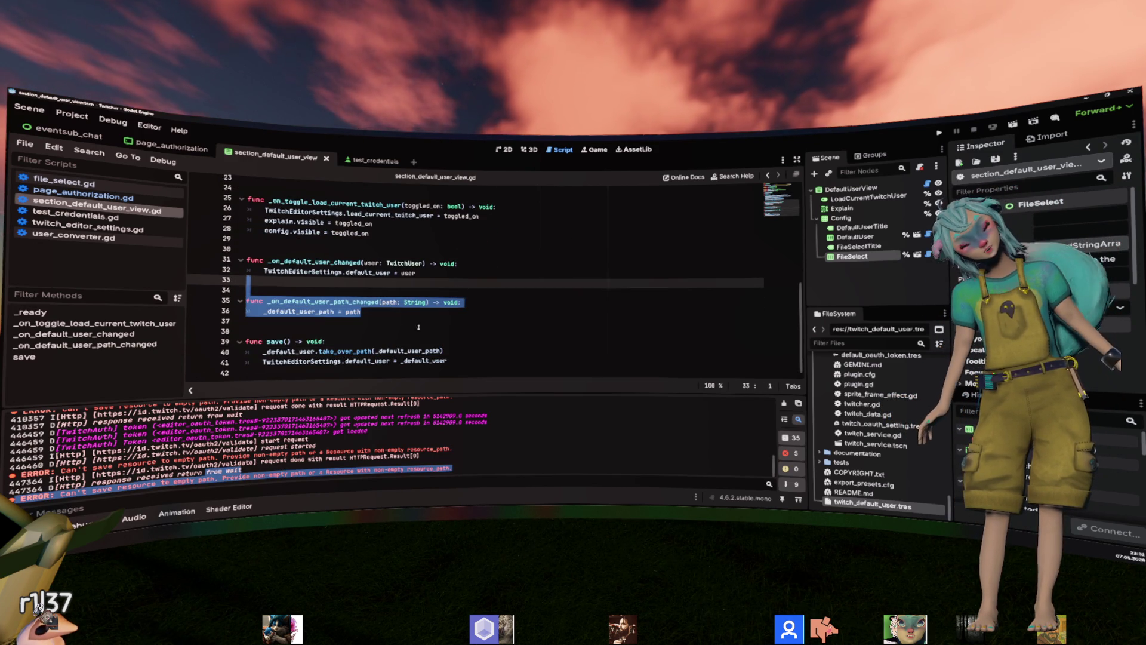
{"action": "scroll", "coordinate": [285, 306], "scroll_direction": "up", "scroll_amount": 7}
{"action": "double_click", "coordinate": [286, 302]}
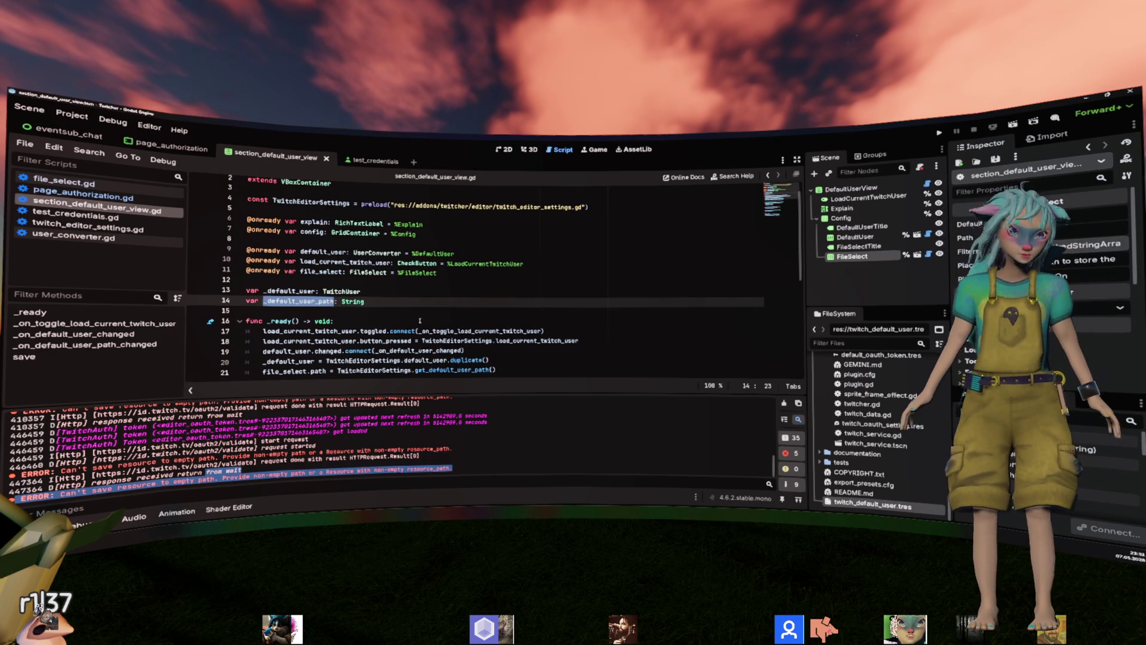
{"action": "scroll", "coordinate": [516, 303], "scroll_direction": "down", "scroll_amount": 2}
{"action": "key", "text": "ctrl+c"}
{"action": "left_click", "coordinate": [517, 303]}
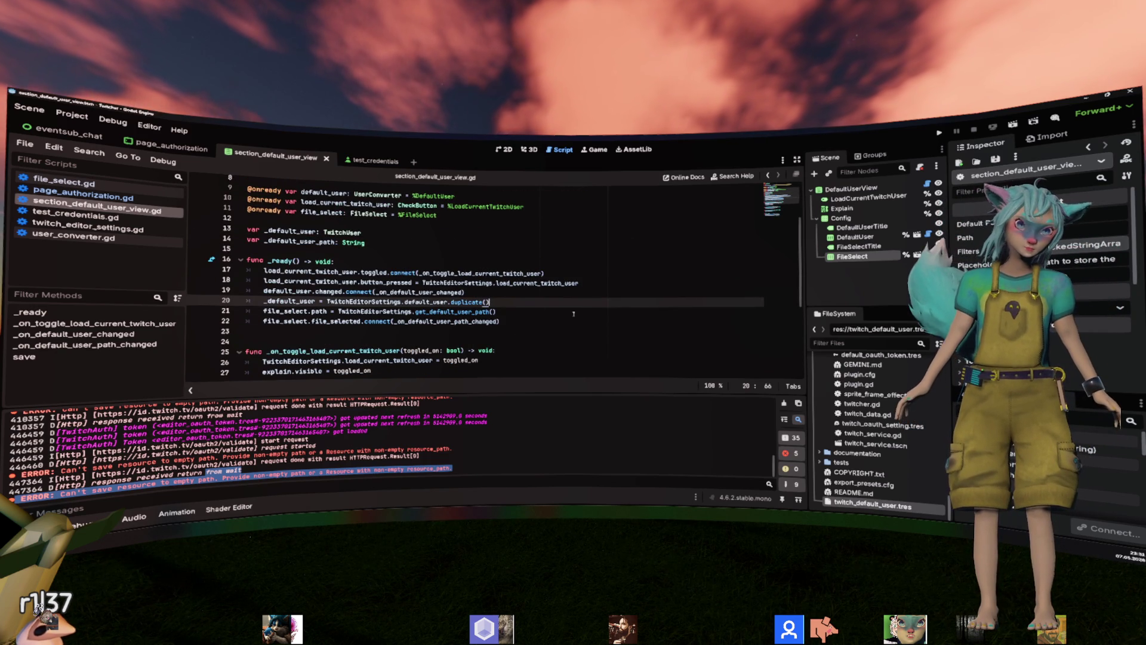
{"action": "key", "text": "Return"}
{"action": "key", "text": "ctrl+v"}
Assign get_default_user_path() to _default_user_path, set file_select.path = _default_user_path, and save.
{"action": "key", "text": "Down"}
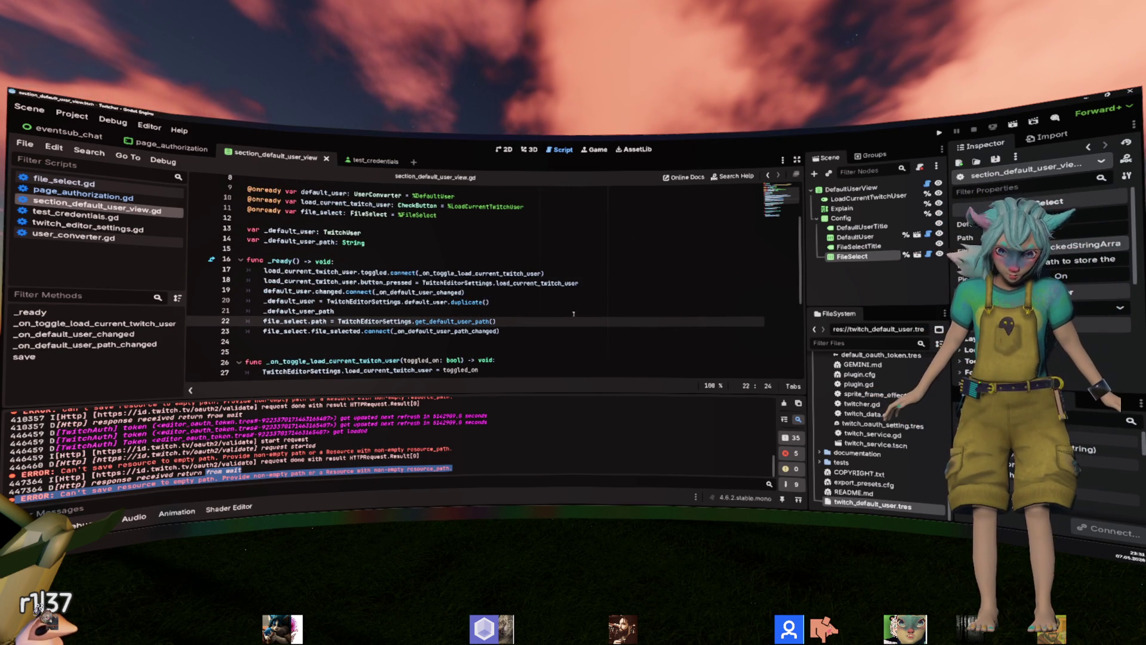
{"action": "key", "text": "shift+End"}
{"action": "key", "text": "ctrl+x"}
{"action": "key", "text": "Up"}
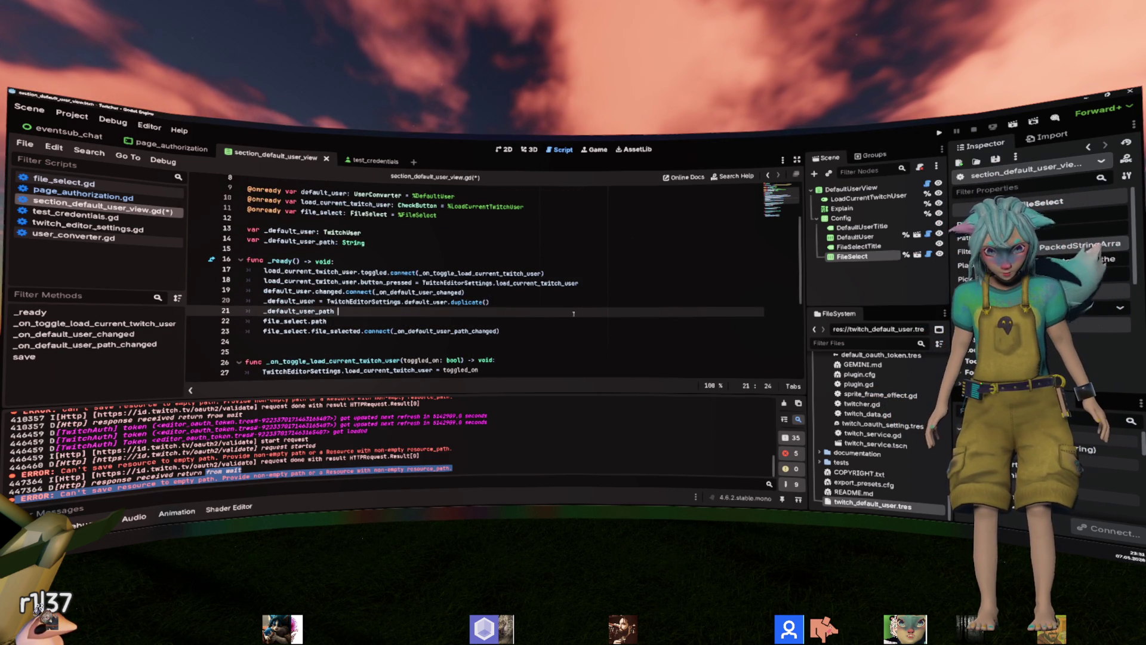
{"action": "key", "text": "ctrl+v"}
{"action": "key", "text": "Down"}
{"action": "type", "text": "= _default_user_path"}
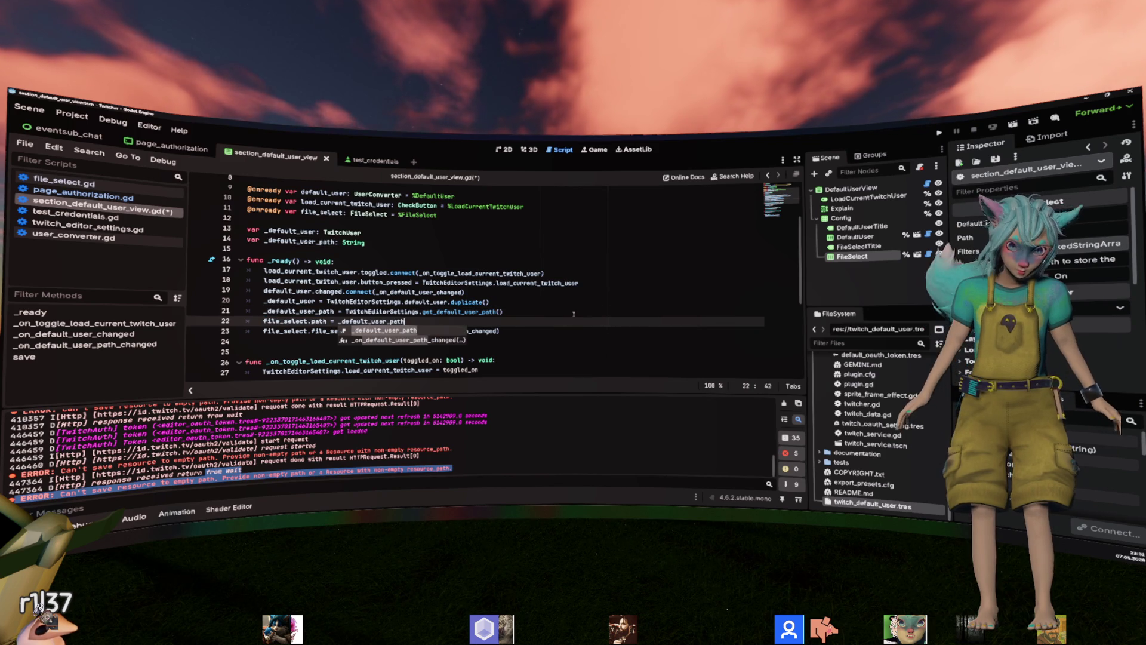
{"action": "key", "text": "ctrl+s"}
Move the three initialisation lines below the signal connect() calls, reorder the file_selected connect, and save.
{"action": "key", "text": "Escape"}
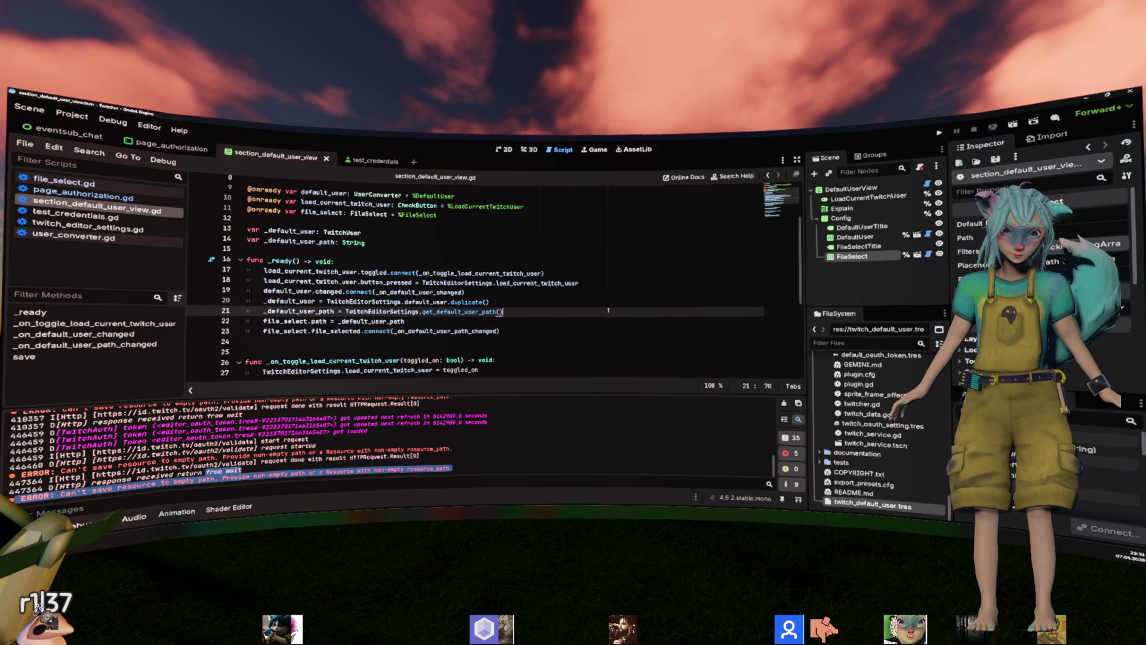
{"action": "key", "text": "shift+Up"}
{"action": "key", "text": "shift+Up"}
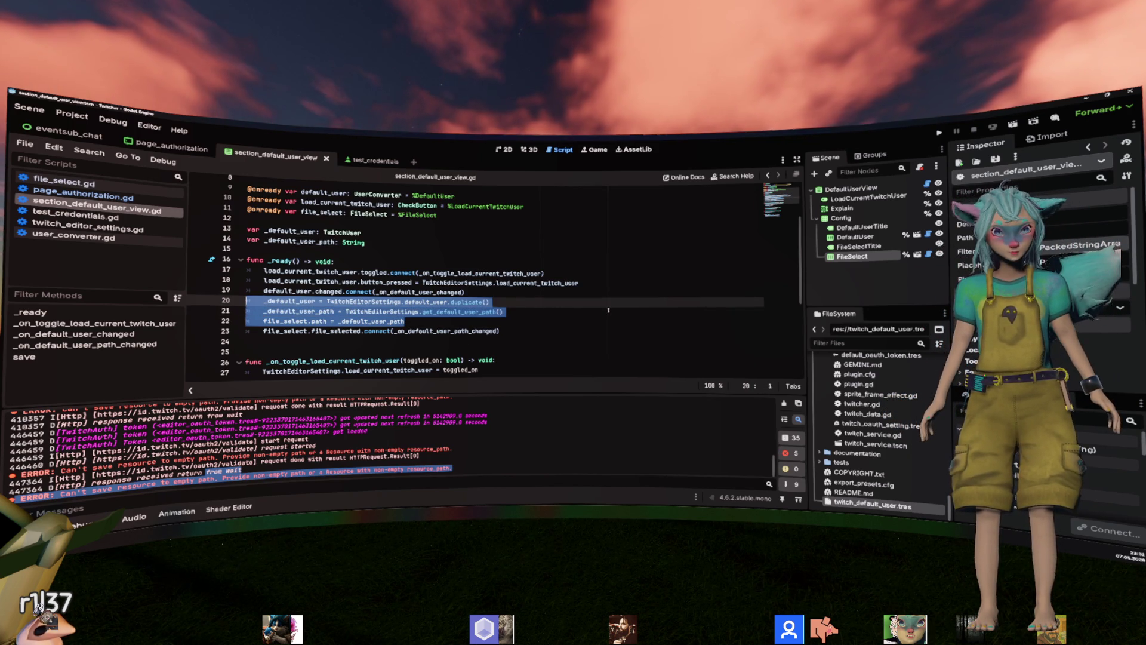
{"action": "key", "text": "ctrl+x"}
{"action": "key", "text": "ctrl+v"}
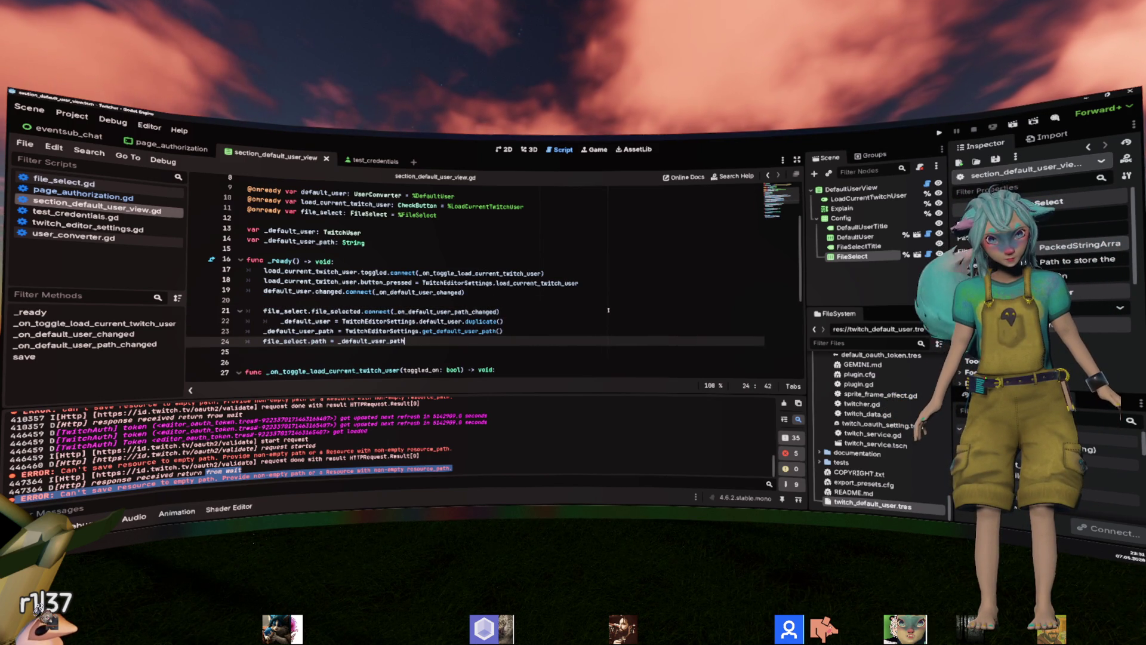
{"action": "key", "text": "Up"}
{"action": "key", "text": "Up"}
{"action": "key", "text": "Up"}
{"action": "key", "text": "alt+Up"}
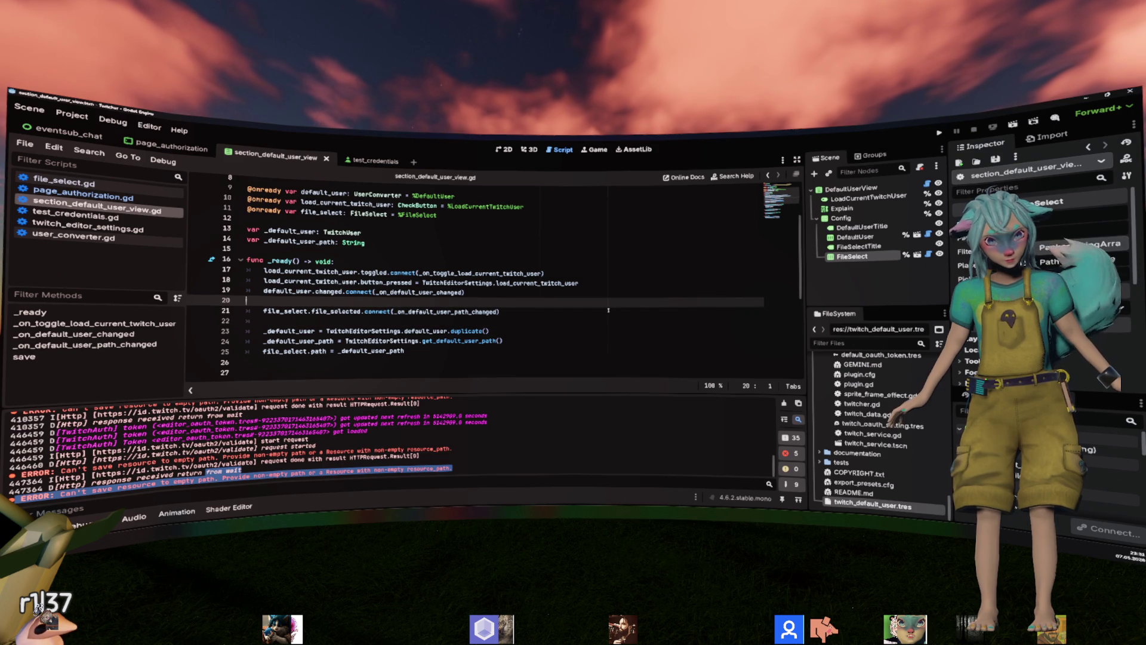
{"action": "key", "text": "Up"}
{"action": "key", "text": "End"}
{"action": "key", "text": "ctrl+s"}
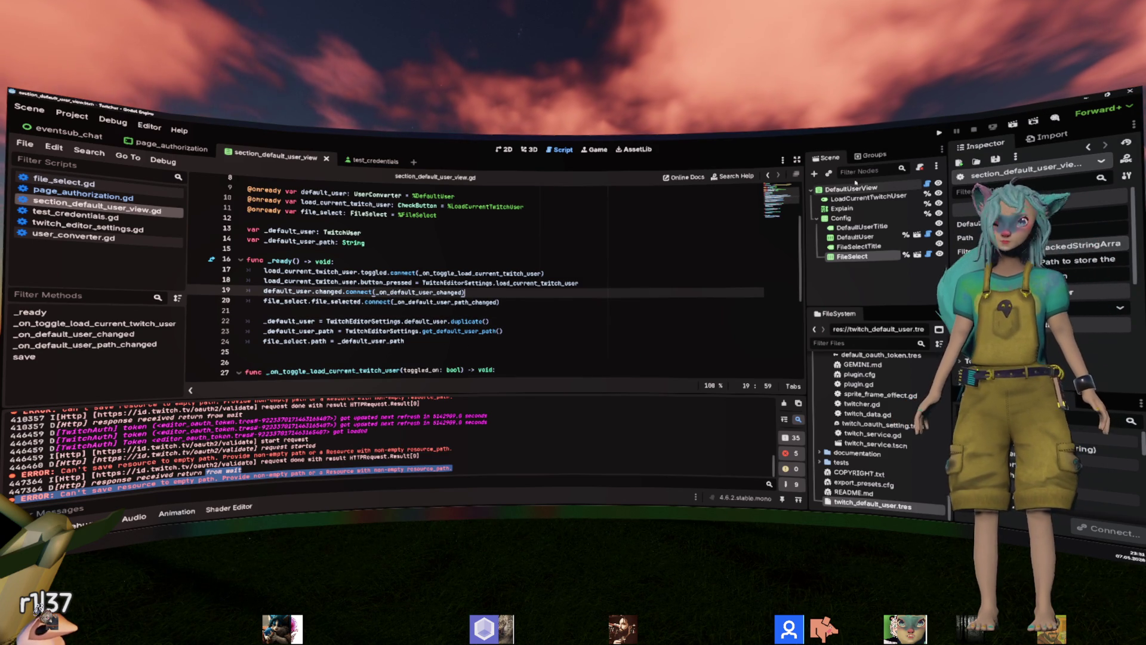
Save the default user settings in Twitcher Setup, close it, and inspect twitch_default_user.tres.
{"action": "left_click", "coordinate": [79, 115]}
{"action": "mouse_move", "coordinate": [119, 221]}
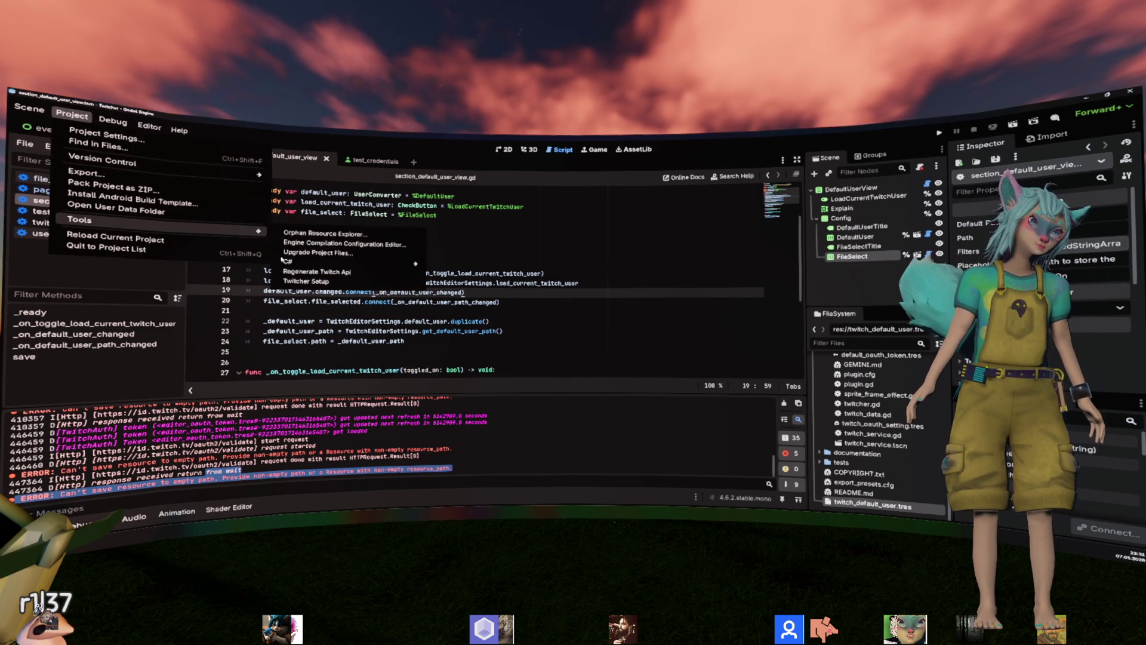
{"action": "key", "text": "Return"}
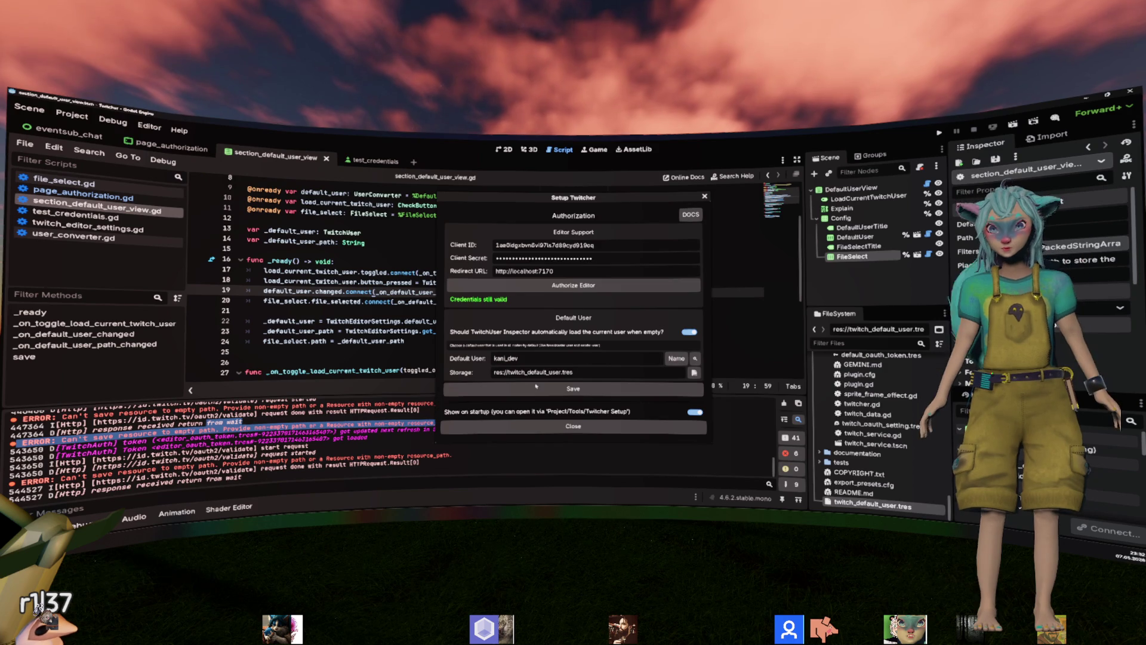
{"action": "left_click", "coordinate": [583, 388]}
{"action": "left_click", "coordinate": [503, 426]}
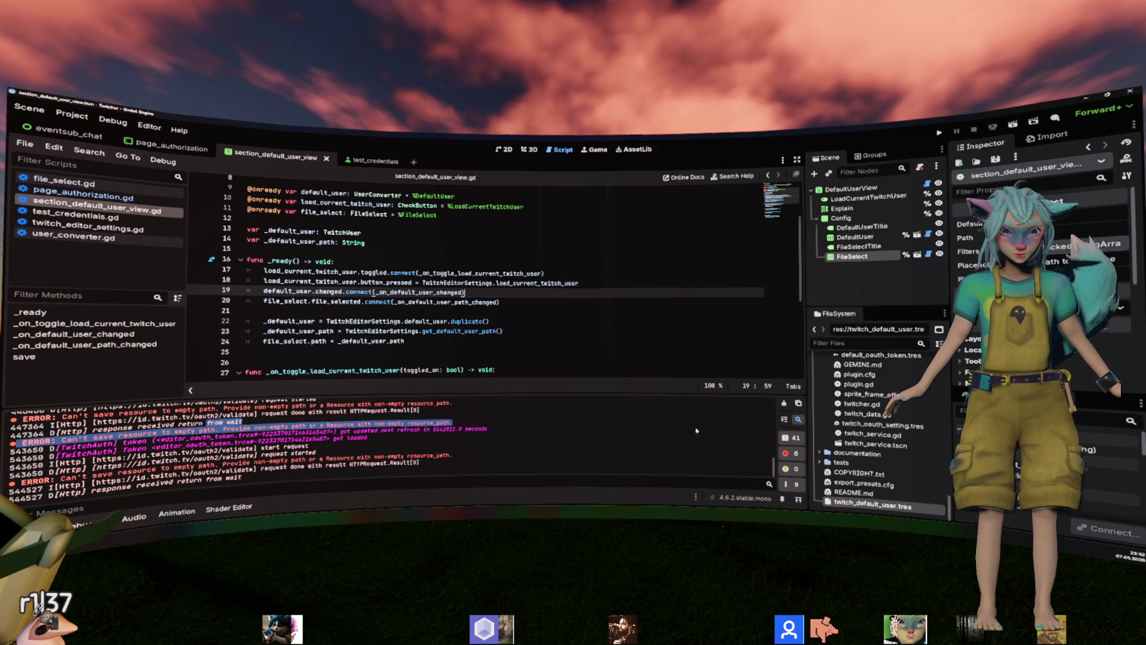
{"action": "left_click", "coordinate": [876, 508]}
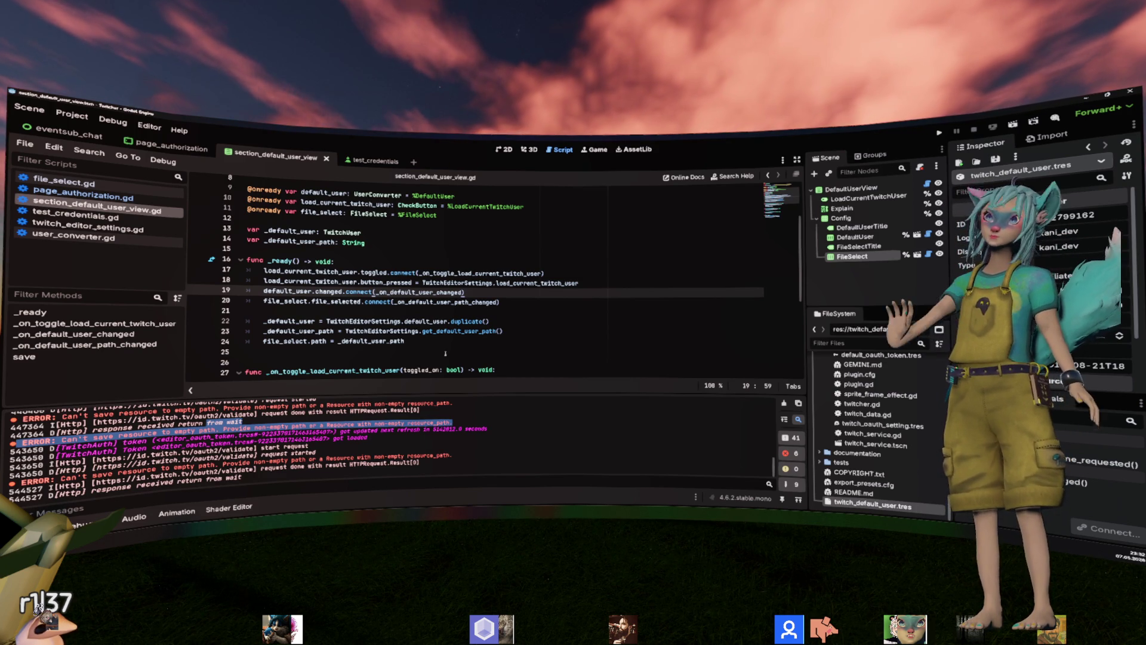
Clear the Output log of the earlier 'Can't save resource to empty path' errors.
{"action": "left_click", "coordinate": [468, 331]}
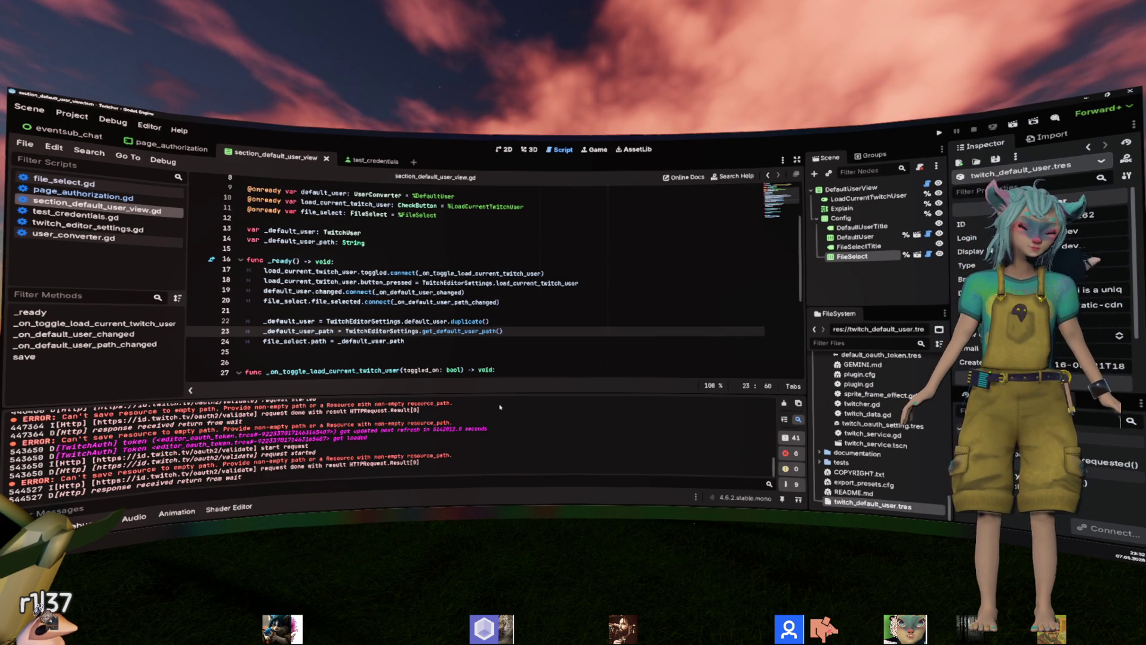
{"action": "left_click", "coordinate": [784, 403]}
{"action": "left_click", "coordinate": [245, 310]}
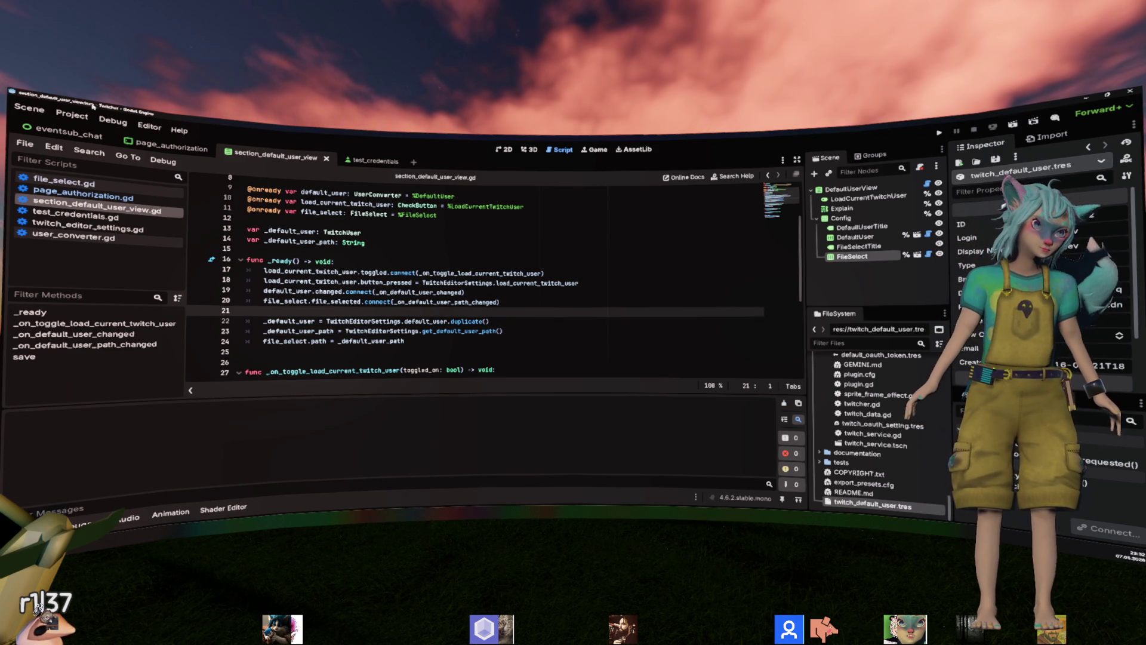
{"action": "left_click", "coordinate": [71, 114]}
{"action": "mouse_move", "coordinate": [213, 229]}
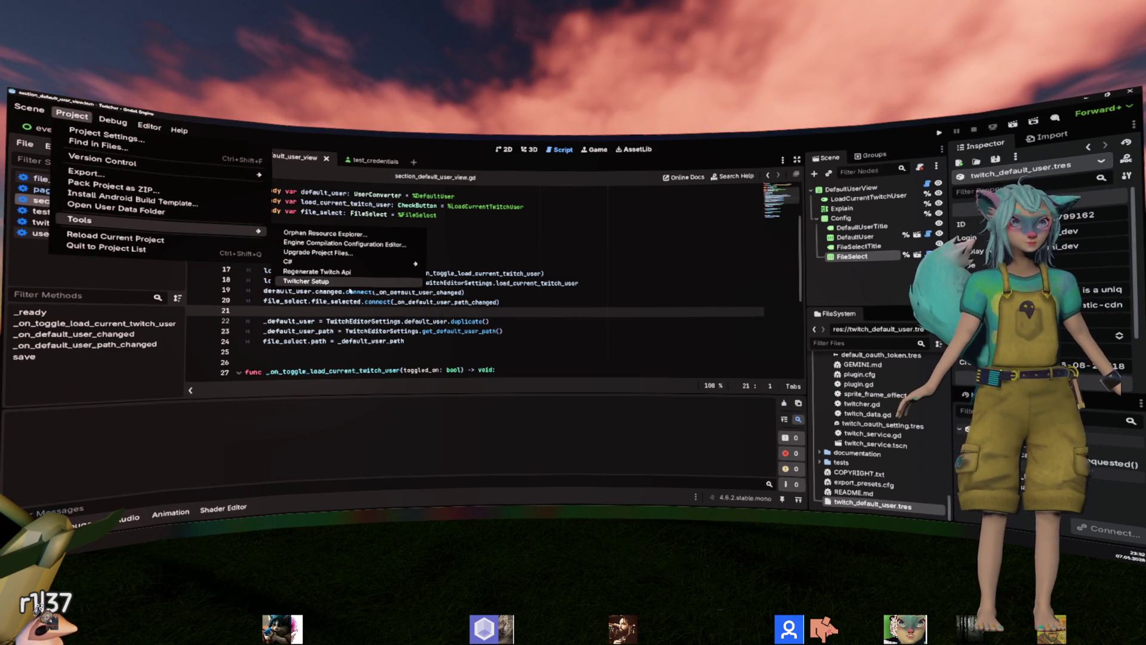
{"action": "left_click", "coordinate": [390, 286]}
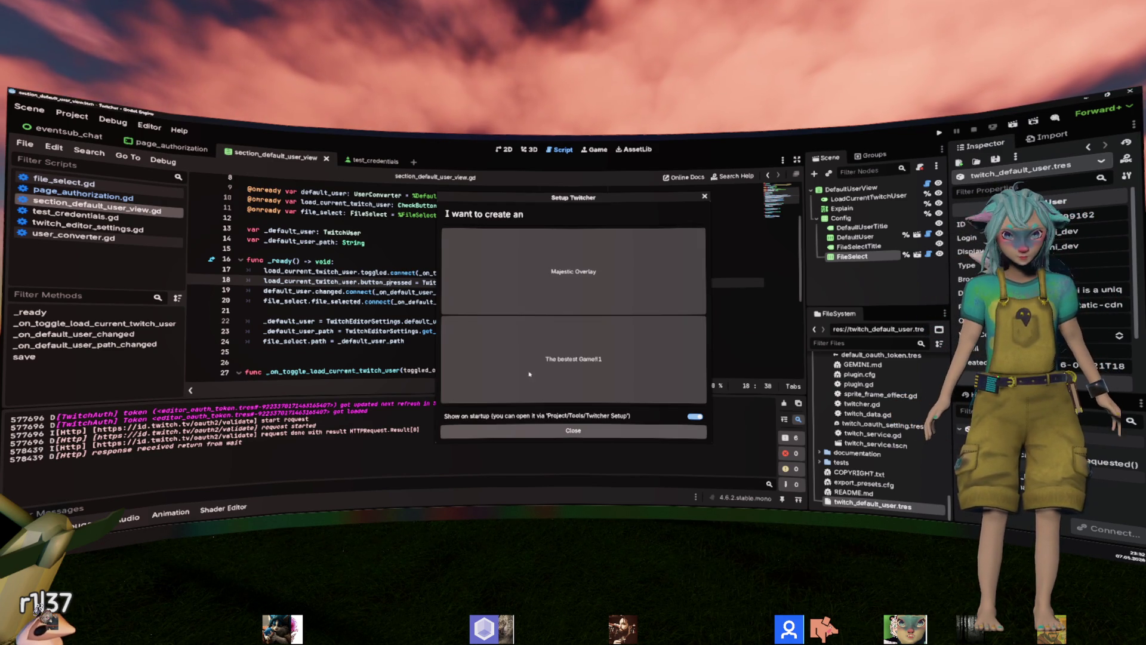
{"action": "left_click", "coordinate": [537, 275]}
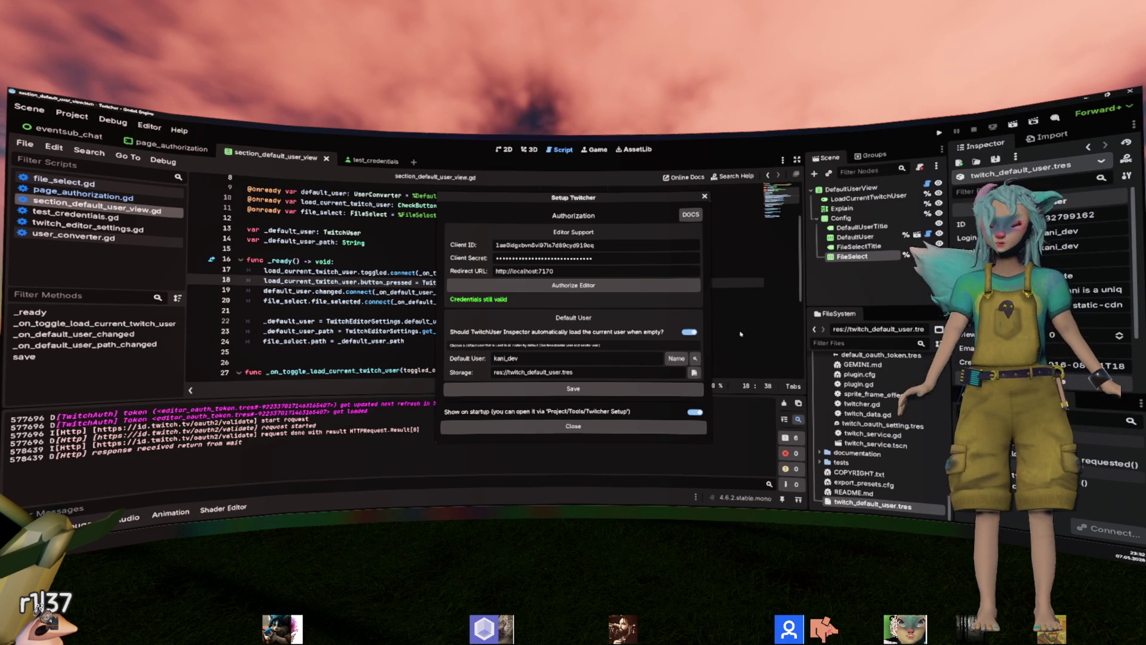
{"action": "double_click", "coordinate": [507, 358]}
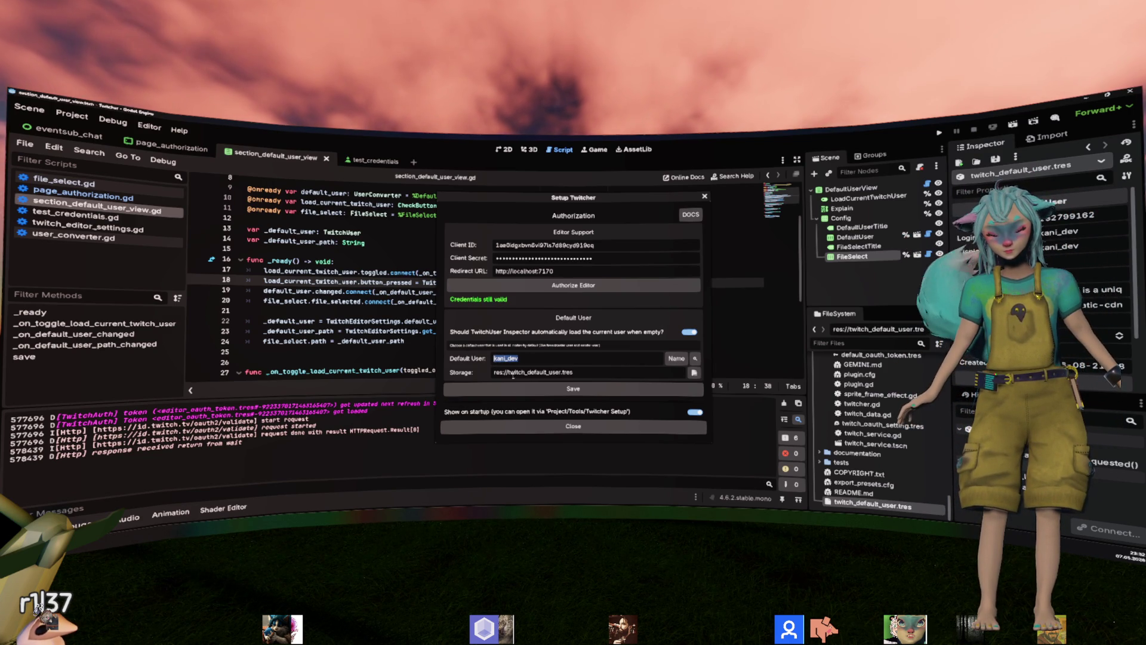
{"action": "left_click", "coordinate": [539, 423]}
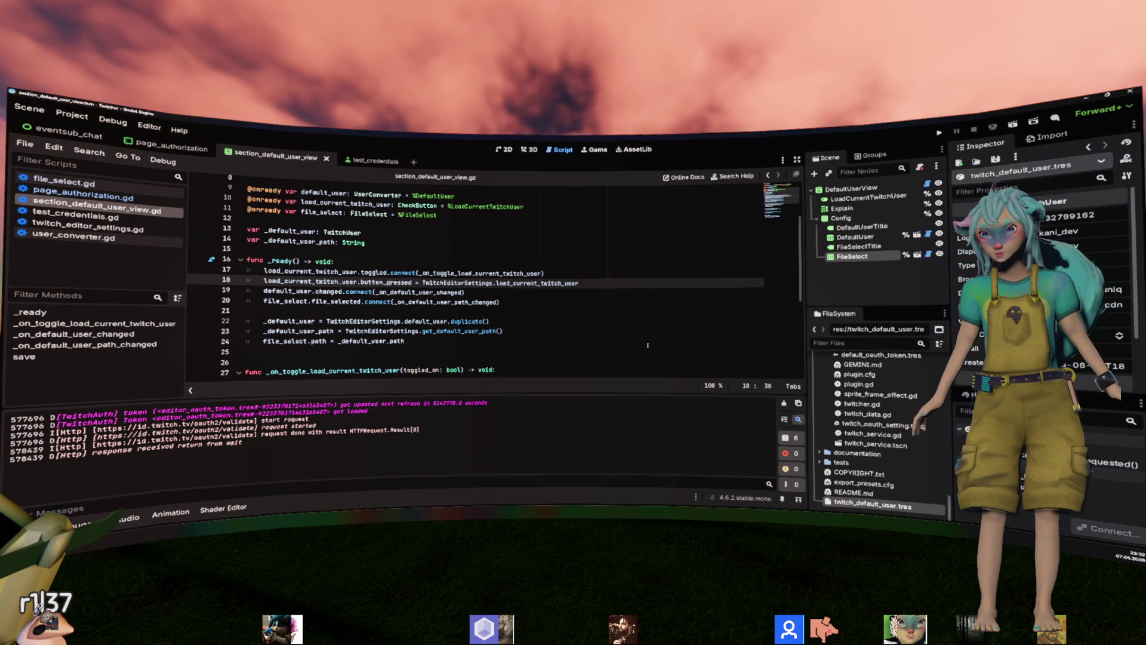
{"action": "left_click", "coordinate": [171, 147]}
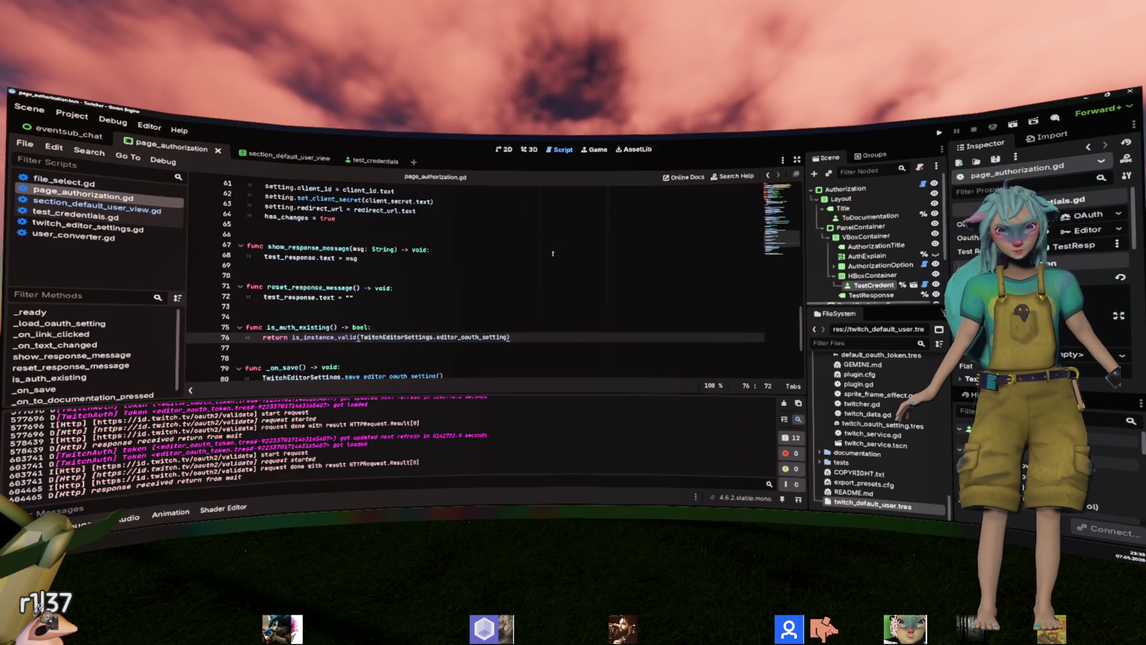
Scroll through page_authorization.gd to review how _on_text_changed updates the OAuth setting and has_changes.
{"action": "scroll", "coordinate": [459, 282], "scroll_direction": "up", "scroll_amount": 5}
{"action": "scroll", "coordinate": [458, 282], "scroll_direction": "up", "scroll_amount": 6}
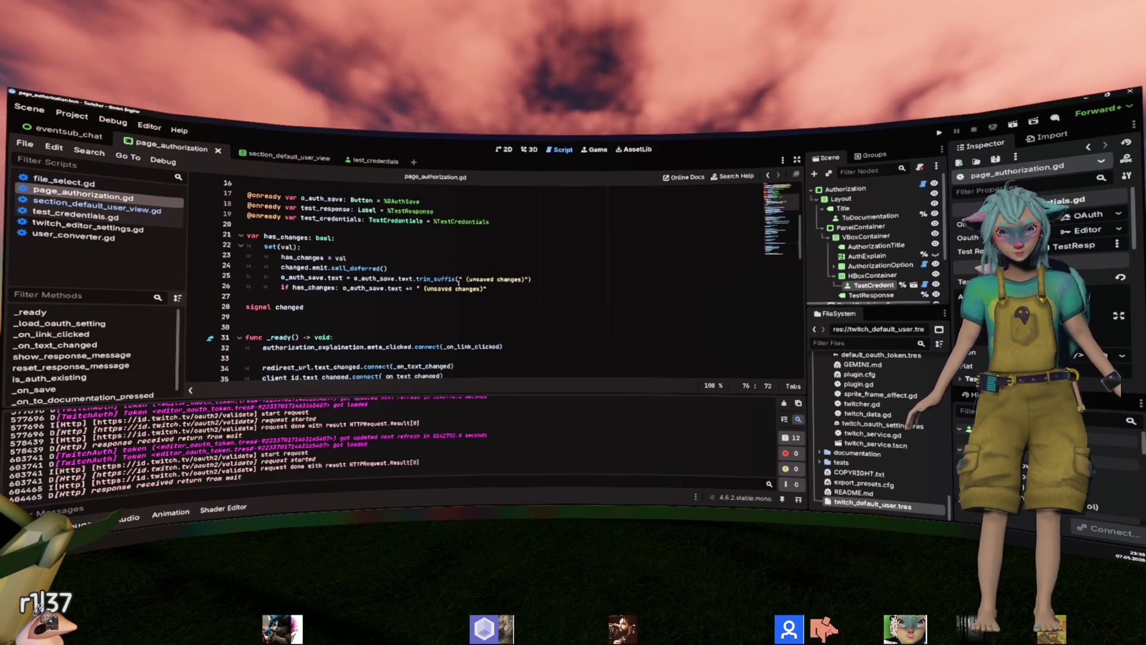
{"action": "scroll", "coordinate": [458, 283], "scroll_direction": "up", "scroll_amount": 6}
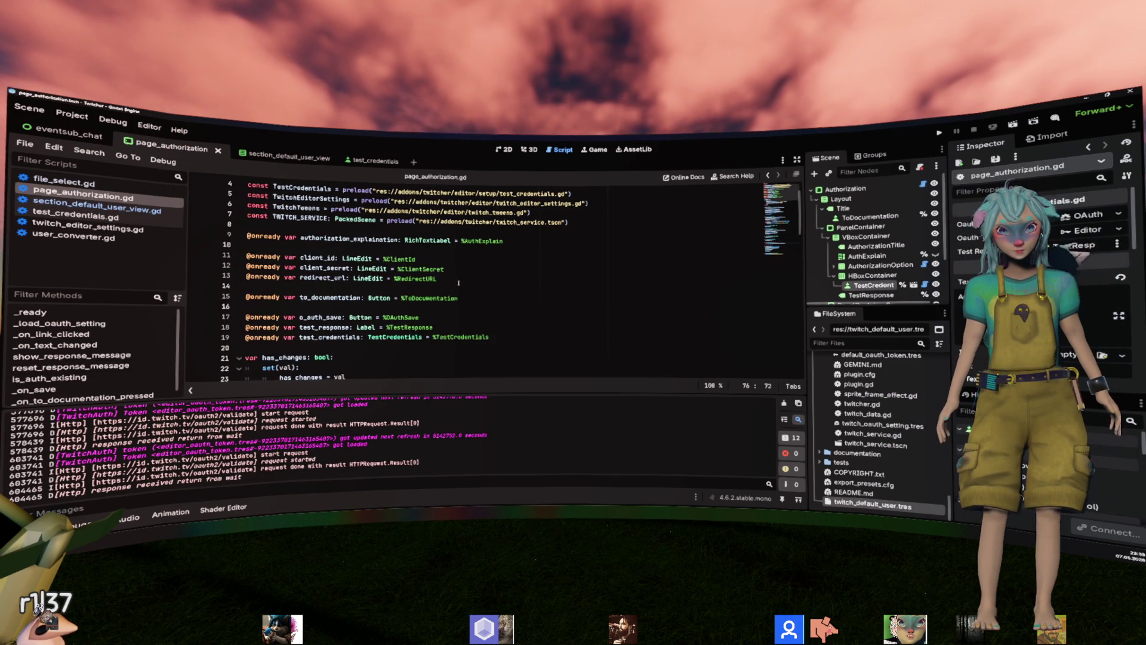
{"action": "scroll", "coordinate": [458, 283], "scroll_direction": "up", "scroll_amount": 1}
{"action": "scroll", "coordinate": [458, 282], "scroll_direction": "down", "scroll_amount": 5}
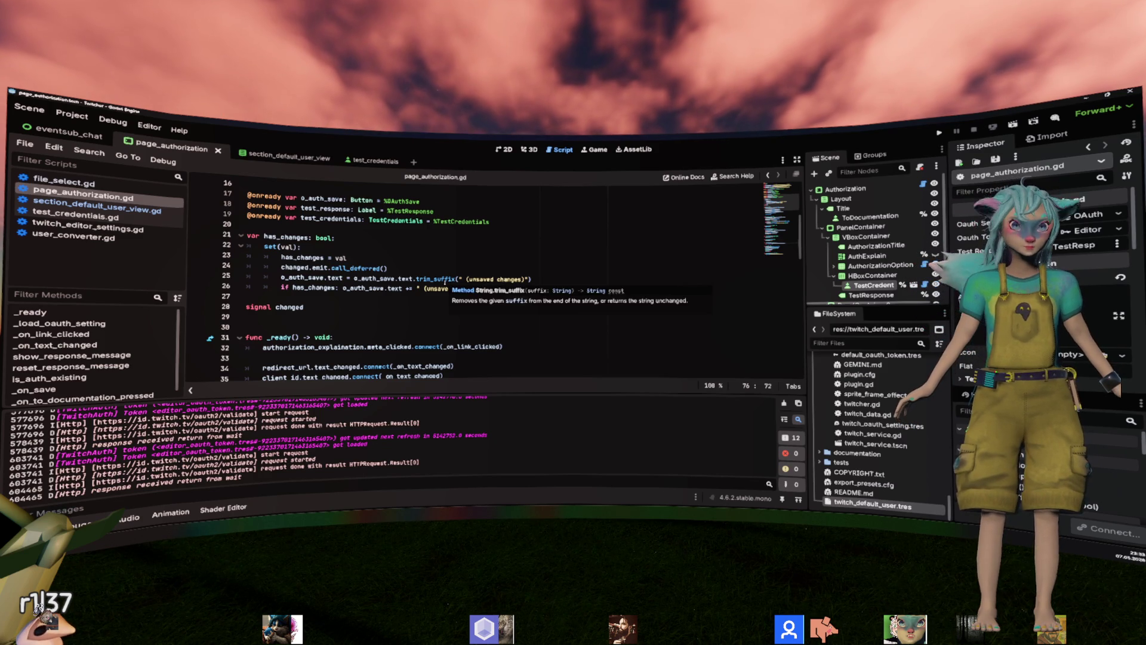
{"action": "scroll", "coordinate": [447, 282], "scroll_direction": "down", "scroll_amount": 1}
{"action": "left_click", "coordinate": [446, 266]}
{"action": "scroll", "coordinate": [454, 275], "scroll_direction": "down", "scroll_amount": 7}
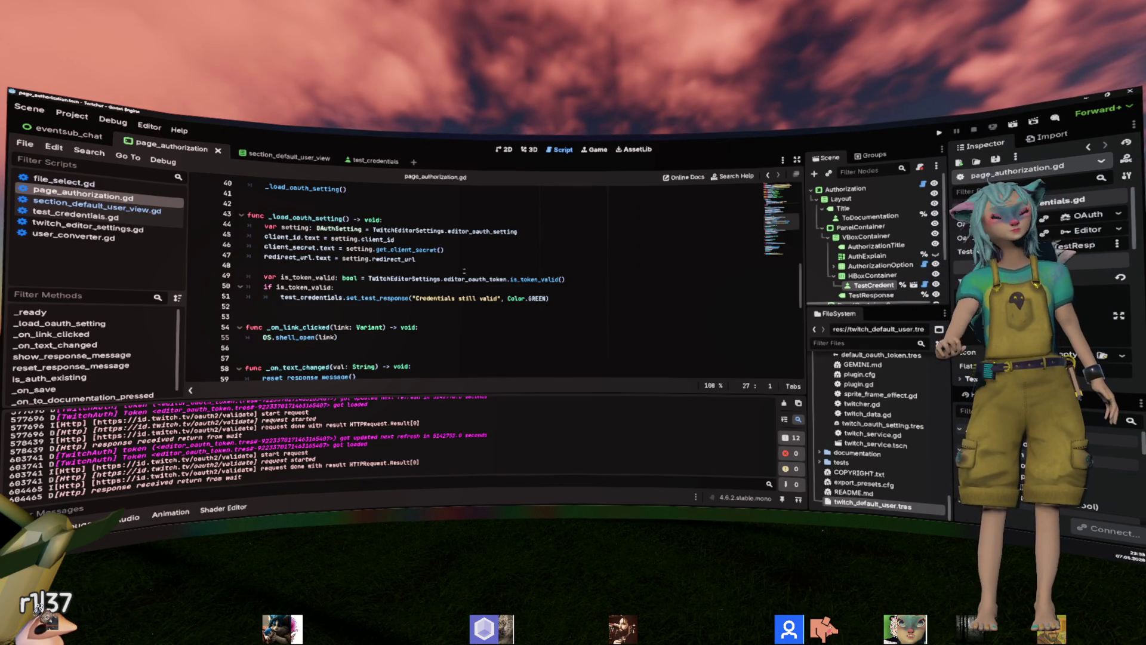
{"action": "scroll", "coordinate": [464, 270], "scroll_direction": "down", "scroll_amount": 5}
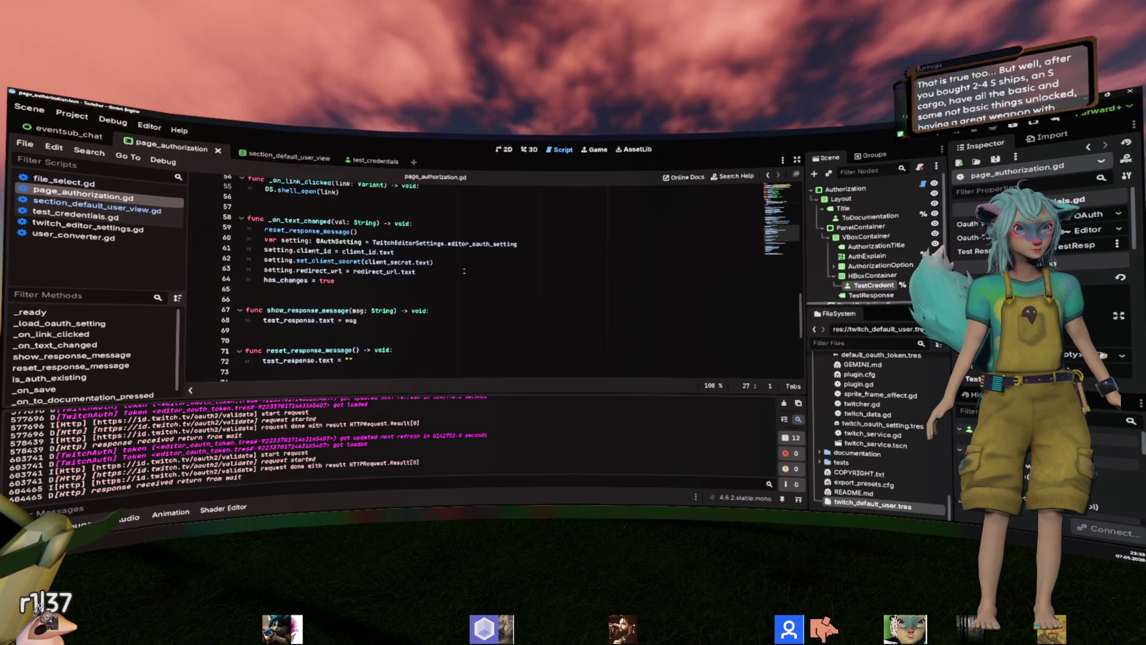
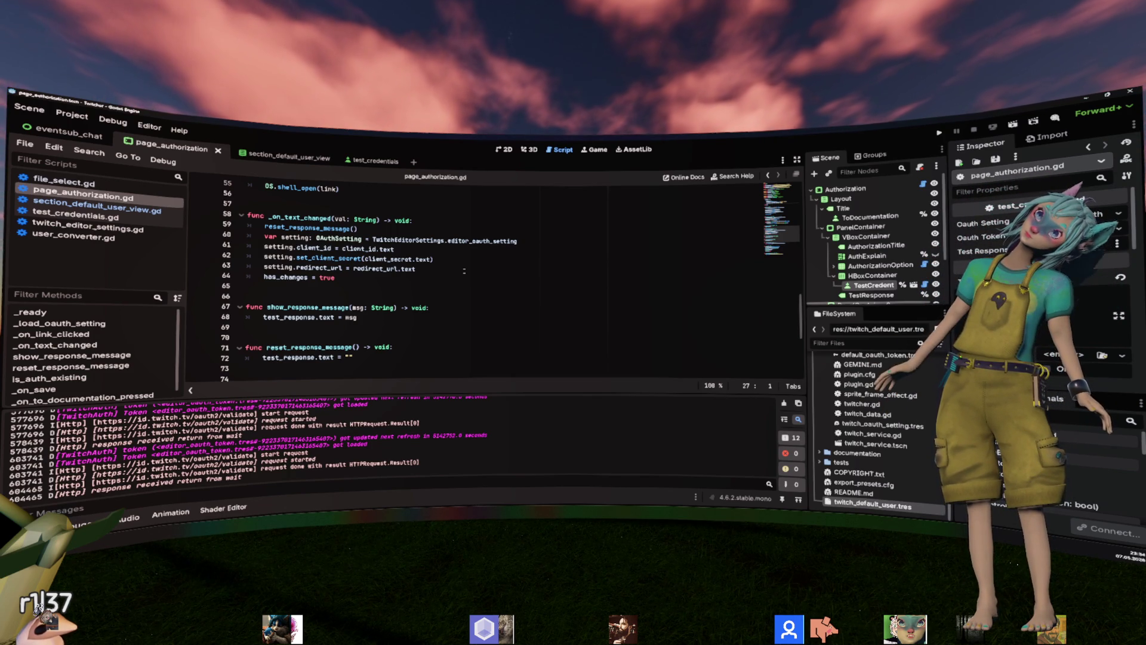
Collapse the Output dock and scroll page_authorization.gd to the save_editor_oauth_setting call in _on_save.
{"action": "scroll", "coordinate": [464, 271], "scroll_direction": "down", "scroll_amount": 1}
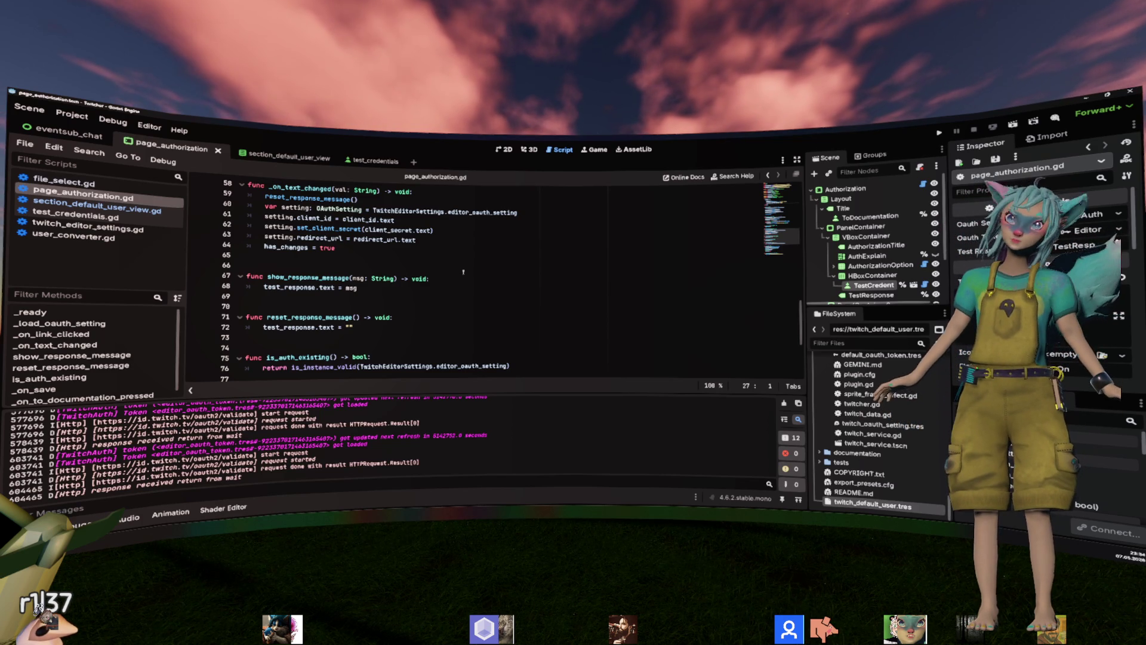
{"action": "scroll", "coordinate": [463, 272], "scroll_direction": "down", "scroll_amount": 5}
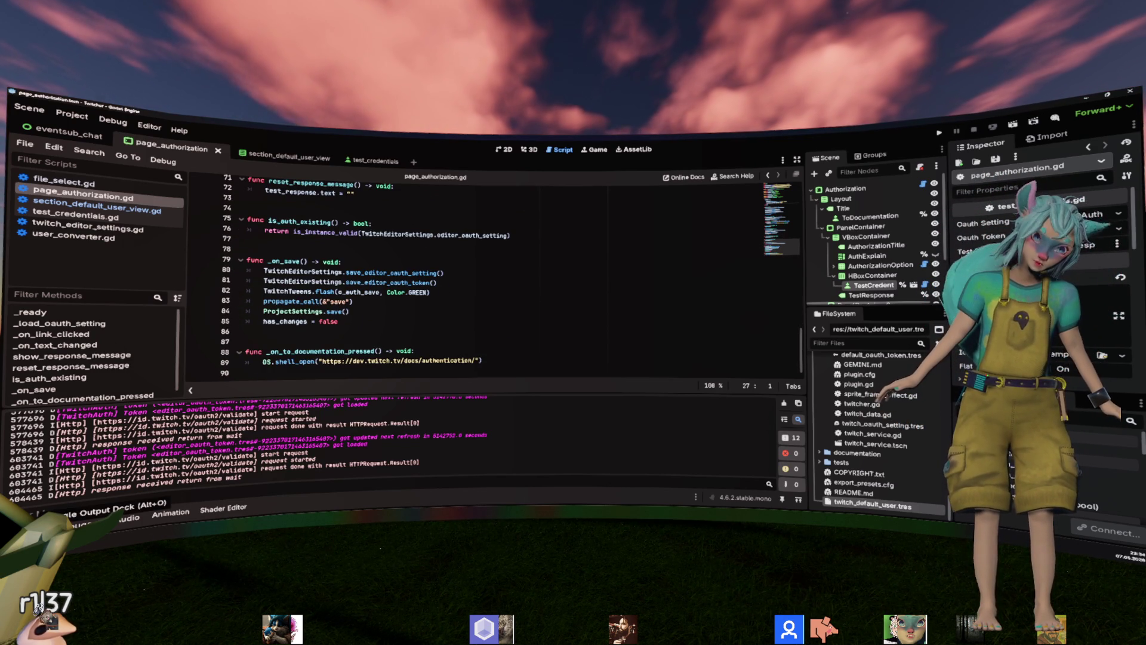
{"action": "left_click", "coordinate": [66, 518]}
{"action": "left_click", "coordinate": [346, 367]}
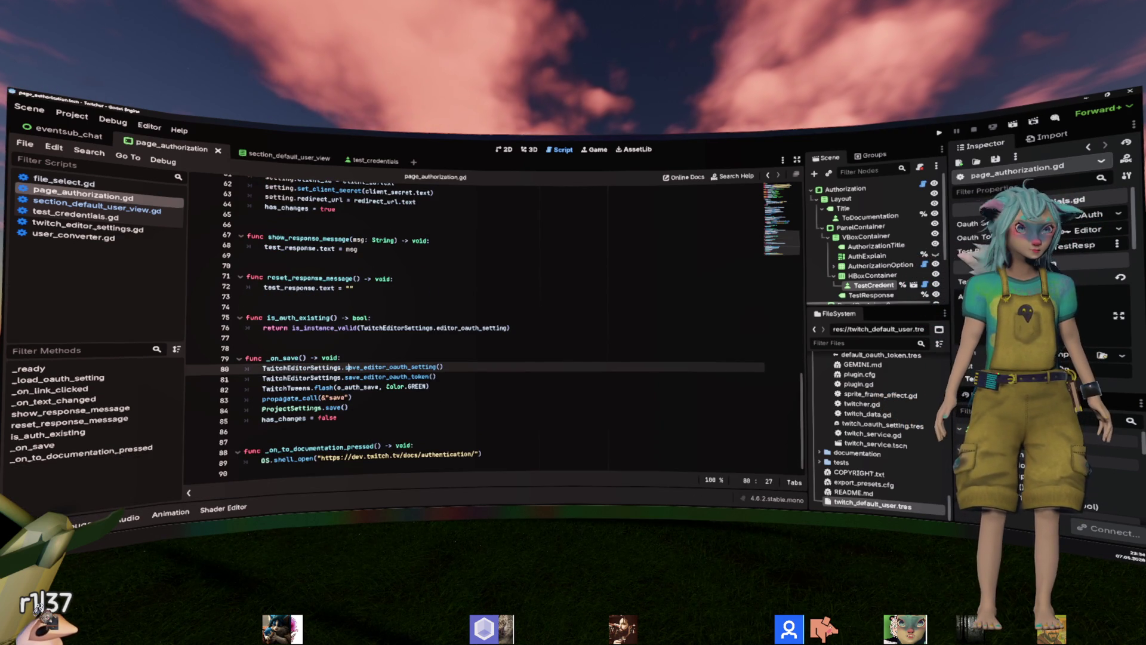
{"action": "left_click", "coordinate": [66, 518]}
{"action": "left_click", "coordinate": [399, 342]}
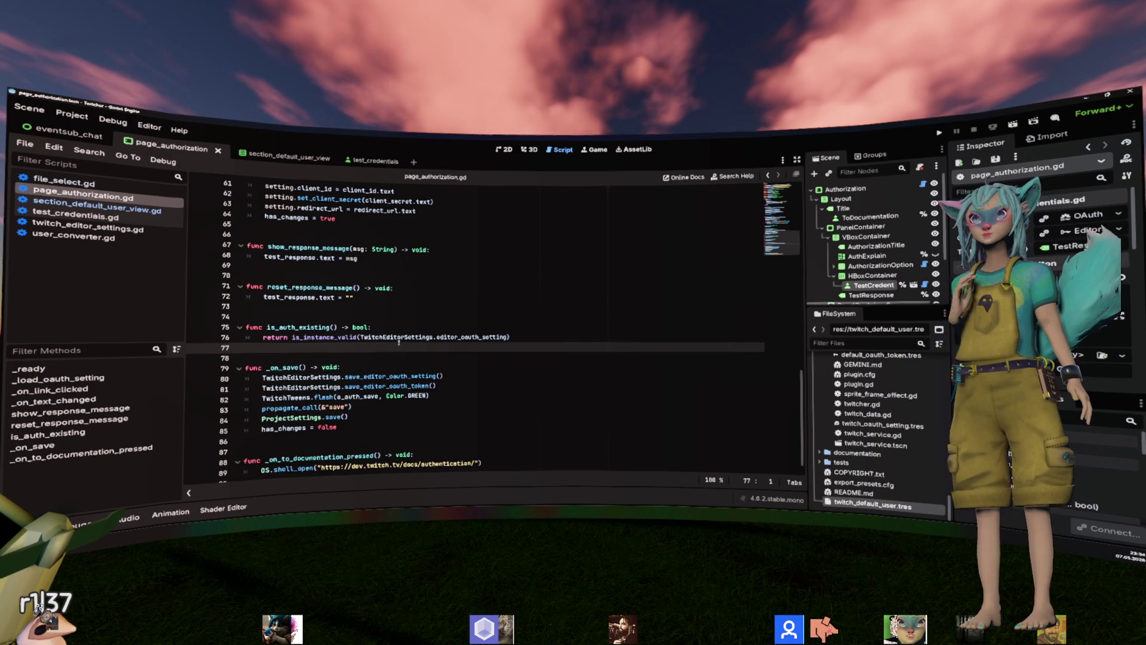
{"action": "scroll", "coordinate": [399, 342], "scroll_direction": "down", "scroll_amount": 1}
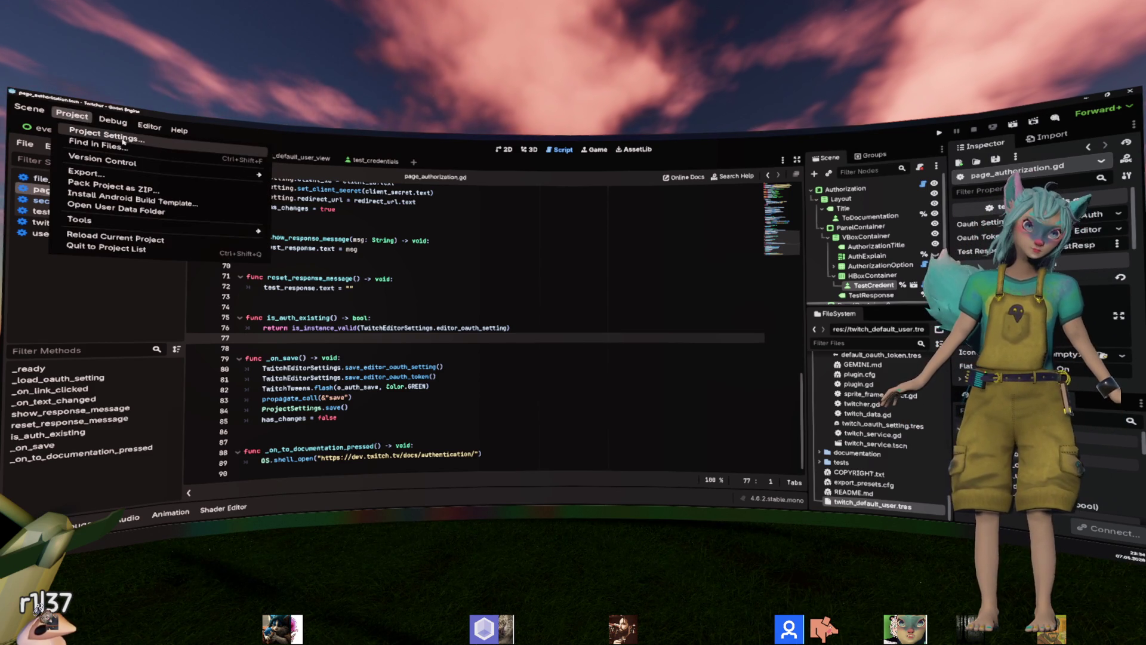
{"action": "left_click", "coordinate": [122, 141]}
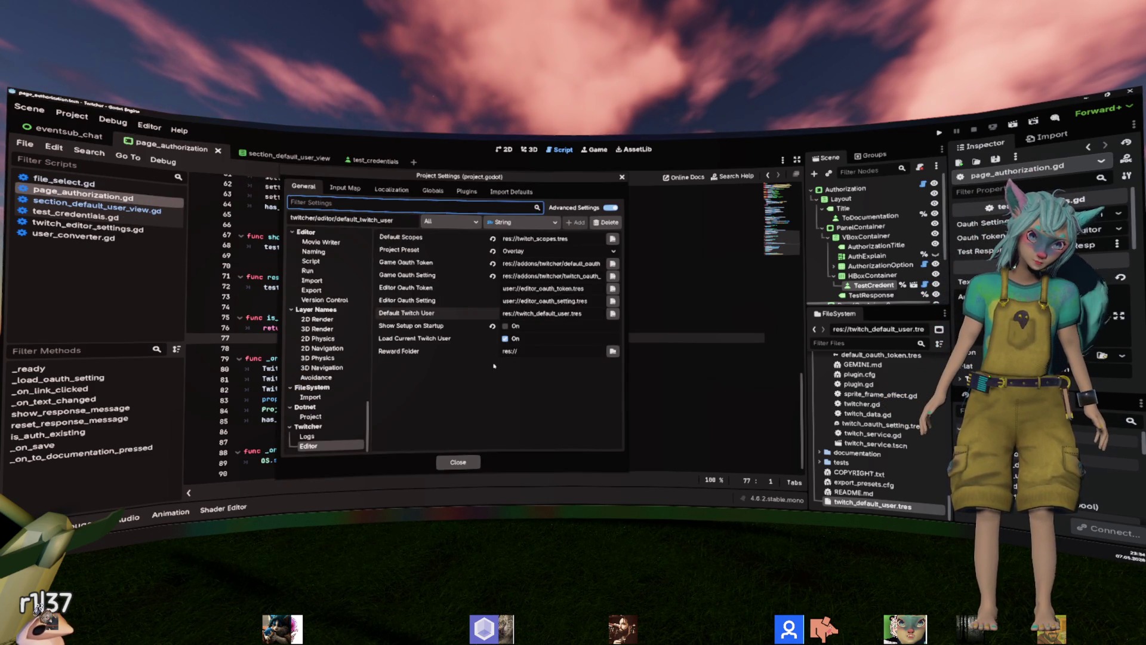
{"action": "left_click", "coordinate": [420, 314]}
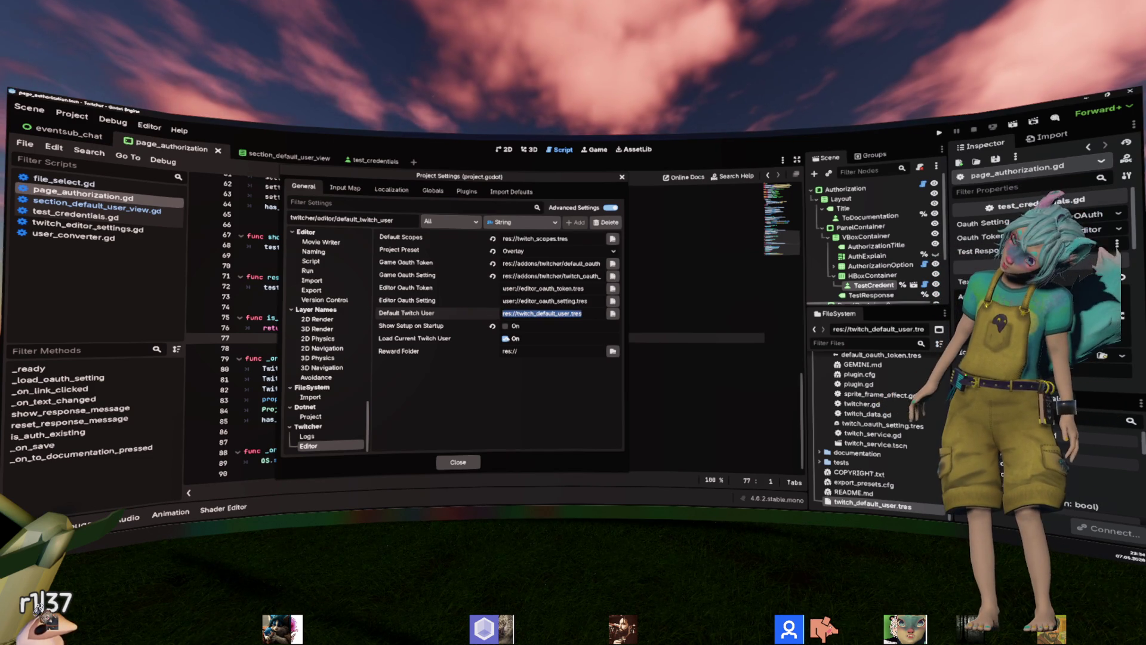
{"action": "left_click", "coordinate": [458, 462]}
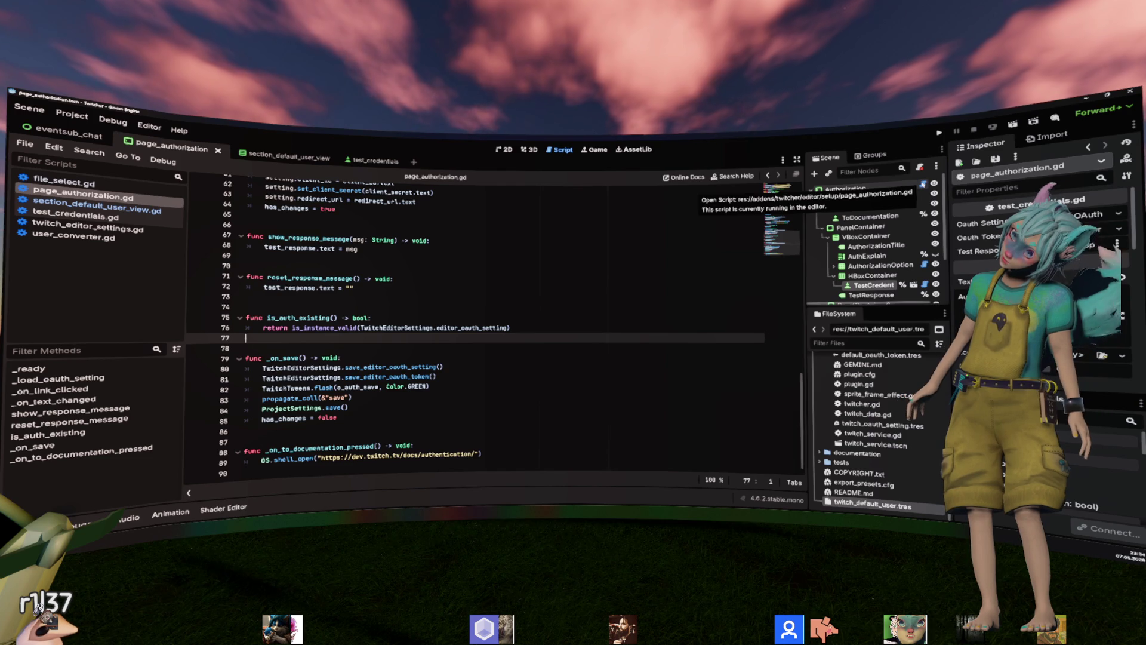
Open section_default_user_view.gd from the DefaultUserView node and inspect default_user on lines 22 and 9.
{"action": "scroll", "coordinate": [477, 322], "scroll_direction": "up", "scroll_amount": 15}
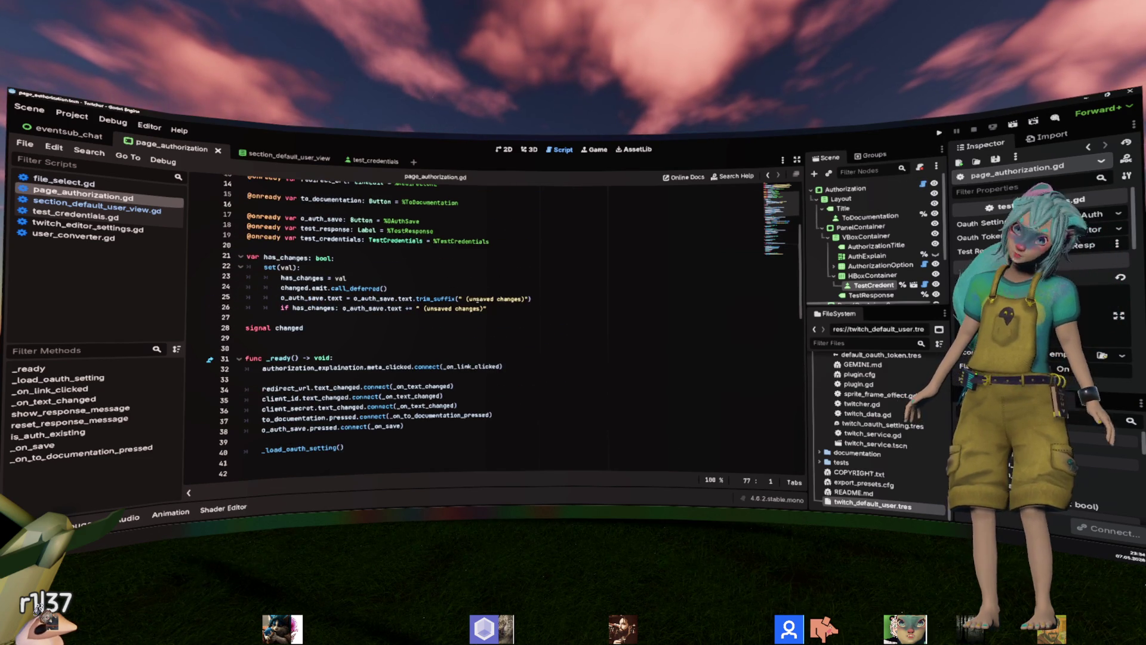
{"action": "scroll", "coordinate": [871, 278], "scroll_direction": "down", "scroll_amount": 1}
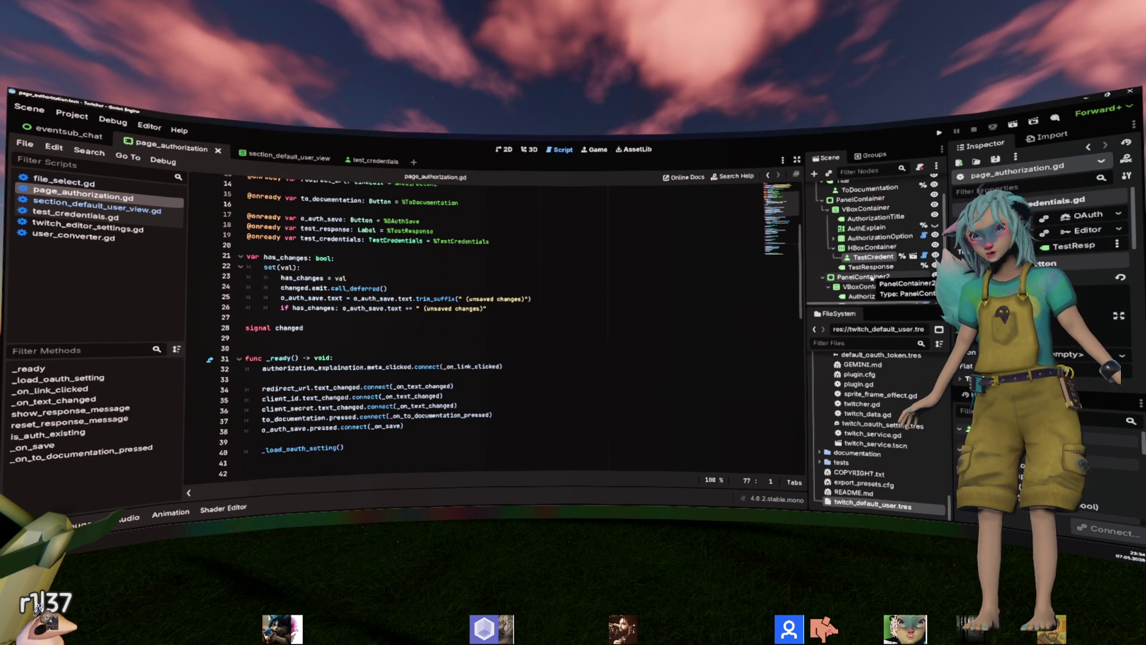
{"action": "scroll", "coordinate": [881, 276], "scroll_direction": "down", "scroll_amount": 1}
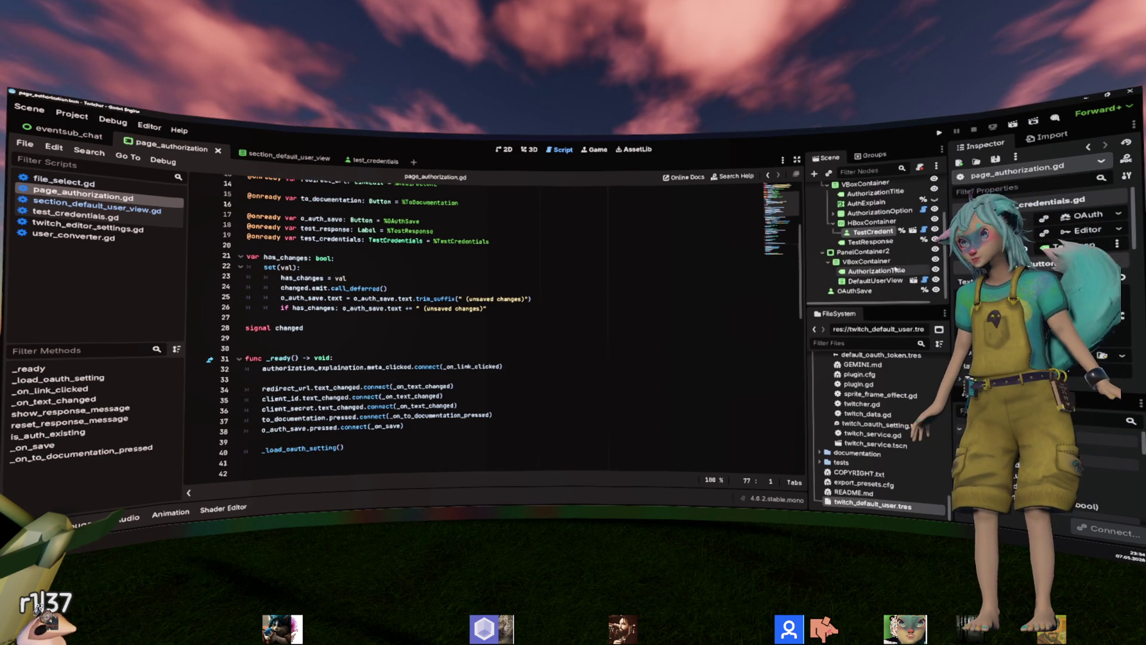
{"action": "left_click", "coordinate": [876, 280]}
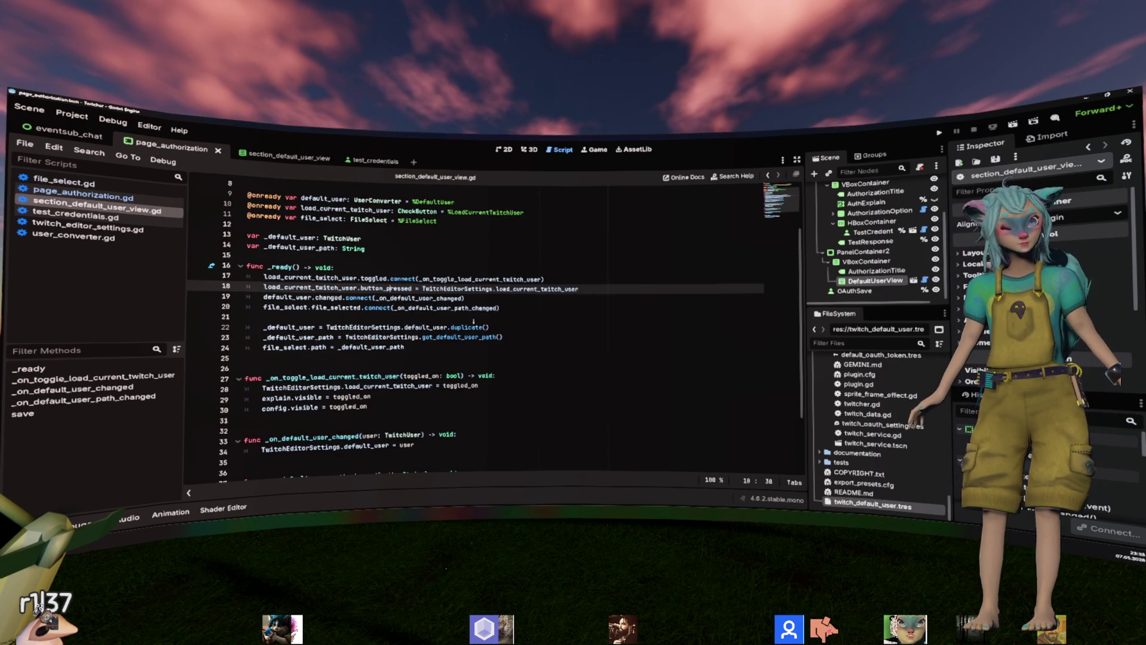
{"action": "double_click", "coordinate": [423, 327]}
{"action": "double_click", "coordinate": [296, 327]}
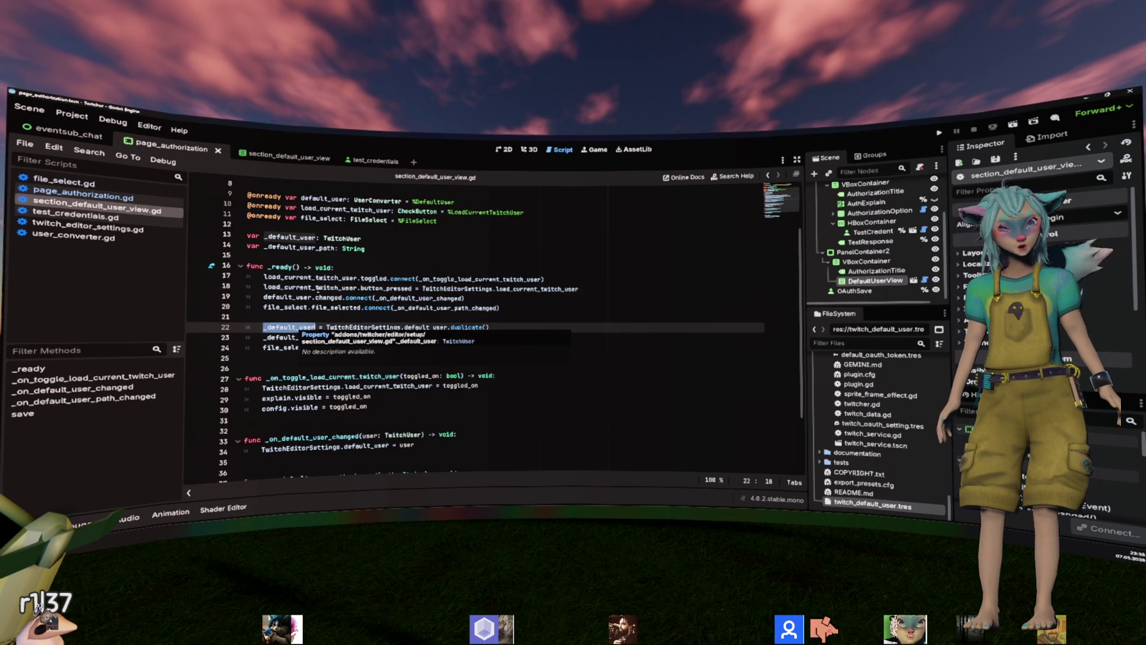
{"action": "scroll", "coordinate": [317, 288], "scroll_direction": "up", "scroll_amount": 2}
{"action": "double_click", "coordinate": [322, 258]}
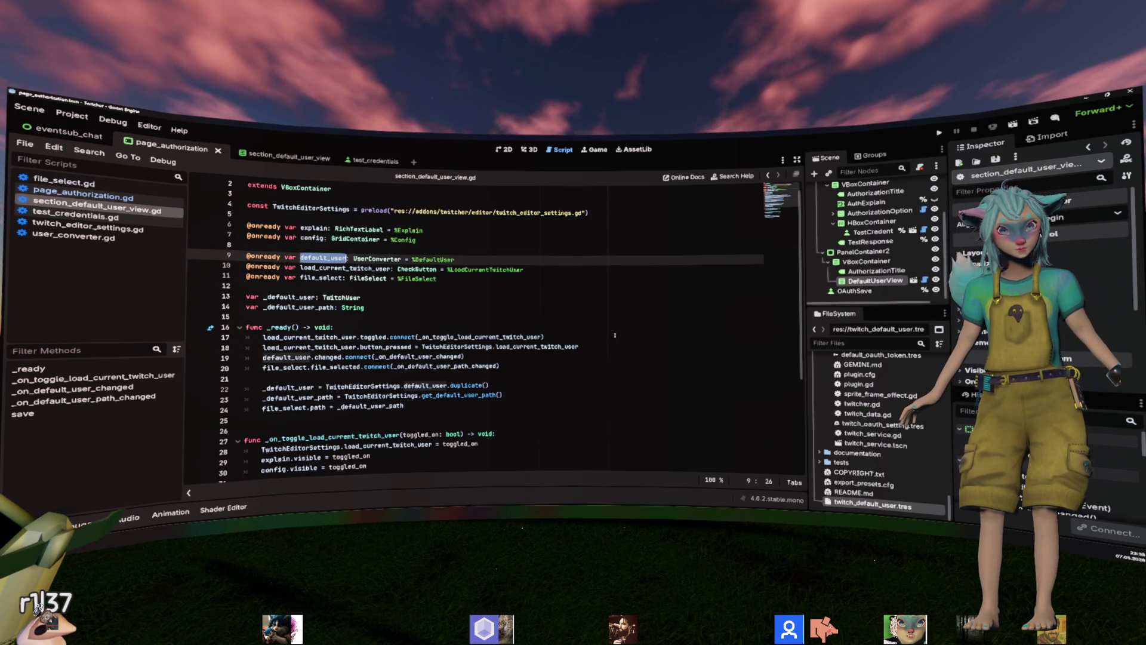
{"action": "scroll", "coordinate": [614, 335], "scroll_direction": "down", "scroll_amount": 5}
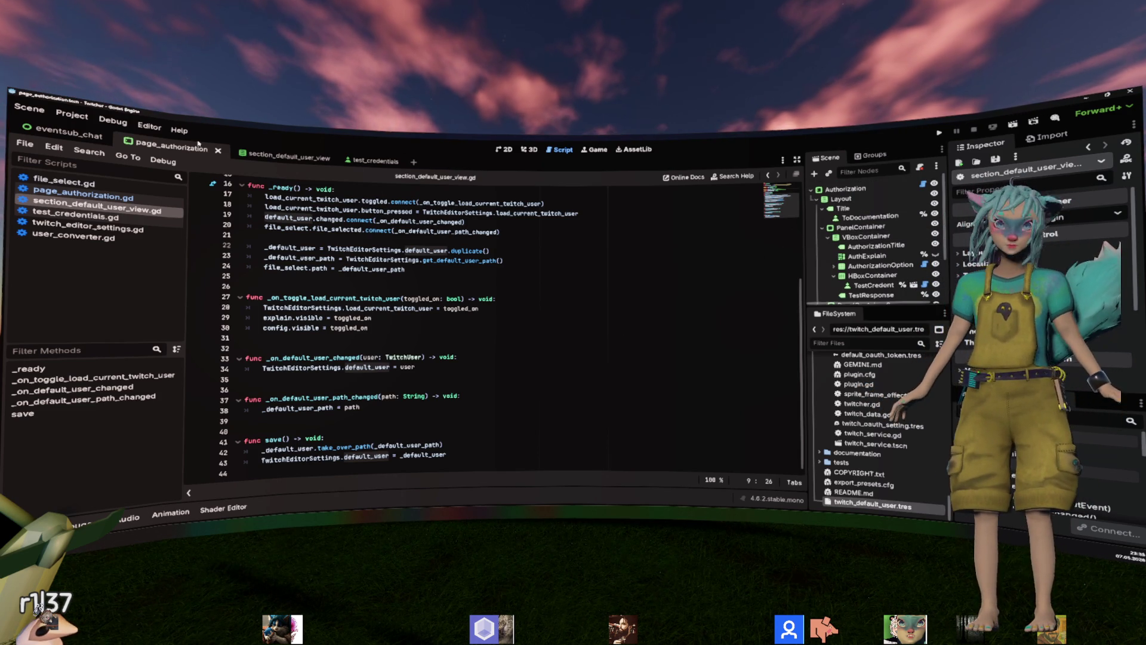
Filter FileSystem for 'setup', open setup.tscn, and select its SetupWindow root to show setup.gd.
{"action": "left_click", "coordinate": [838, 344]}
{"action": "type", "text": "setup"}
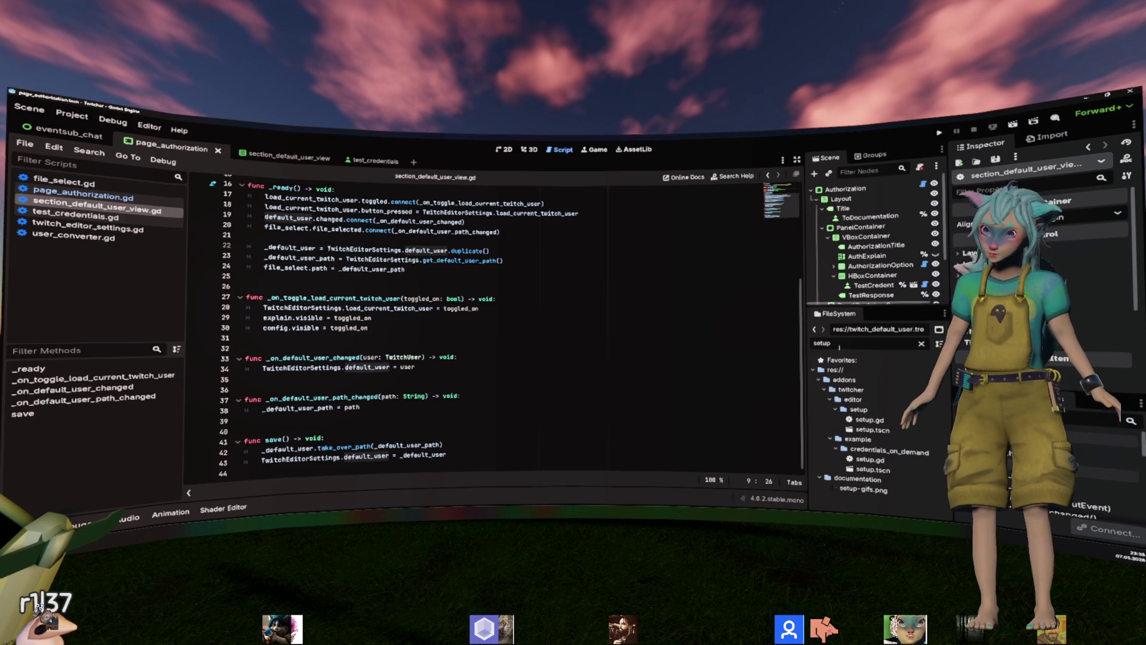
{"action": "double_click", "coordinate": [893, 433]}
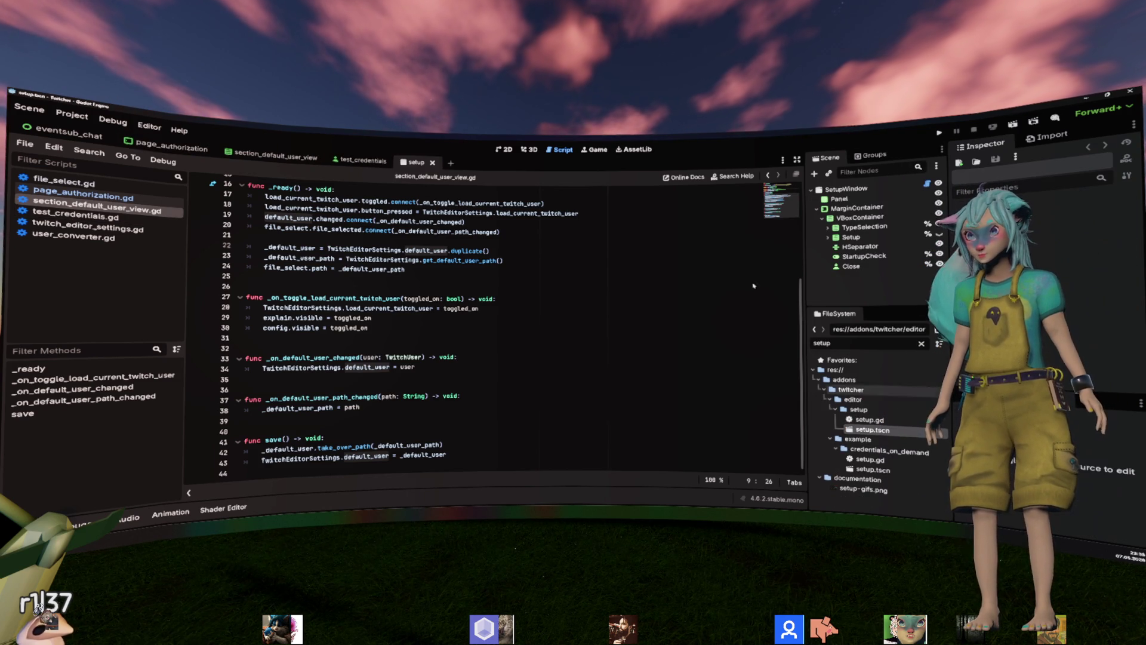
{"action": "left_click", "coordinate": [846, 189]}
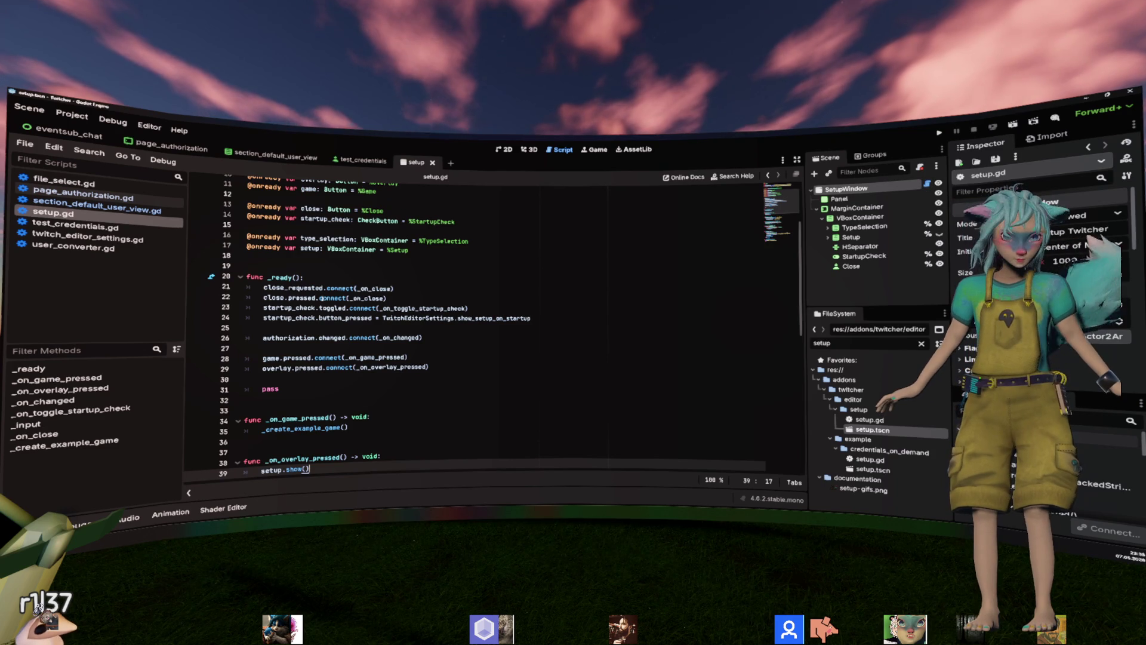
Scroll setup.gd to _on_close and select lines 67–69 with the popup and queue_free calls.
{"action": "left_click", "coordinate": [383, 289]}
{"action": "scroll", "coordinate": [382, 289], "scroll_direction": "down", "scroll_amount": 7}
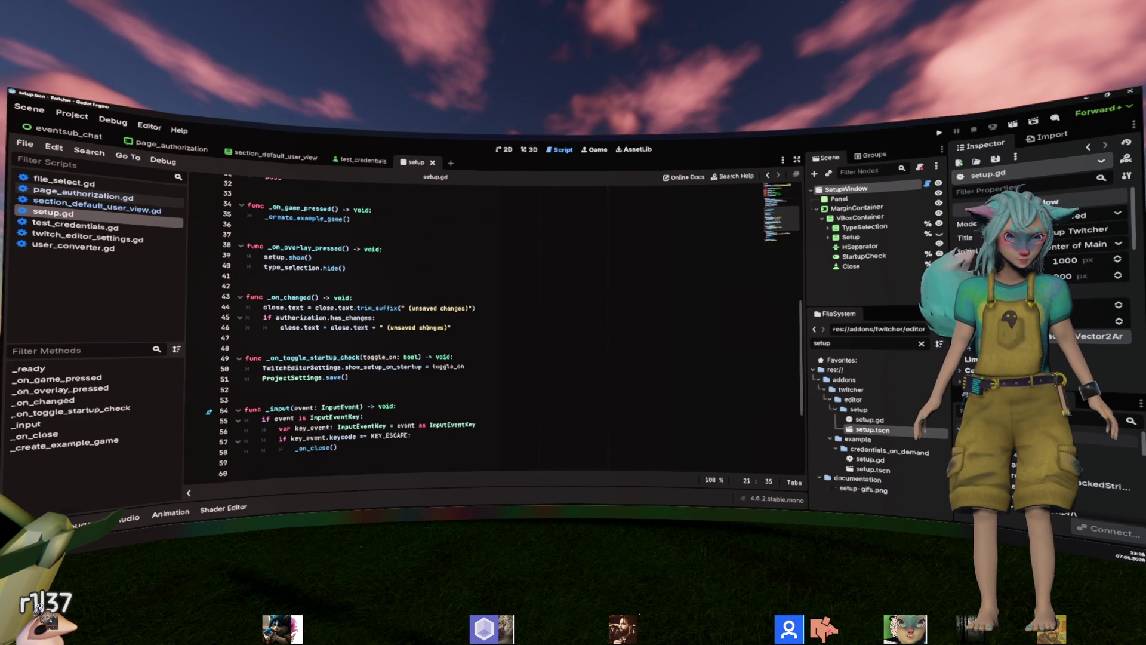
{"action": "scroll", "coordinate": [429, 327], "scroll_direction": "down", "scroll_amount": 5}
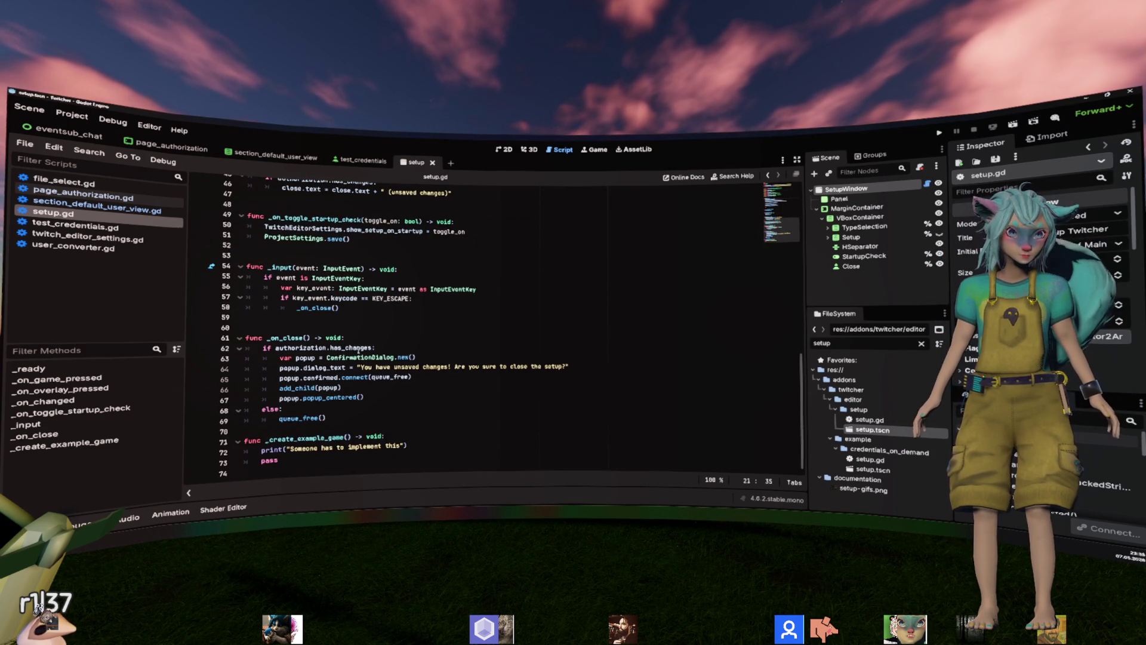
{"action": "left_click", "coordinate": [326, 347]}
{"action": "double_click", "coordinate": [332, 397]}
{"action": "double_click", "coordinate": [300, 387]}
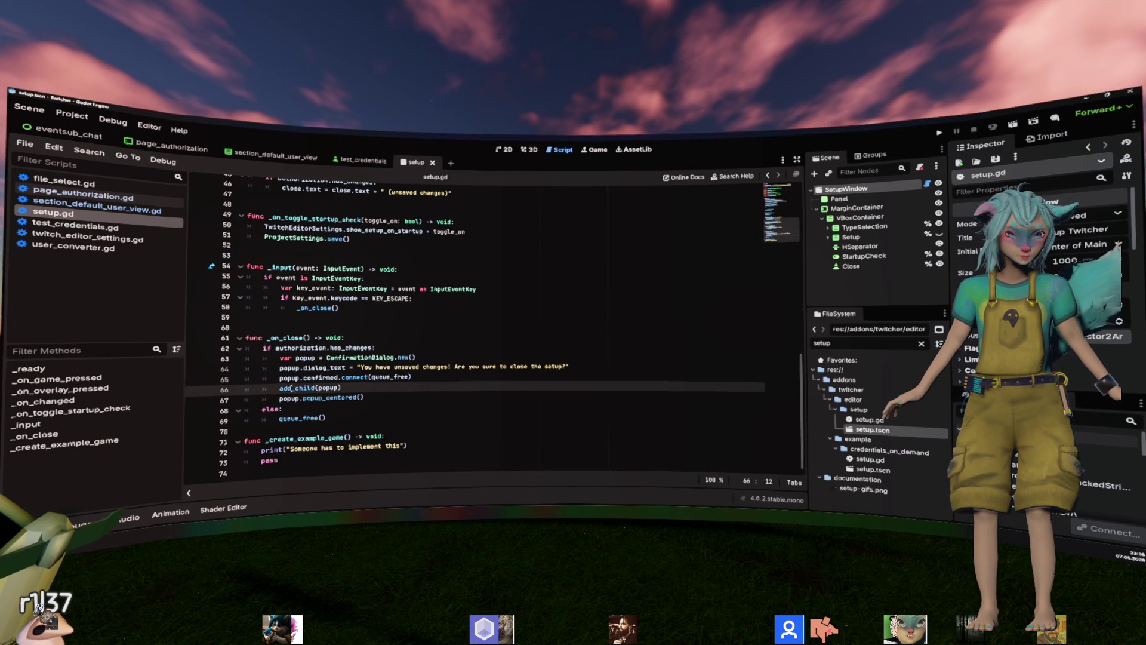
{"action": "double_click", "coordinate": [298, 417]}
{"action": "left_click", "coordinate": [327, 435]}
{"action": "key", "text": "shift+Up"}
{"action": "key", "text": "shift+Up"}
{"action": "key", "text": "shift+Up"}
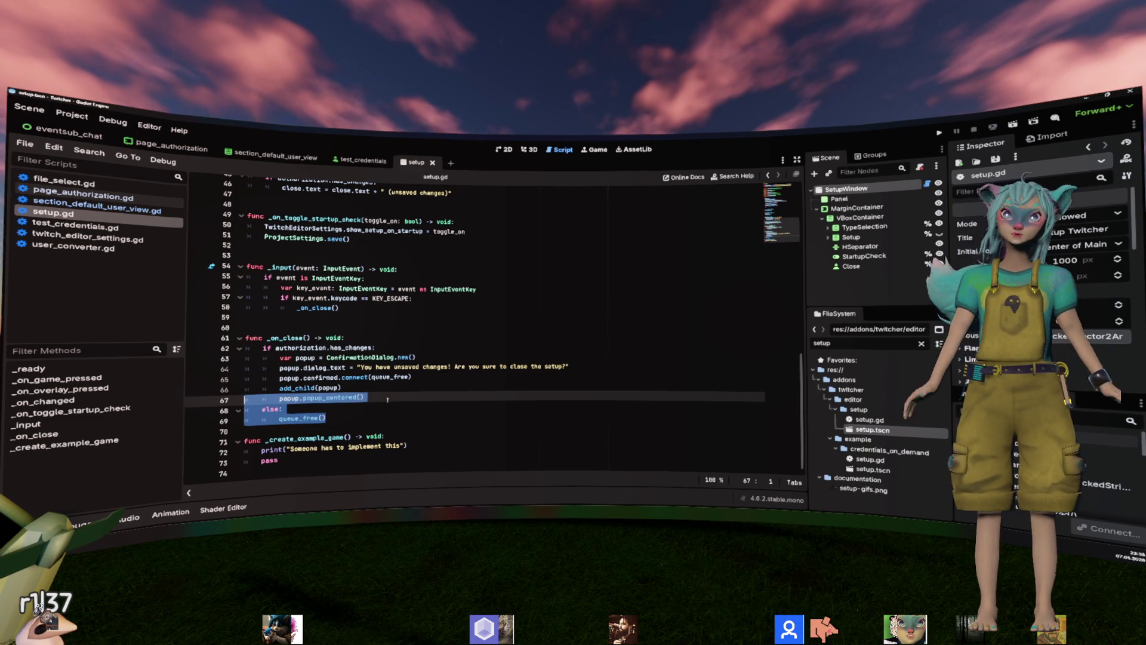
{"action": "left_click", "coordinate": [72, 114]}
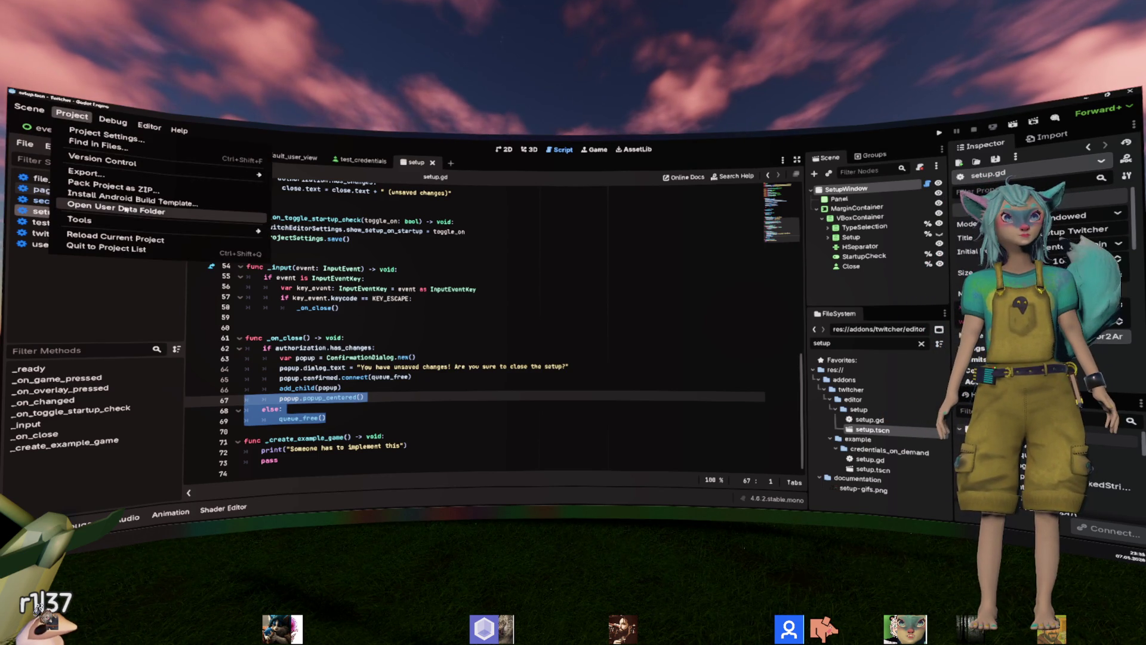
{"action": "mouse_move", "coordinate": [193, 231]}
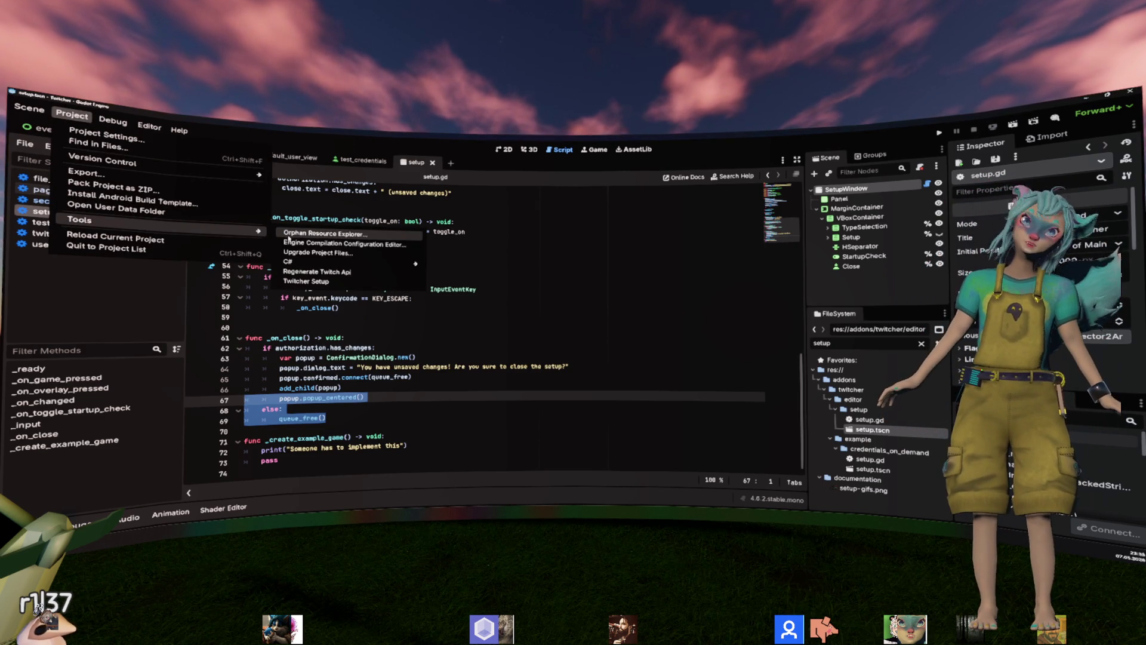
{"action": "left_click", "coordinate": [304, 281]}
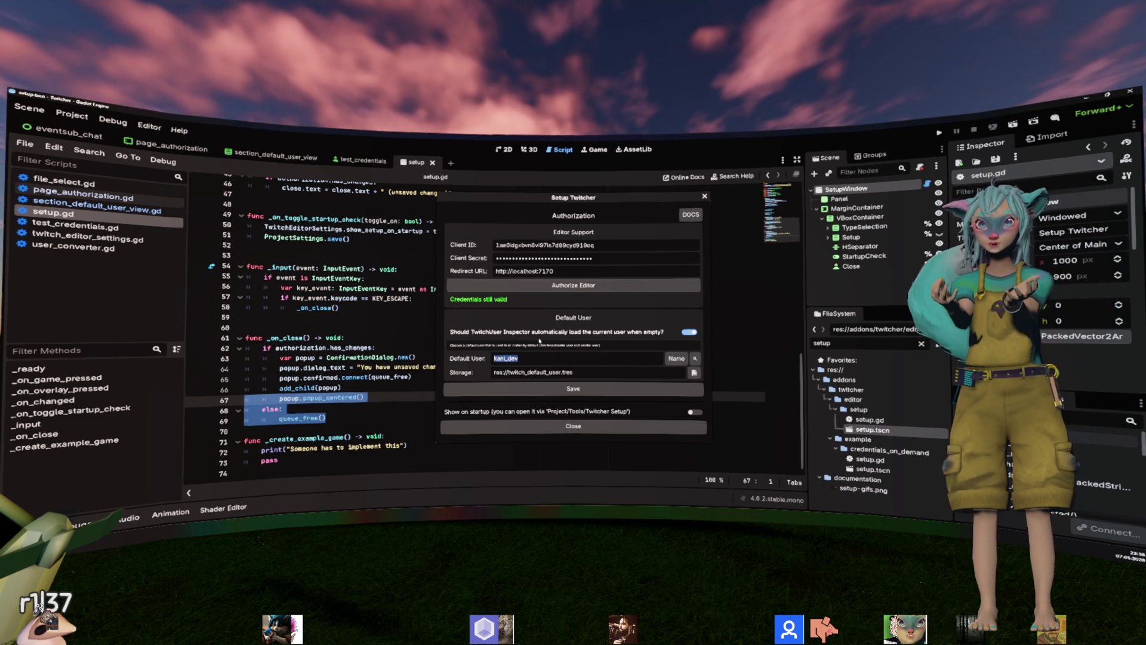
{"action": "left_click", "coordinate": [573, 425]}
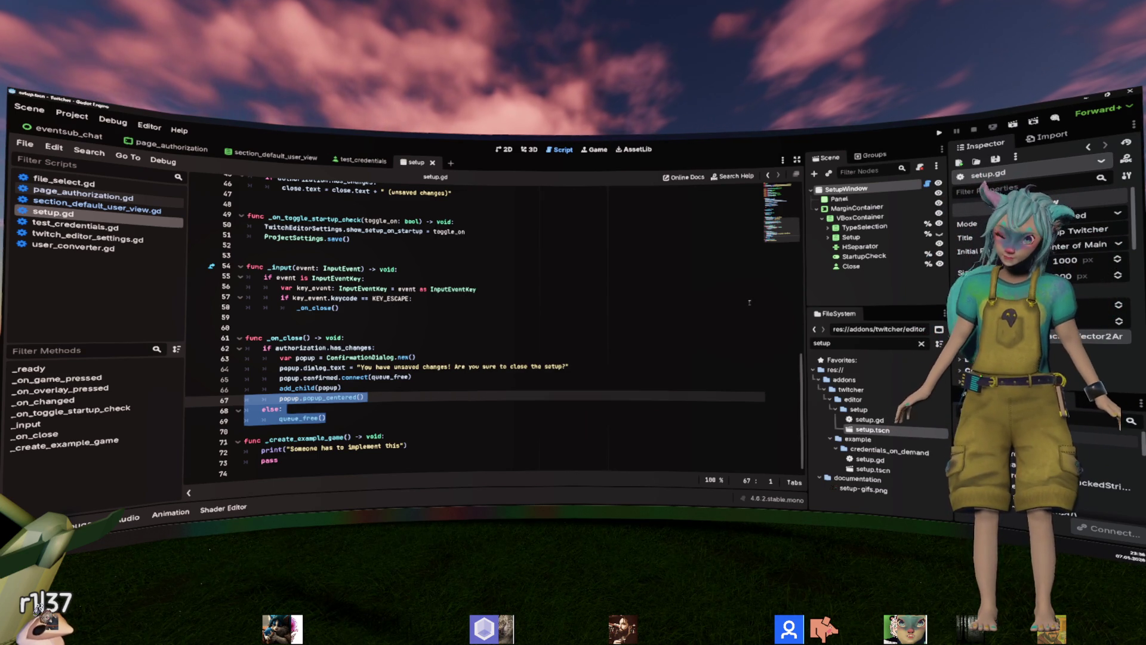
Switch to eventsub_chat and inspect the EventSub, API, HelloCommand and TwitchChat nodes.
{"action": "left_click", "coordinate": [694, 257]}
{"action": "key", "text": "ctrl+Tab"}
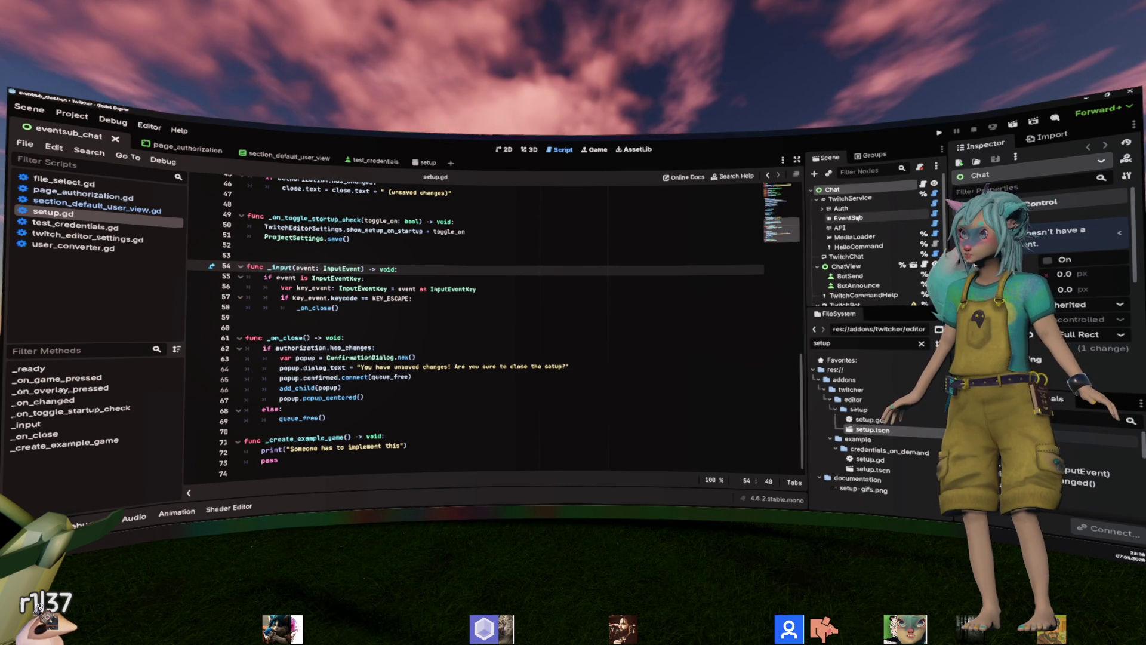
{"action": "left_click", "coordinate": [848, 217]}
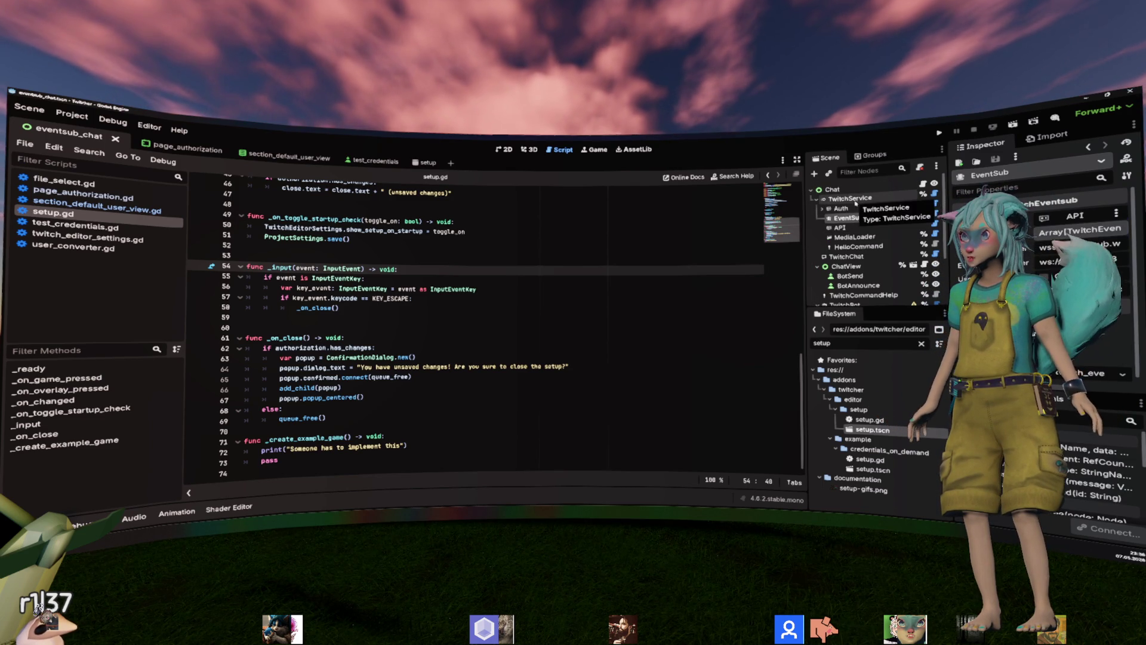
{"action": "left_click", "coordinate": [852, 228]}
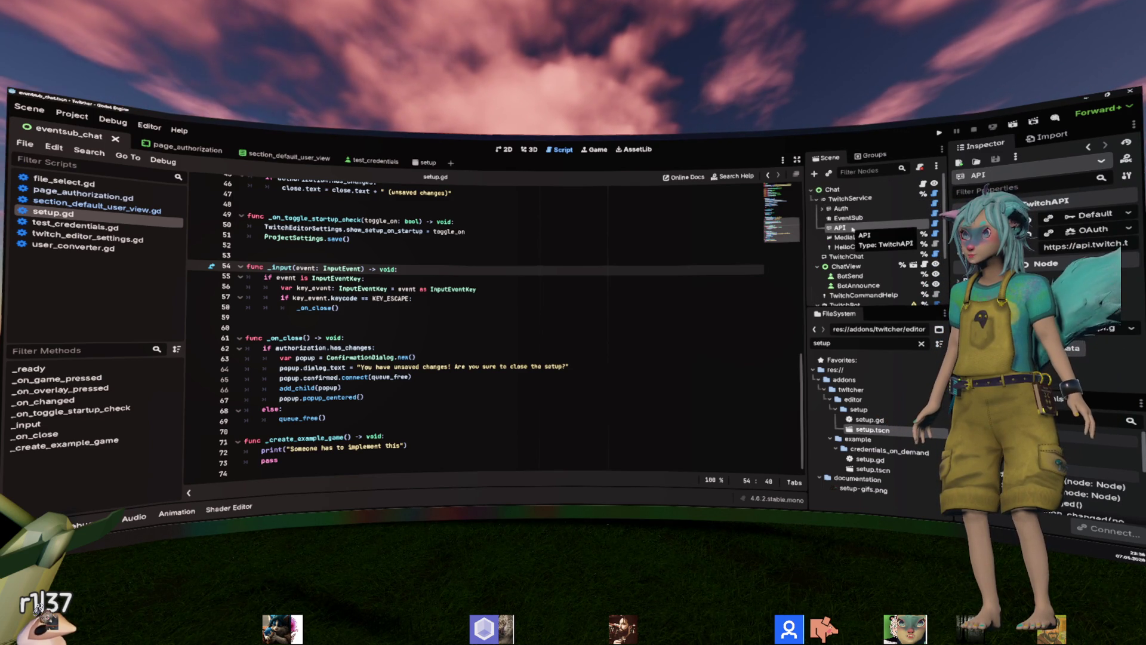
{"action": "left_click", "coordinate": [853, 246]}
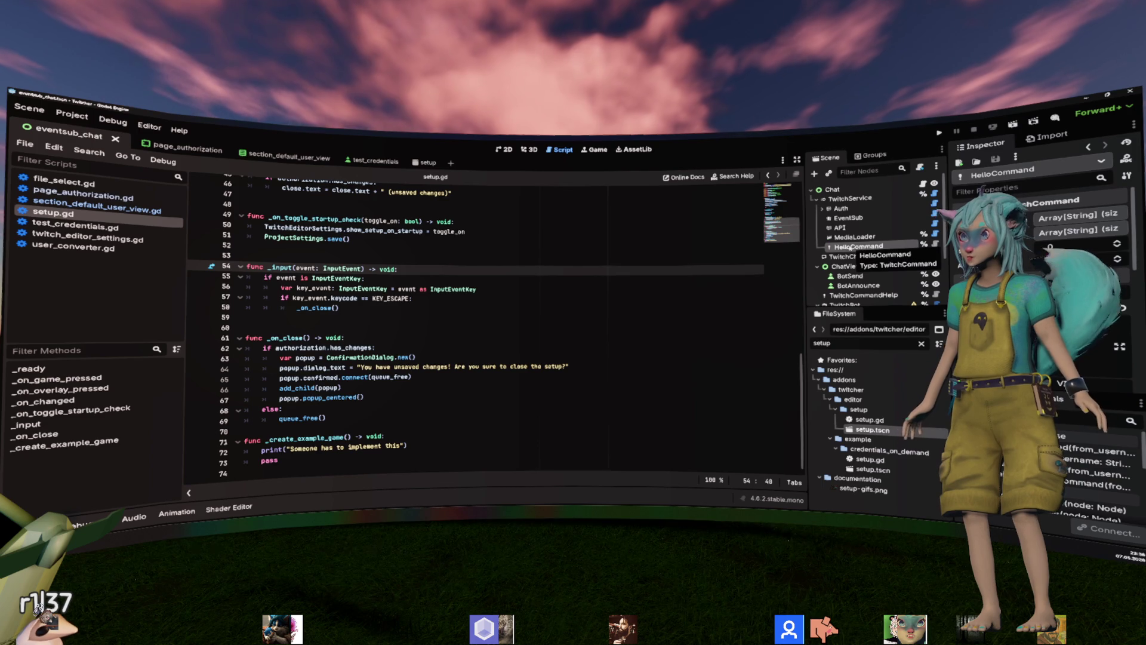
{"action": "left_click", "coordinate": [846, 257]}
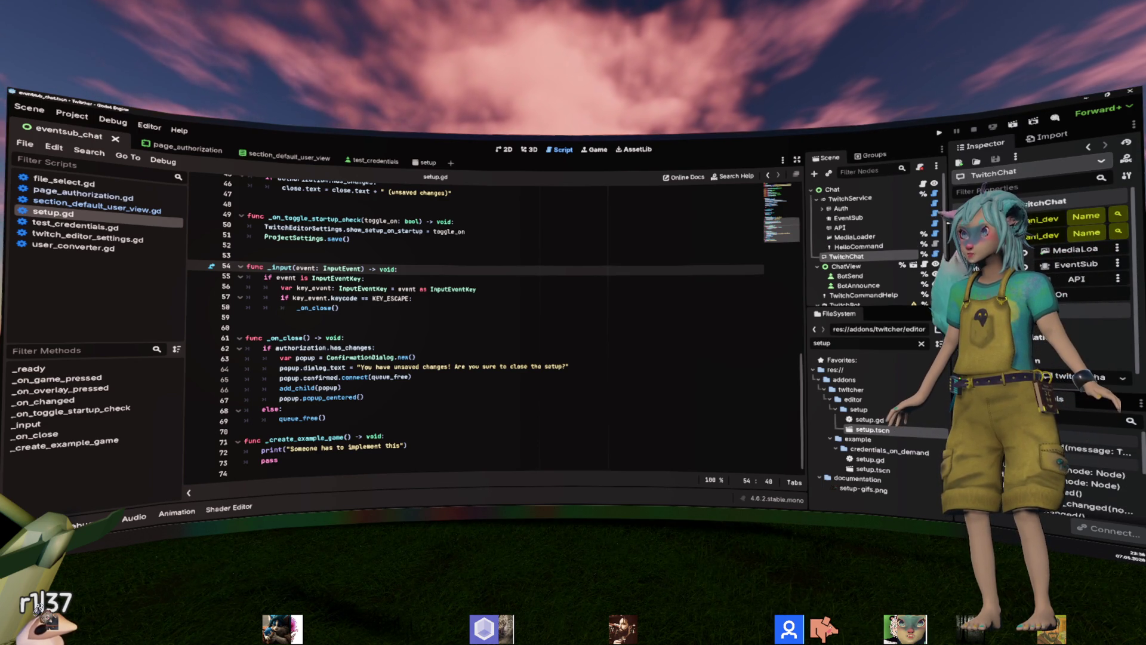
Widen the scene and inspector docks, save eventsub_chat, and close its scene tab.
{"action": "left_click_drag", "start_coordinate": [807, 328], "coordinate": [721, 328]}
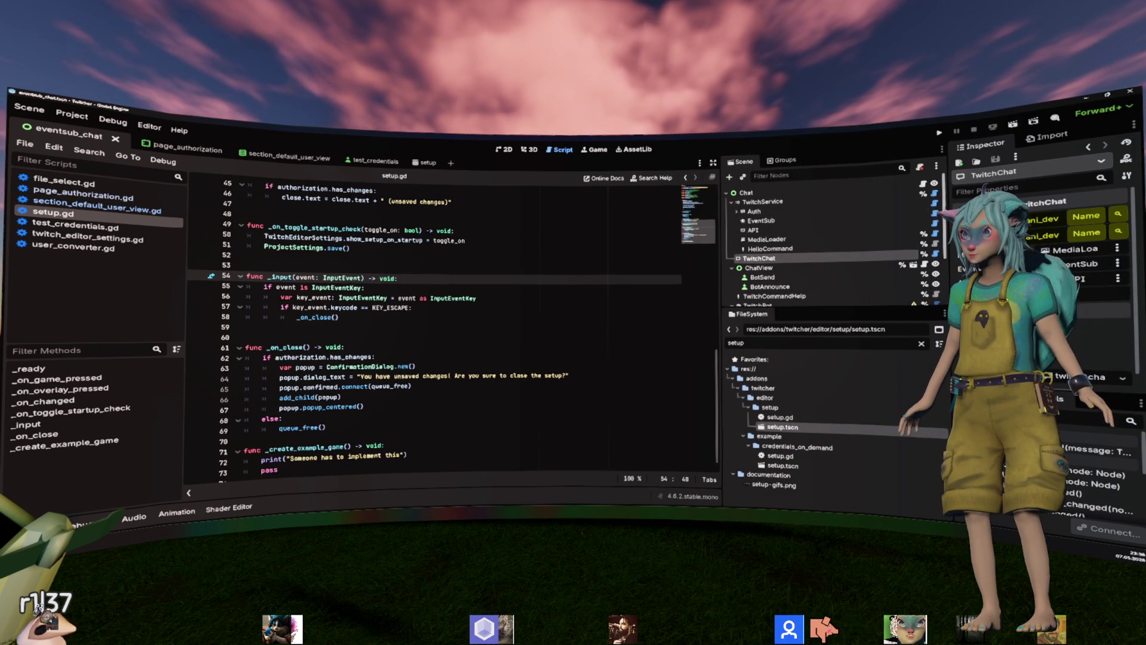
{"action": "left_click_drag", "start_coordinate": [946, 238], "coordinate": [847, 239]}
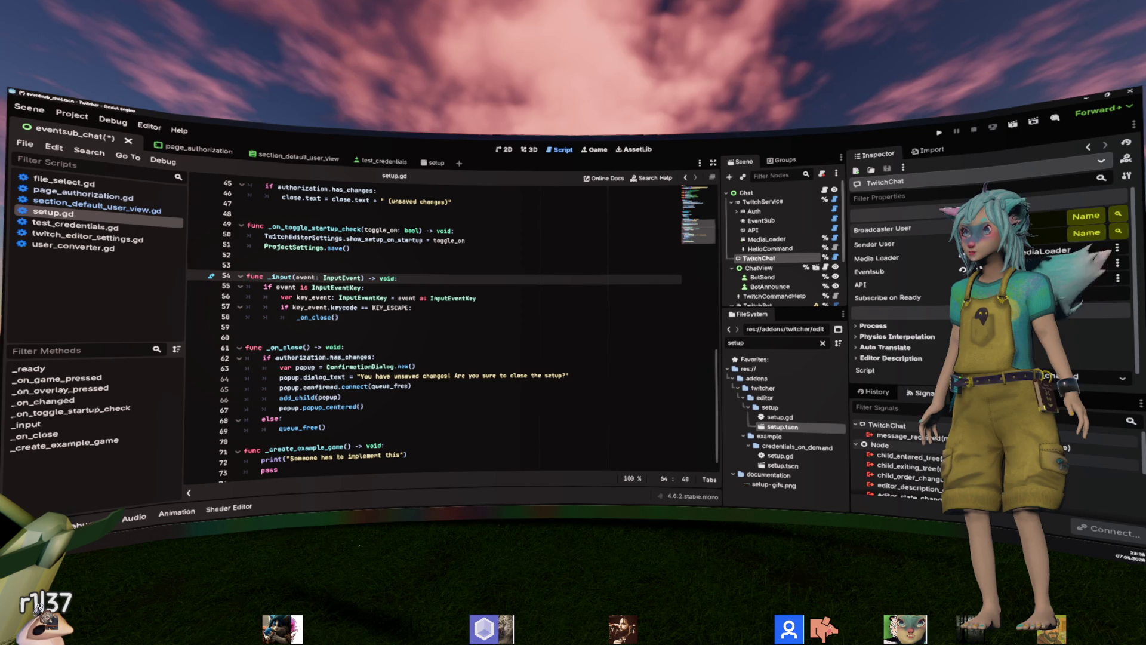
{"action": "key", "text": "ctrl+s"}
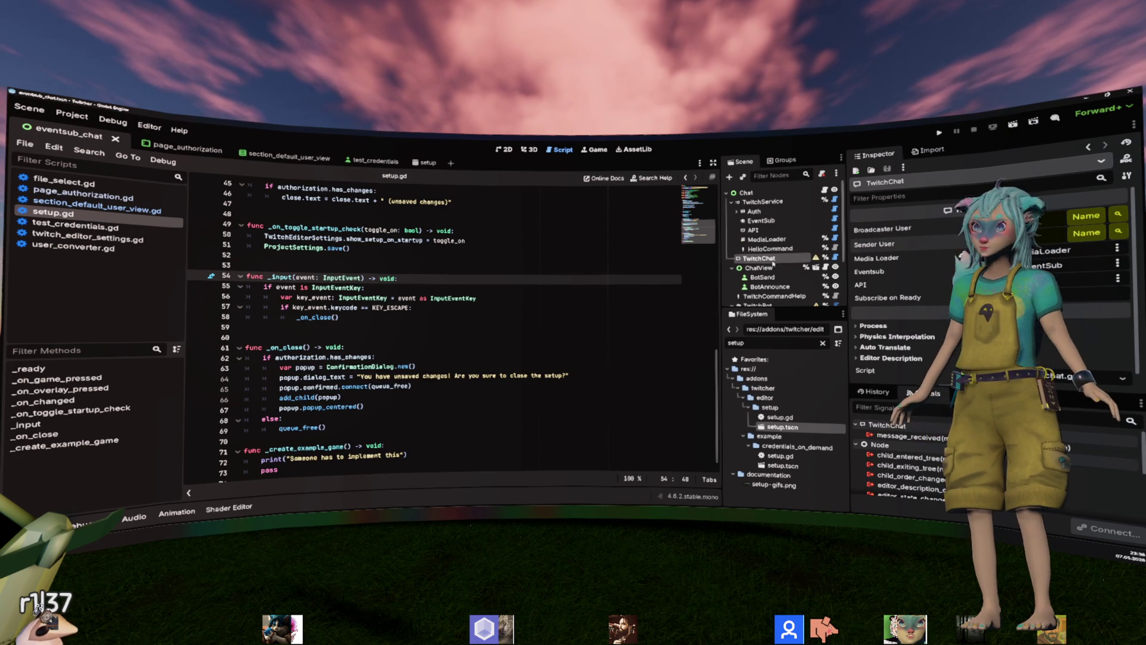
{"action": "left_click", "coordinate": [370, 247]}
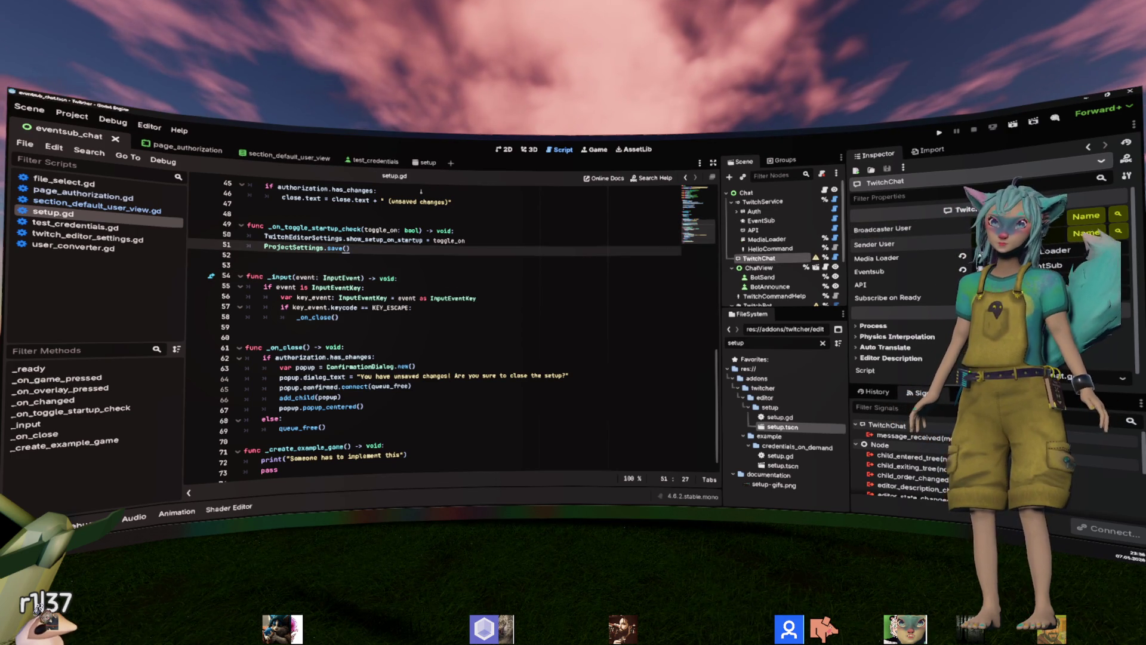
{"action": "left_click", "coordinate": [114, 139]}
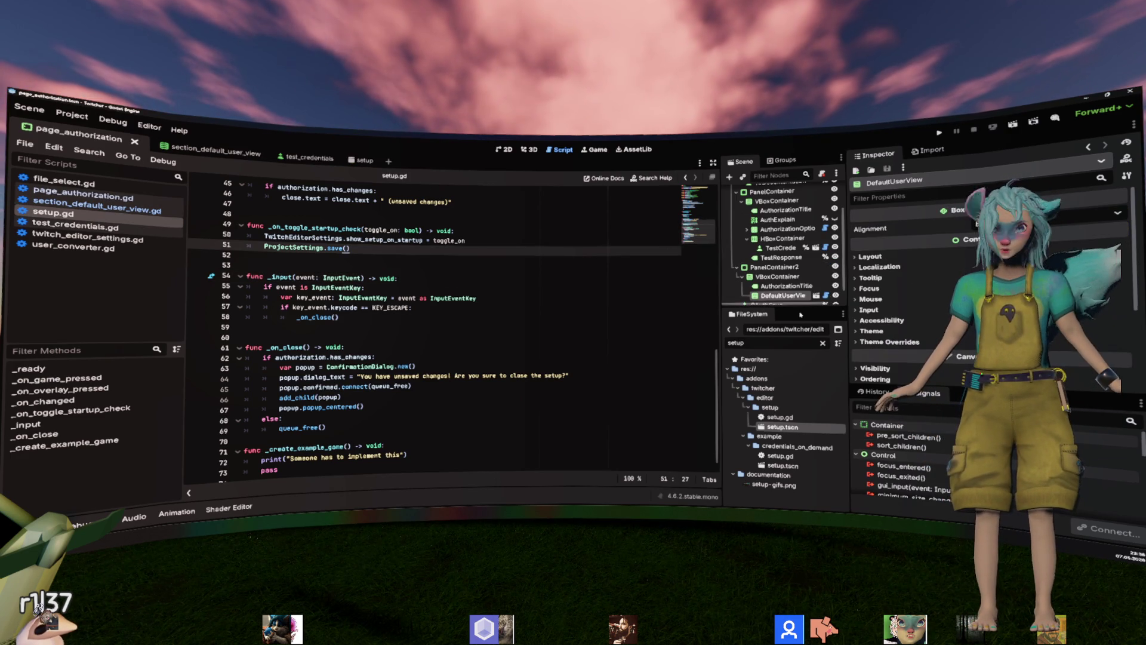
Filter FileSystem for eventsub_chat and open eventsub_chat.tscn from the example chat folder.
{"action": "type", "text": "eventsub"}
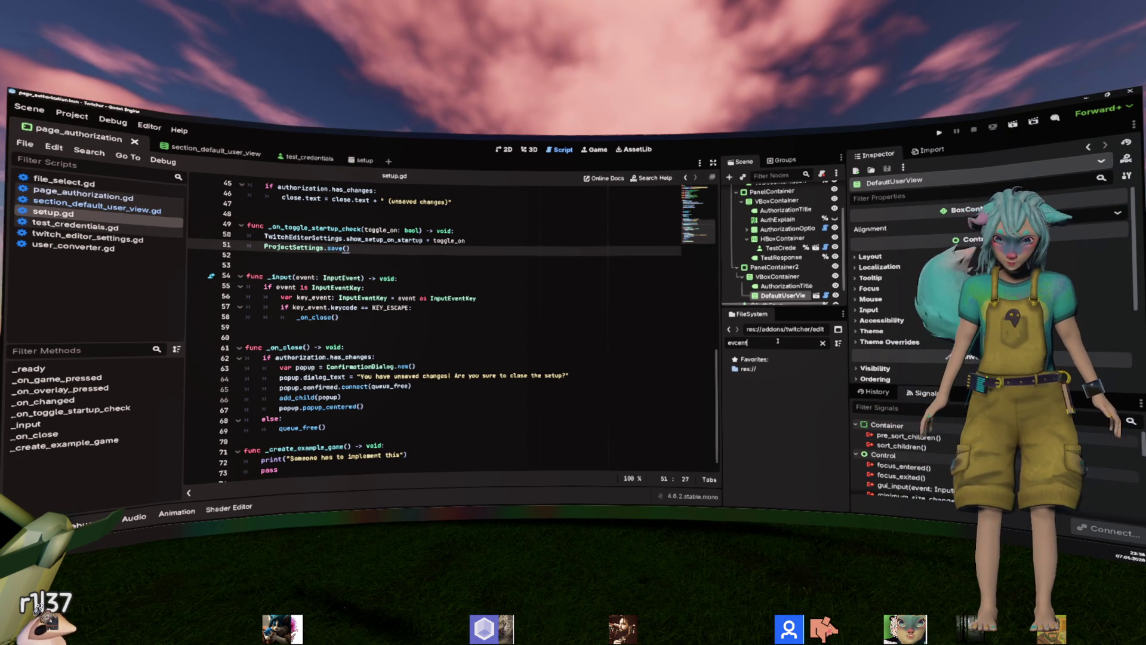
{"action": "type", "text": "tsub"}
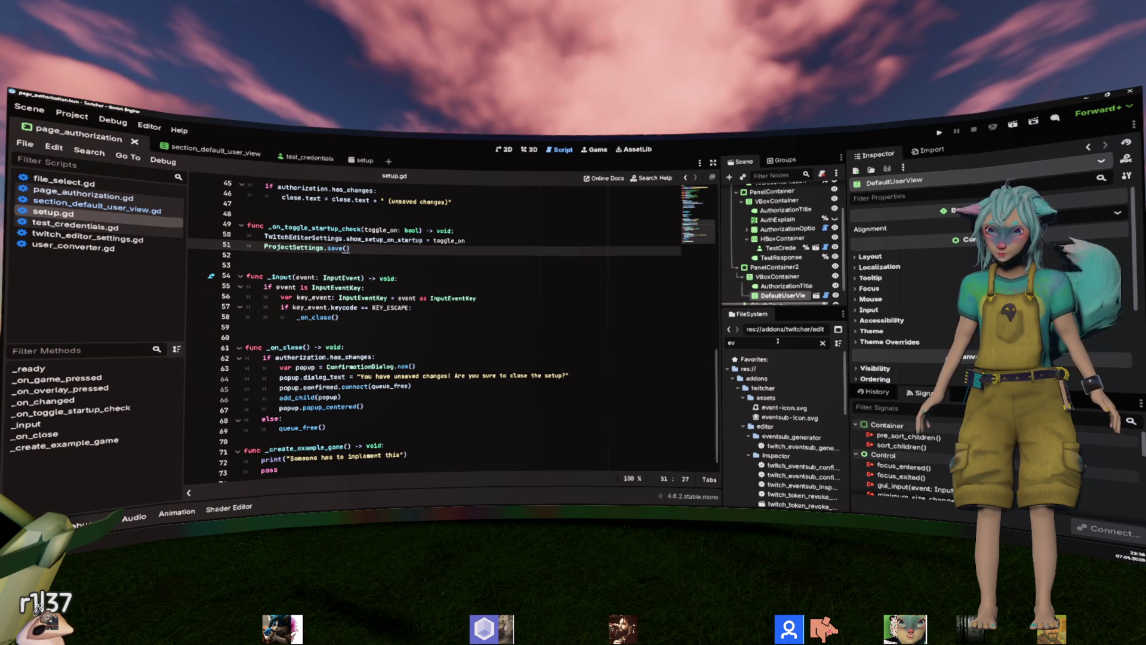
{"action": "type", "text": "_chat"}
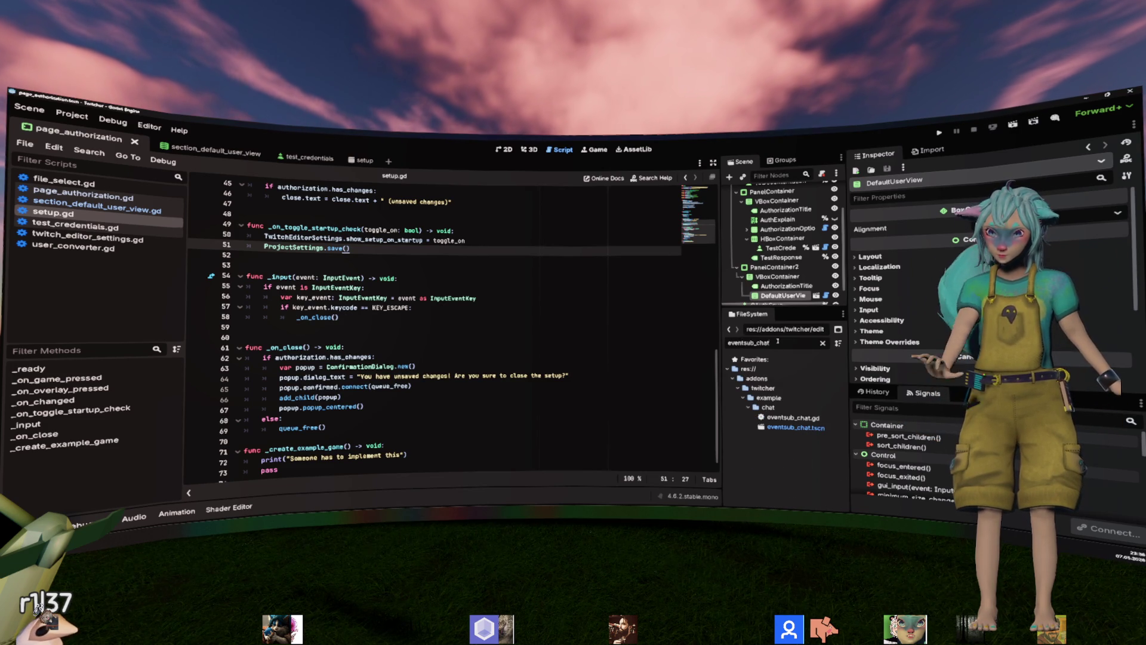
{"action": "double_click", "coordinate": [795, 427]}
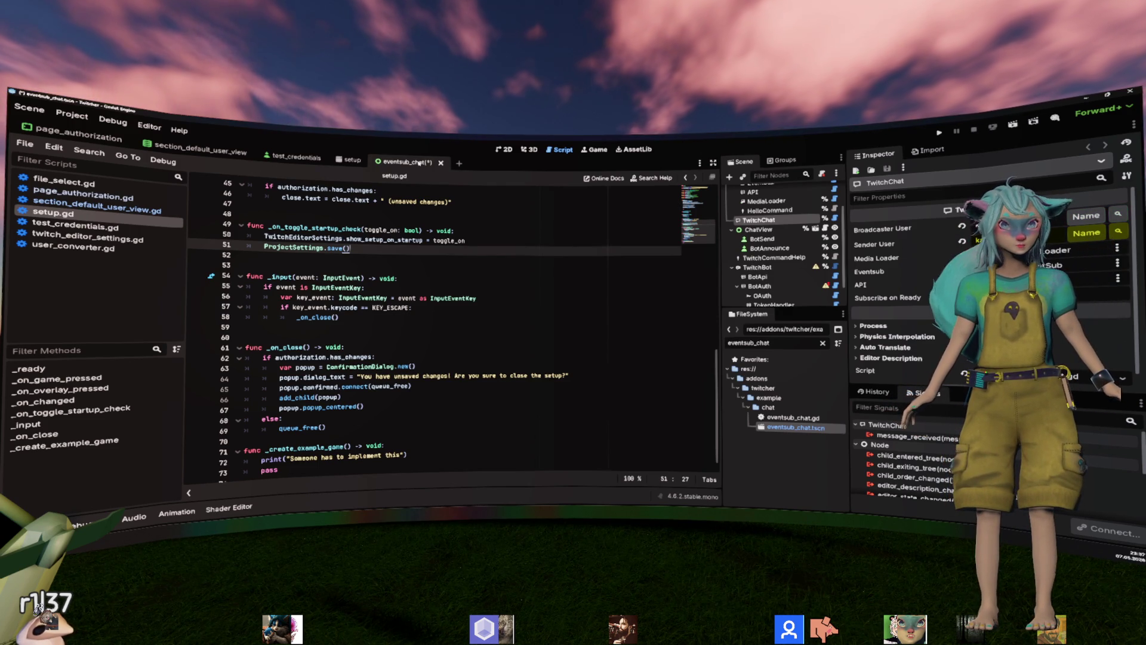
Save eventsub_chat, save the setup.gd edits near lines 53–55, and switch to user_converter.gd.
{"action": "key", "text": "ctrl+s"}
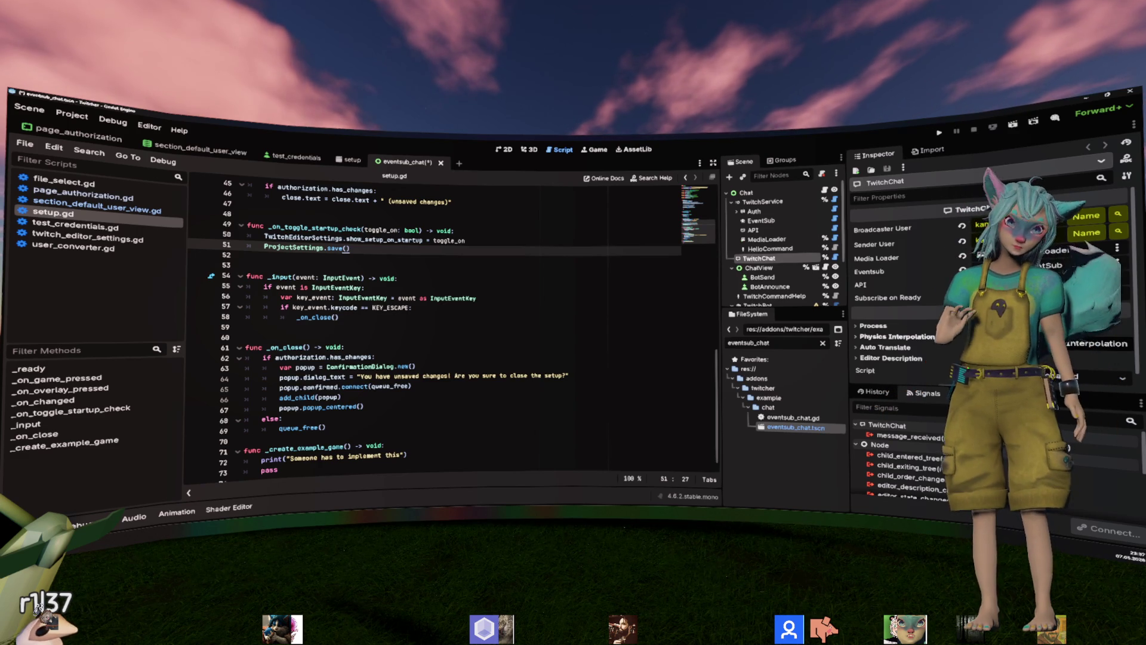
{"action": "left_click", "coordinate": [384, 266]}
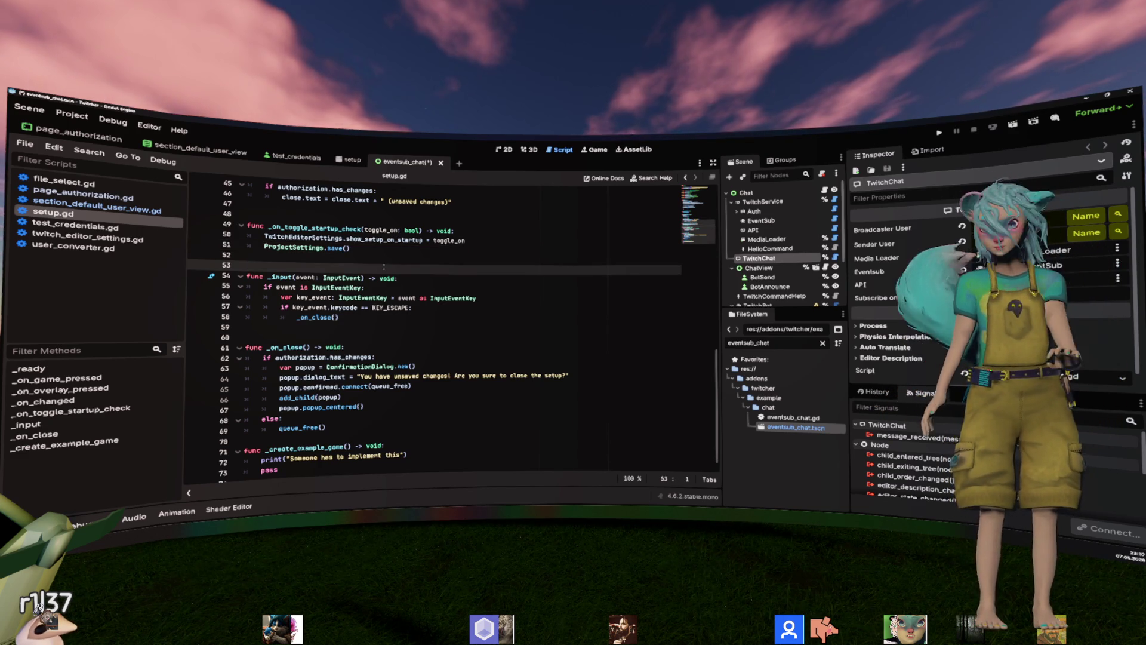
{"action": "key", "text": "ctrl+s"}
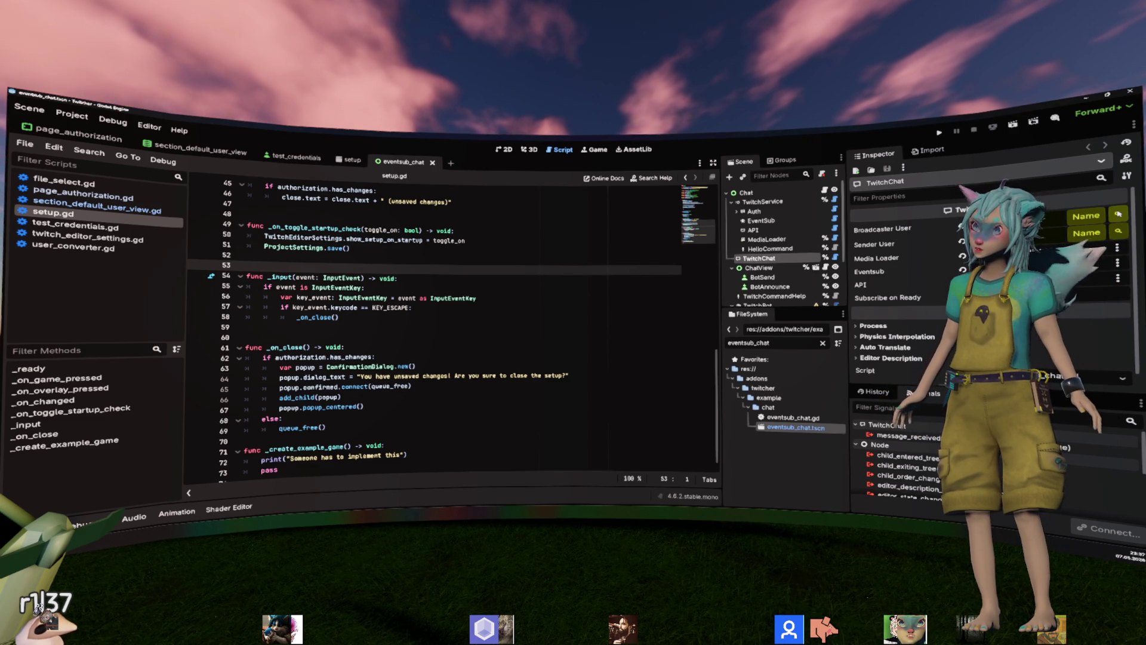
{"action": "left_click", "coordinate": [365, 287]}
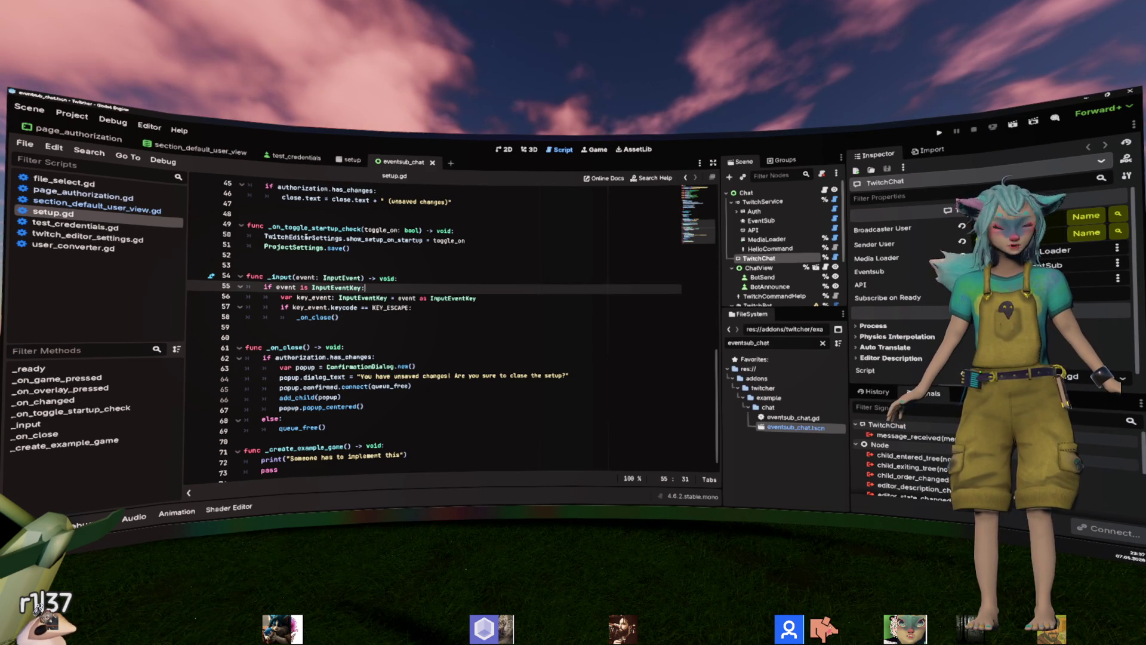
{"action": "left_click", "coordinate": [73, 246]}
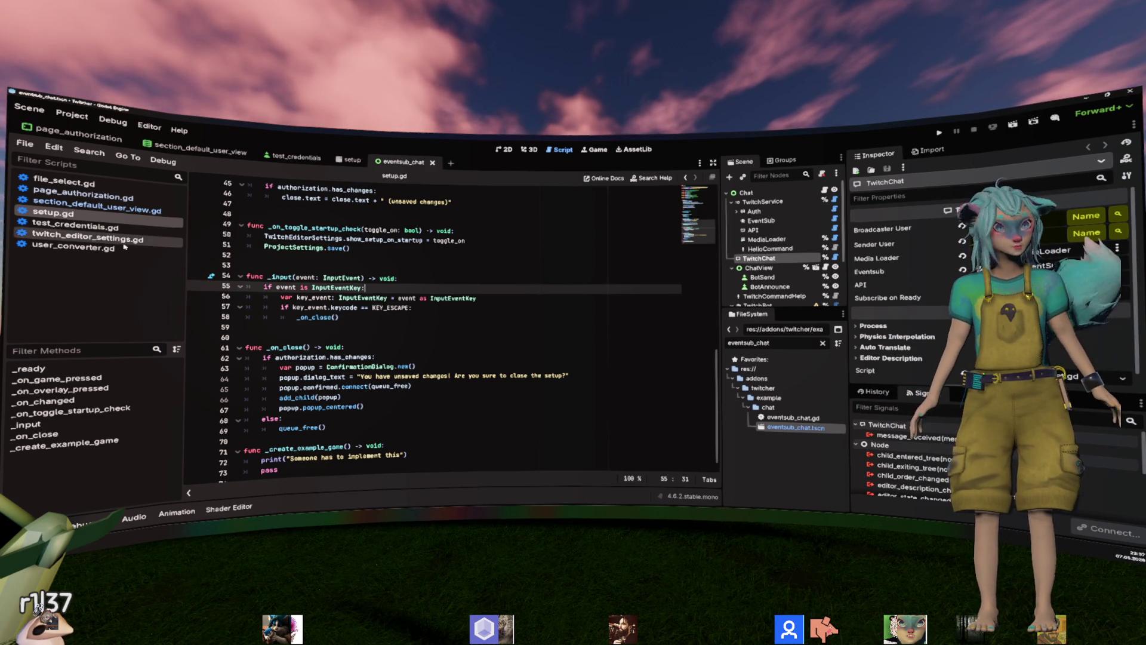
{"action": "scroll", "coordinate": [503, 322], "scroll_direction": "up", "scroll_amount": 5}
{"action": "scroll", "coordinate": [503, 323], "scroll_direction": "up", "scroll_amount": 20}
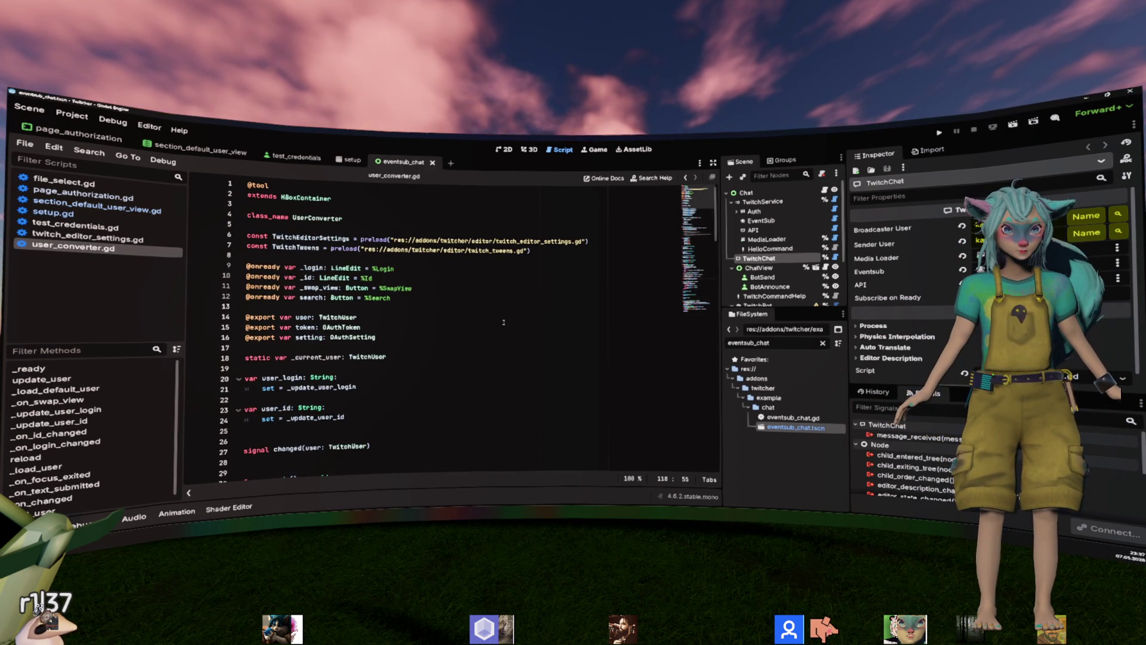
{"action": "scroll", "coordinate": [503, 322], "scroll_direction": "down", "scroll_amount": 7}
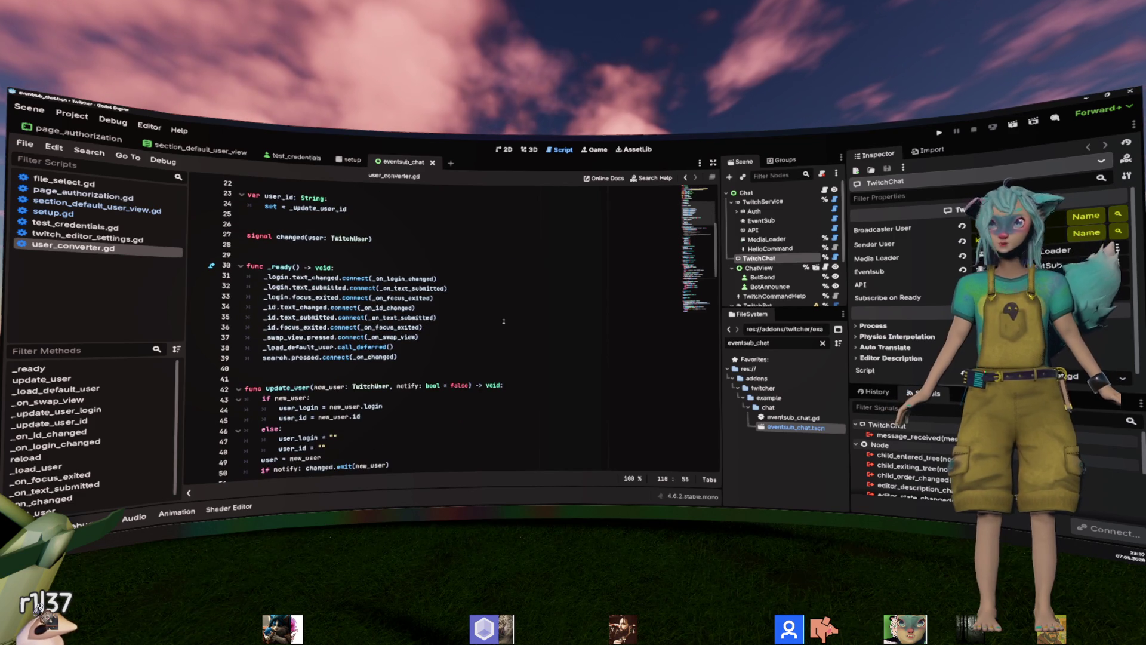
{"action": "scroll", "coordinate": [503, 321], "scroll_direction": "down", "scroll_amount": 4}
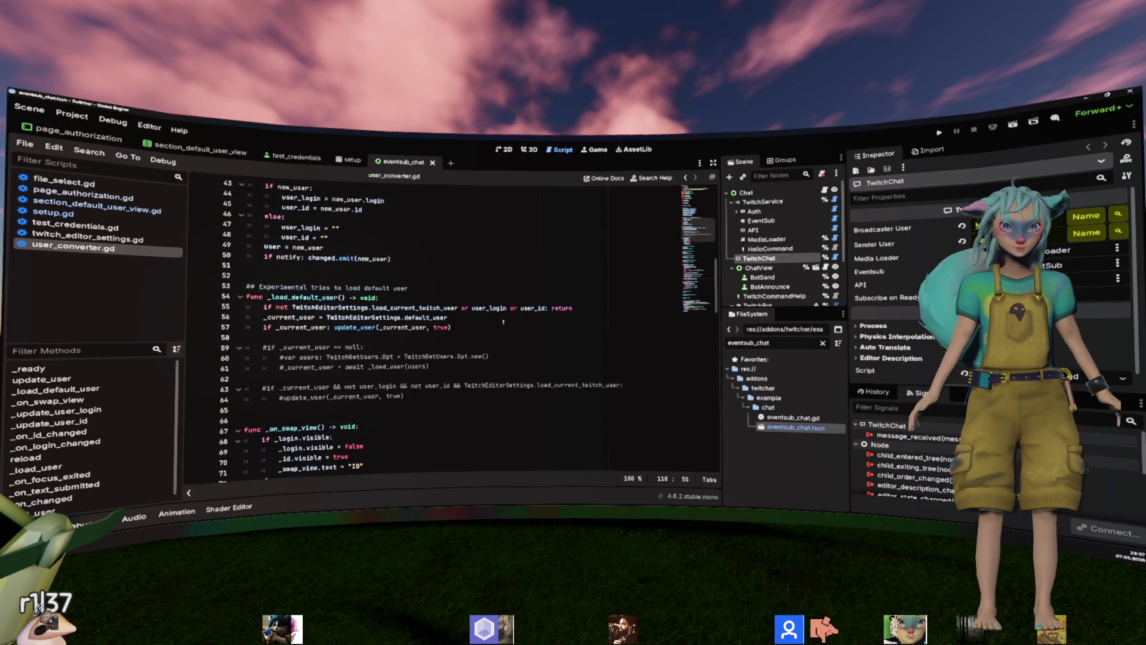
{"action": "scroll", "coordinate": [503, 322], "scroll_direction": "up", "scroll_amount": 3}
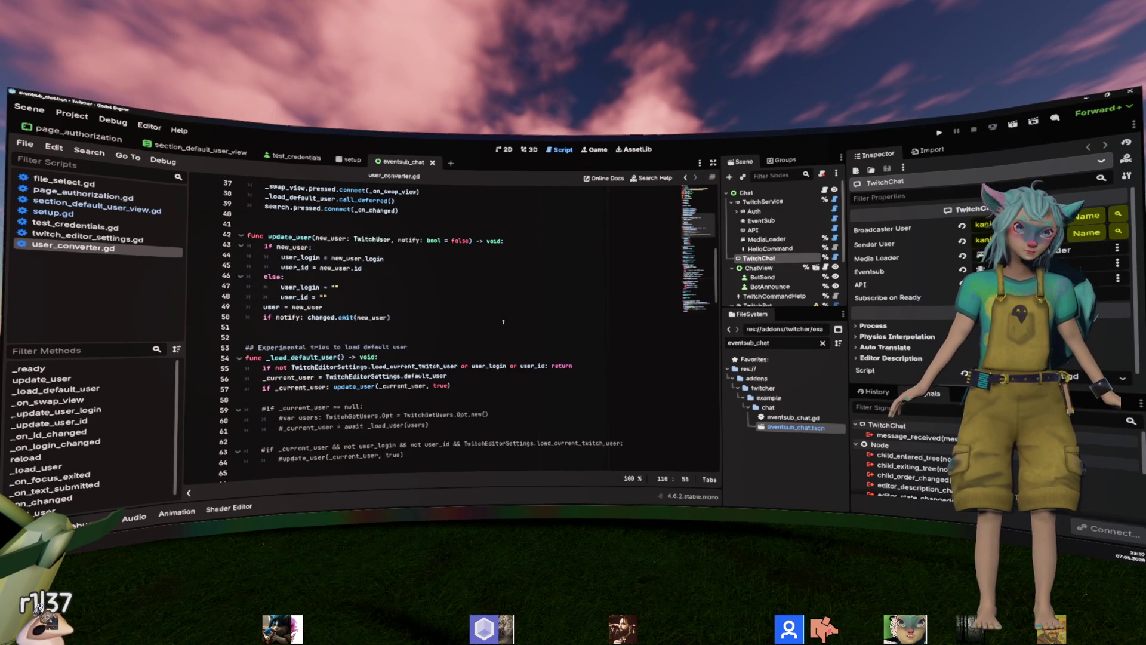
{"action": "scroll", "coordinate": [503, 321], "scroll_direction": "down", "scroll_amount": 15}
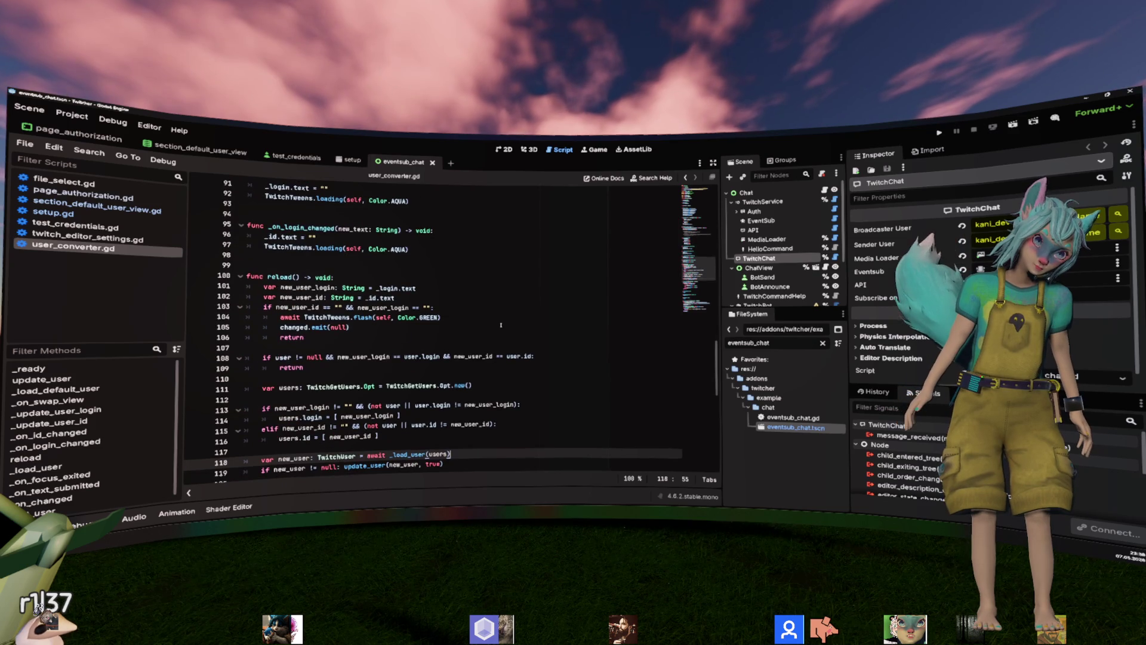
{"action": "scroll", "coordinate": [462, 318], "scroll_direction": "up", "scroll_amount": 3}
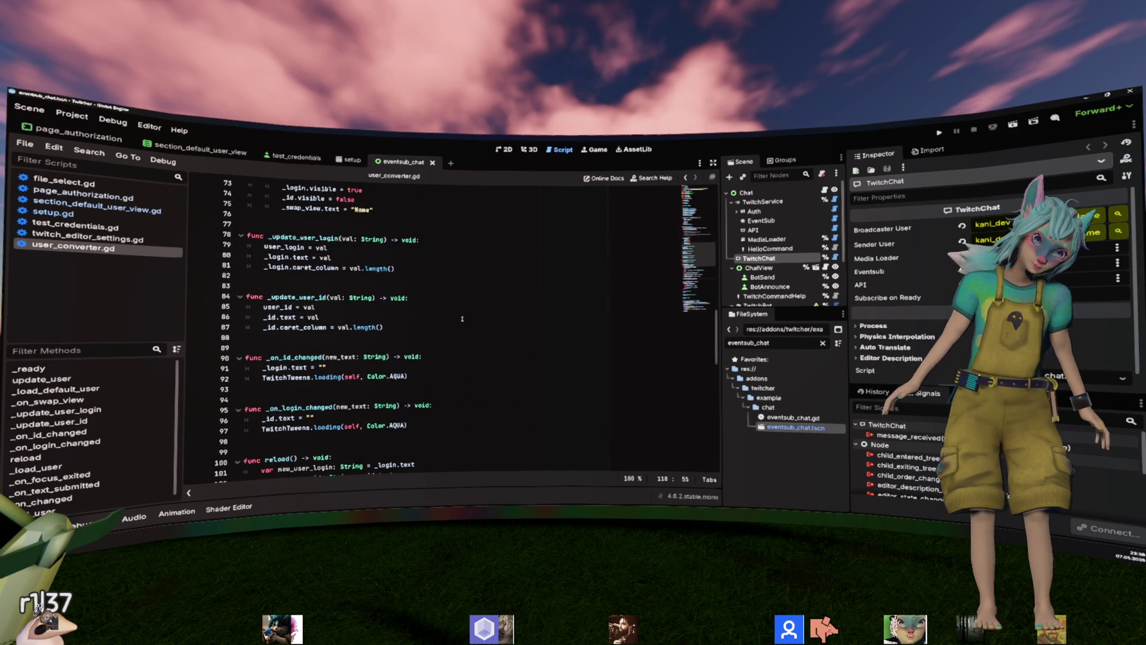
{"action": "scroll", "coordinate": [462, 318], "scroll_direction": "down", "scroll_amount": 5}
{"action": "left_click", "coordinate": [487, 259]}
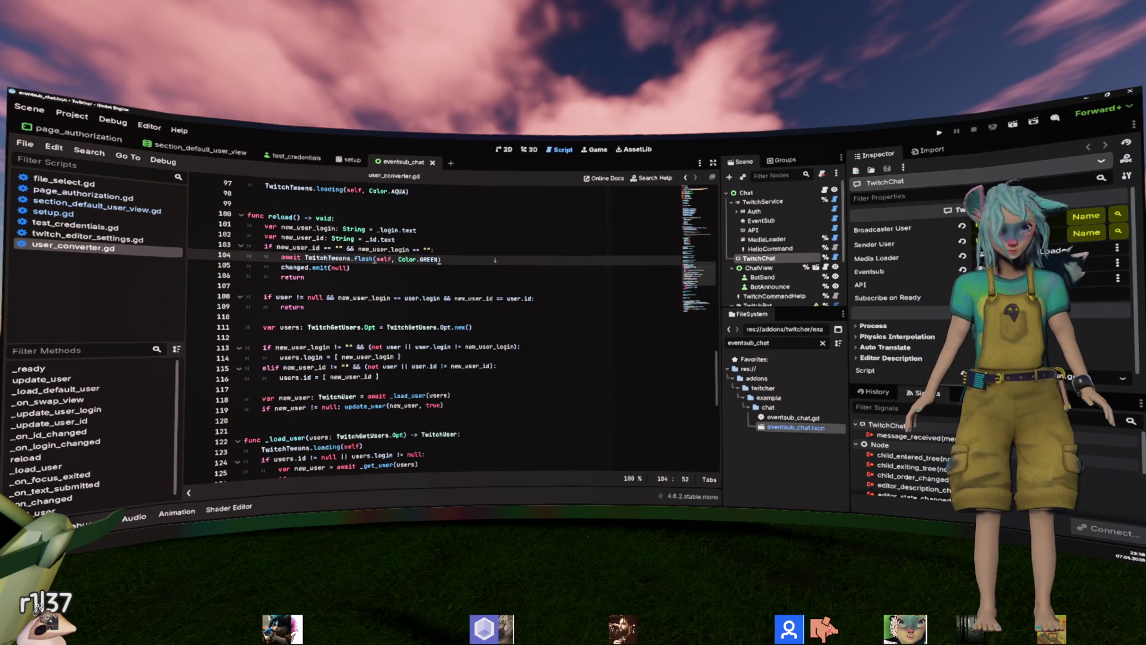
{"action": "key", "text": "ctrl+f"}
{"action": "type", "text": "yellow"}
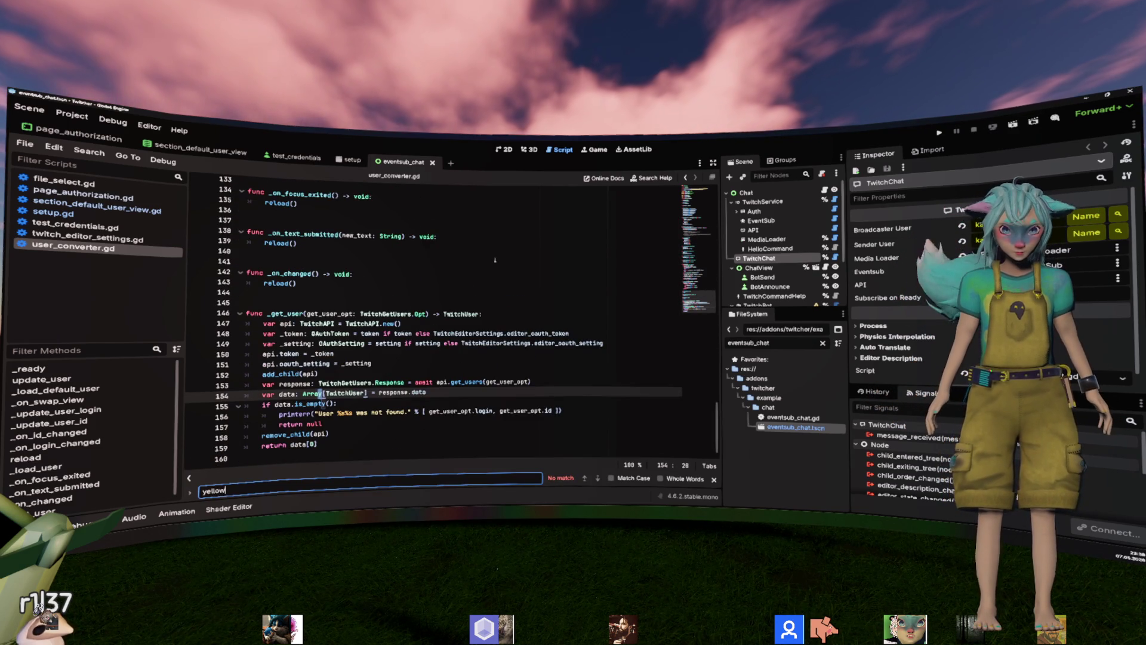
{"action": "key", "text": "Escape"}
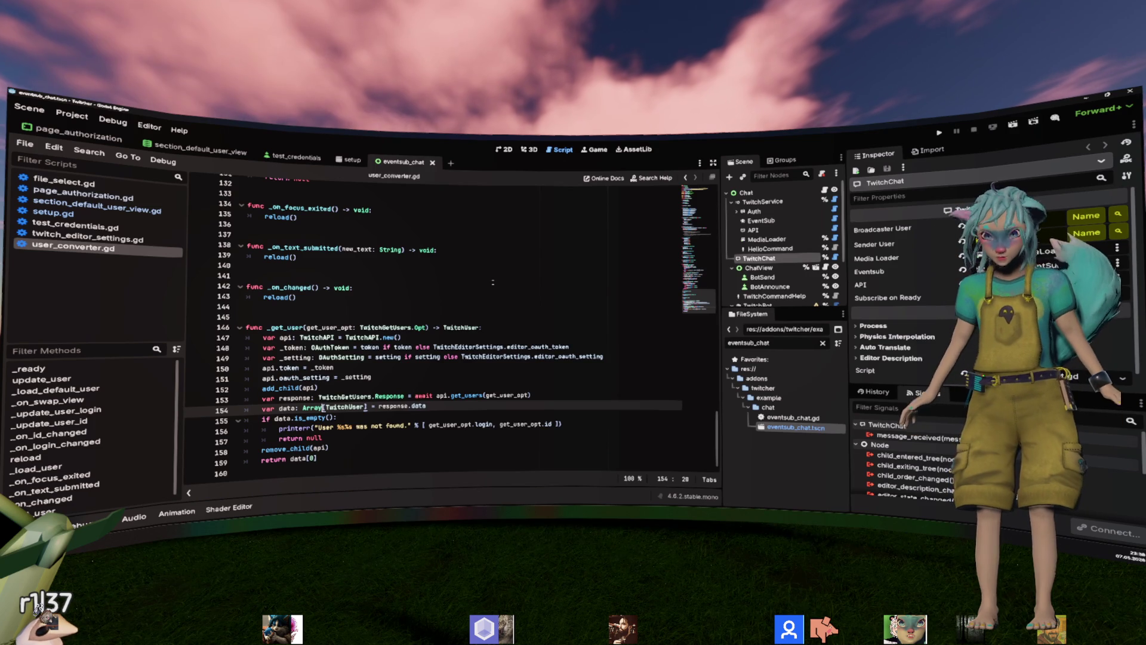
{"action": "scroll", "coordinate": [478, 298], "scroll_direction": "up", "scroll_amount": 8}
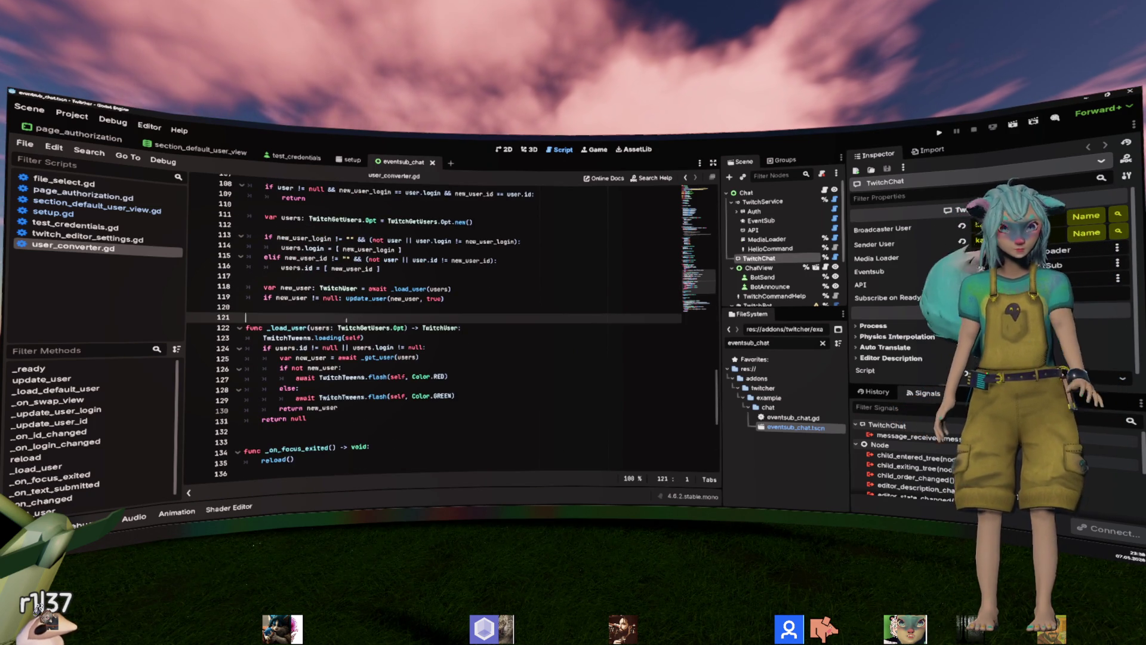
{"action": "left_click", "coordinate": [313, 337], "text": "ctrl"}
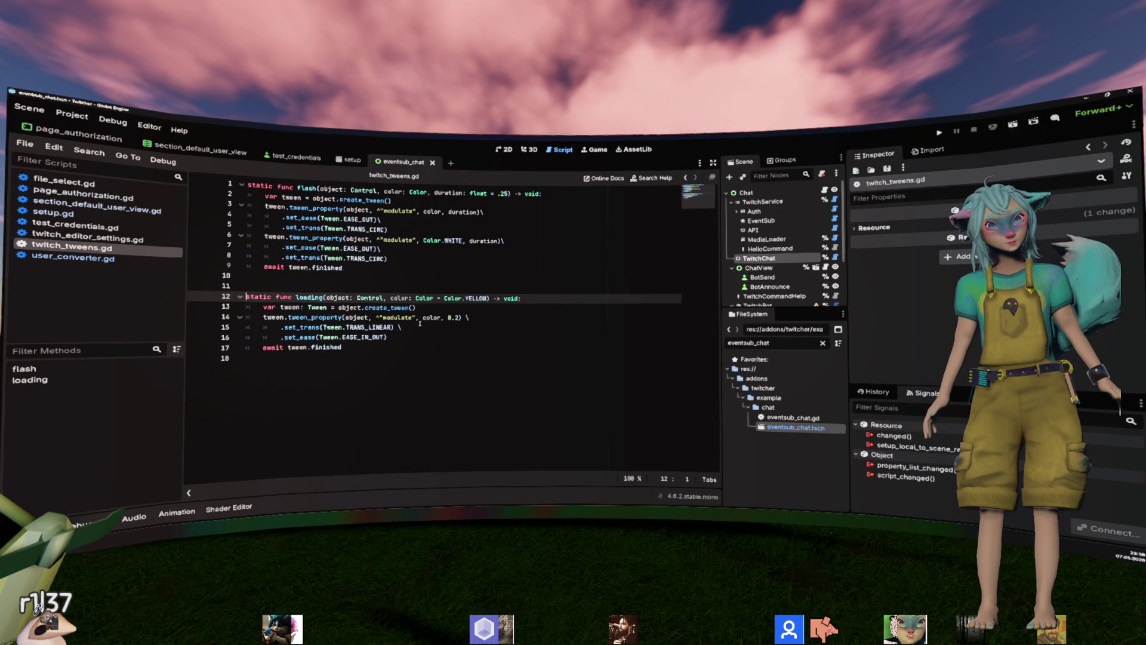
{"action": "double_click", "coordinate": [397, 316]}
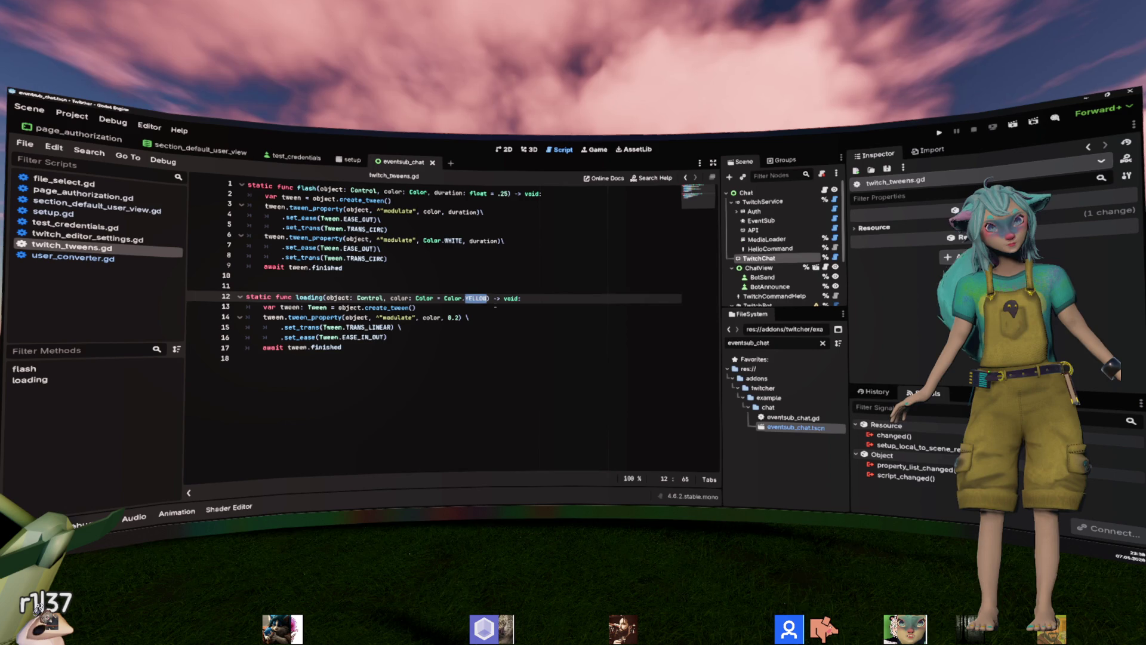
{"action": "key", "text": "alt+Left"}
{"action": "left_click", "coordinate": [442, 349]}
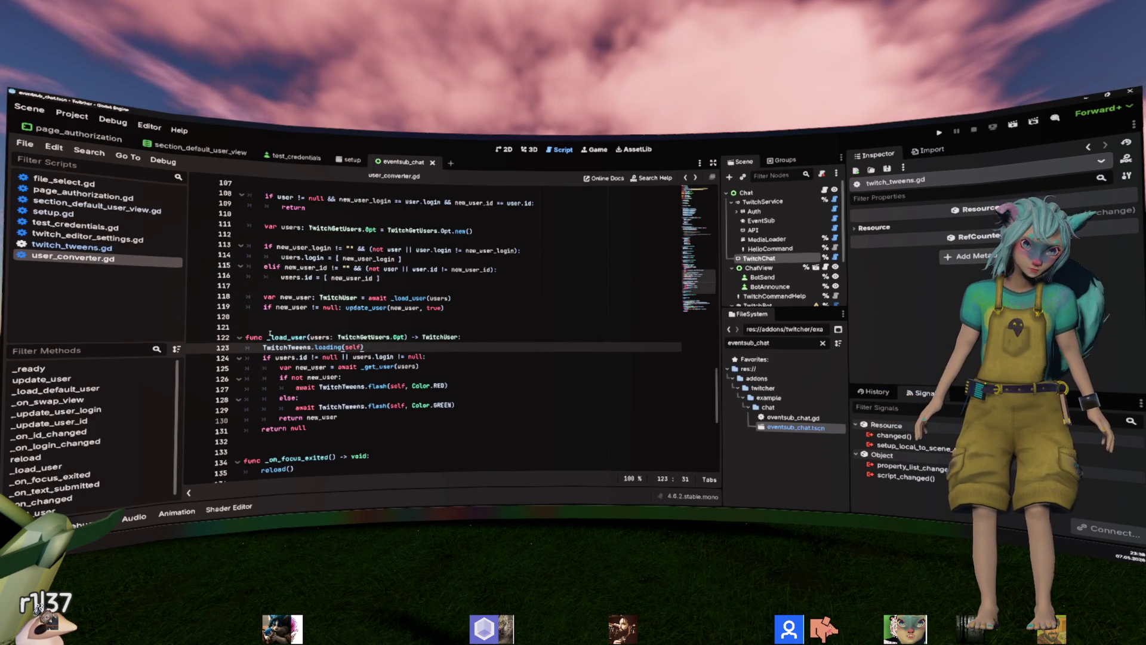
{"action": "left_click", "coordinate": [311, 337]}
{"action": "scroll", "coordinate": [544, 392], "scroll_direction": "up", "scroll_amount": 6}
{"action": "scroll", "coordinate": [543, 392], "scroll_direction": "down", "scroll_amount": 7}
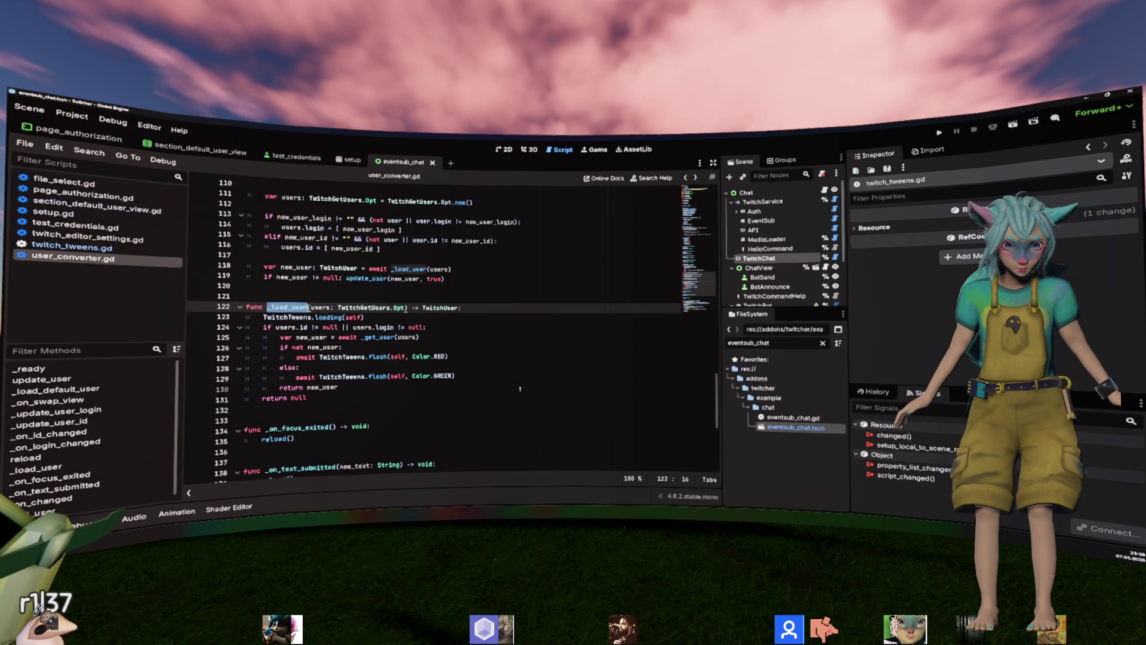
{"action": "scroll", "coordinate": [520, 389], "scroll_direction": "up", "scroll_amount": 4}
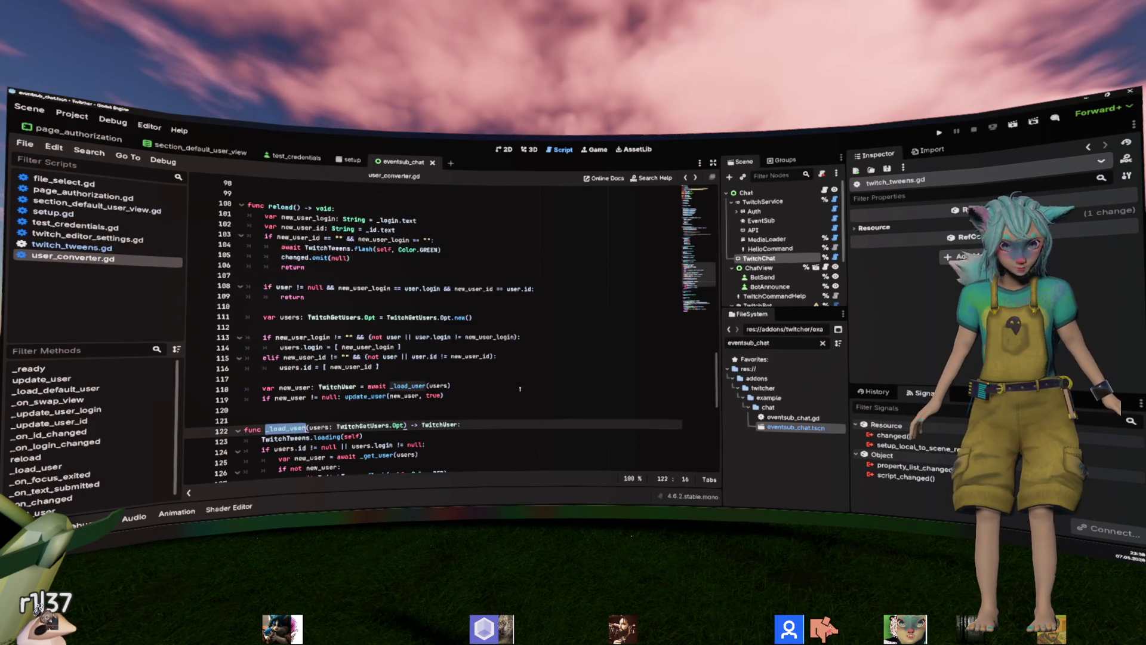
{"action": "scroll", "coordinate": [519, 389], "scroll_direction": "up", "scroll_amount": 5}
{"action": "left_click", "coordinate": [292, 357]}
{"action": "scroll", "coordinate": [422, 357], "scroll_direction": "up", "scroll_amount": 2}
{"action": "scroll", "coordinate": [422, 357], "scroll_direction": "up", "scroll_amount": 18}
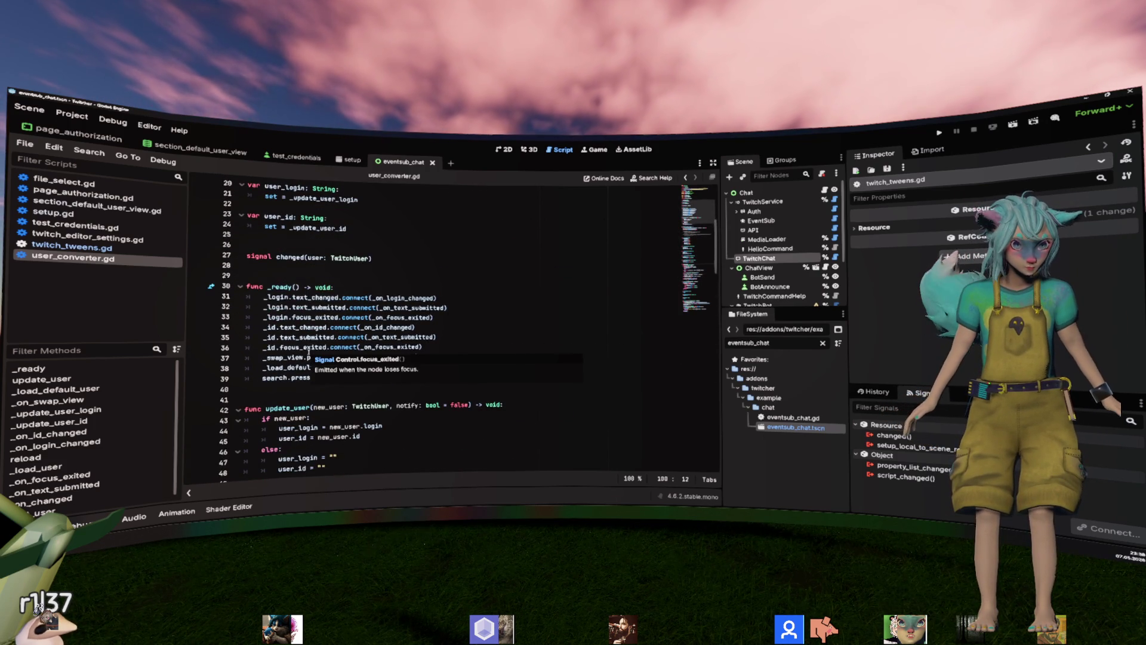
{"action": "scroll", "coordinate": [309, 351], "scroll_direction": "up", "scroll_amount": 3}
{"action": "scroll", "coordinate": [309, 351], "scroll_direction": "up", "scroll_amount": 1}
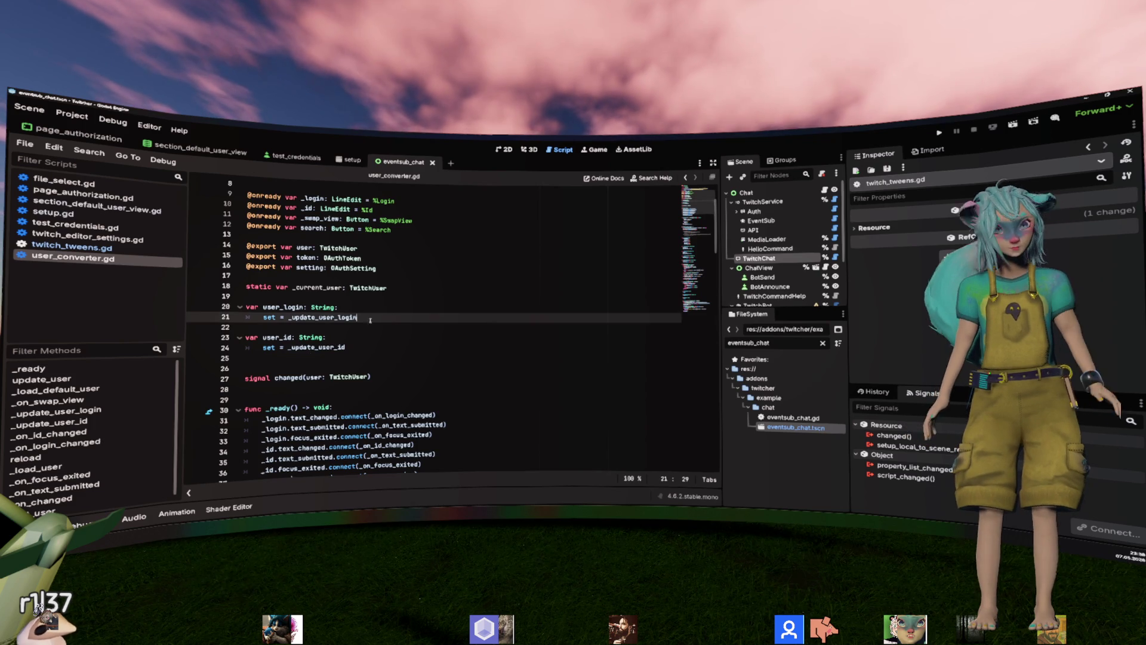
{"action": "left_click", "coordinate": [322, 317], "text": "ctrl"}
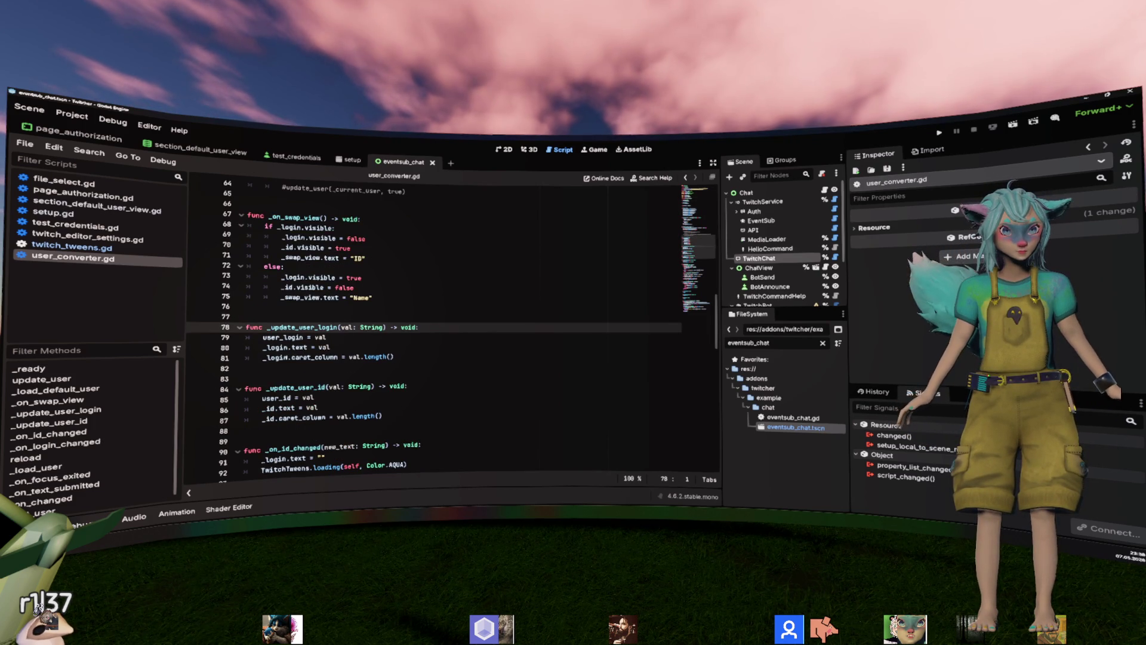
{"action": "key", "text": "alt+Left"}
{"action": "left_click", "coordinate": [309, 358], "text": "ctrl"}
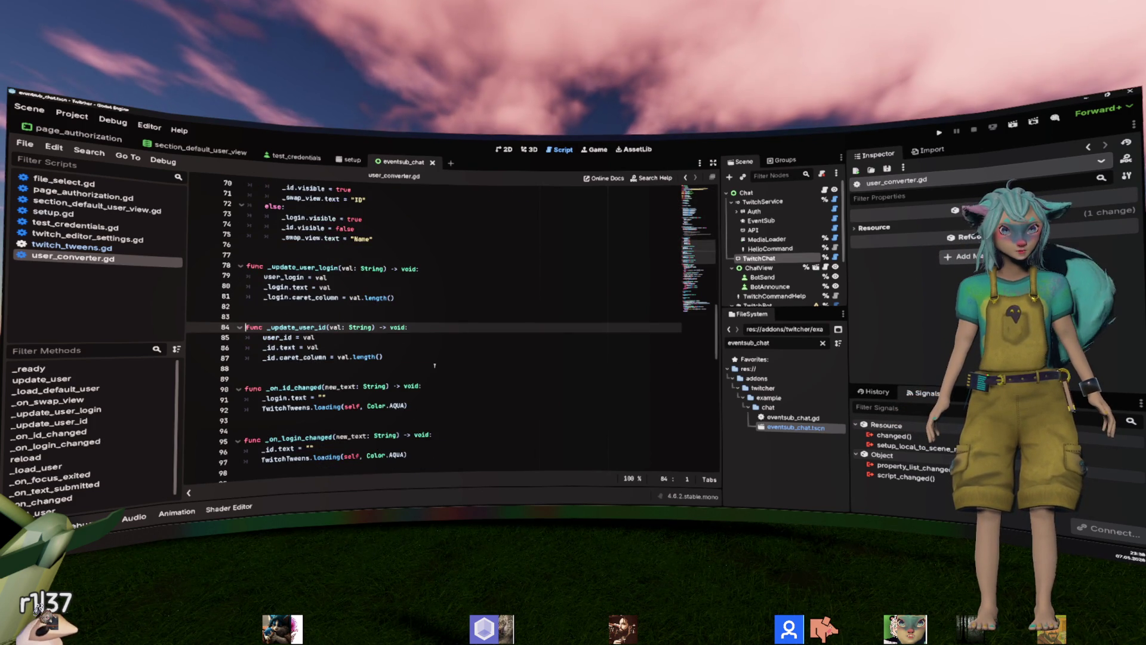
{"action": "key", "text": "alt+Left"}
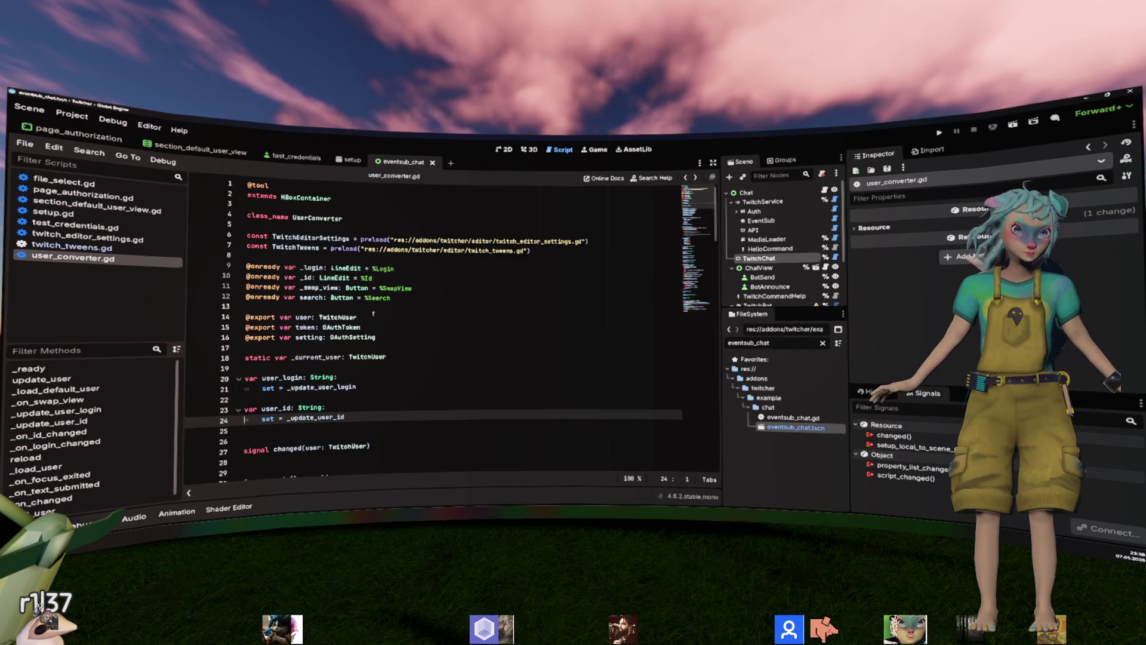
{"action": "scroll", "coordinate": [378, 313], "scroll_direction": "down", "scroll_amount": 5}
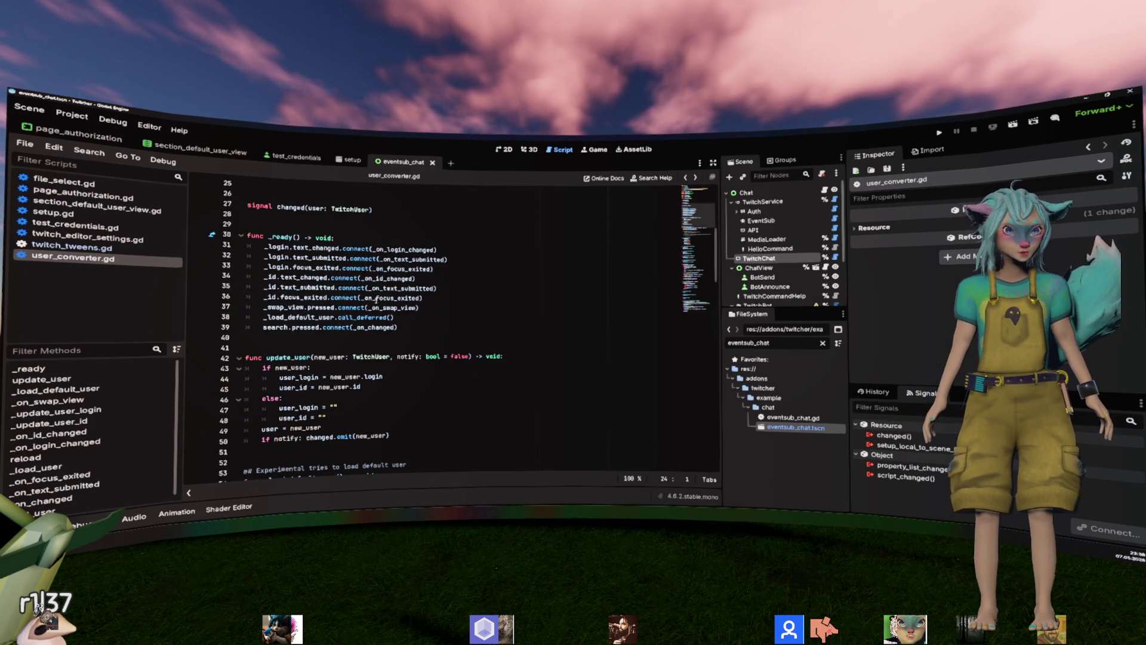
{"action": "scroll", "coordinate": [376, 298], "scroll_direction": "down", "scroll_amount": 9}
{"action": "scroll", "coordinate": [376, 298], "scroll_direction": "down", "scroll_amount": 14}
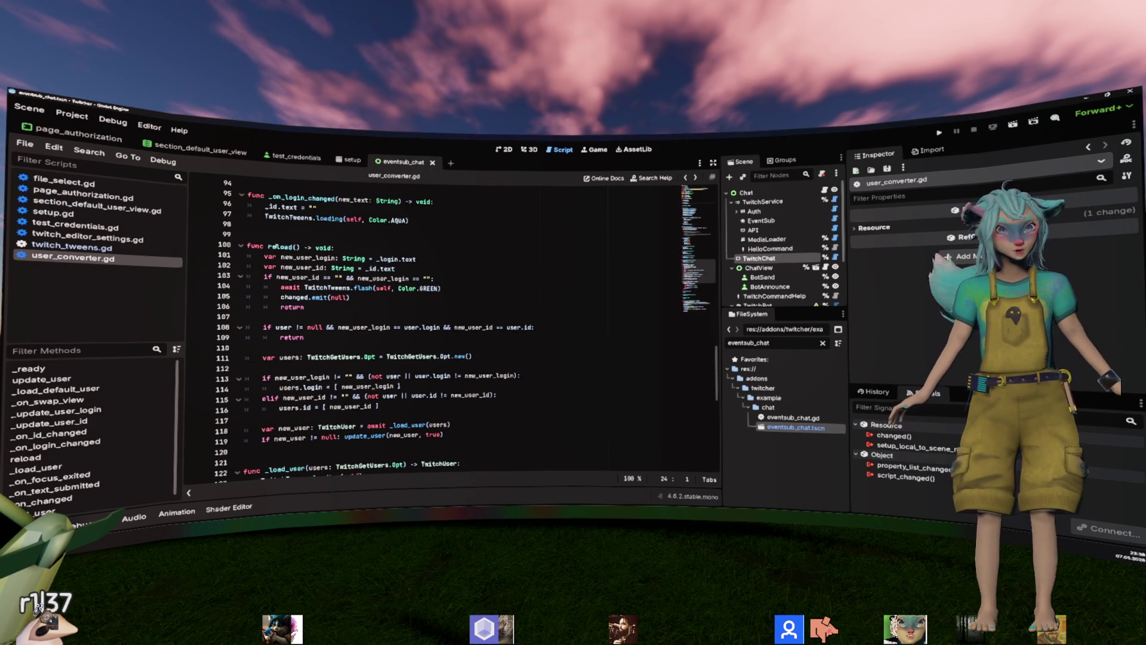
Add a test print inside reload, run the scene with F5, then delete that print.
{"action": "left_click", "coordinate": [349, 245]}
{"action": "key", "text": "Return"}
{"action": "type", "text": "p"}
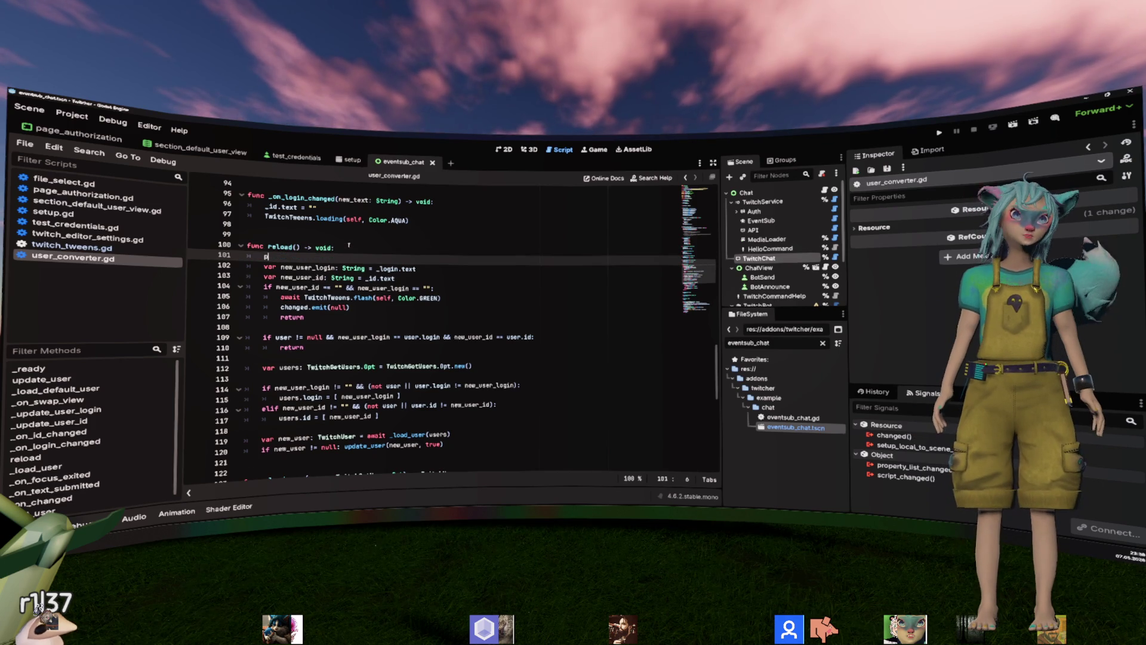
{"action": "type", "text": "rint"}
{"action": "key", "text": "Return"}
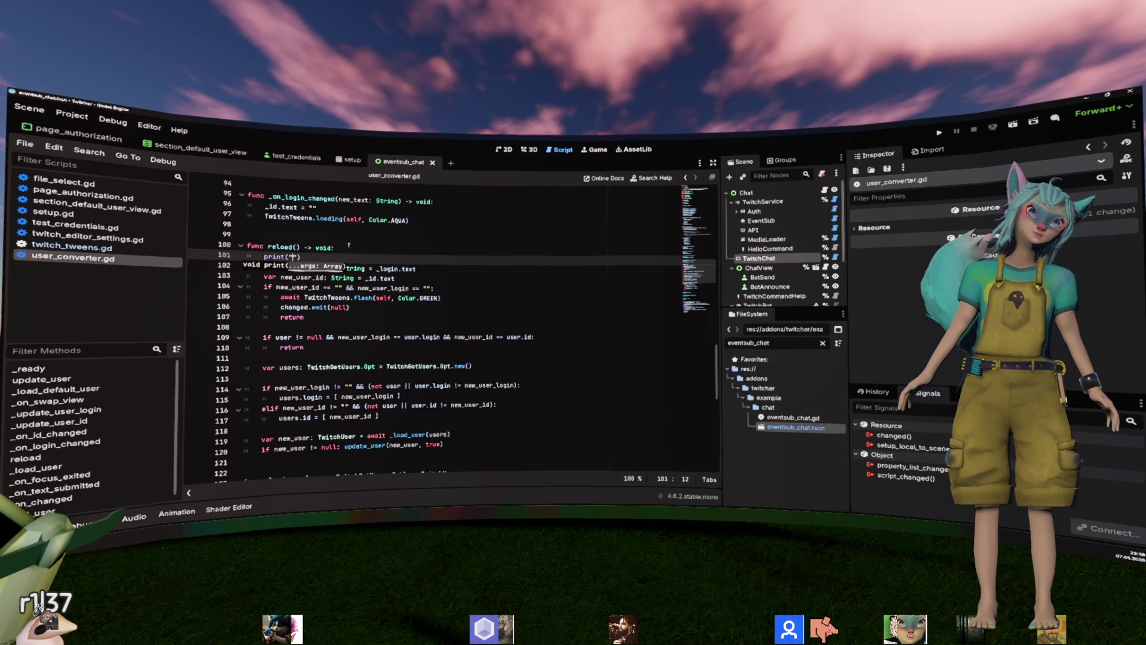
{"action": "type", "text": "HT!"}
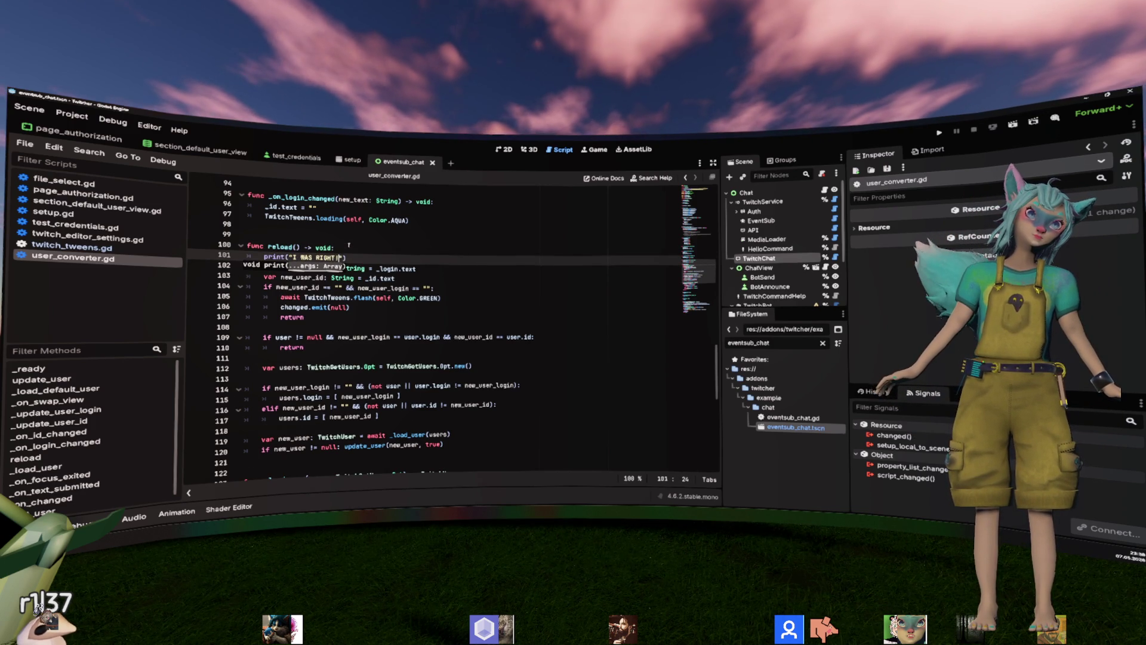
{"action": "key", "text": "F5"}
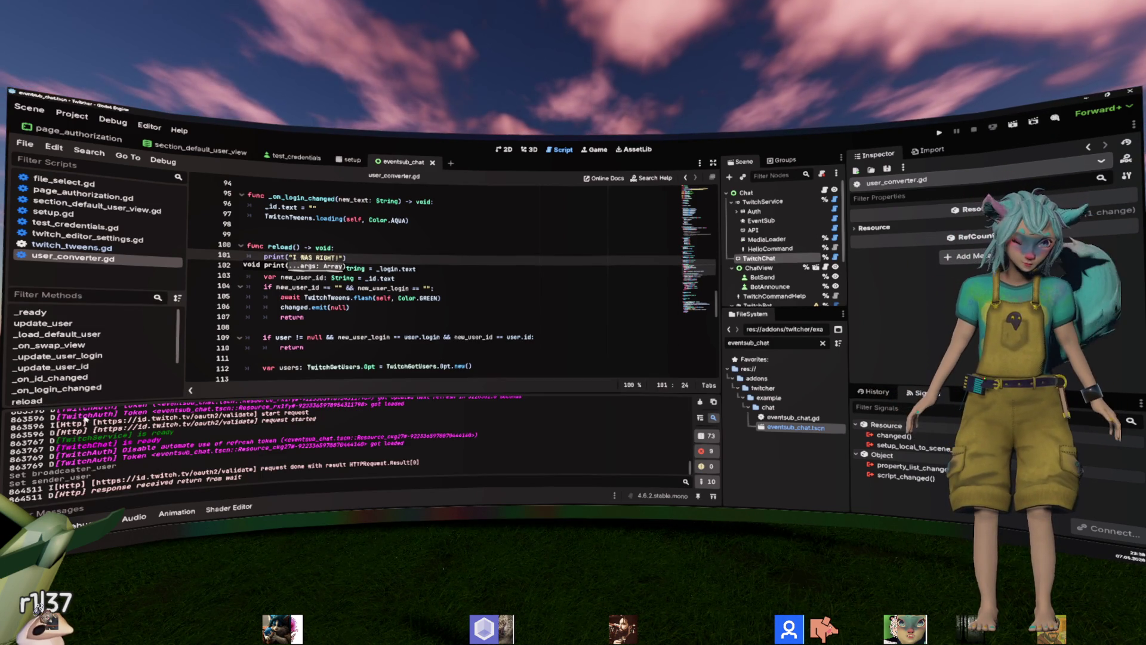
{"action": "key", "text": "F5"}
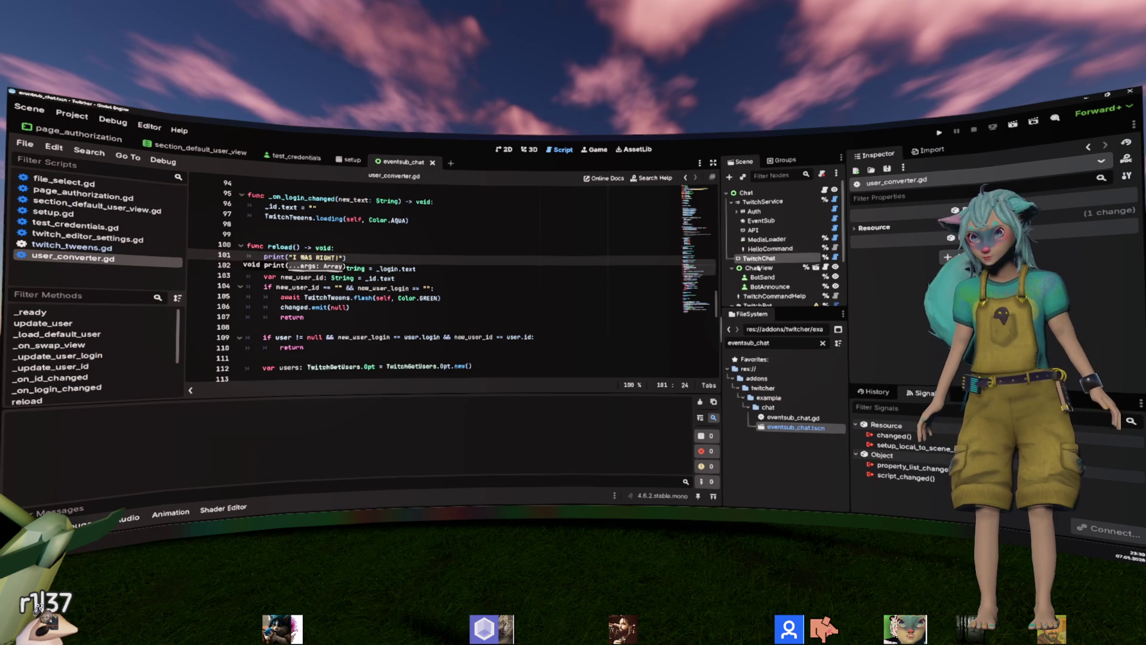
{"action": "left_click", "coordinate": [759, 259]}
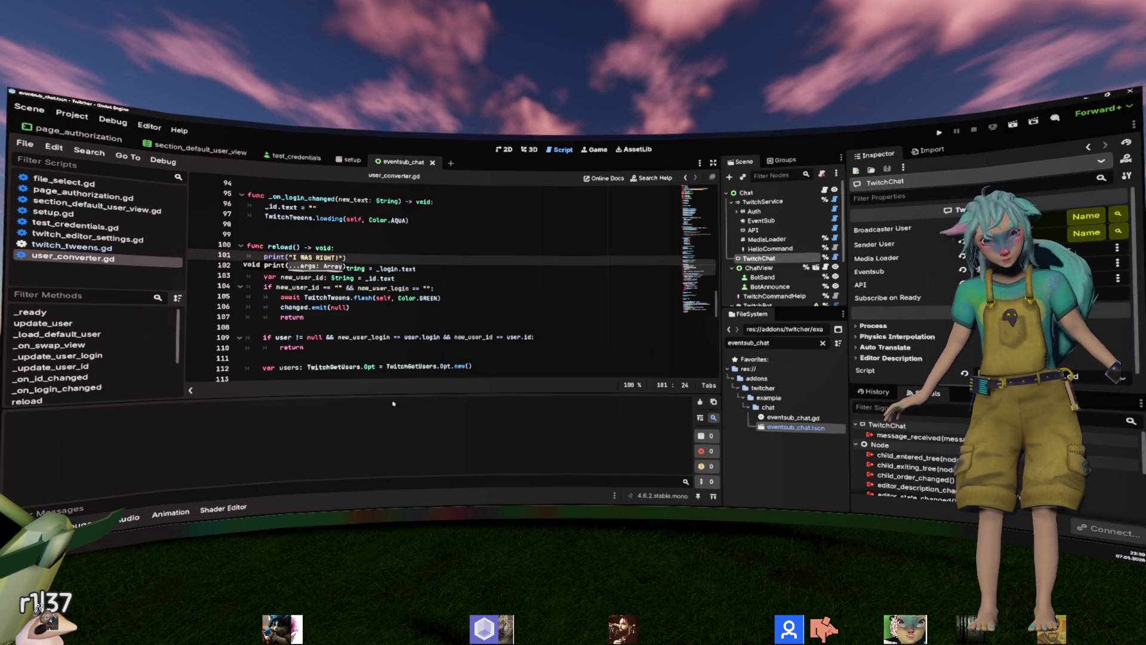
{"action": "key", "text": "shift+Home"}
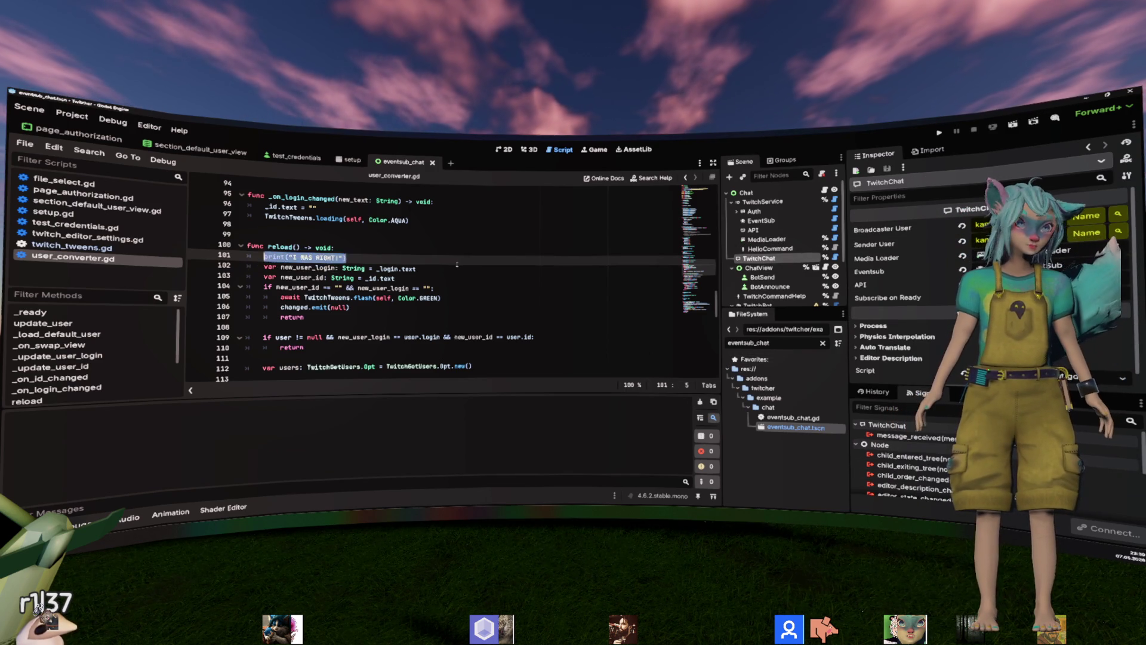
{"action": "key", "text": "BackSpace"}
{"action": "key", "text": "BackSpace"}
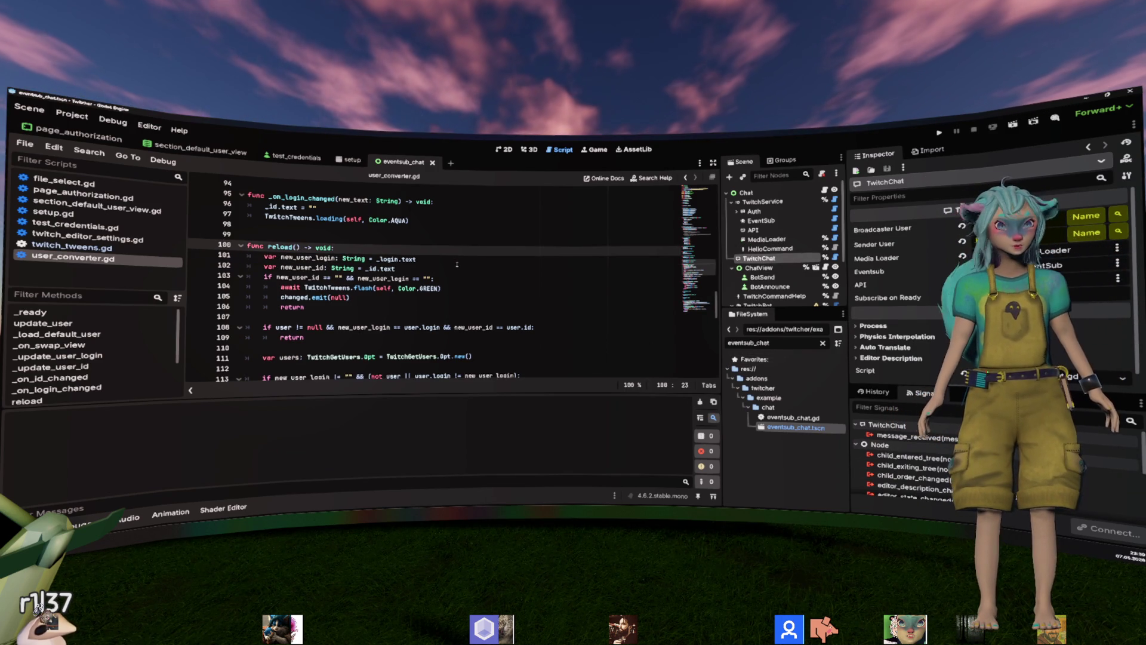
Add print("I WAS RIGHT!") inside _load_user, save, and run the scene with F6.
{"action": "scroll", "coordinate": [456, 265], "scroll_direction": "down", "scroll_amount": 6}
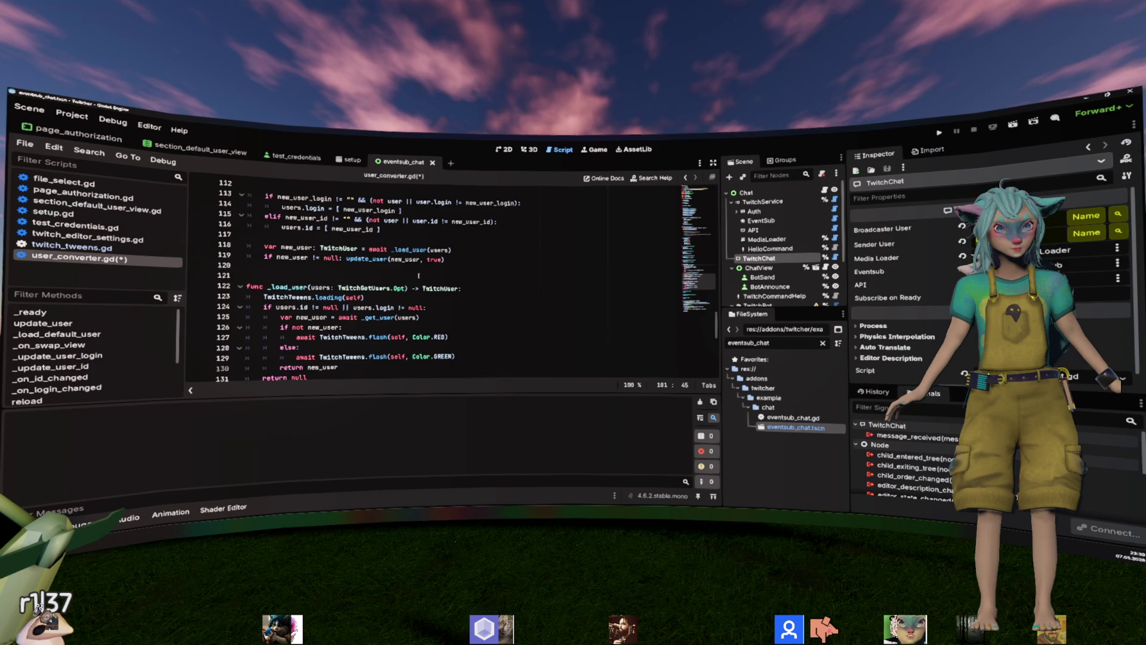
{"action": "left_click", "coordinate": [297, 287]}
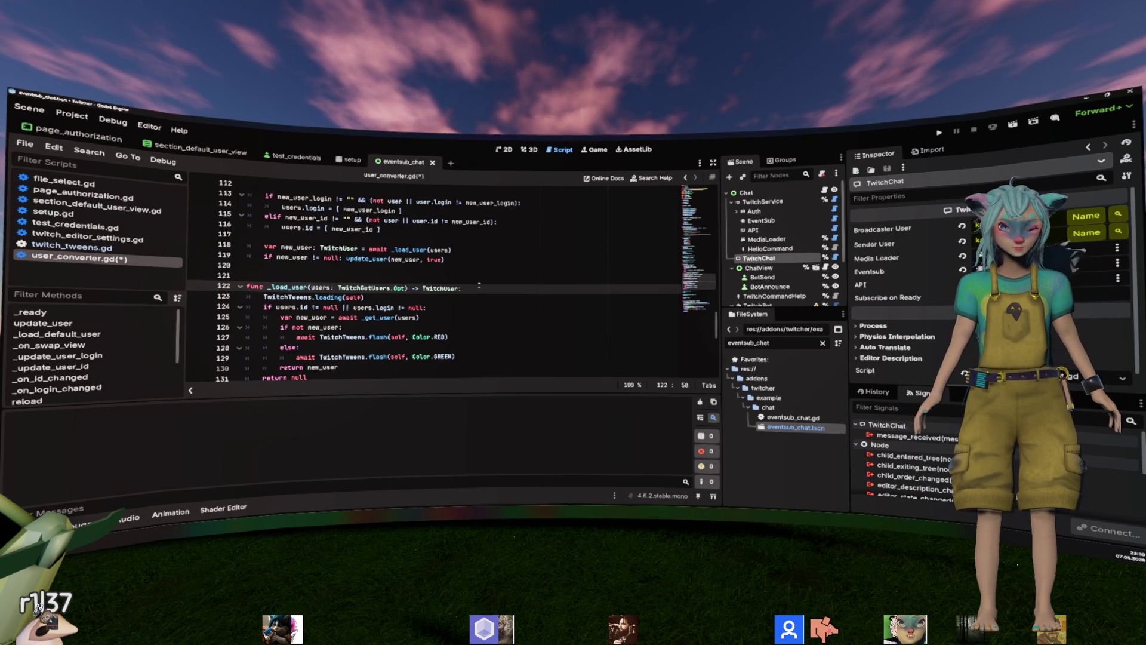
{"action": "key", "text": "Return"}
{"action": "type", "text": "print(\"I WAS RIGHT!\")"}
{"action": "key", "text": "ctrl+s"}
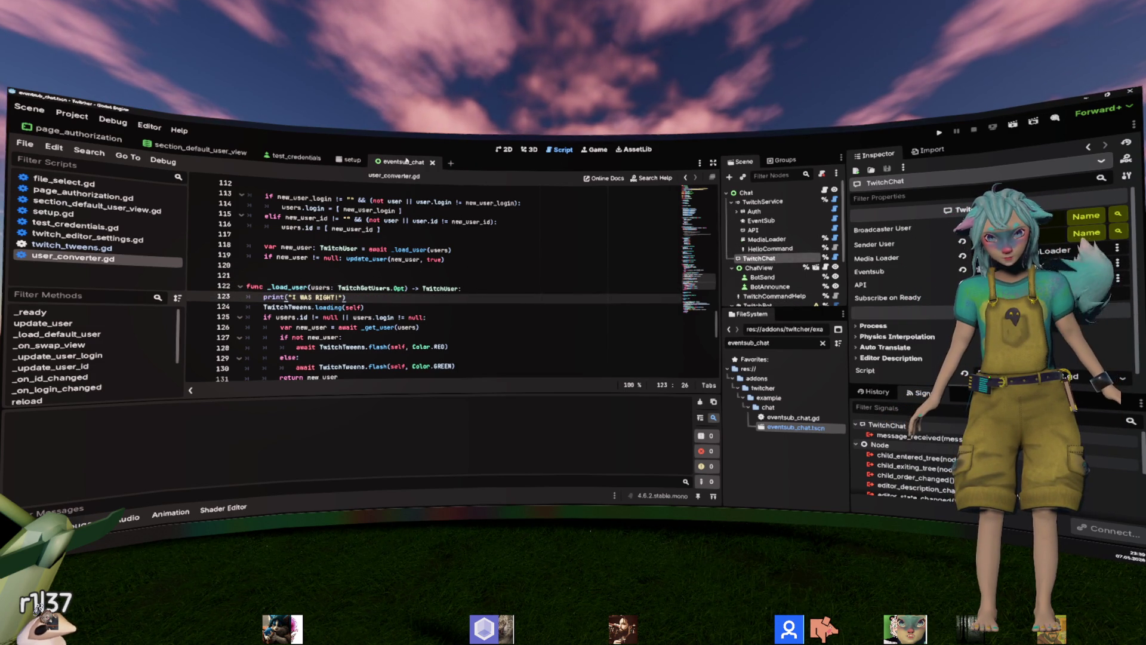
{"action": "key", "text": "F6"}
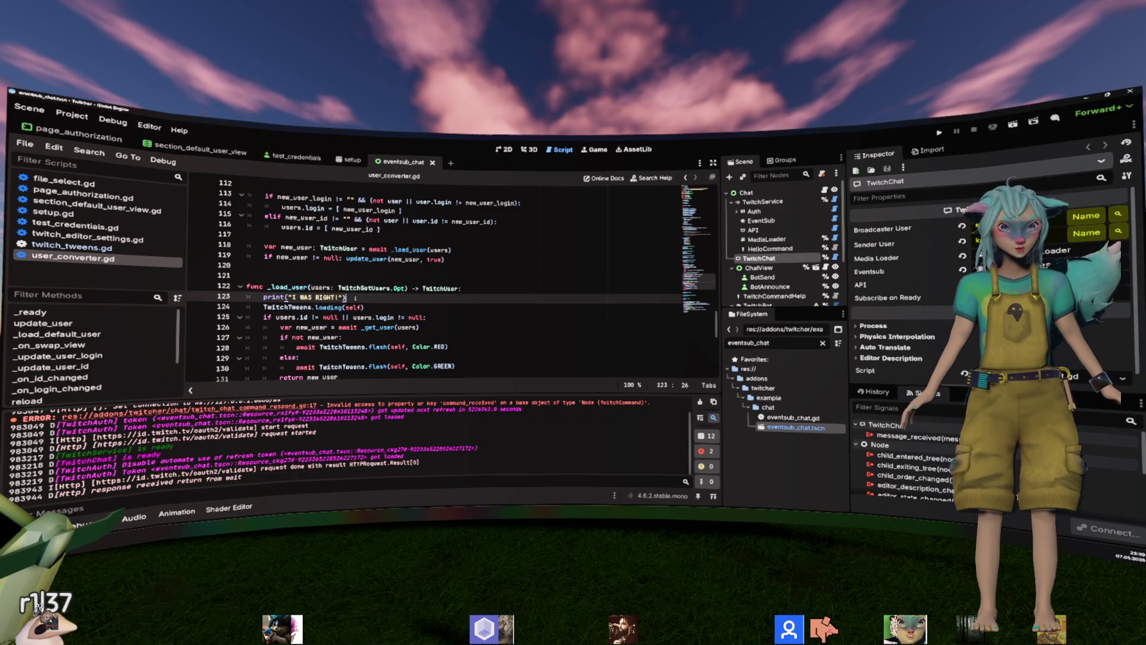
Delete the debug print line from _load_user.
{"action": "key", "text": "ctrl+shift+k"}
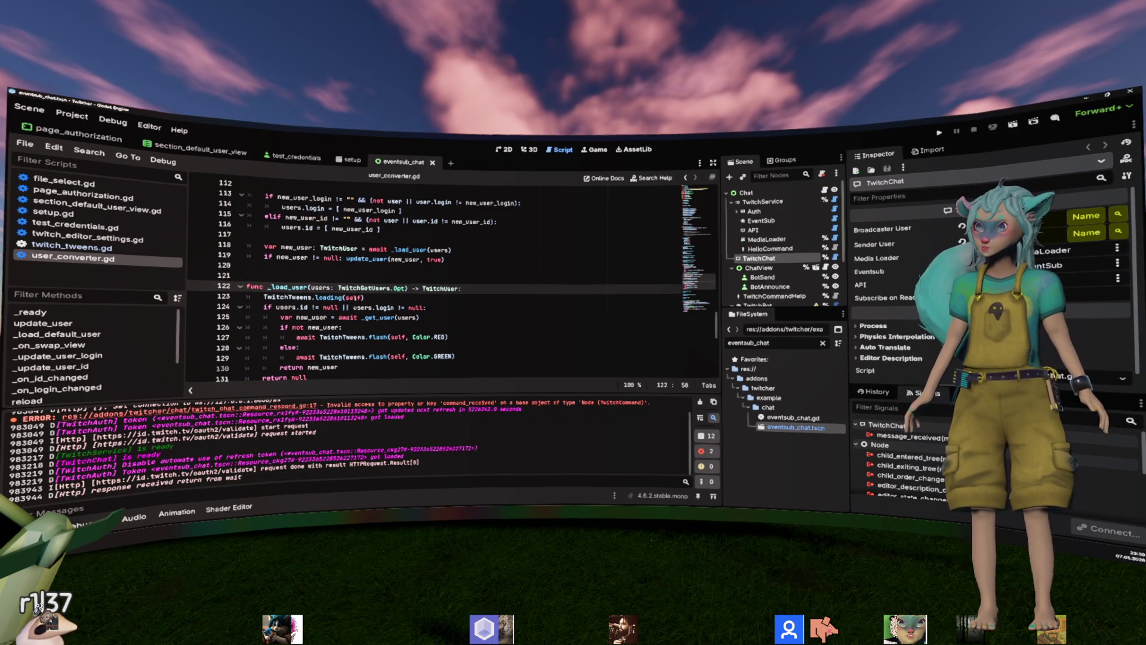
{"action": "scroll", "coordinate": [452, 281], "scroll_direction": "down", "scroll_amount": 2}
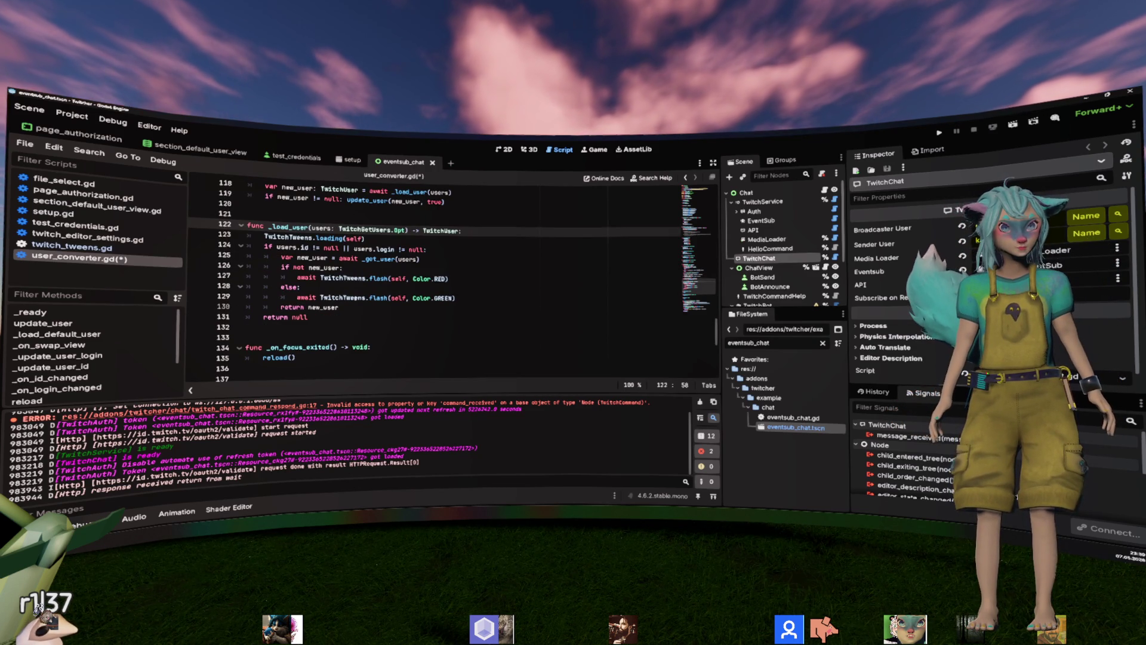
{"action": "scroll", "coordinate": [355, 296], "scroll_direction": "up", "scroll_amount": 1}
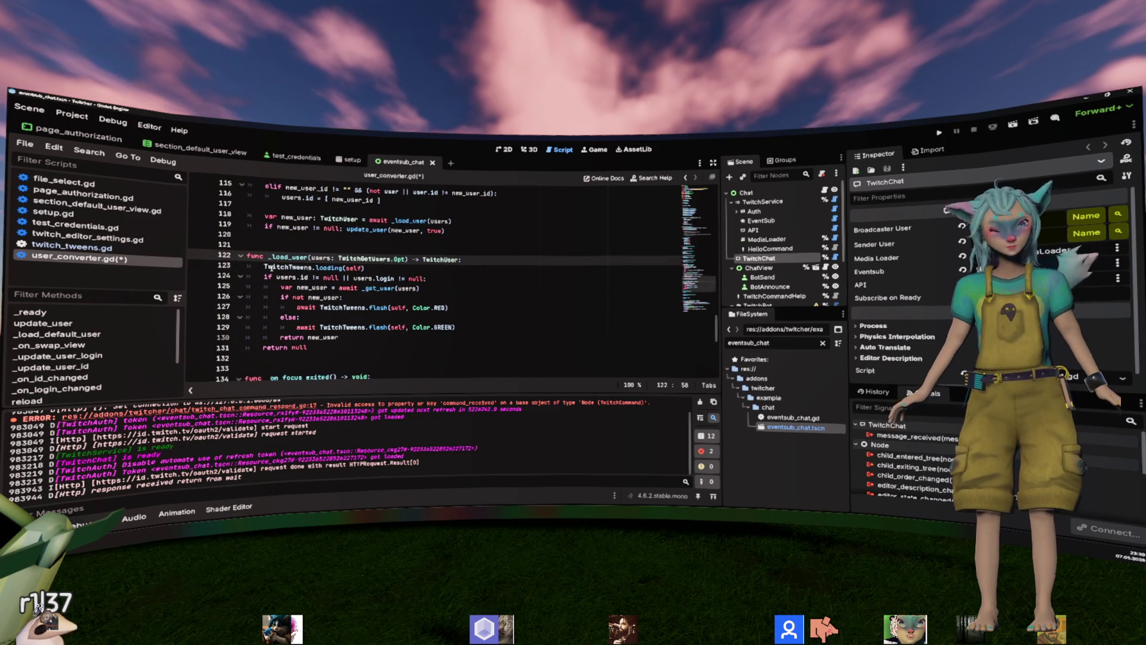
{"action": "left_click", "coordinate": [370, 268]}
{"action": "scroll", "coordinate": [379, 291], "scroll_direction": "up", "scroll_amount": 15}
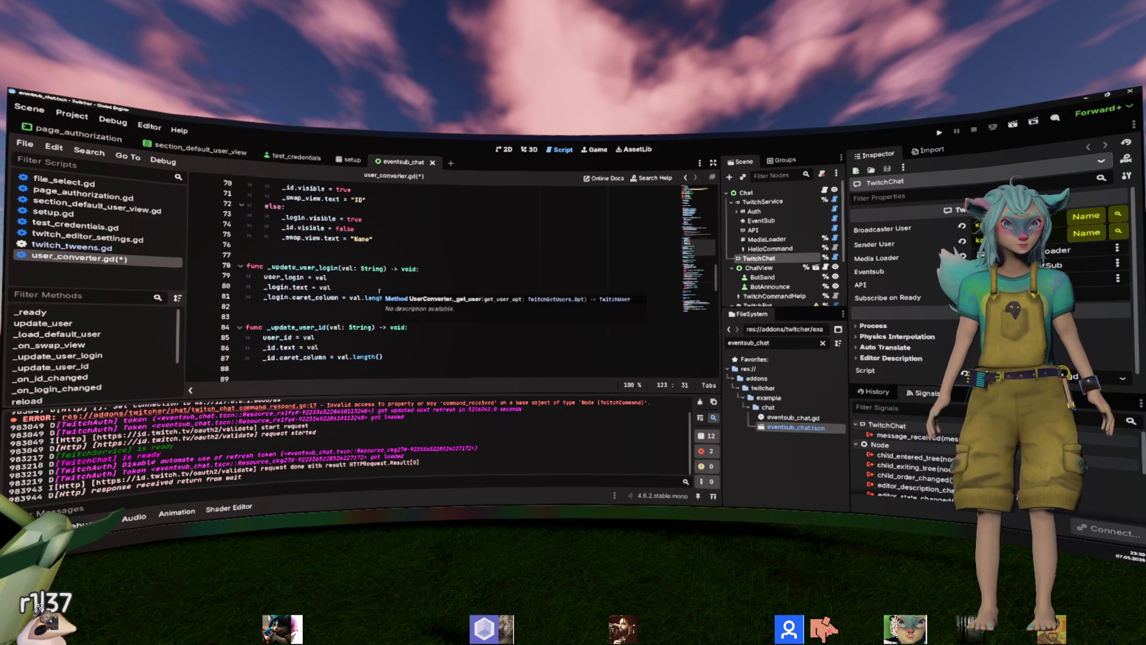
{"action": "scroll", "coordinate": [379, 291], "scroll_direction": "up", "scroll_amount": 13}
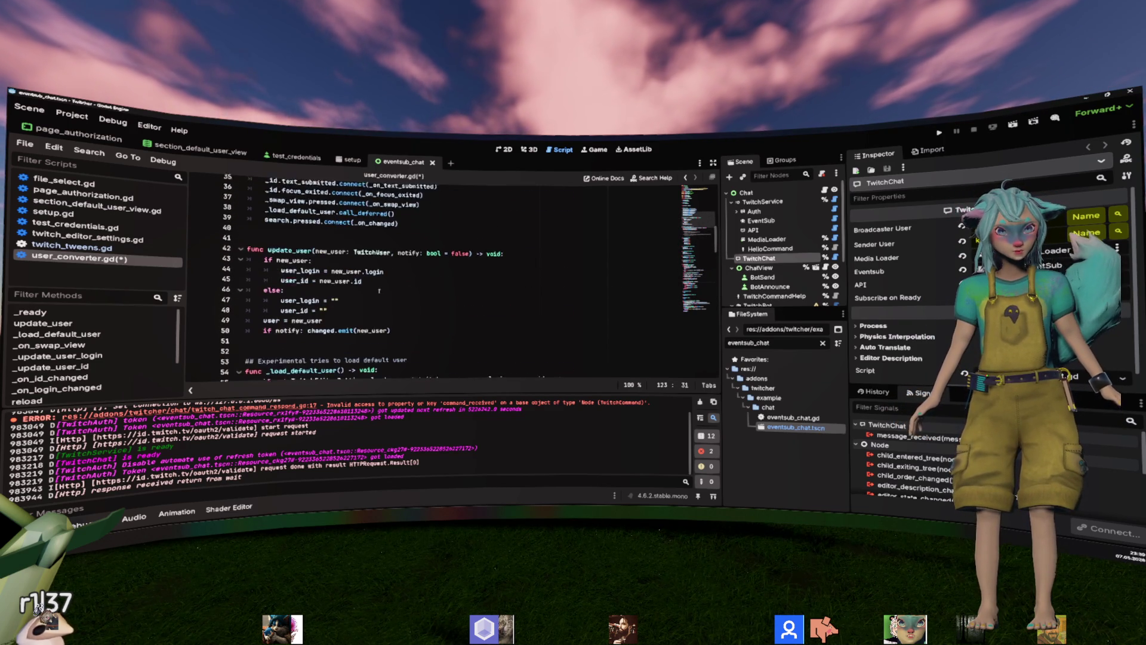
Append print("I WAS RIGHT!") at the end of _ready and save user_converter.gd.
{"action": "left_click", "coordinate": [429, 321]}
{"action": "key", "text": "Return"}
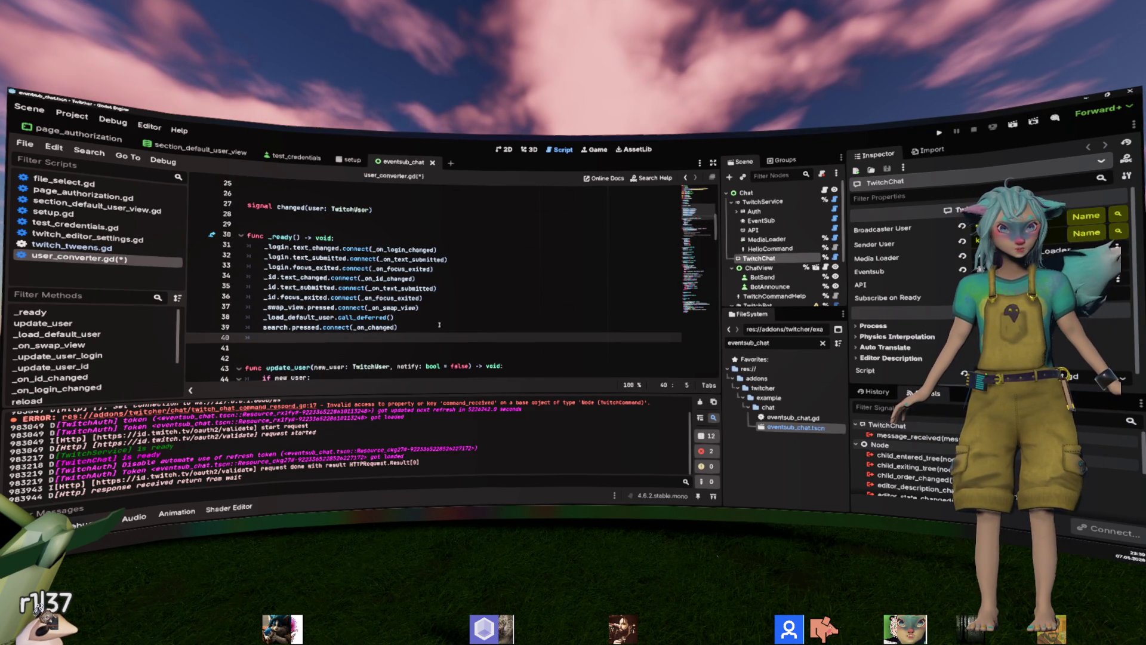
{"action": "type", "text": "print(\"I WAS RIGHT!\")"}
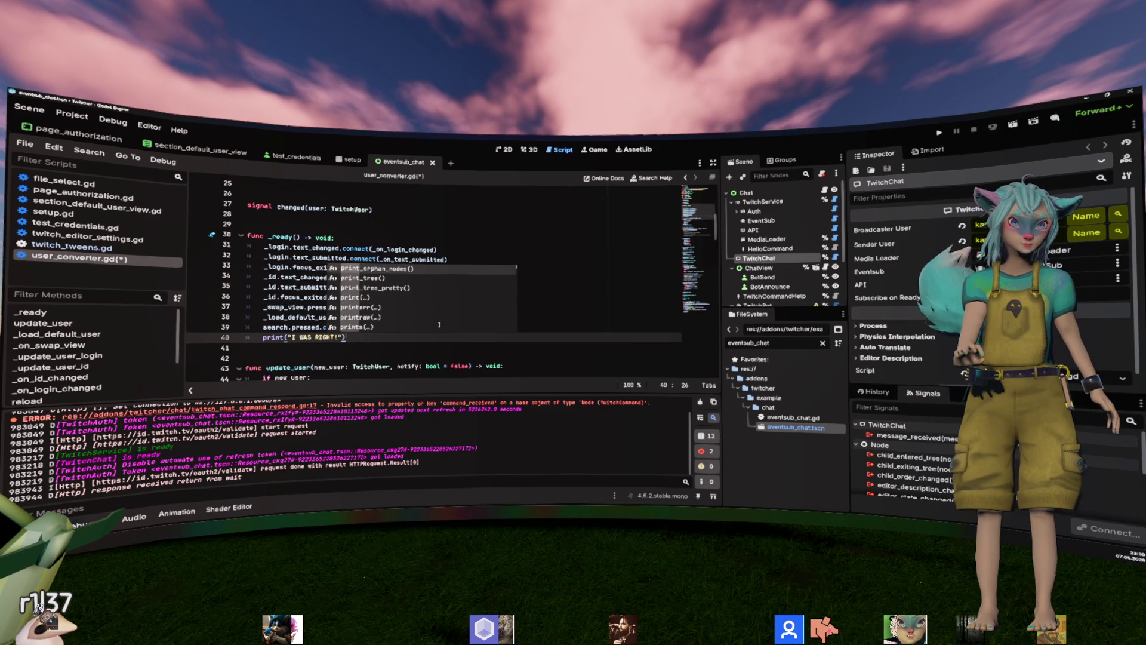
{"action": "key", "text": "ctrl+s"}
Select the print line on line 40 and delete it.
{"action": "left_click", "coordinate": [519, 297]}
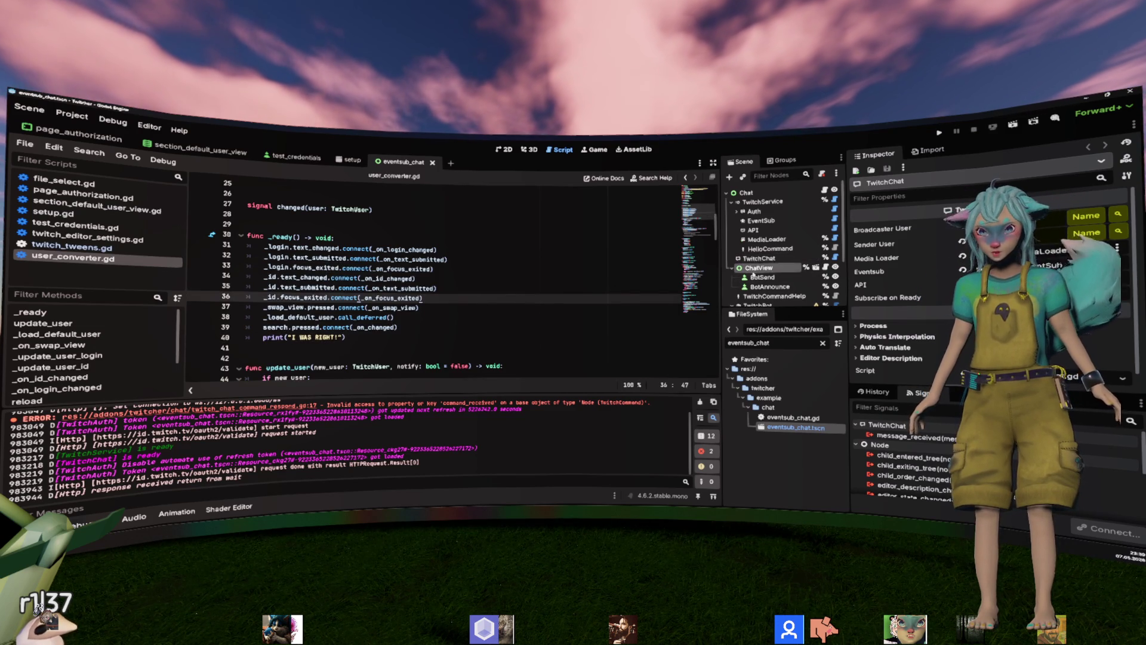
{"action": "left_click", "coordinate": [443, 325]}
{"action": "left_click", "coordinate": [432, 338]}
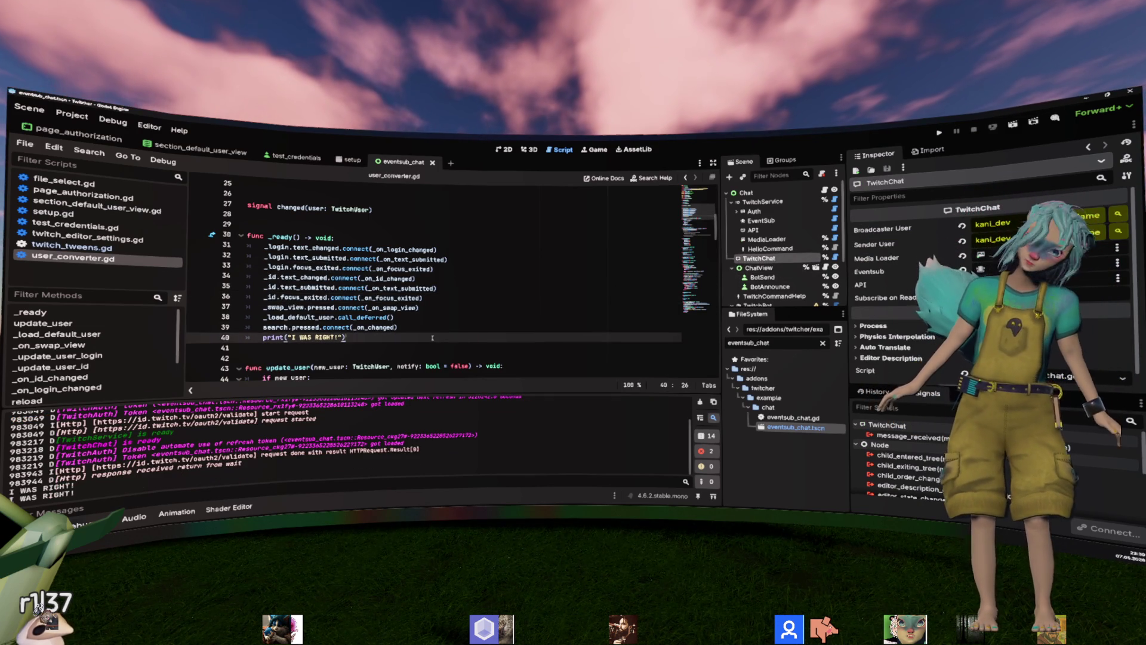
{"action": "key", "text": "shift+Home"}
{"action": "key", "text": "BackSpace"}
{"action": "key", "text": "BackSpace"}
{"action": "key", "text": "BackSpace"}
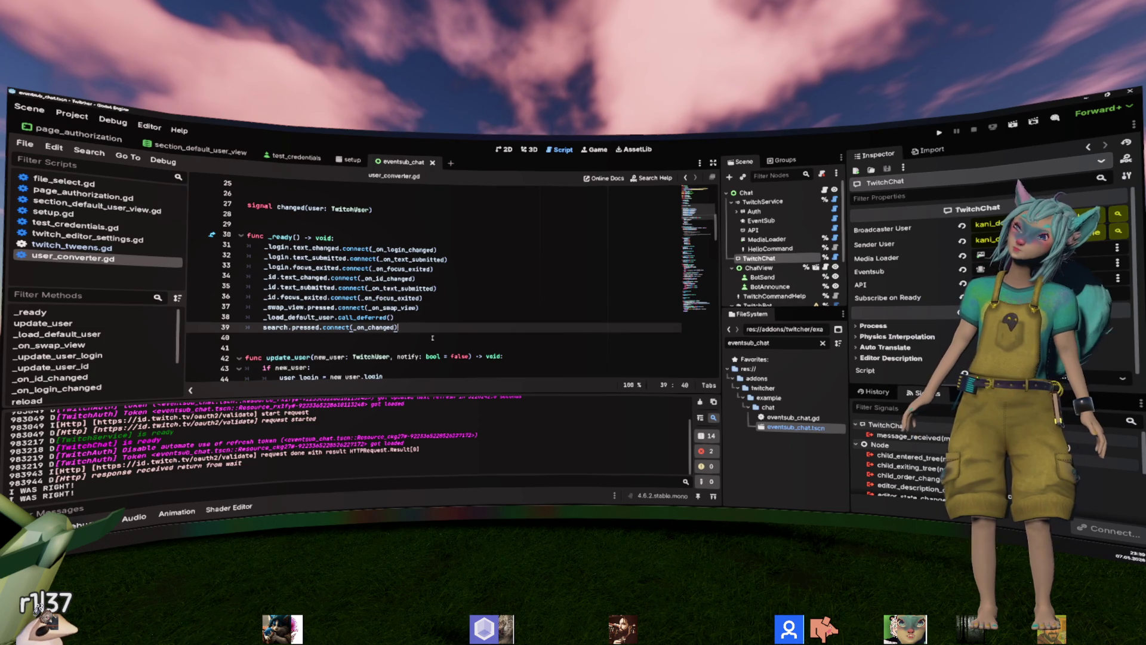
{"action": "scroll", "coordinate": [432, 337], "scroll_direction": "down", "scroll_amount": 3}
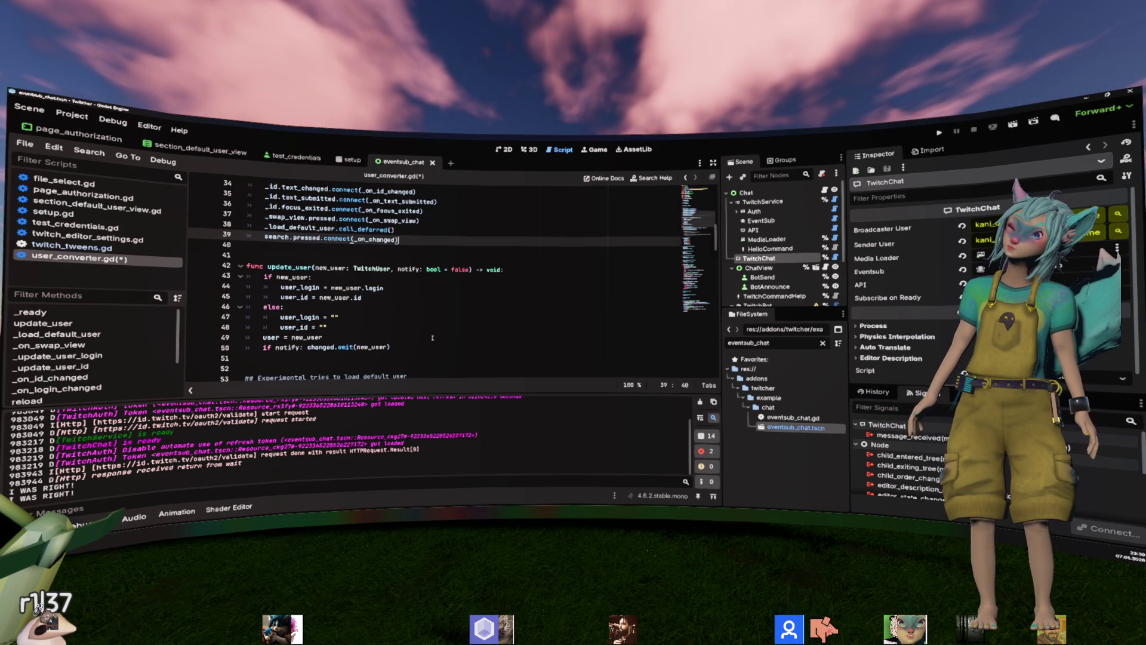
Search for 'loading' to reach the TwitchTweens.loading call on line 123, then clear the FileSystem filter.
{"action": "scroll", "coordinate": [433, 338], "scroll_direction": "down", "scroll_amount": 2}
{"action": "scroll", "coordinate": [432, 337], "scroll_direction": "down", "scroll_amount": 1}
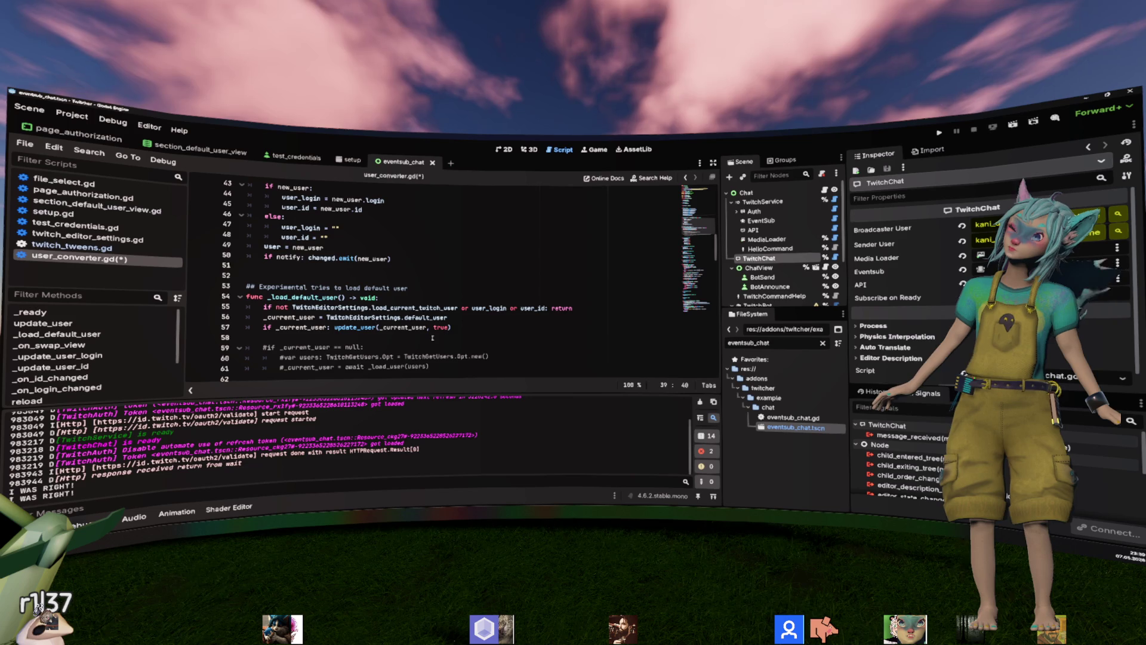
{"action": "key", "text": "ctrl+f"}
{"action": "type", "text": "lo"}
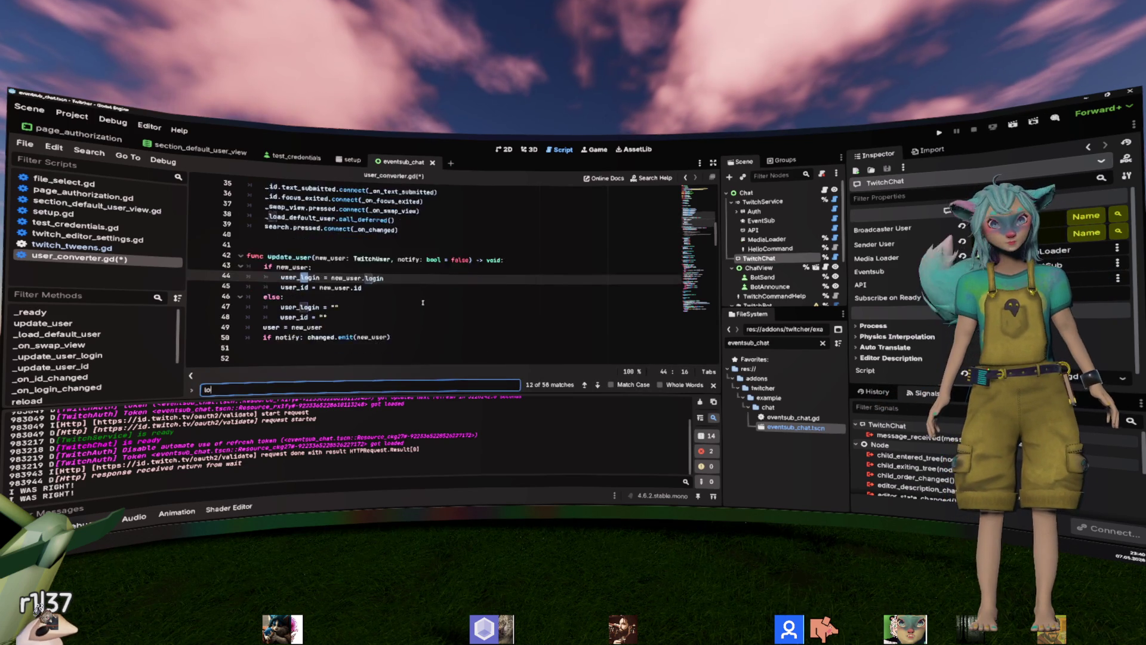
{"action": "type", "text": "ading"}
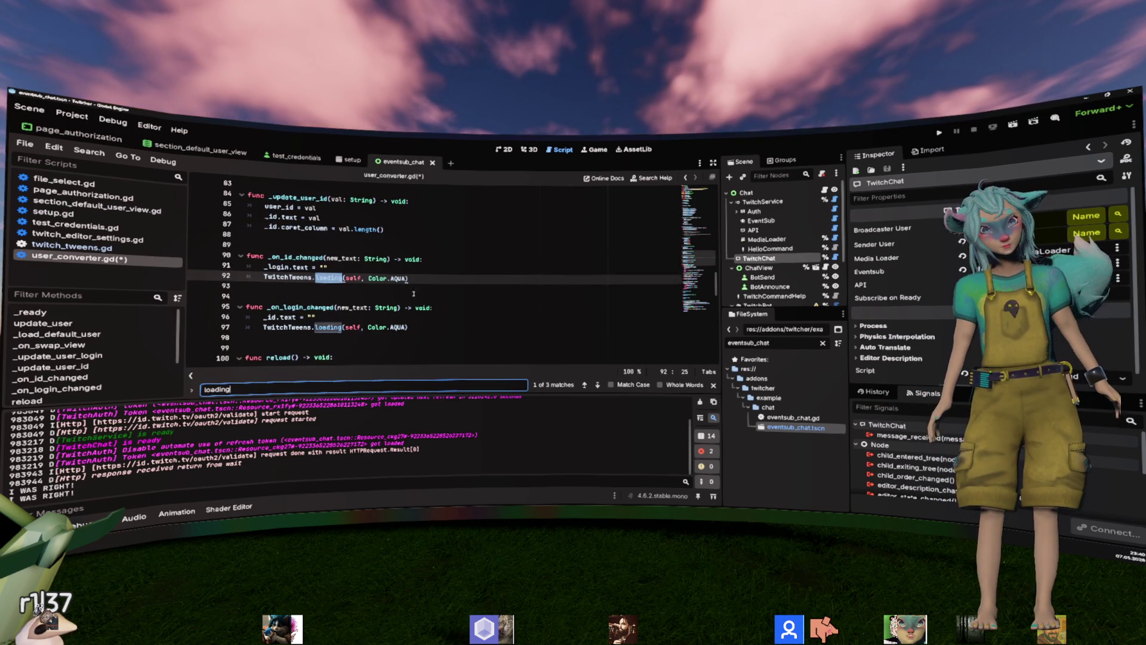
{"action": "scroll", "coordinate": [378, 286], "scroll_direction": "down", "scroll_amount": 3}
{"action": "key", "text": "Return"}
{"action": "key", "text": "Return"}
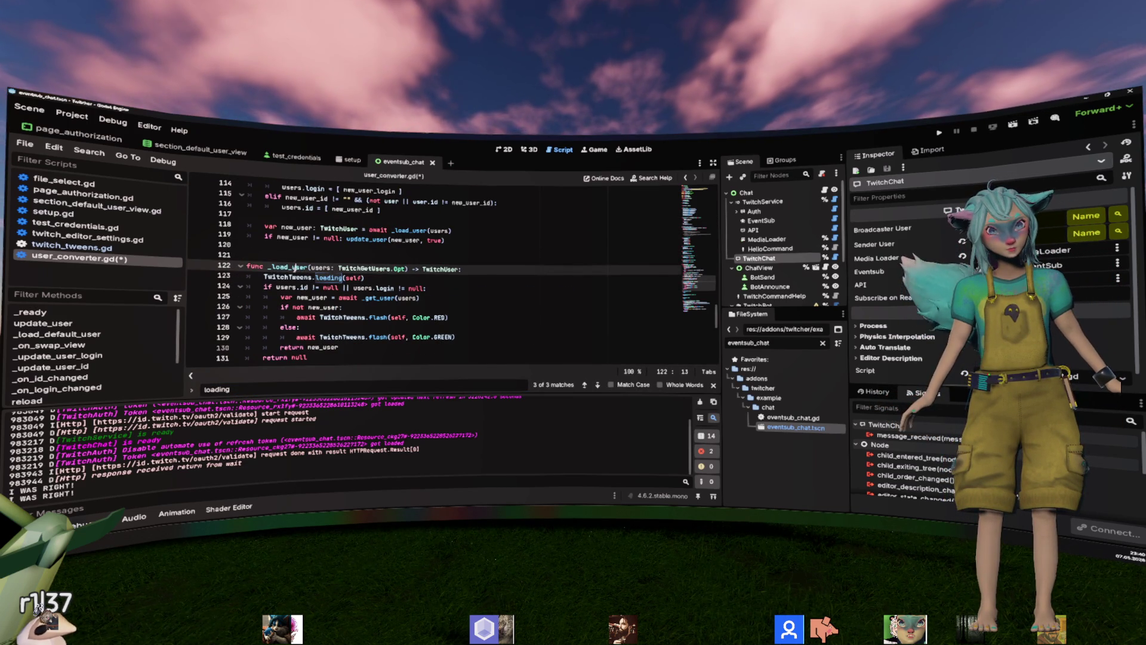
{"action": "left_click", "coordinate": [304, 270]}
{"action": "key", "text": "ctrl+f"}
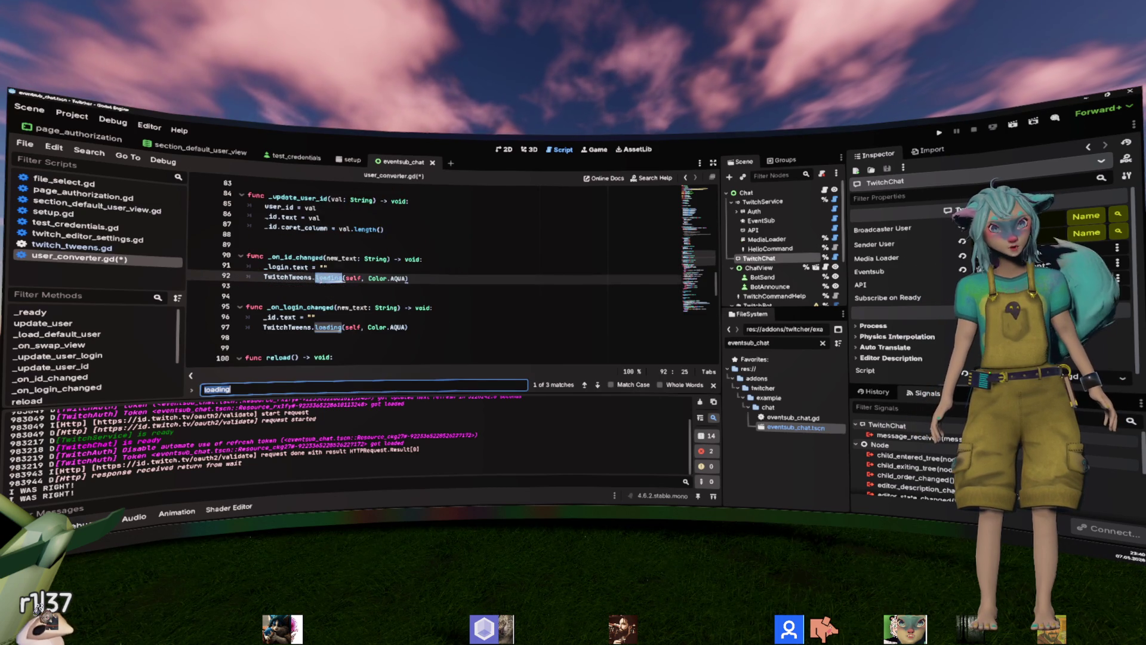
{"action": "key", "text": "Return"}
{"action": "key", "text": "Return"}
{"action": "key", "text": "Escape"}
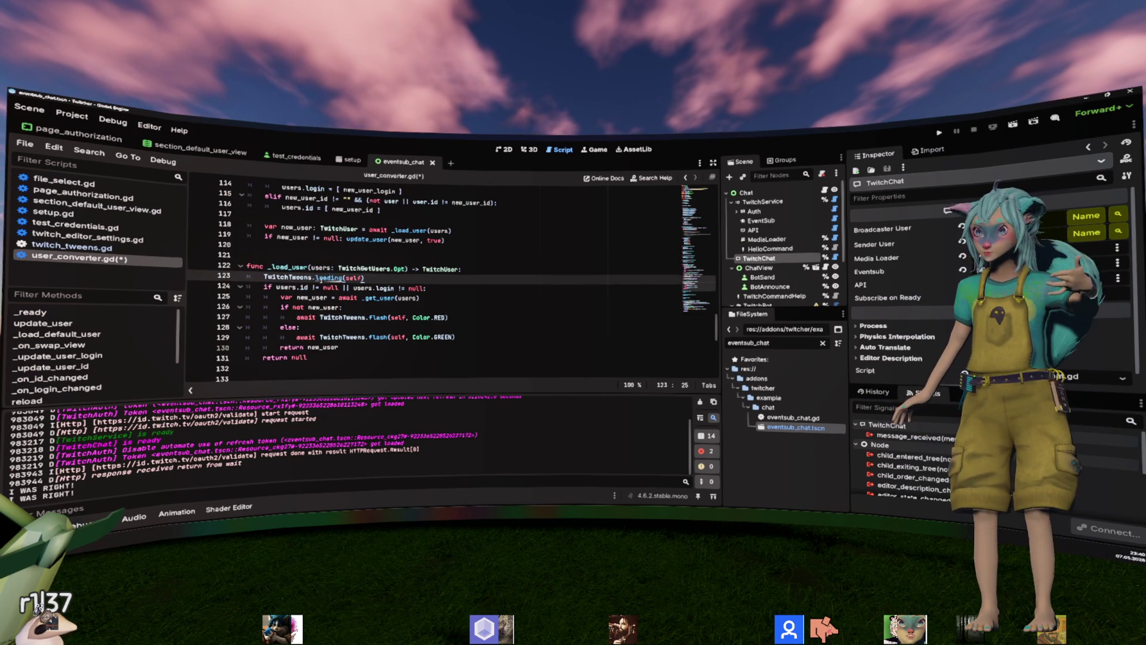
{"action": "left_click", "coordinate": [824, 343]}
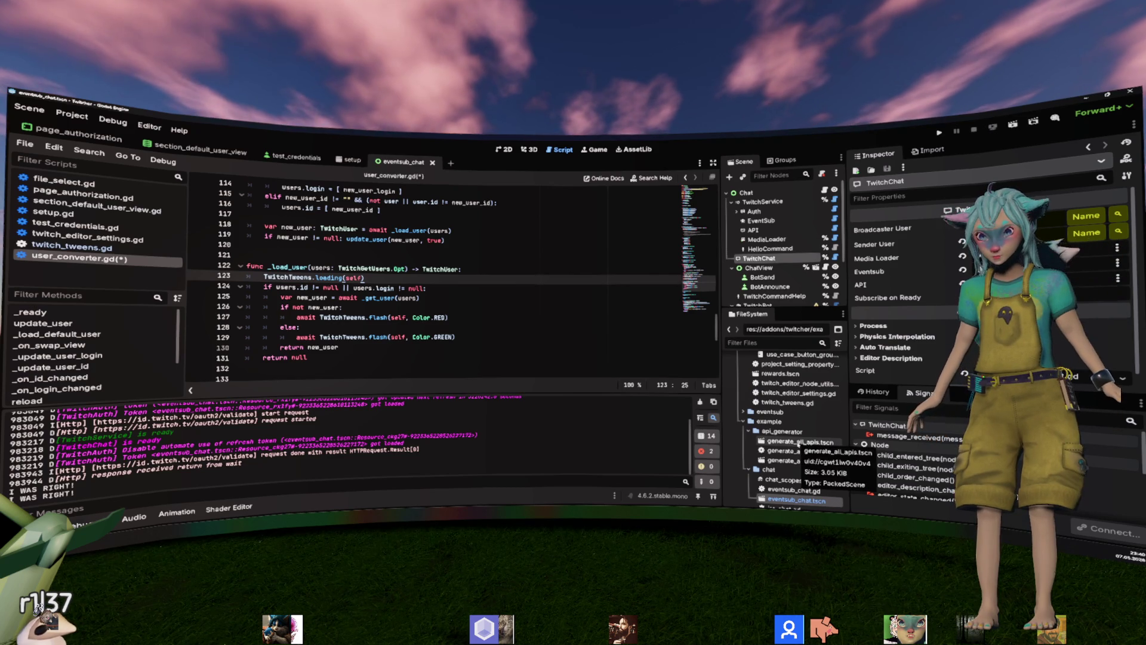
Open twitch_user_inspector.gd and follow its UserProperty reference into user_property.gd.
{"action": "scroll", "coordinate": [799, 445], "scroll_direction": "down", "scroll_amount": 10}
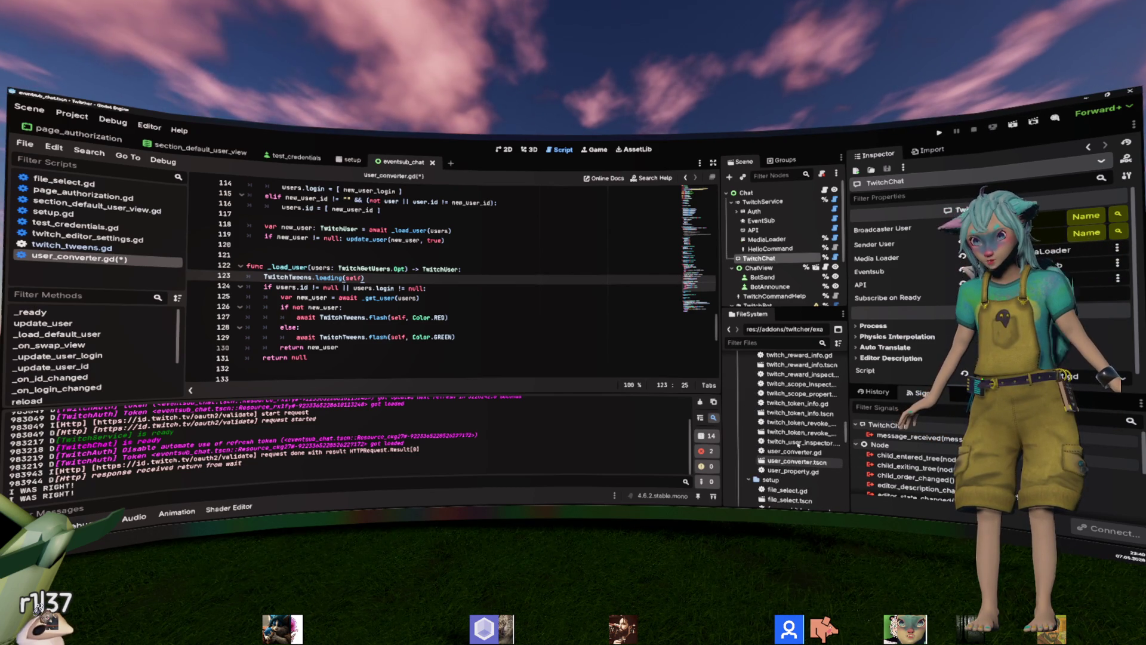
{"action": "double_click", "coordinate": [798, 442]}
{"action": "scroll", "coordinate": [492, 317], "scroll_direction": "down", "scroll_amount": 3}
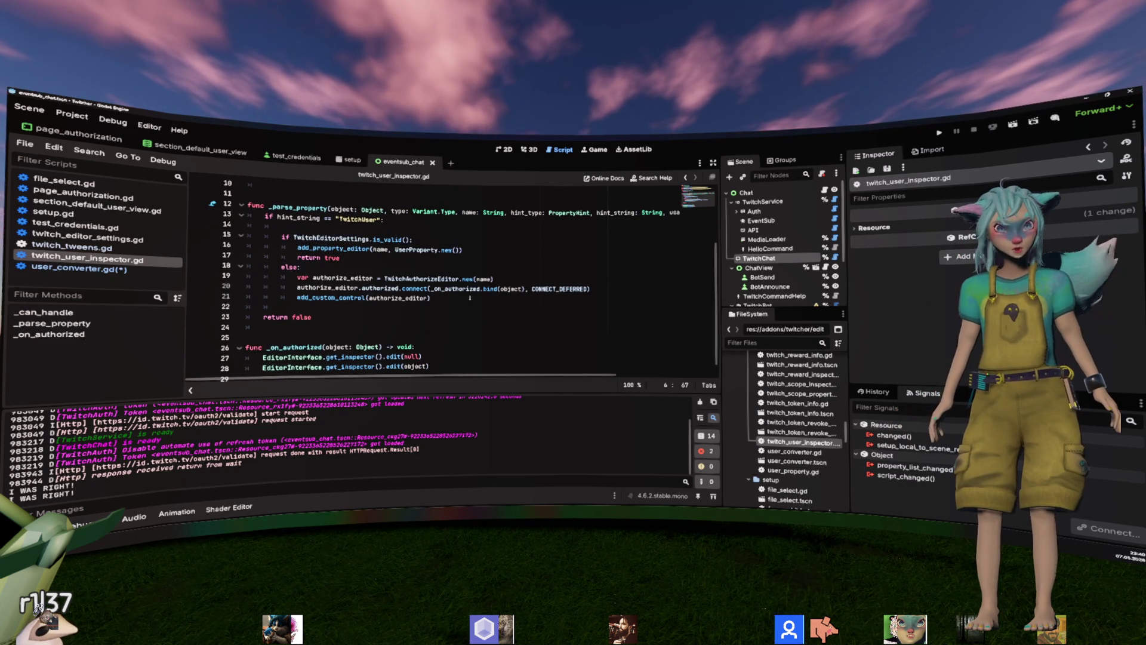
{"action": "left_click", "coordinate": [409, 249]}
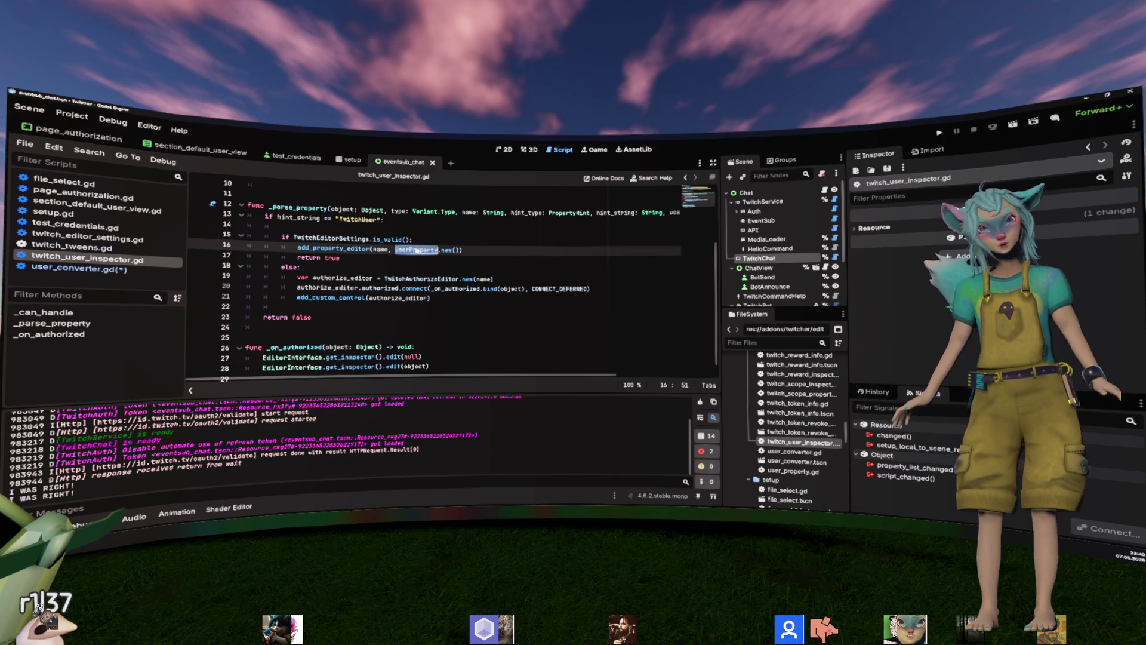
{"action": "left_click", "coordinate": [416, 250], "text": "ctrl"}
{"action": "left_click", "coordinate": [486, 231], "text": "ctrl"}
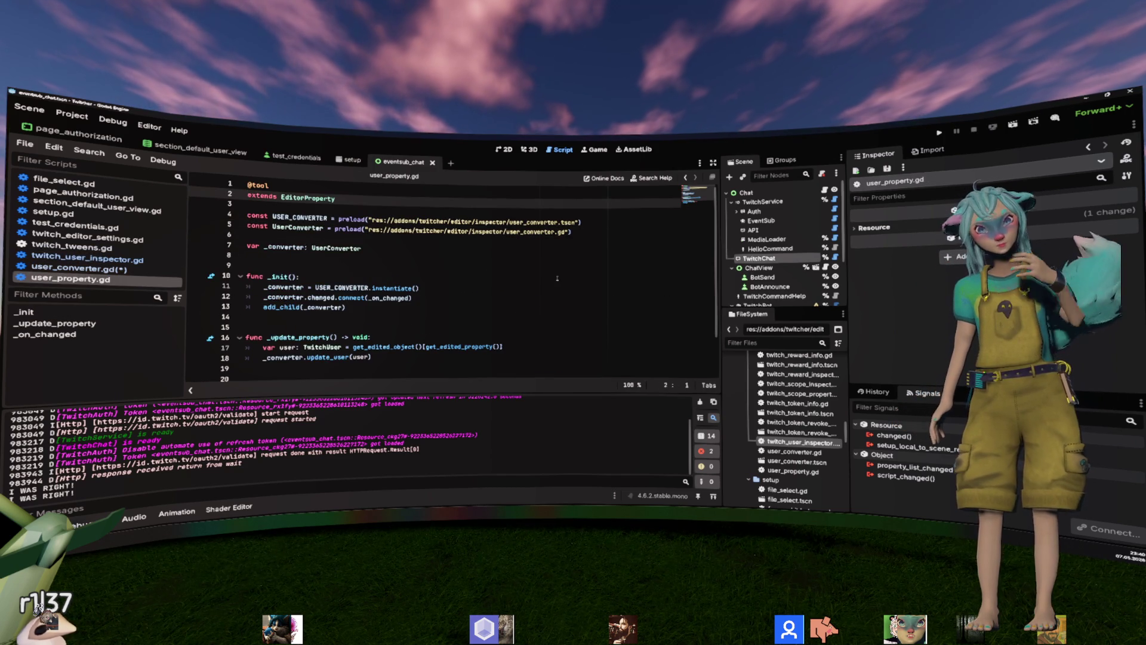
{"action": "double_click", "coordinate": [317, 287]}
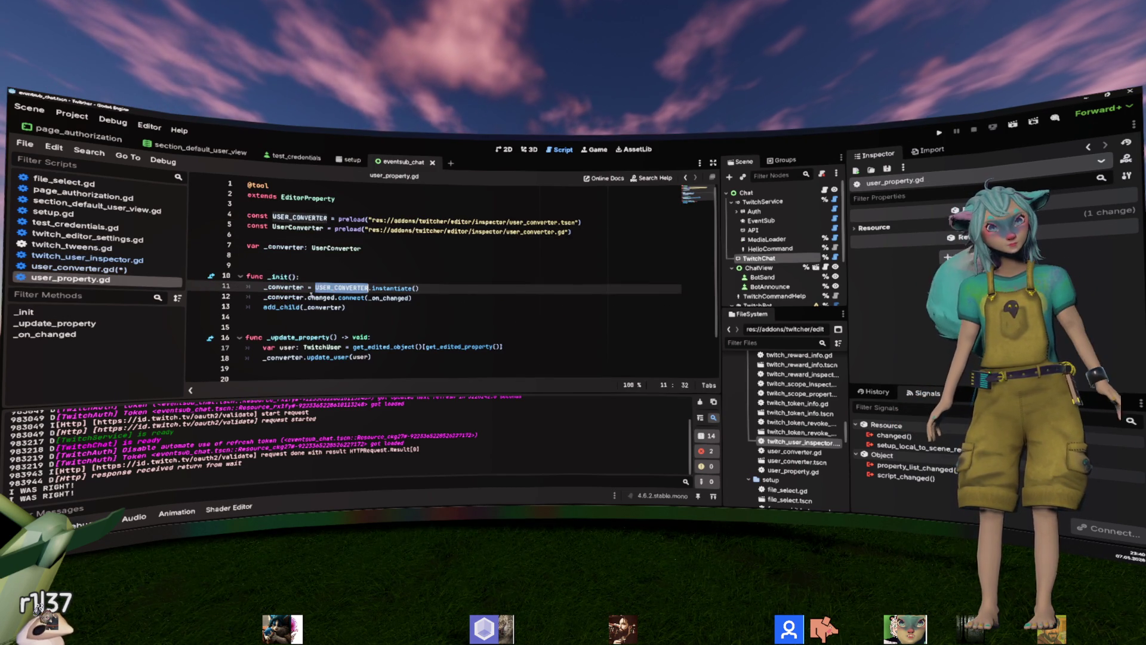
Trace the update_user call on line 18 to its definition, go back, then open user_converter.gd.
{"action": "scroll", "coordinate": [294, 309], "scroll_direction": "down", "scroll_amount": 1}
{"action": "key", "text": "Up"}
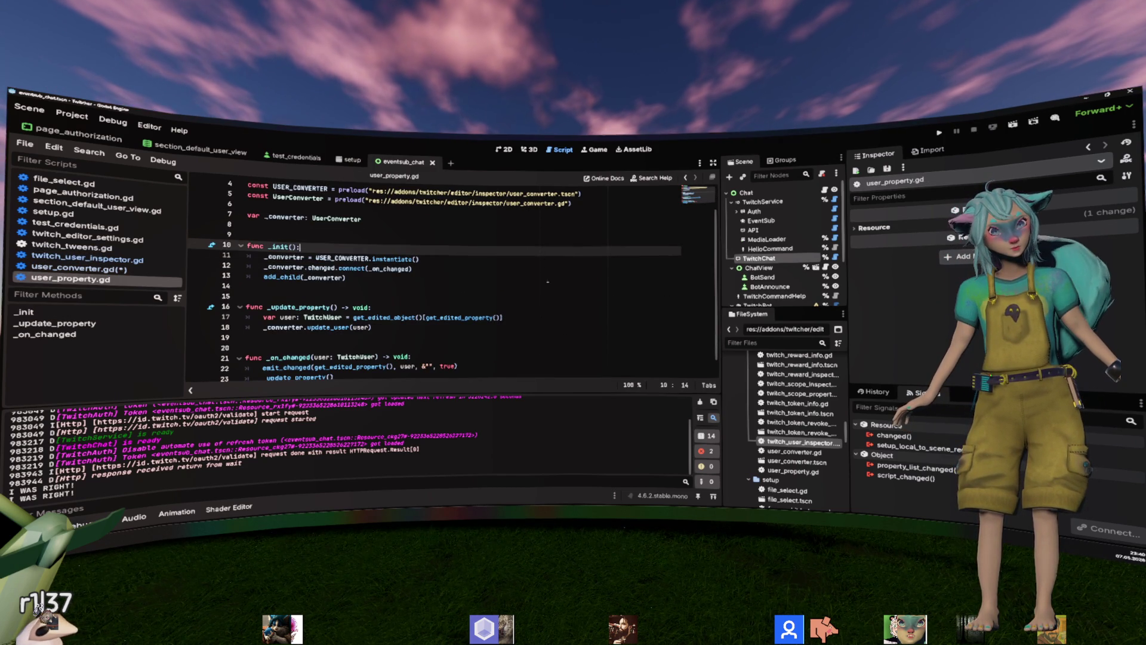
{"action": "double_click", "coordinate": [328, 327]}
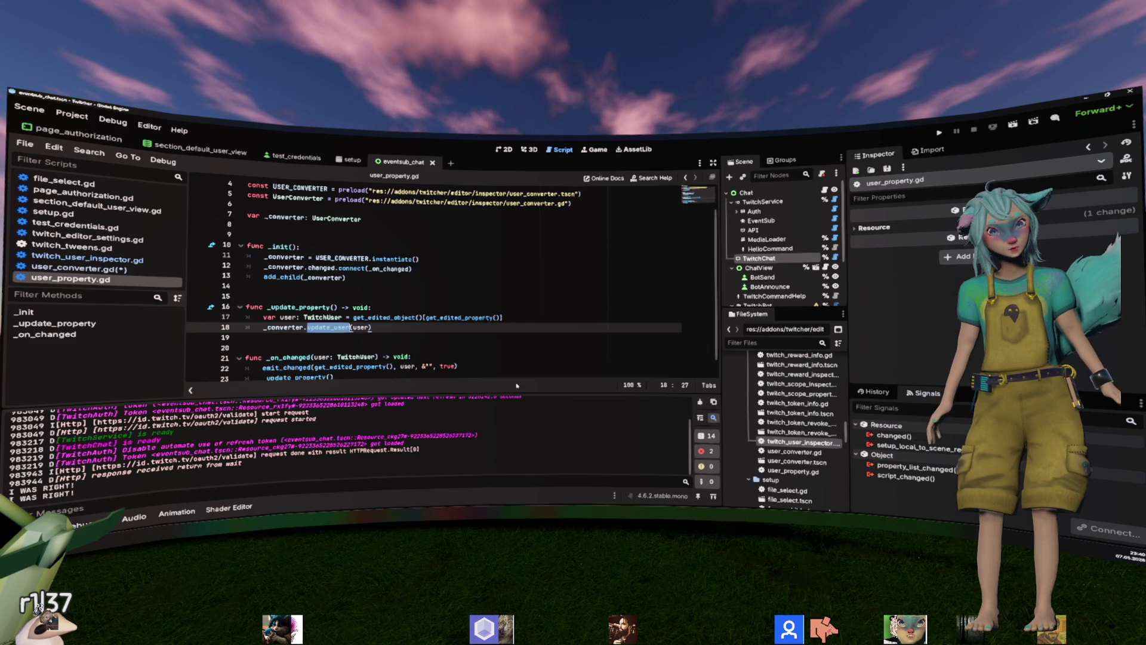
{"action": "scroll", "coordinate": [545, 328], "scroll_direction": "down", "scroll_amount": 1}
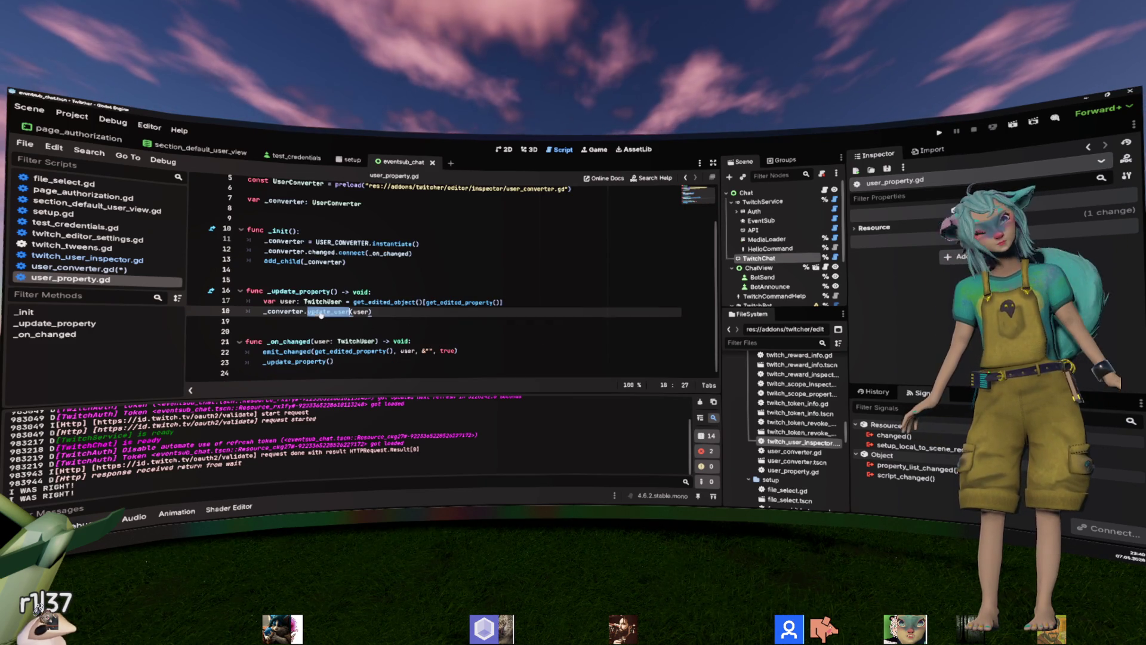
{"action": "left_click", "coordinate": [321, 312], "text": "ctrl"}
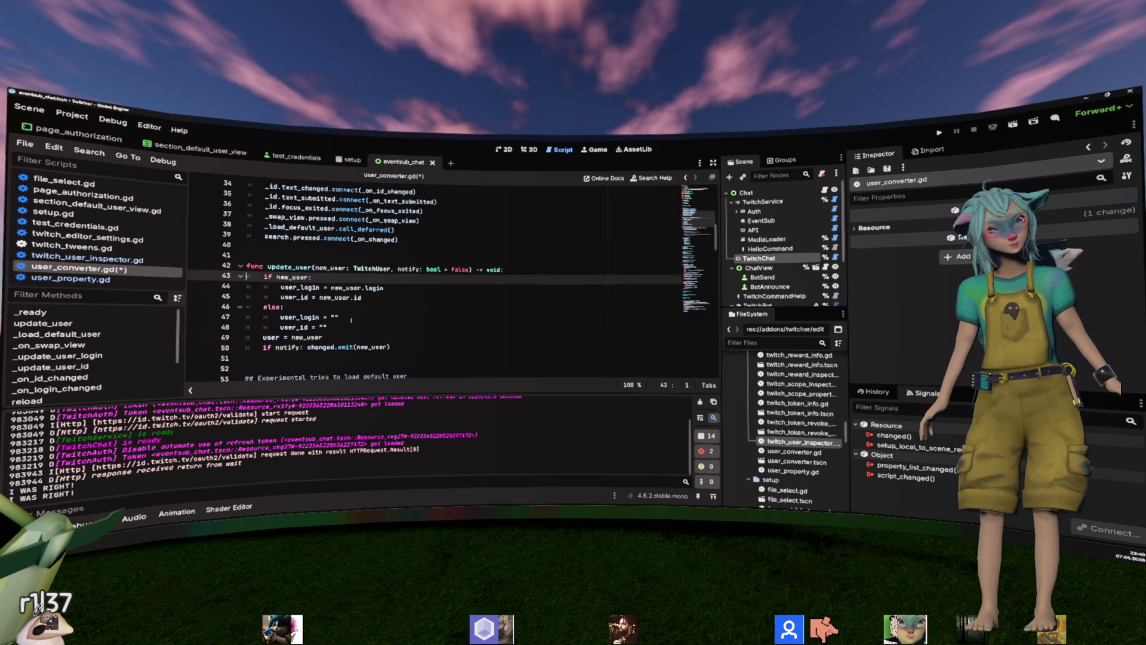
{"action": "key", "text": "alt+Left"}
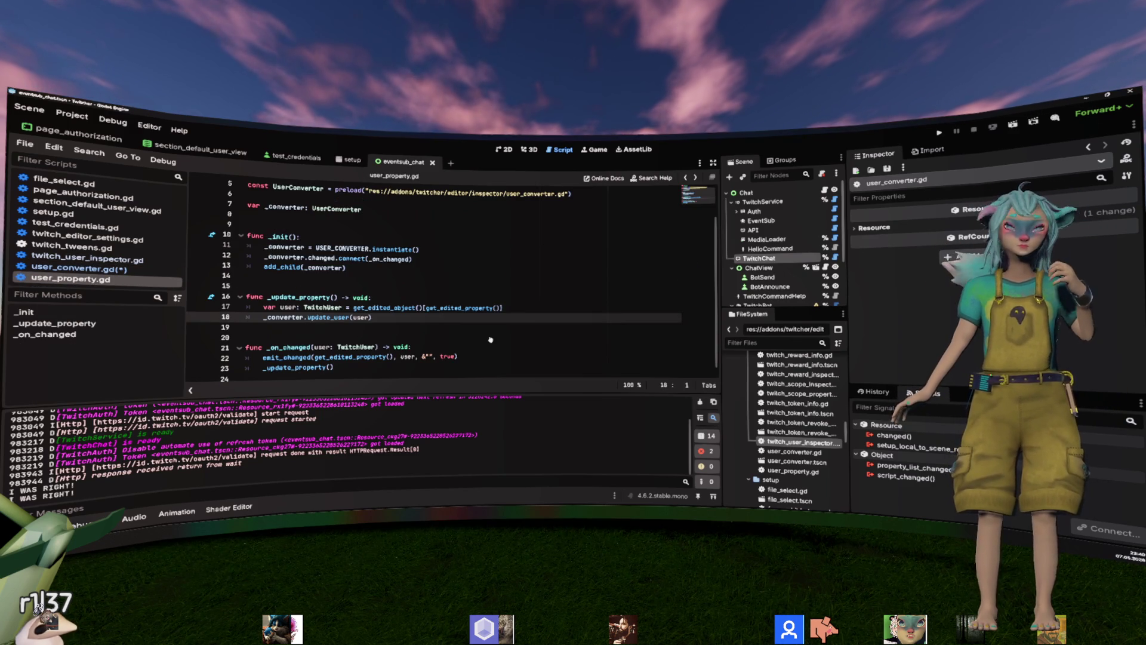
{"action": "scroll", "coordinate": [468, 331], "scroll_direction": "down", "scroll_amount": 1}
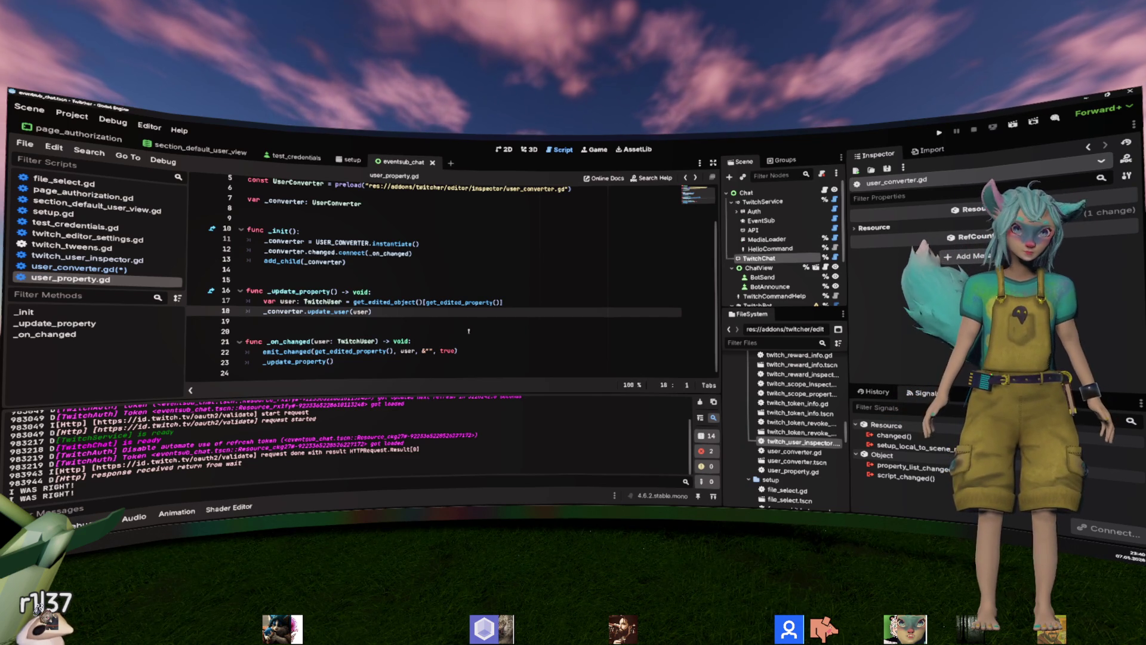
{"action": "left_click", "coordinate": [509, 291]}
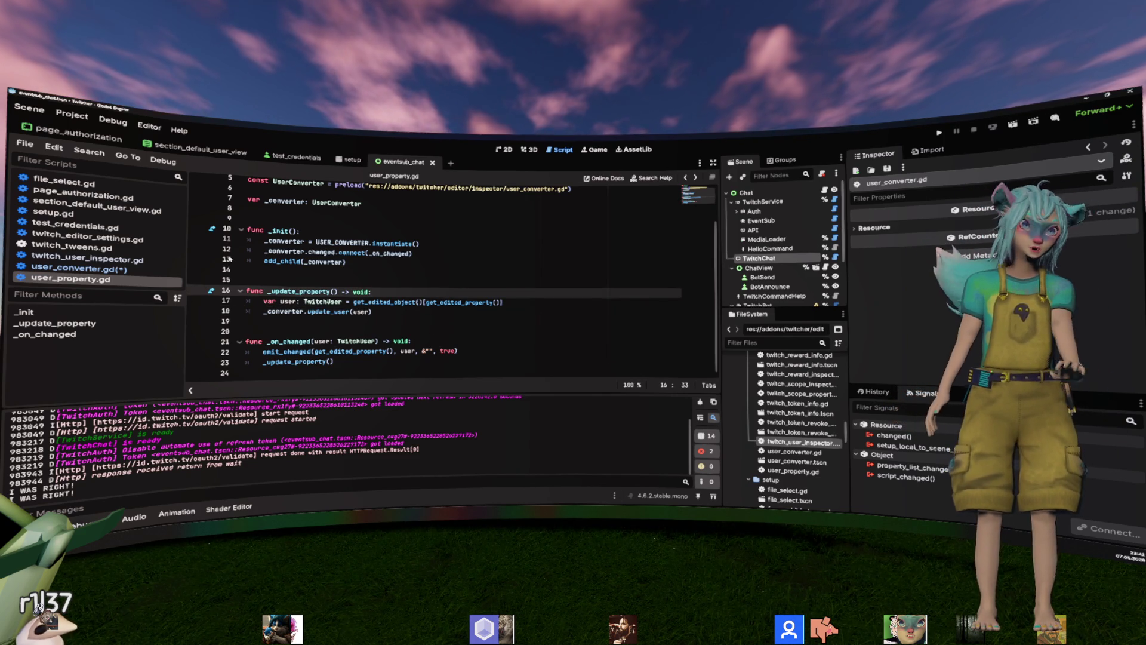
{"action": "left_click", "coordinate": [72, 268]}
Add a print_stack() call inside the loading function of twitch_tweens.gd.
{"action": "left_click", "coordinate": [385, 287]}
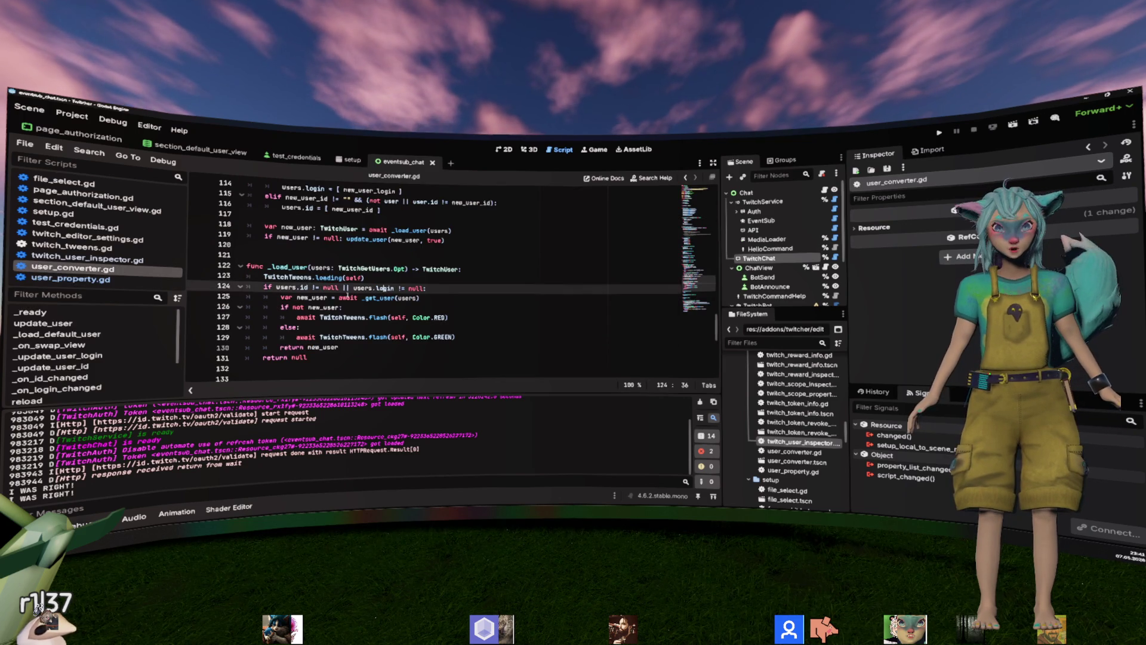
{"action": "left_click", "coordinate": [329, 278], "text": "ctrl"}
{"action": "key", "text": "Return"}
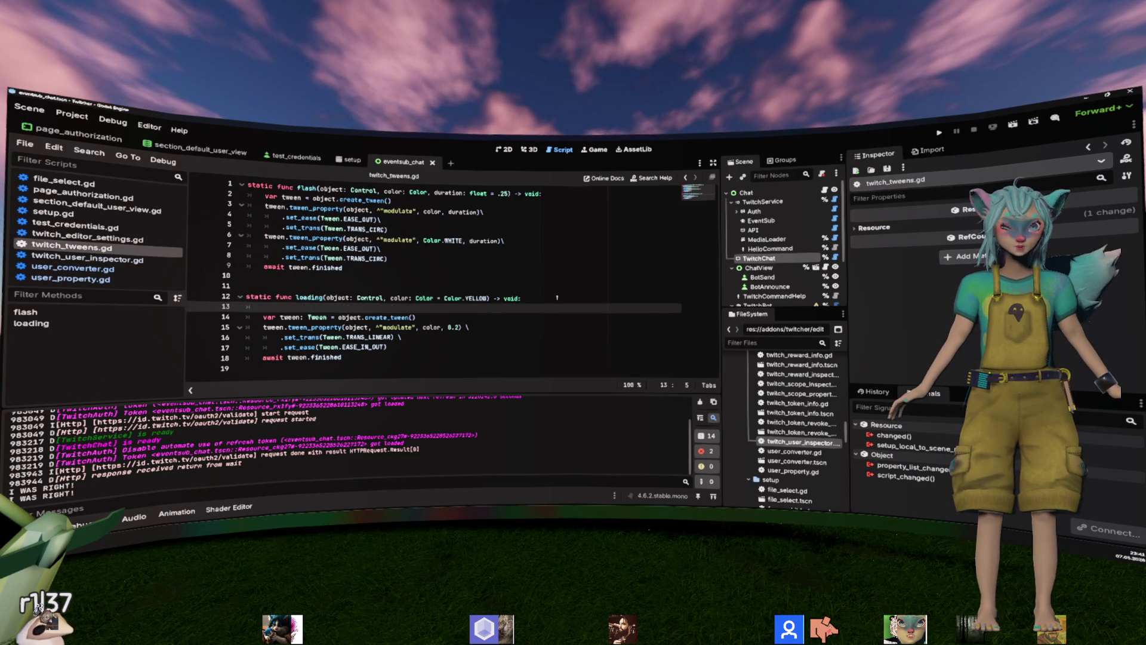
{"action": "type", "text": "print_st"}
{"action": "key", "text": "Return"}
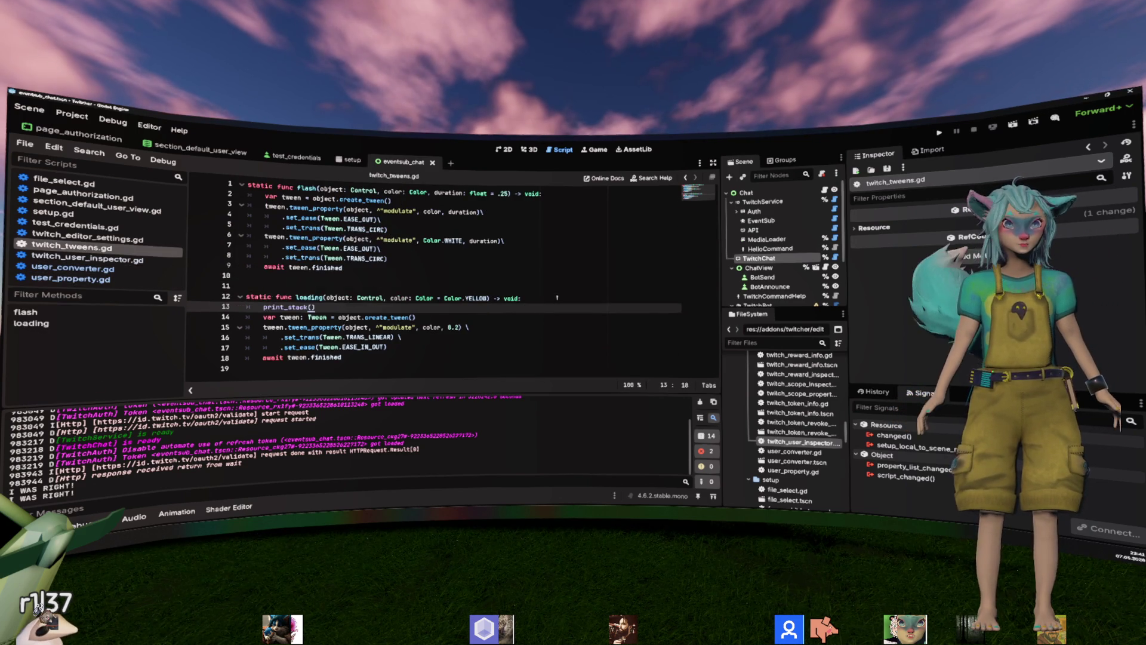
{"action": "key", "text": "Up"}
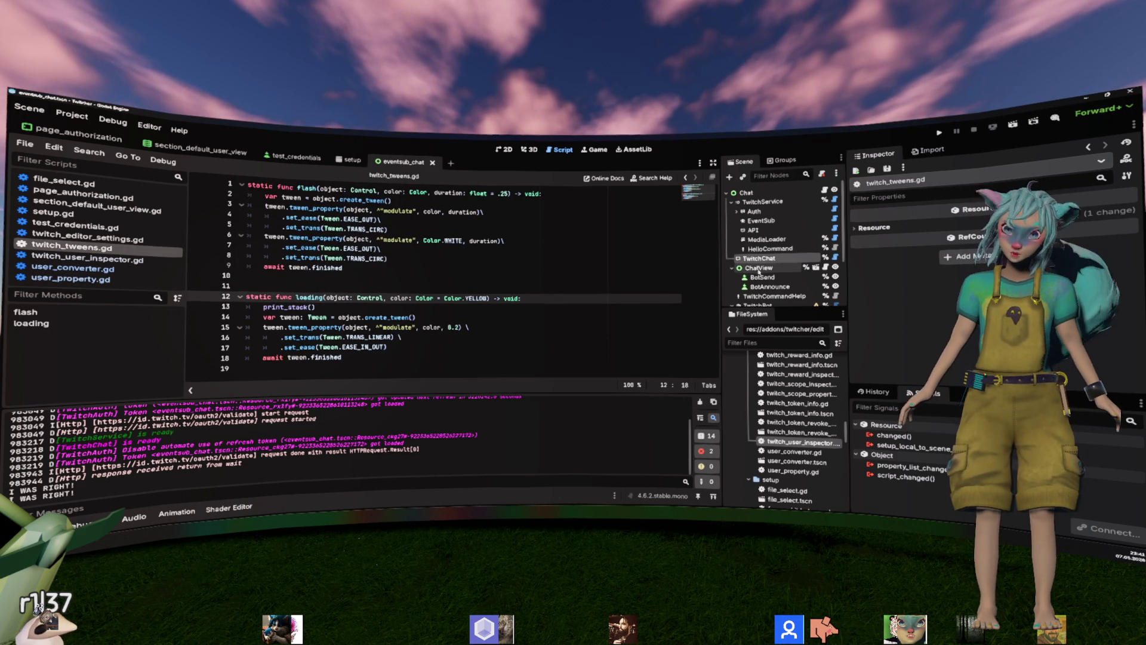
Remove the print_stack() line, save twitch_tweens.gd and open user_converter.tscn.
{"action": "left_click", "coordinate": [758, 257]}
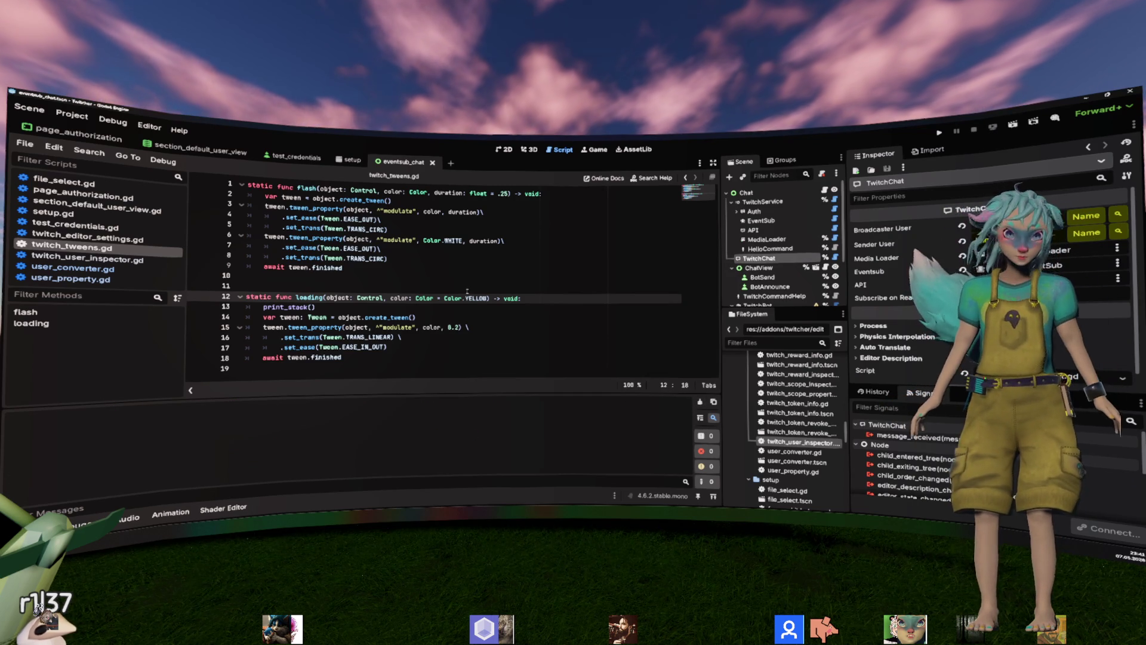
{"action": "triple_click", "coordinate": [420, 310]}
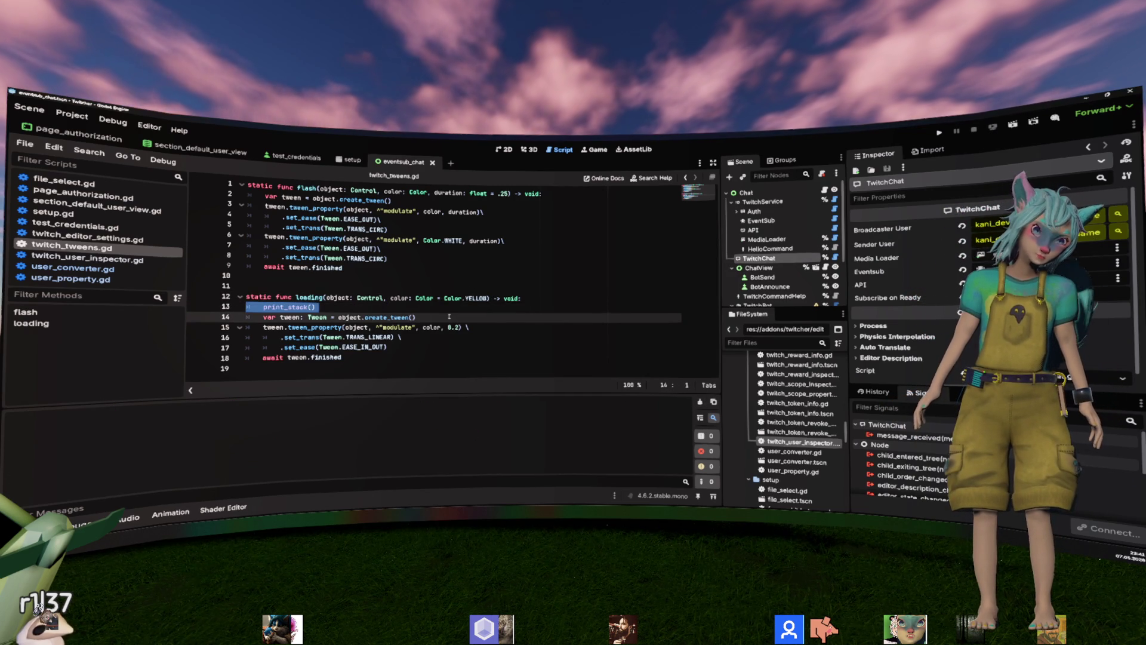
{"action": "key", "text": "BackSpace"}
{"action": "key", "text": "ctrl+s"}
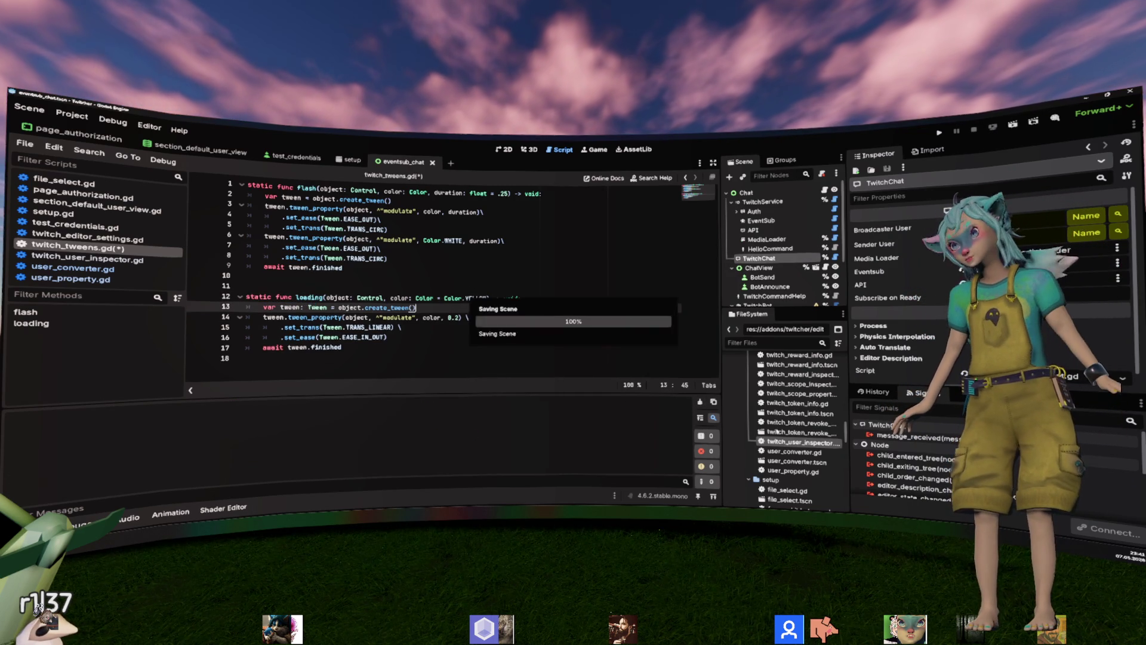
{"action": "double_click", "coordinate": [817, 463]}
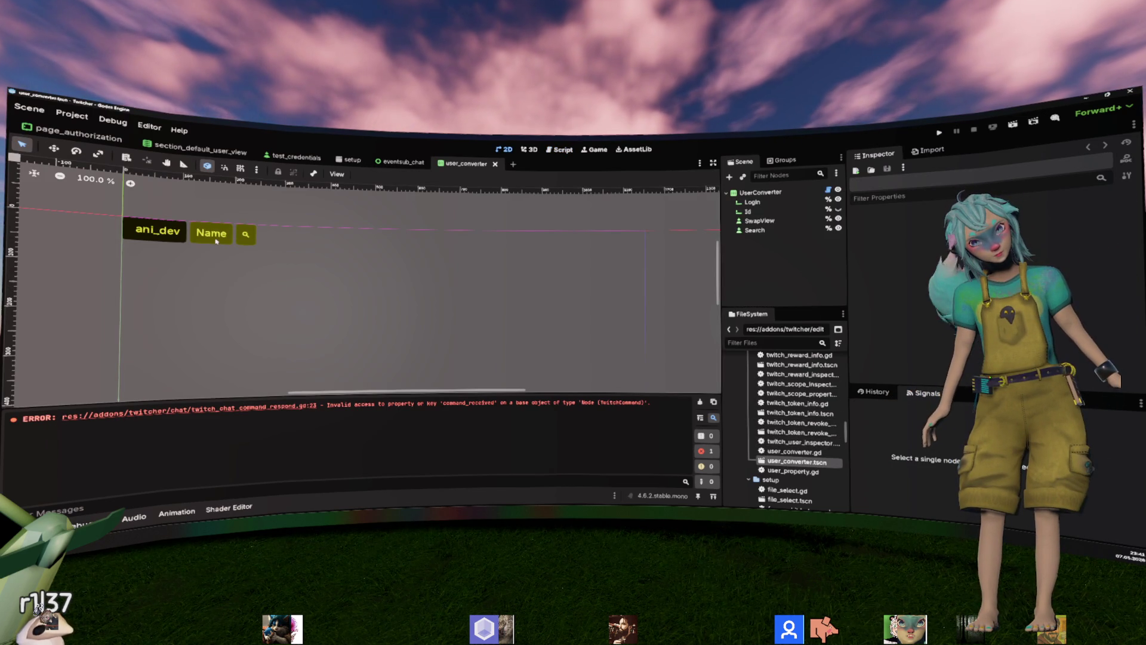
Reopen the user_converter scene and expand the Login input node's Visibility properties.
{"action": "middle_click", "coordinate": [439, 170]}
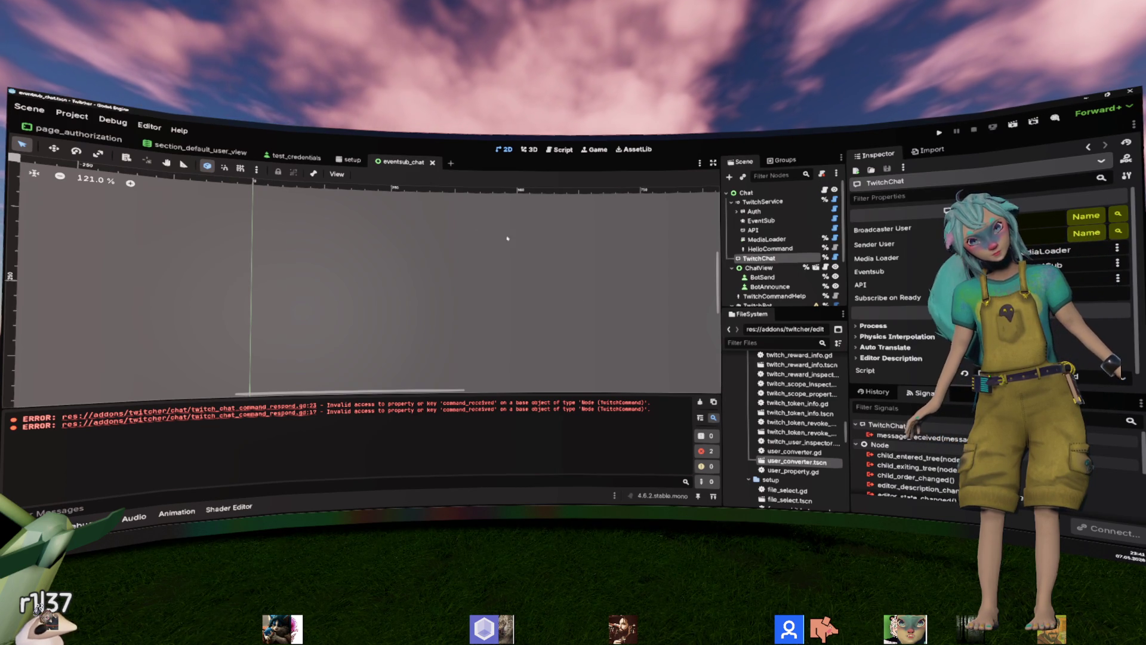
{"action": "double_click", "coordinate": [792, 462]}
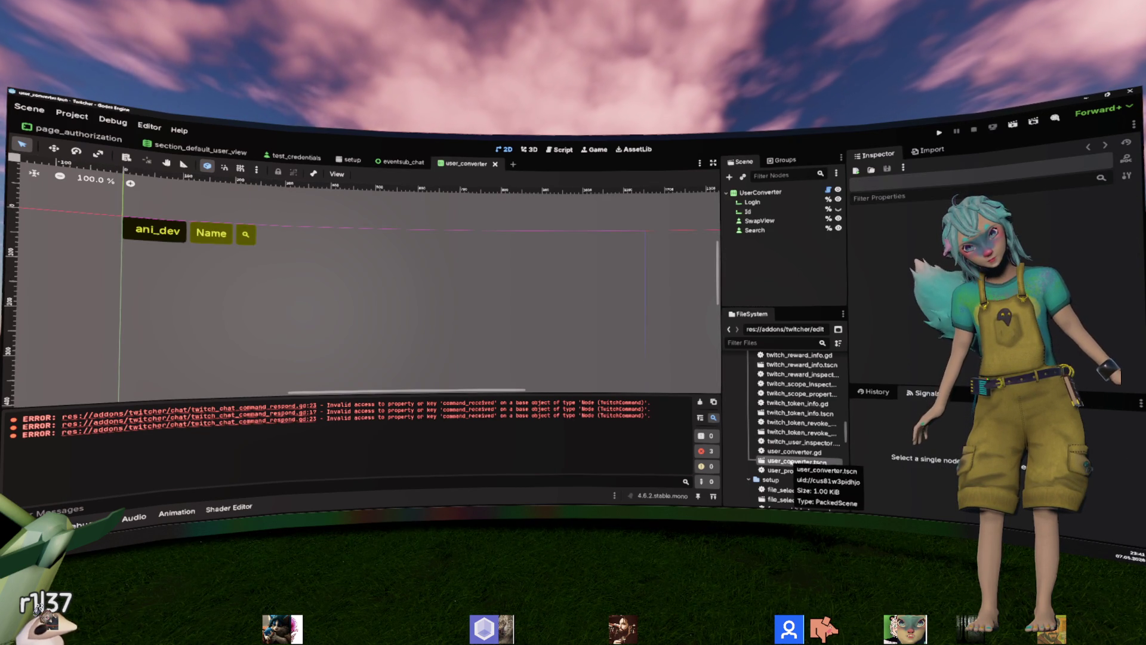
{"action": "left_click", "coordinate": [752, 202]}
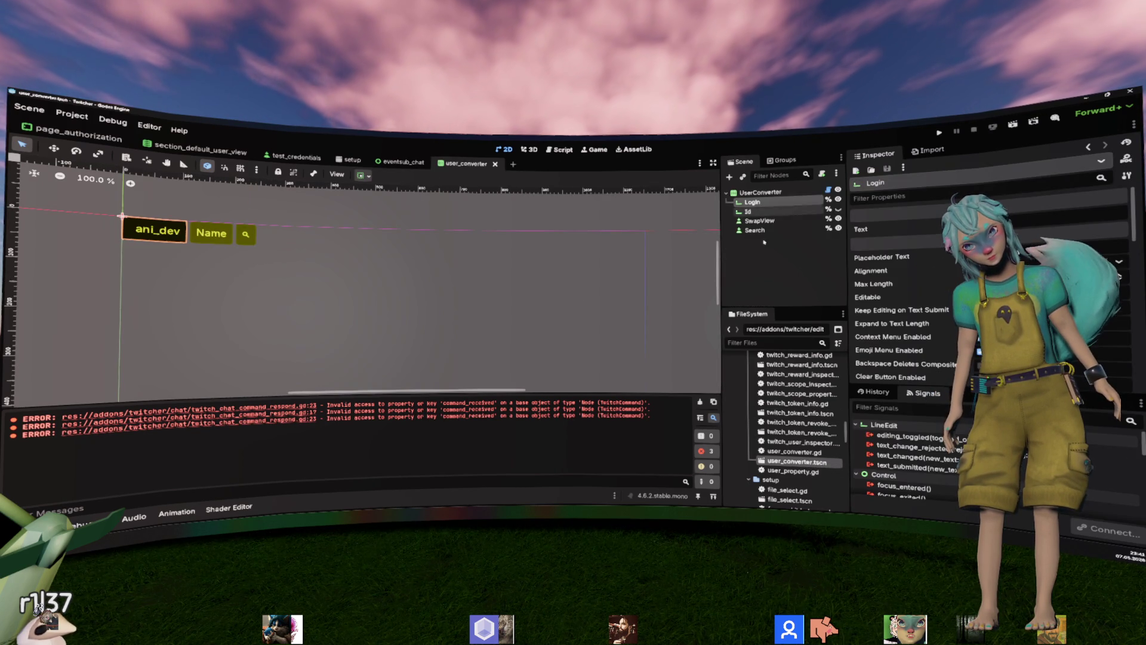
{"action": "scroll", "coordinate": [922, 286], "scroll_direction": "down", "scroll_amount": 10}
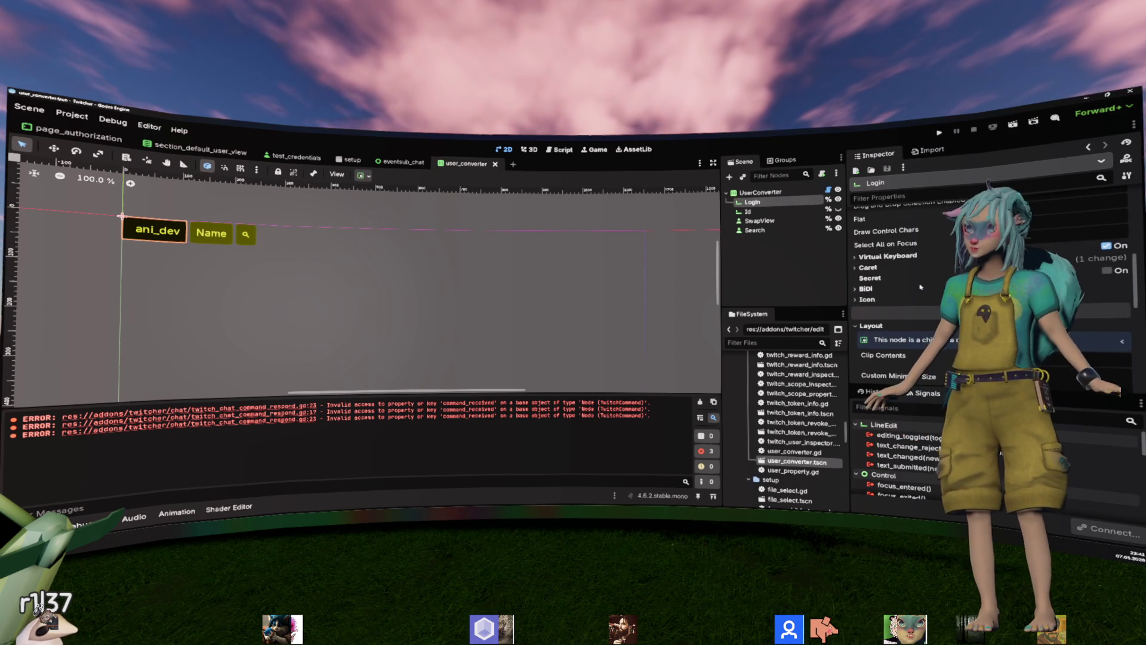
{"action": "scroll", "coordinate": [922, 286], "scroll_direction": "down", "scroll_amount": 4}
{"action": "scroll", "coordinate": [923, 285], "scroll_direction": "down", "scroll_amount": 1}
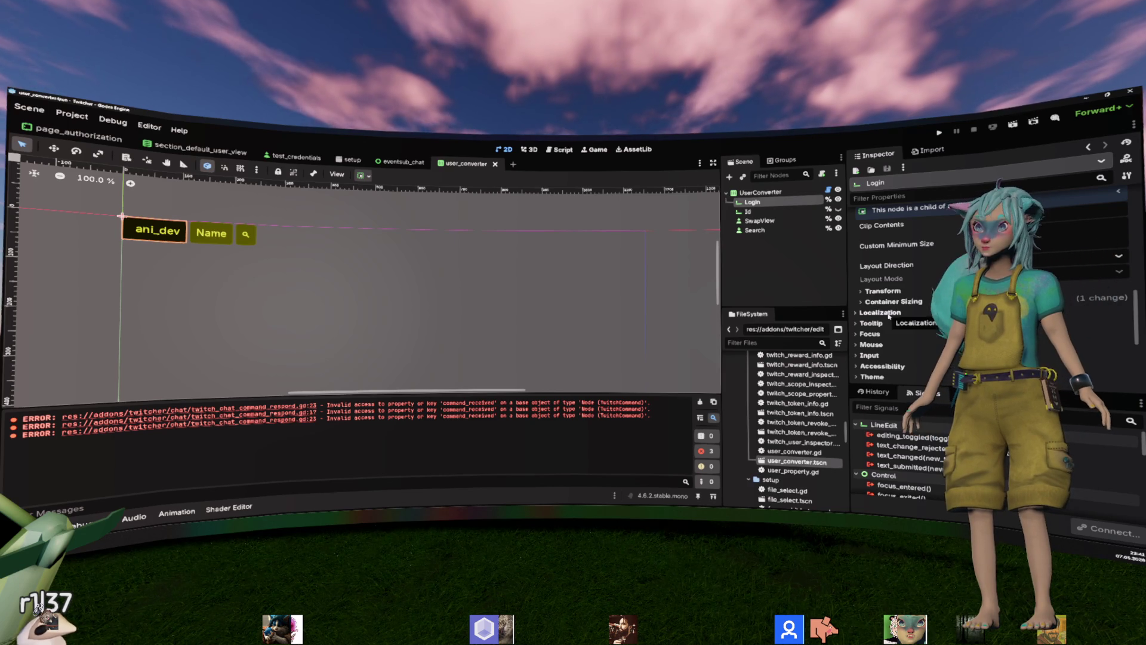
{"action": "scroll", "coordinate": [888, 316], "scroll_direction": "down", "scroll_amount": 5}
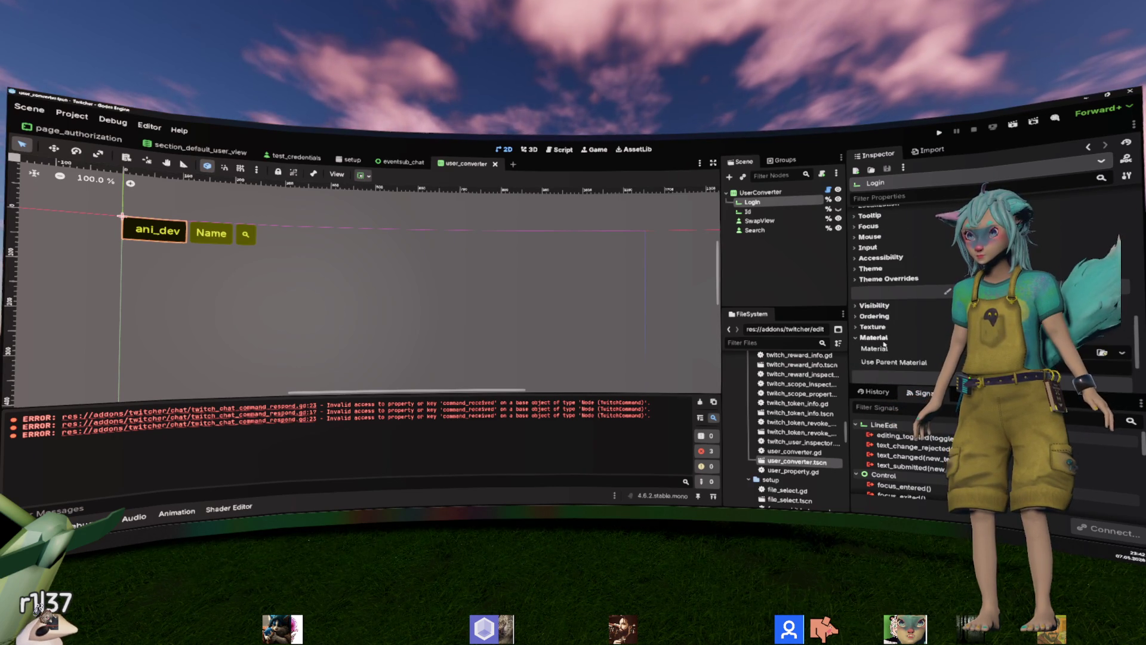
{"action": "left_click", "coordinate": [880, 306]}
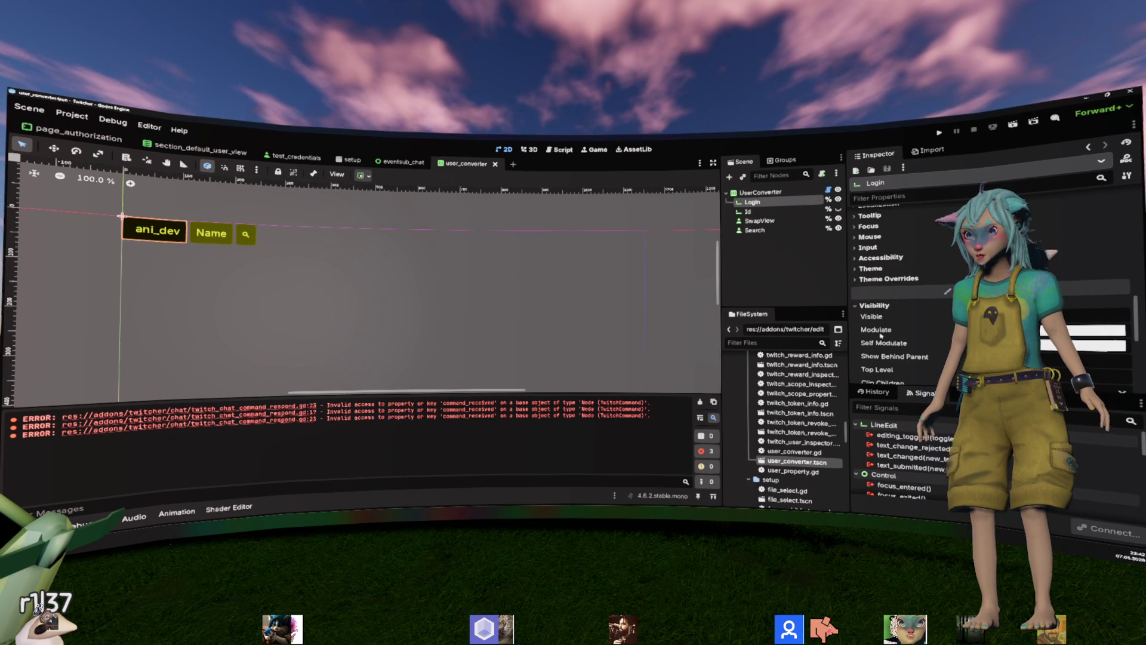
Reset the root UserConverter node's Modulate to white and close the user_converter scene.
{"action": "left_click", "coordinate": [761, 192]}
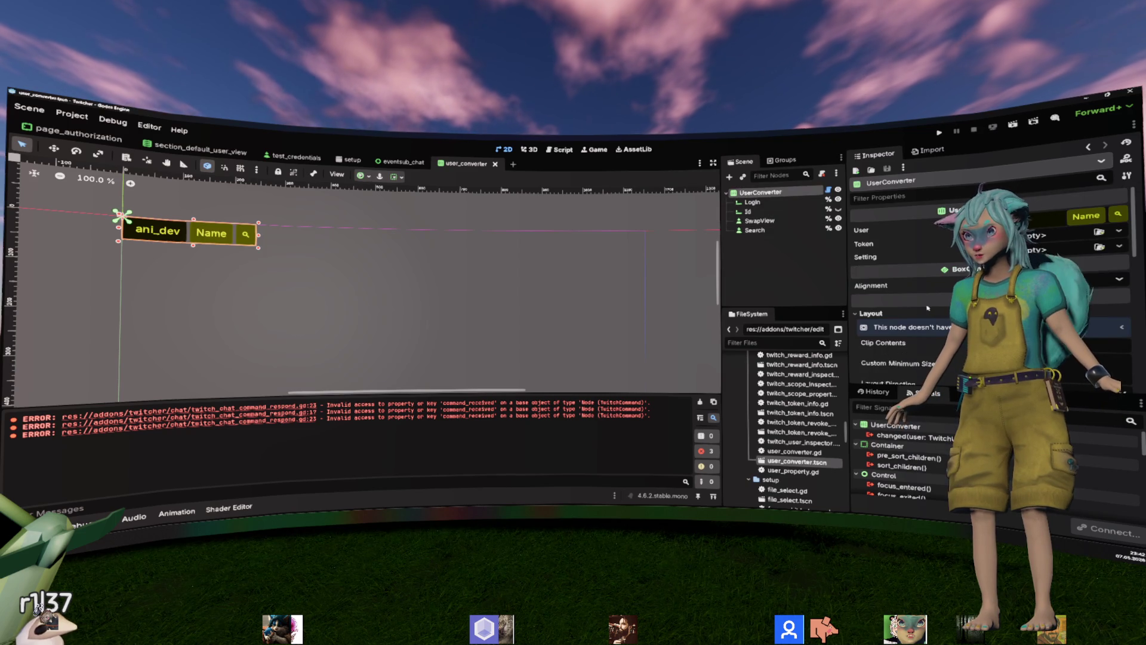
{"action": "scroll", "coordinate": [927, 307], "scroll_direction": "down", "scroll_amount": 5}
{"action": "scroll", "coordinate": [871, 269], "scroll_direction": "down", "scroll_amount": 2}
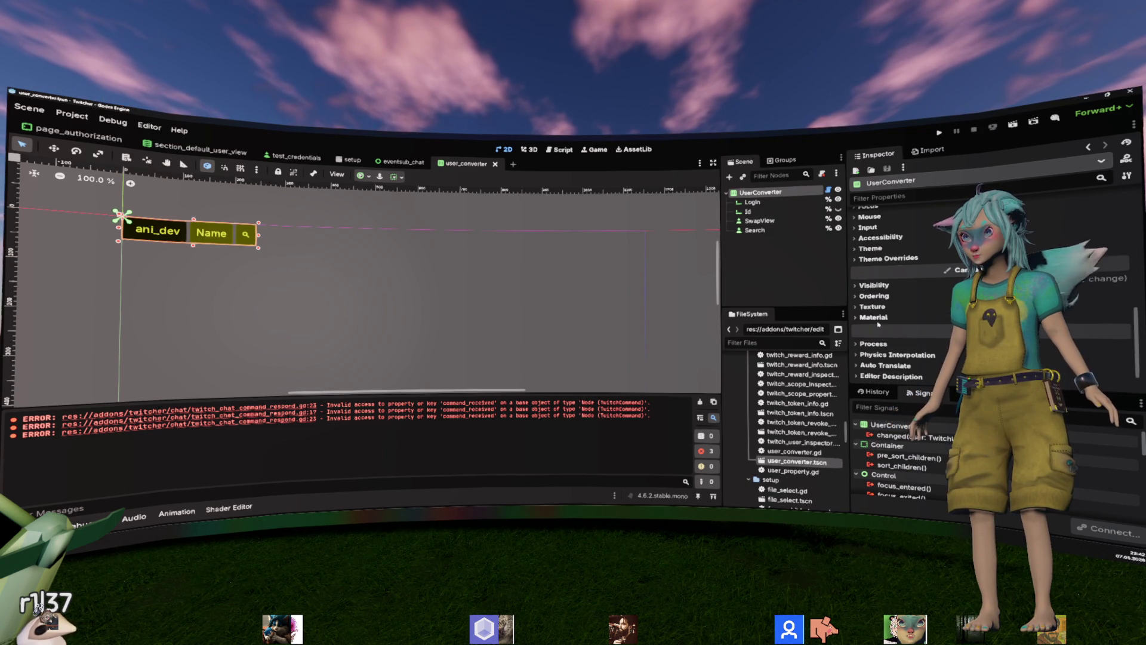
{"action": "left_click", "coordinate": [875, 285]}
{"action": "left_click", "coordinate": [903, 305]}
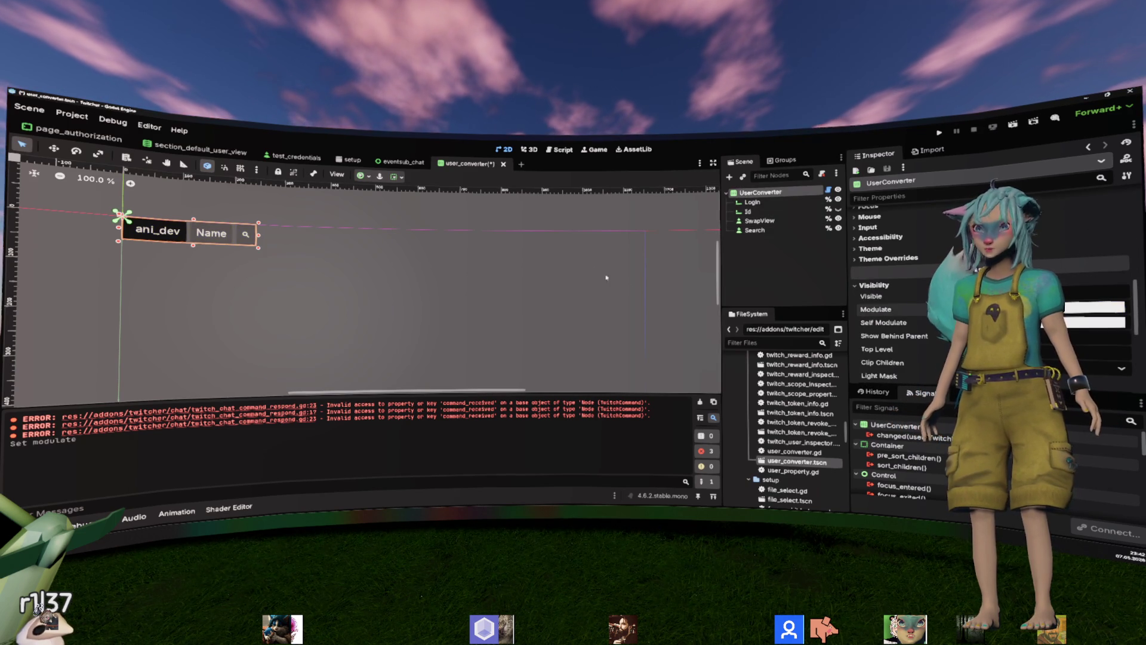
{"action": "left_click", "coordinate": [572, 260]}
{"action": "left_click", "coordinate": [494, 164]}
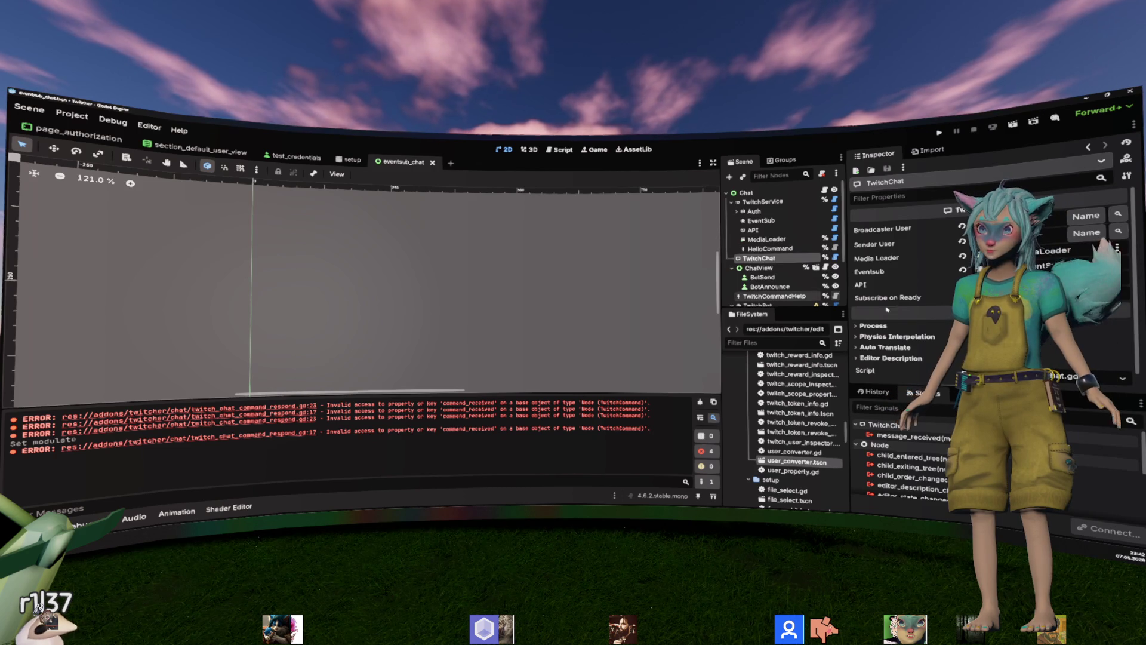
Select the TwitchChat node in the eventsub_chat scene to show its properties.
{"action": "mouse_move", "coordinate": [911, 310]}
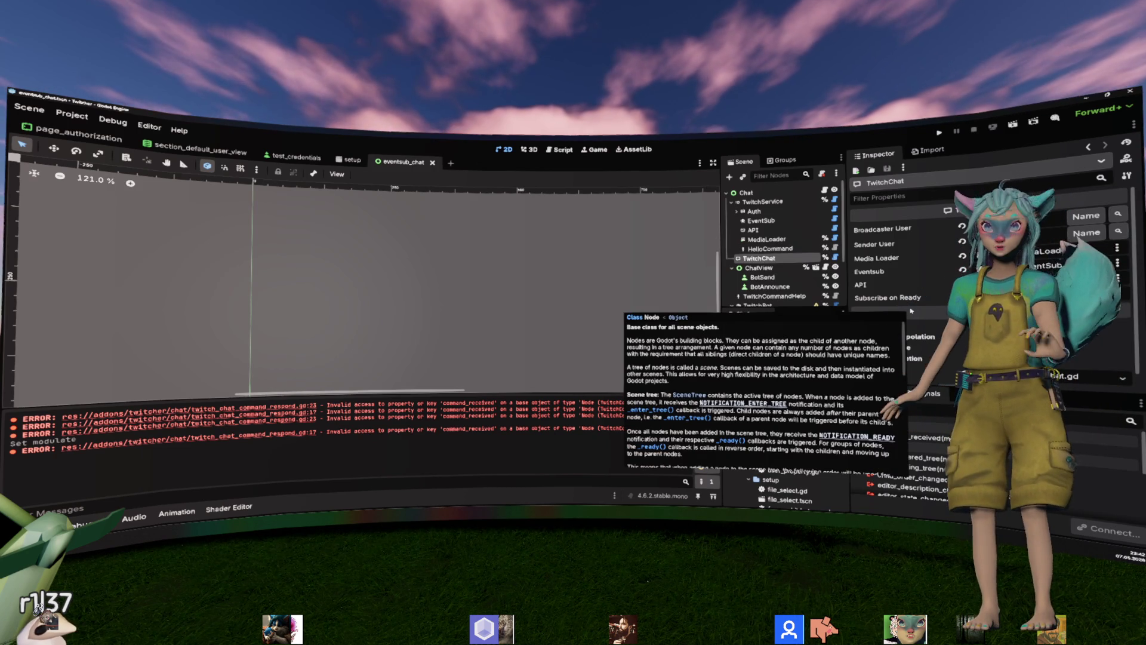
{"action": "key", "text": "Down"}
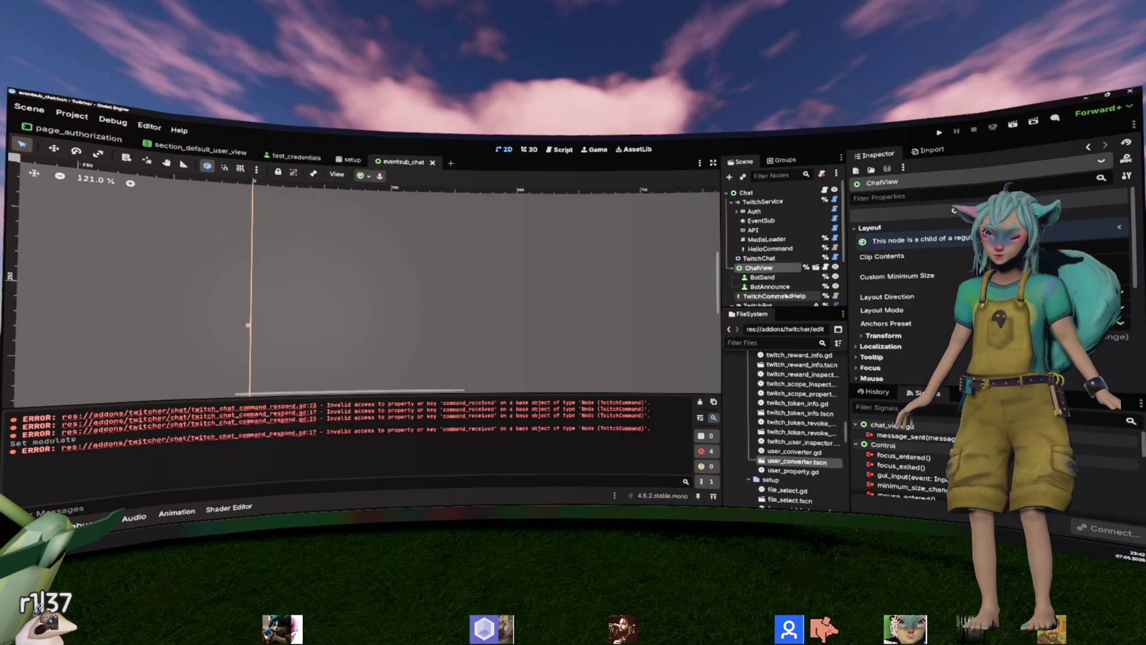
{"action": "left_click", "coordinate": [759, 258]}
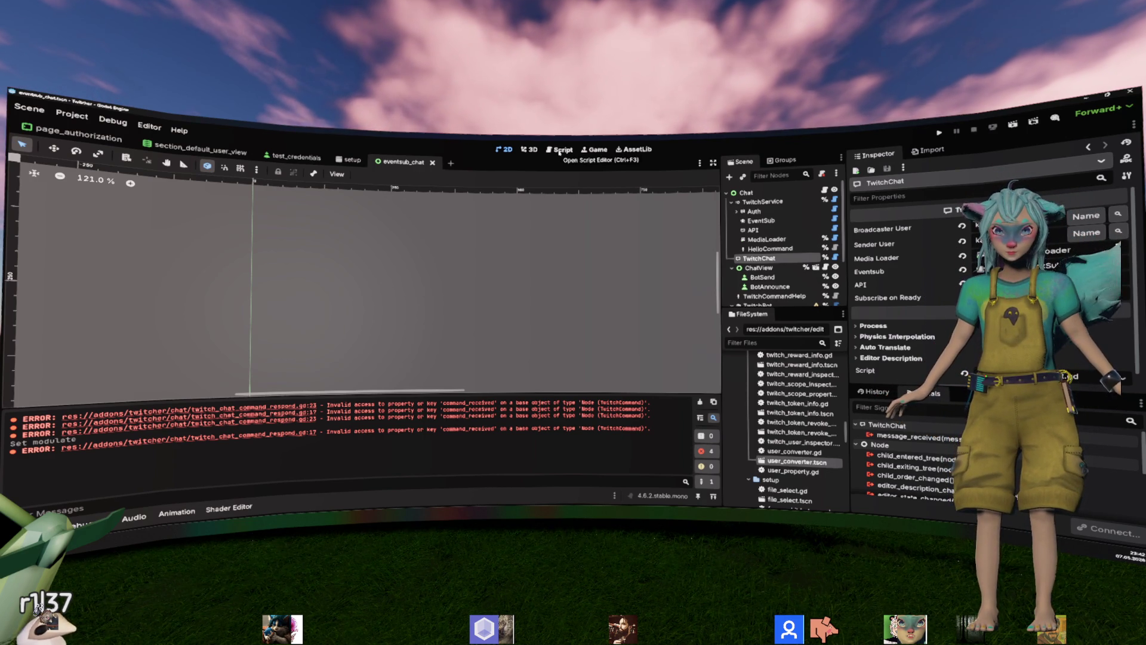
Switch to the setup scene, clear the Output log and regenerate the Twitch API.
{"action": "left_click", "coordinate": [349, 160]}
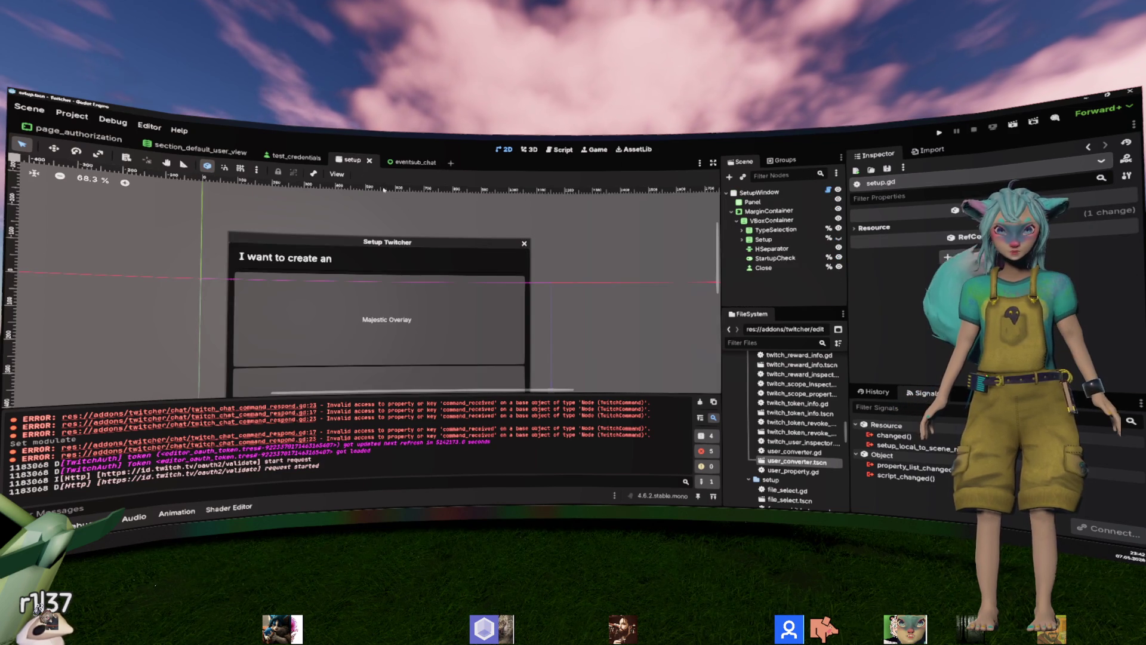
{"action": "mouse_move", "coordinate": [505, 331]}
{"action": "left_mouse_down"}
{"action": "mouse_move", "coordinate": [505, 279]}
{"action": "mouse_move", "coordinate": [534, 294]}
{"action": "left_mouse_up"}
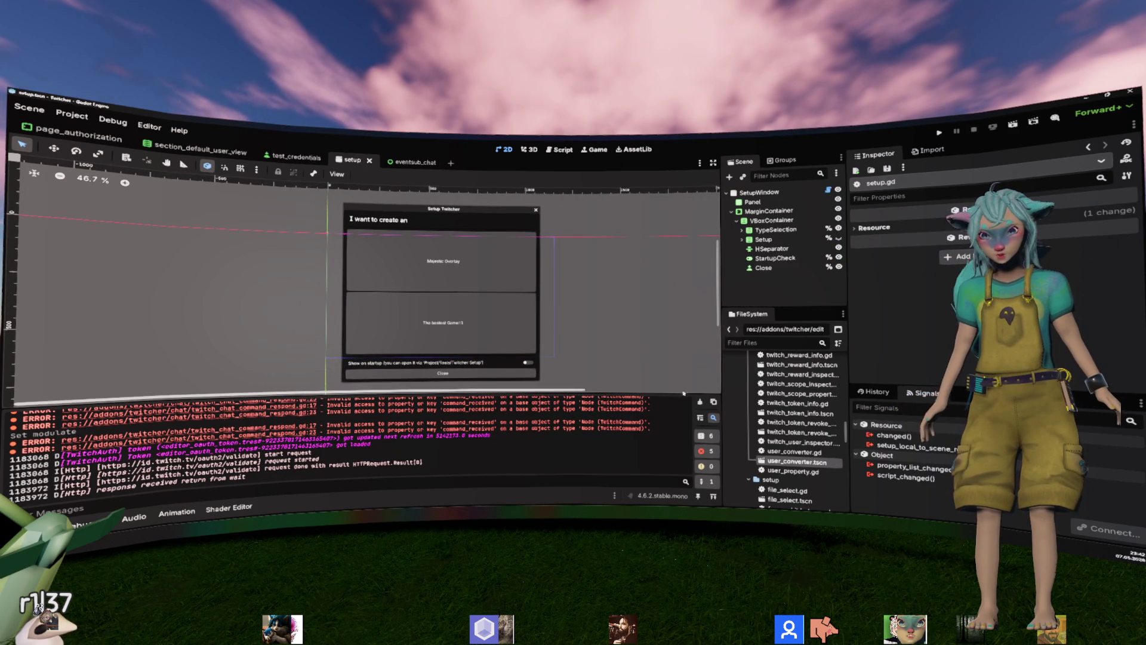
{"action": "left_click", "coordinate": [700, 401]}
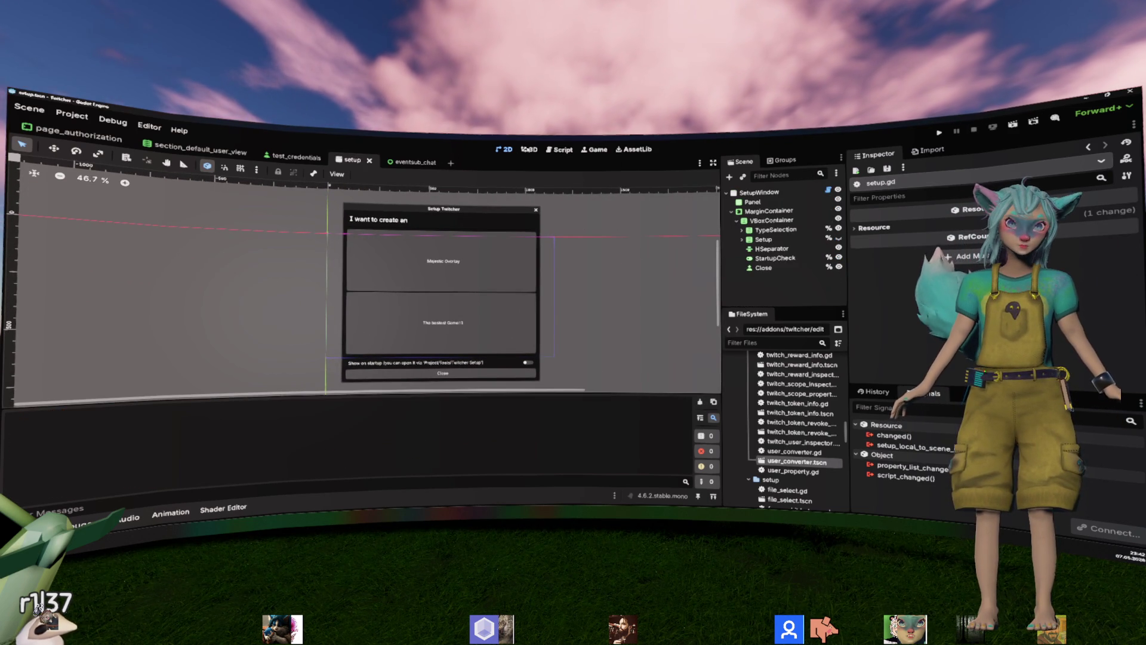
{"action": "left_click", "coordinate": [71, 114]}
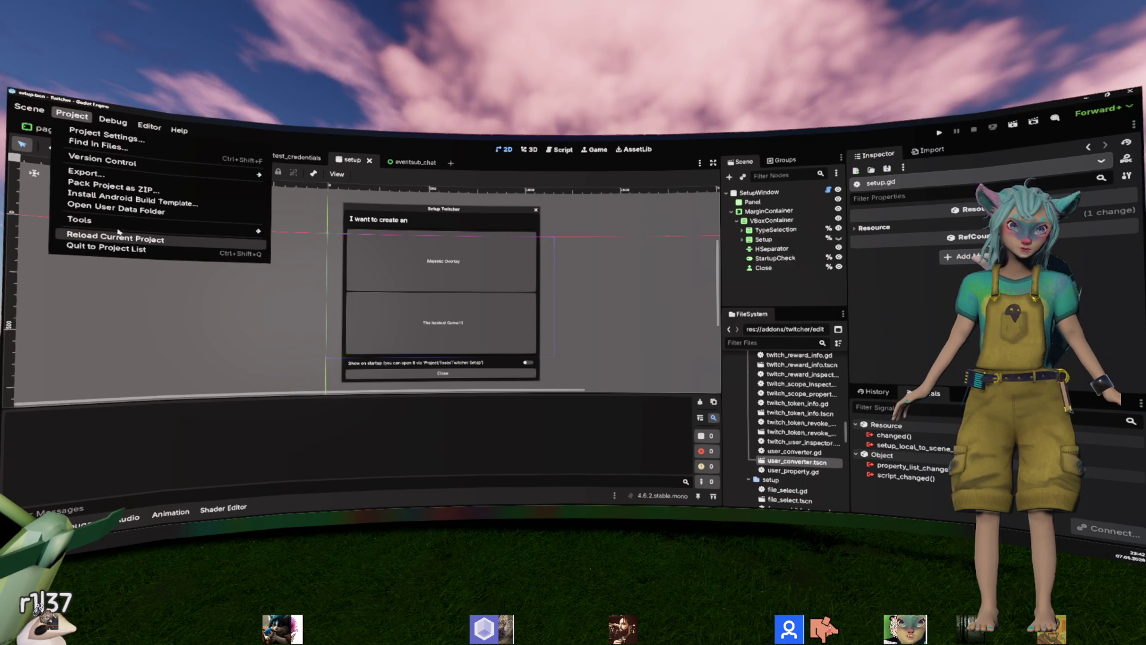
{"action": "mouse_move", "coordinate": [155, 220]}
{"action": "left_click", "coordinate": [382, 267]}
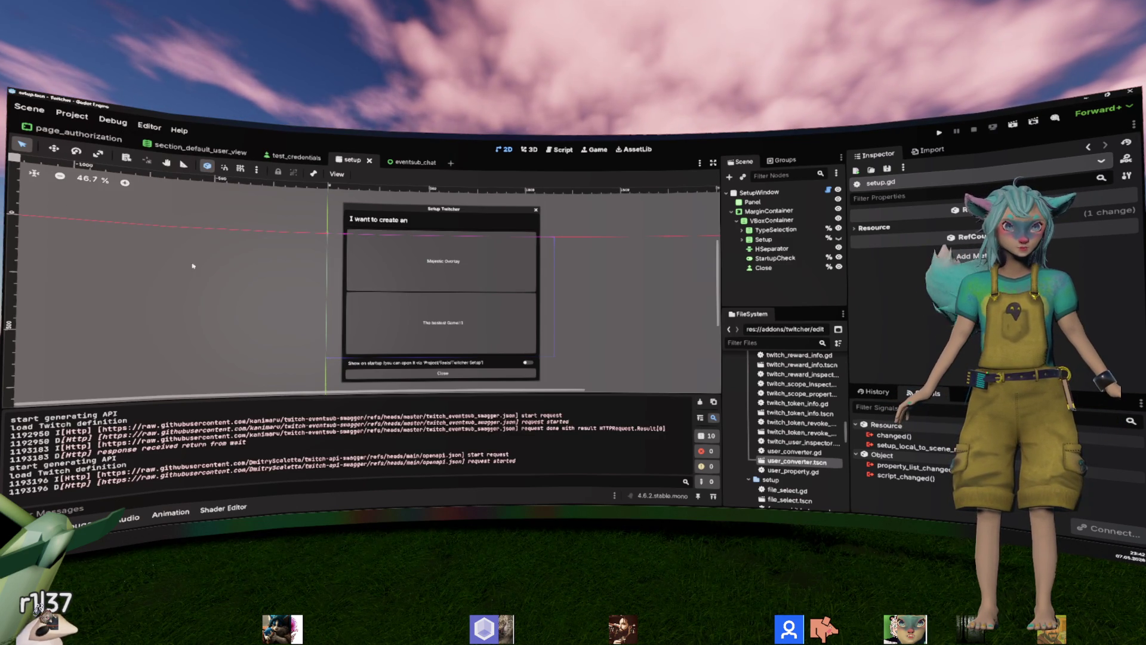
Open the Setup Twitcher window from the Project tools menu.
{"action": "left_click", "coordinate": [72, 115]}
{"action": "mouse_move", "coordinate": [187, 230]}
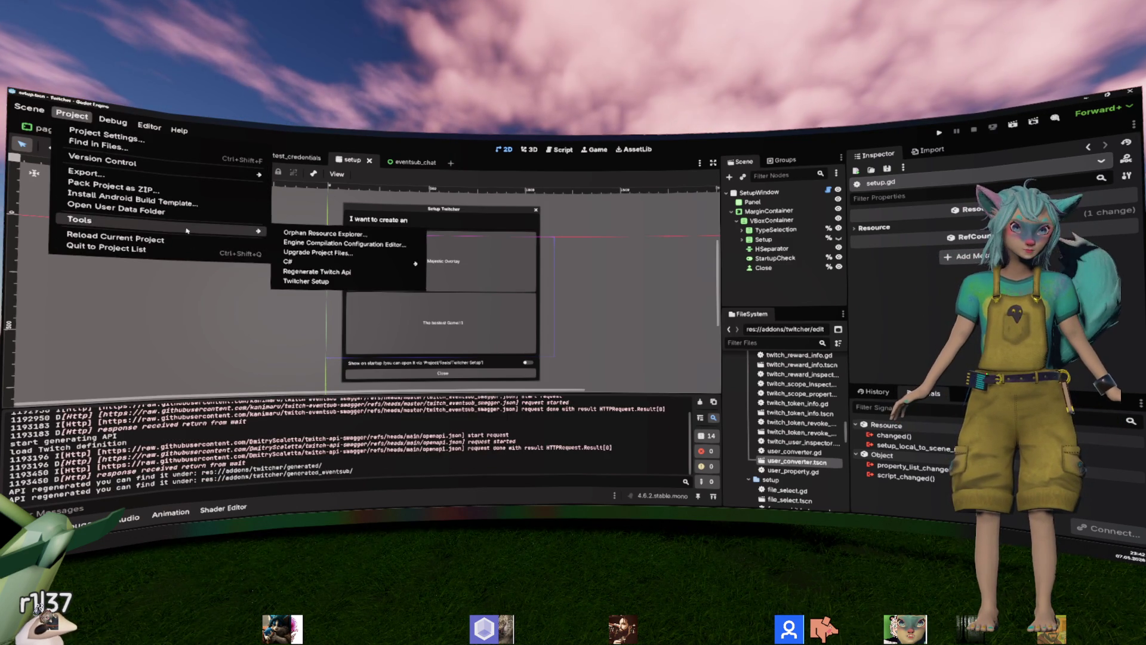
{"action": "left_click", "coordinate": [342, 284]}
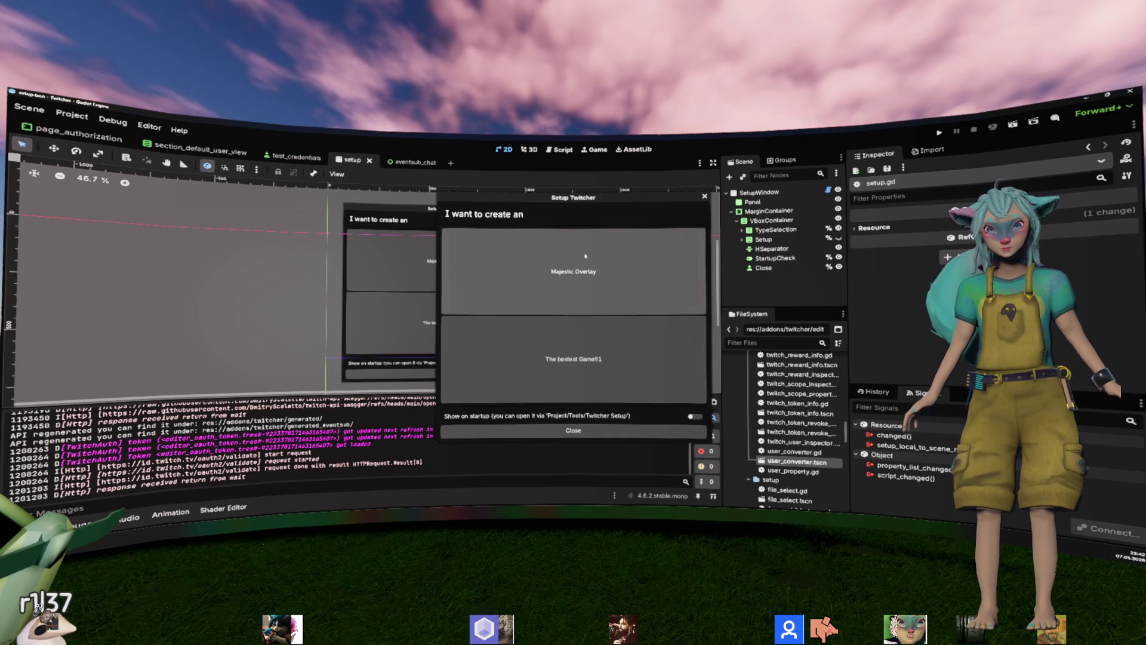
Clear the Client ID on the Authorization page, save the setup and close it.
{"action": "left_click", "coordinate": [585, 255]}
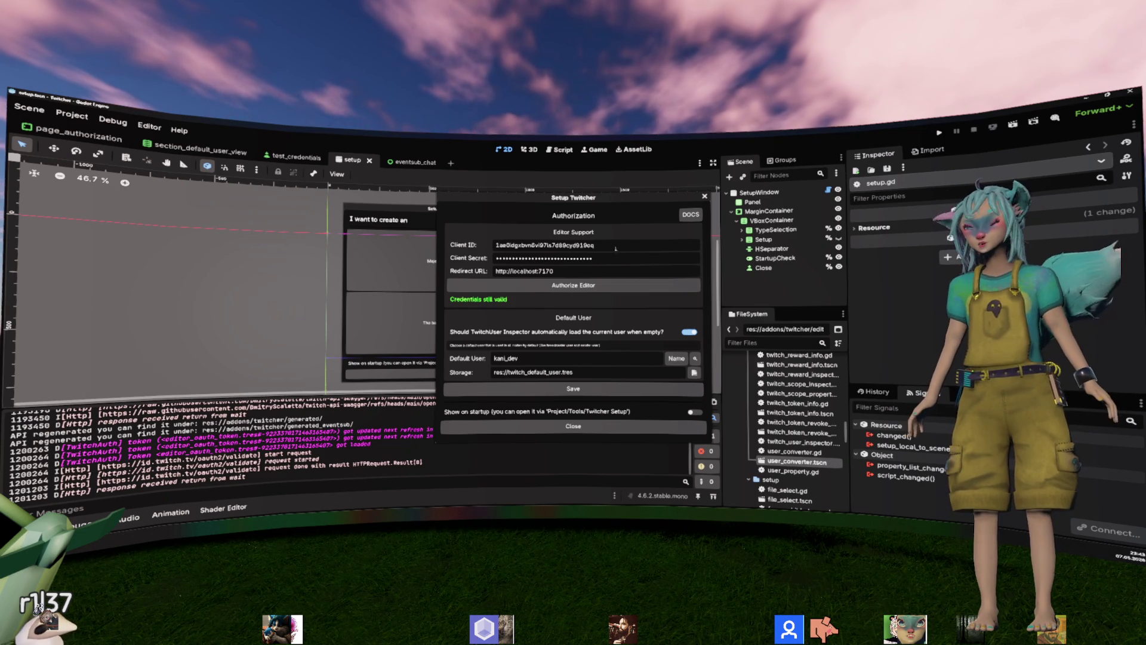
{"action": "left_click", "coordinate": [629, 258]}
{"action": "key", "text": "ctrl+a"}
{"action": "key", "text": "BackSpace"}
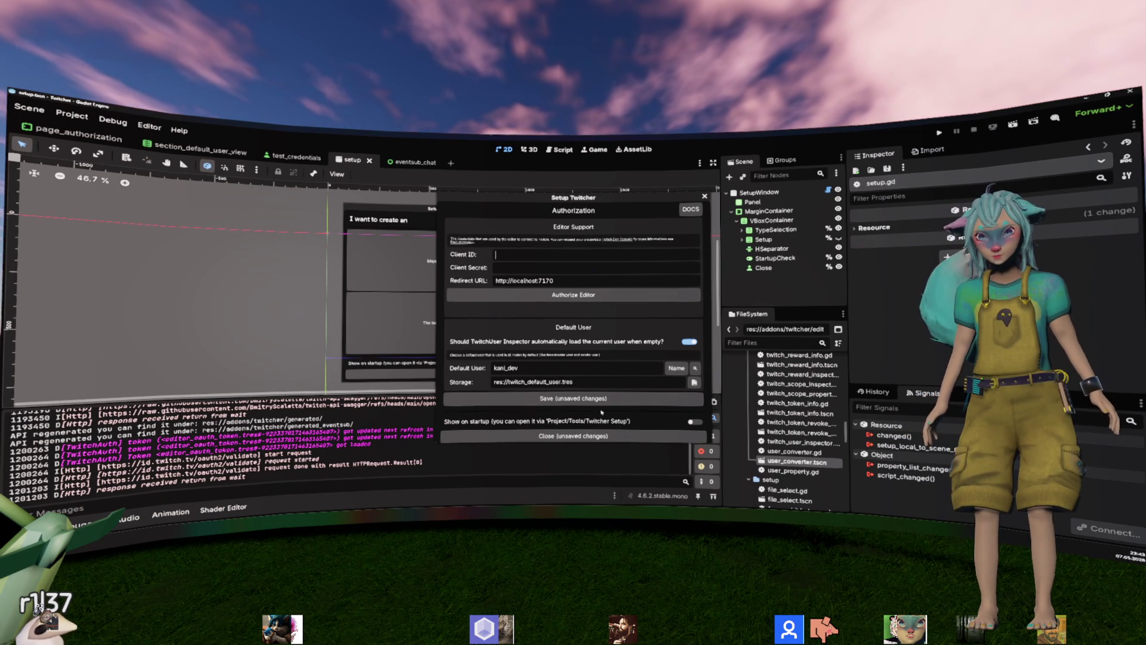
{"action": "left_click", "coordinate": [576, 436]}
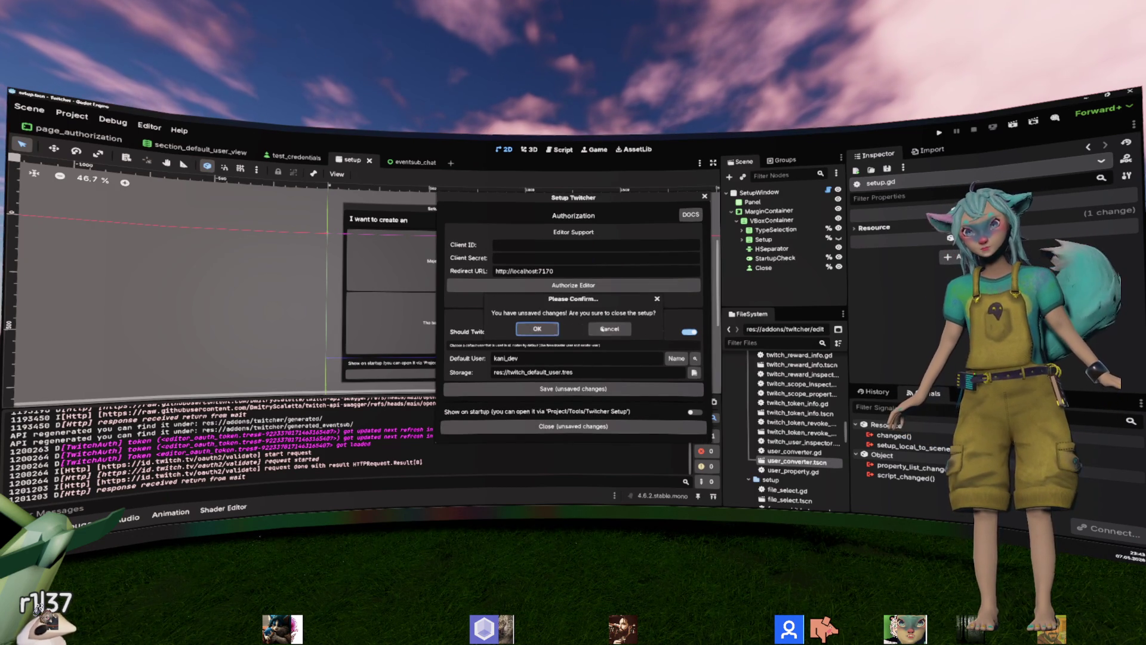
{"action": "left_click", "coordinate": [537, 328]}
{"action": "left_click", "coordinate": [582, 389]}
{"action": "left_click", "coordinate": [573, 426]}
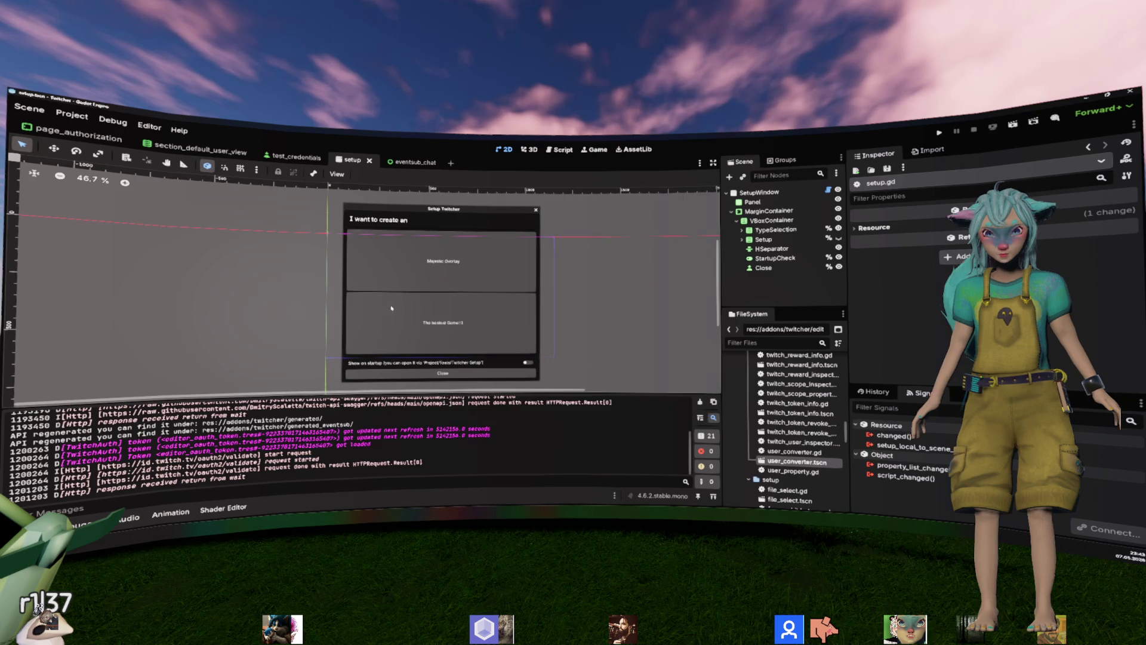
Glance at Project Settings, then revisit the Twitcher setup's Authorization page and close it.
{"action": "left_click", "coordinate": [76, 117]}
{"action": "left_click", "coordinate": [104, 135]}
{"action": "key", "text": "Escape"}
{"action": "left_click", "coordinate": [72, 115]}
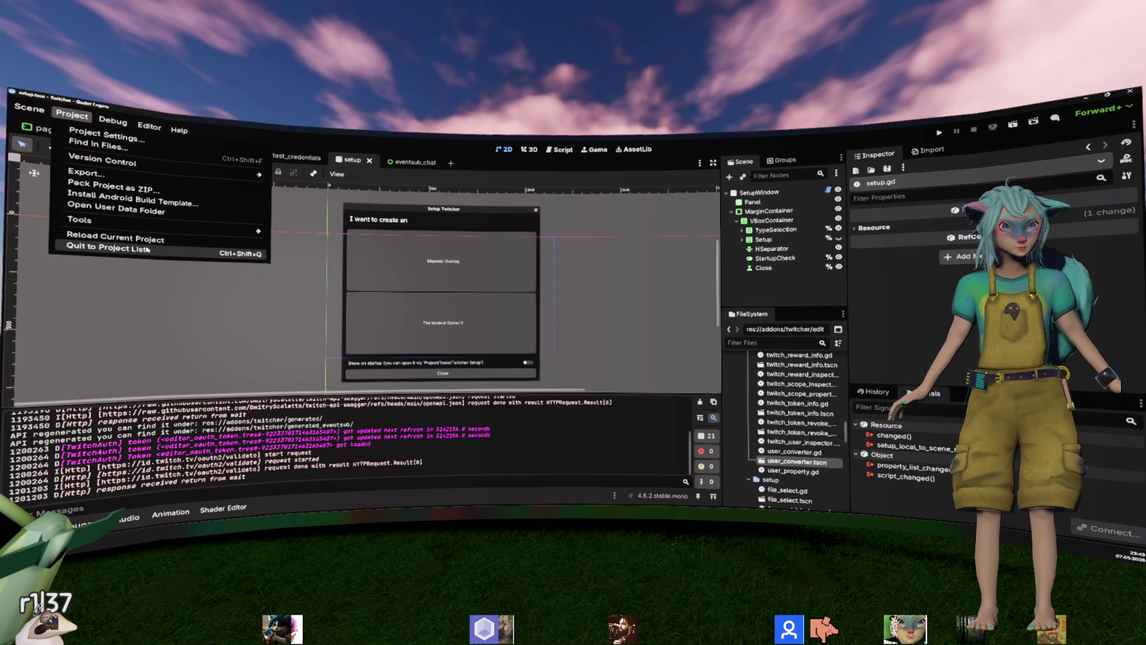
{"action": "mouse_move", "coordinate": [84, 219]}
{"action": "left_click", "coordinate": [317, 282]}
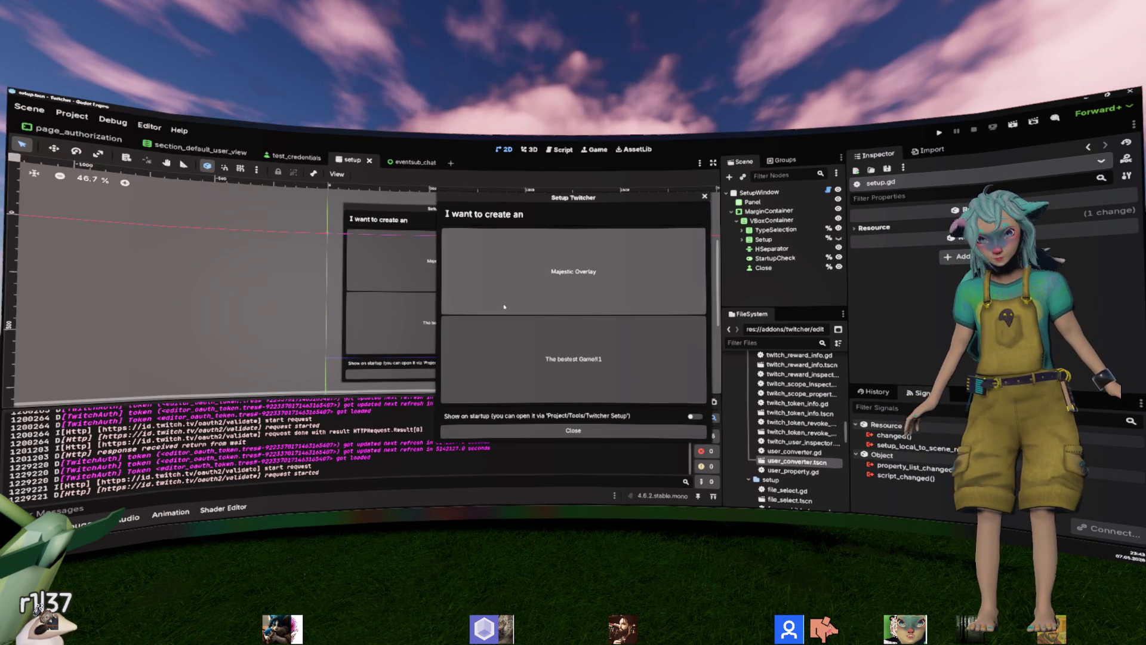
{"action": "left_click", "coordinate": [550, 340]}
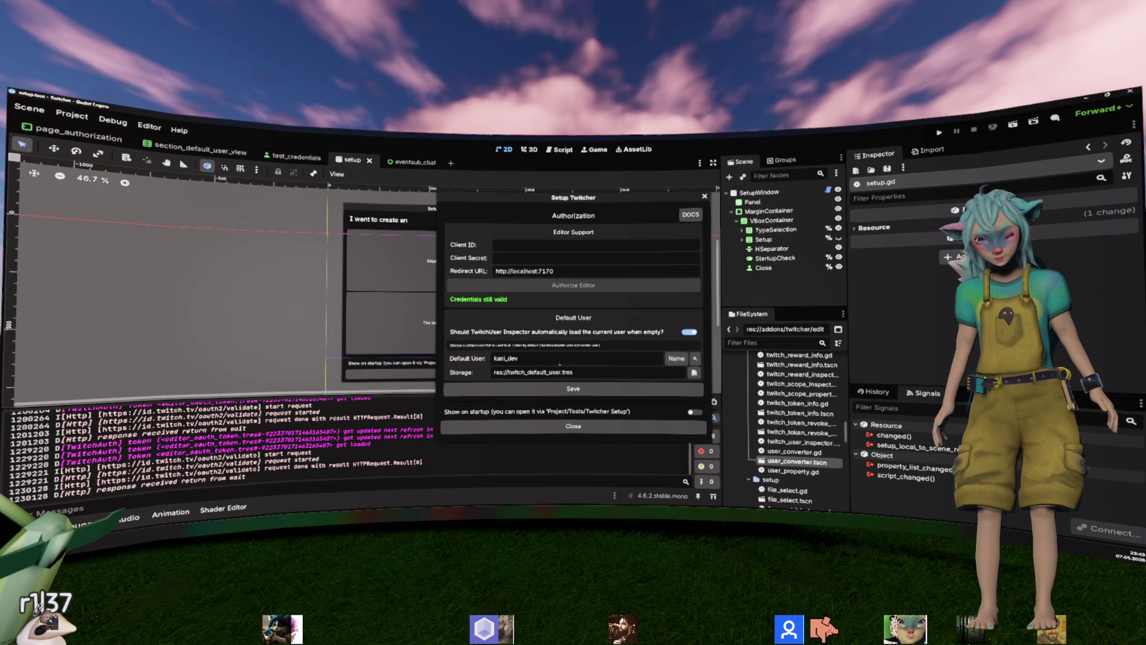
{"action": "left_click", "coordinate": [573, 426]}
Delete twitch_default_user.tres from the FileSystem dock and save the scene.
{"action": "scroll", "coordinate": [776, 442], "scroll_direction": "down", "scroll_amount": 5}
{"action": "scroll", "coordinate": [775, 454], "scroll_direction": "down", "scroll_amount": 5}
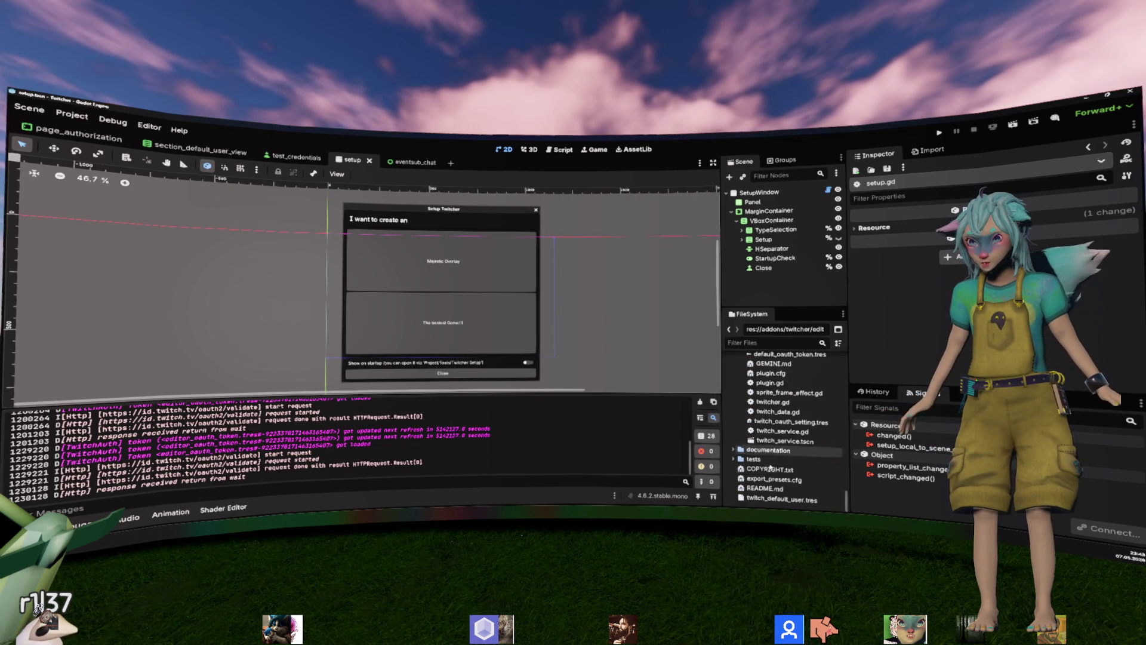
{"action": "left_click", "coordinate": [783, 499]}
{"action": "key", "text": "Delete"}
{"action": "key", "text": "Return"}
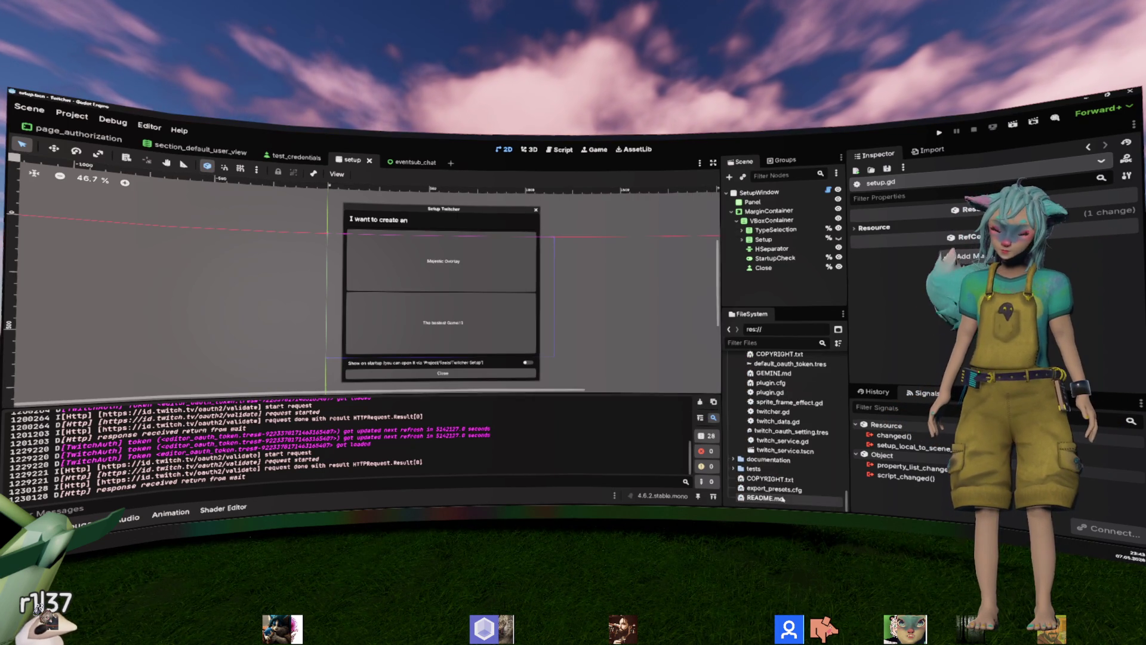
{"action": "key", "text": "ctrl+s"}
{"action": "left_click", "coordinate": [78, 119]}
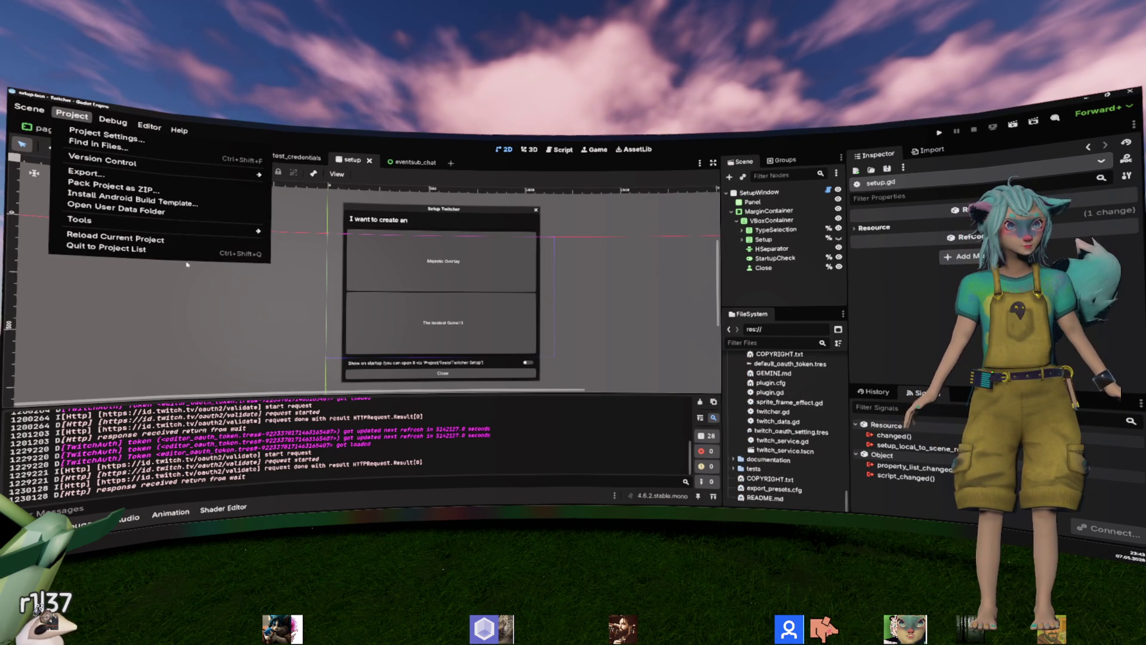
Reload the project and select the 'Cannot open file' errors for twitch_default_user.tres in Output.
{"action": "left_click", "coordinate": [96, 238]}
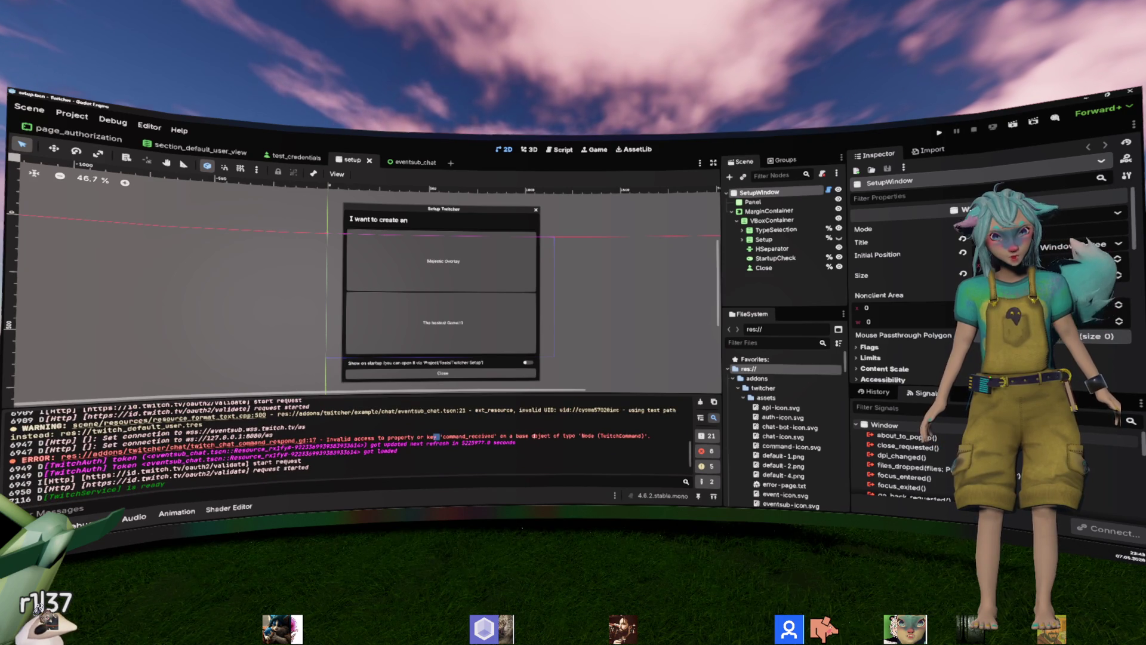
{"action": "scroll", "coordinate": [436, 436], "scroll_direction": "up", "scroll_amount": 15}
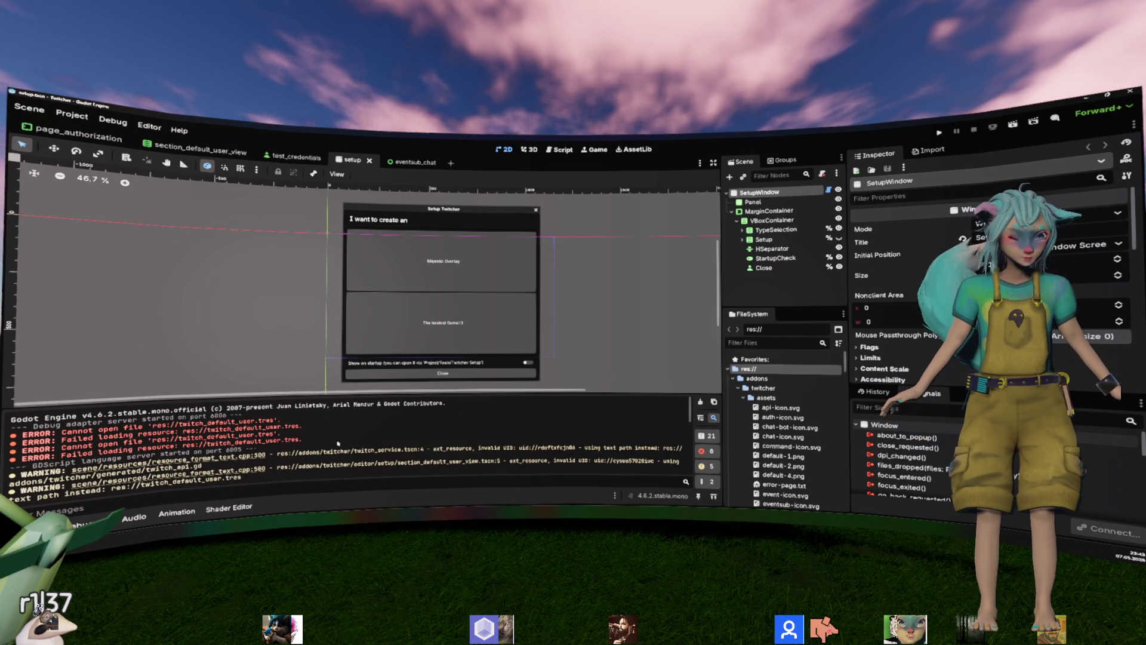
{"action": "left_click_drag", "start_coordinate": [228, 412], "coordinate": [239, 442]}
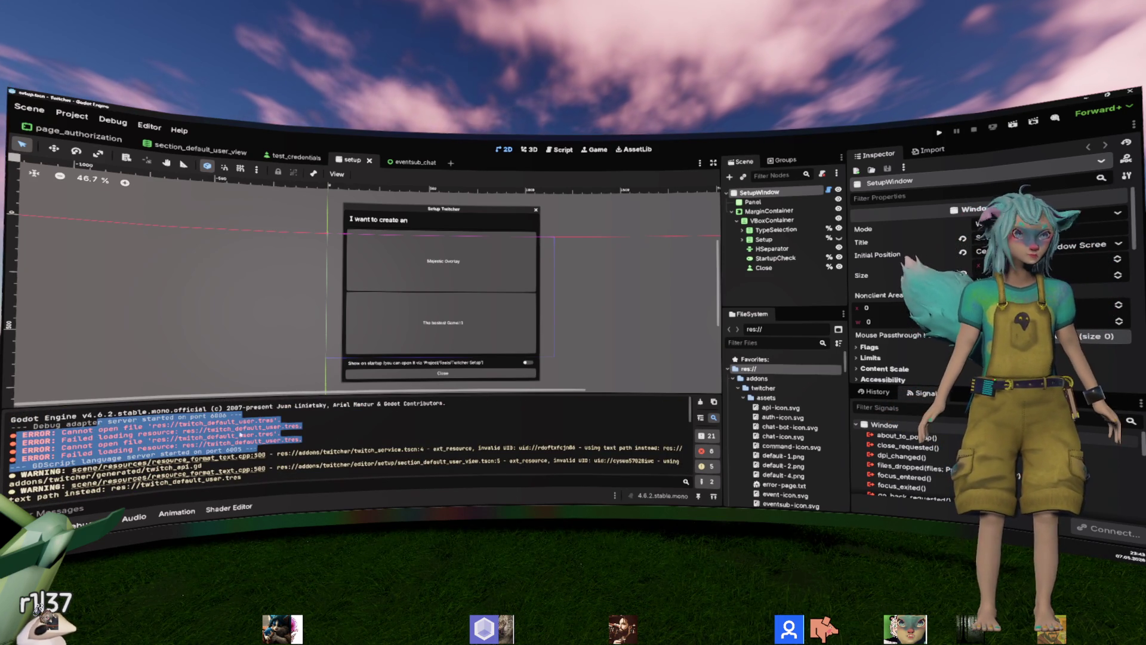
{"action": "left_click", "coordinate": [324, 432]}
{"action": "left_click_drag", "start_coordinate": [325, 431], "coordinate": [245, 456]}
{"action": "left_click", "coordinate": [243, 457]}
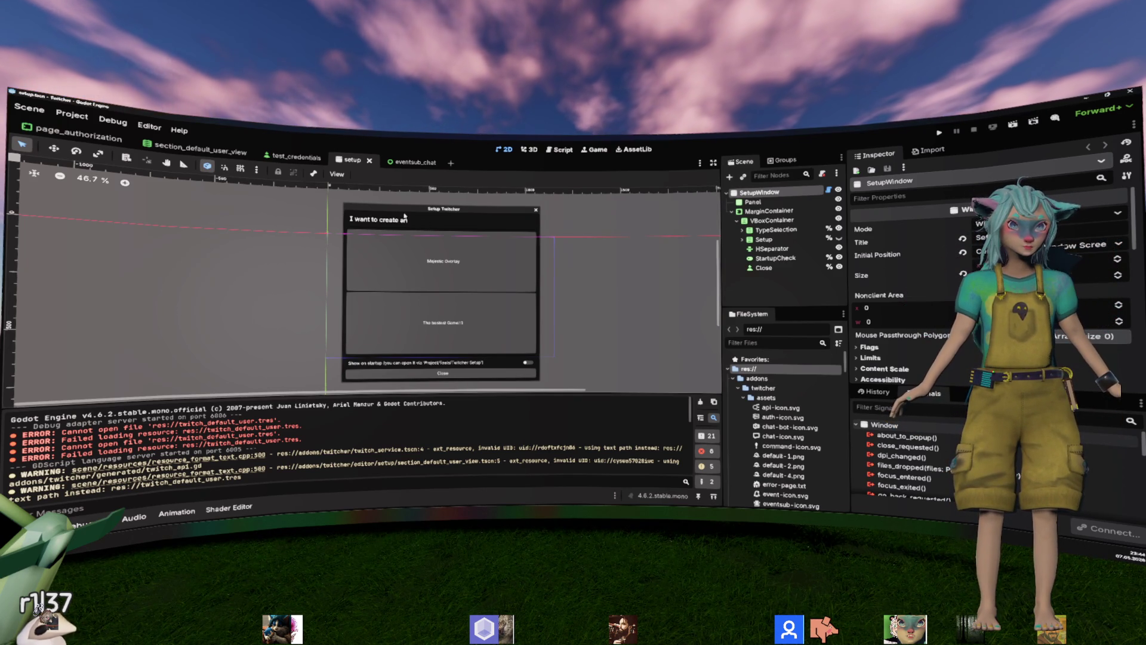
{"action": "left_click", "coordinate": [564, 149]}
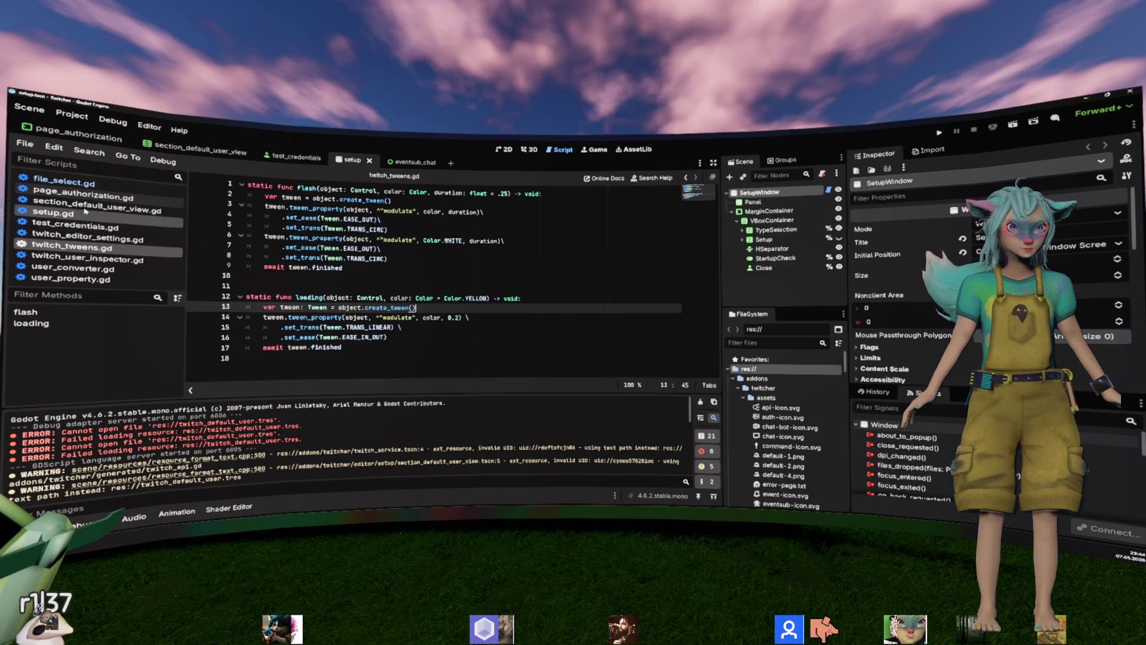
Open twitch_editor_settings.gd and locate _default_user_property in _reload_setting.
{"action": "left_click", "coordinate": [86, 237]}
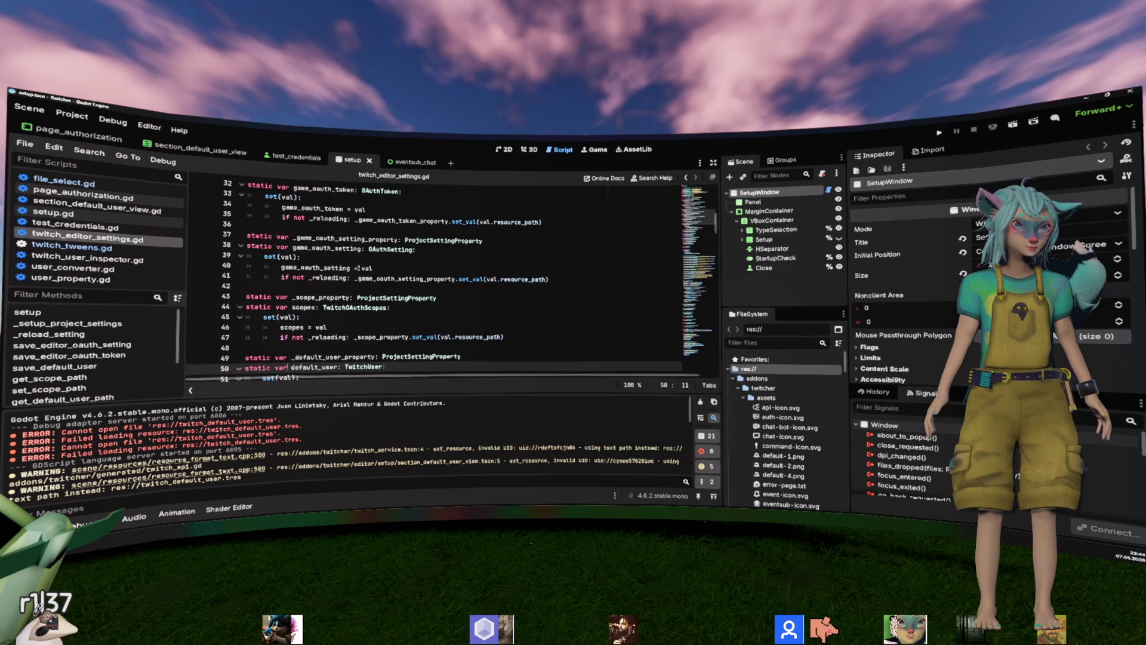
{"action": "scroll", "coordinate": [393, 271], "scroll_direction": "down", "scroll_amount": 20}
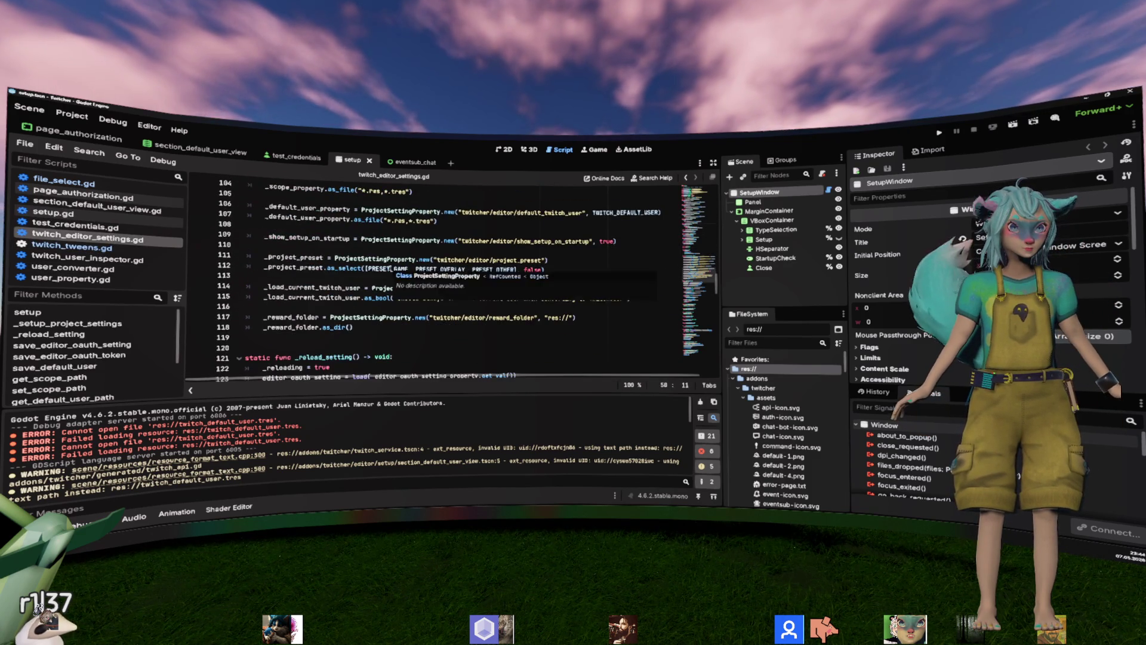
{"action": "scroll", "coordinate": [389, 269], "scroll_direction": "down", "scroll_amount": 1}
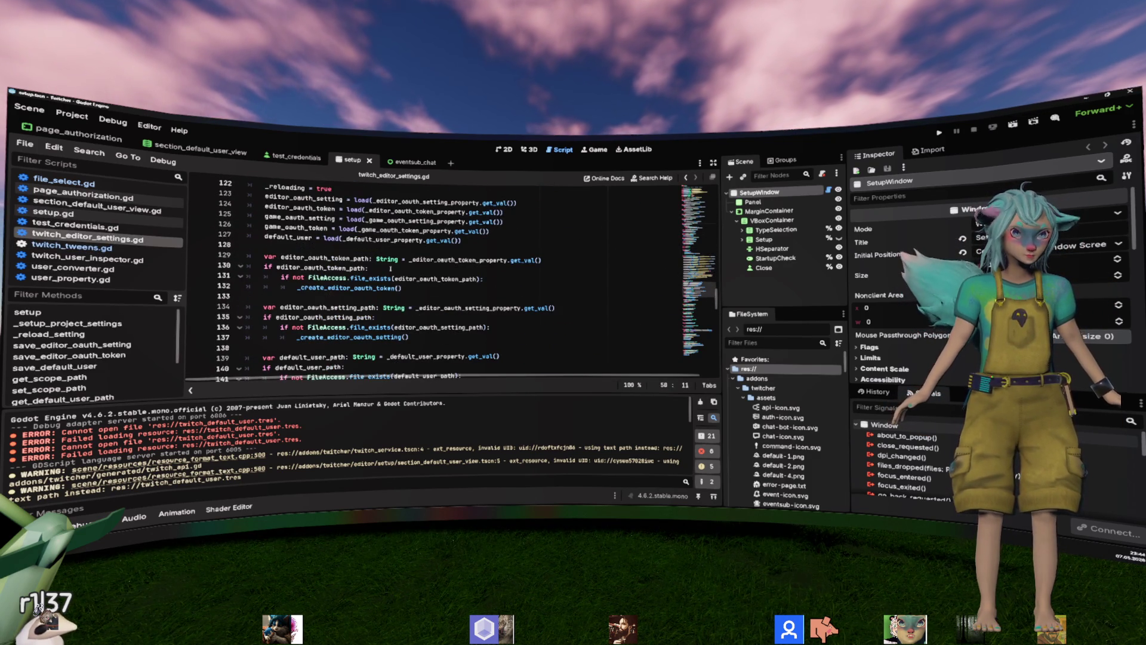
{"action": "double_click", "coordinate": [382, 240]}
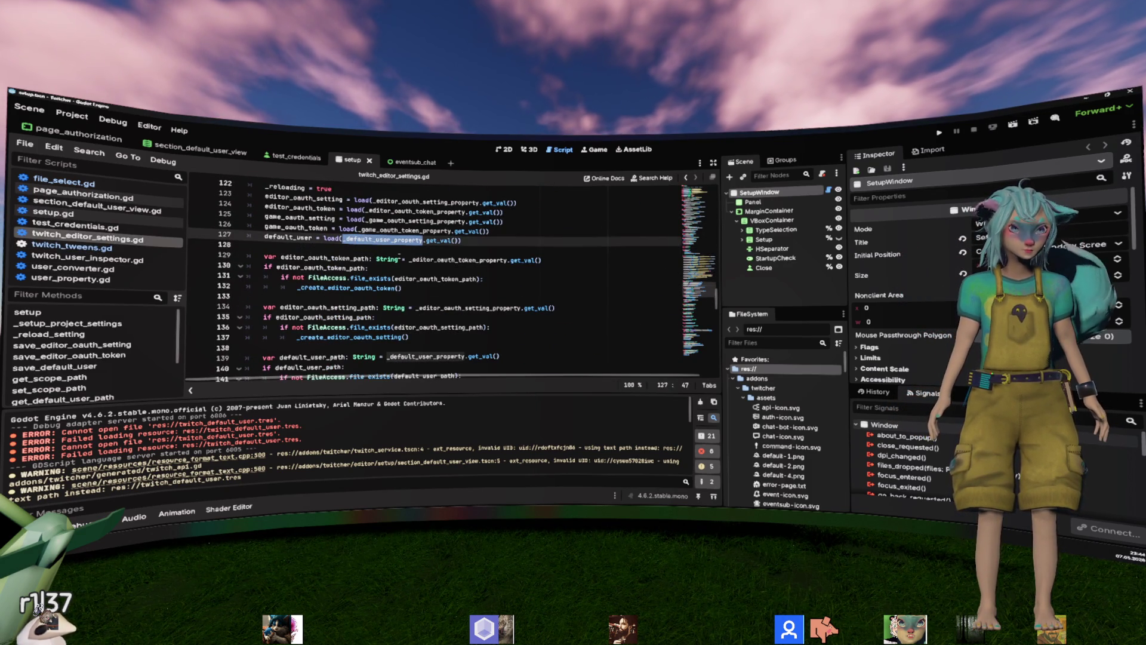
{"action": "mouse_move", "coordinate": [393, 261]}
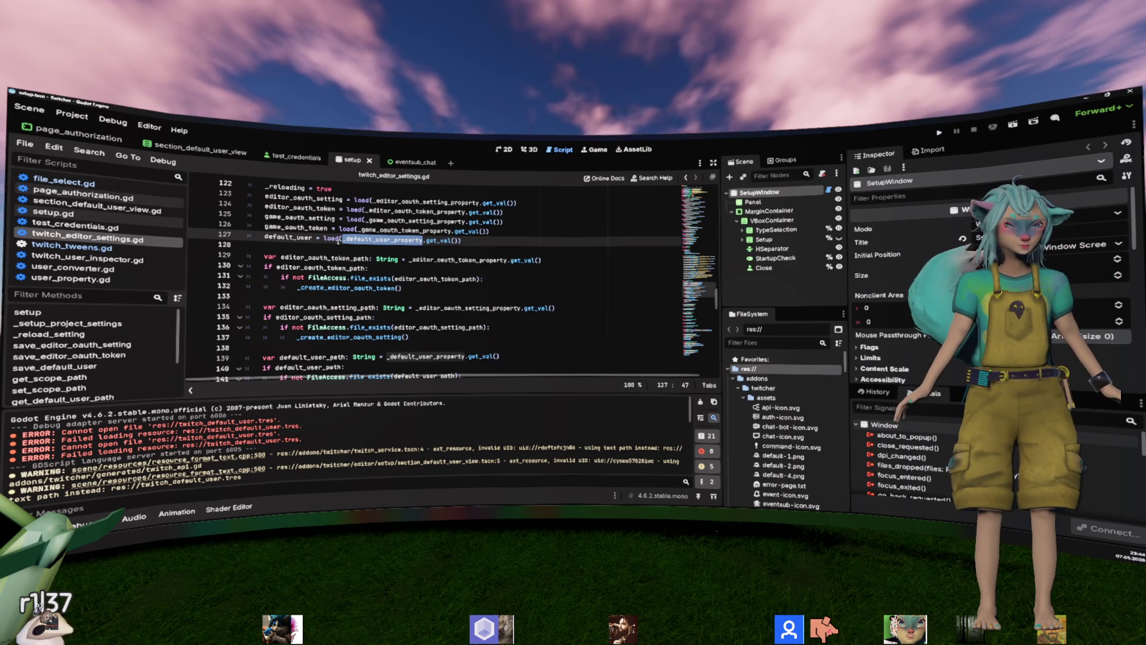
{"action": "mouse_move", "coordinate": [332, 239]}
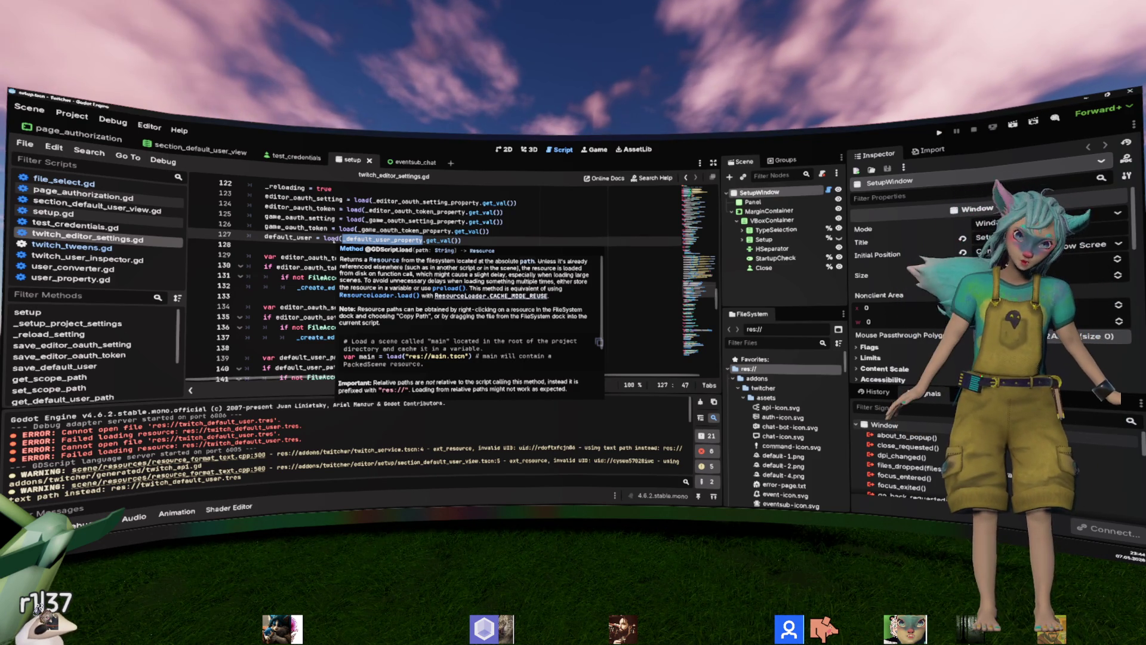
{"action": "scroll", "coordinate": [417, 359], "scroll_direction": "down", "scroll_amount": 2}
{"action": "scroll", "coordinate": [417, 359], "scroll_direction": "down", "scroll_amount": 2}
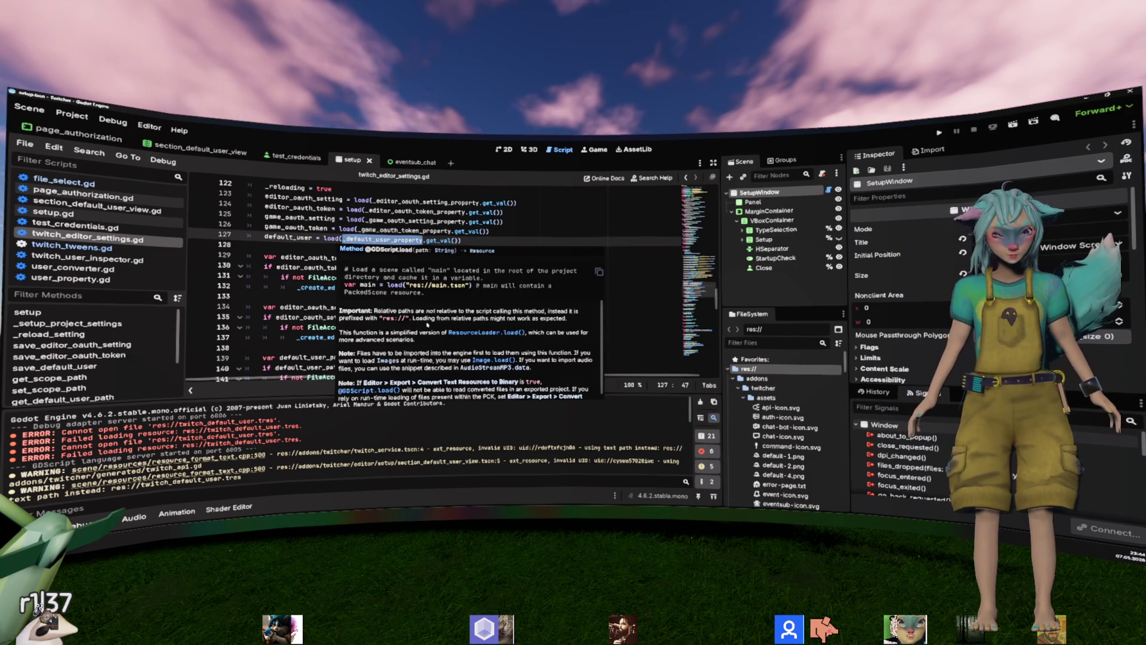
{"action": "scroll", "coordinate": [427, 324], "scroll_direction": "down", "scroll_amount": 1}
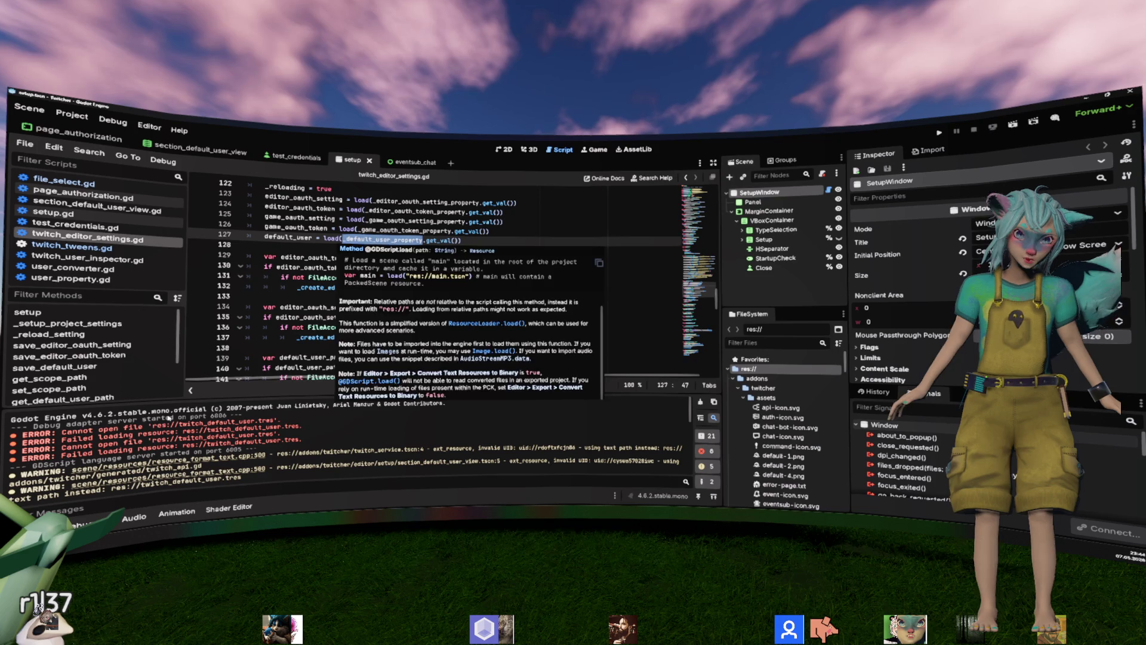
Select the res://twitch_default_user.tres error text in Output and the default_user reference on line 127.
{"action": "left_click_drag", "start_coordinate": [76, 436], "coordinate": [293, 414]}
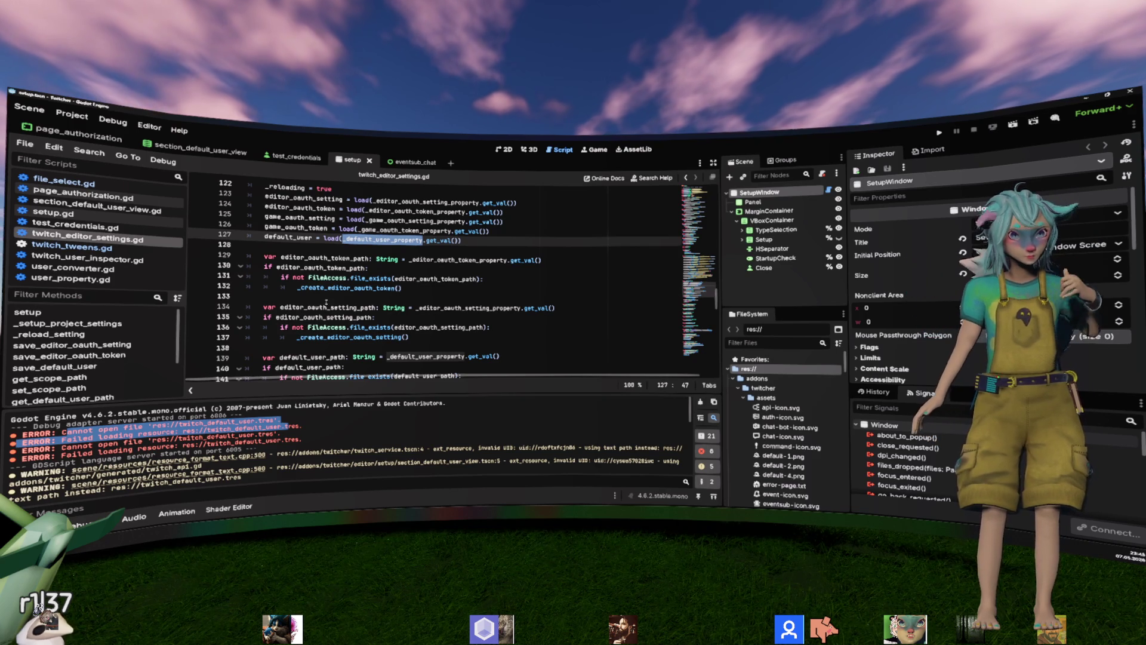
{"action": "left_click_drag", "start_coordinate": [300, 428], "coordinate": [182, 427]}
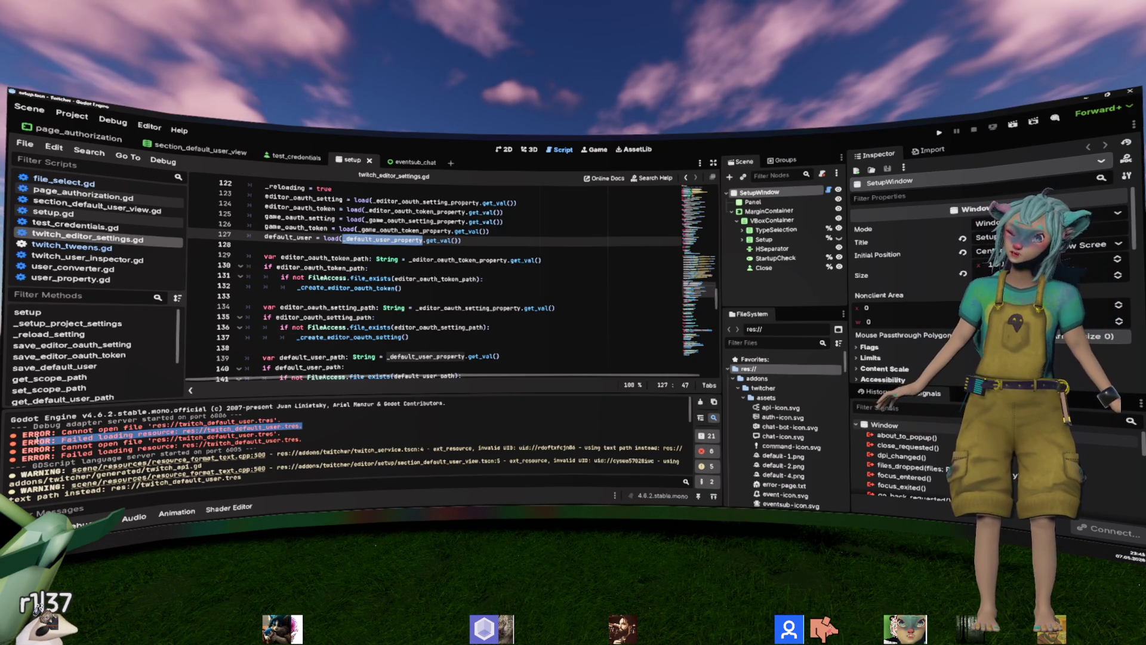
{"action": "left_click", "coordinate": [467, 298]}
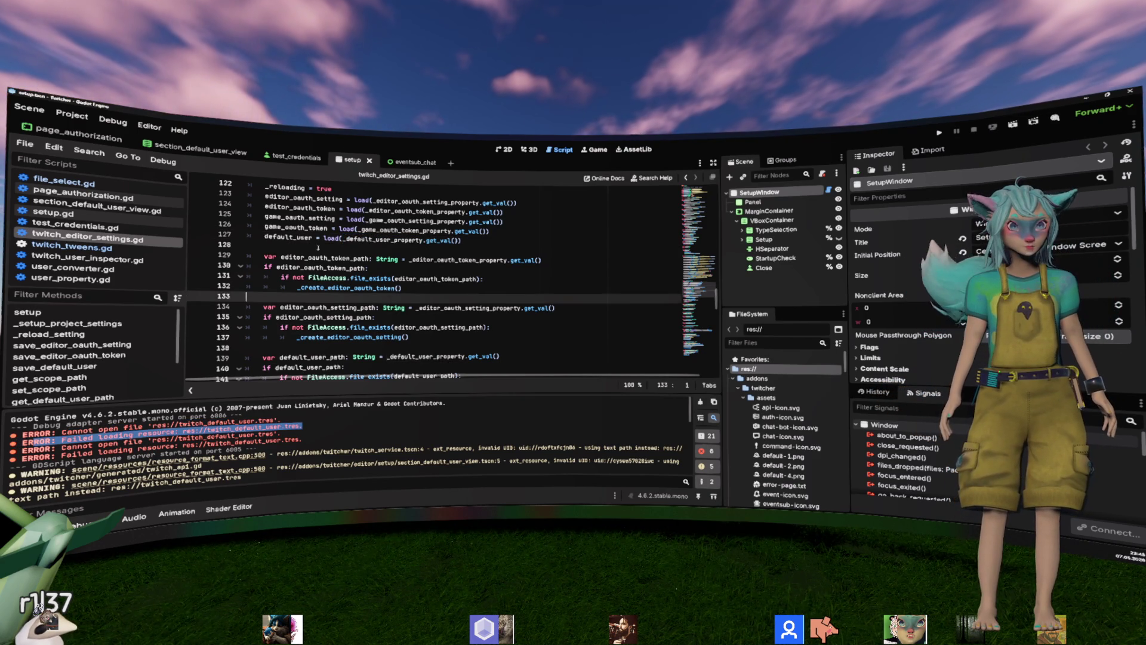
{"action": "double_click", "coordinate": [288, 237]}
Select the five load() lines 123–127 at the start of _reload_setting.
{"action": "scroll", "coordinate": [582, 311], "scroll_direction": "down", "scroll_amount": 3}
{"action": "scroll", "coordinate": [582, 311], "scroll_direction": "up", "scroll_amount": 3}
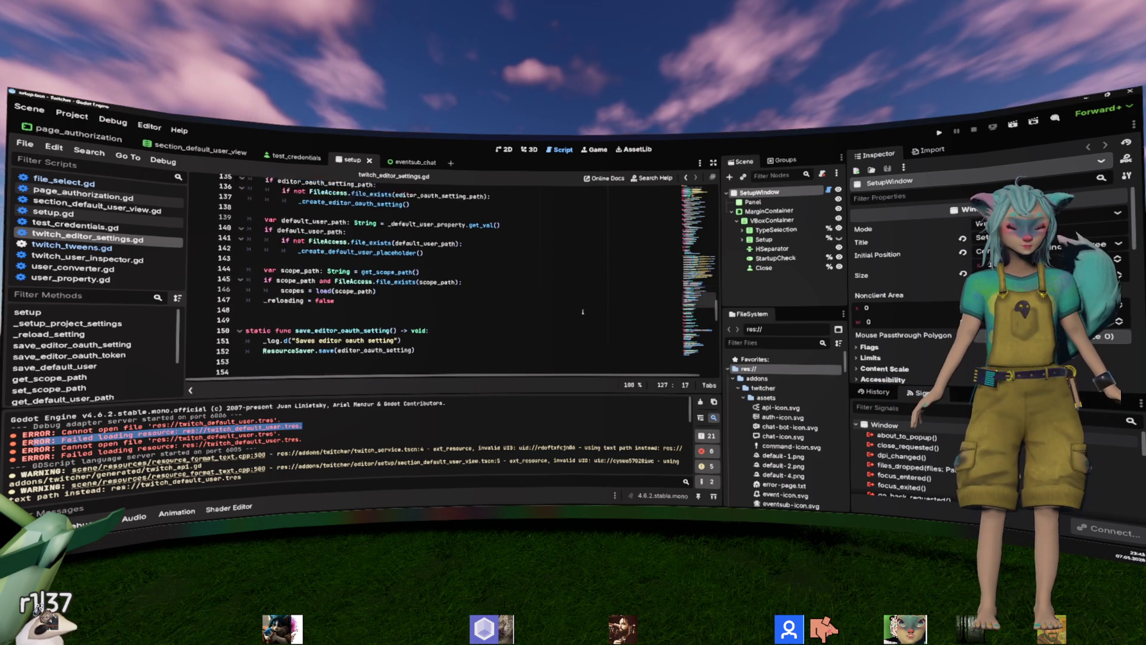
{"action": "scroll", "coordinate": [583, 311], "scroll_direction": "down", "scroll_amount": 2}
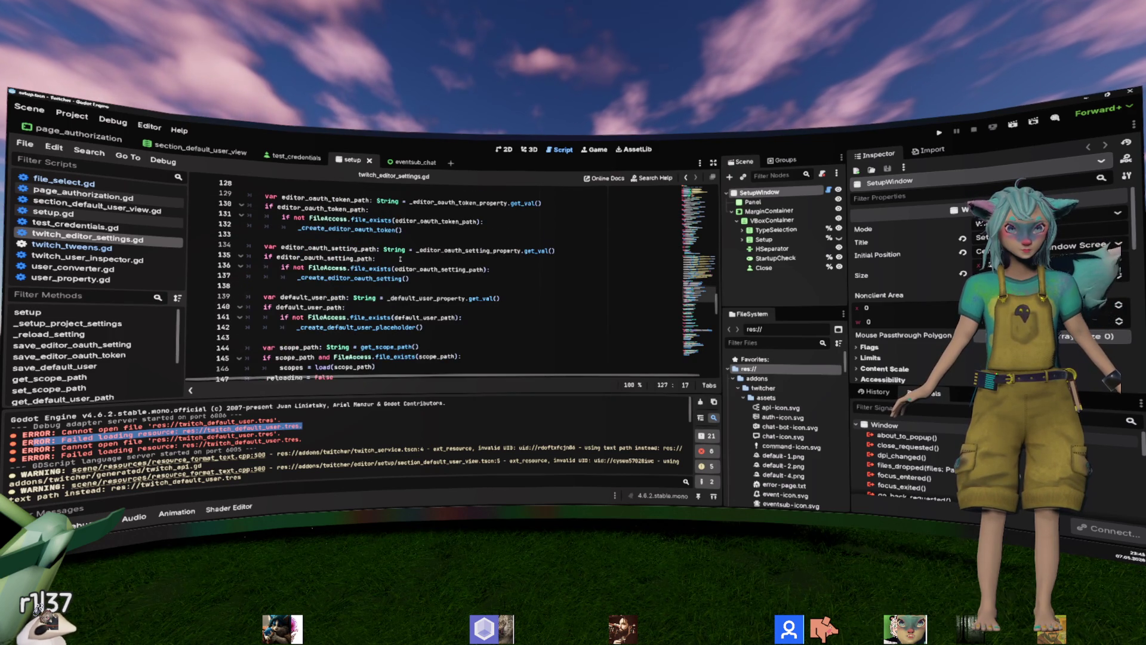
{"action": "scroll", "coordinate": [399, 259], "scroll_direction": "up", "scroll_amount": 1}
{"action": "scroll", "coordinate": [400, 258], "scroll_direction": "up", "scroll_amount": 1}
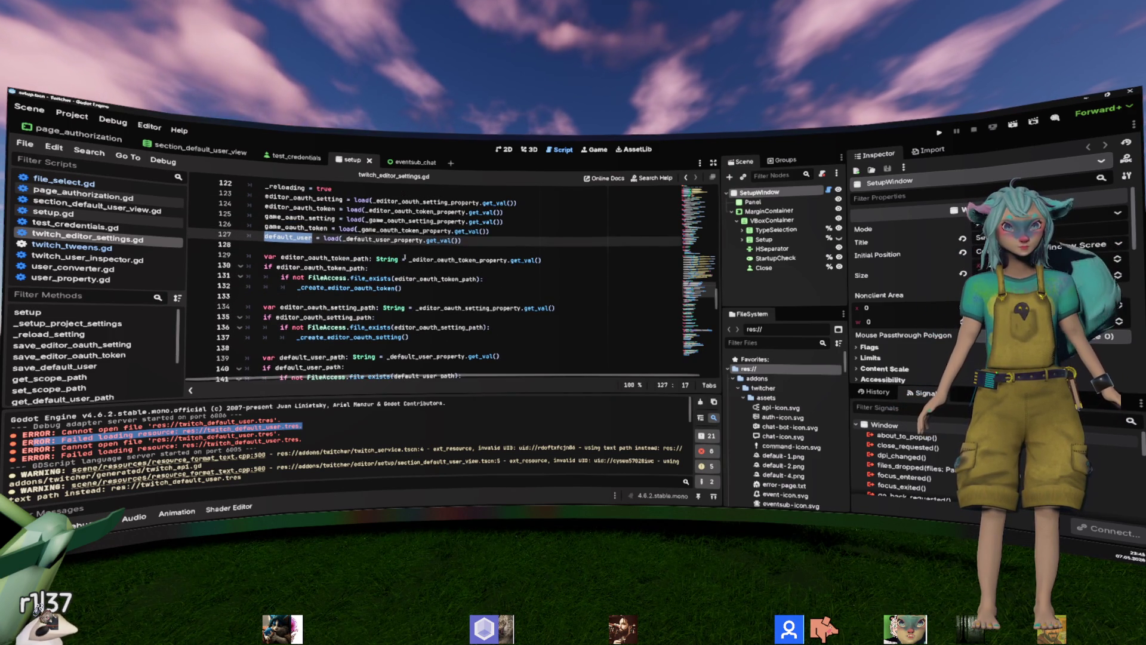
{"action": "scroll", "coordinate": [404, 258], "scroll_direction": "up", "scroll_amount": 1}
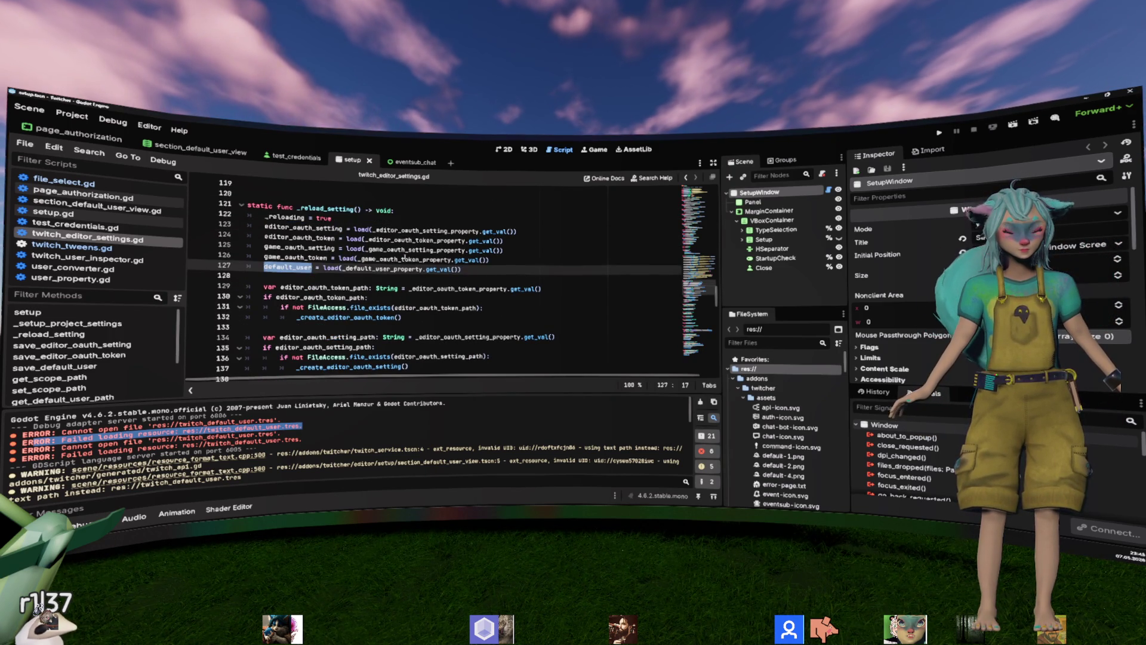
{"action": "left_click_drag", "start_coordinate": [463, 270], "coordinate": [238, 223]}
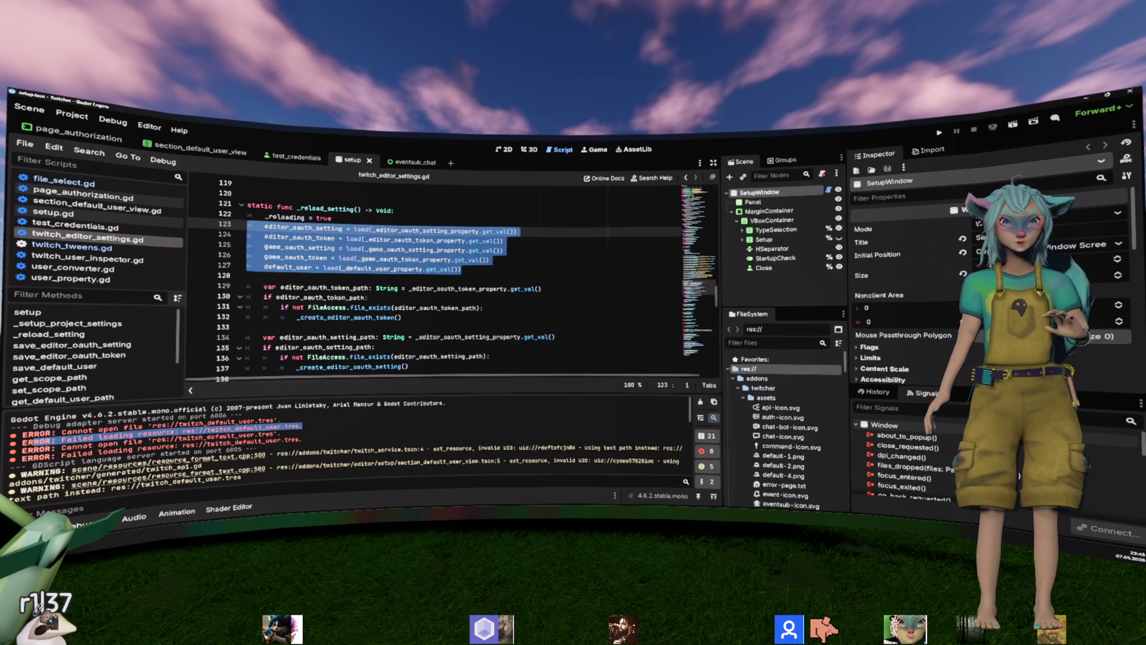
{"action": "scroll", "coordinate": [446, 243], "scroll_direction": "down", "scroll_amount": 6}
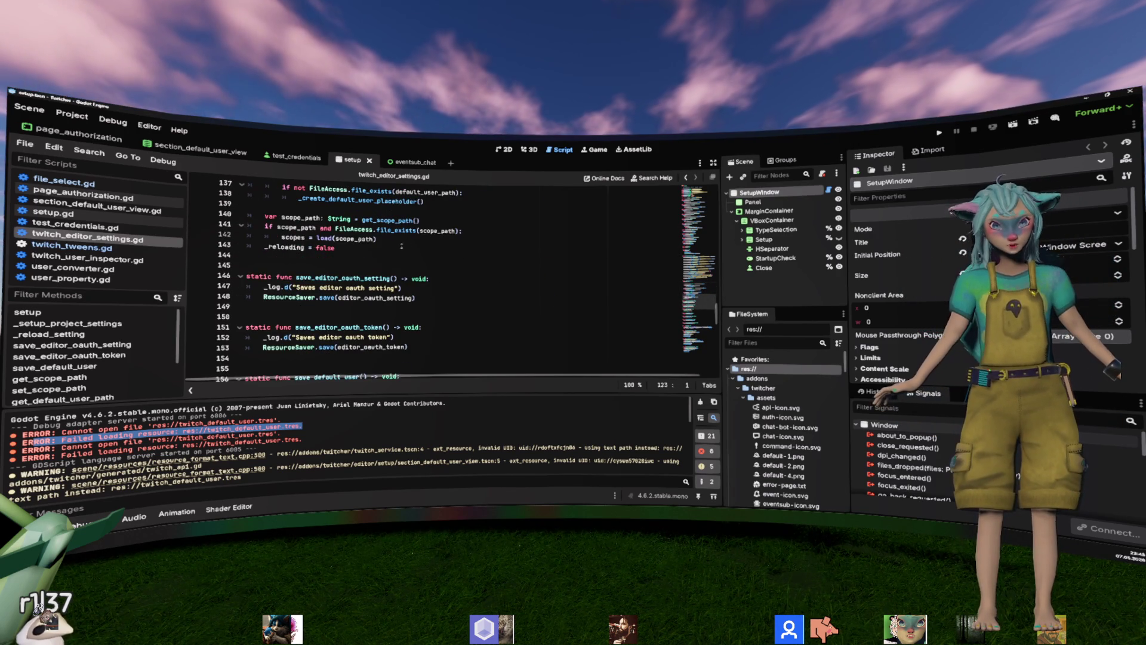
Insert the five load() assignments after scopes = load(scope_path), fix indentation and save.
{"action": "left_click", "coordinate": [397, 239]}
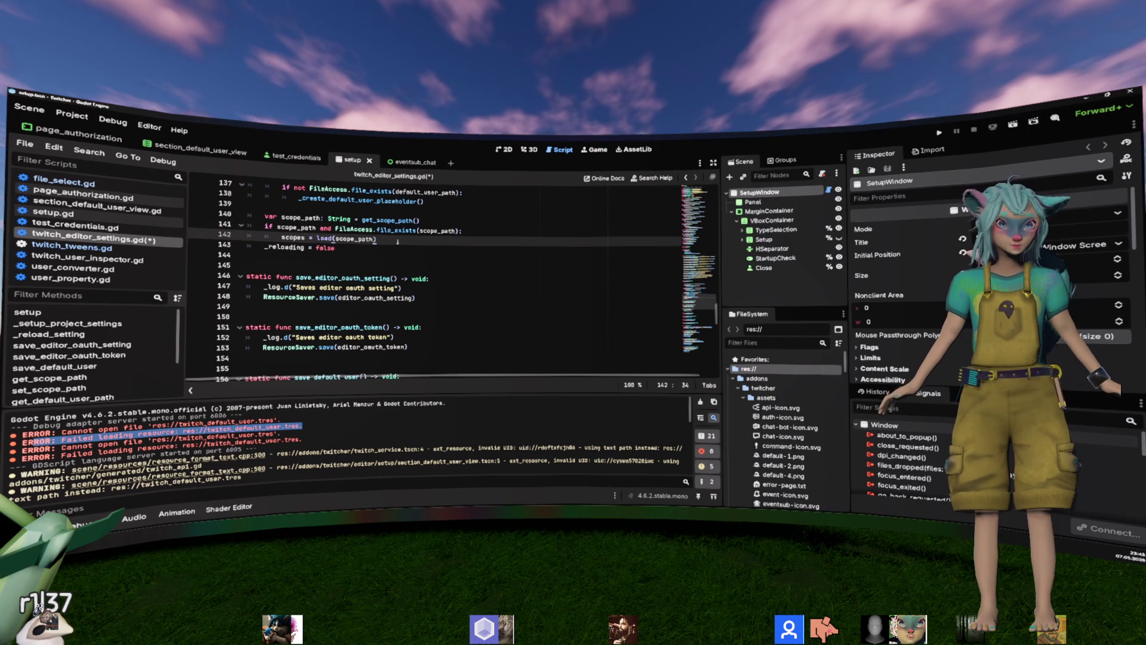
{"action": "type", "text": "editor_oauth_setting = load(_editor_oauth_setting_property.get_val()) editor_oauth_token = load(_editor_oauth_token_property.get_val()) game_oauth_setting = load(_game_oauth_setting_property.get_val()) game_oauth_token = load(_game_oauth_token_property.get_val()) default_user = load(_default_user_property.get_val())"}
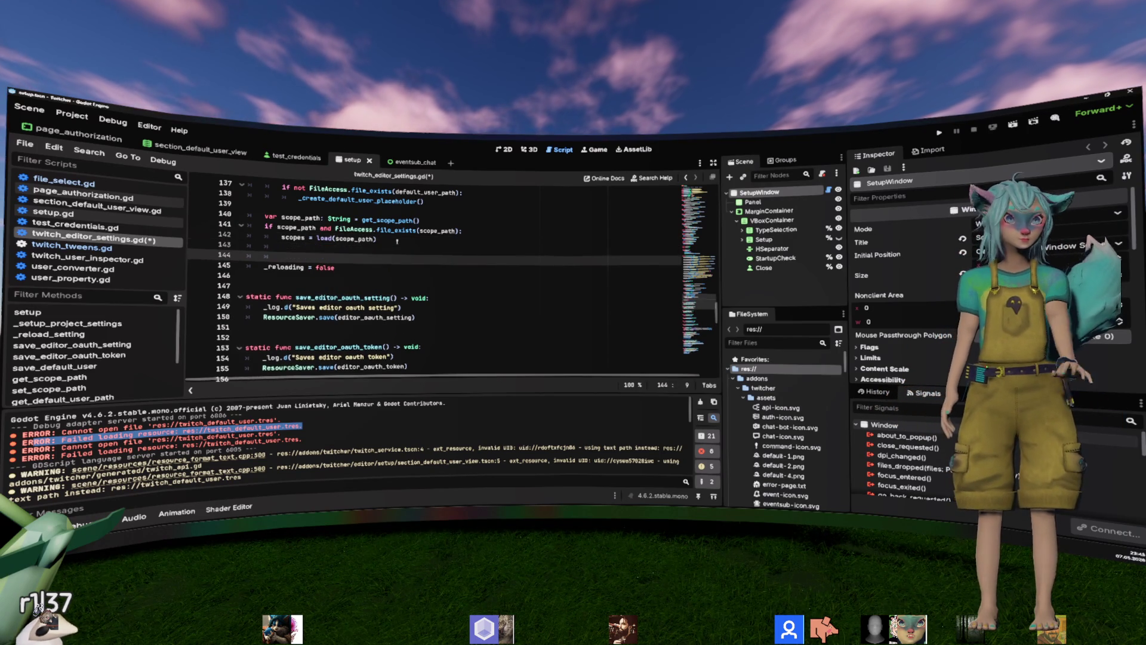
{"action": "key", "text": "Up"}
{"action": "key", "text": "Up"}
{"action": "key", "text": "Up"}
{"action": "key", "text": "shift+Tab"}
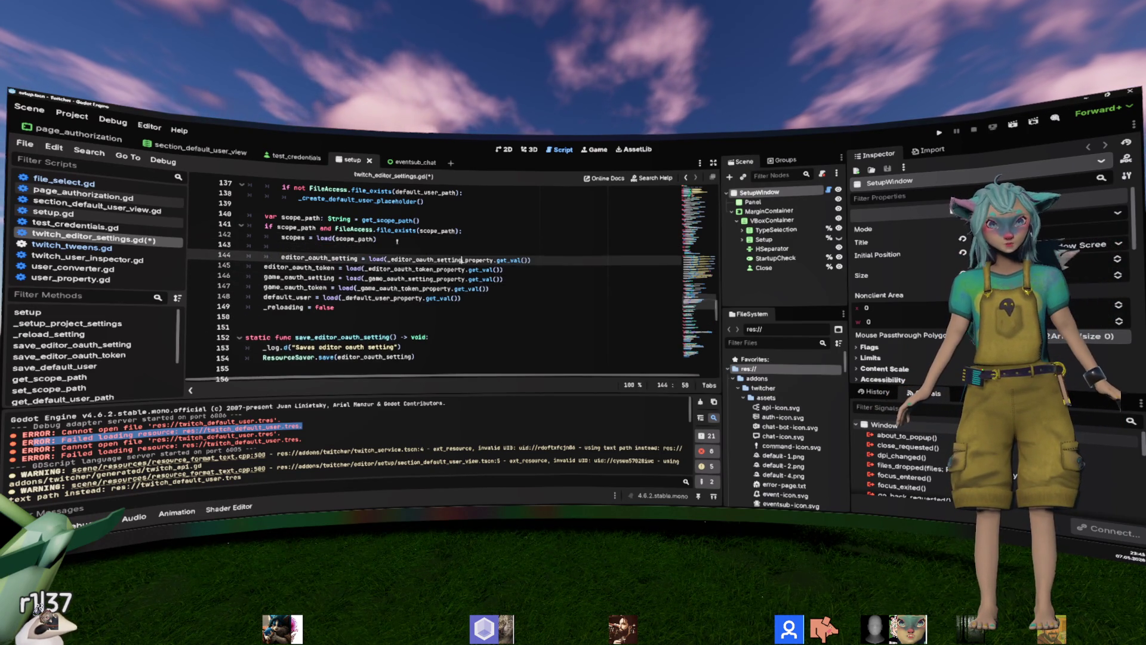
{"action": "key", "text": "Down"}
{"action": "key", "text": "Down"}
{"action": "key", "text": "Down"}
{"action": "key", "text": "Return"}
{"action": "key", "text": "ctrl+s"}
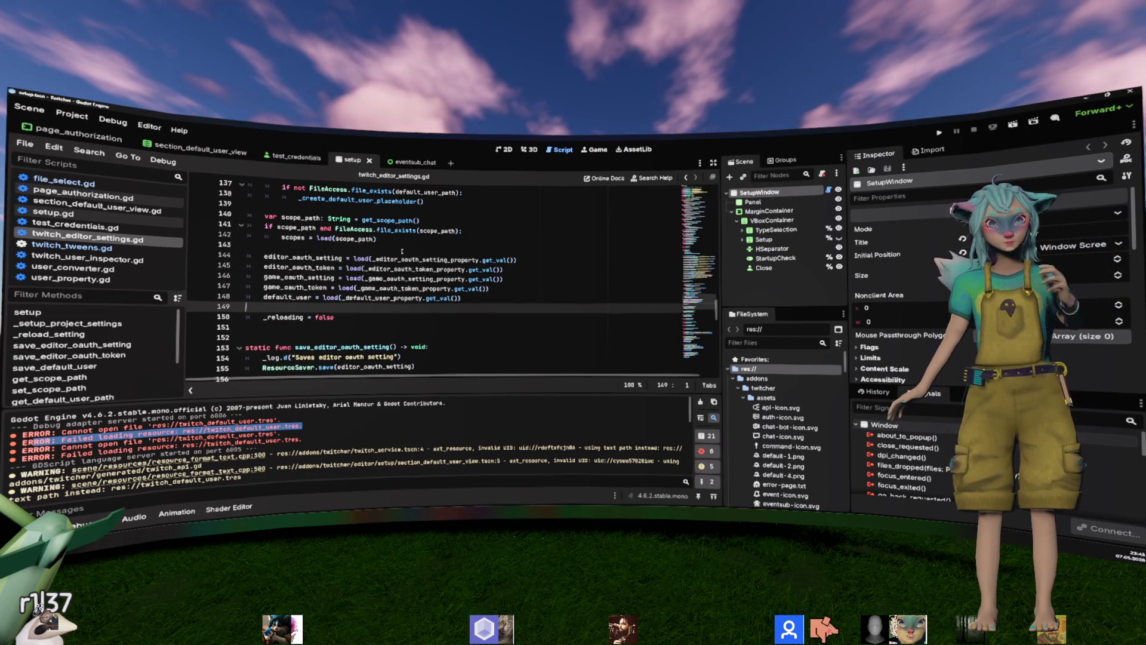
Review _reload_setting's file checks around the scope path check and scopes load on lines 144–145.
{"action": "scroll", "coordinate": [412, 263], "scroll_direction": "up", "scroll_amount": 3}
{"action": "scroll", "coordinate": [416, 268], "scroll_direction": "up", "scroll_amount": 2}
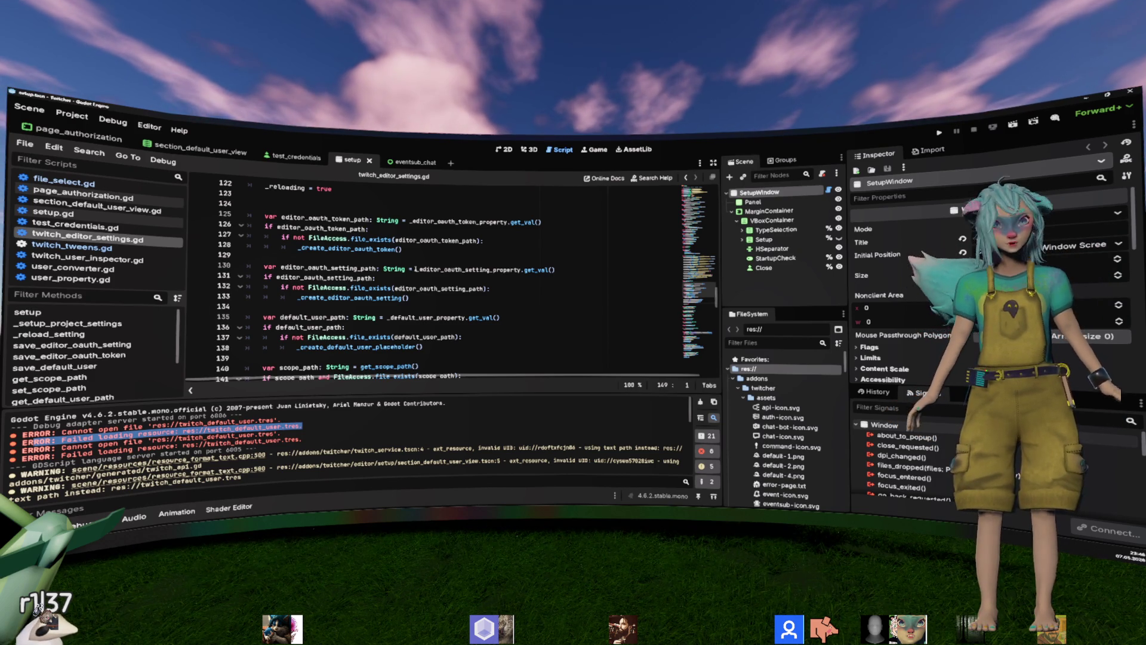
{"action": "scroll", "coordinate": [413, 268], "scroll_direction": "down", "scroll_amount": 3}
{"action": "left_click", "coordinate": [428, 317]}
{"action": "scroll", "coordinate": [427, 310], "scroll_direction": "up", "scroll_amount": 2}
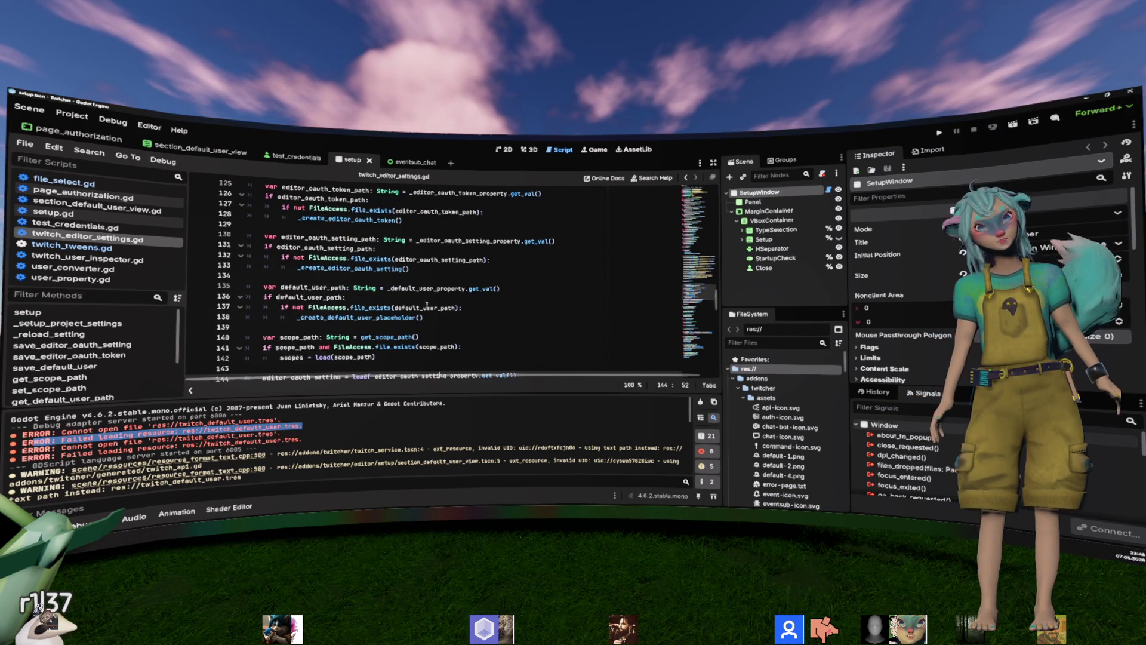
{"action": "scroll", "coordinate": [426, 200], "scroll_direction": "down", "scroll_amount": 3}
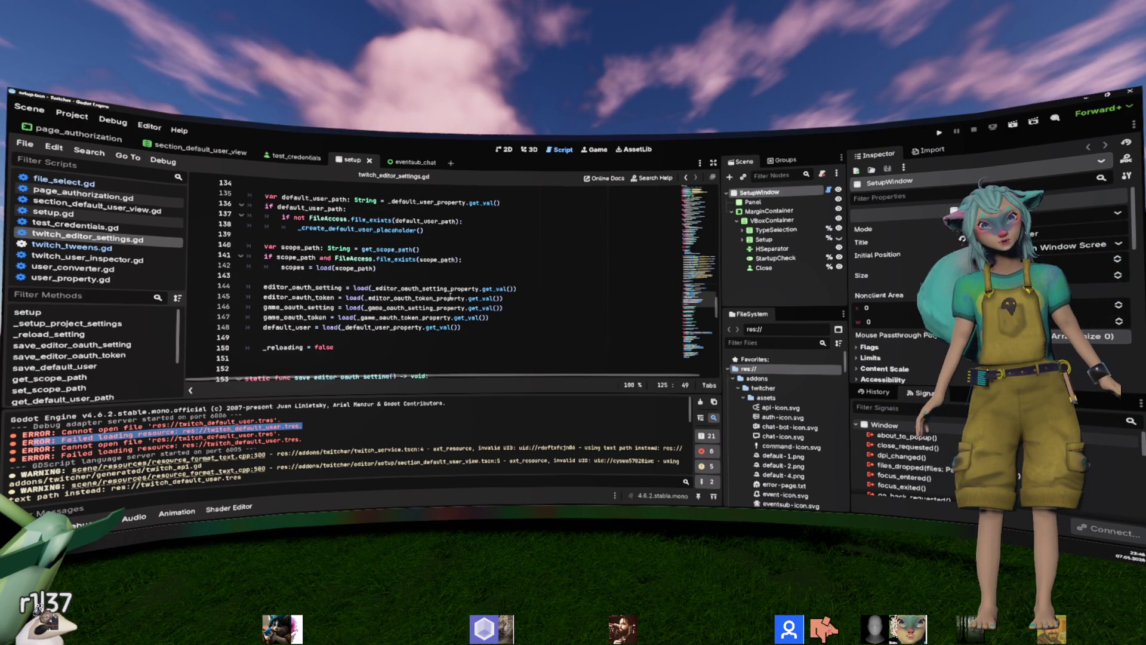
{"action": "left_click", "coordinate": [418, 298]}
Add an else: branch after the token creation call holding the editor_oauth_token load line.
{"action": "key", "text": "Home"}
{"action": "key", "text": "Home"}
{"action": "scroll", "coordinate": [433, 278], "scroll_direction": "up", "scroll_amount": 4}
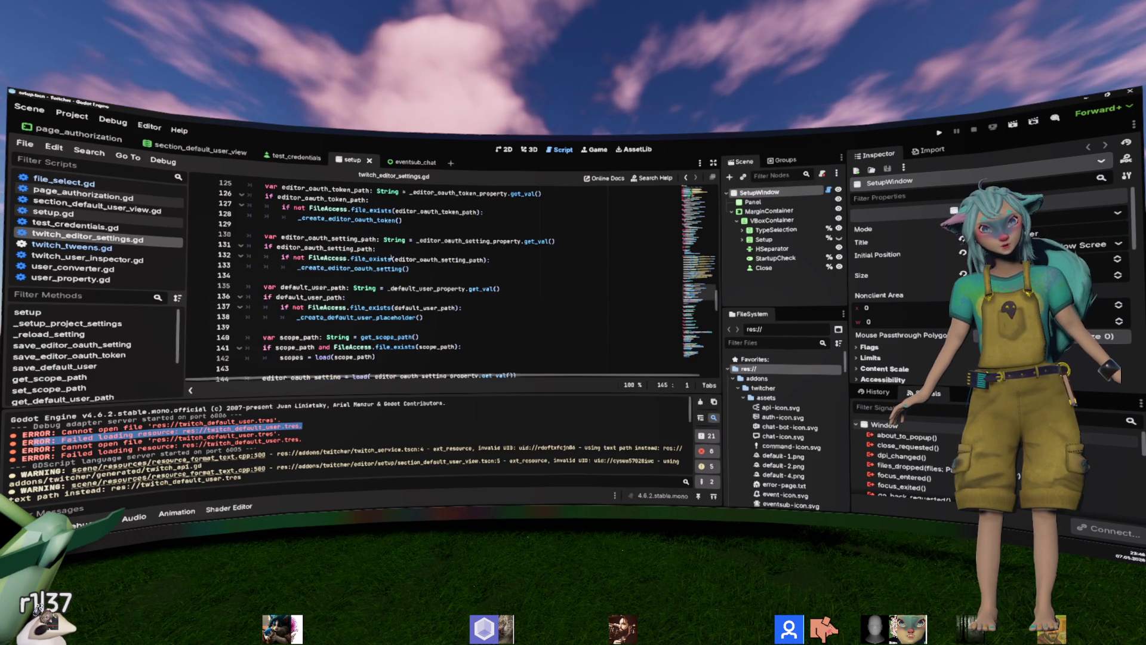
{"action": "left_click", "coordinate": [405, 249]}
{"action": "key", "text": "Return"}
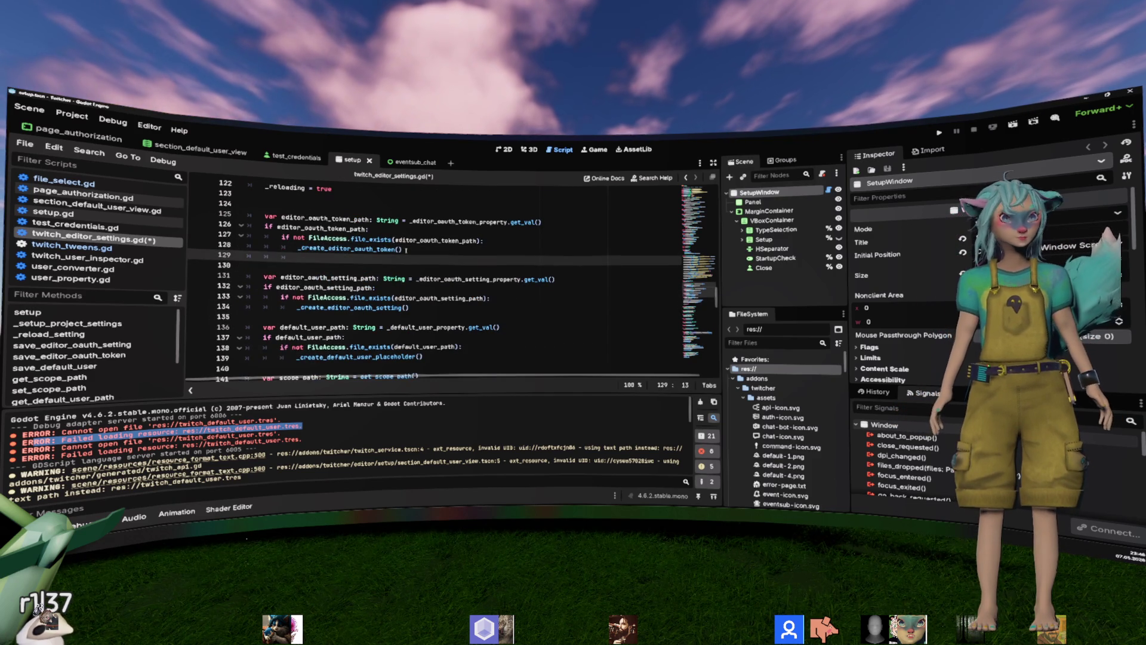
{"action": "type", "text": "else:"}
{"action": "key", "text": "Return"}
{"action": "key", "text": "ctrl+v"}
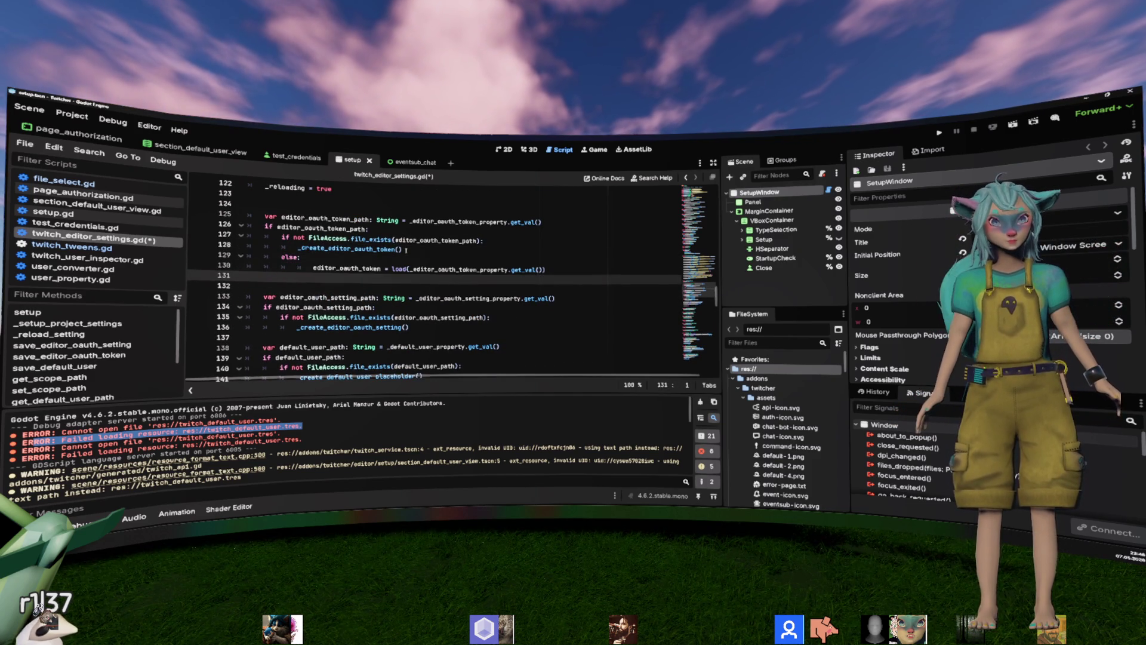
{"action": "key", "text": "Up"}
{"action": "key", "text": "Home"}
{"action": "key", "text": "BackSpace"}
{"action": "key", "text": "BackSpace"}
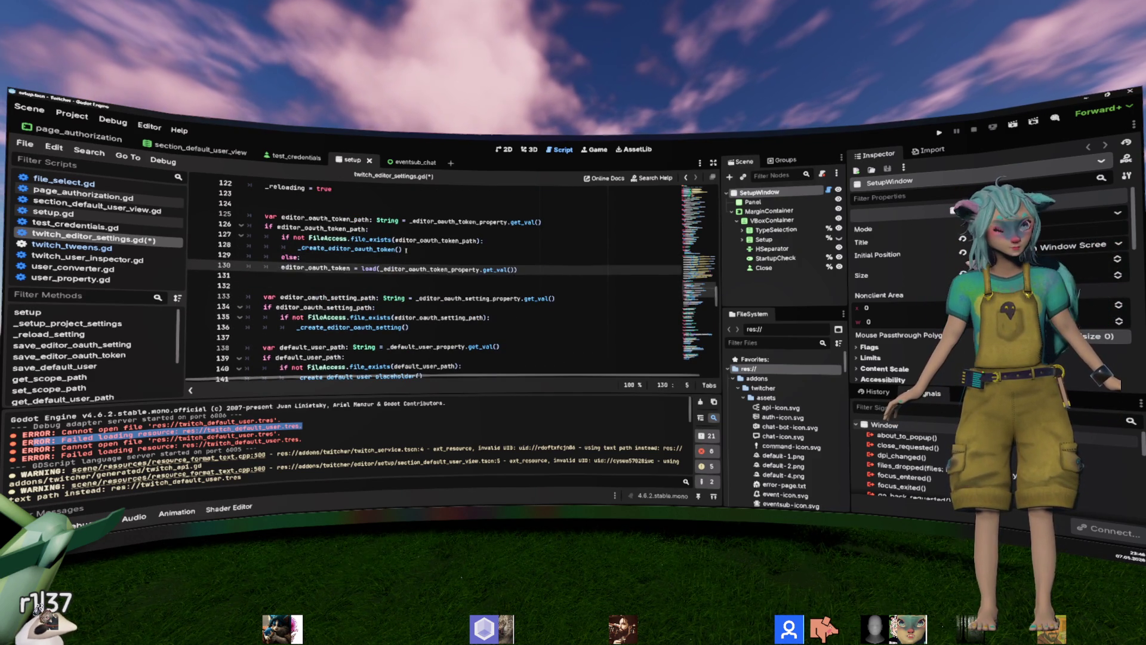
{"action": "key", "text": "Tab"}
{"action": "key", "text": "Up"}
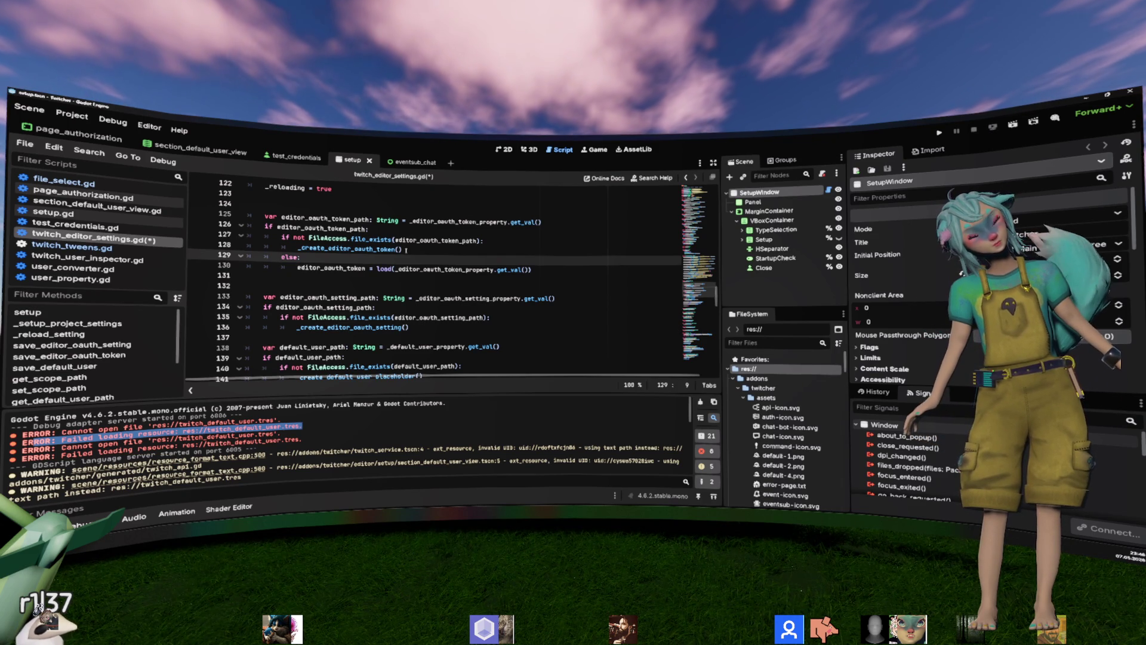
Change that load() argument to editor_oauth_token_path.
{"action": "mouse_move", "coordinate": [424, 223]}
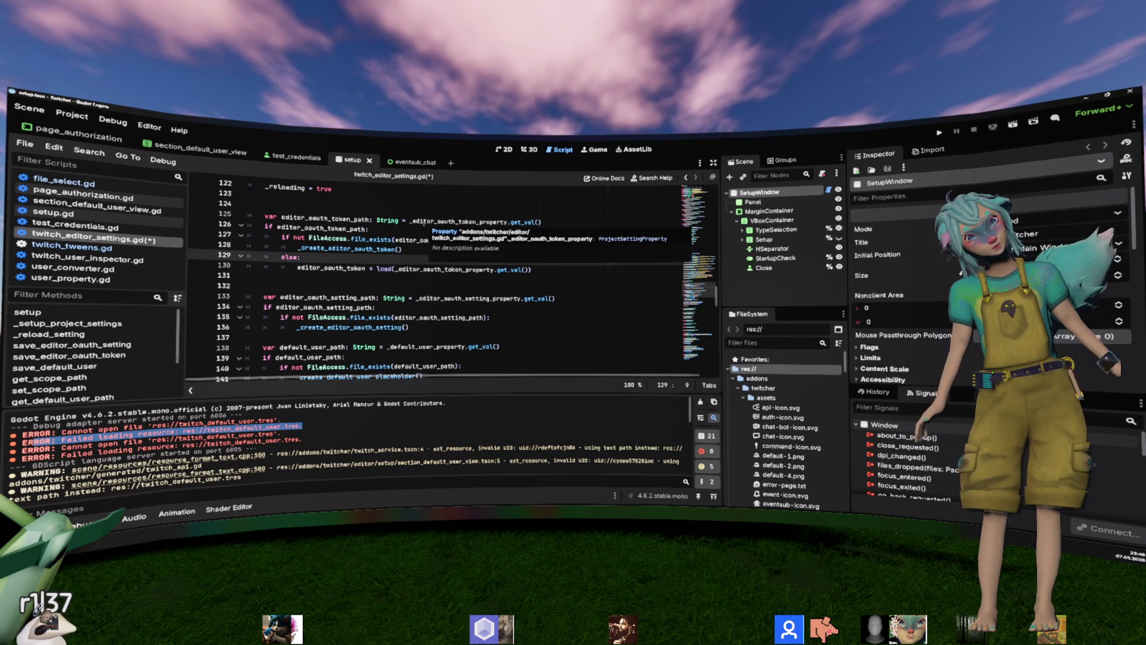
{"action": "left_click_drag", "start_coordinate": [410, 222], "coordinate": [539, 221]}
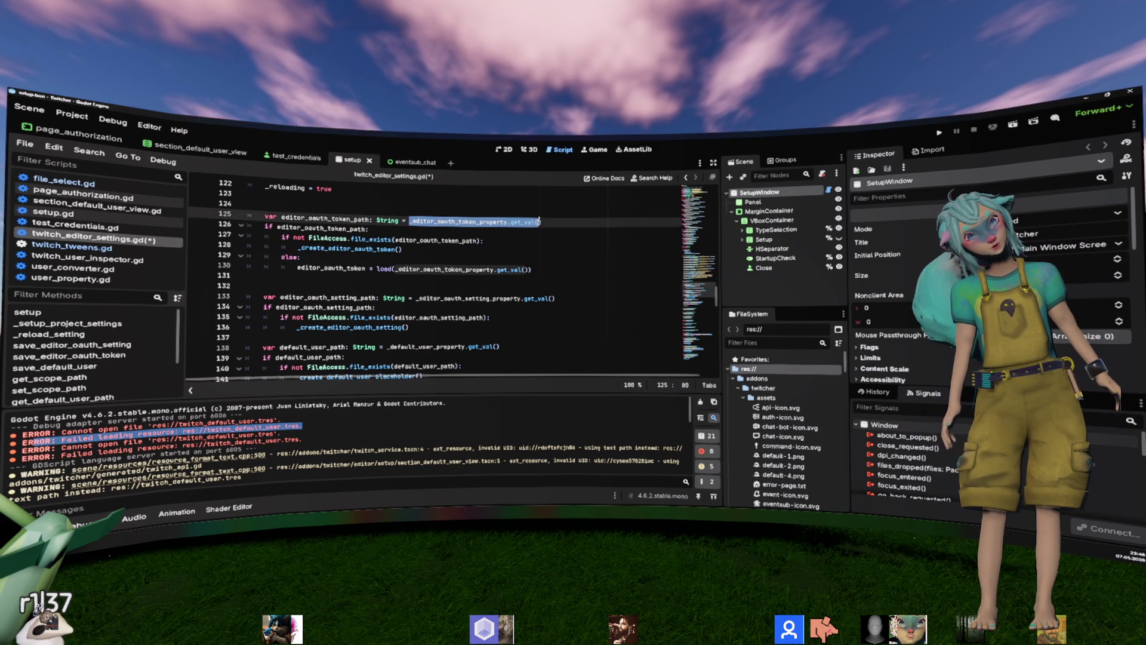
{"action": "left_click_drag", "start_coordinate": [277, 227], "coordinate": [366, 229]}
{"action": "double_click", "coordinate": [396, 269]}
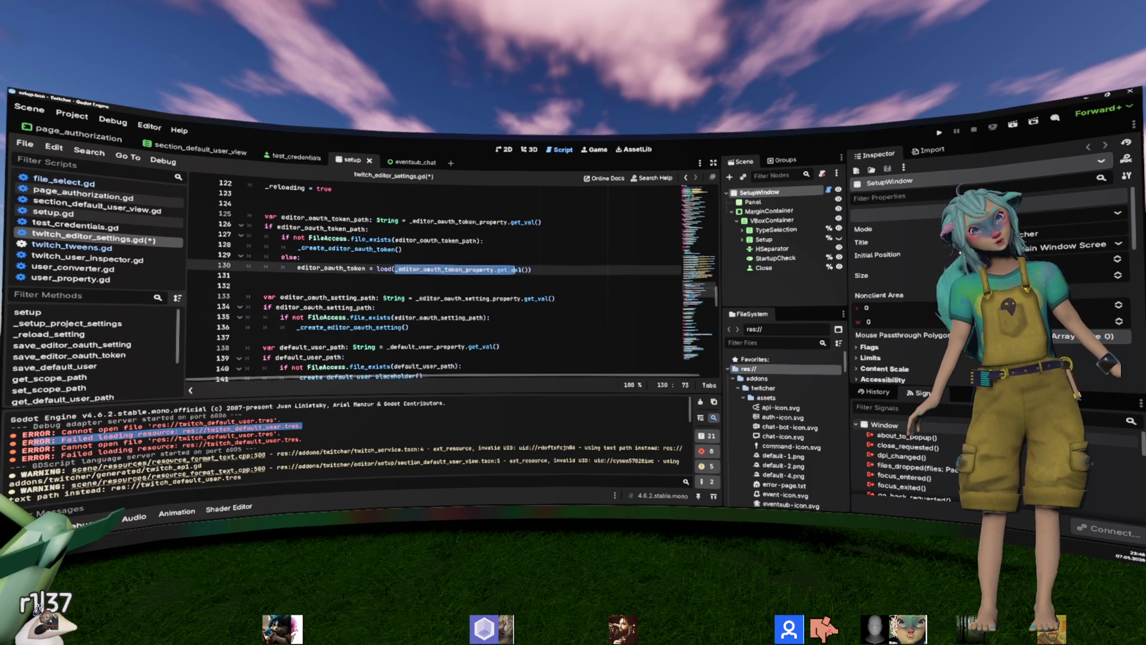
{"action": "left_click_drag", "start_coordinate": [281, 218], "coordinate": [370, 218]}
{"action": "key", "text": "ctrl+c"}
{"action": "left_click_drag", "start_coordinate": [395, 268], "coordinate": [525, 269]}
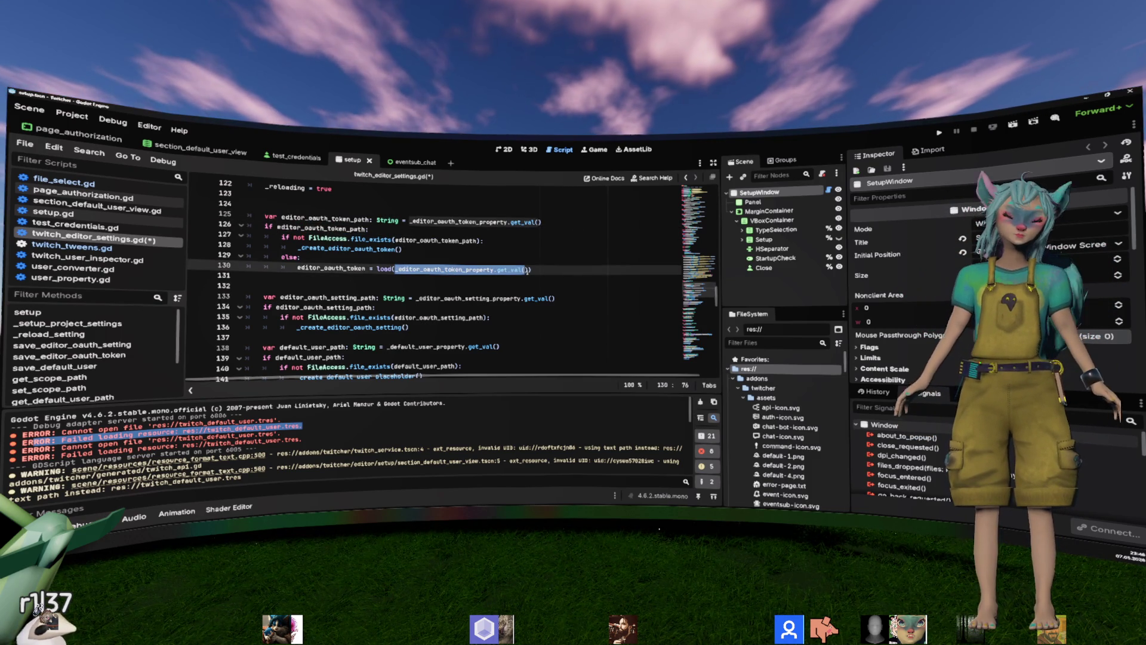
{"action": "key", "text": "ctrl+v"}
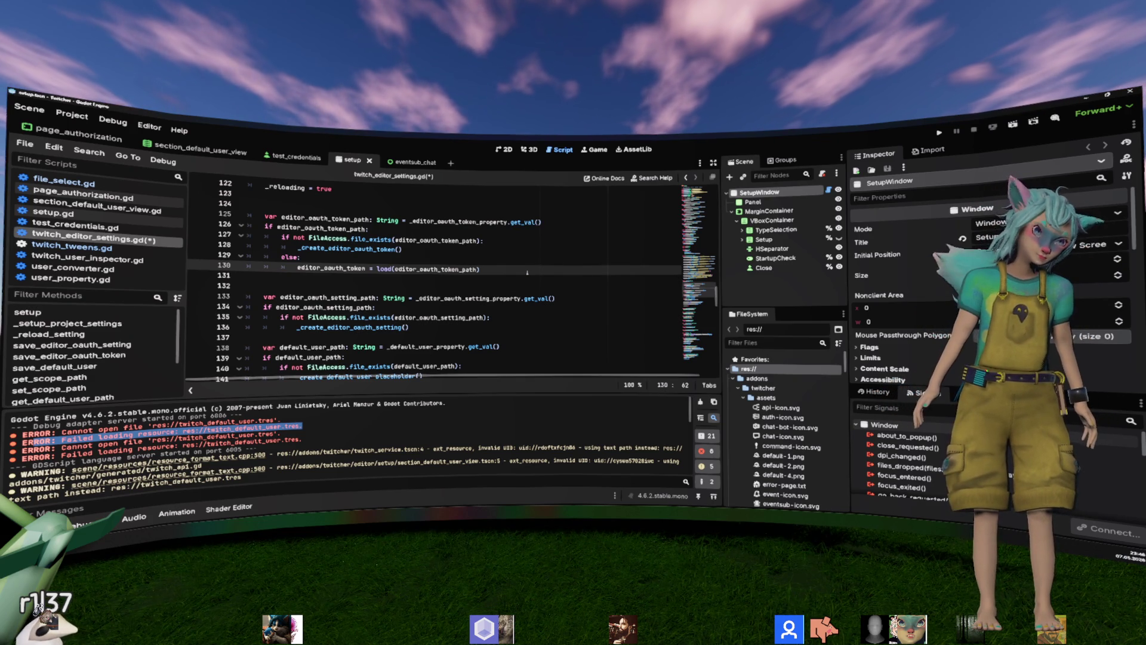
Cut the editor_oauth_setting load line on line 147.
{"action": "mouse_move", "coordinate": [524, 300]}
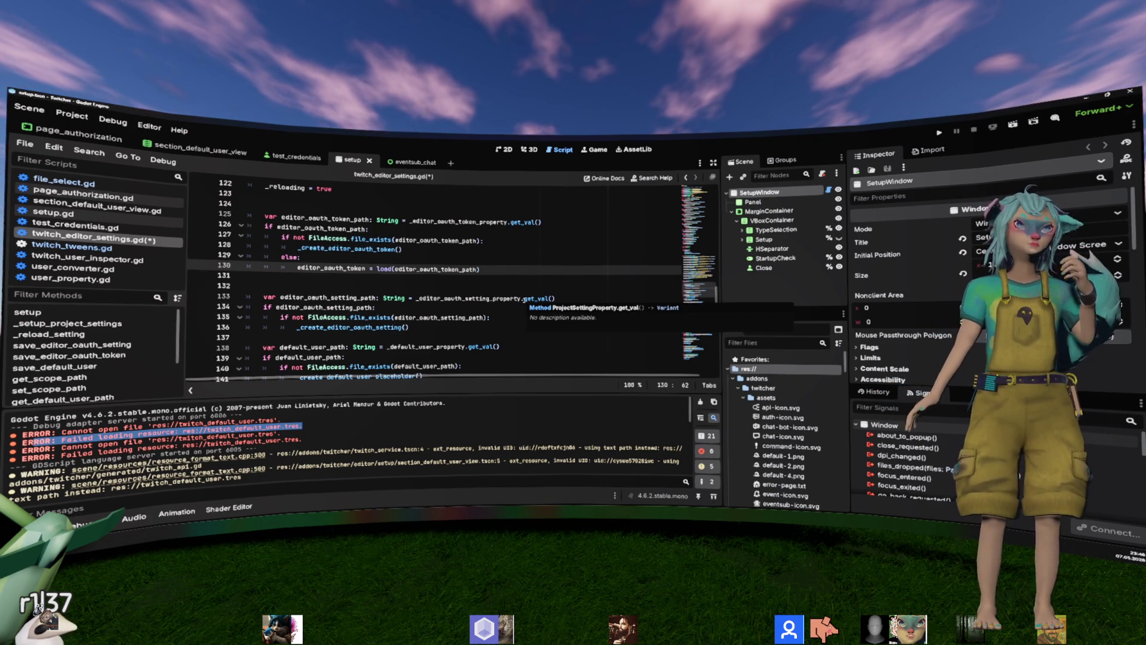
{"action": "scroll", "coordinate": [524, 300], "scroll_direction": "down", "scroll_amount": 5}
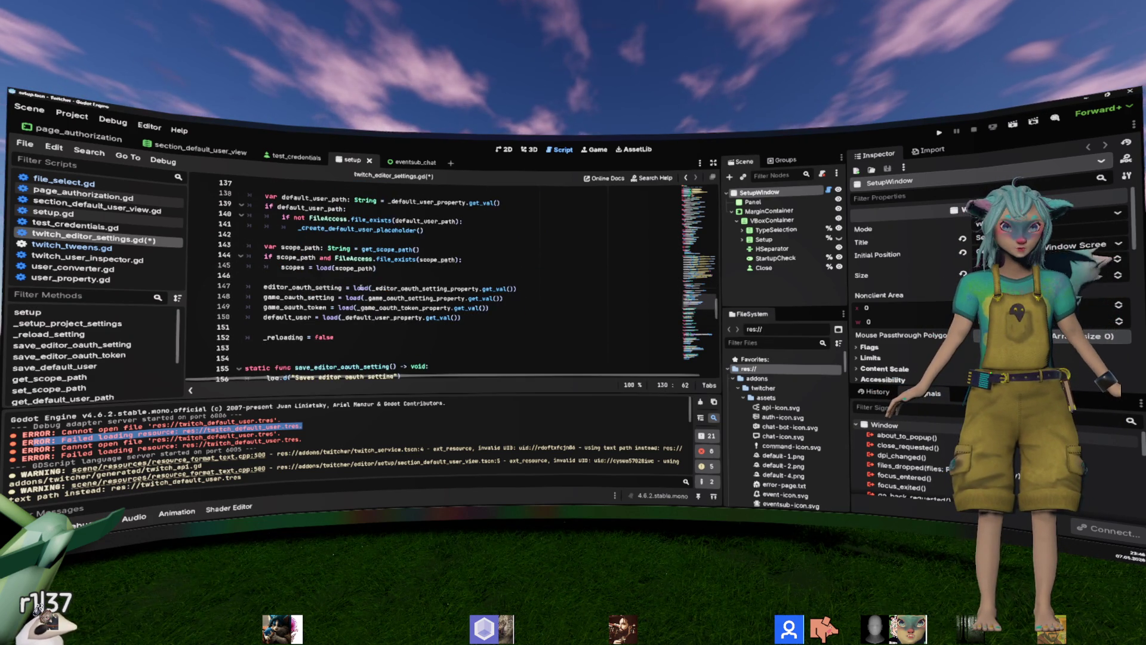
{"action": "left_click", "coordinate": [353, 288]}
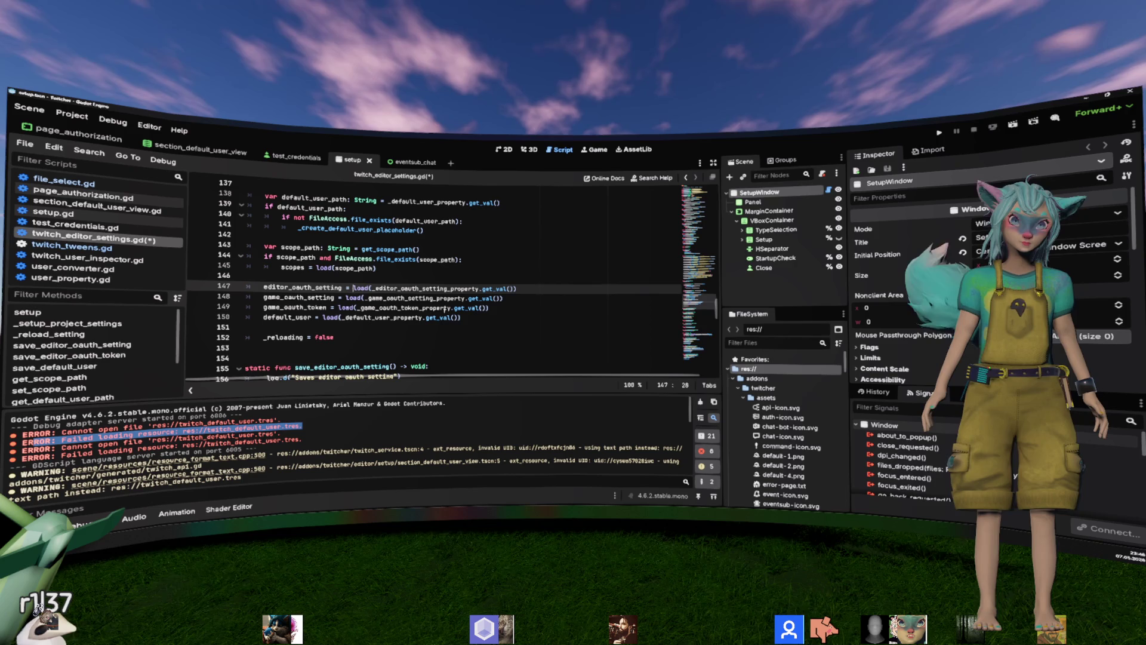
{"action": "mouse_move", "coordinate": [446, 308]}
{"action": "key", "text": "End"}
{"action": "key", "text": "shift+Home"}
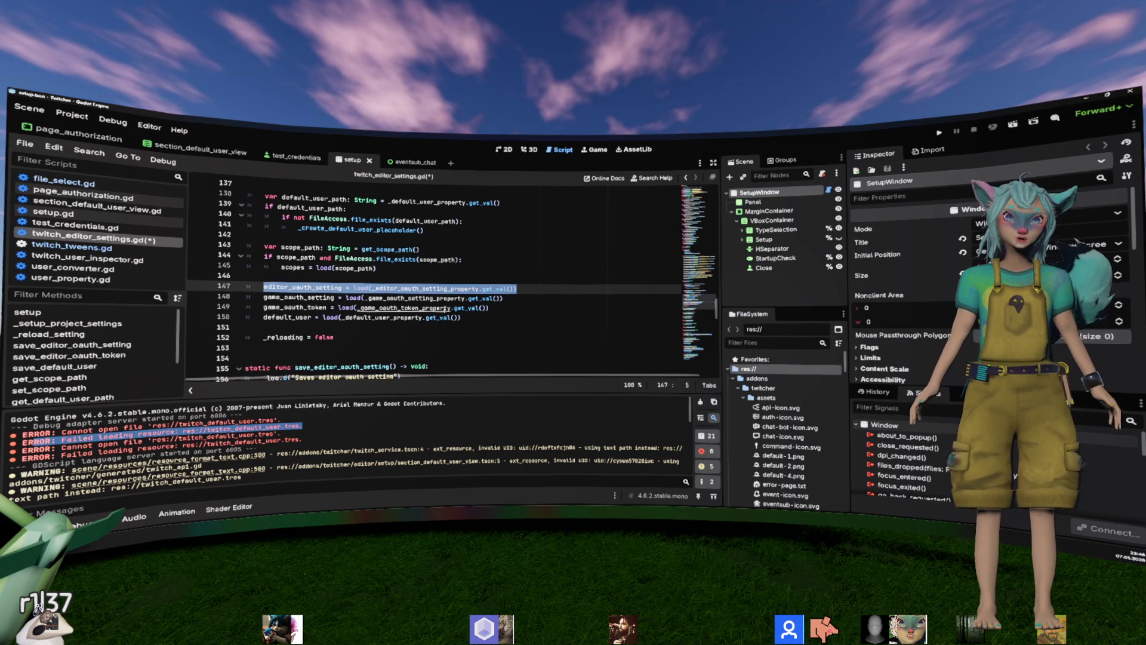
{"action": "key", "text": "ctrl+x"}
{"action": "scroll", "coordinate": [360, 232], "scroll_direction": "up", "scroll_amount": 4}
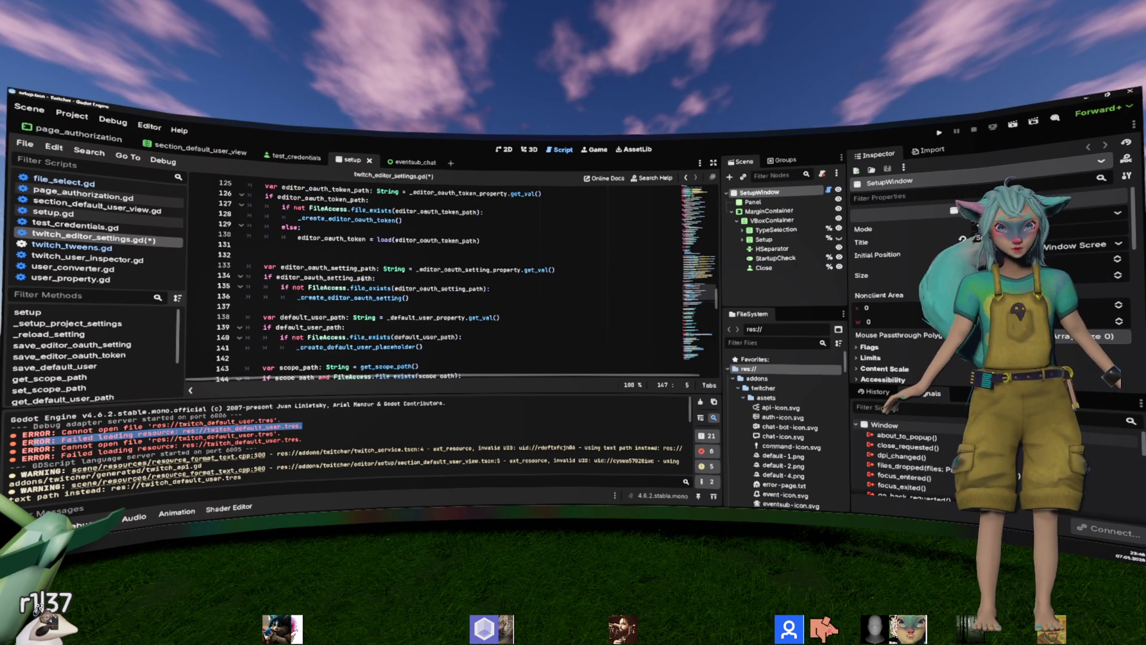
Add an else: branch after the setting file check and paste the editor_oauth_setting load line inside it.
{"action": "double_click", "coordinate": [328, 267]}
{"action": "left_click", "coordinate": [469, 290]}
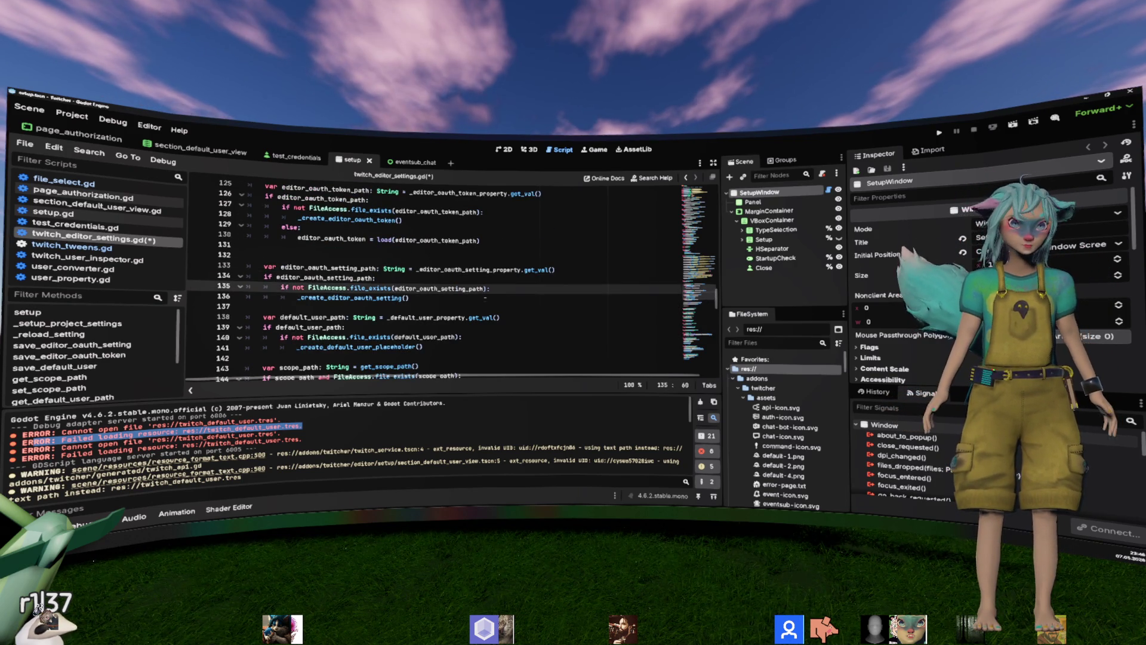
{"action": "key", "text": "Down"}
{"action": "key", "text": "Return"}
{"action": "key", "text": "BackSpace"}
{"action": "key", "text": "BackSpace"}
{"action": "key", "text": "BackSpace"}
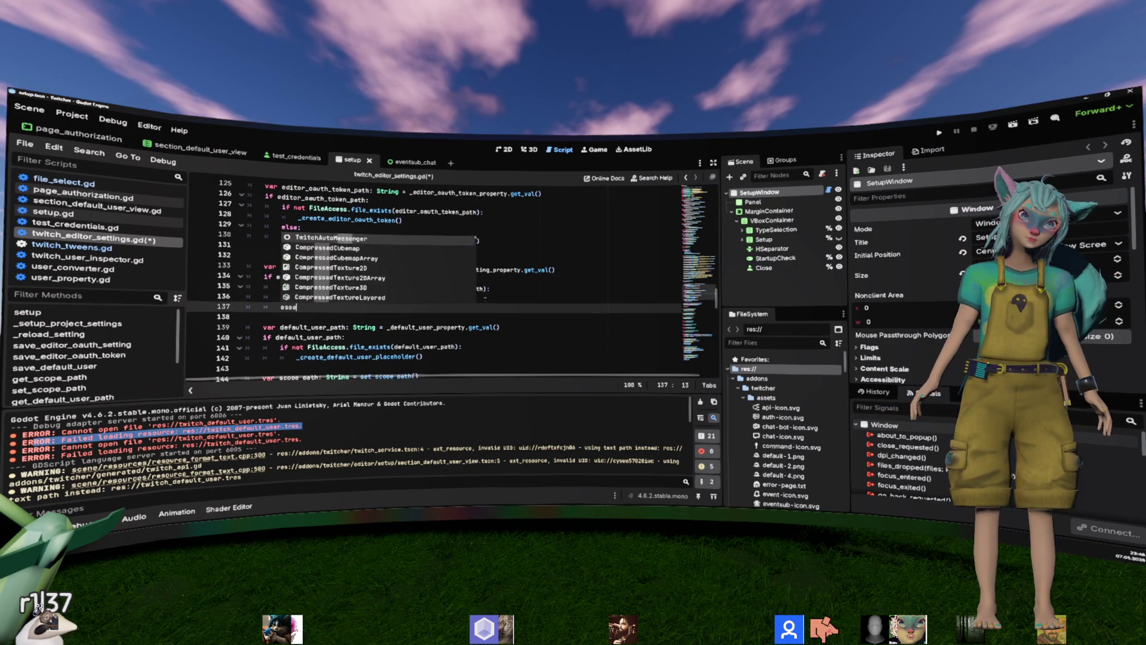
{"action": "type", "text": "l"}
{"action": "key", "text": "Return"}
{"action": "type", "text": ":"}
{"action": "key", "text": "Return"}
{"action": "key", "text": "ctrl+v"}
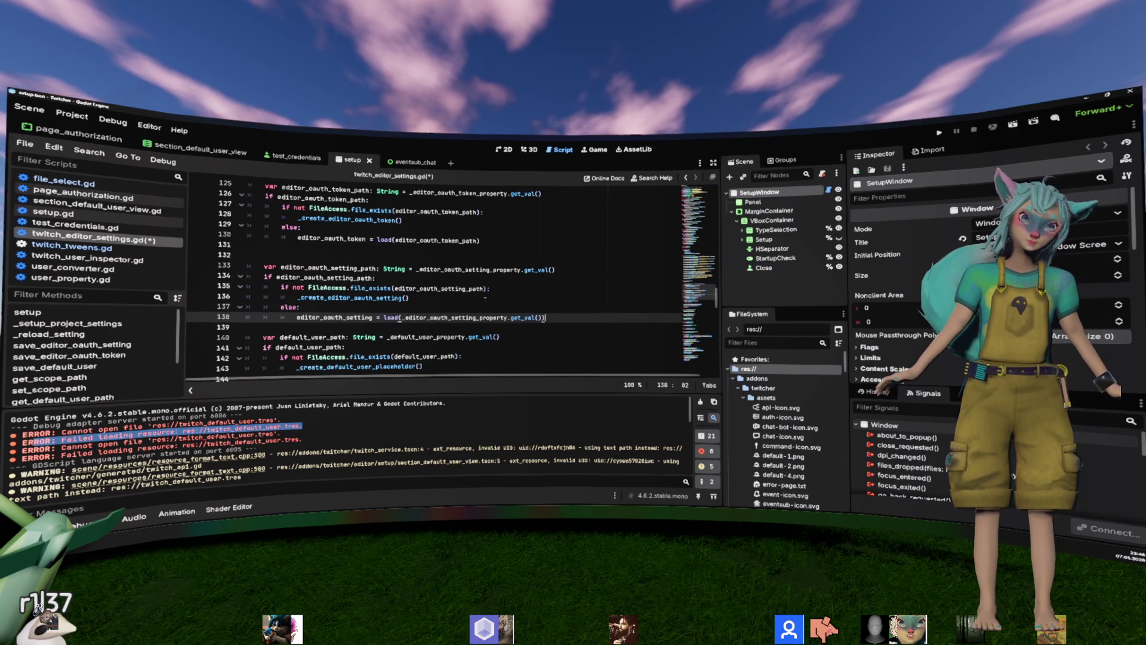
Replace the load call's property lookup argument with editor_oauth_setting_path.
{"action": "double_click", "coordinate": [493, 269]}
{"action": "double_click", "coordinate": [329, 267]}
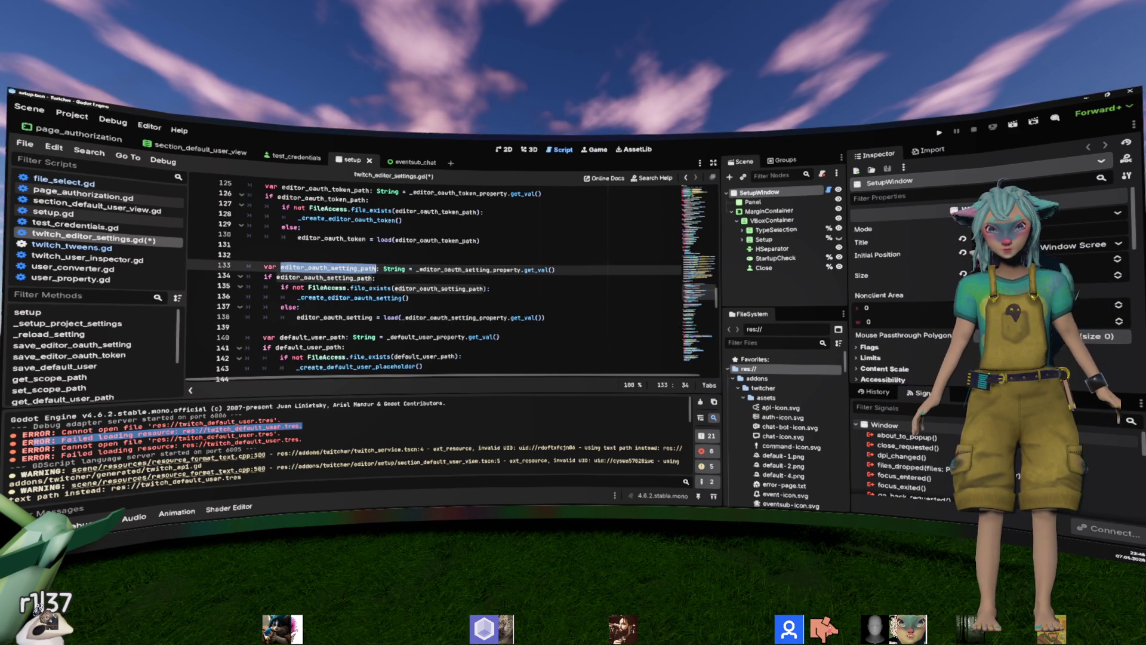
{"action": "left_click", "coordinate": [465, 318]}
{"action": "left_click_drag", "start_coordinate": [544, 317], "coordinate": [445, 317]}
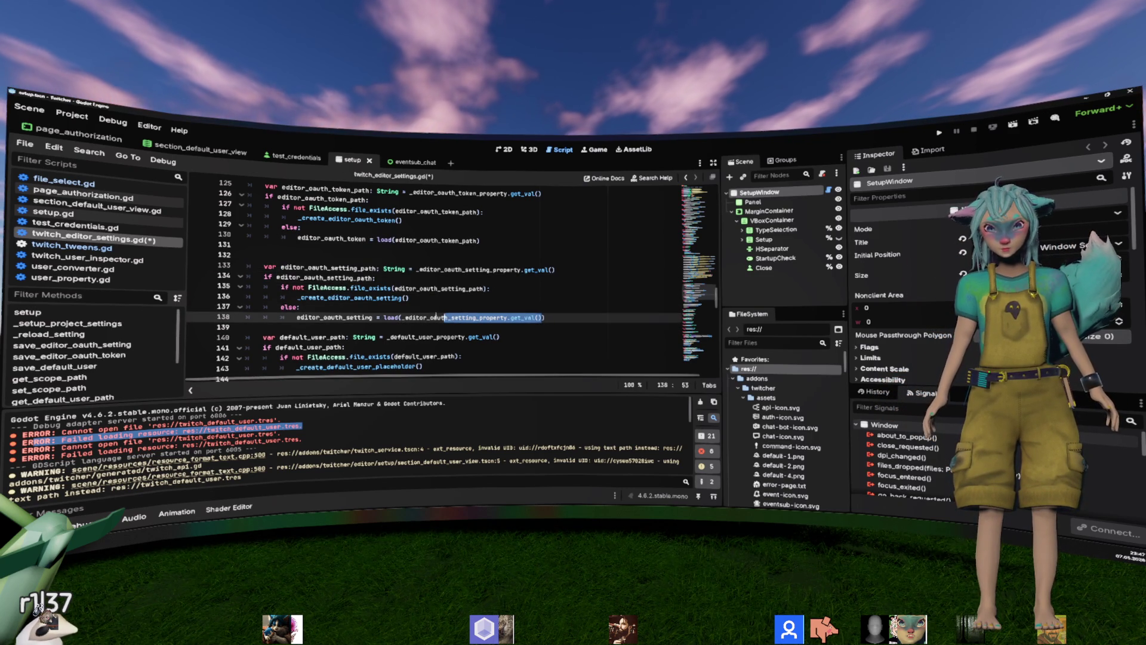
{"action": "key", "text": "ctrl+v"}
{"action": "key", "text": "Up"}
{"action": "key", "text": "Up"}
{"action": "scroll", "coordinate": [564, 318], "scroll_direction": "down", "scroll_amount": 2}
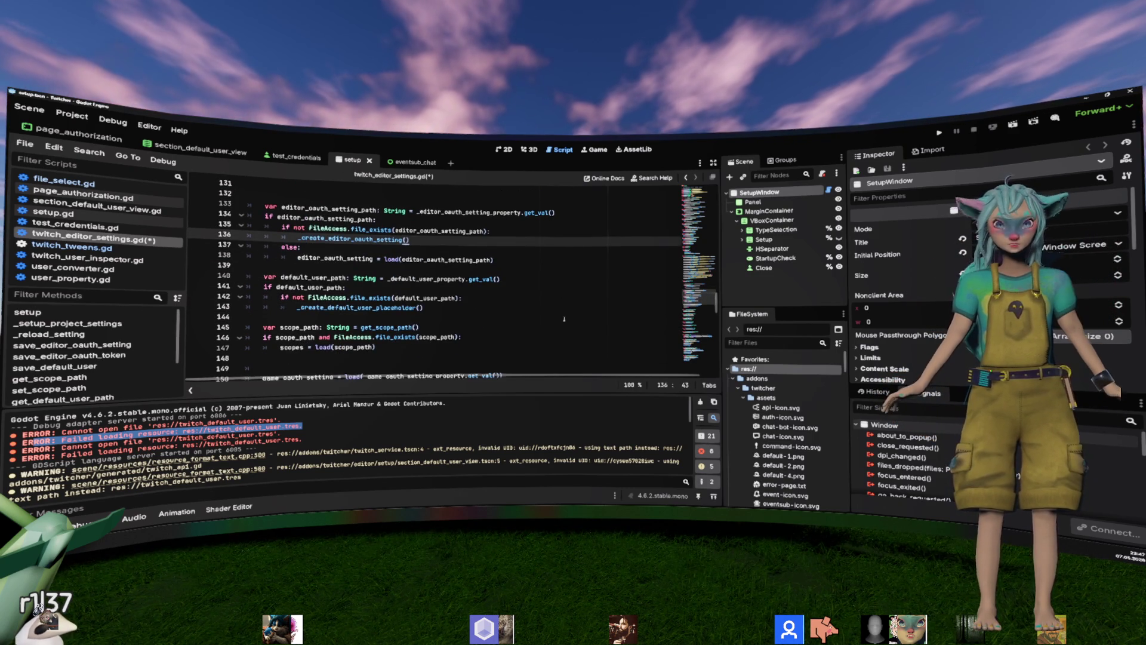